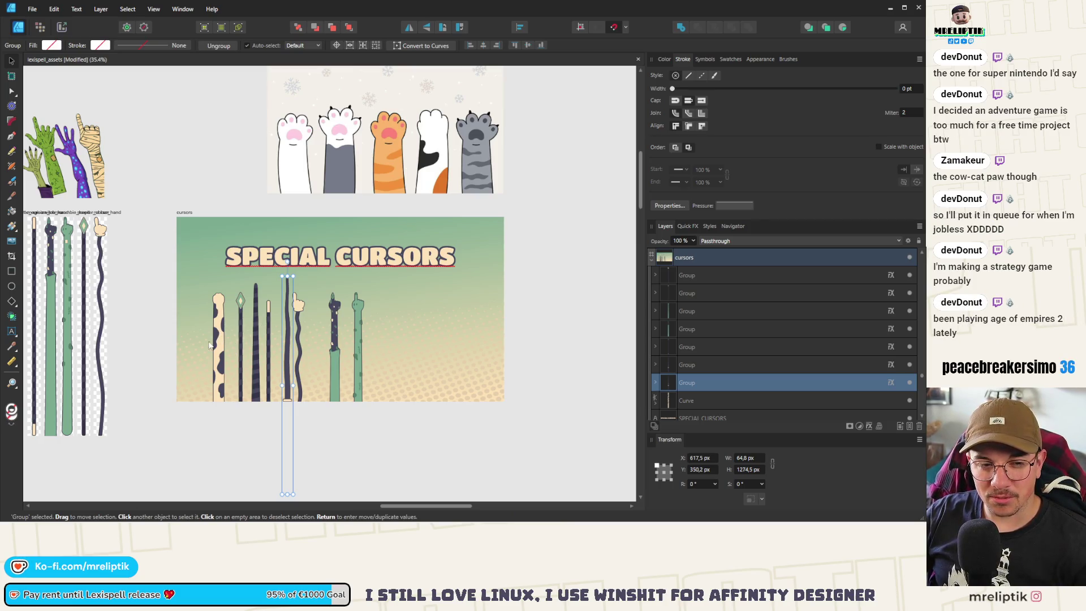
- Move the green giraffe stick to the artboard's right side, with the dark-spotted stick beside it
scroll(192, 328, "up", 3)
scroll(213, 302, "down", 2)
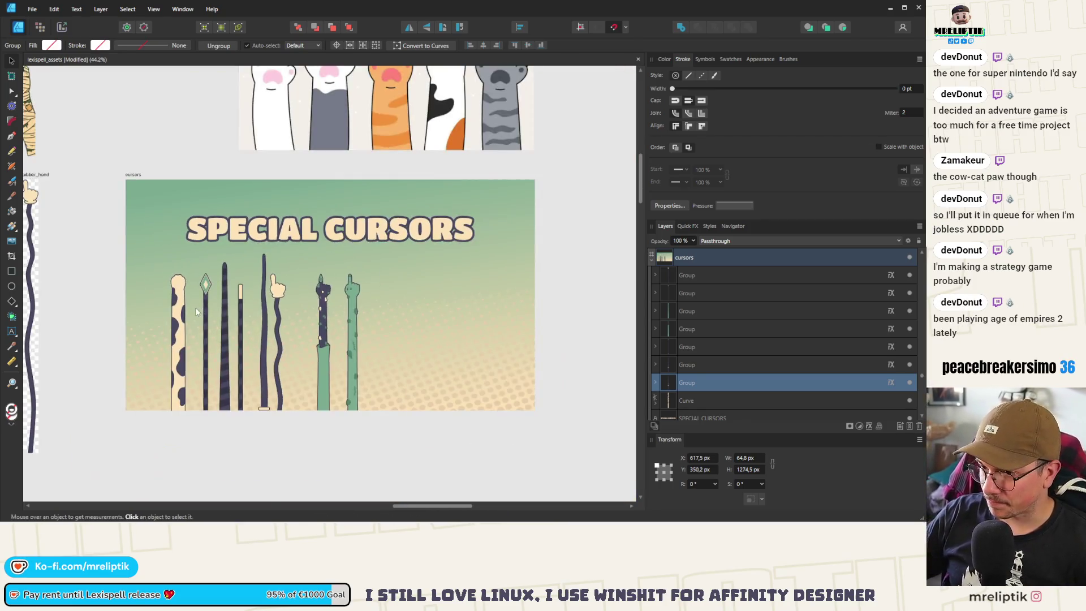
left_click(355, 331)
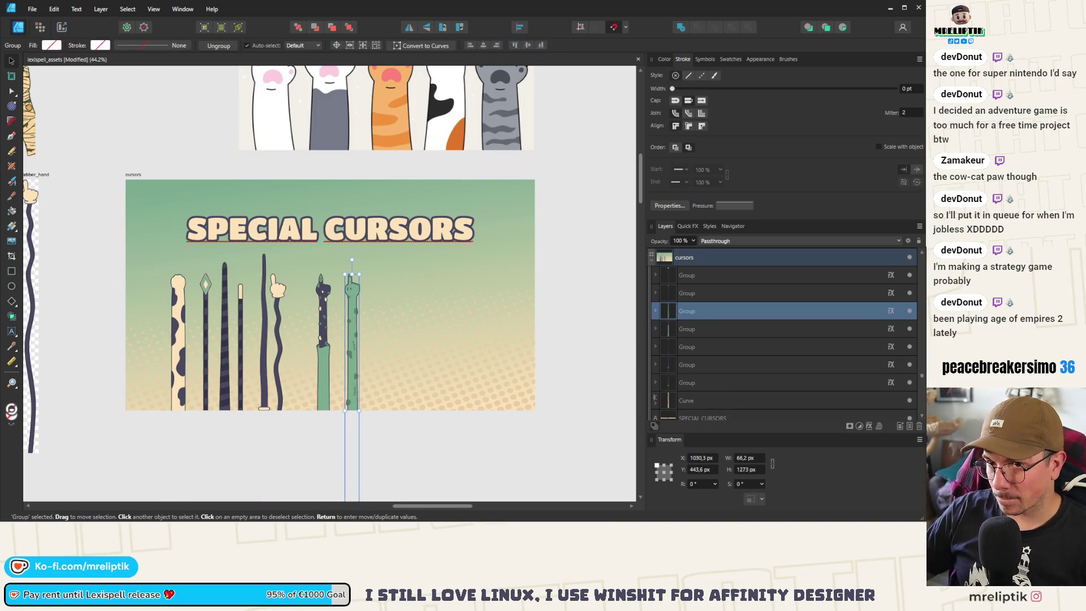
scroll(259, 303, "up", 2)
scroll(334, 311, "down", 3)
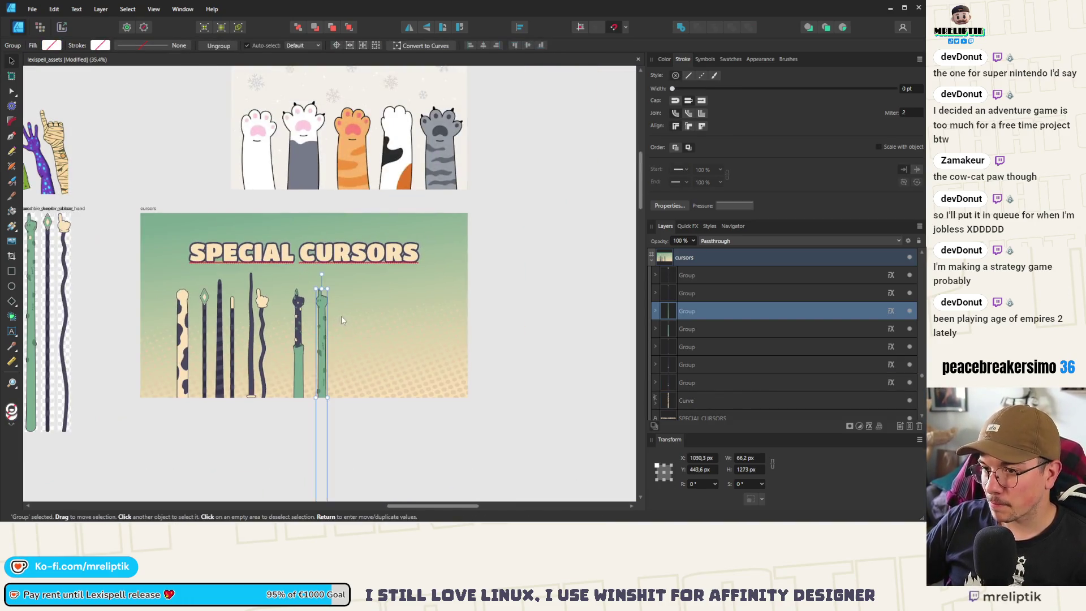
left_click_drag(324, 330, 420, 319)
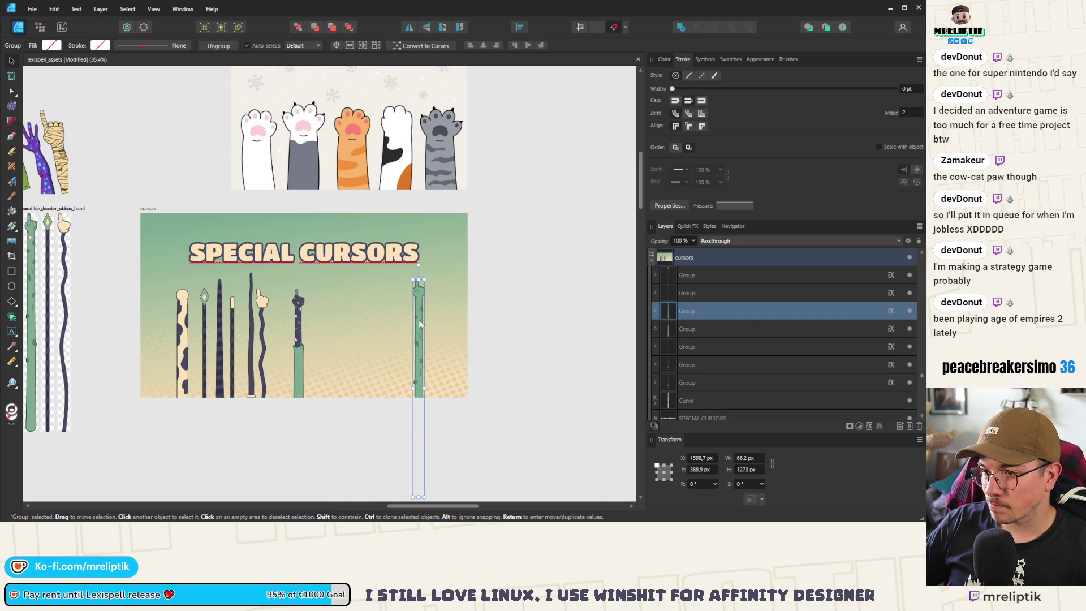
left_click_drag(308, 335, 404, 334)
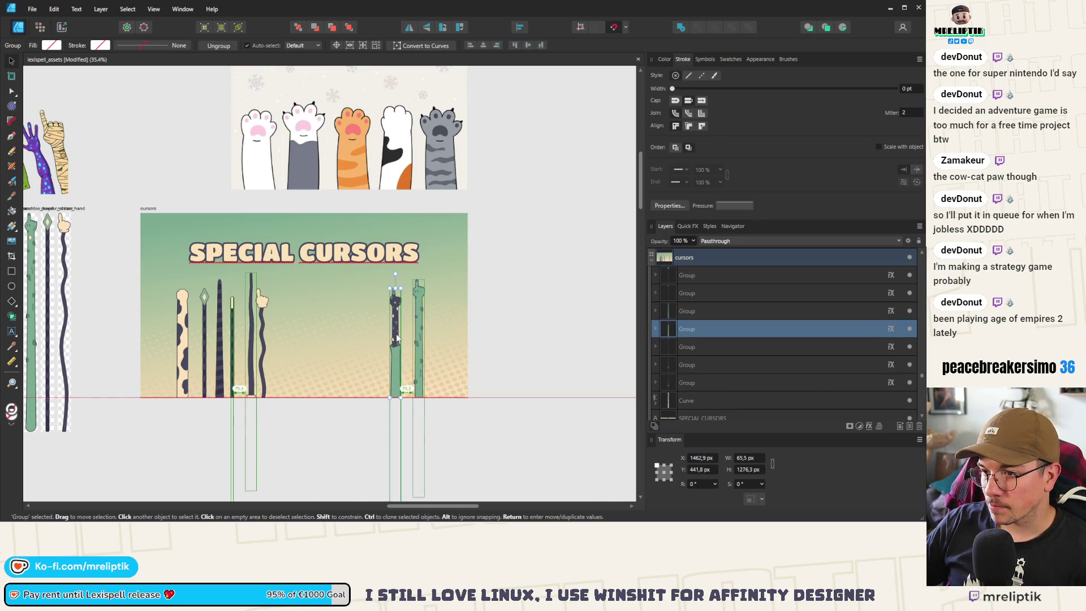
- Shift the wavy hand stick and the tall dark stick further right
left_click(263, 326)
scroll(263, 325, "up", 1)
left_click_drag(263, 325, 363, 346)
mouse_move(251, 358)
left_mouse_down()
mouse_move(288, 368)
mouse_move(317, 355)
mouse_move(318, 332)
mouse_move(331, 327)
left_mouse_up()
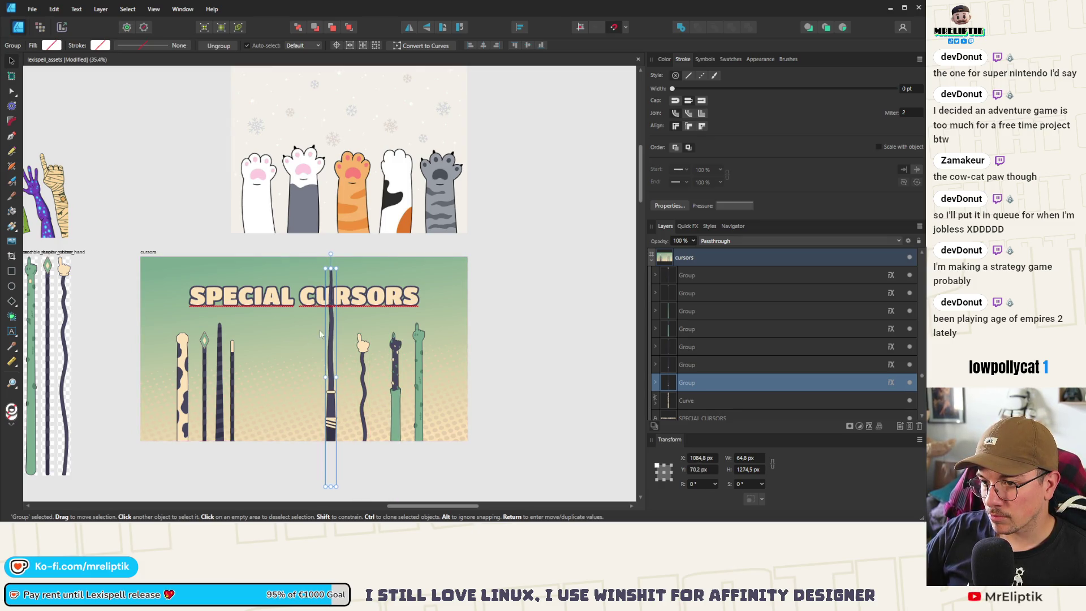
- Move the thin stick right and shift the dark striped stick right and higher
left_click(234, 403)
mouse_move(233, 402)
left_mouse_down()
mouse_move(323, 381)
mouse_move(308, 378)
left_mouse_up()
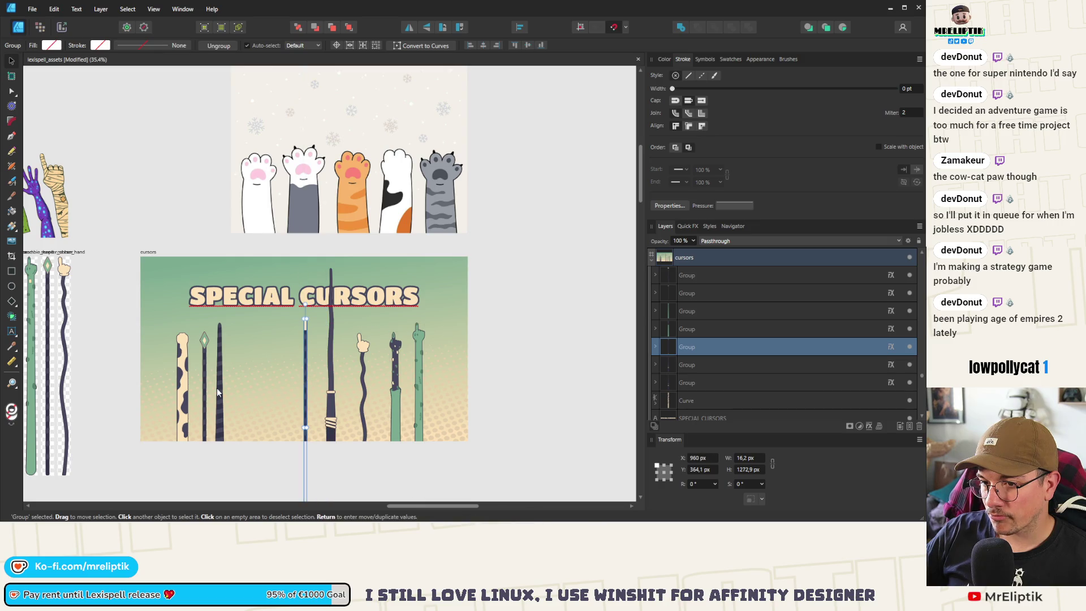
left_click(219, 389)
mouse_move(220, 388)
left_mouse_down()
mouse_move(257, 383)
mouse_move(272, 341)
mouse_move(266, 373)
mouse_move(192, 392)
mouse_move(276, 308)
left_mouse_up()
scroll(218, 382, "up", 2)
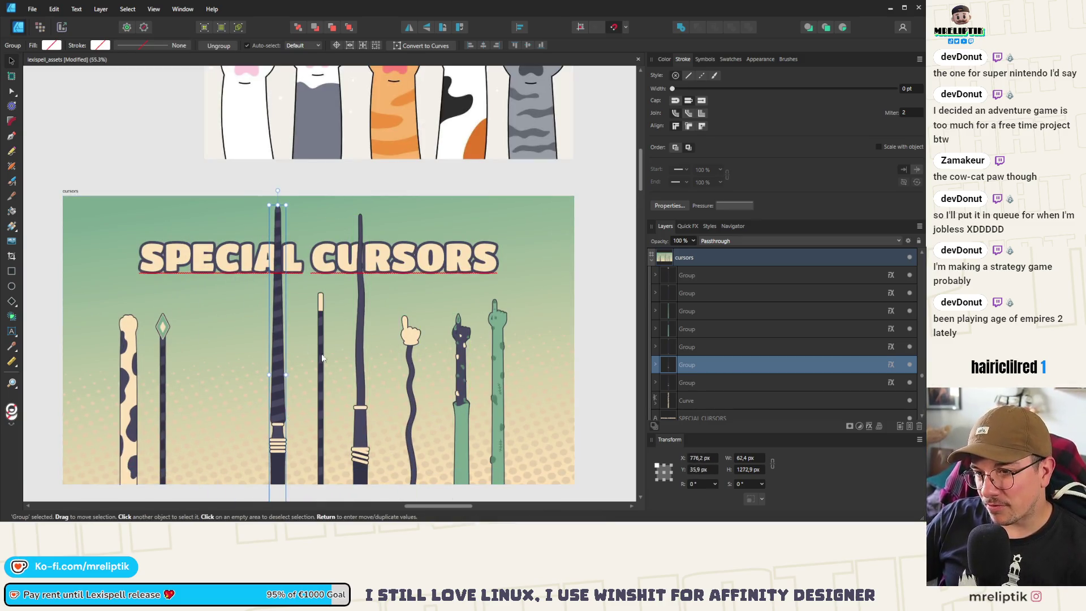
scroll(286, 416, "down", 2)
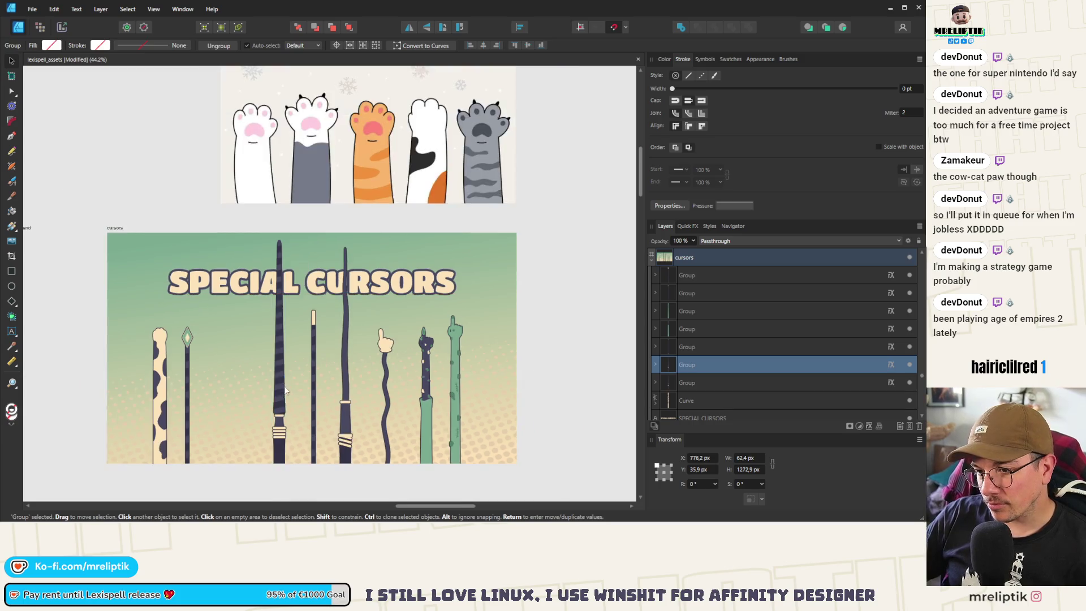
key("ctrl+d")
left_click(285, 356)
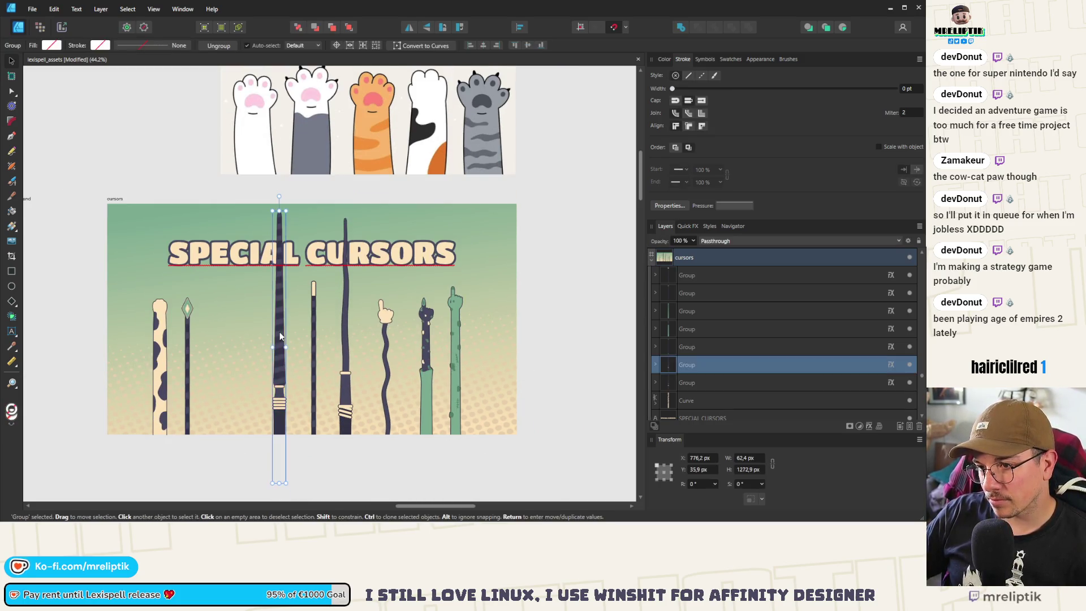
scroll(306, 283, "up", 1)
- Delete the SPECIAL CURSORS title, then shift the diamond-tipped spear and cow-pattern staff right
left_click(325, 277)
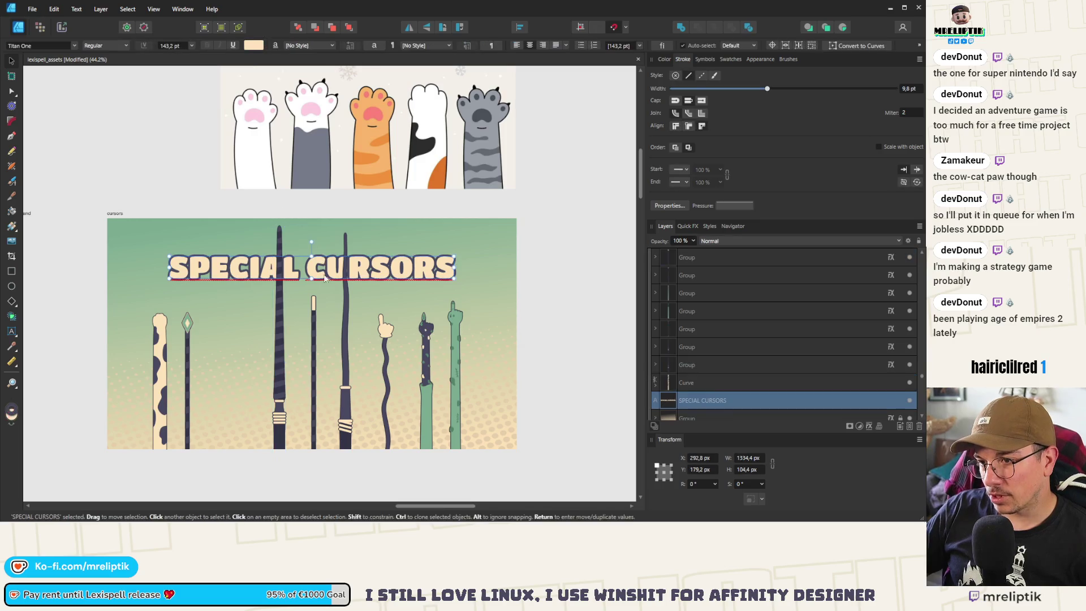
key("Delete")
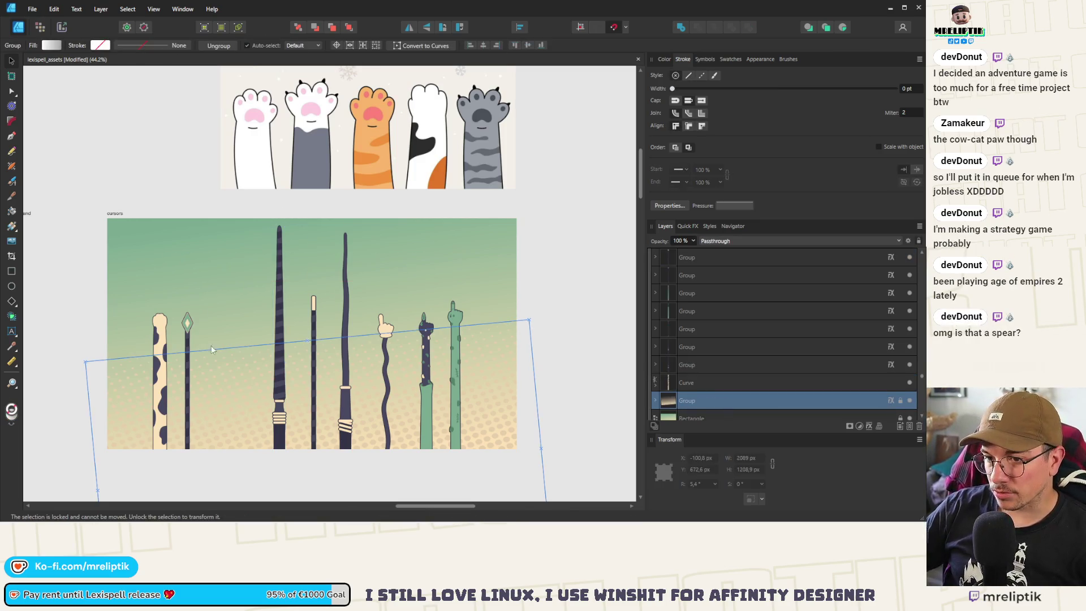
left_click(190, 340)
left_click_drag(190, 340, 242, 357)
left_click_drag(162, 349, 203, 357)
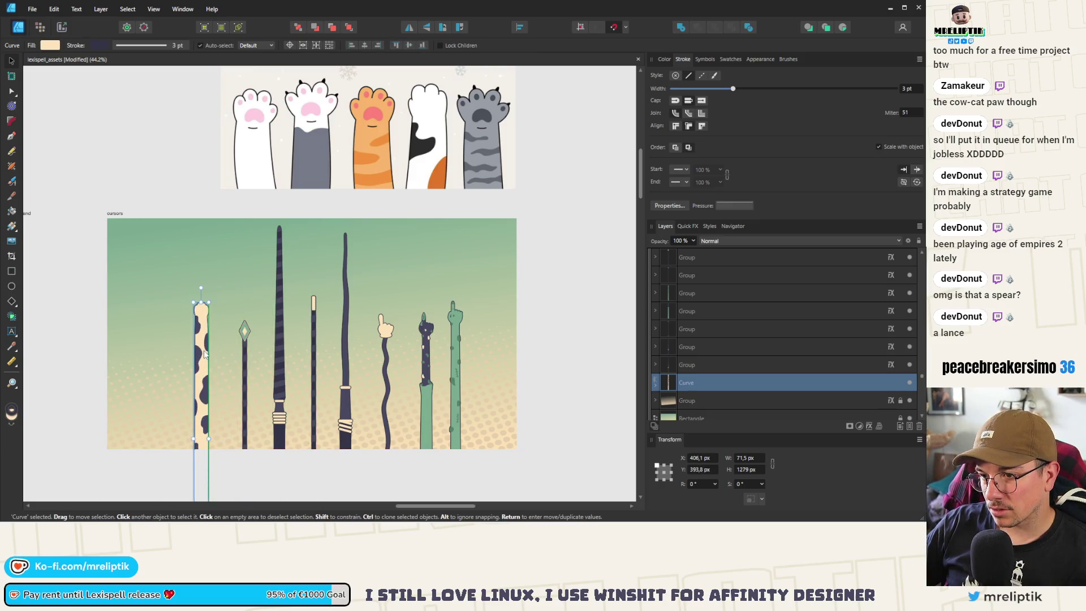
scroll(158, 309, "down", 1)
left_click_drag(443, 255, 149, 445)
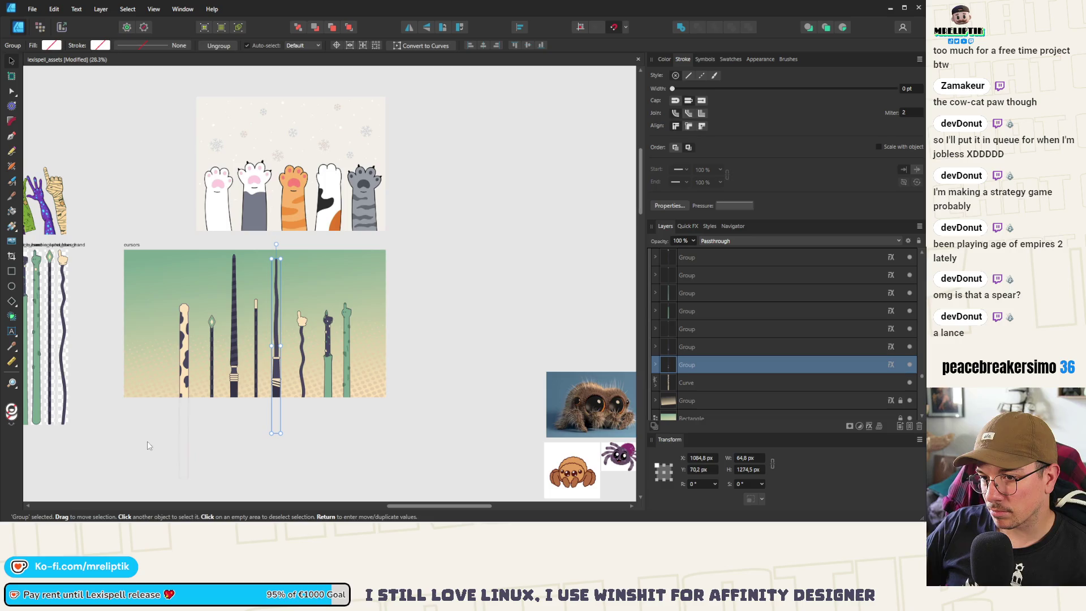
- Move the cow-pattern staff back left and align all the staff cursors vertically
left_click(190, 354)
left_click_drag(190, 353, 161, 354)
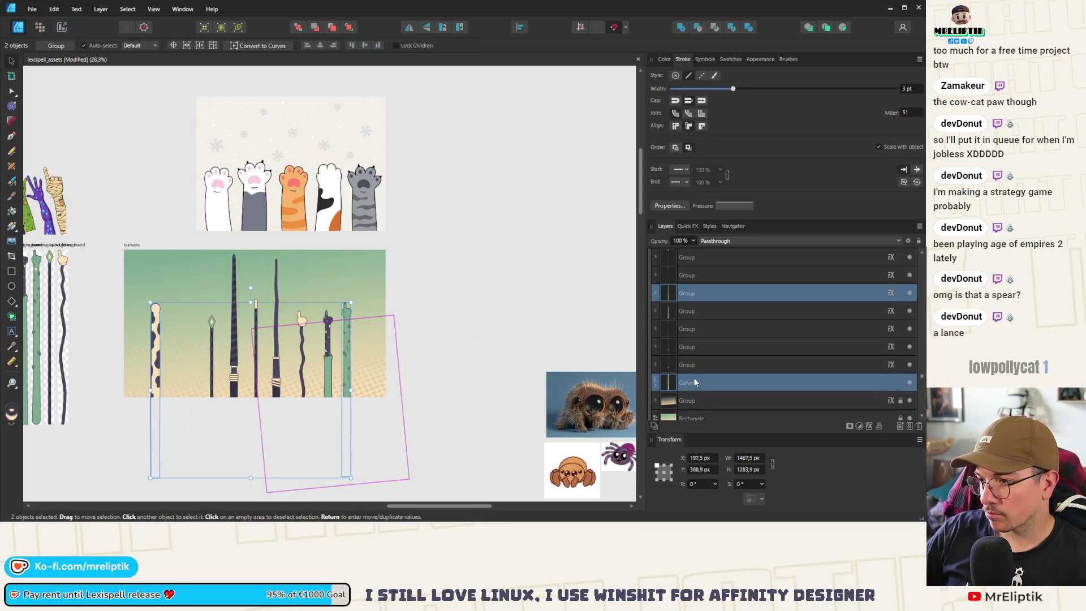
scroll(696, 370, "up", 2)
key("ctrl+a")
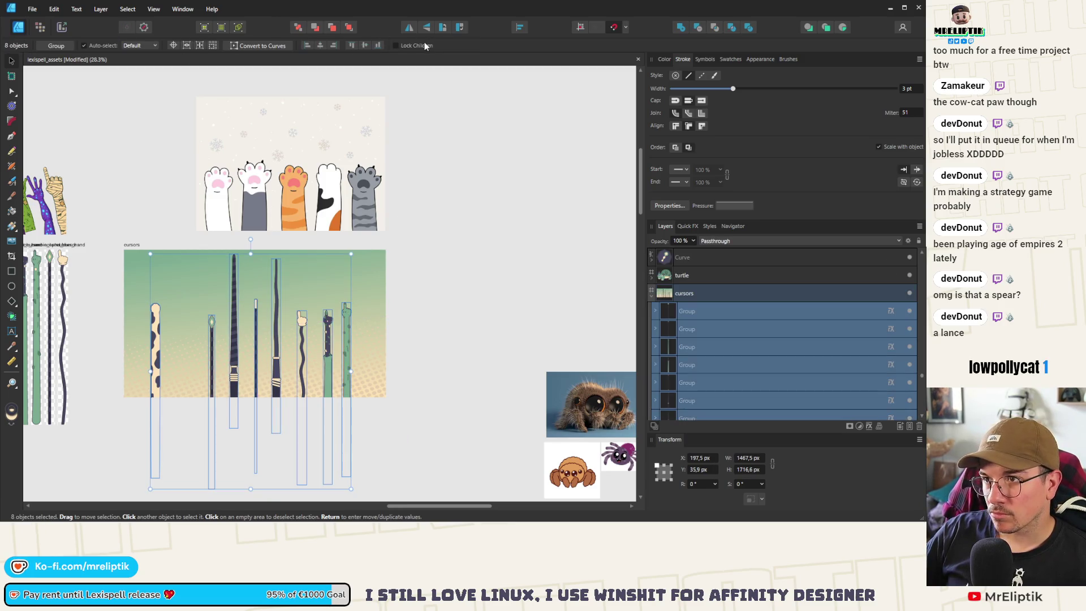
left_click(518, 27)
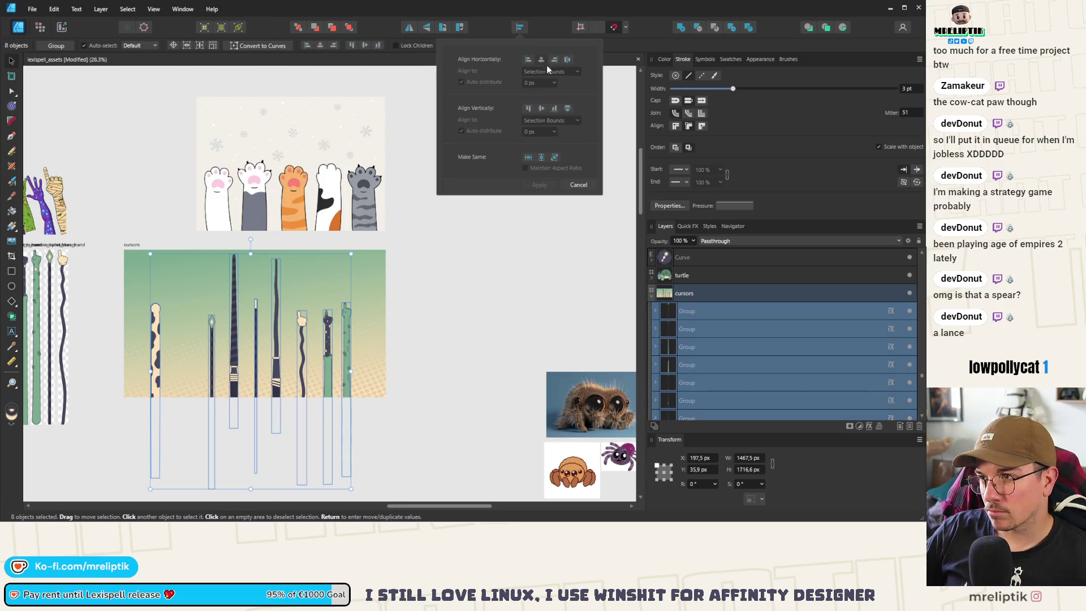
left_click(568, 108)
left_click(196, 357)
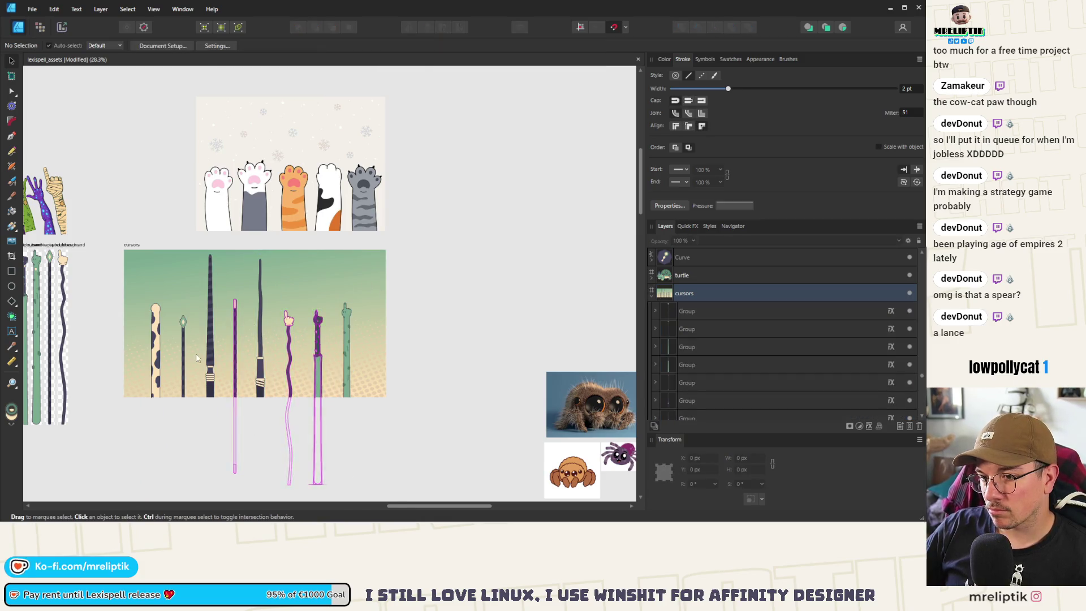
- Nudge the dark striped staff slightly higher
scroll(196, 358, "up", 2)
scroll(302, 368, "up", 1)
left_click(298, 385)
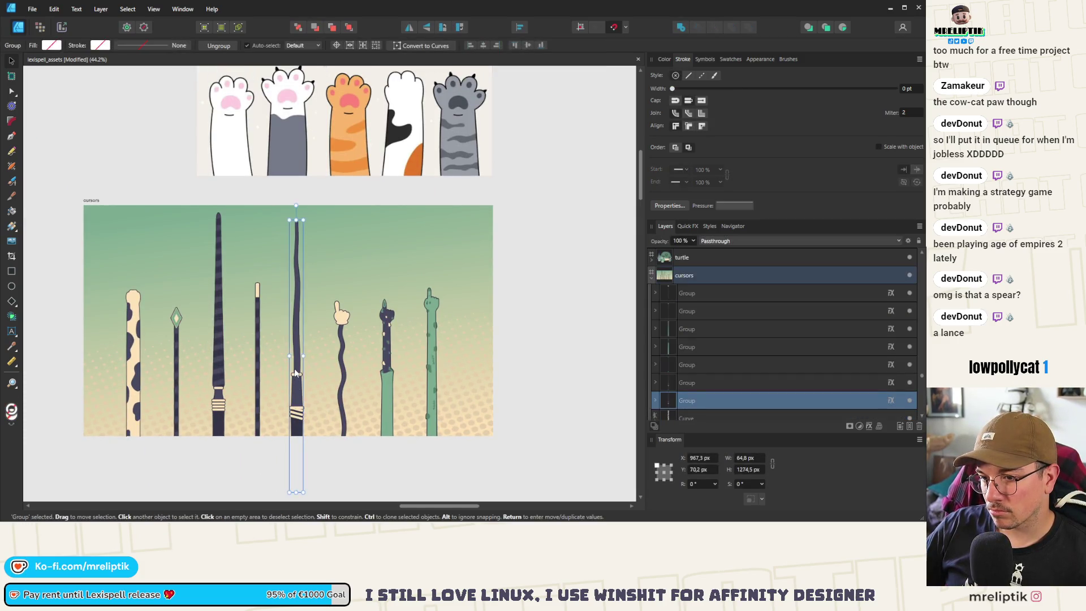
left_click(222, 382)
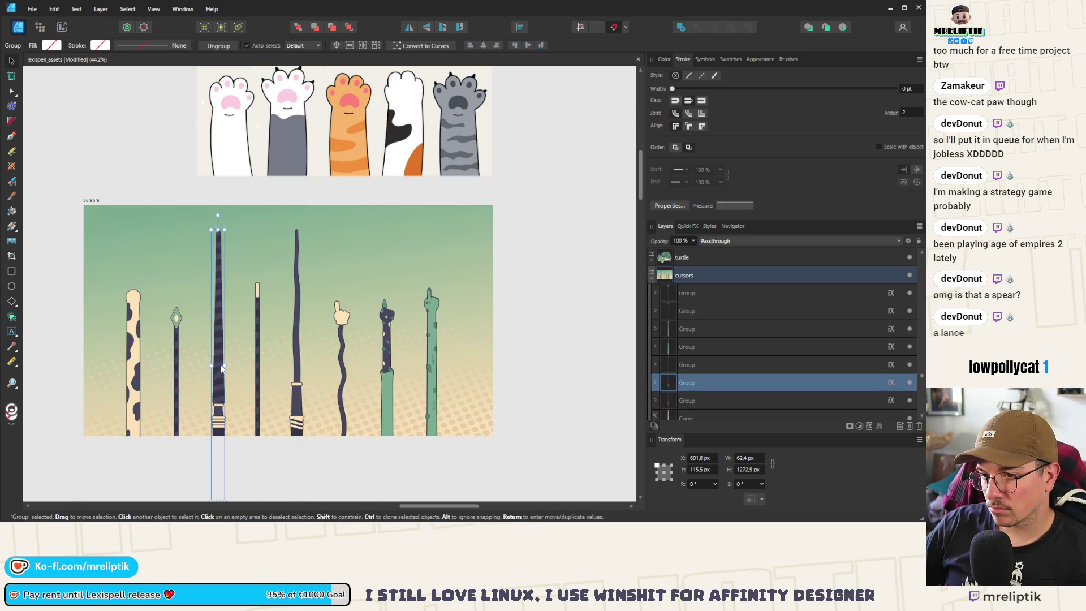
mouse_move(221, 383)
left_mouse_down()
mouse_move(220, 375)
mouse_move(221, 397)
left_mouse_up()
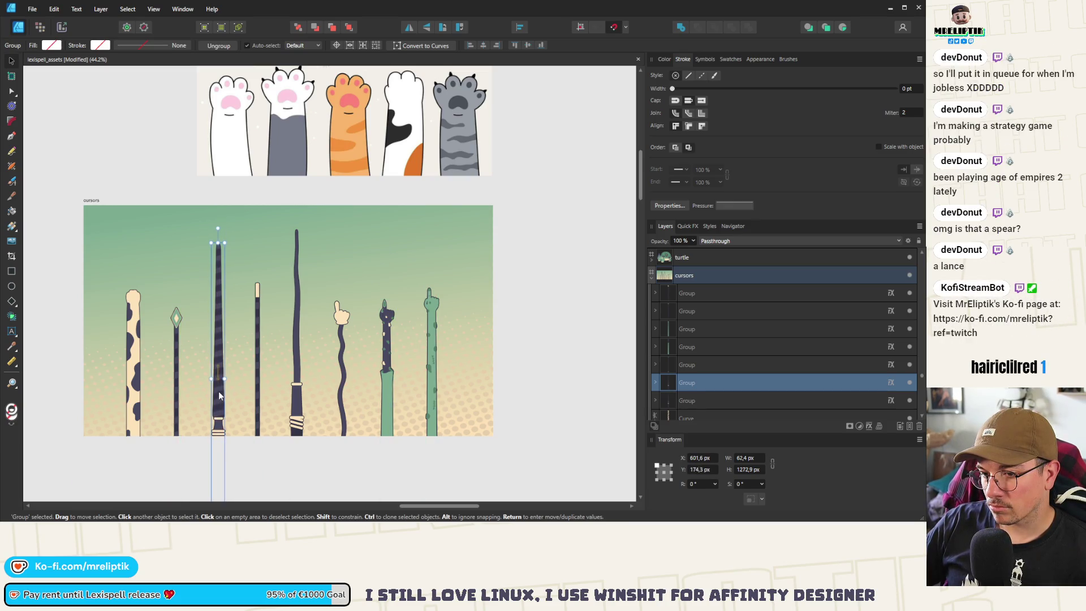
key("ctrl+d")
- Save the document with the aligned row of staff cursors
scroll(202, 325, "down", 2)
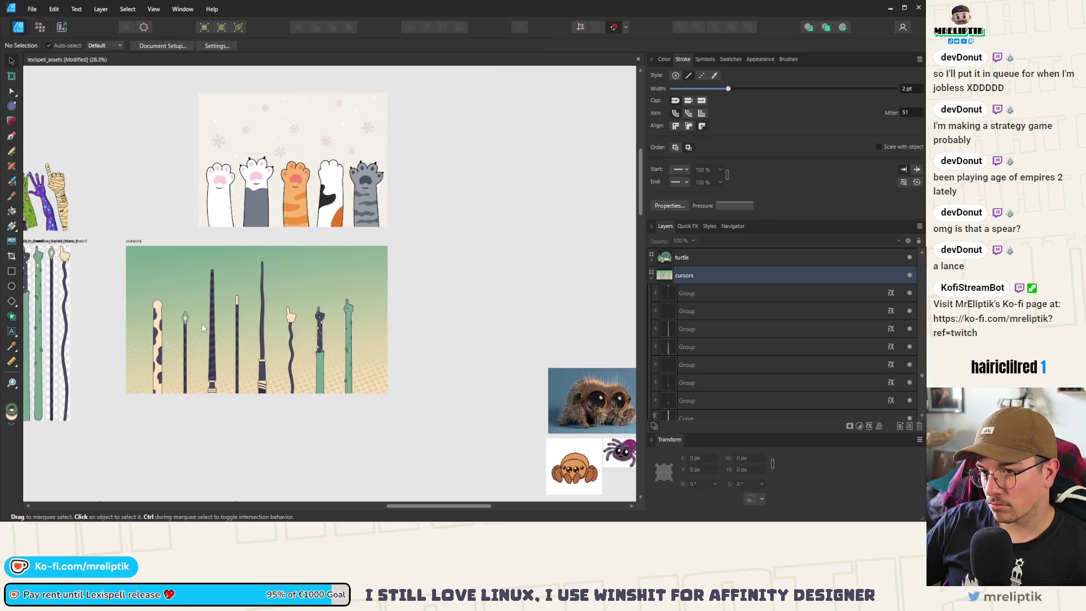
scroll(203, 327, "up", 2)
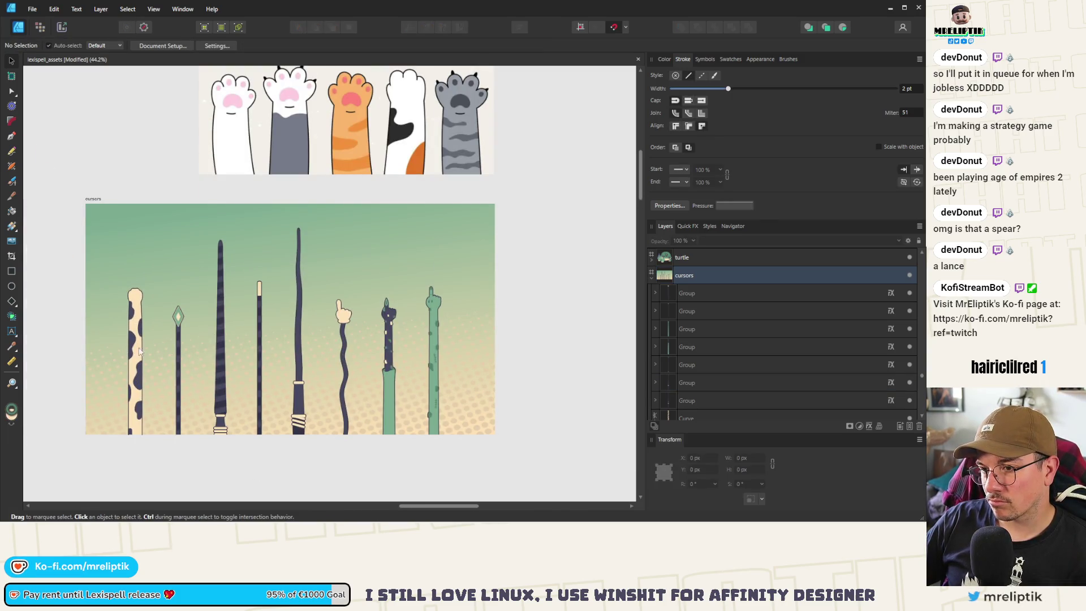
mouse_move(523, 216)
left_mouse_down()
mouse_move(91, 484)
mouse_move(95, 499)
left_mouse_up()
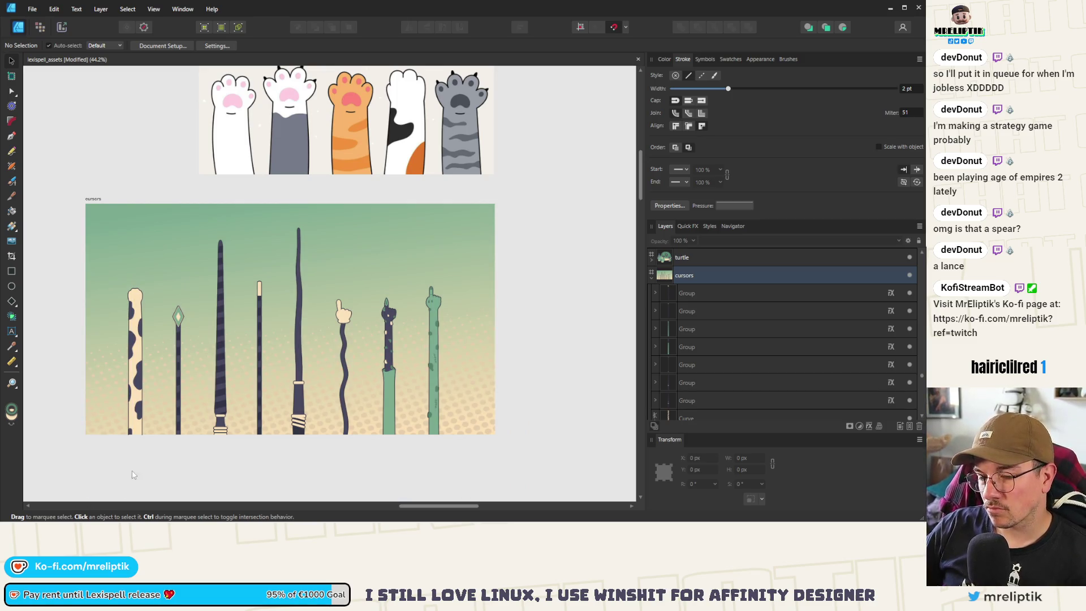
key("ctrl+s")
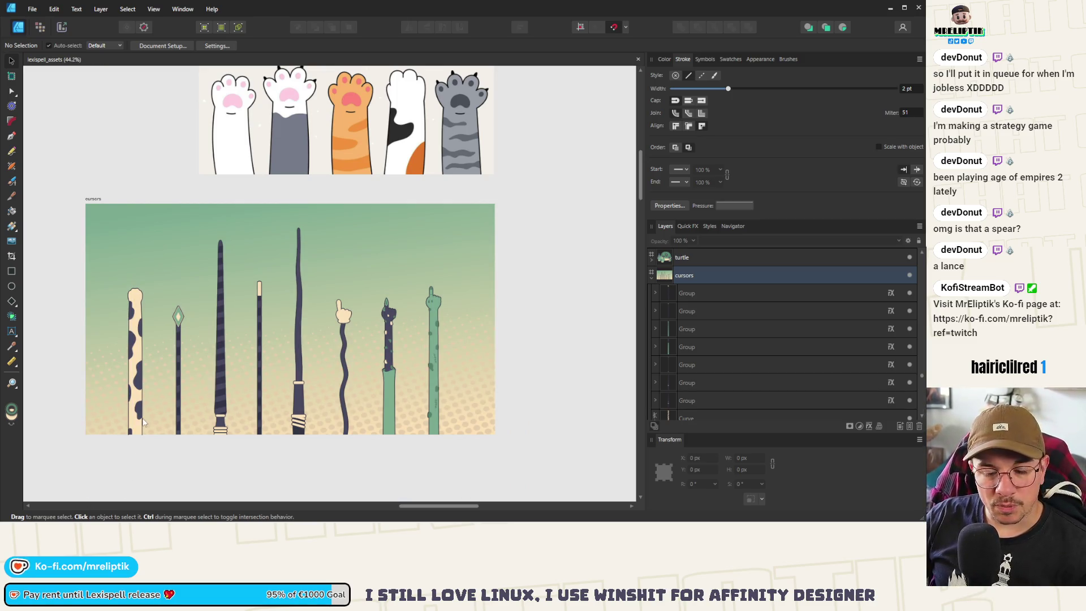
left_click(219, 329)
scroll(218, 326, "up", 1)
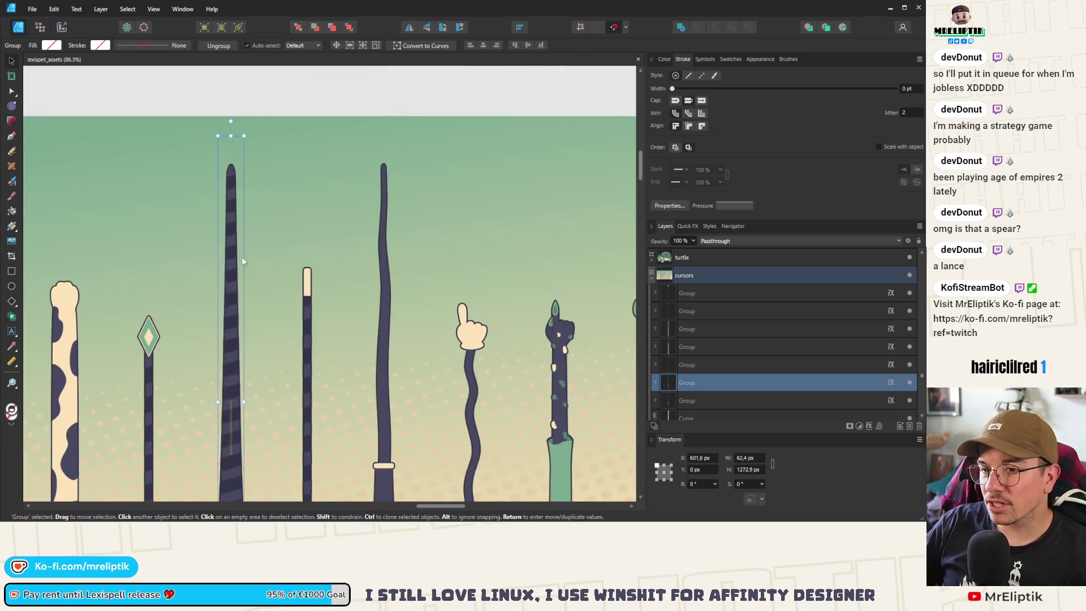
scroll(213, 300, "down", 1)
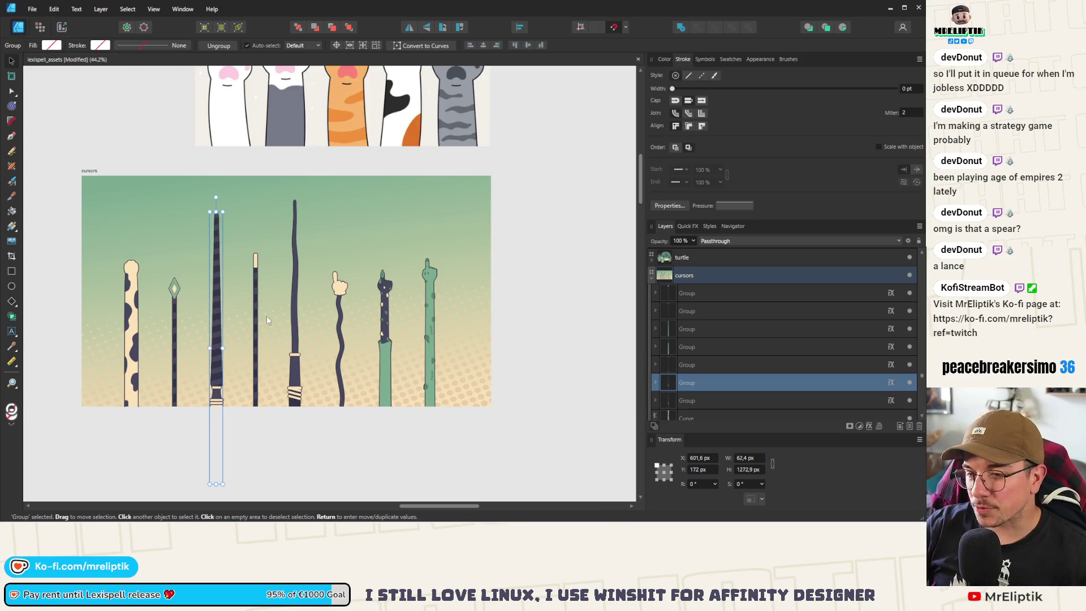
left_click(539, 206)
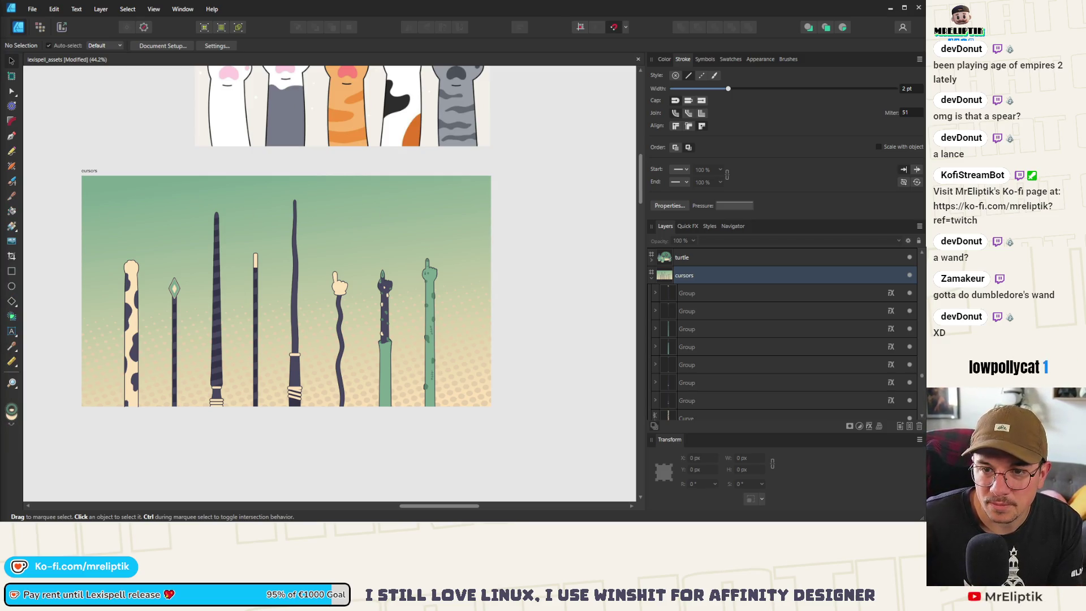
- Paste the Elder wand and a second wand reference photo, placing them side by side
scroll(341, 251, "down", 3)
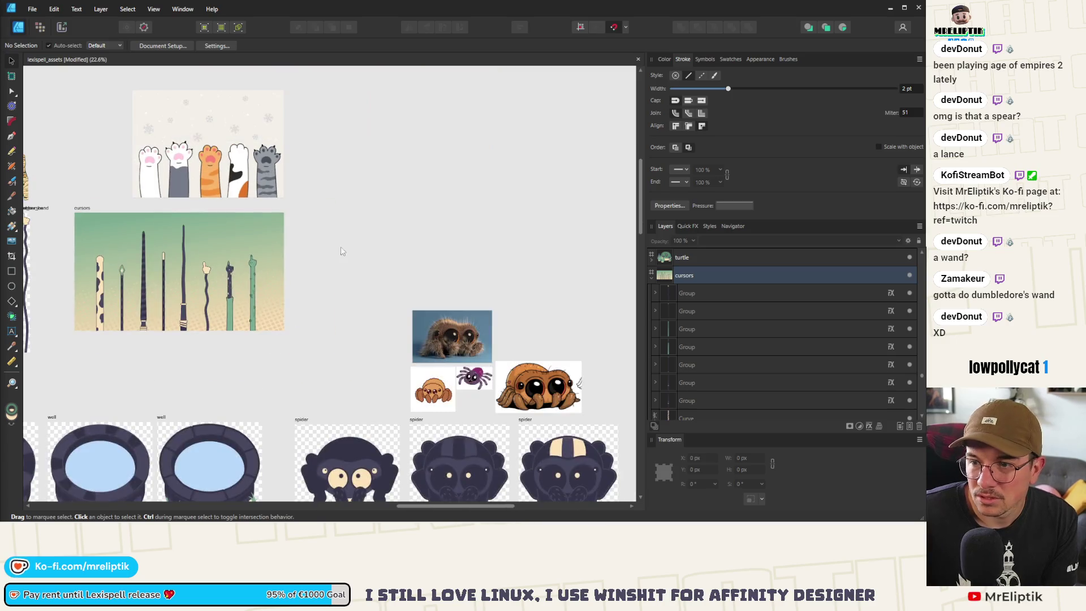
key("ctrl+v")
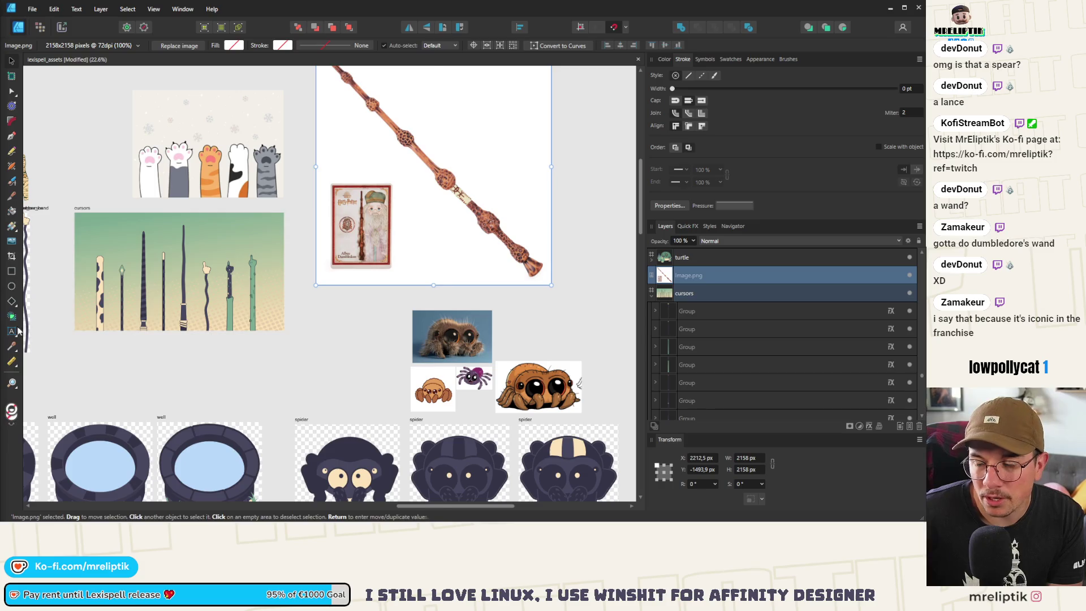
scroll(170, 246, "down", 4)
key("ctrl+v")
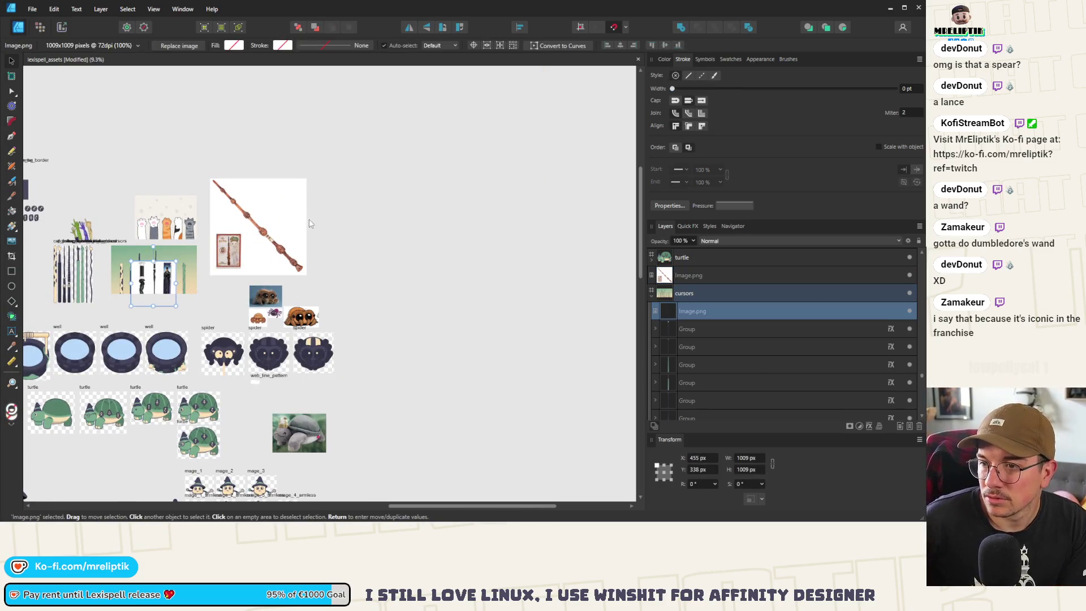
mouse_move(145, 291)
left_mouse_down()
mouse_move(253, 211)
mouse_move(334, 212)
left_mouse_up()
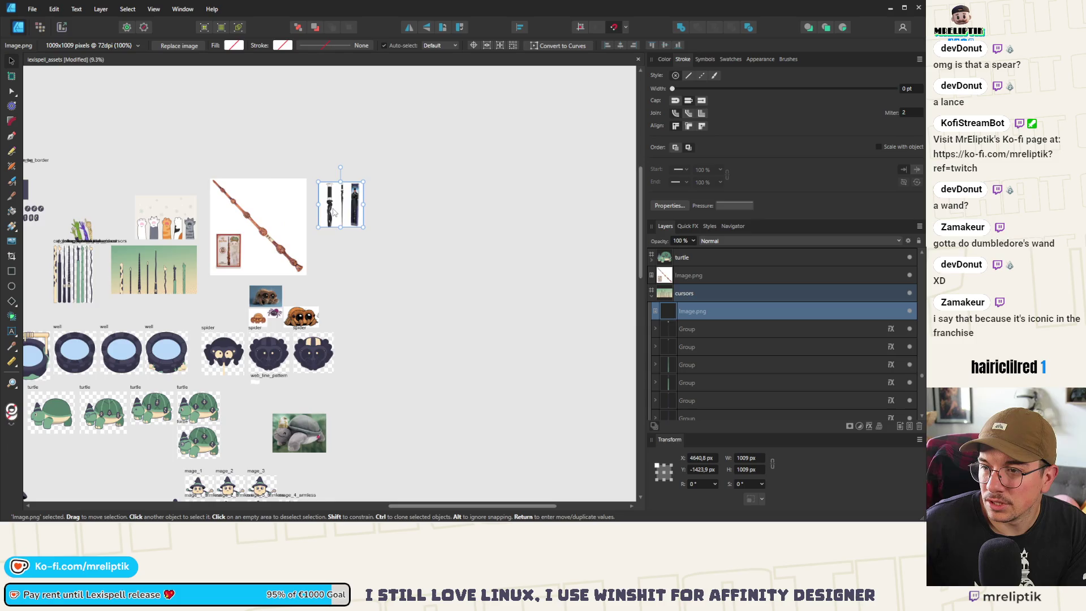
- Delete both wand reference photos
scroll(334, 212, "up", 6)
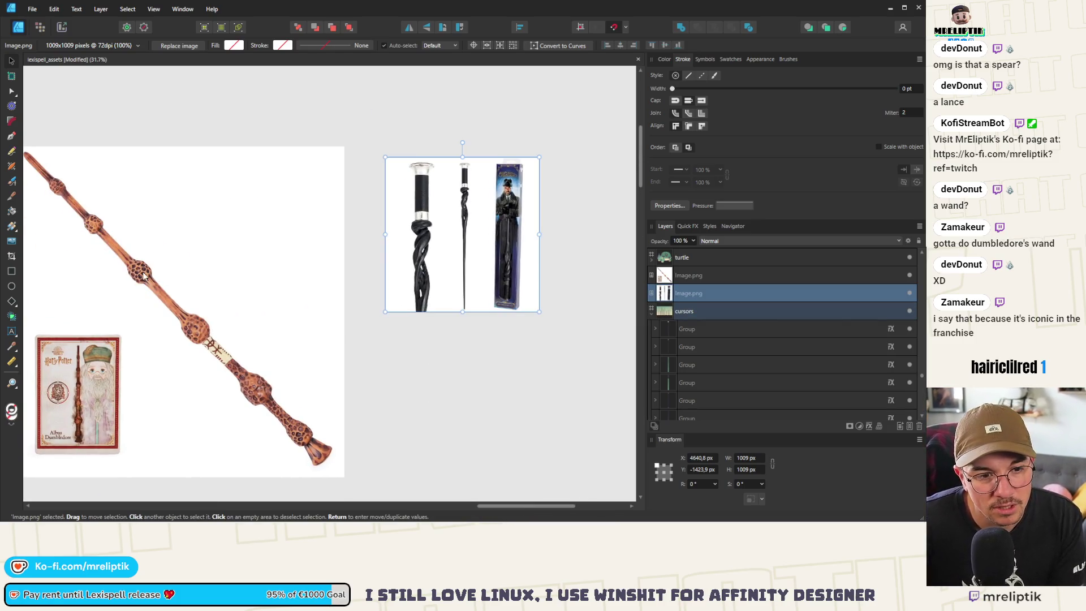
scroll(160, 313, "down", 3)
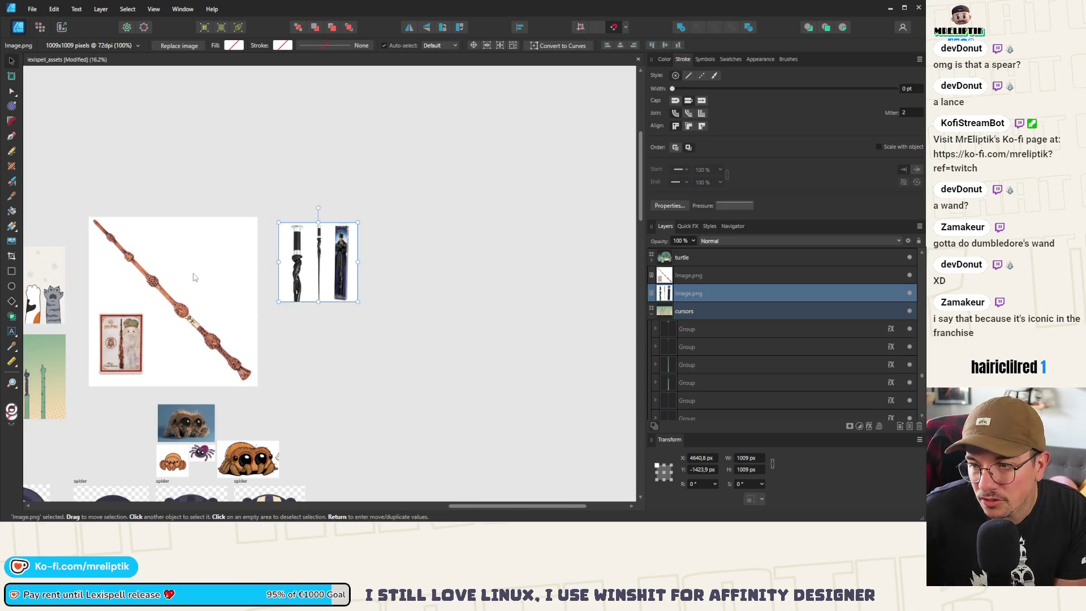
scroll(245, 272, "up", 8)
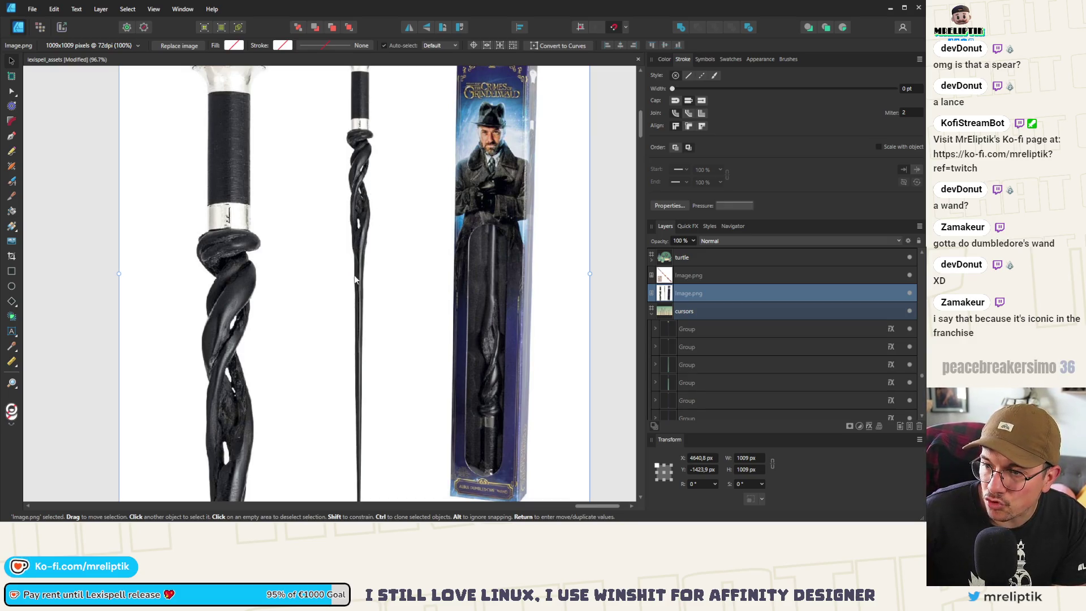
scroll(371, 399, "down", 2)
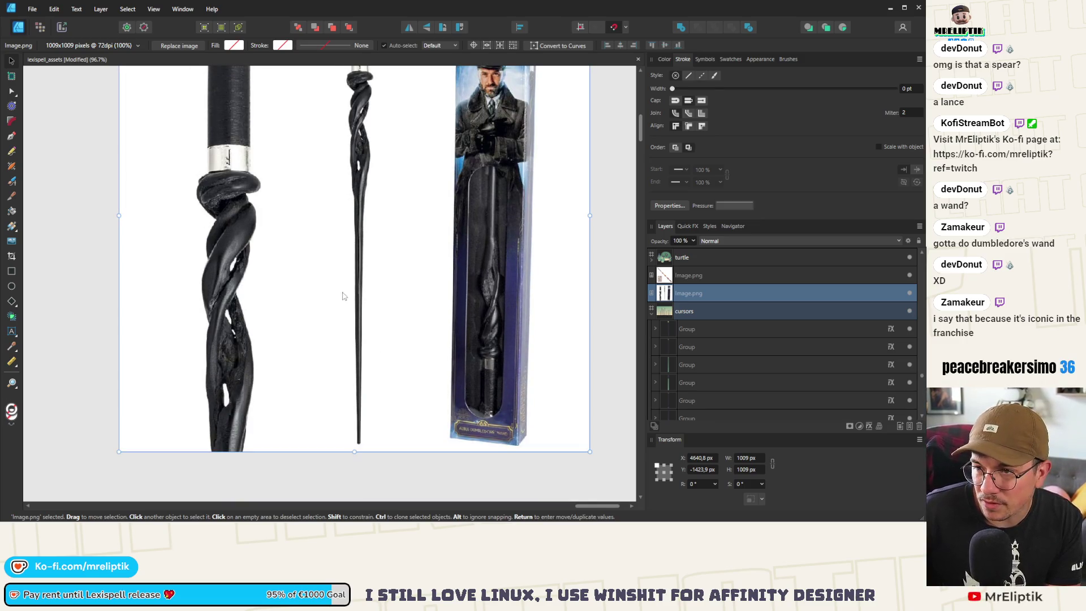
scroll(343, 295, "down", 2)
scroll(348, 187, "down", 9)
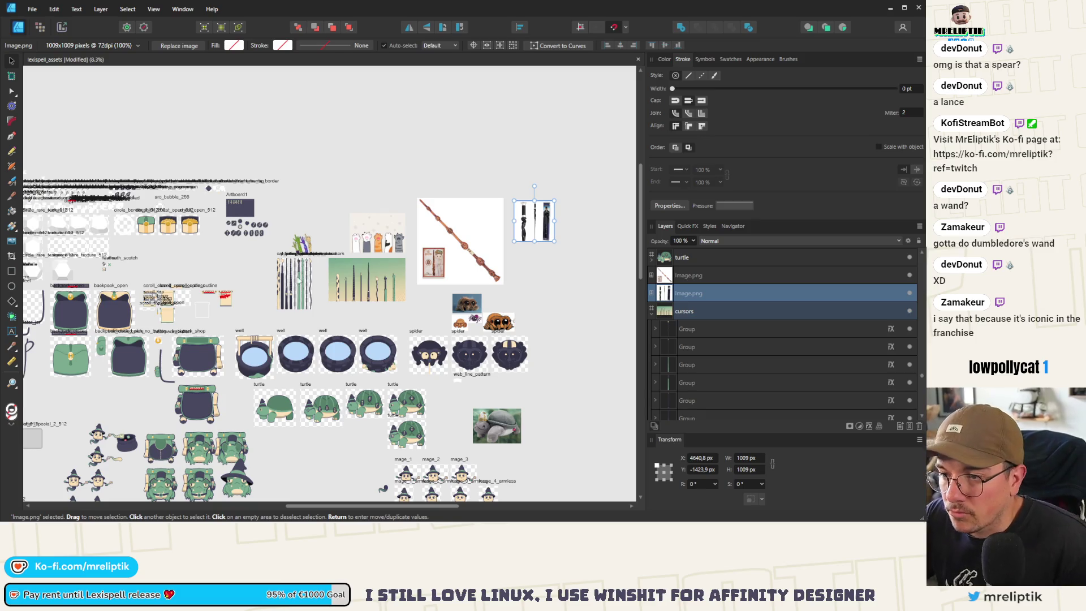
scroll(250, 281, "up", 5)
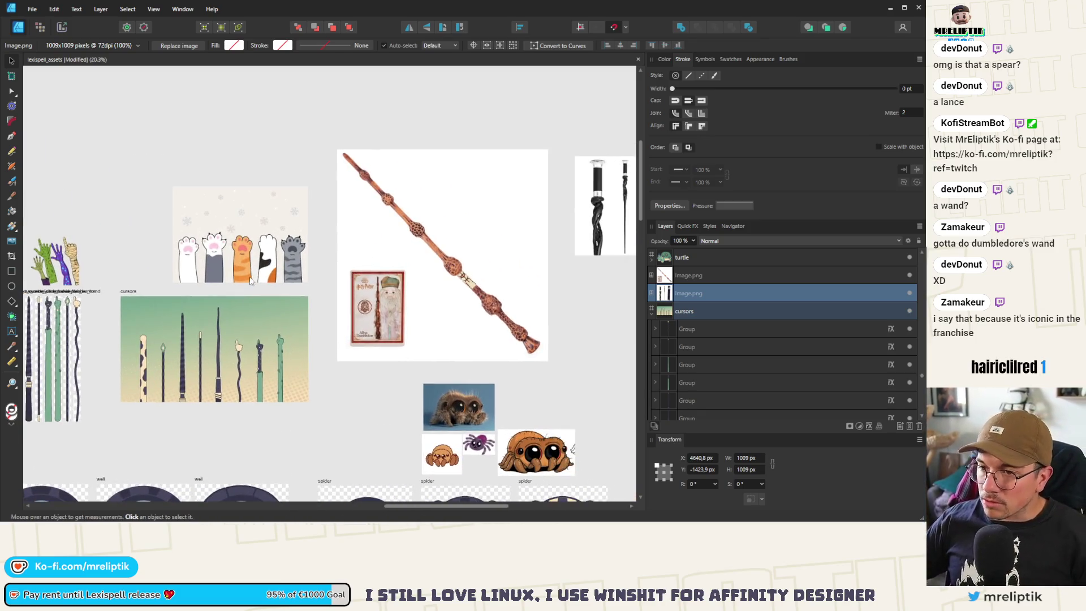
left_click(520, 264)
scroll(399, 233, "down", 3)
left_click(502, 228, "shift")
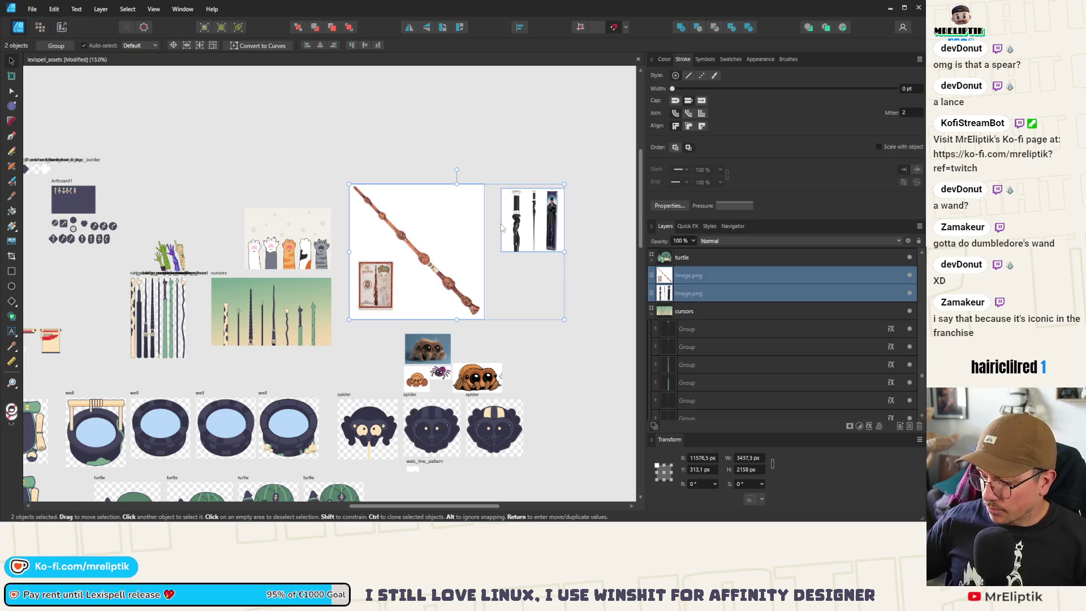
key("Delete")
- Navigate to the cat paws reference and select the cat_paw cursor for editing
scroll(195, 271, "up", 5)
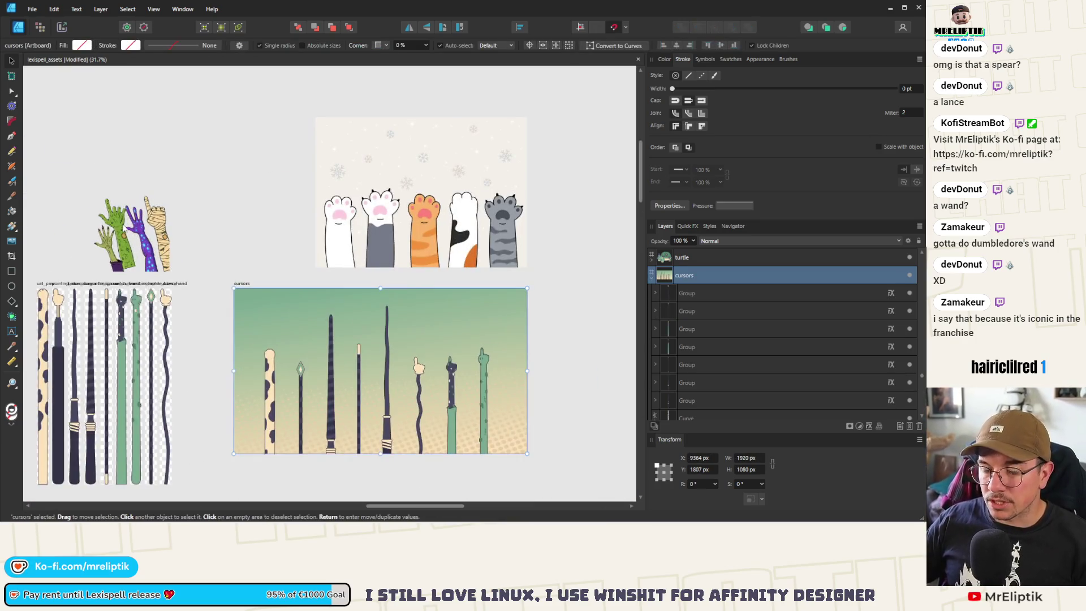
left_click(169, 284)
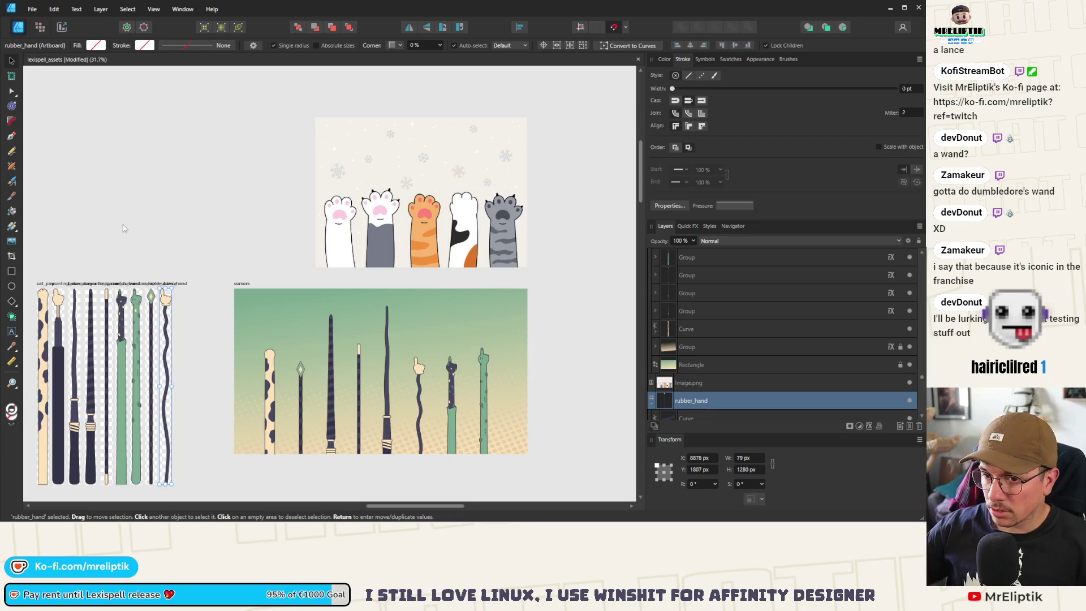
left_click(148, 232)
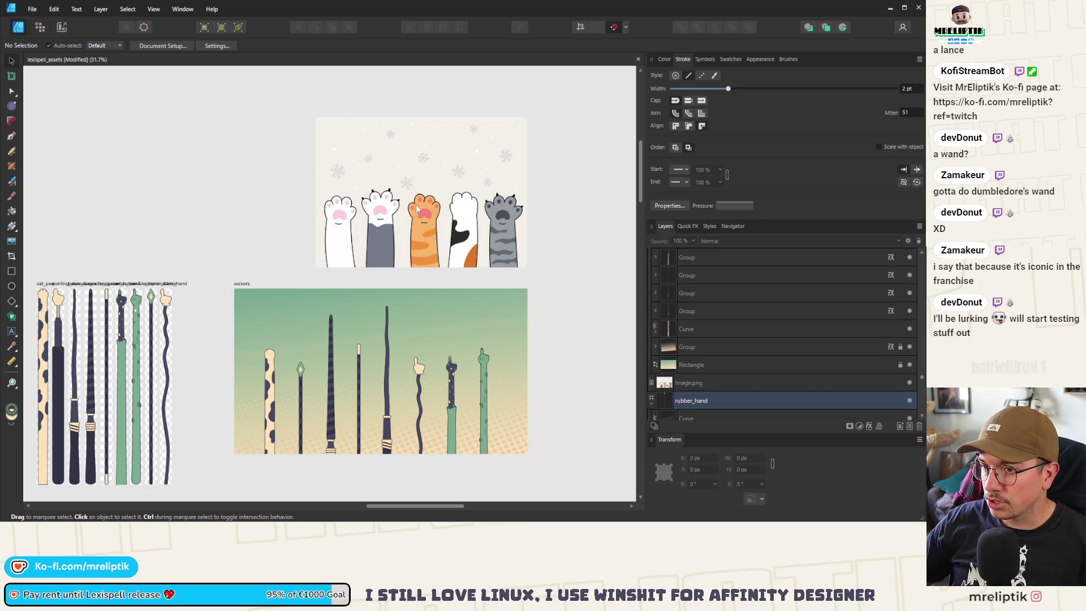
left_click(355, 220)
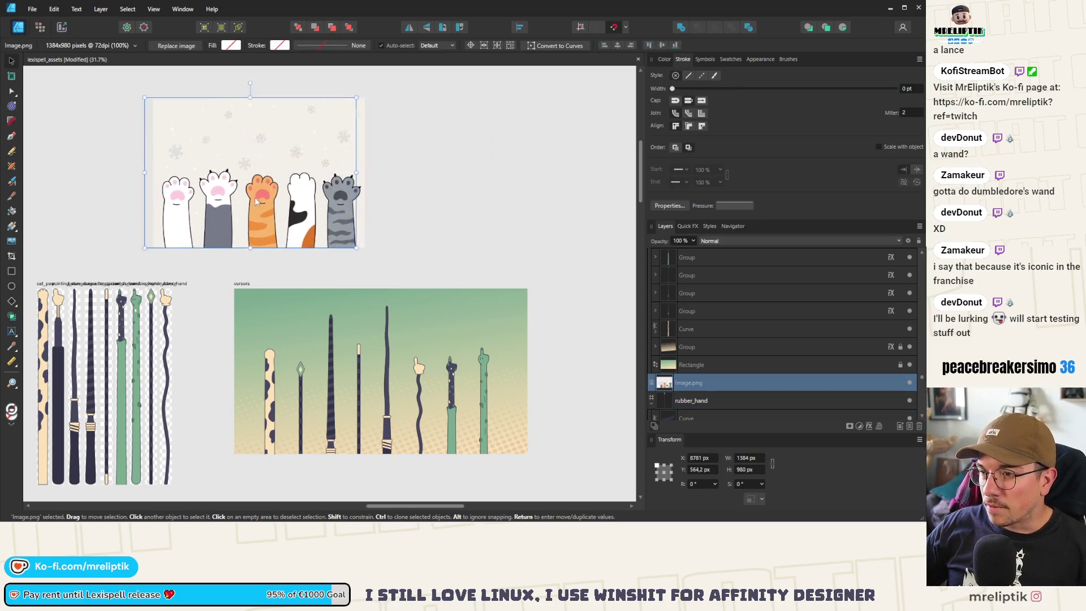
scroll(283, 248, "down", 3)
scroll(282, 247, "left", 3)
scroll(283, 248, "up", 3)
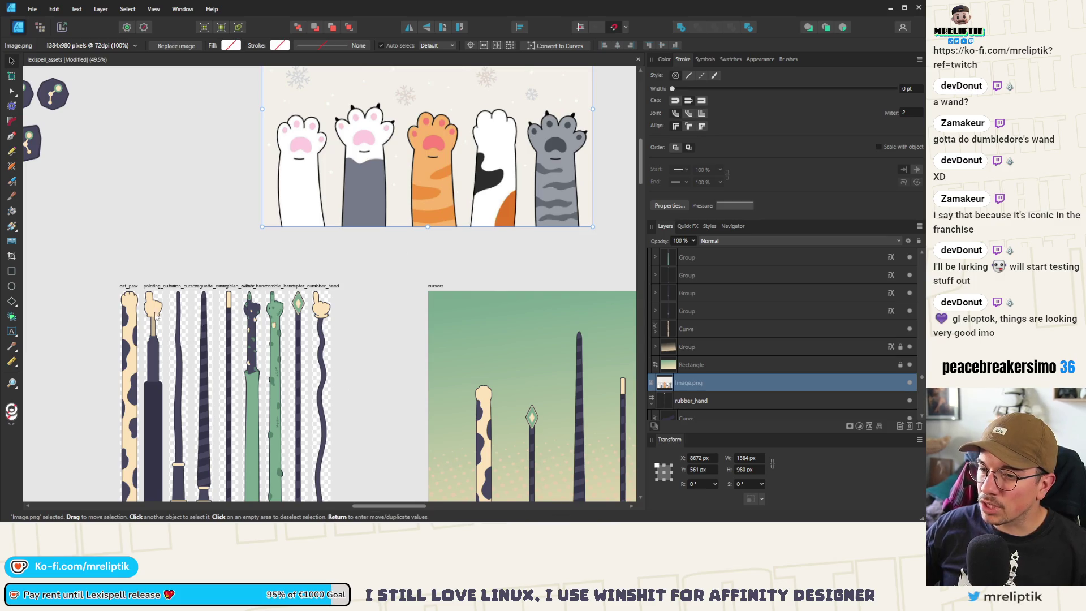
left_click(130, 309)
scroll(128, 294, "up", 5)
- Select the cat paw's toe lines and curves and group them into one object
left_click(180, 272)
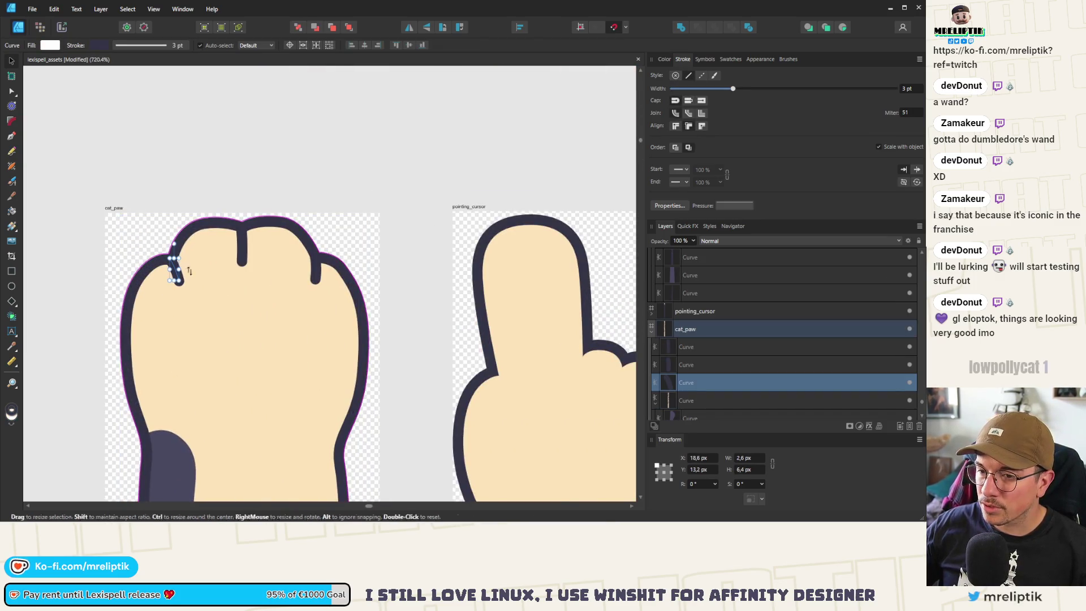
left_click(242, 243, "shift")
left_click(314, 270, "shift")
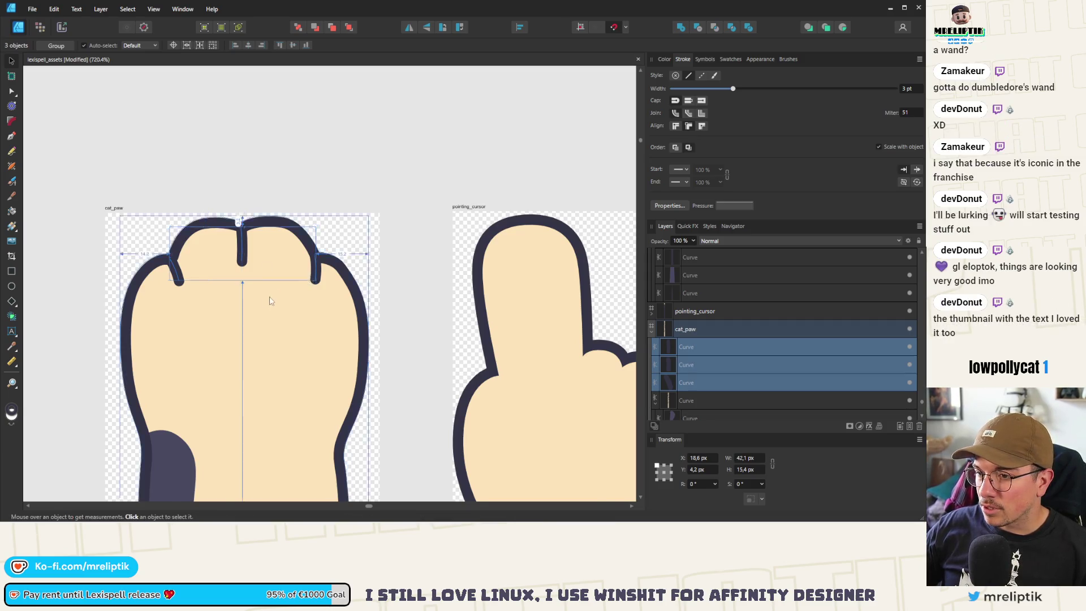
scroll(270, 301, "down", 1)
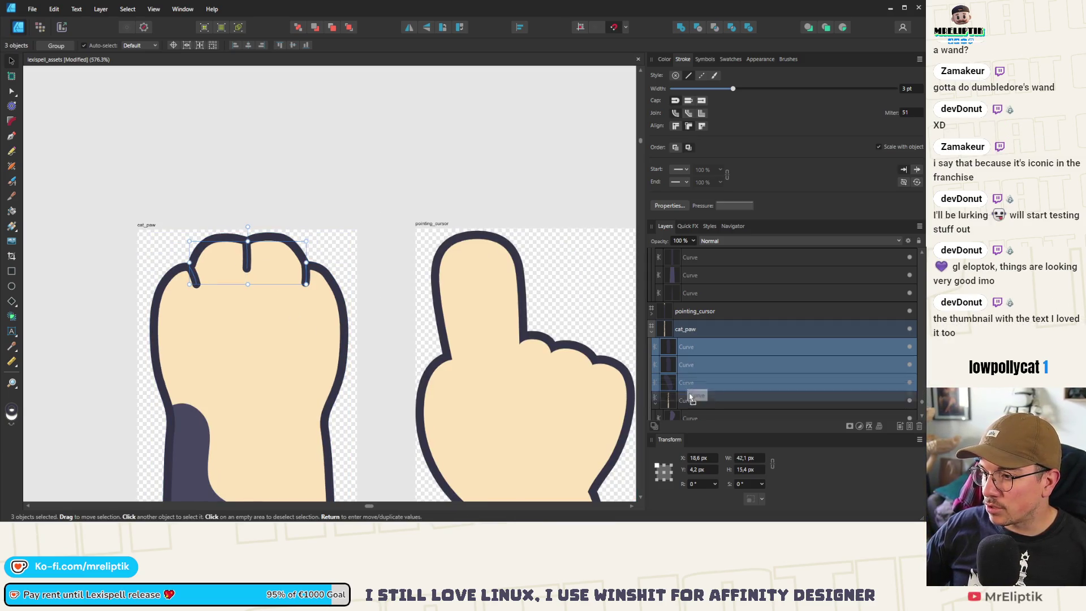
scroll(684, 381, "down", 2)
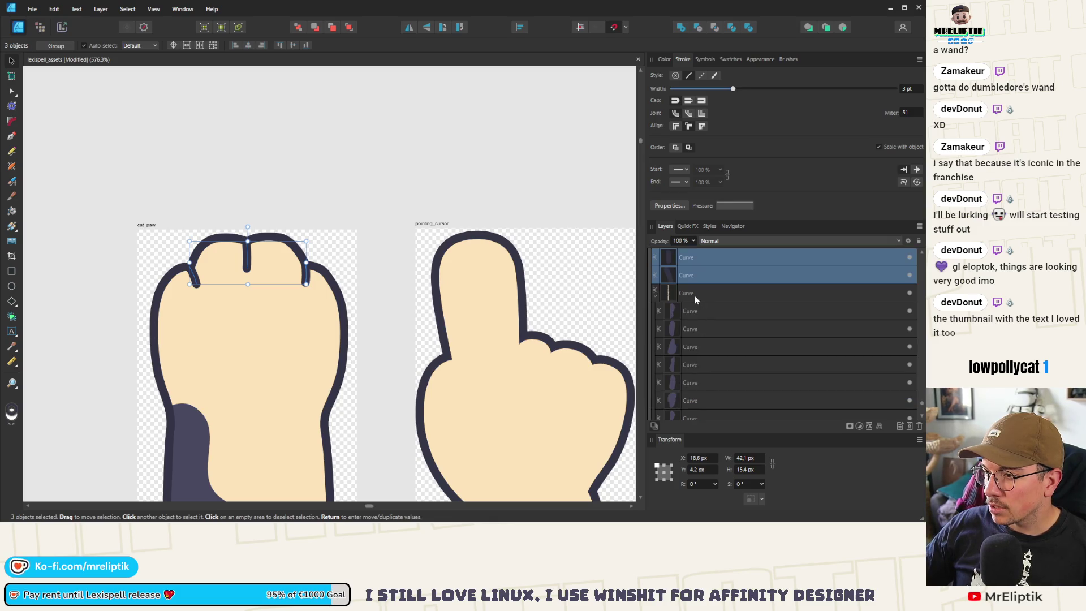
left_click(691, 294)
scroll(696, 310, "up", 2)
left_click(694, 352, "shift")
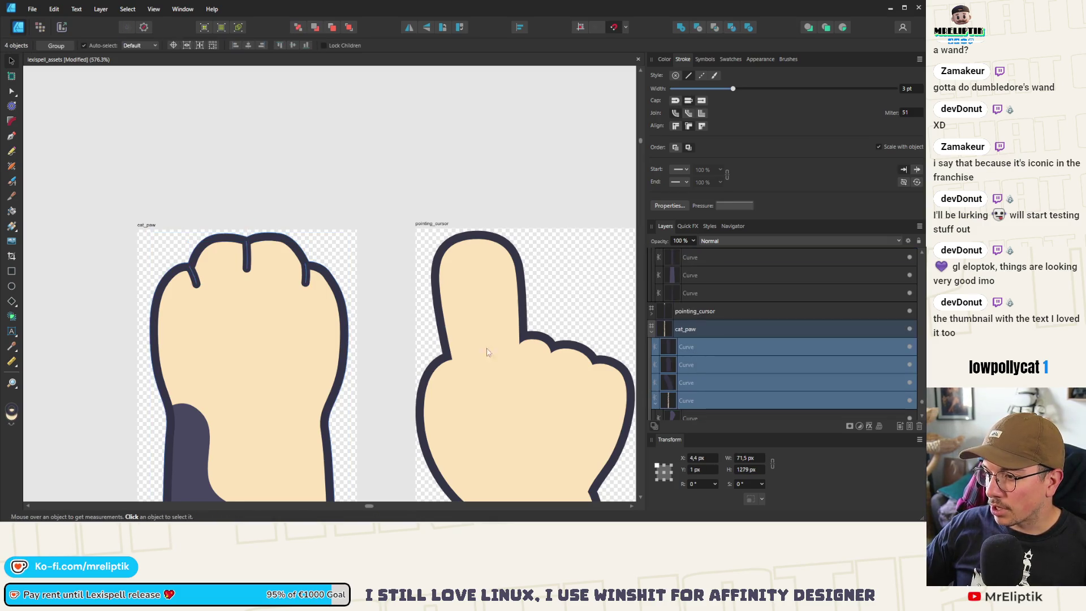
scroll(163, 263, "down", 4)
key("ctrl+g")
- Paste the paw group into the cursors artboard and position it on the spotted wand
scroll(113, 244, "down", 5)
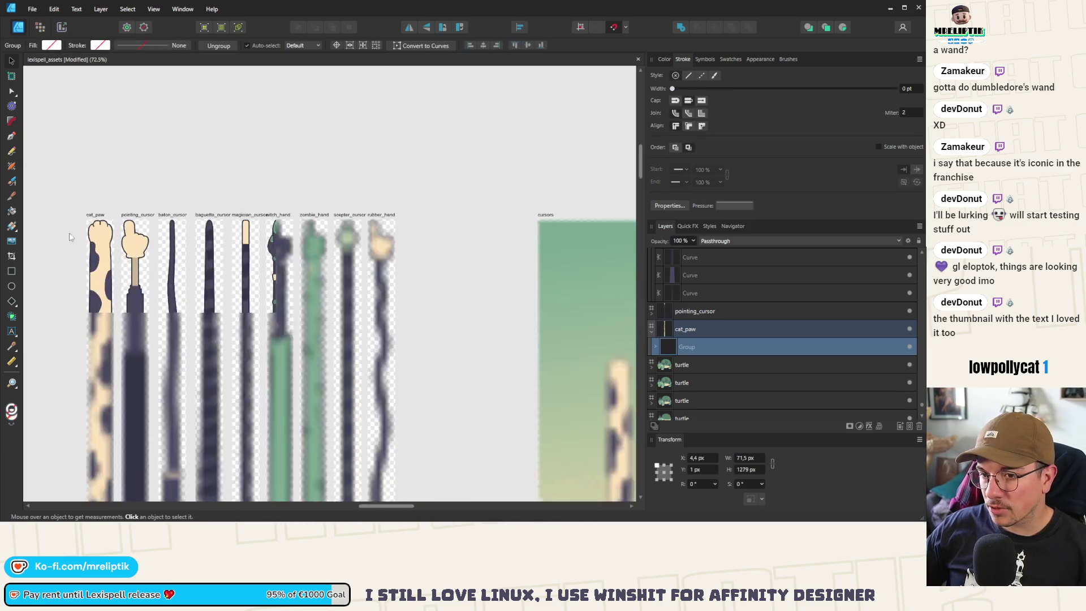
left_click(392, 227)
scroll(478, 320, "up", 3)
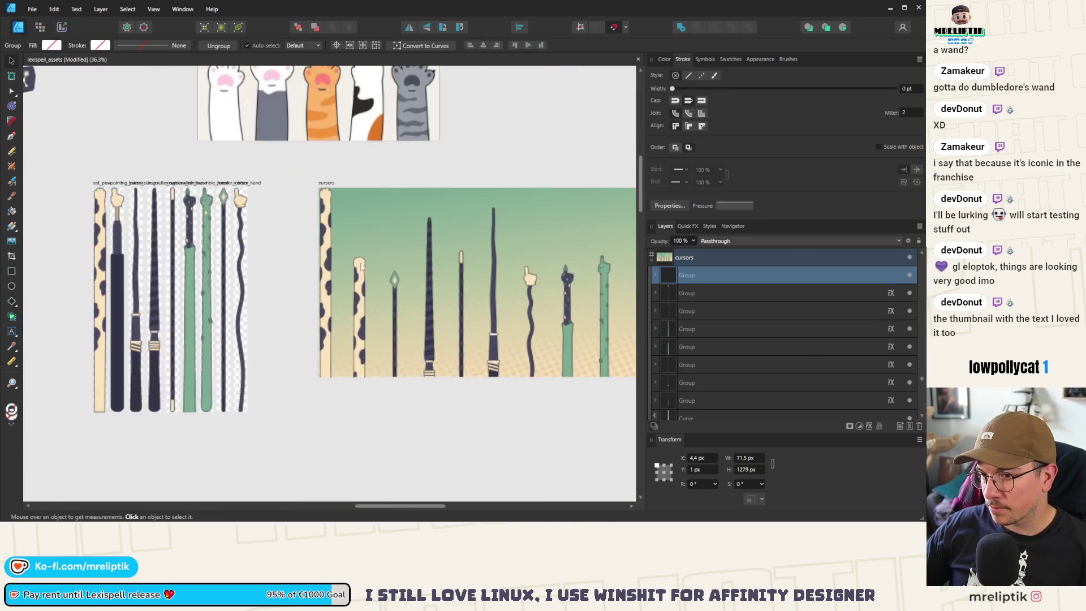
key("ctrl+v")
mouse_move(374, 430)
left_mouse_down()
mouse_move(411, 430)
mouse_move(401, 418)
left_mouse_up()
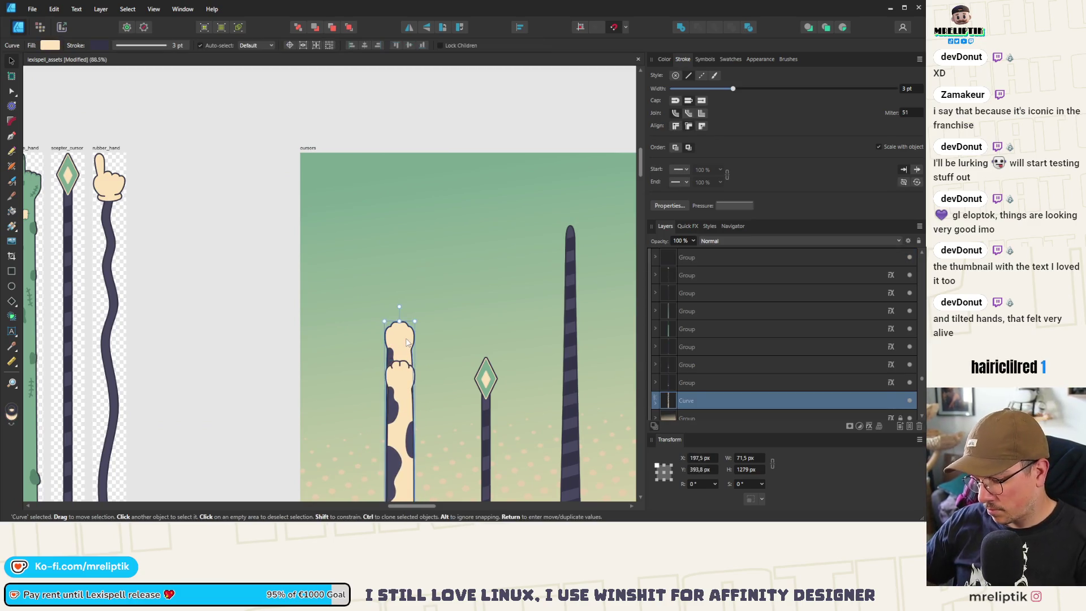
left_click_drag(403, 376, 386, 345)
scroll(386, 345, "down", 3)
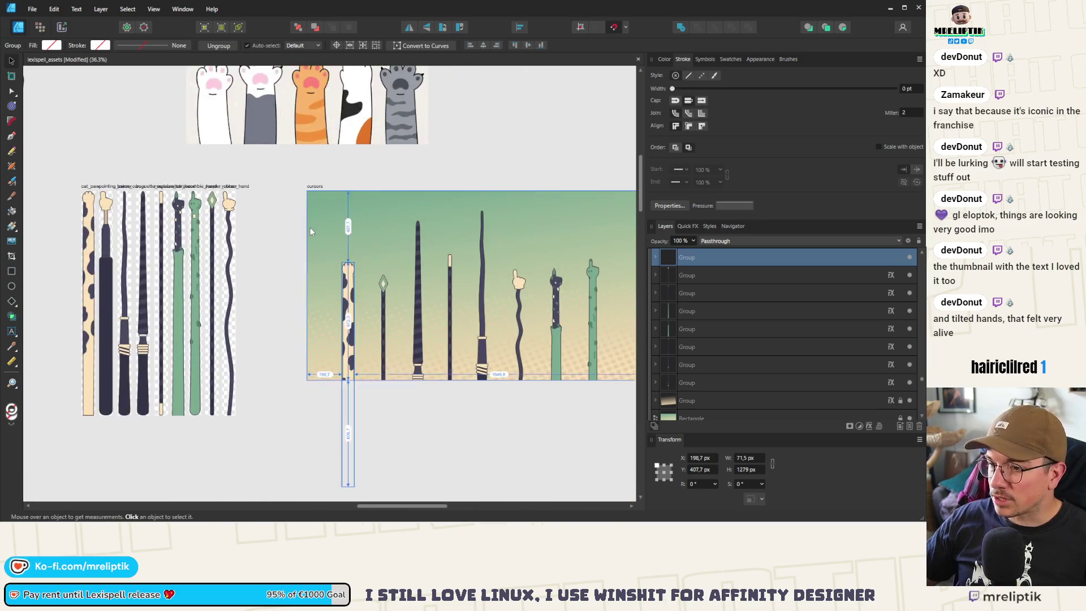
left_click_drag(351, 306, 351, 326)
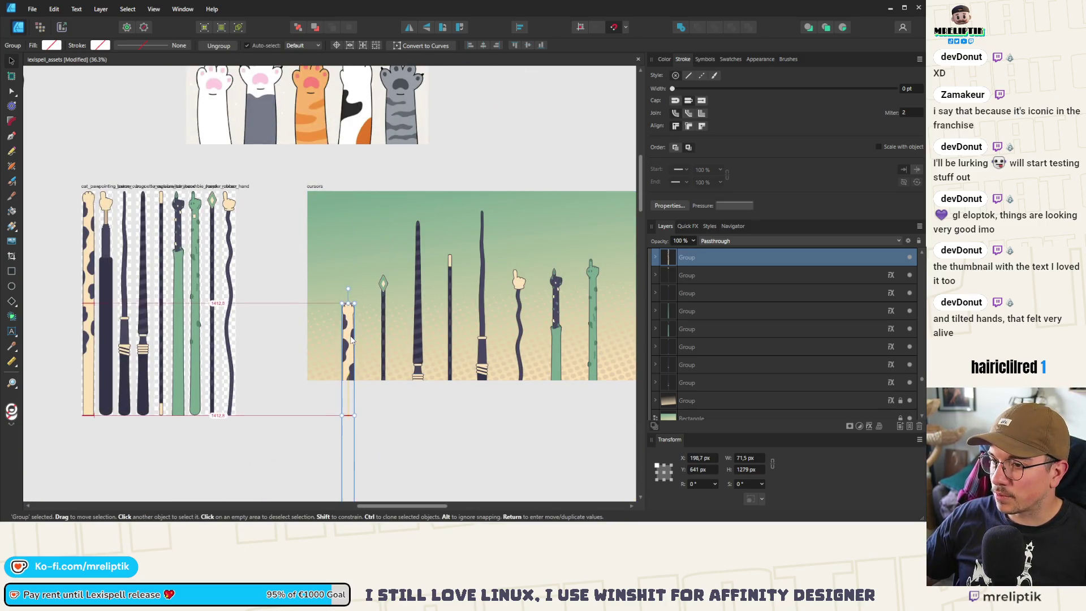
scroll(351, 340, "down", 3)
left_click(324, 290)
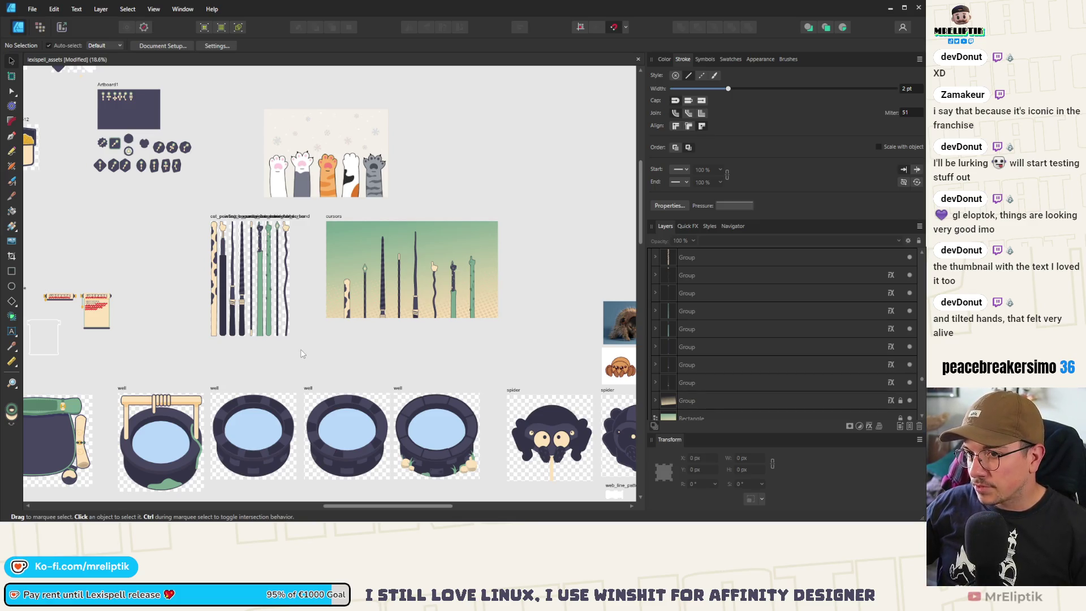
scroll(452, 256, "up", 4)
scroll(351, 275, "up", 2)
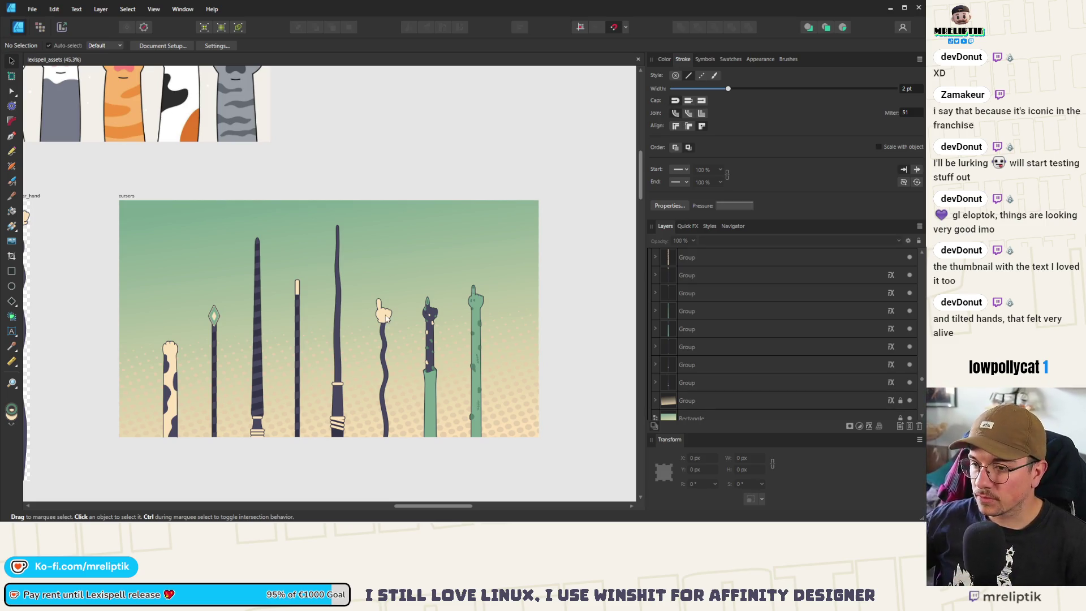
scroll(195, 304, "up", 3, "ctrl")
scroll(161, 339, "down", 3, "ctrl")
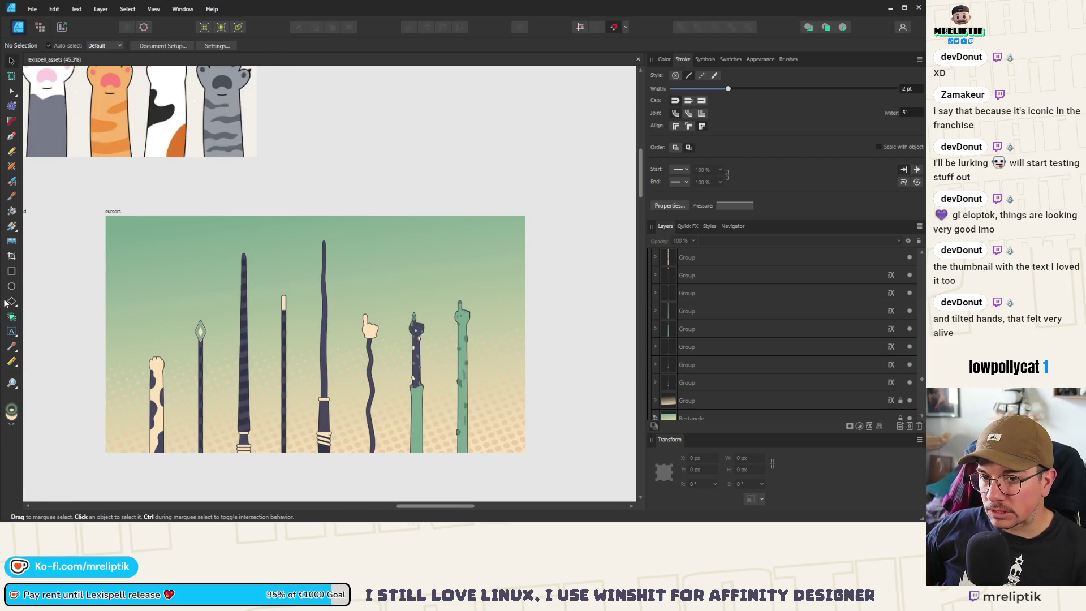
scroll(207, 345, "down", 6, "ctrl")
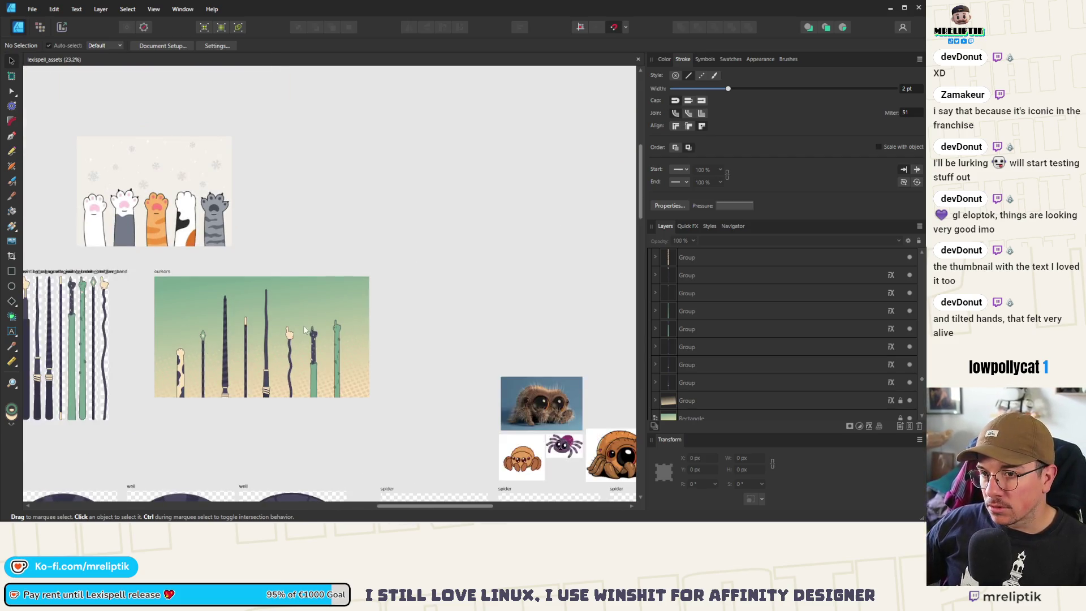
scroll(276, 201, "up", 5, "ctrl")
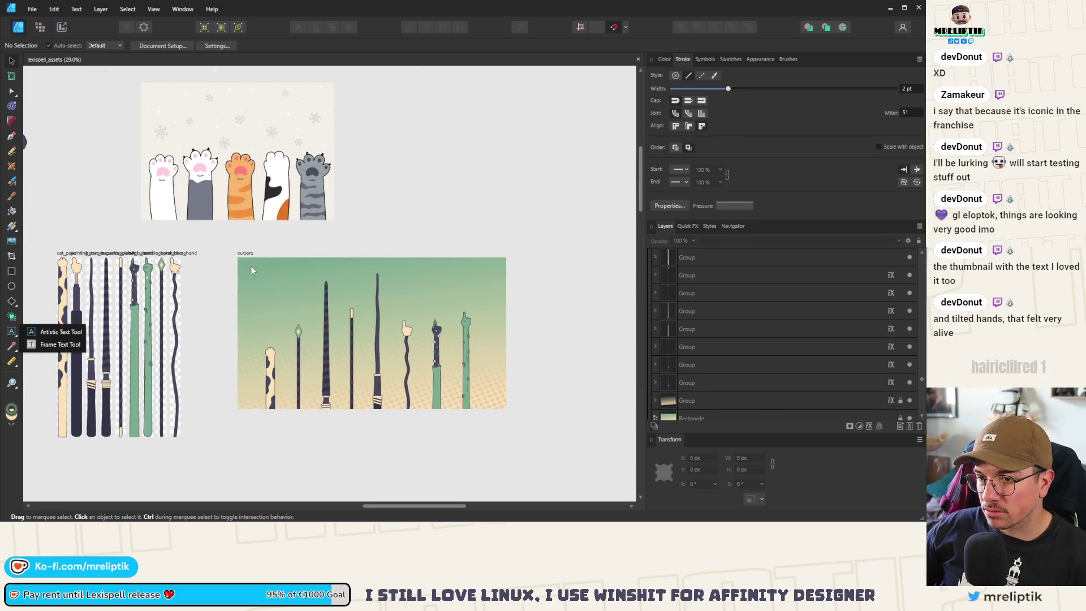
- Add artistic text reading 'SPECIAL CURSORS' on the cursors artboard
left_click(12, 333)
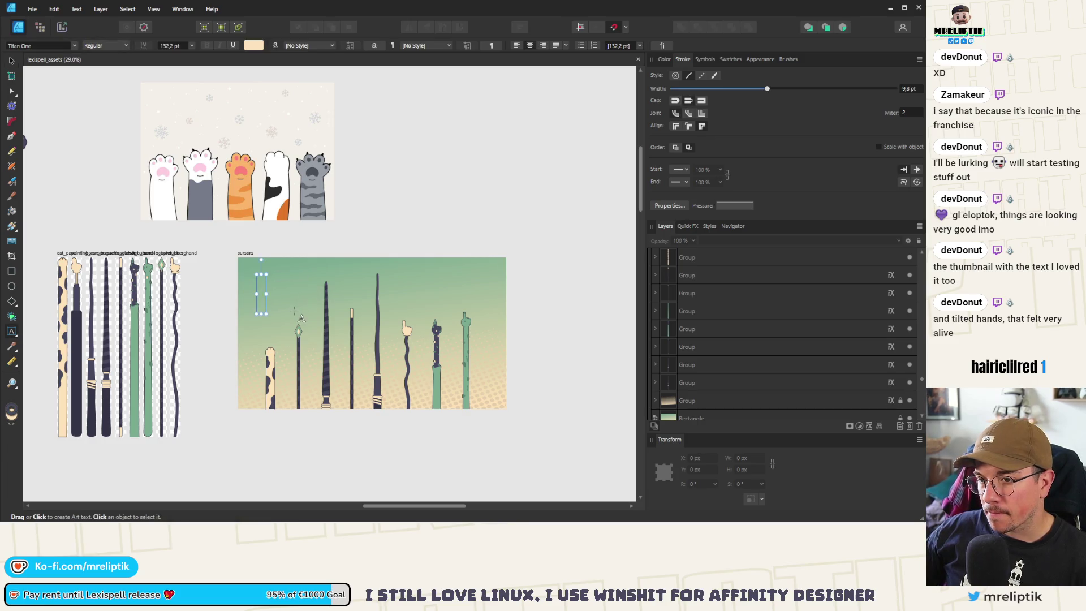
left_click_drag(295, 311, 295, 312)
type("SPECIAL CUR")
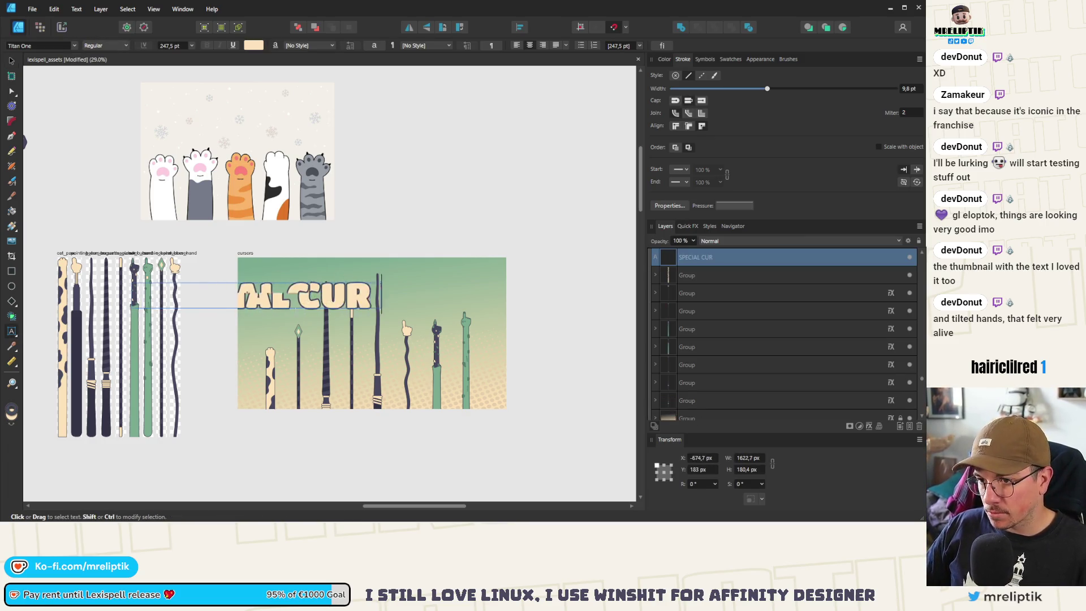
type("SORS")
- Resize the title to fit and centre it horizontally on the artboard
left_click(11, 60)
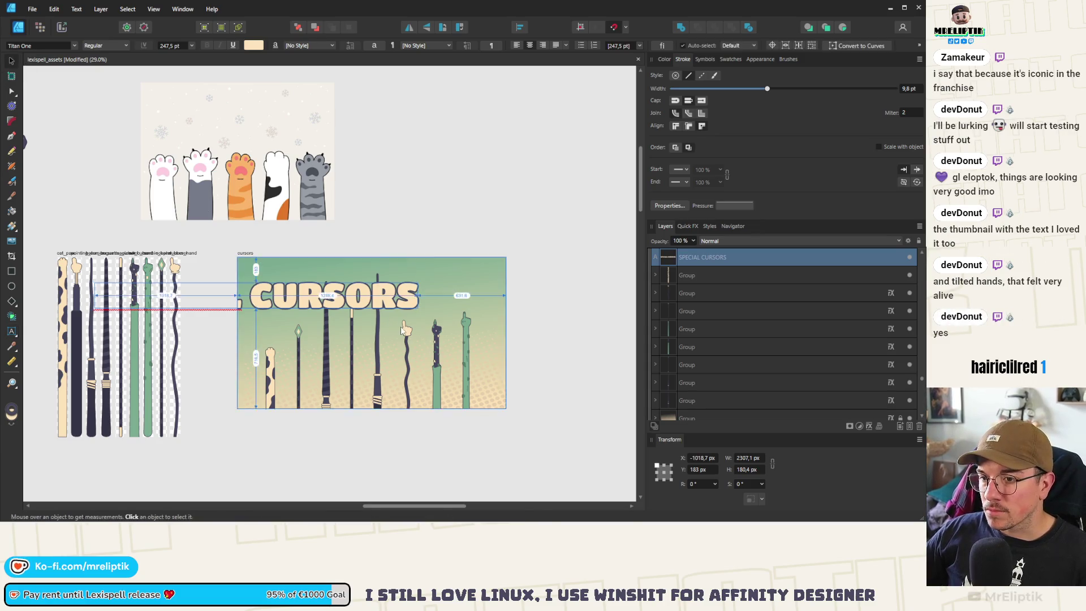
mouse_move(438, 313)
left_mouse_down()
mouse_move(560, 320)
mouse_move(406, 303)
left_mouse_up()
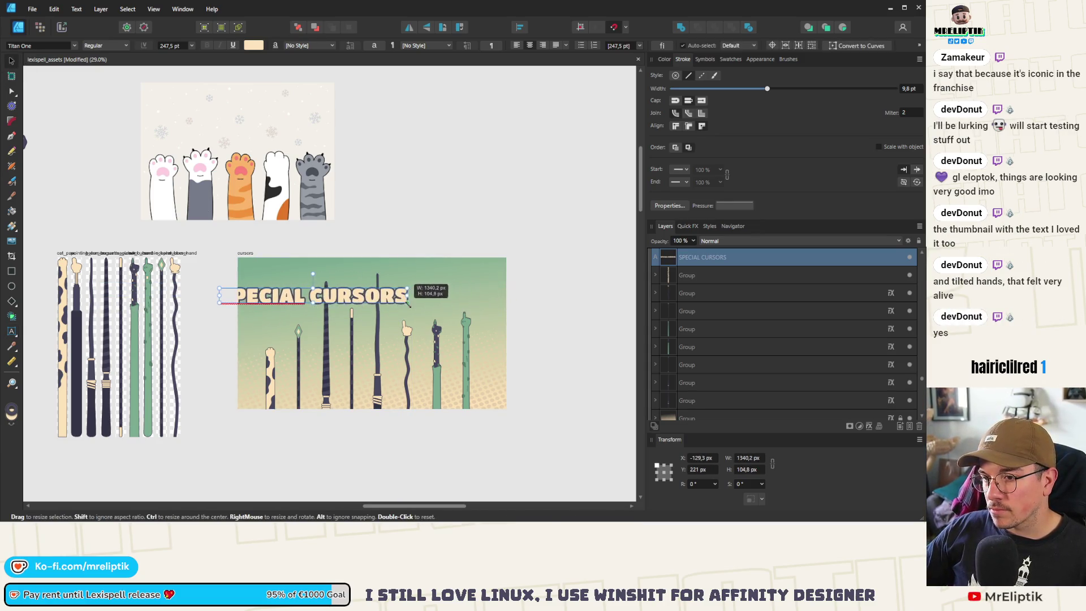
left_click_drag(327, 305, 391, 289)
scroll(391, 289, "up", 2)
scroll(393, 292, "up", 3)
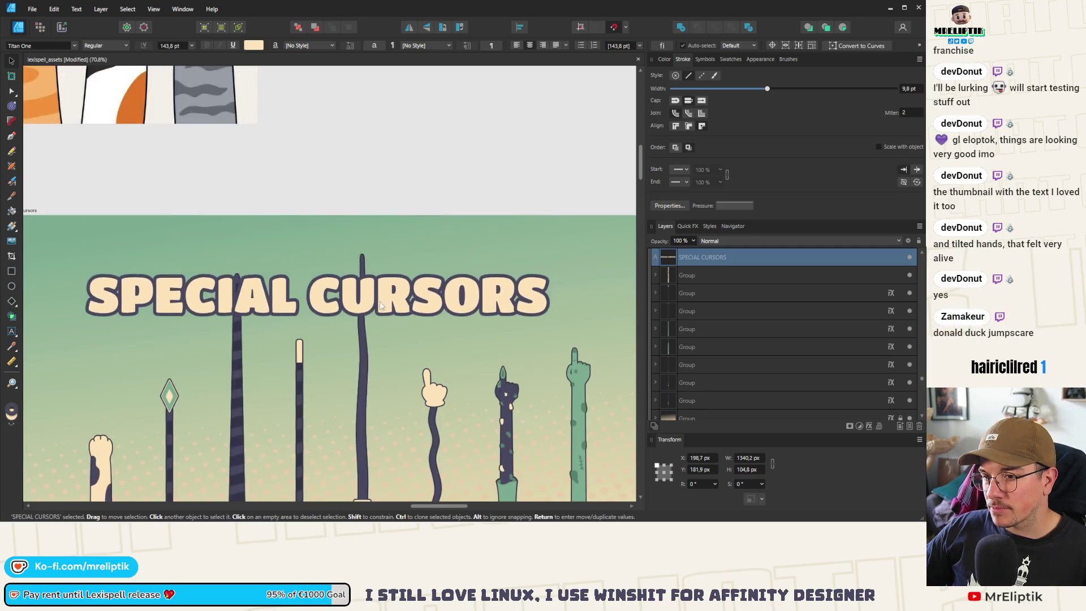
scroll(393, 292, "down", 2)
left_click_drag(478, 310, 554, 342)
left_click_drag(422, 284, 408, 287)
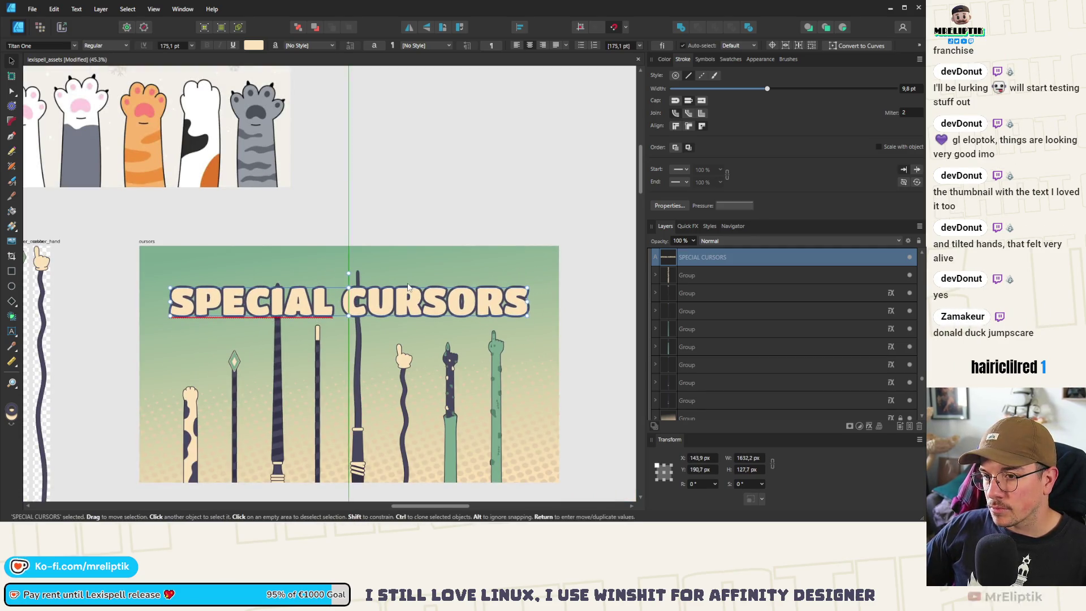
- Bring the striped stick in front of the title
left_click(278, 329)
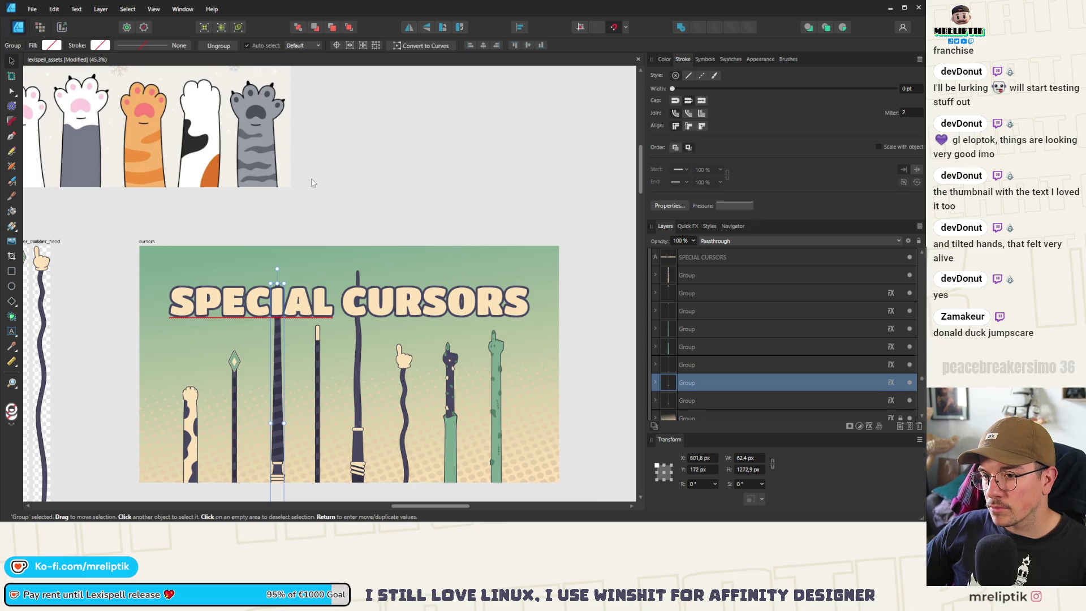
left_click(344, 32)
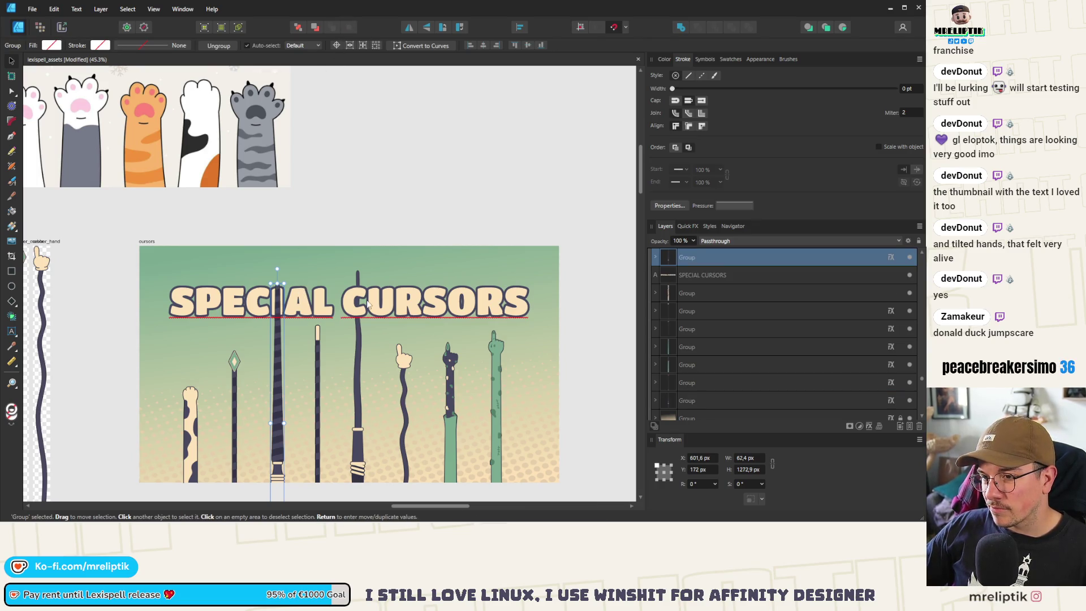
key("ctrl+d")
scroll(260, 365, "down", 4)
- Rotate the spotted paw arm to -15°
scroll(260, 365, "up", 2)
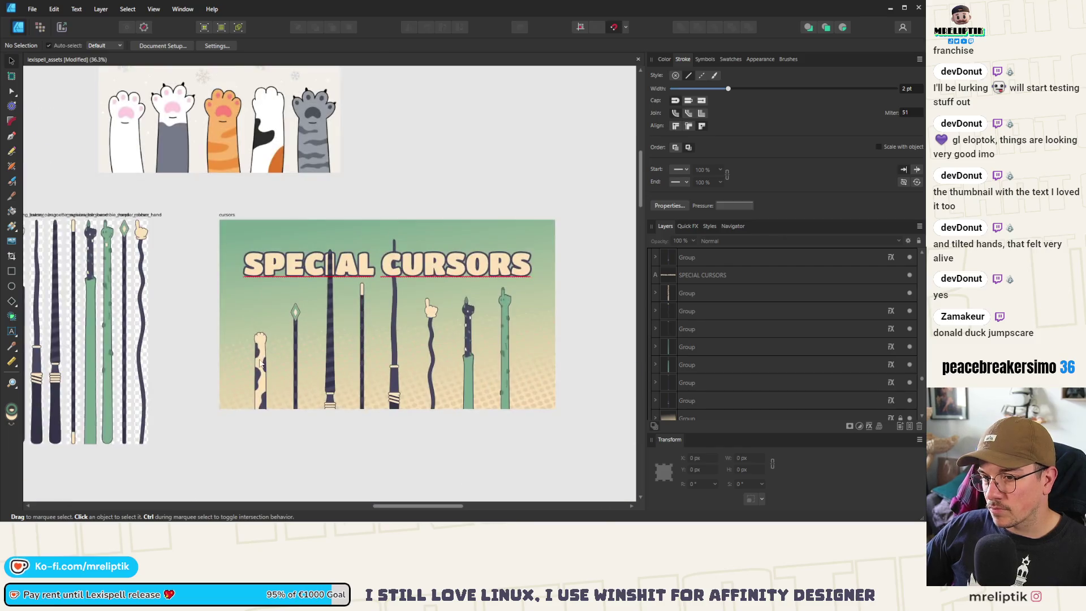
scroll(254, 323, "up", 2)
left_click(269, 340)
mouse_move(275, 336)
left_mouse_down()
mouse_move(298, 399)
mouse_move(239, 396)
left_mouse_up()
scroll(231, 362, "down", 3)
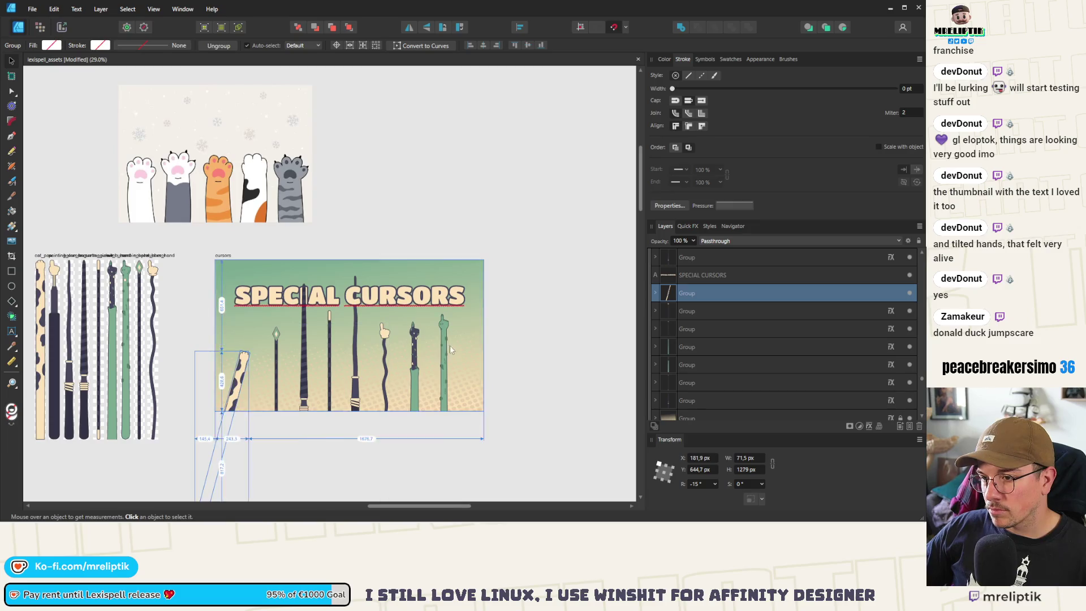
- Duplicate the cursors artboard to its right and set its X position to 11343 px
left_click(223, 255)
scroll(200, 257, "down", 2)
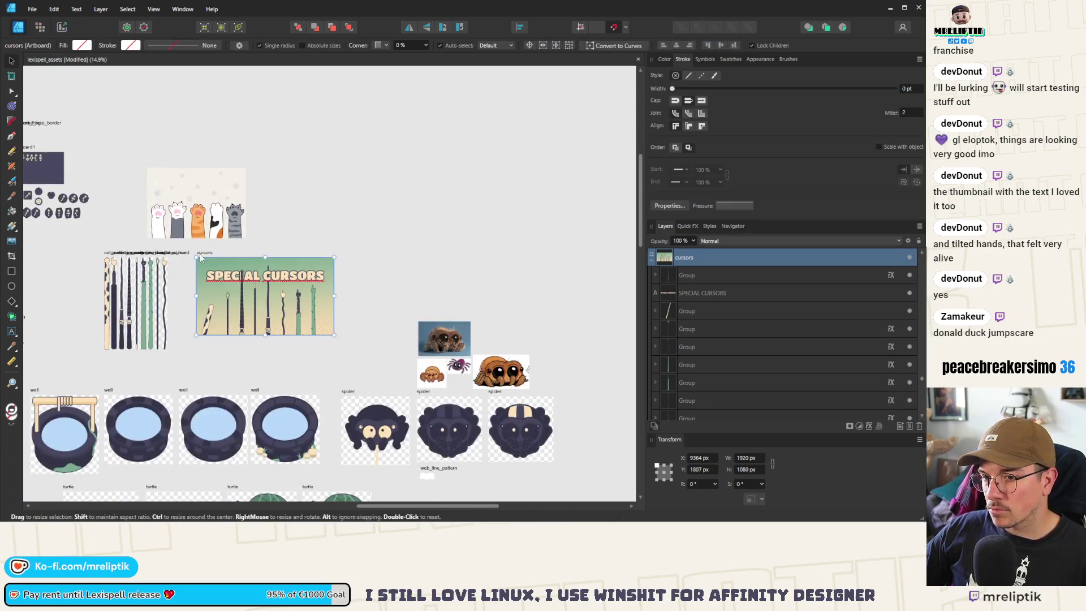
left_click(393, 267)
mouse_move(559, 300)
left_mouse_down()
mouse_move(497, 352)
mouse_move(399, 399)
left_mouse_up()
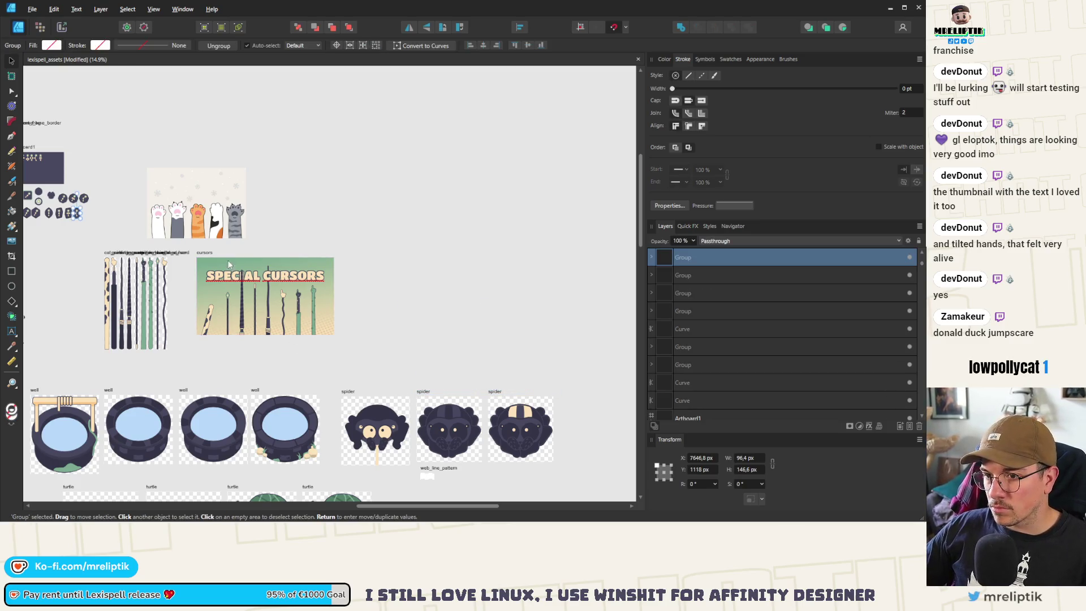
left_click_drag(214, 251, 350, 257)
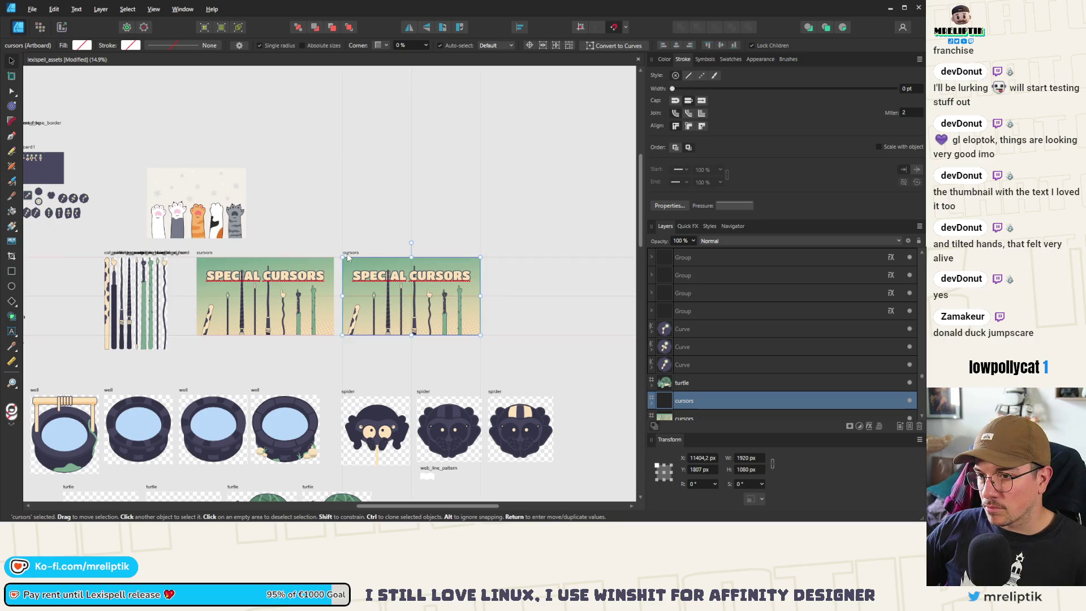
scroll(418, 304, "up", 4)
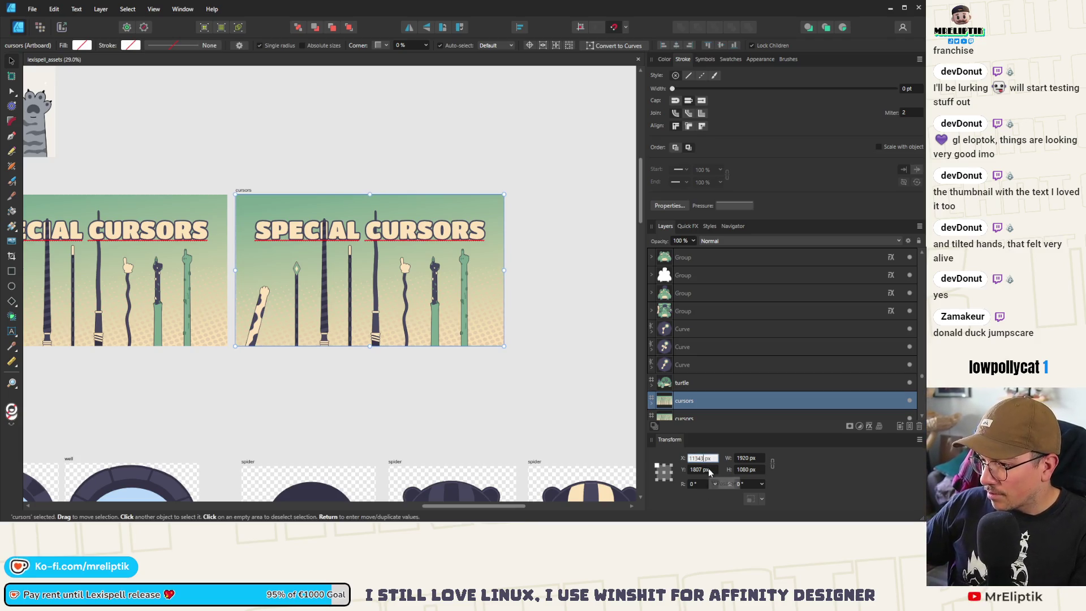
key("Return")
- Tilt the green hand to 15°, the dark spotted hand slightly and the wavy cream hand -3.5°, shifting each
scroll(367, 230, "up", 2)
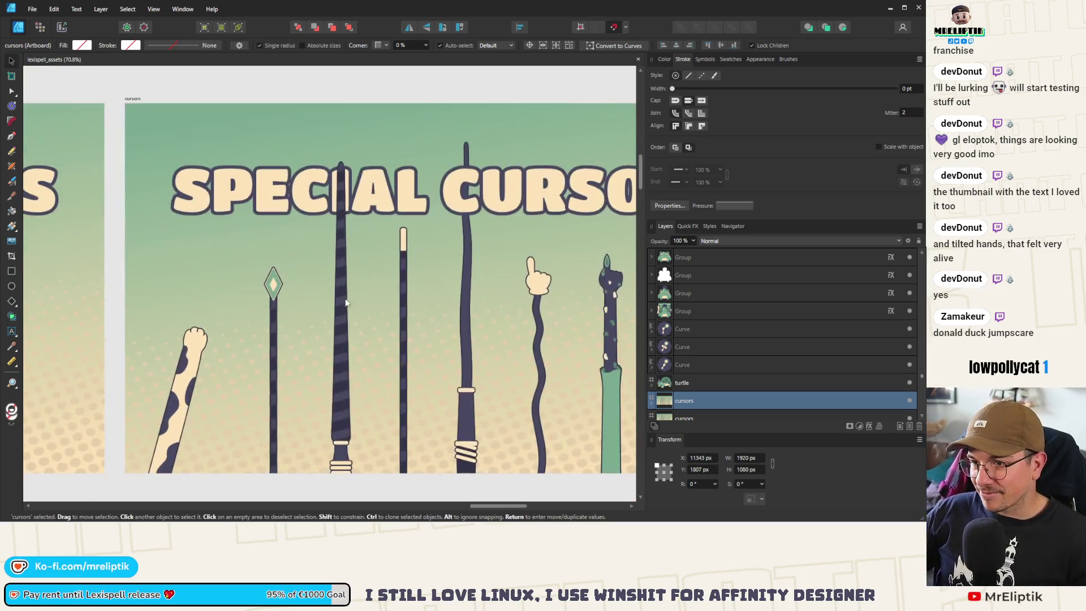
left_click(513, 311)
scroll(504, 254, "up", 1)
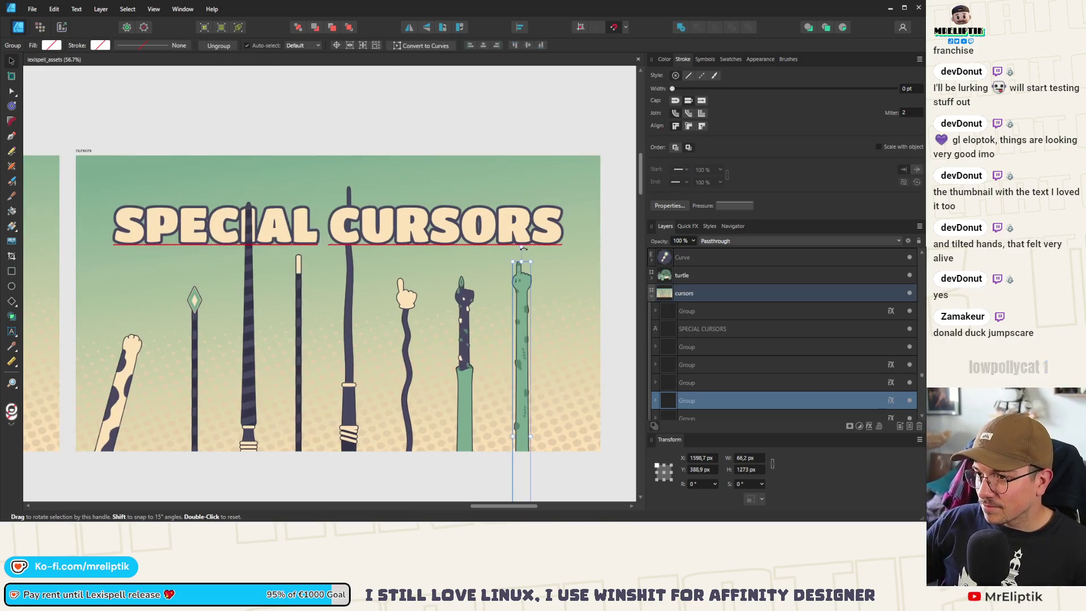
left_click_drag(525, 247, 478, 251)
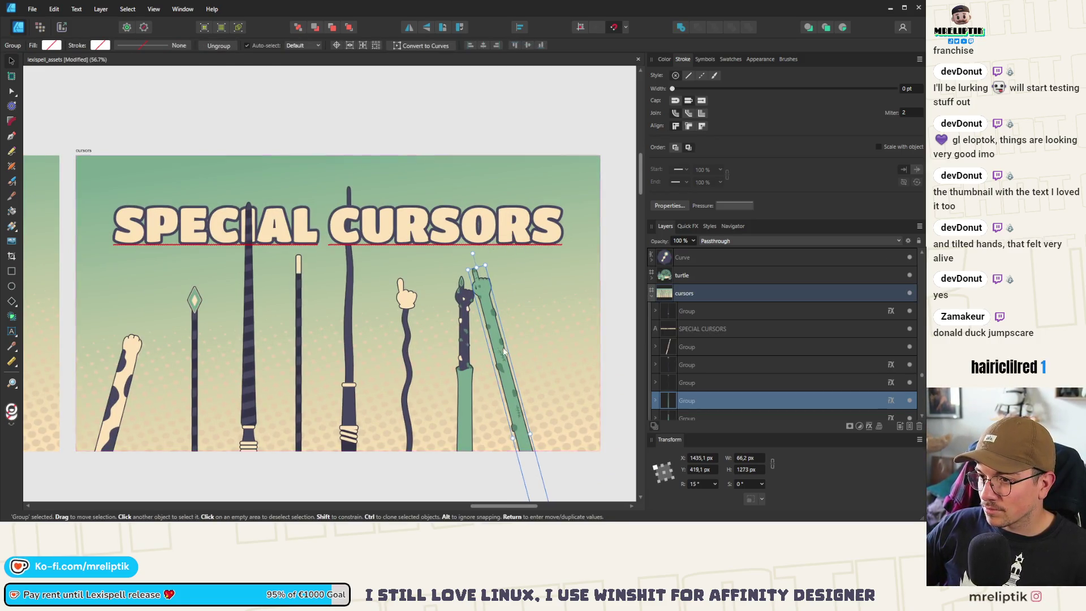
left_click_drag(501, 346, 542, 356)
left_click(463, 328)
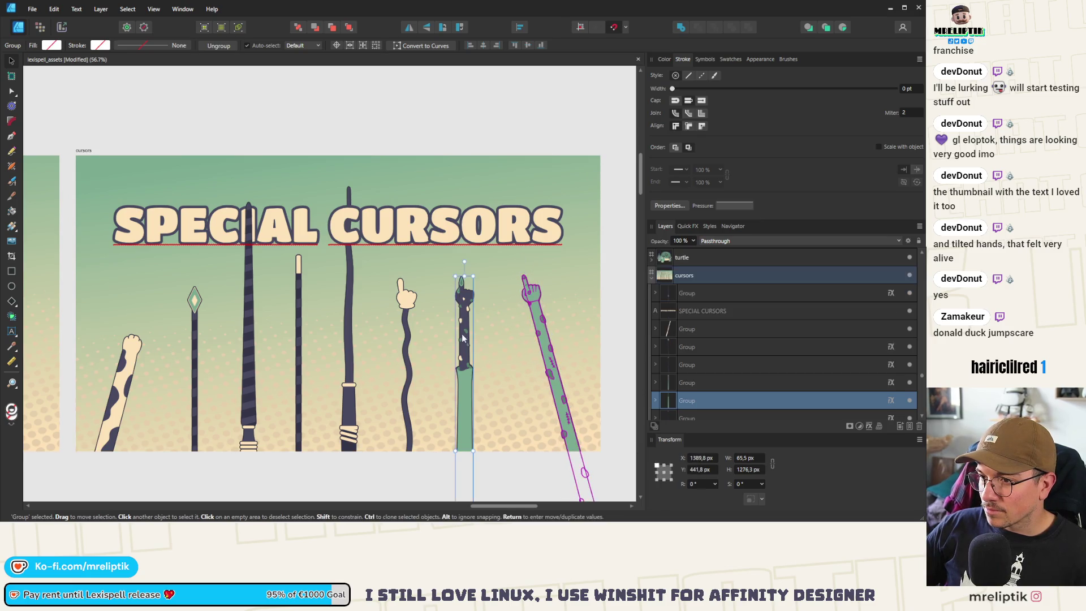
left_click_drag(462, 261, 450, 262)
left_click_drag(463, 339, 474, 378)
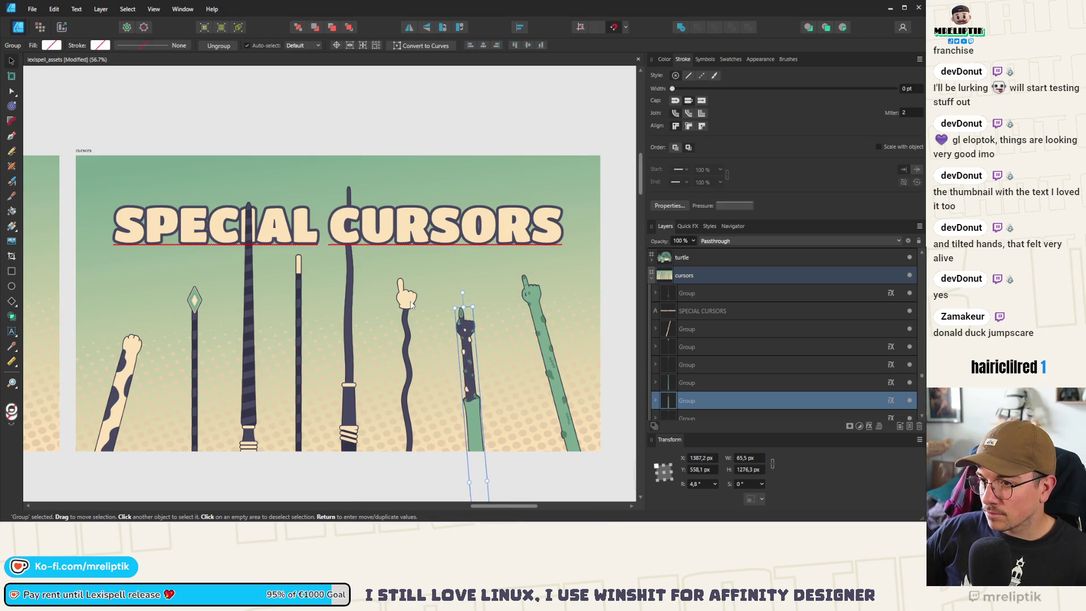
left_click(405, 306)
left_click_drag(406, 264, 413, 264)
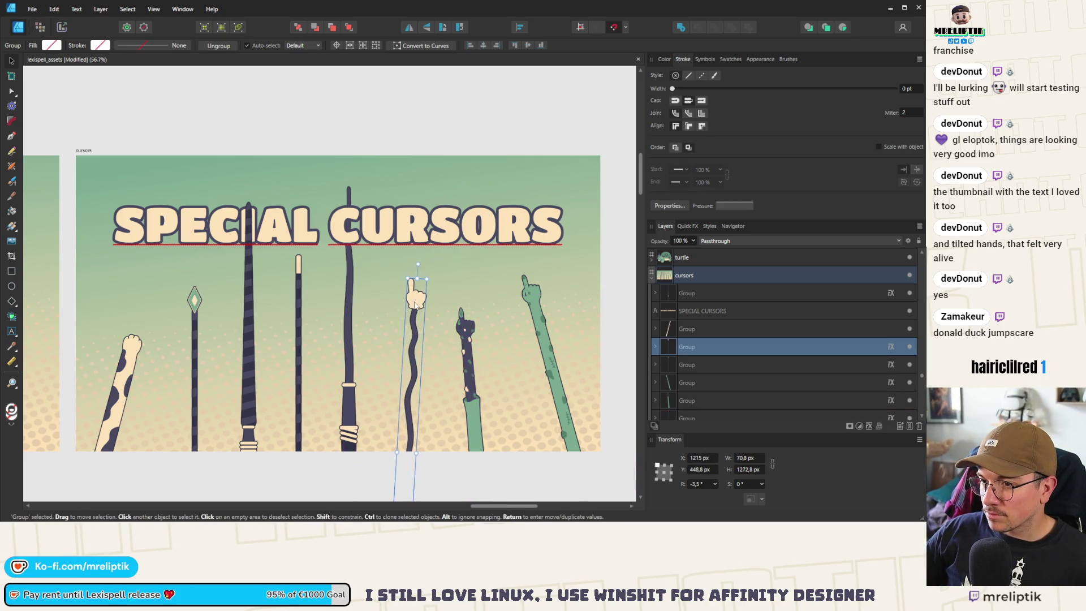
left_click_drag(406, 301, 410, 311)
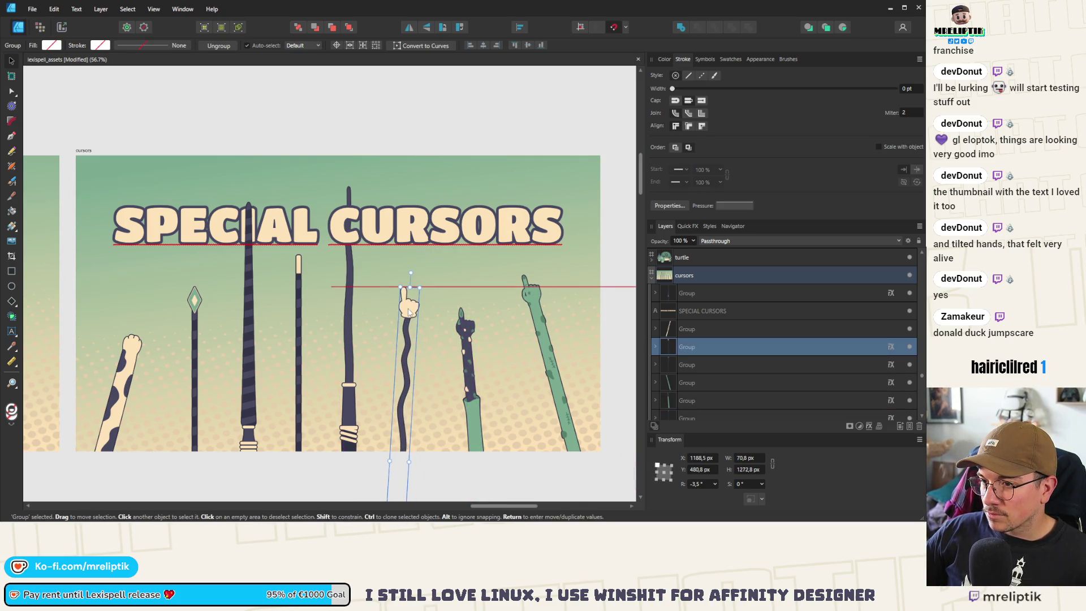
- Tilt the wands: dark 4.7°, thin cream-tipped -3.1°, striped -5.3°, and shorten and tilt the diamond-tipped one
left_click(349, 297)
mouse_move(346, 172)
left_mouse_down()
mouse_move(332, 173)
mouse_move(334, 159)
left_mouse_up()
left_click(298, 266)
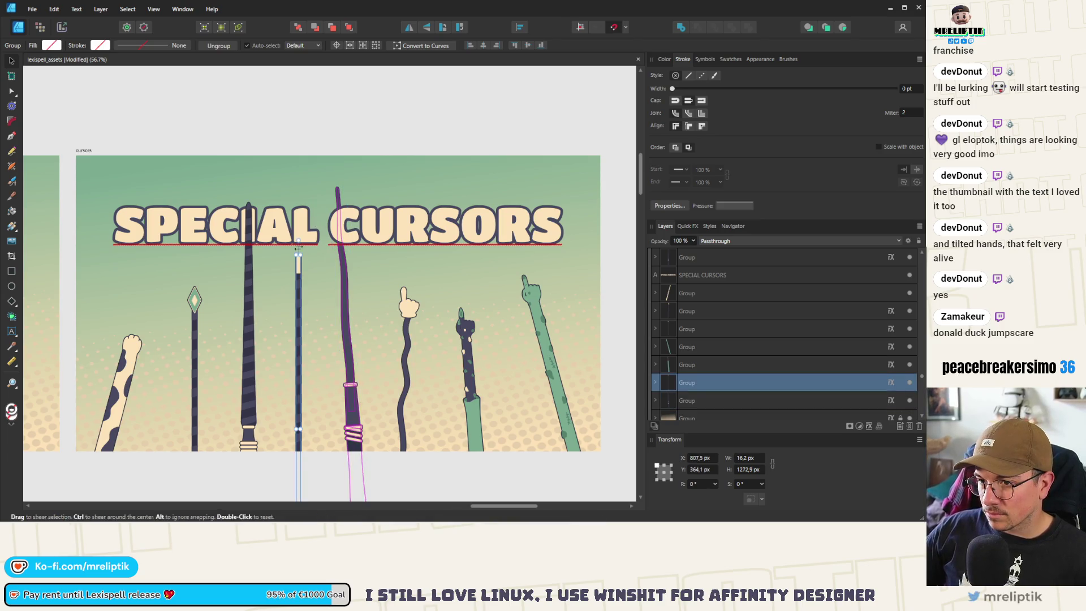
mouse_move(298, 242)
left_mouse_down()
mouse_move(308, 242)
mouse_move(297, 287)
left_mouse_up()
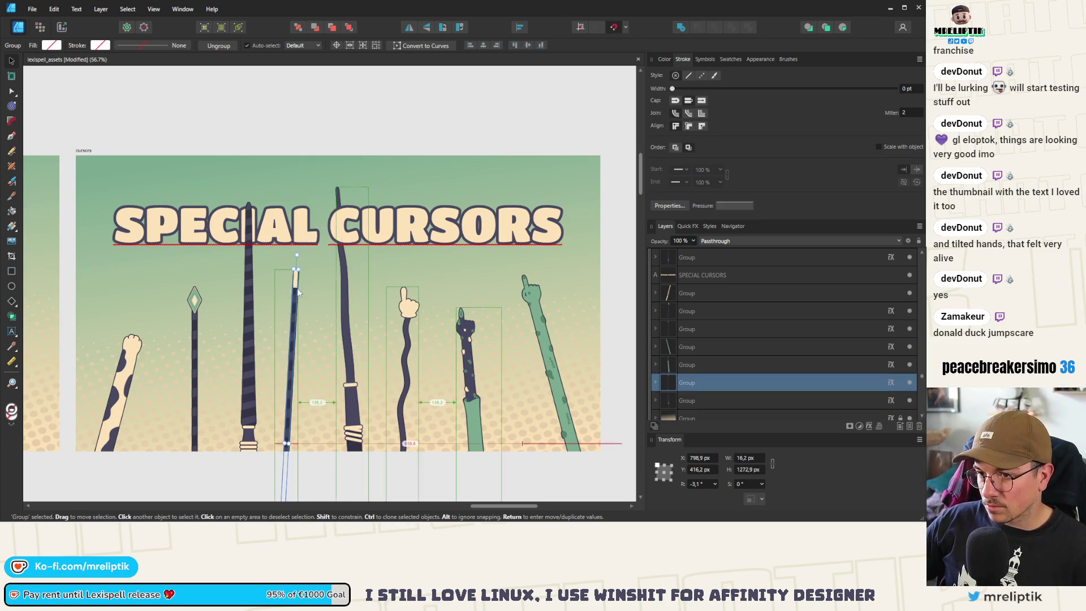
left_click(198, 288)
mouse_move(201, 287)
left_mouse_down()
mouse_move(210, 270)
mouse_move(190, 278)
mouse_move(185, 348)
left_mouse_up()
left_click(254, 292)
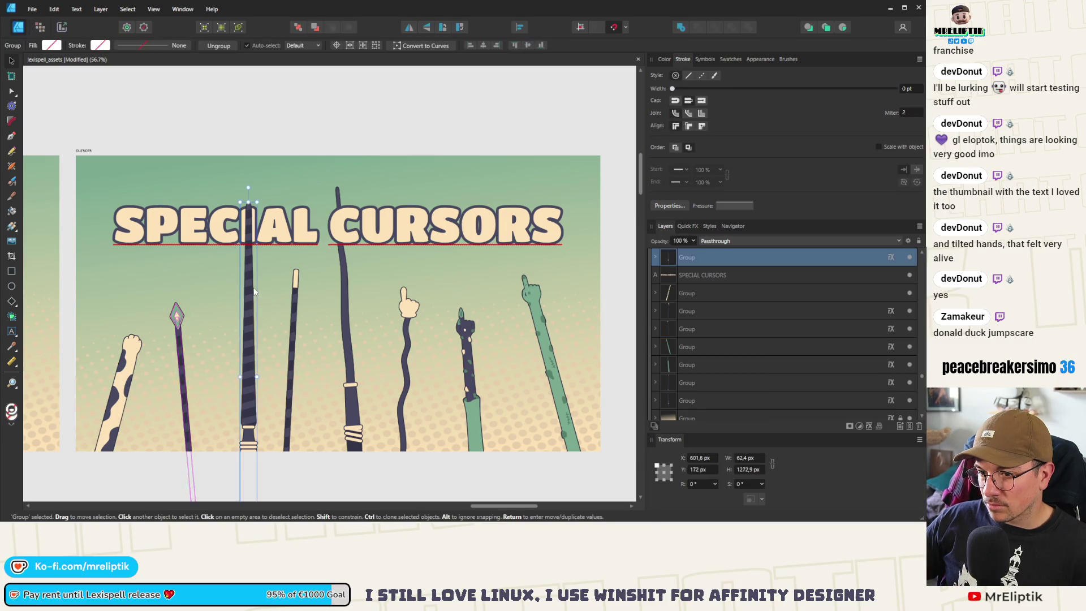
left_click_drag(248, 187, 266, 189)
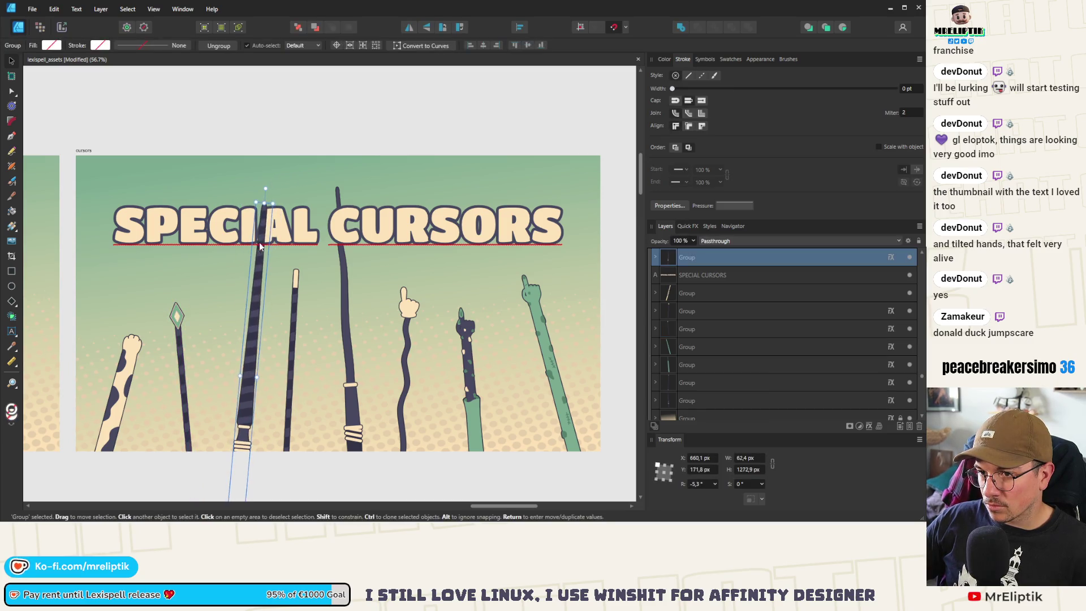
left_click_drag(260, 246, 242, 229)
mouse_move(341, 331)
left_mouse_down()
mouse_move(337, 311)
mouse_move(341, 324)
left_mouse_up()
scroll(311, 215, "down", 2)
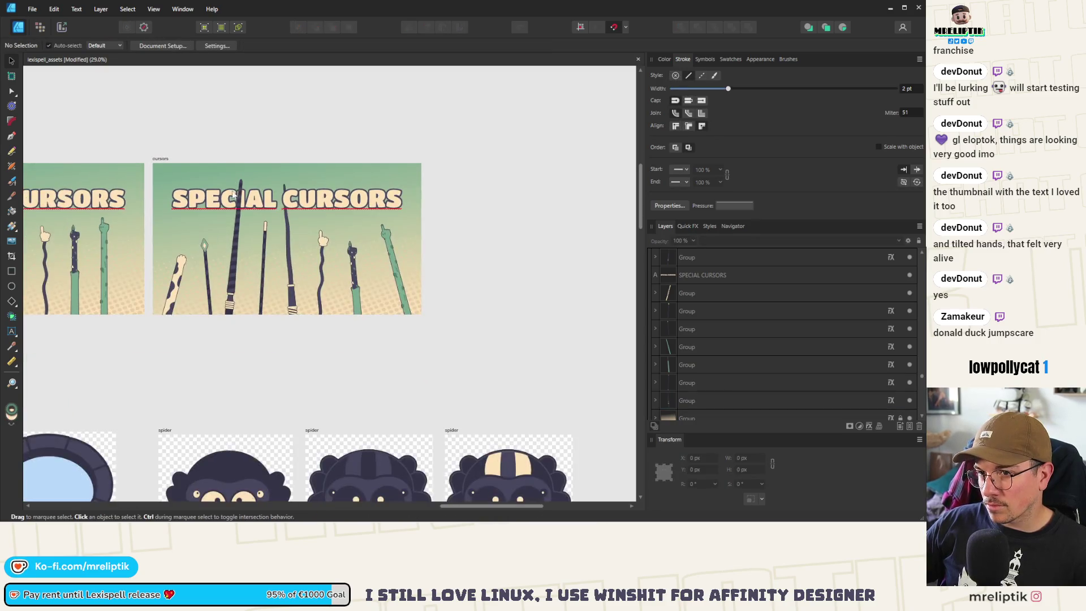
scroll(283, 214, "up", 2)
left_click(276, 213)
- Raise the SPECIAL CURSORS title slightly and shift the striped wand a little right
left_click_drag(274, 210, 274, 191)
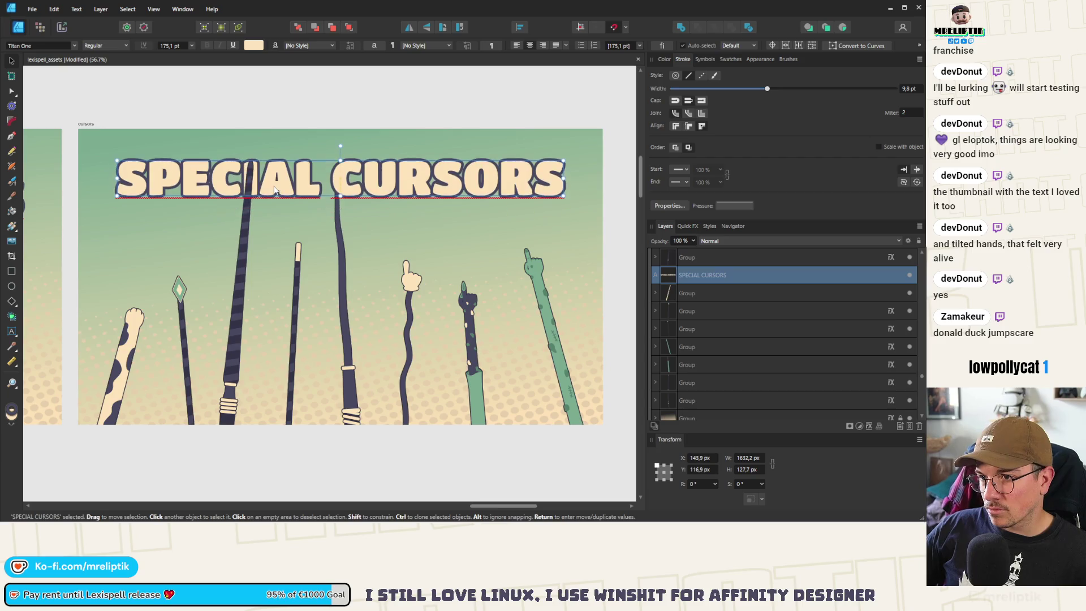
left_click(239, 238)
mouse_move(238, 238)
left_mouse_down()
mouse_move(247, 243)
mouse_move(223, 242)
mouse_move(240, 242)
left_mouse_up()
left_click(262, 94)
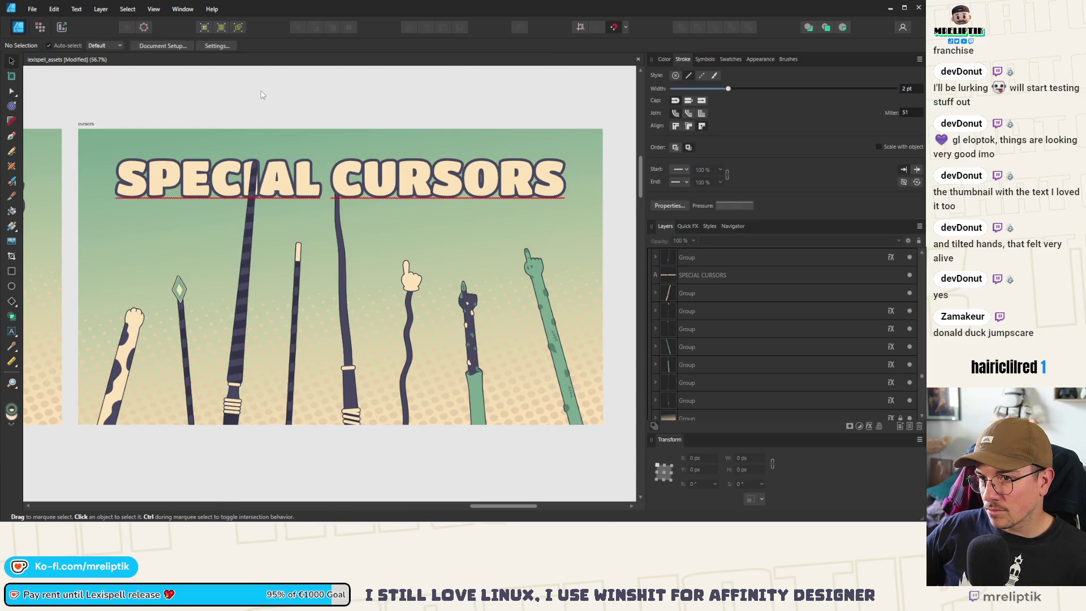
scroll(252, 246, "down", 2)
- Bring the tall dark wand cursor in front of the title
left_click(306, 226)
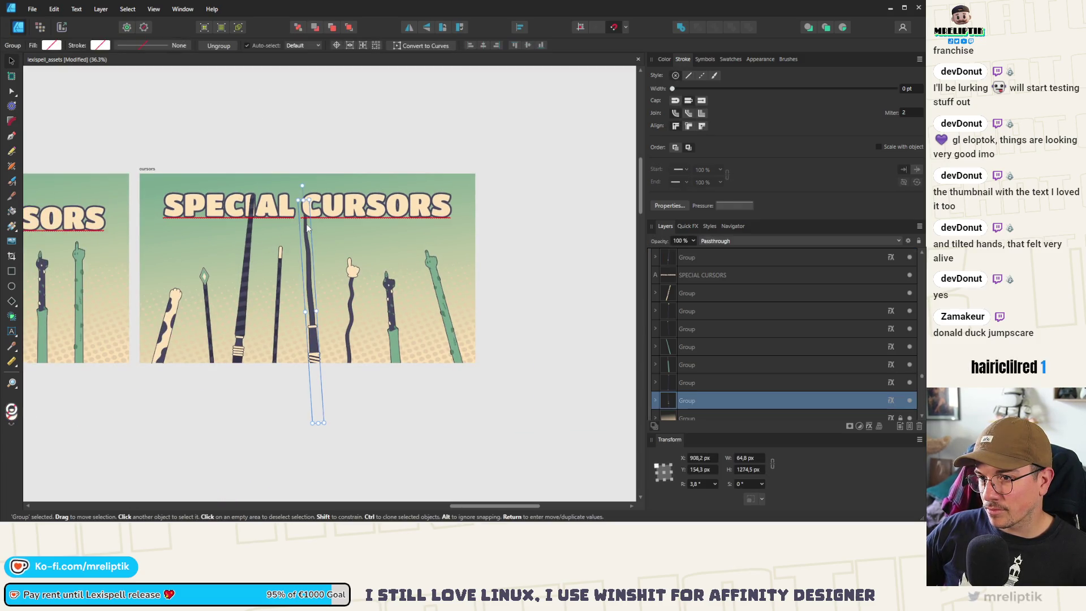
left_click(348, 25)
left_click(342, 127)
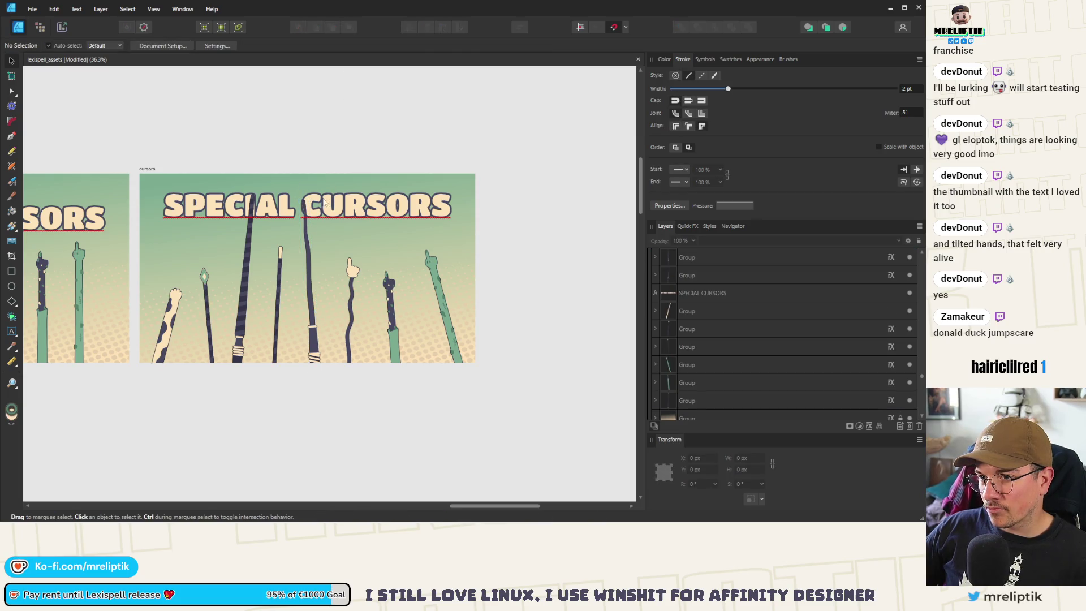
scroll(325, 202, "up", 1)
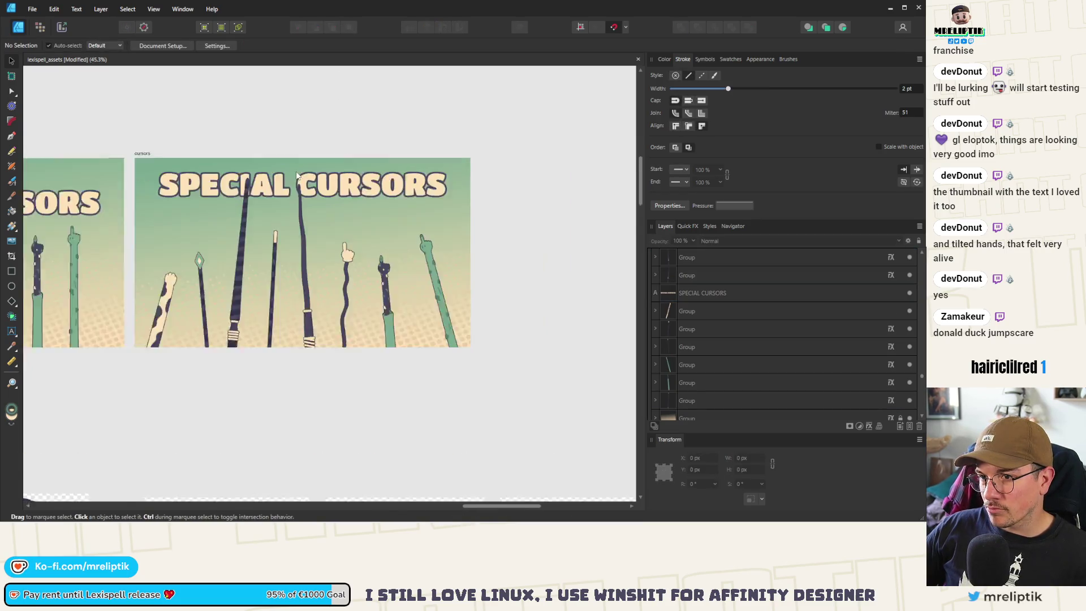
scroll(297, 175, "down", 1)
- Enlarge the SPECIAL CURSORS title slightly and shift it to the right
left_click(401, 192)
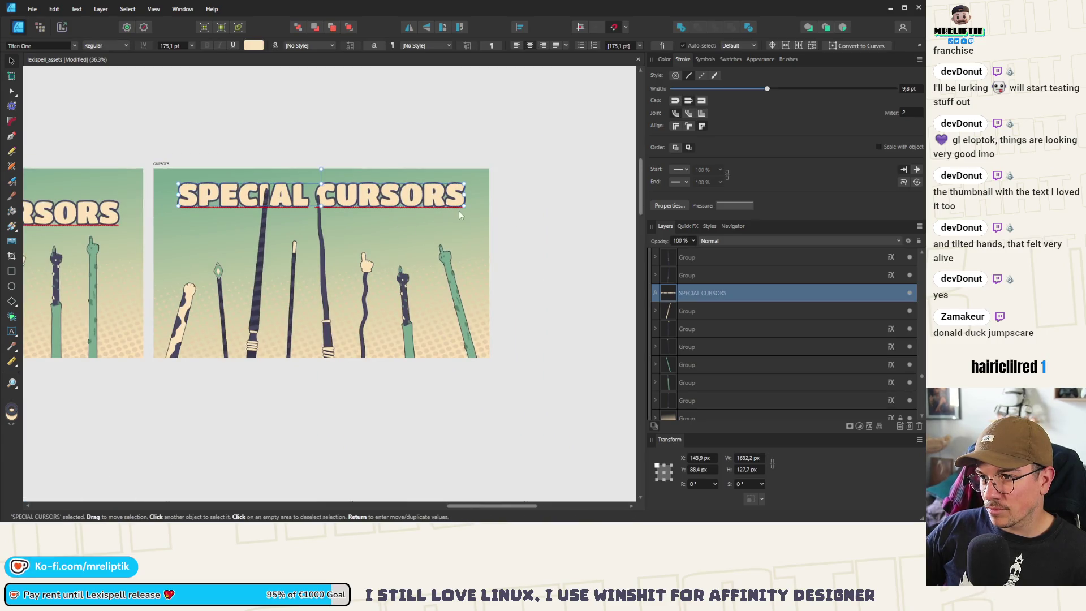
left_click_drag(460, 211, 458, 211)
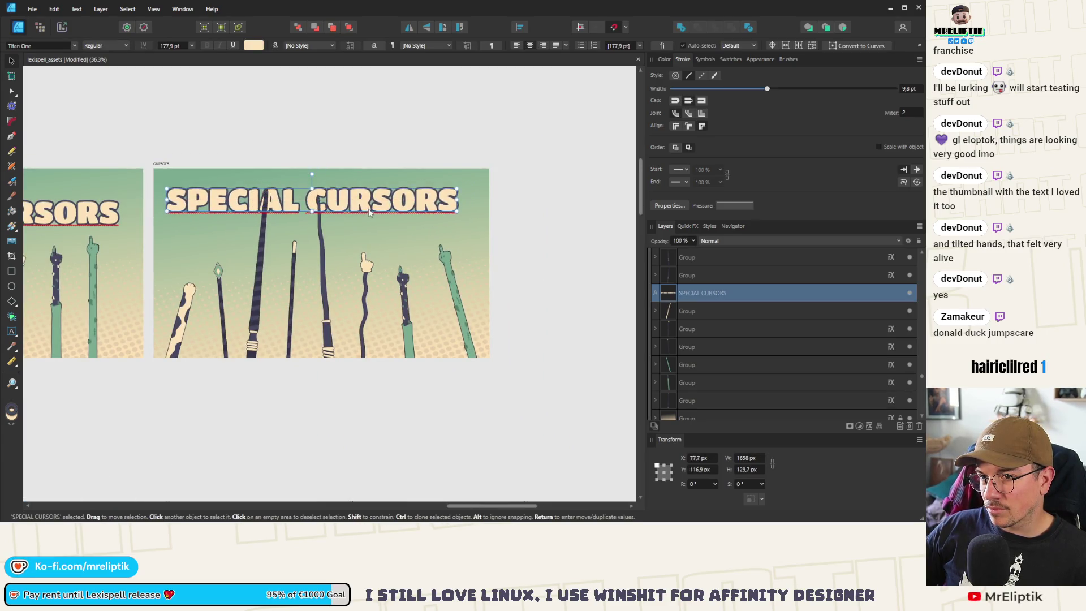
left_click_drag(368, 208, 373, 208)
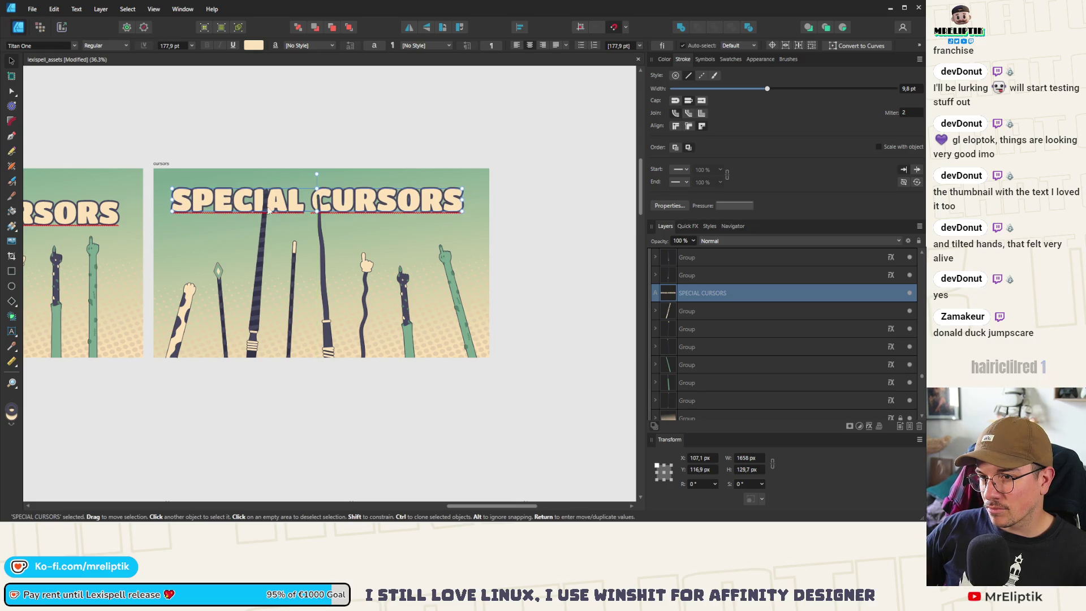
scroll(269, 211, "up", 3)
- Move the striped wand cursor one step forward in the stacking order
left_click(259, 249)
scroll(259, 246, "up", 2)
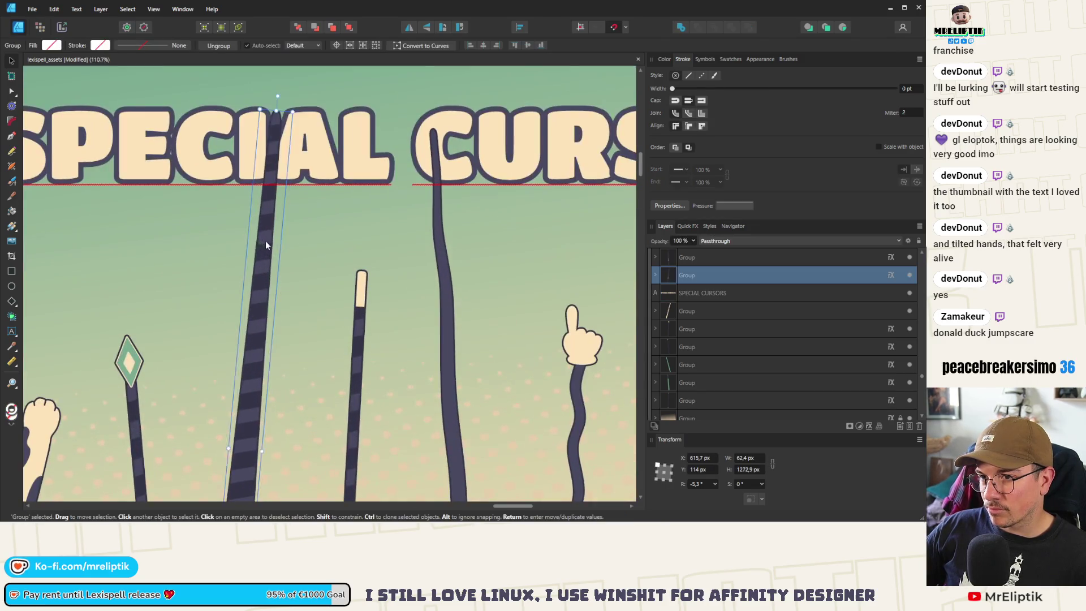
scroll(243, 207, "down", 4)
left_click(266, 130)
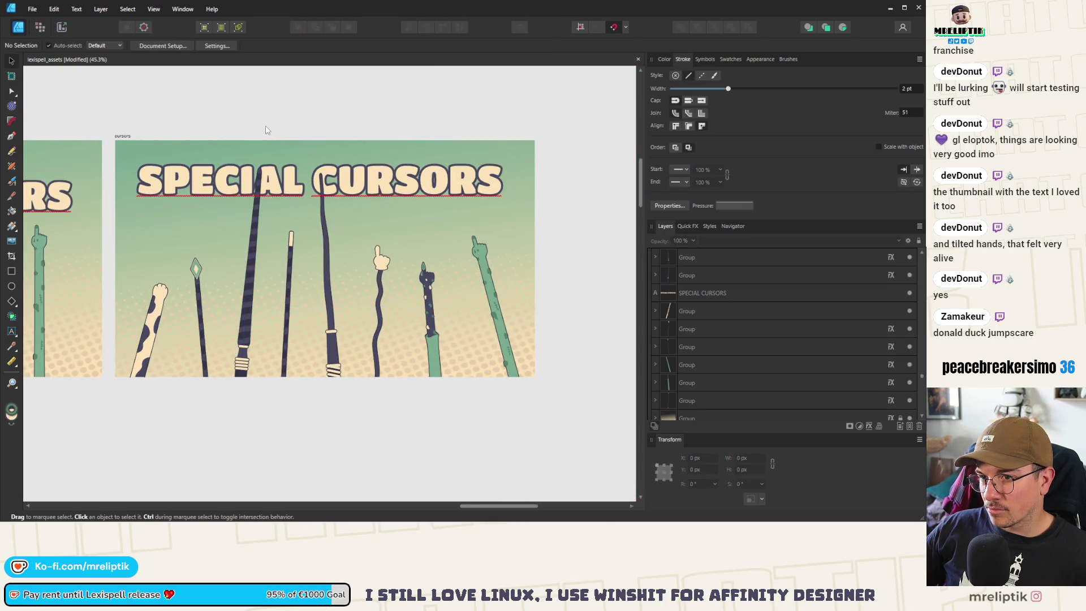
left_click(258, 195)
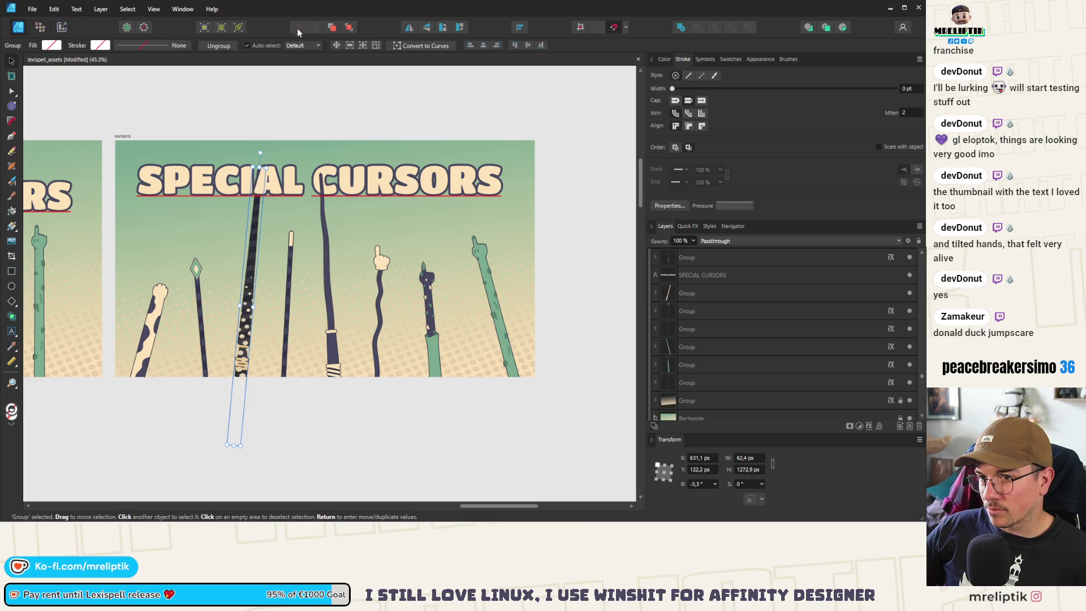
left_click(332, 28)
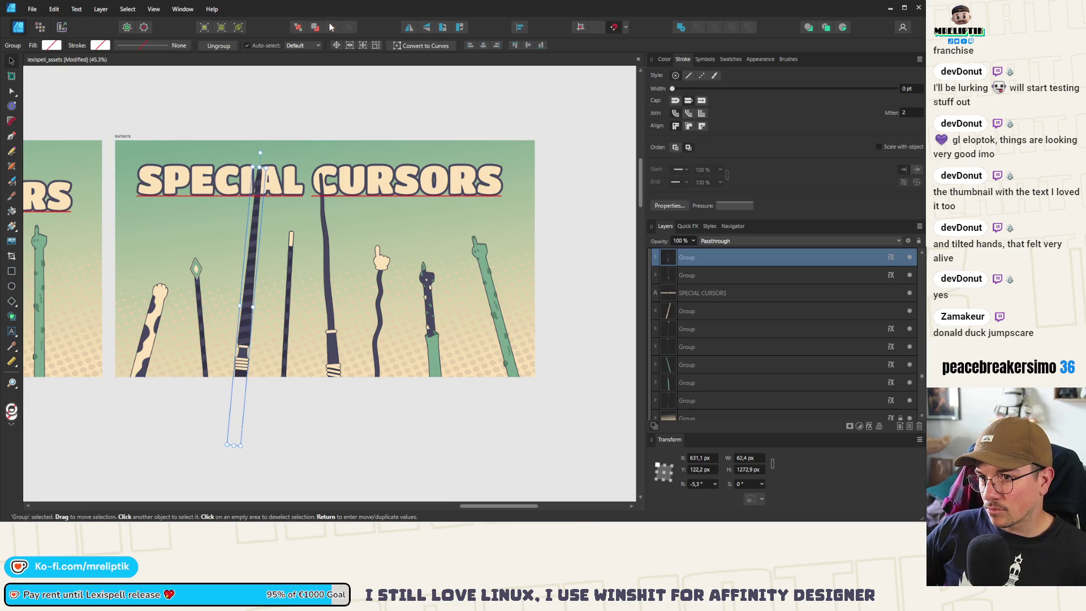
- Send the title to the top of the stack, then bring the crossing tall wand to the very front
left_click(308, 175)
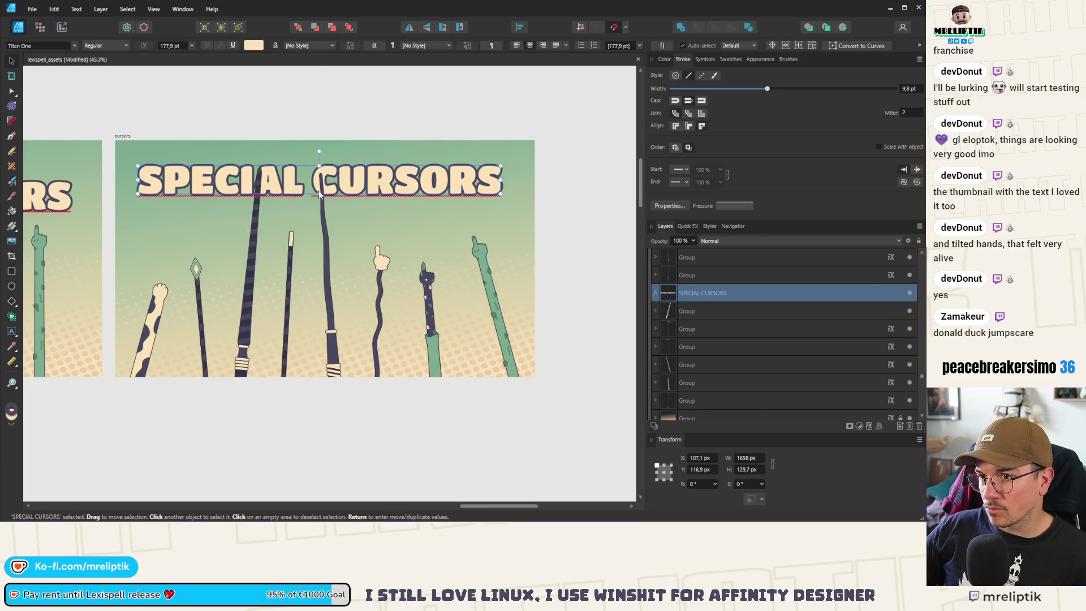
key("ctrl+shift+bracketright")
left_click(321, 212)
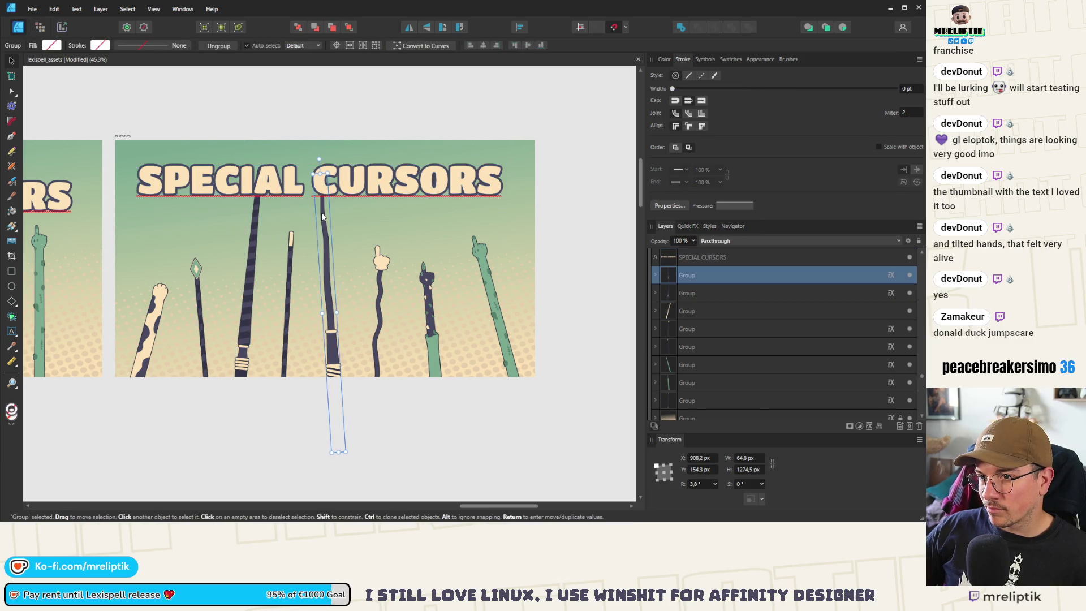
left_click(349, 28)
left_click(298, 110)
scroll(259, 141, "down", 2)
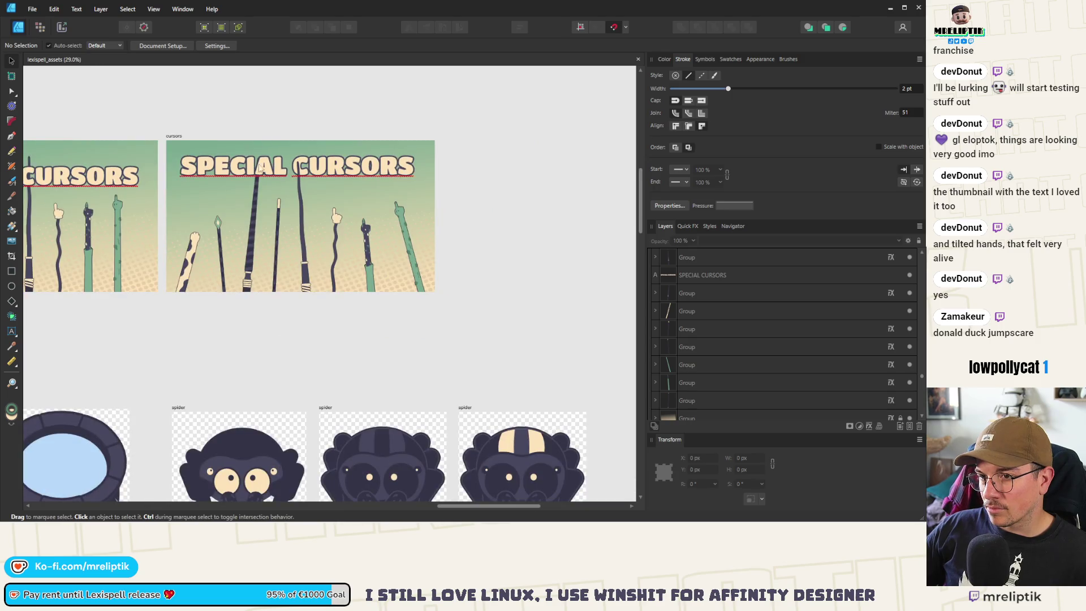
- Move the SPECIAL CURSORS title down slightly
scroll(259, 166, "up", 4)
left_click(260, 188)
scroll(253, 195, "down", 3)
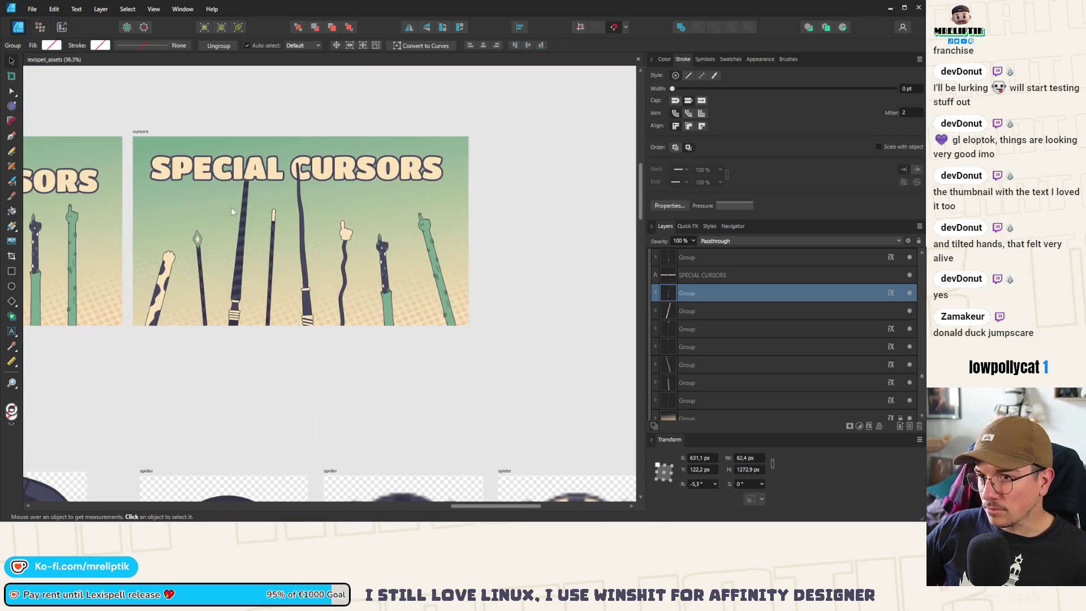
left_click(330, 175)
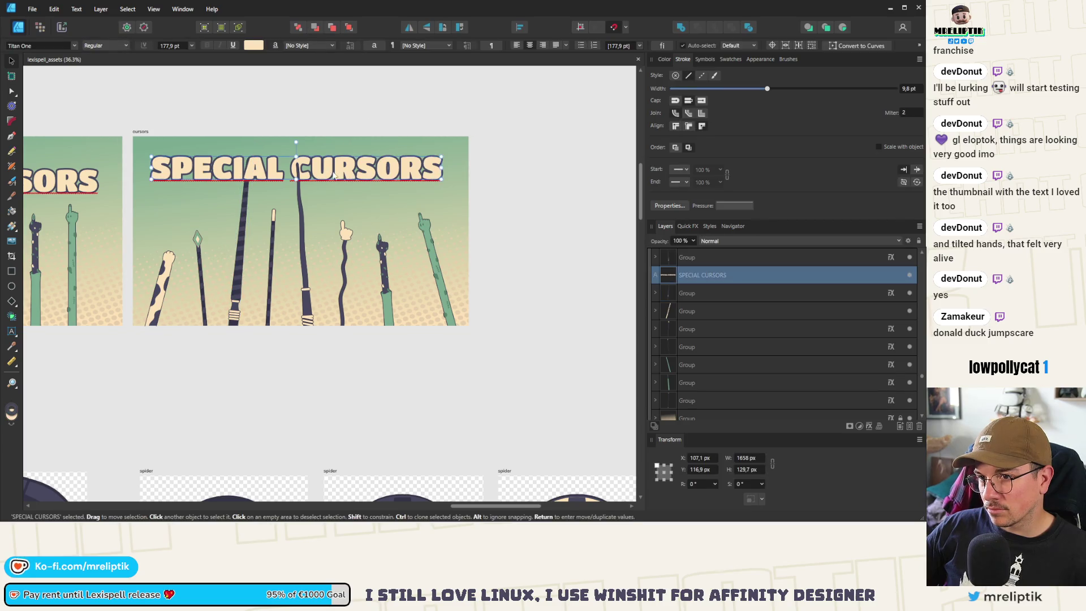
left_click_drag(330, 176, 328, 191)
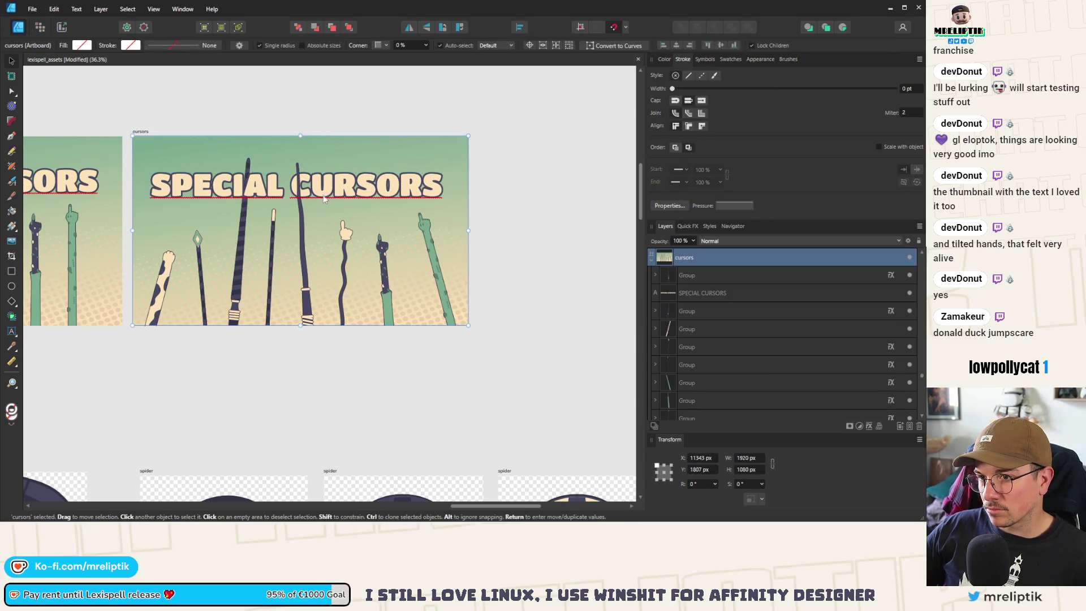
left_click(317, 112)
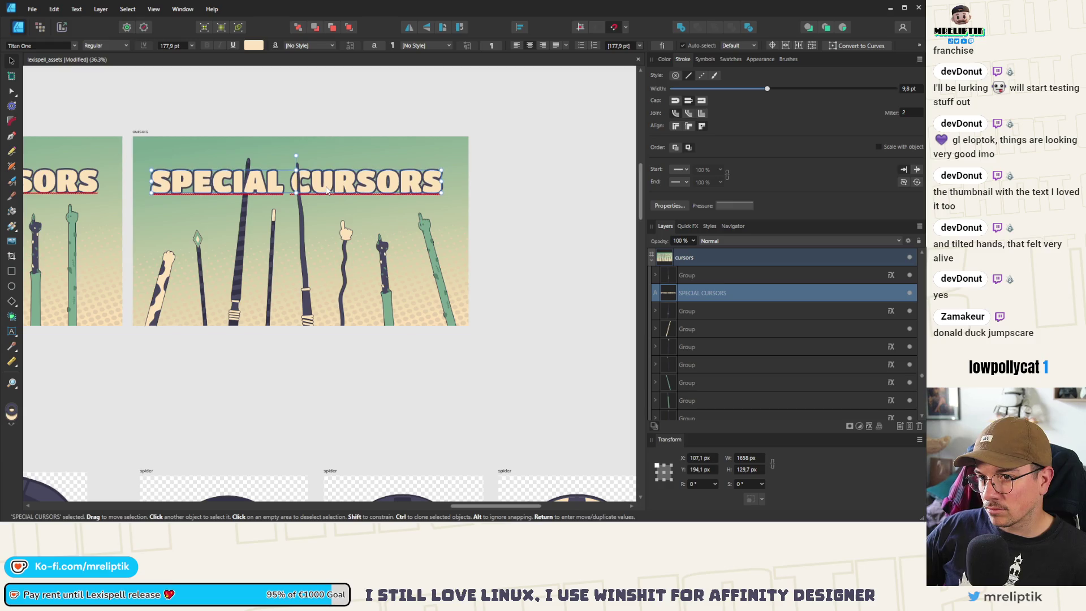
- Delete the title from the left cursors artboard
scroll(310, 133, "down", 2)
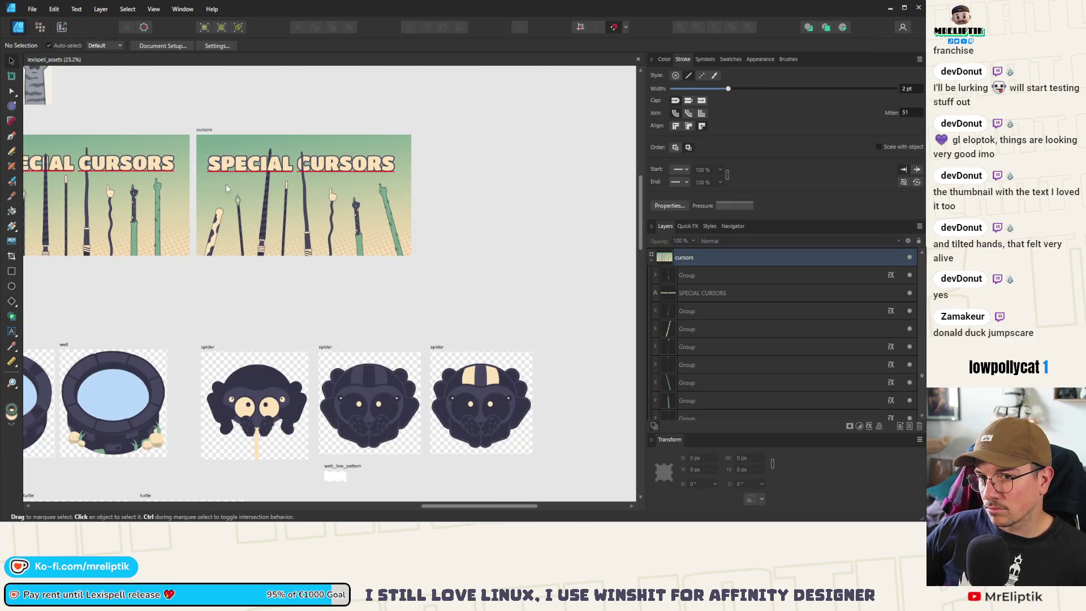
left_click_drag(226, 185, 292, 189)
left_click(210, 181)
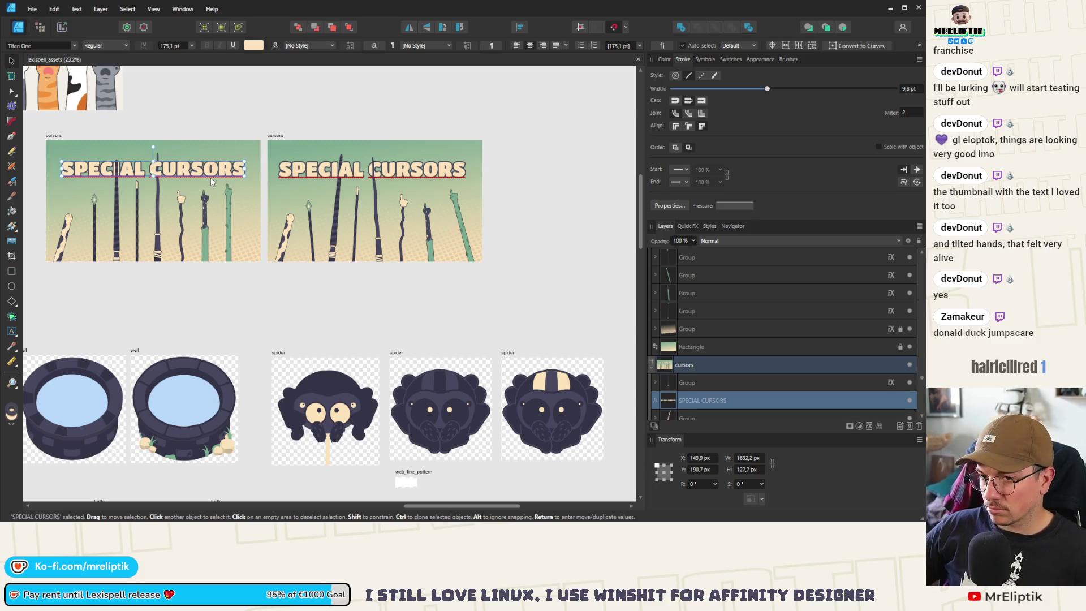
key("Delete")
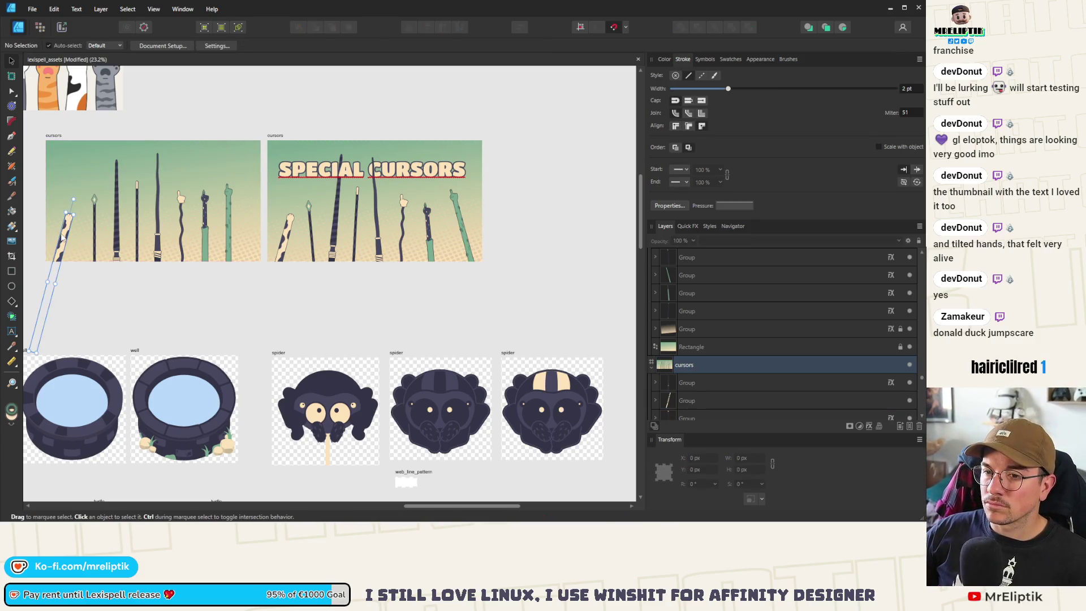
- Rotate the tilted paw cursor on the left artboard upright
left_click(63, 237)
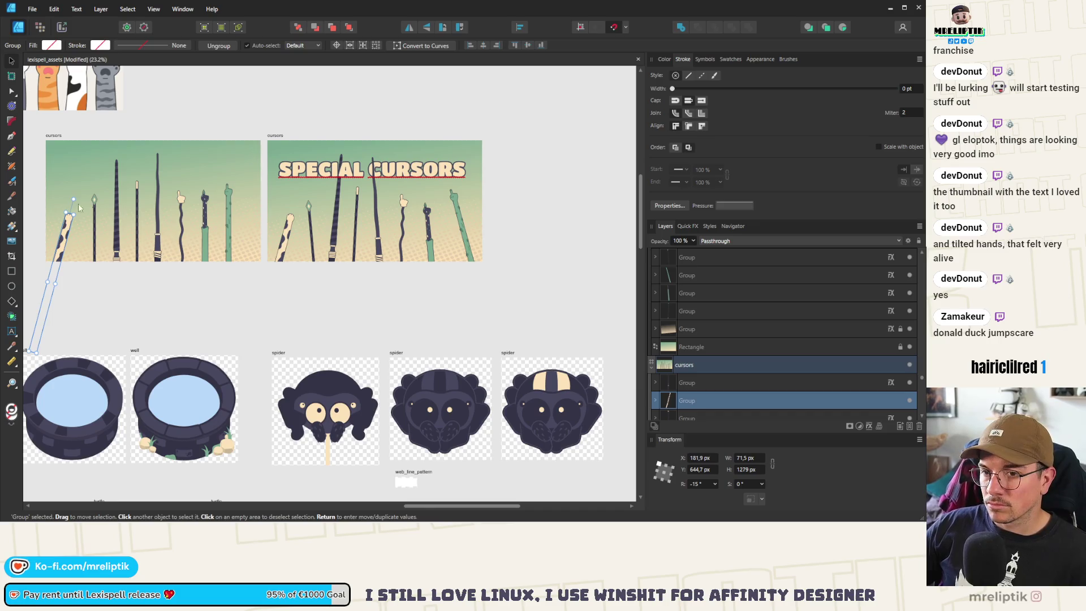
left_click_drag(79, 208, 64, 240)
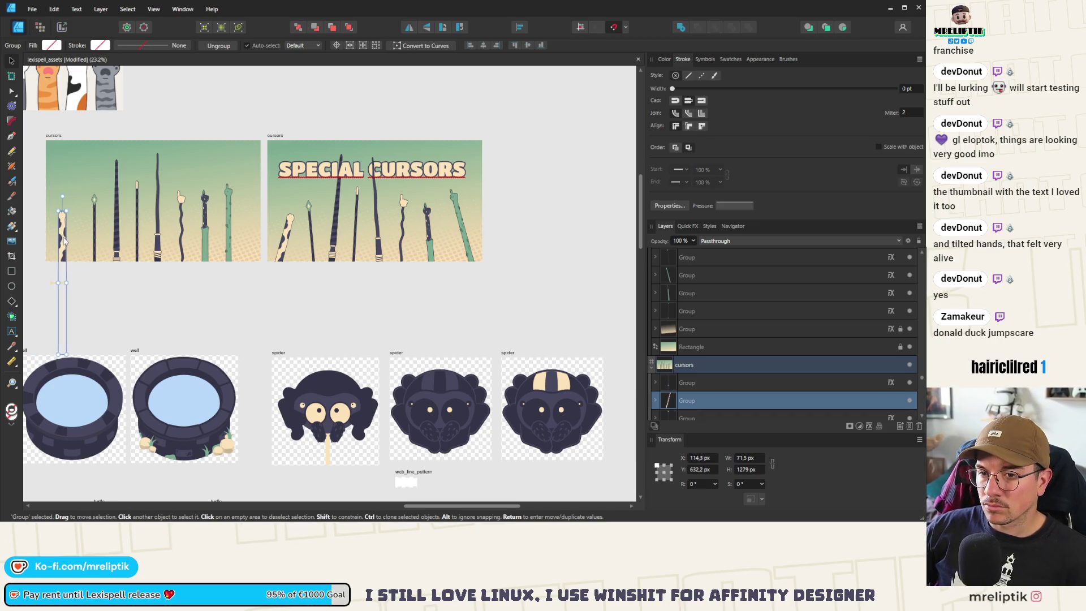
mouse_move(160, 207)
left_mouse_down()
mouse_move(37, 284)
mouse_move(57, 243)
left_mouse_up()
scroll(57, 244, "up", 2)
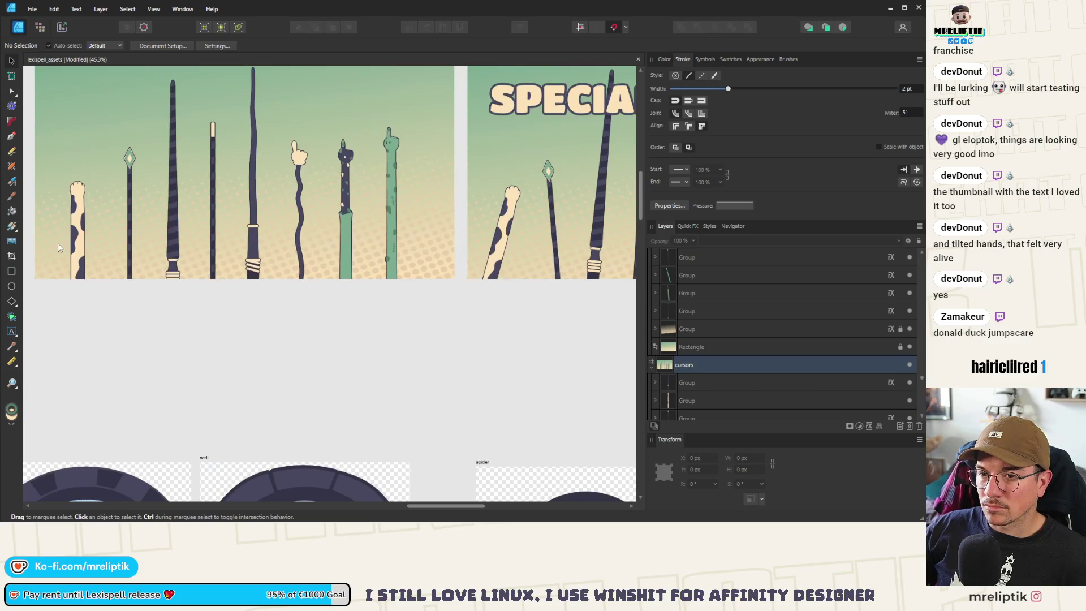
scroll(87, 243, "down", 2)
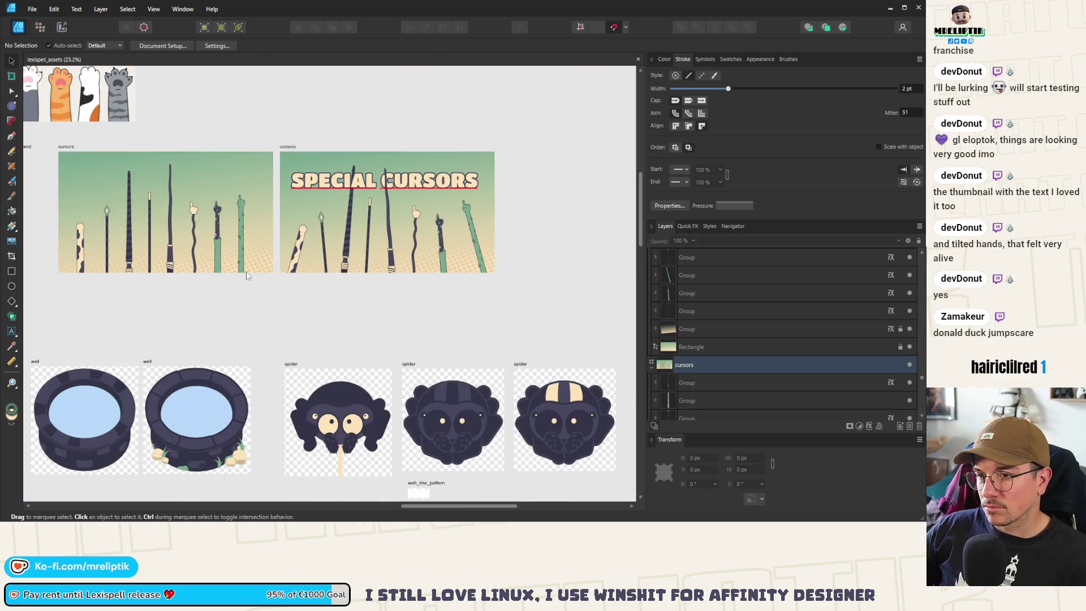
mouse_move(166, 204)
left_mouse_down()
mouse_move(294, 351)
mouse_move(305, 249)
left_mouse_up()
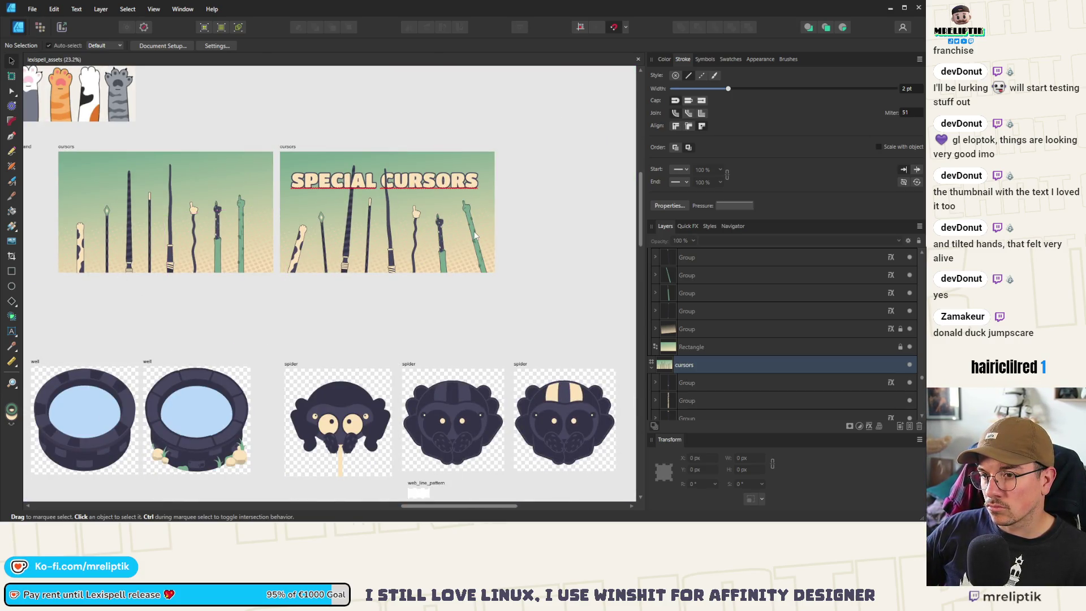
scroll(322, 234, "up", 3)
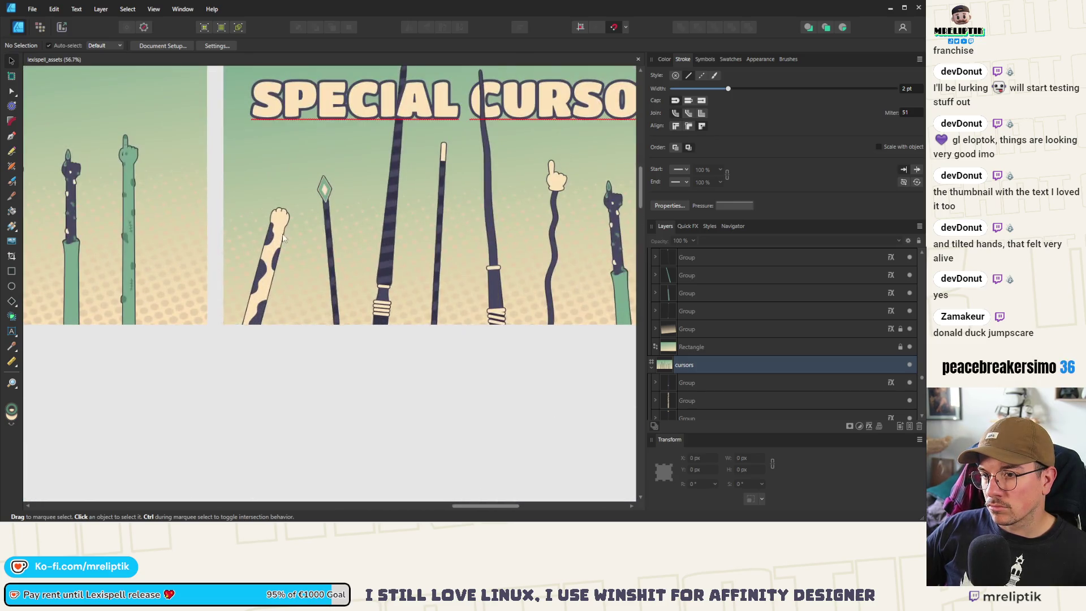
- Save the lexispell_assets document
left_click(268, 229)
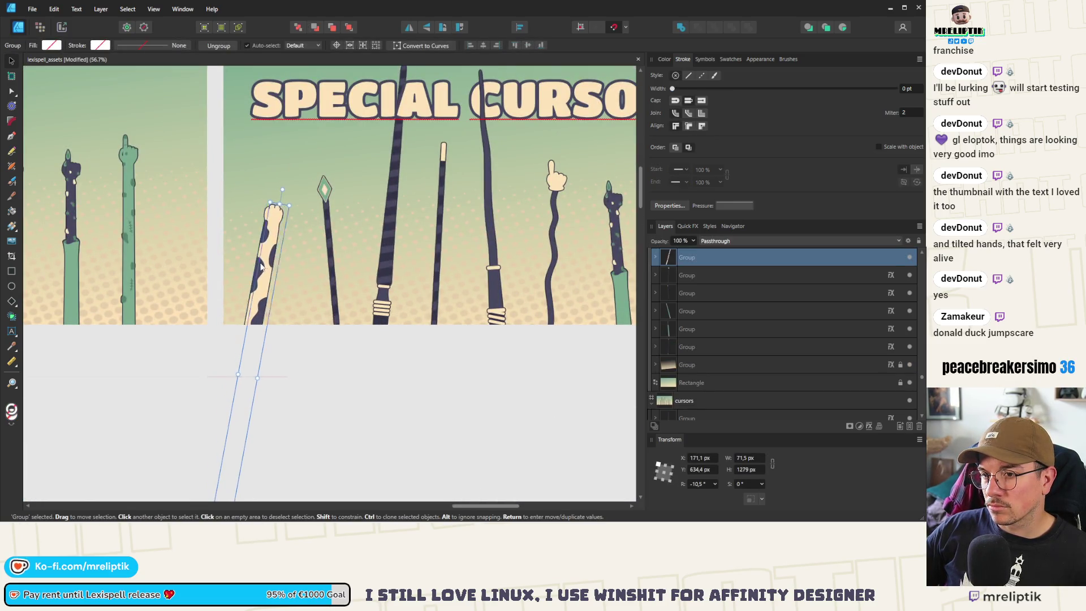
scroll(245, 255, "down", 3)
left_click(301, 345)
key("ctrl+s")
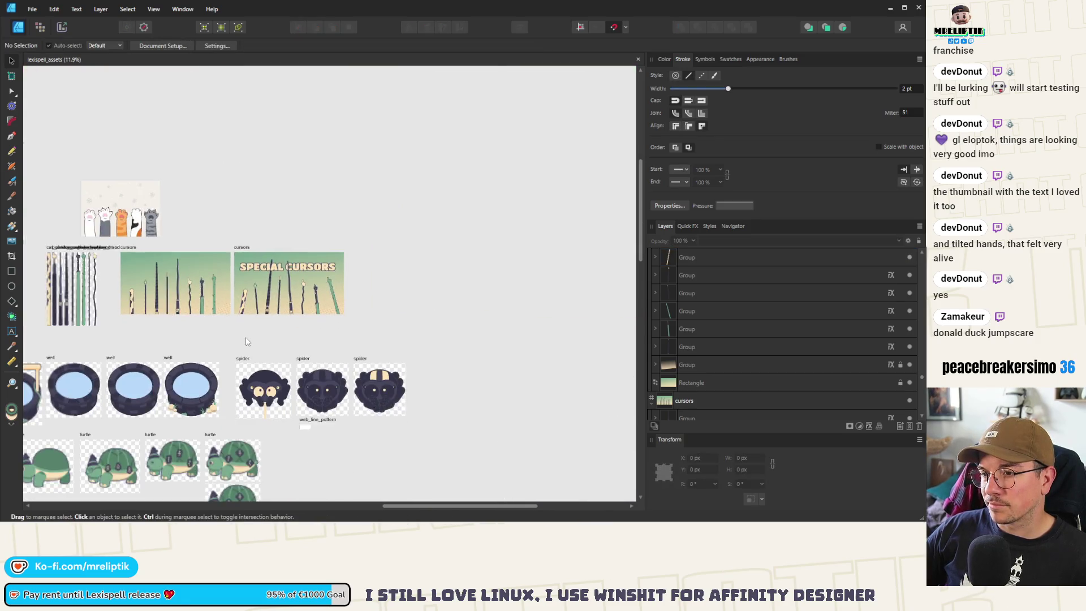
- Tilt the wavy hand cursor group slightly
scroll(246, 339, "down", 2)
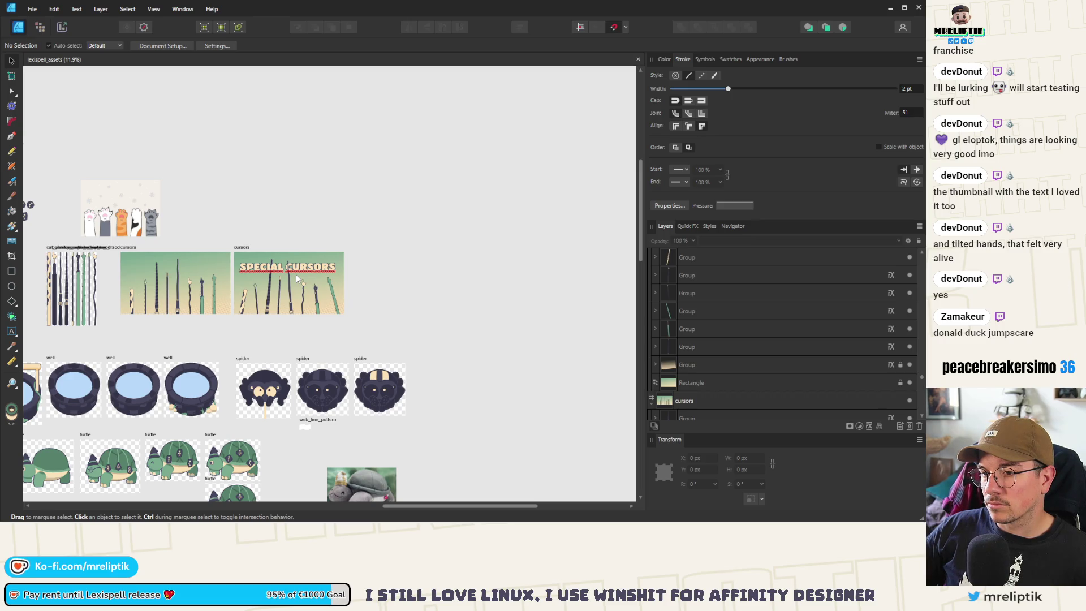
scroll(296, 274, "up", 3)
left_click(323, 306)
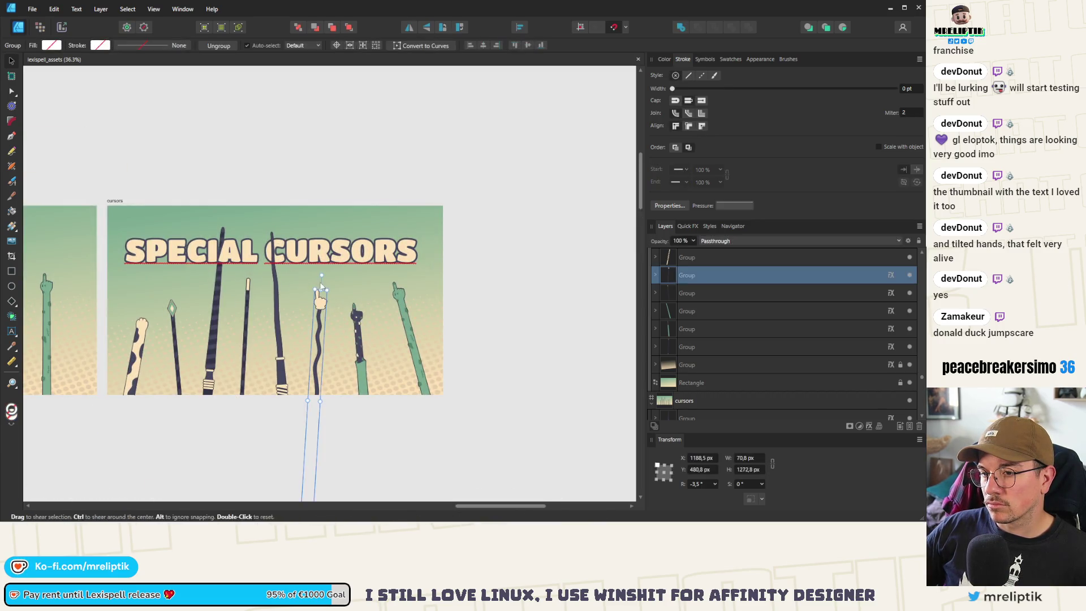
left_click(321, 290)
left_click_drag(321, 275, 325, 276)
left_click(325, 174)
scroll(275, 228, "down", 2)
scroll(275, 227, "down", 1)
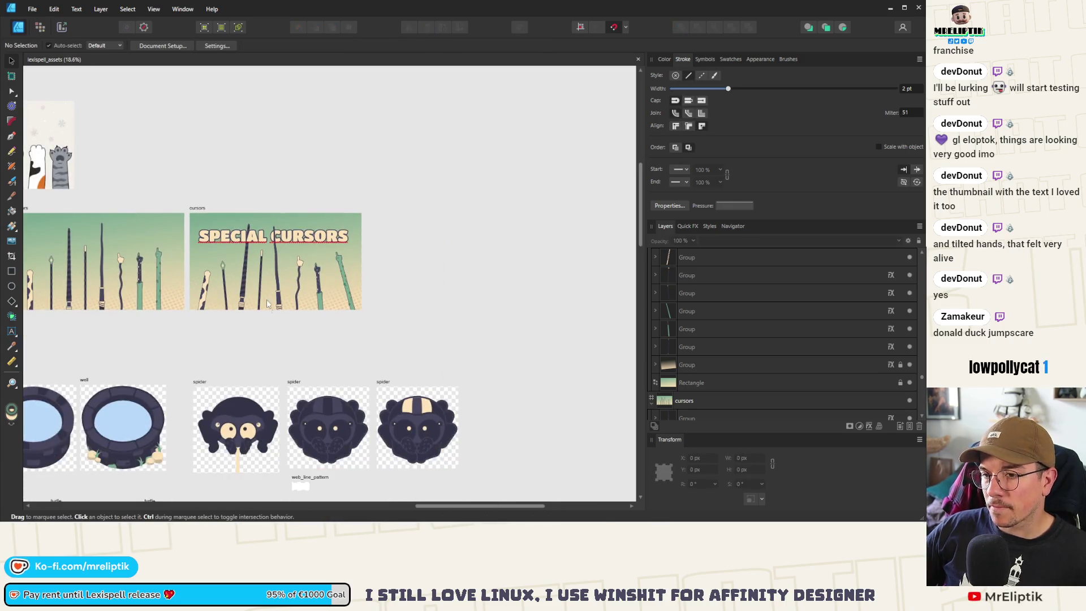
- Pan and zoom to bring the cat paws artboard and left icon artboards into view
left_click_drag(238, 318, 401, 322)
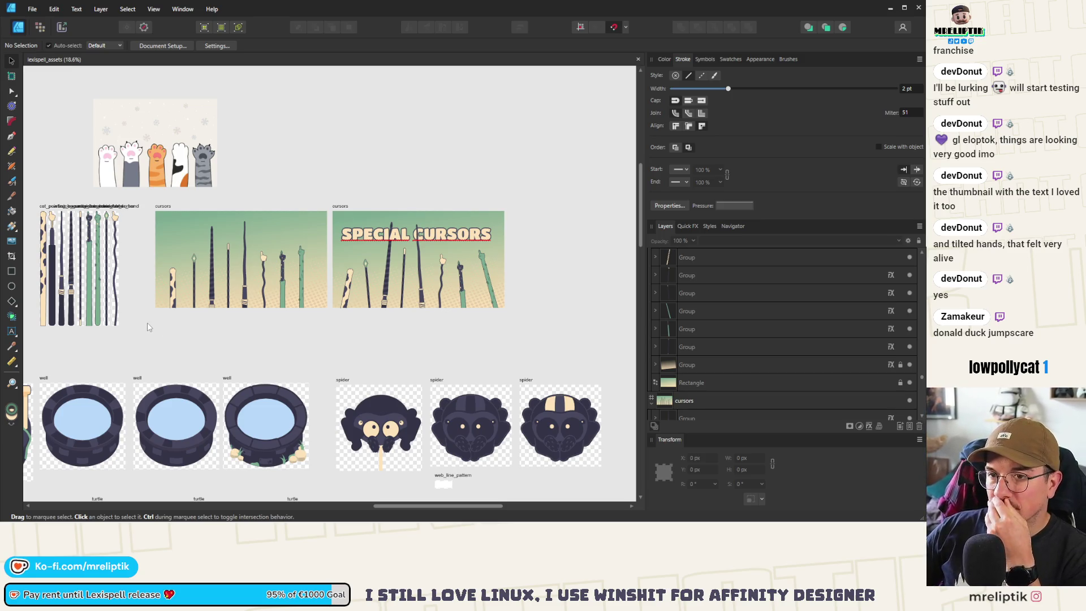
left_click_drag(147, 323, 195, 325)
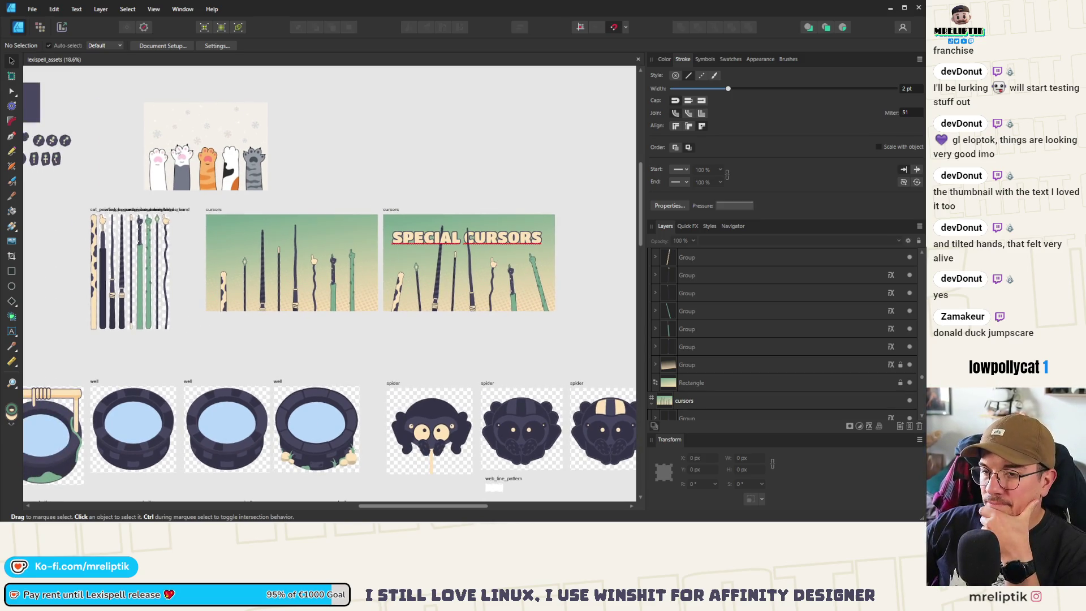
left_click_drag(133, 233, 185, 262)
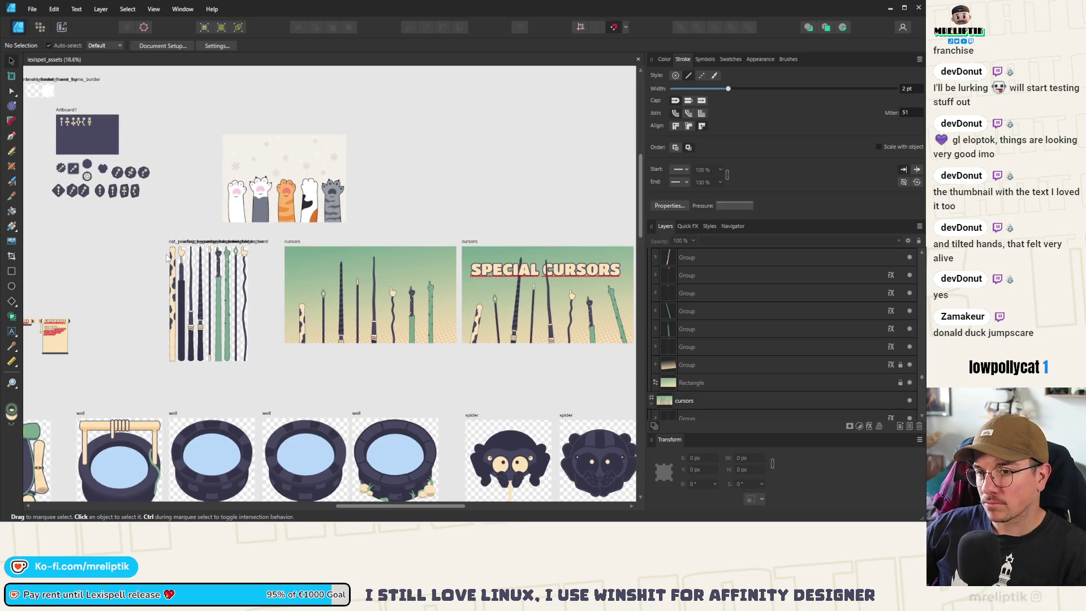
scroll(181, 255, "up", 3)
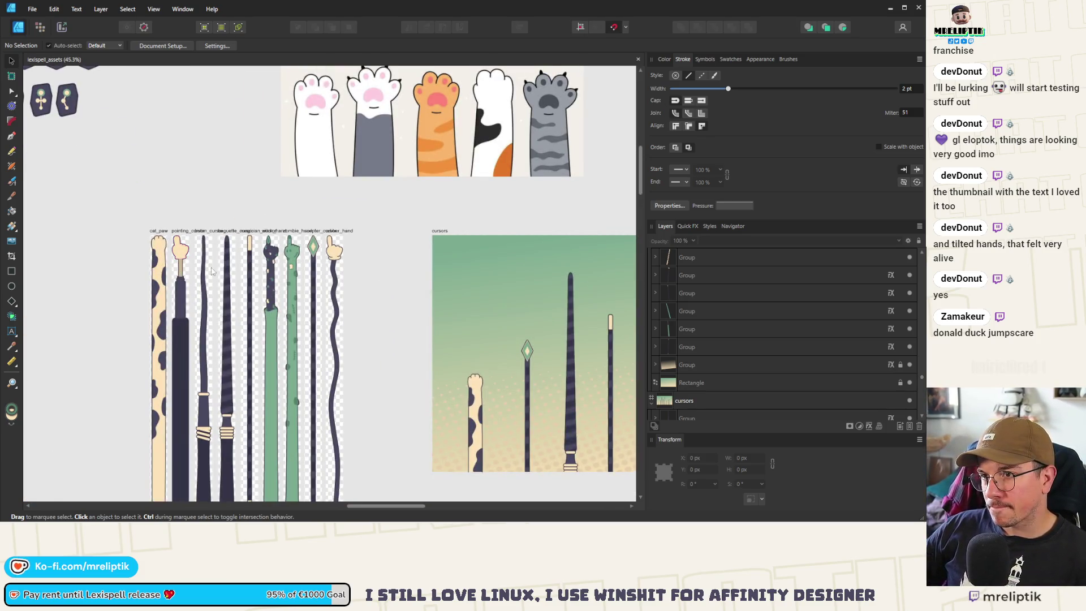
scroll(91, 132, "up", 6)
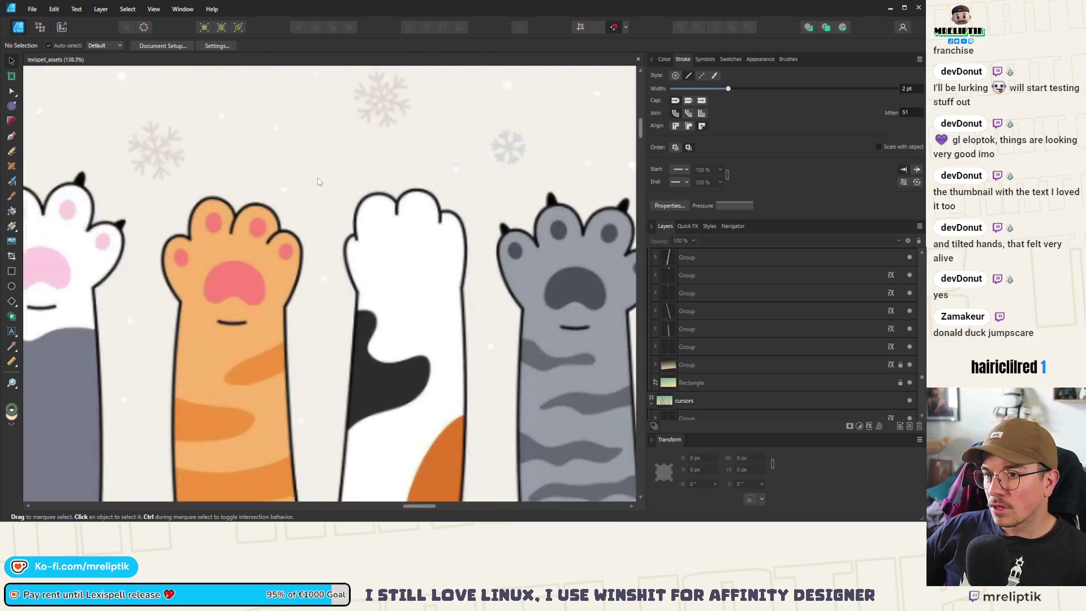
- Trace a closed pen outline around the orange cat's paw and its toes
left_click(12, 136)
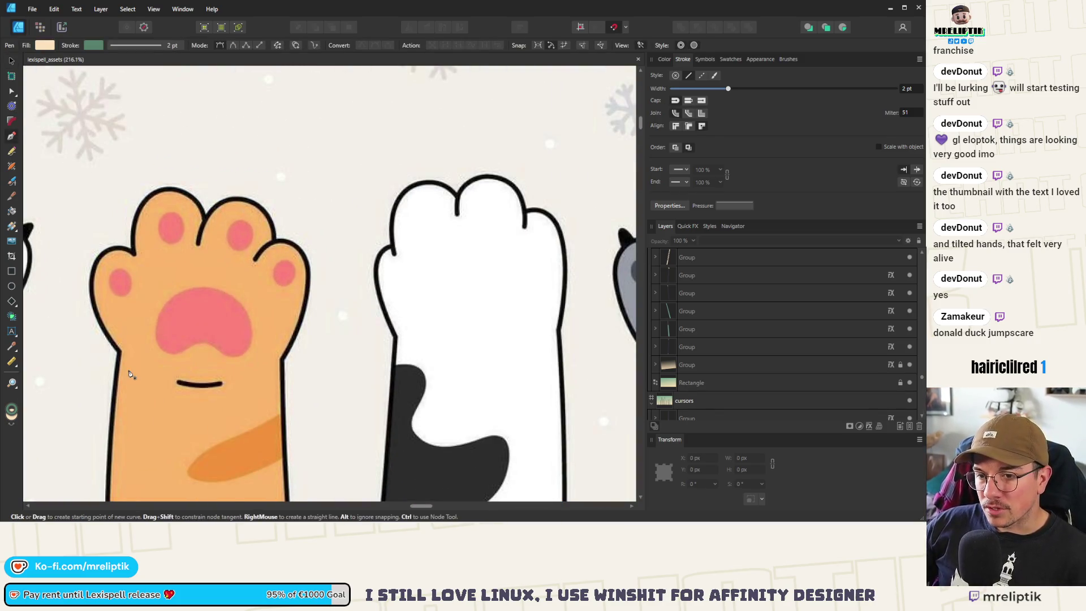
left_click(120, 353)
left_click_drag(101, 253, 139, 222)
left_click(135, 254)
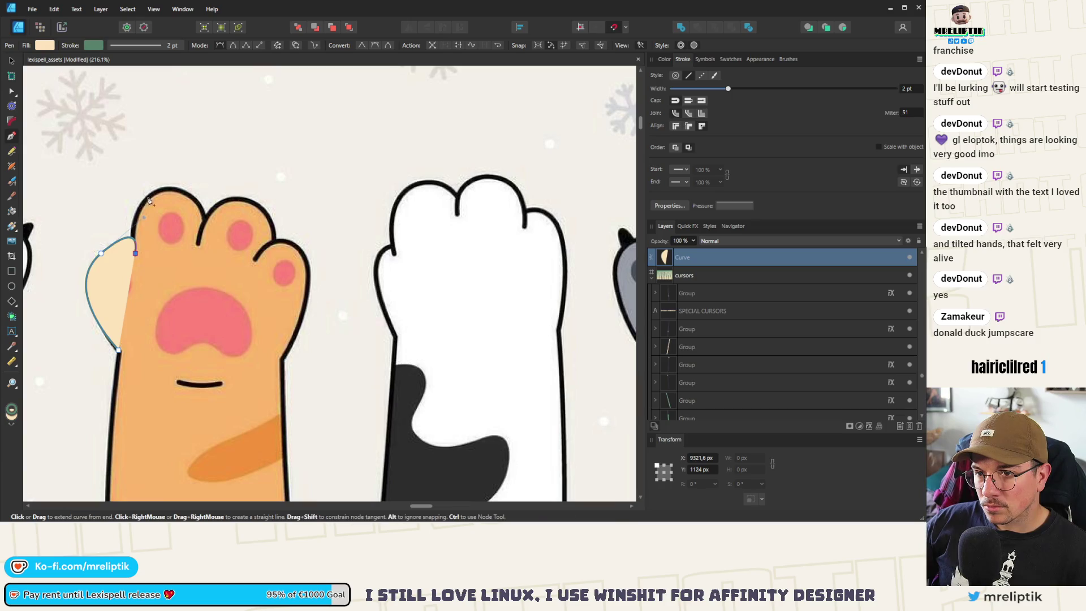
mouse_move(168, 189)
left_mouse_down()
mouse_move(221, 193)
mouse_move(278, 220)
left_mouse_up()
left_click(199, 241)
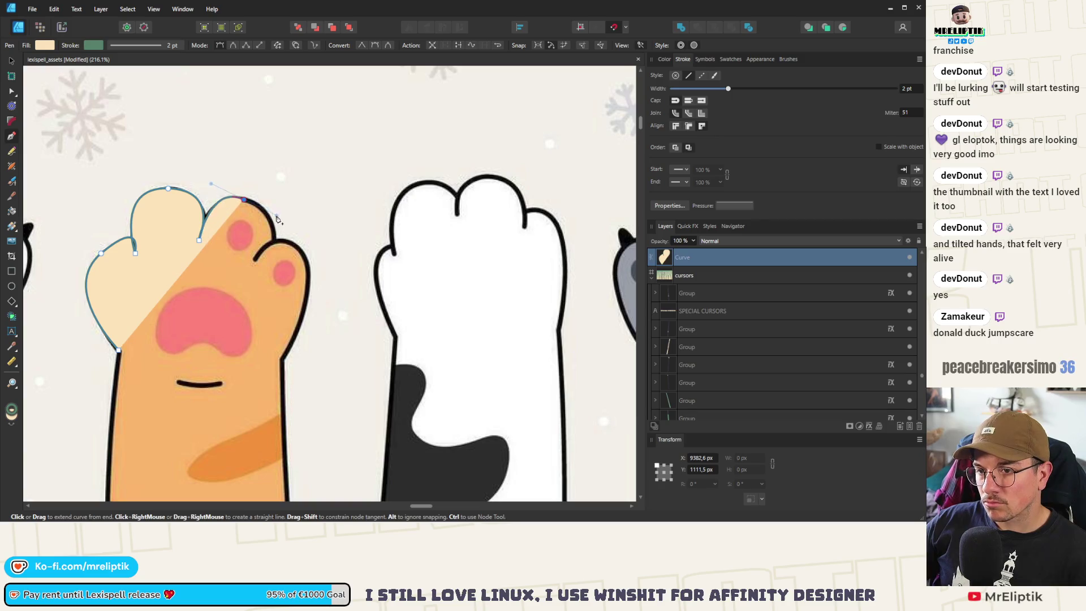
left_click(272, 253)
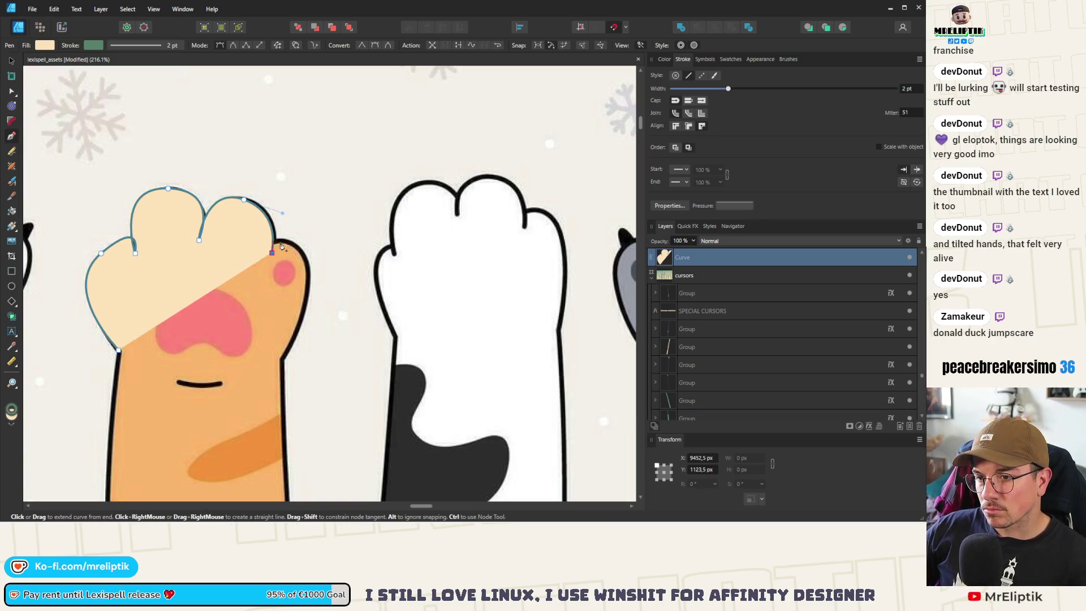
left_click_drag(291, 244, 318, 263)
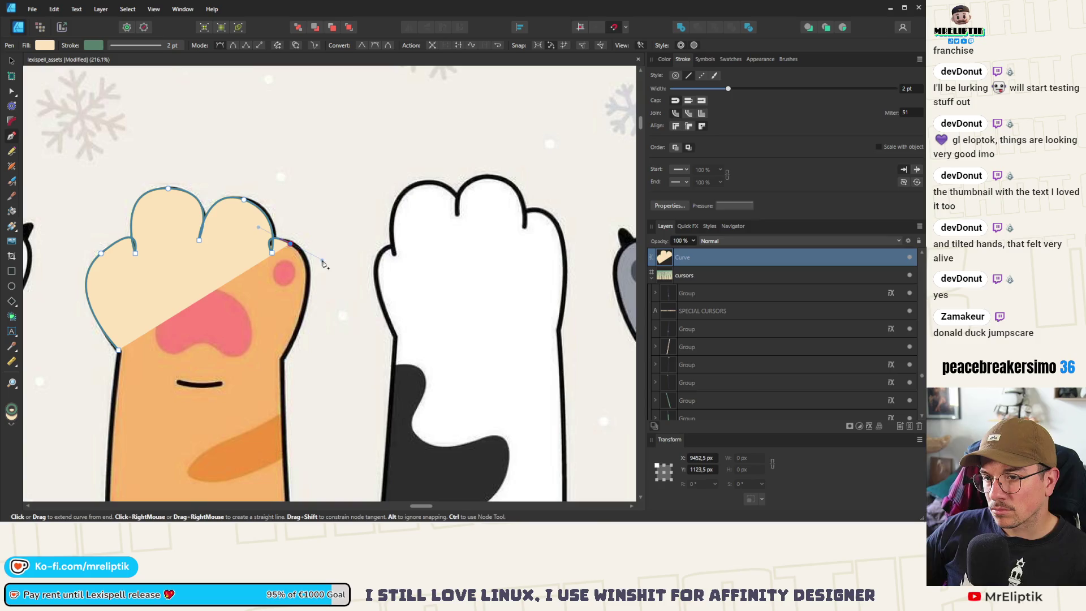
left_click(285, 357)
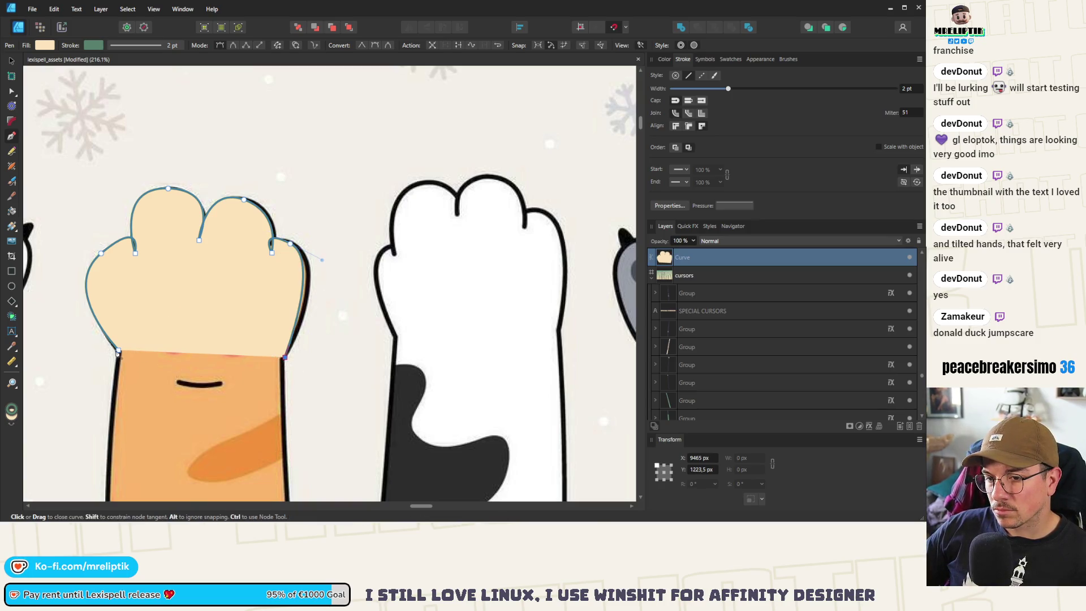
left_click(118, 352)
- Reshape the paw outline's left edge, middle toe and right toe curves with the Node tool
left_click(13, 93)
scroll(81, 245, "up", 3)
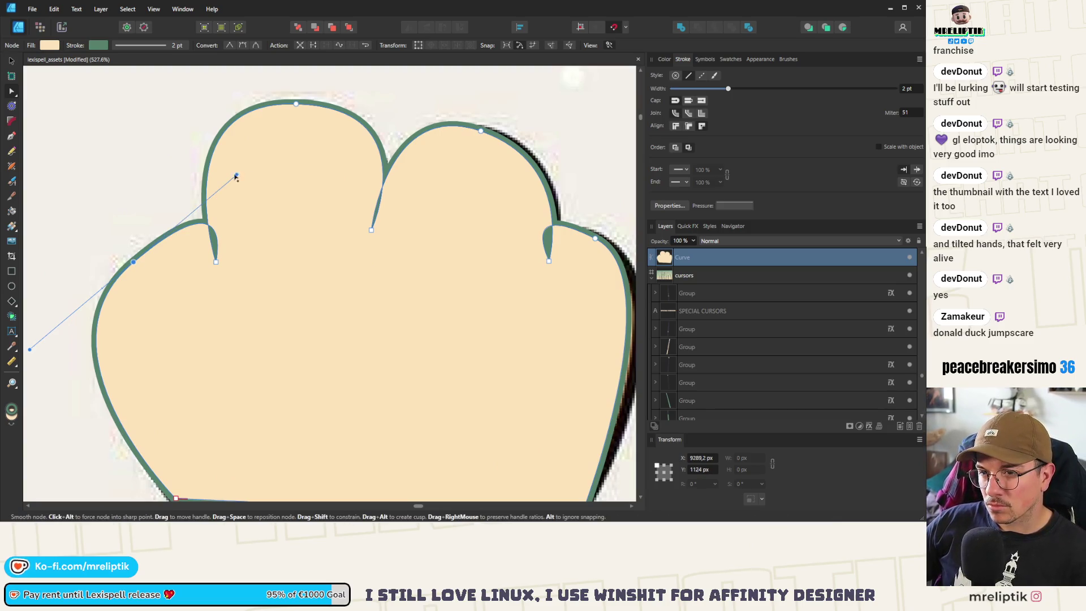
left_click_drag(235, 177, 175, 220)
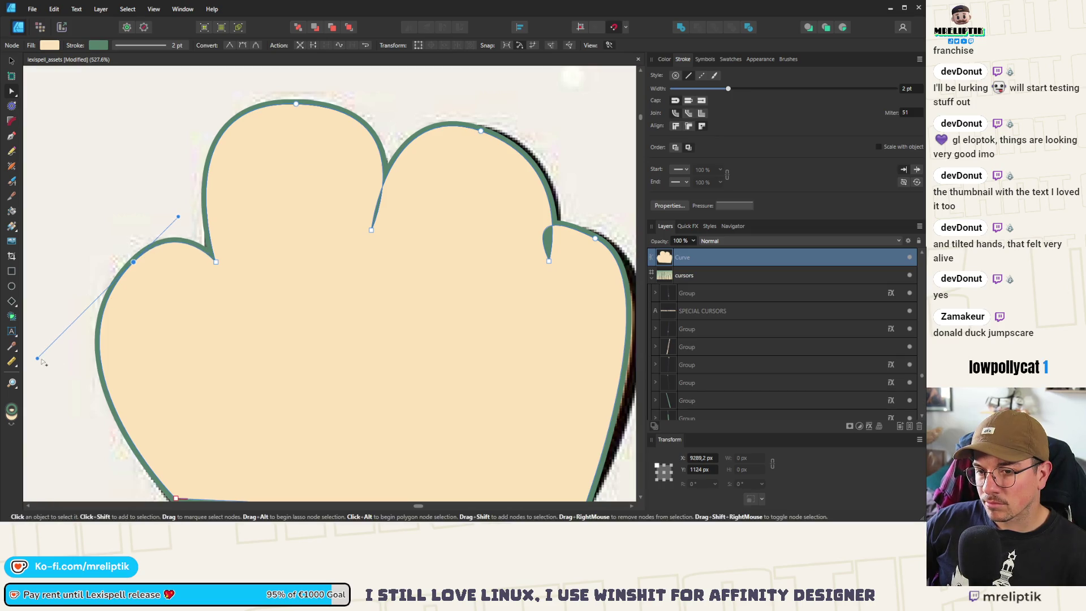
scroll(106, 289, "down", 3)
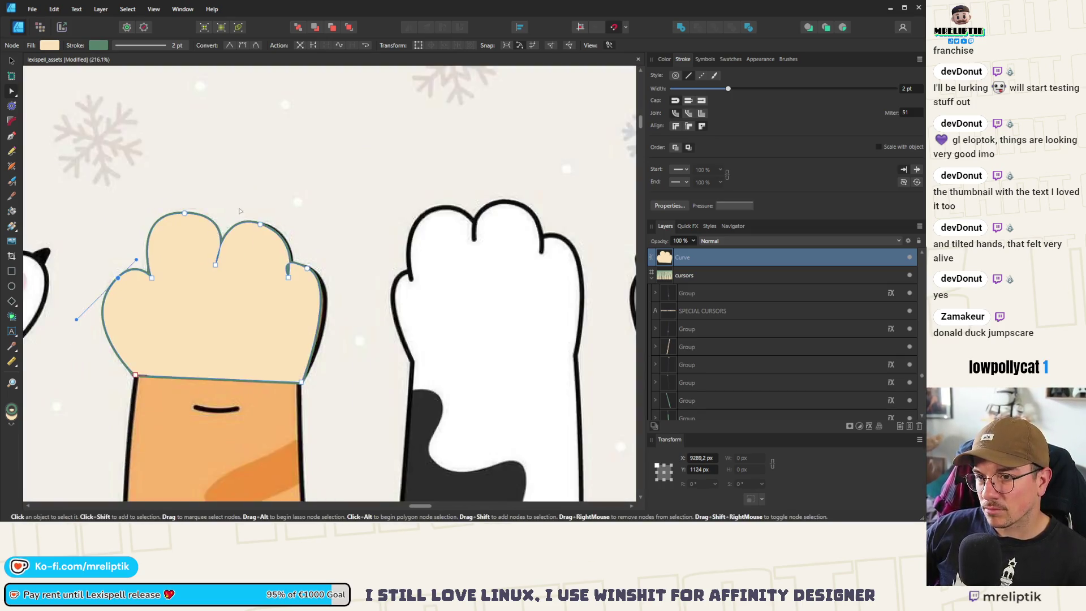
scroll(235, 232, "up", 3)
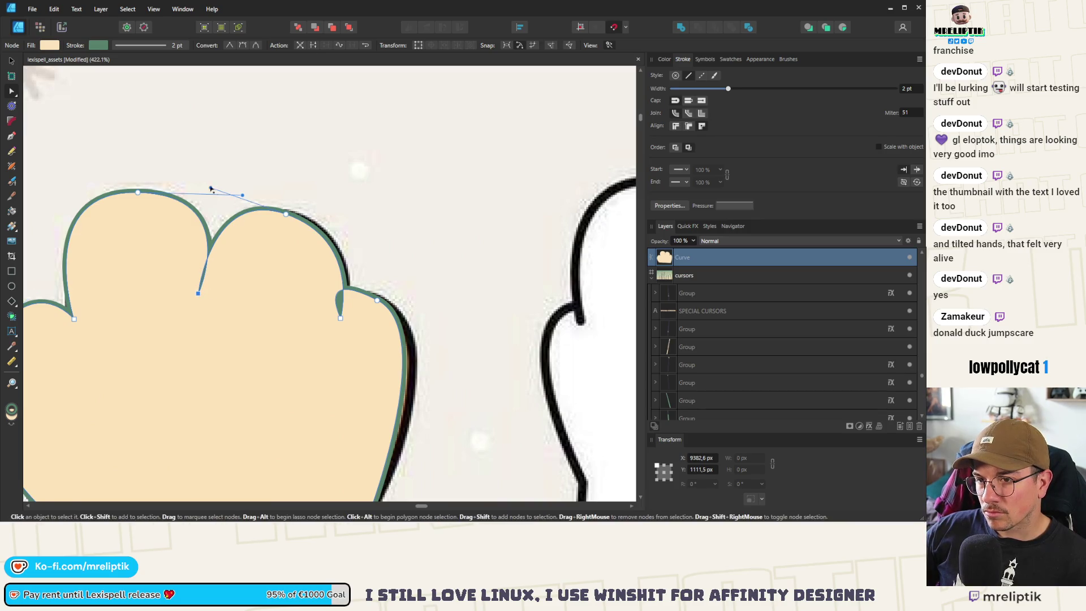
left_click_drag(211, 188, 239, 187)
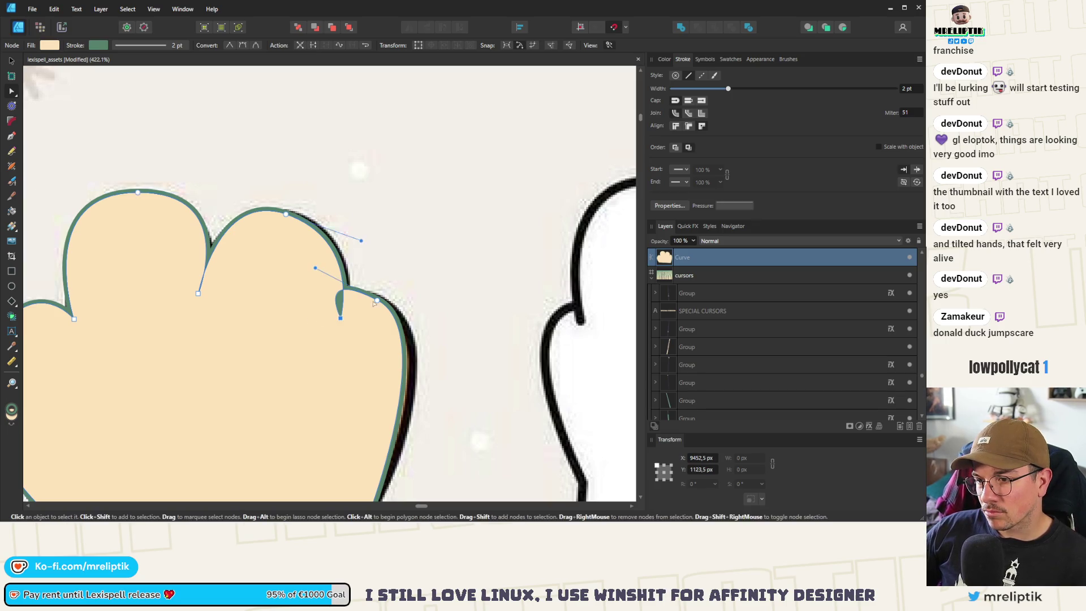
left_click_drag(378, 299, 396, 305)
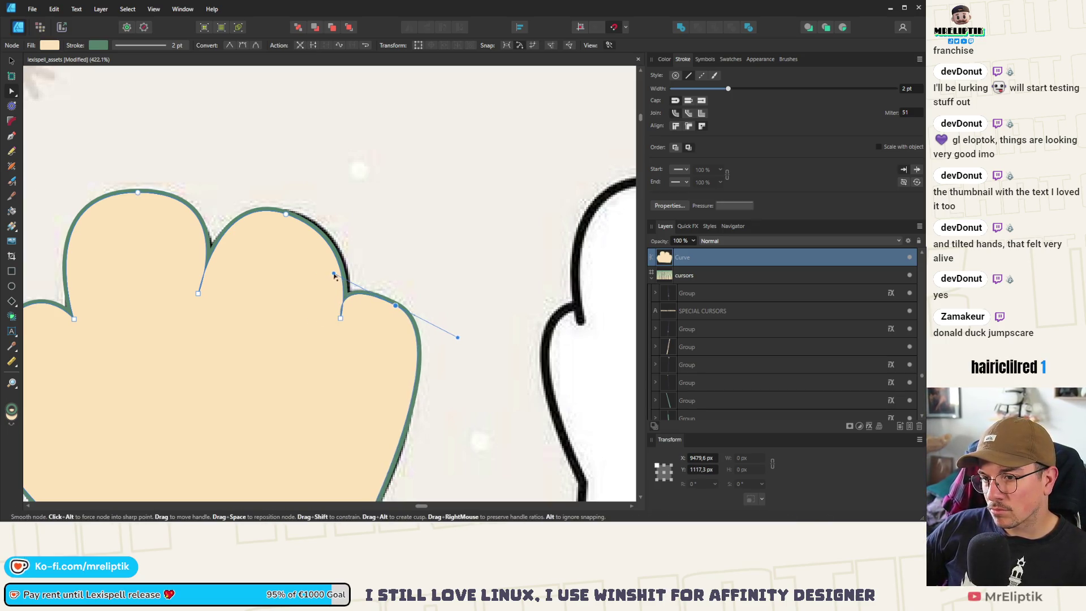
mouse_move(335, 278)
left_mouse_down()
mouse_move(369, 272)
mouse_move(353, 273)
left_mouse_up()
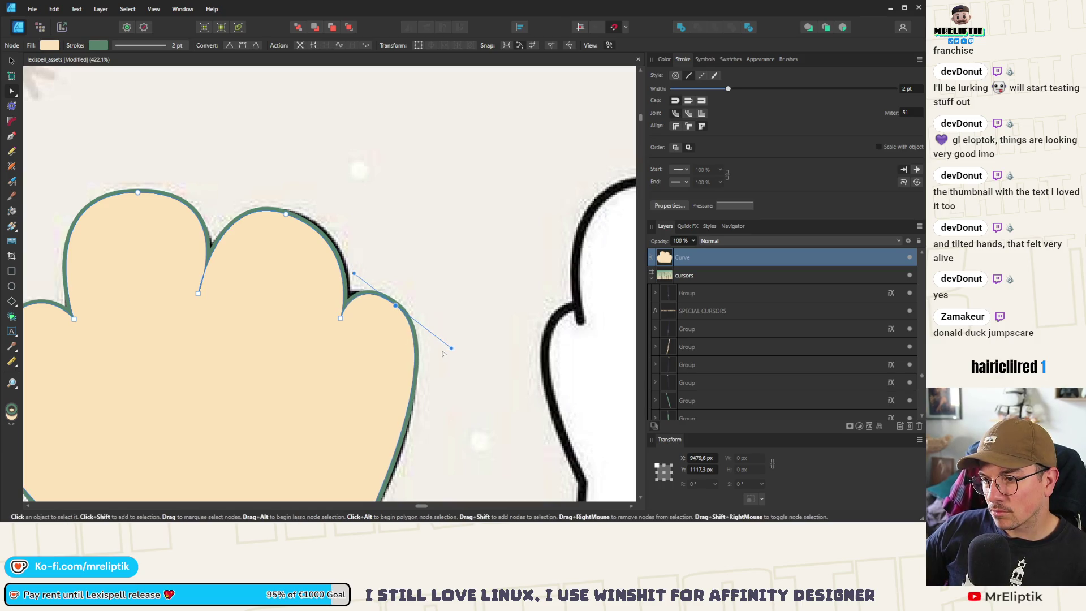
left_click_drag(452, 350, 476, 367)
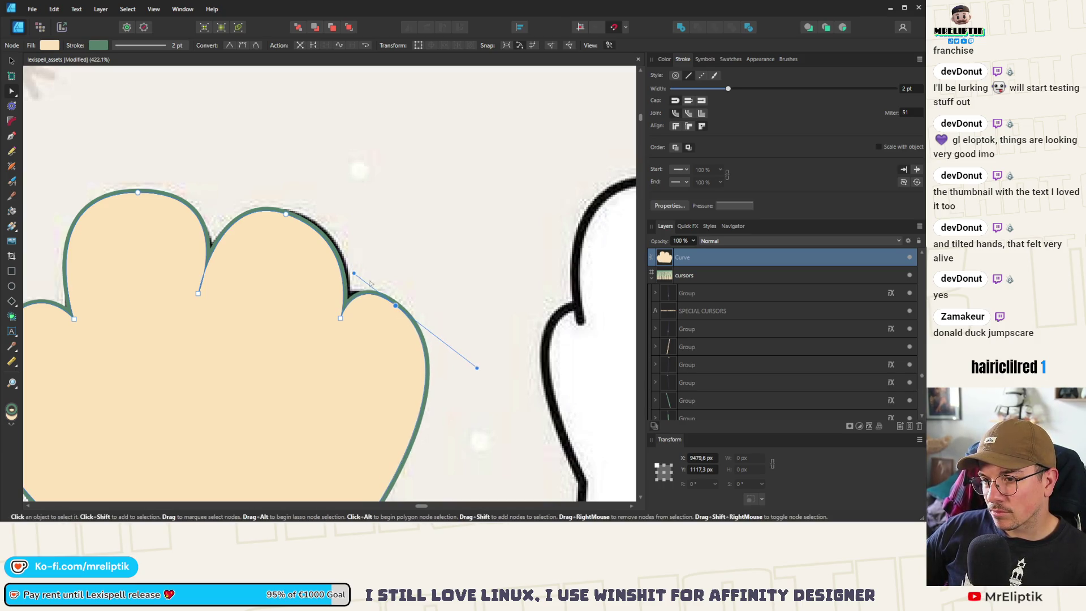
left_click_drag(356, 276, 374, 235)
left_click(286, 213)
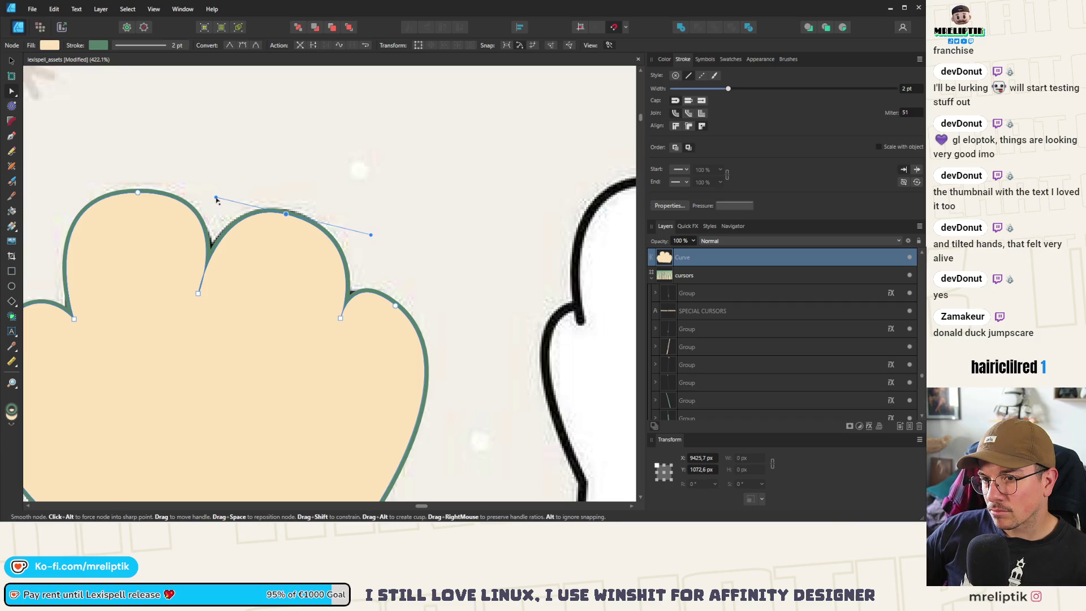
- Adjust the left toe and left lobe nodes of the paw outline, then zoom out
scroll(209, 206, "down", 3)
scroll(204, 207, "down", 2)
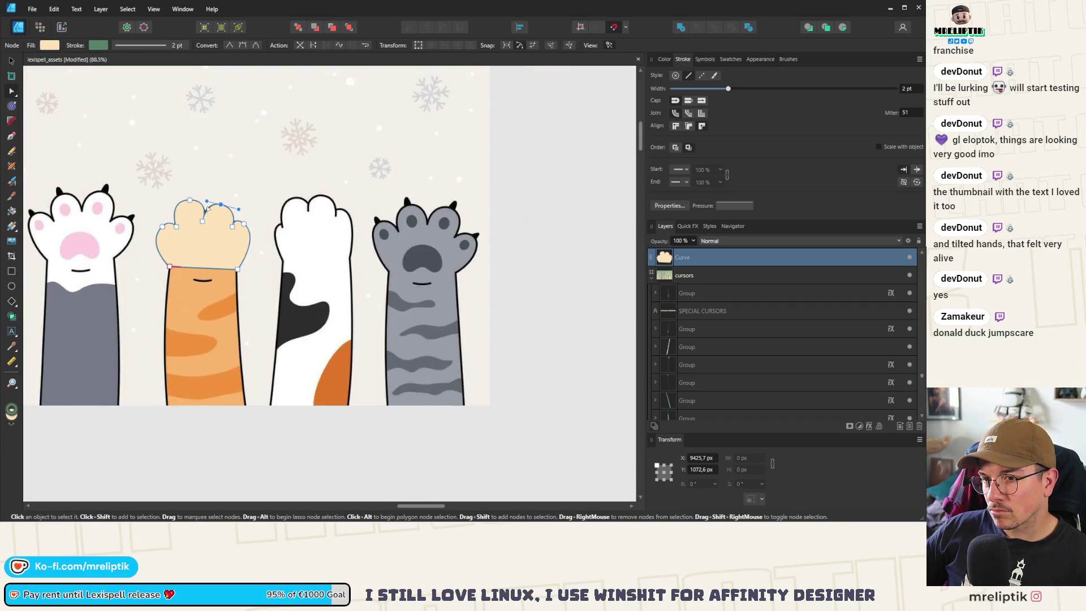
scroll(210, 239, "up", 3)
scroll(210, 238, "up", 3)
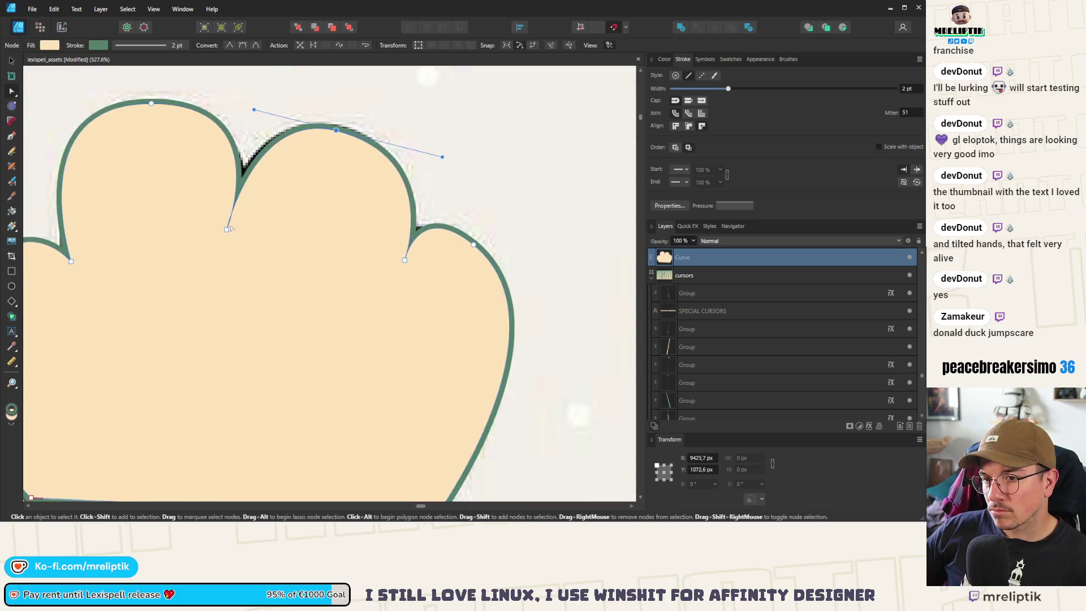
left_click(231, 216)
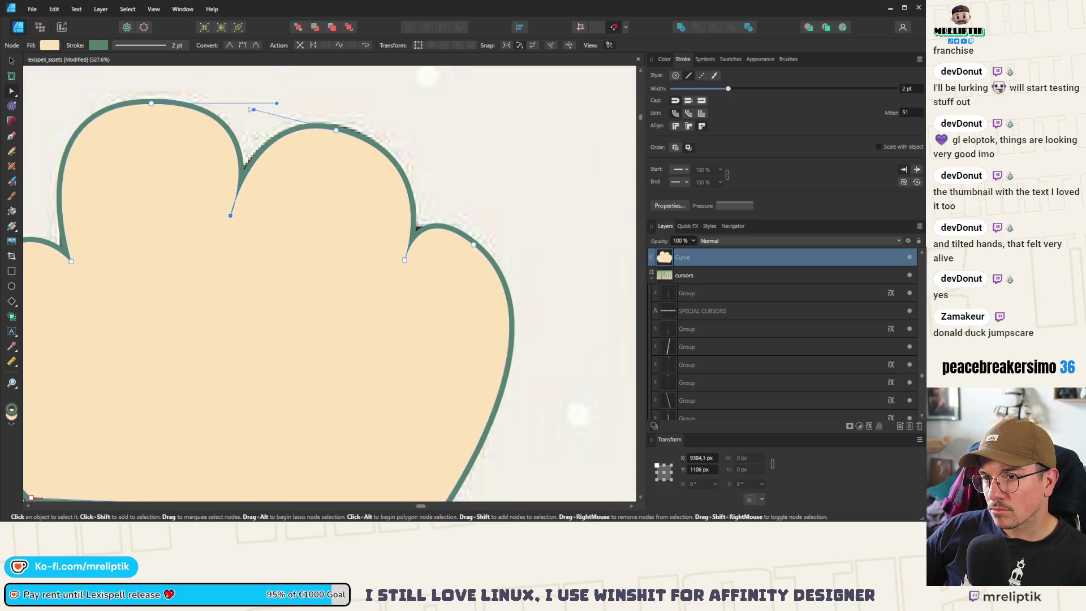
left_click_drag(276, 102, 265, 104)
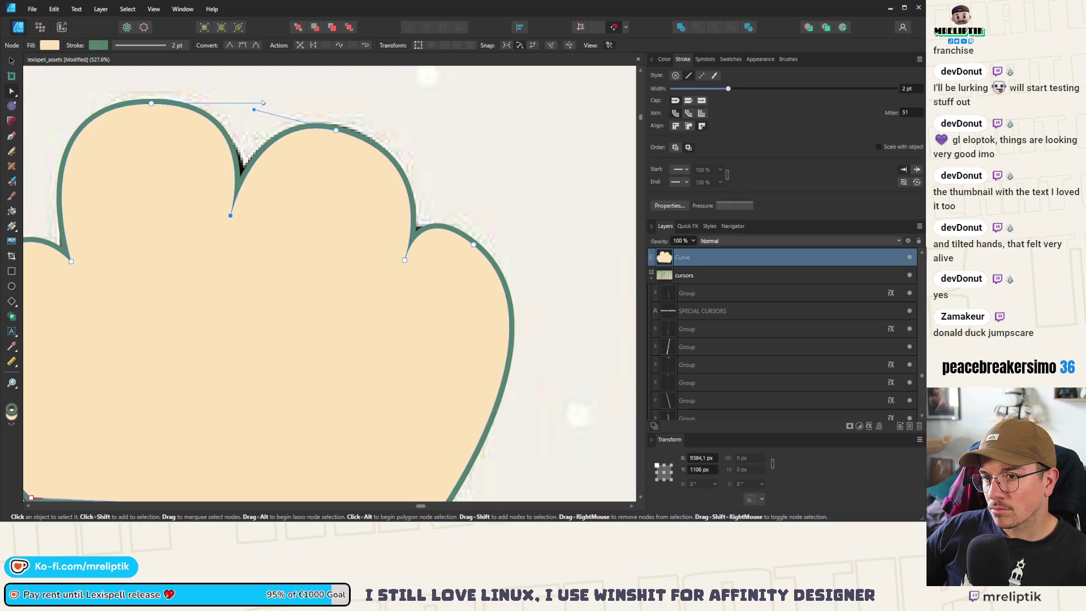
scroll(220, 138, "down", 5)
scroll(174, 165, "up", 3)
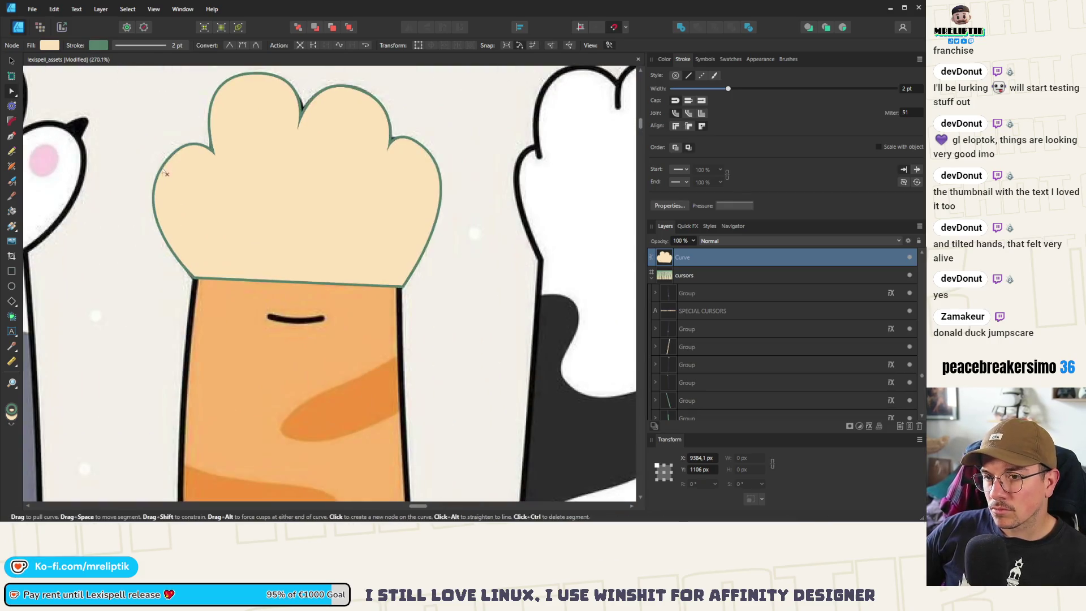
left_click(167, 154)
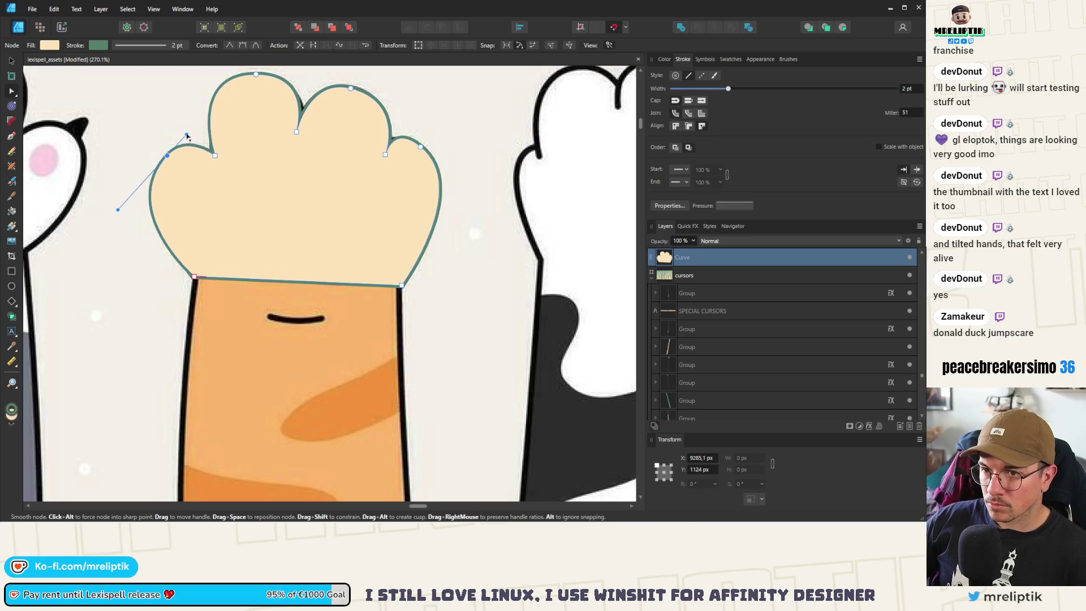
left_click_drag(115, 207, 118, 198)
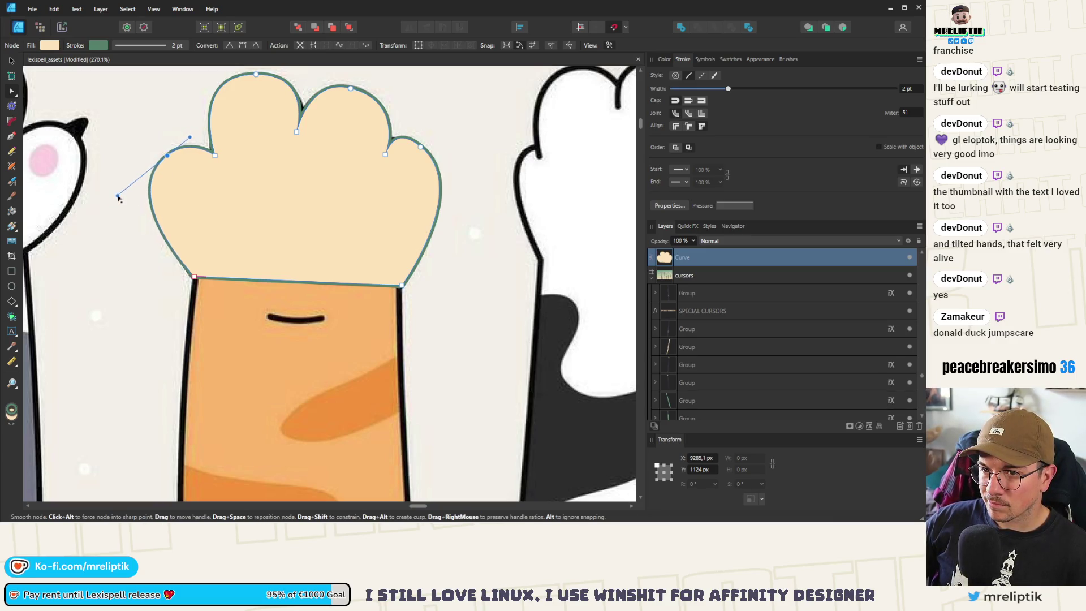
scroll(117, 199, "down", 3)
scroll(185, 179, "up", 3)
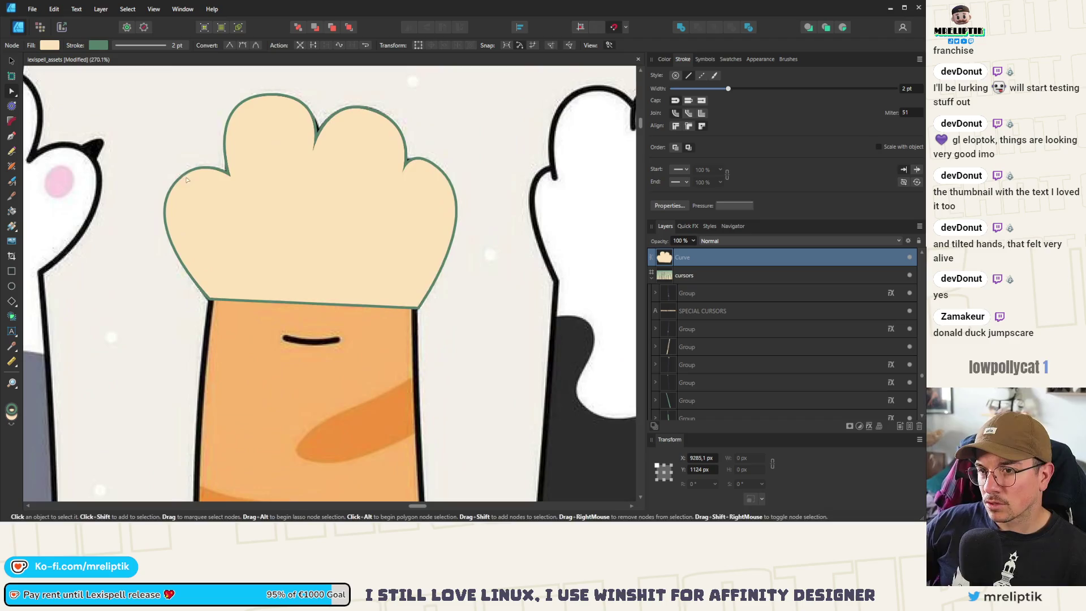
left_click_drag(185, 179, 187, 179)
scroll(186, 179, "down", 5)
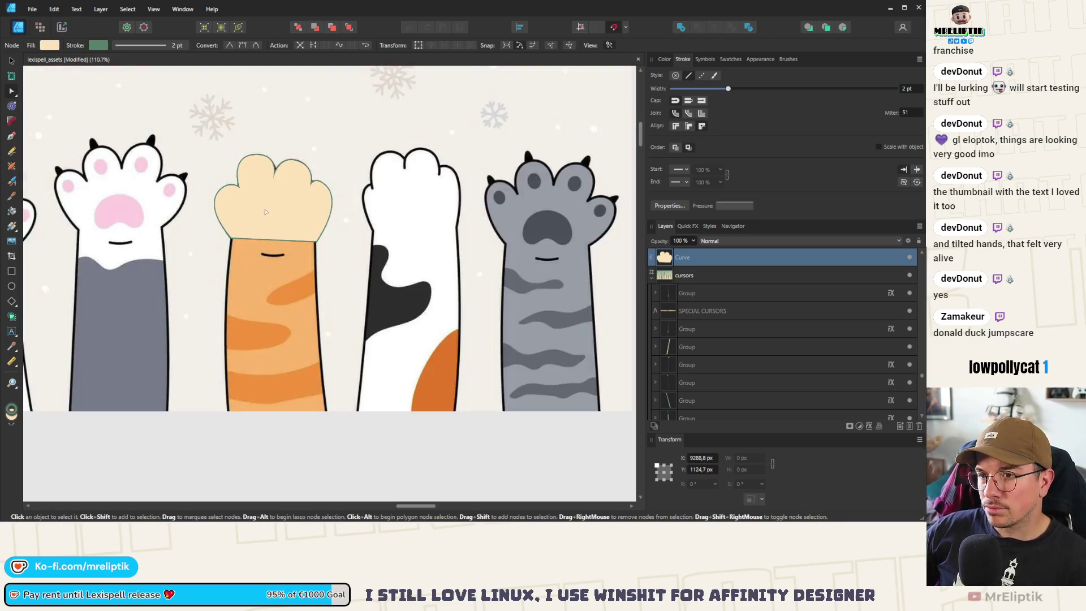
scroll(253, 85, "down", 3)
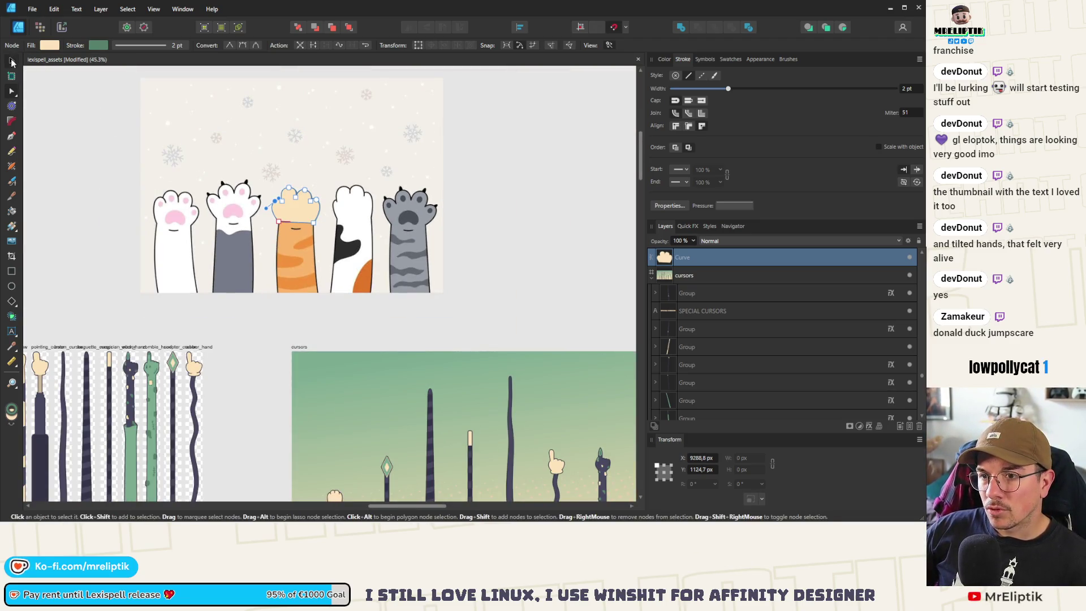
- Exit node editing and select the traced beige paw shape
left_click(12, 62)
scroll(393, 232, "down", 5)
left_click(280, 277)
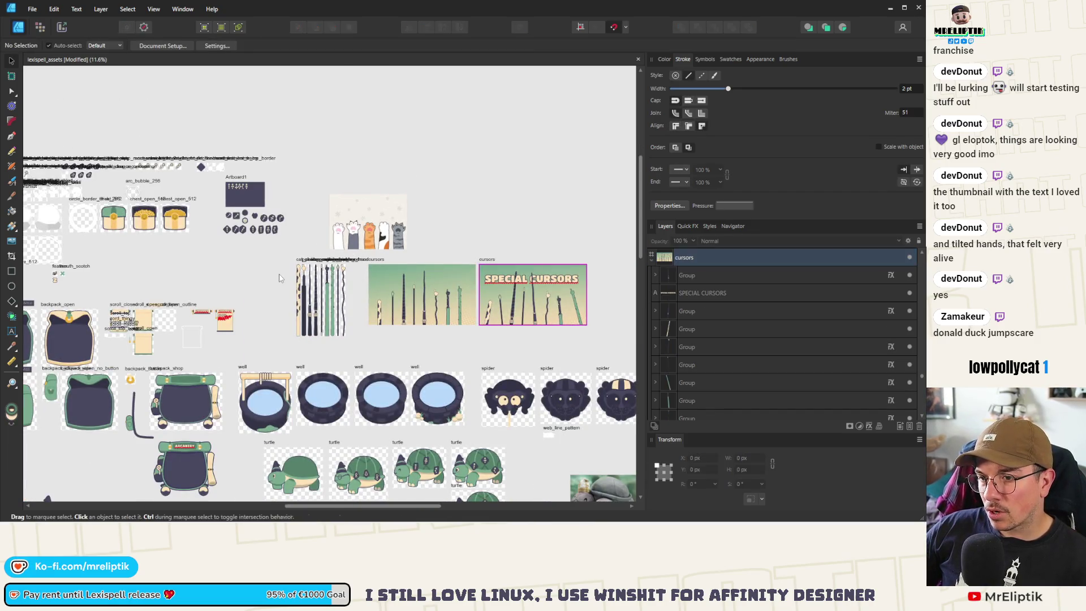
scroll(280, 278, "up", 5)
left_click(564, 382)
scroll(563, 382, "down", 5)
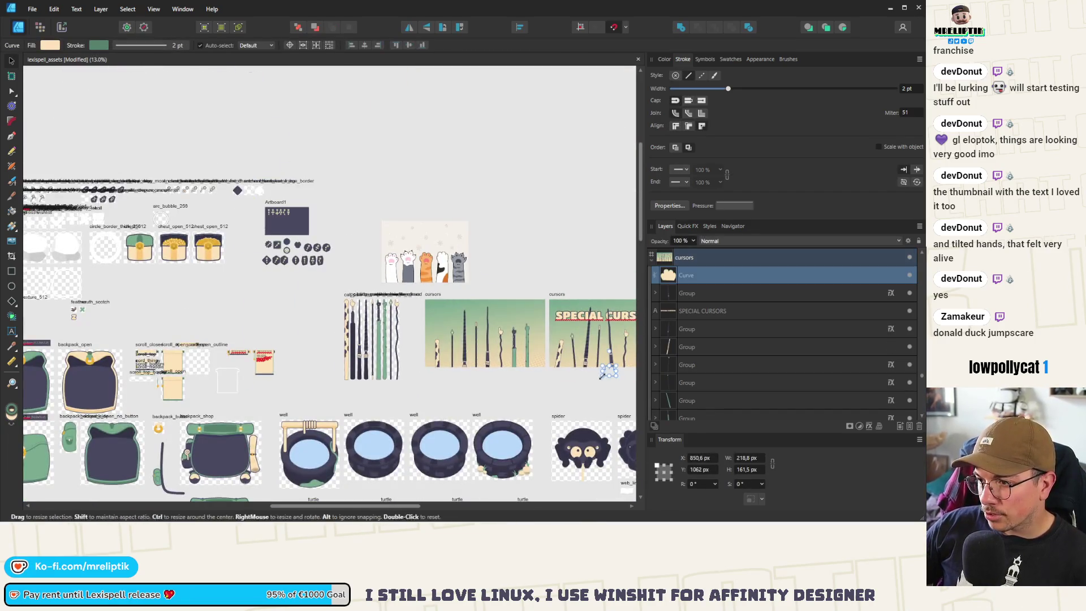
scroll(339, 305, "up", 3)
- Alt-drag the cat_paw artboard left to create a copy, then select the left copy
left_click(360, 303)
scroll(361, 303, "up", 2)
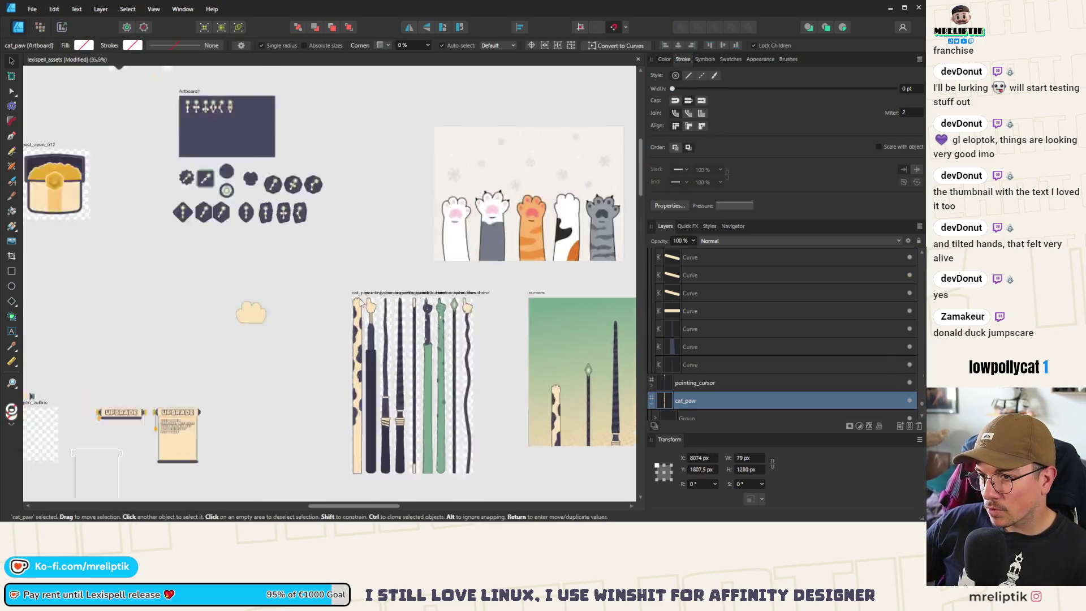
scroll(361, 304, "up", 2)
left_click(338, 286)
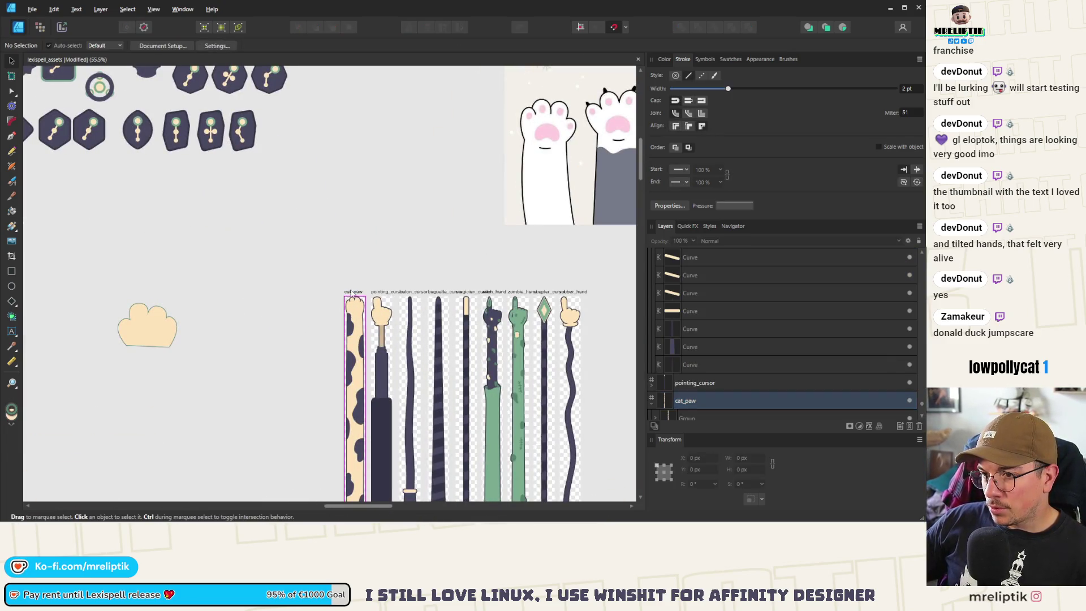
left_click_drag(351, 293, 325, 295)
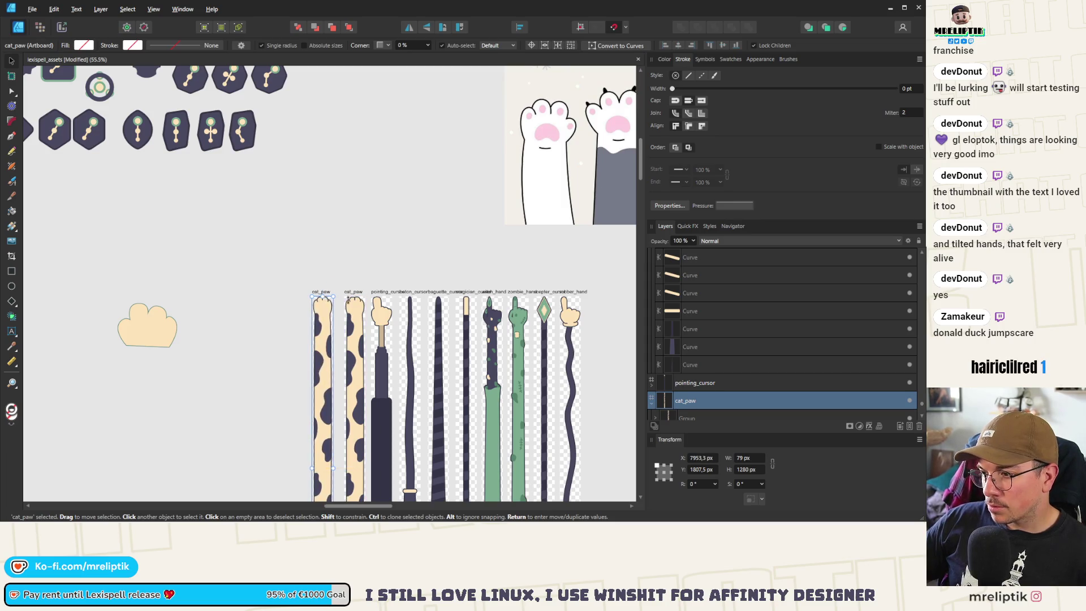
scroll(331, 297, "up", 7)
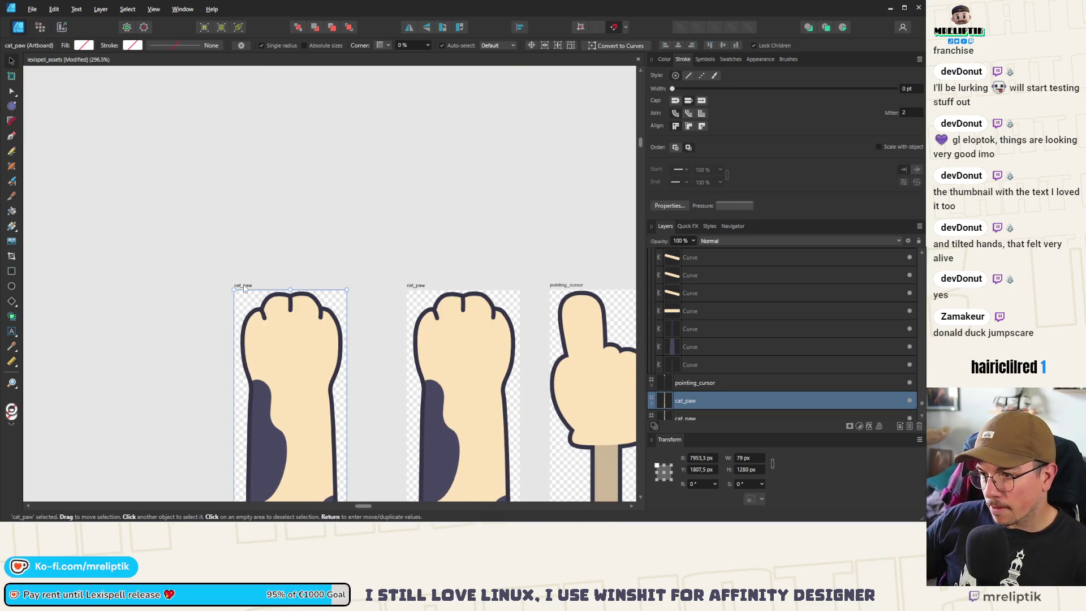
left_click(244, 289)
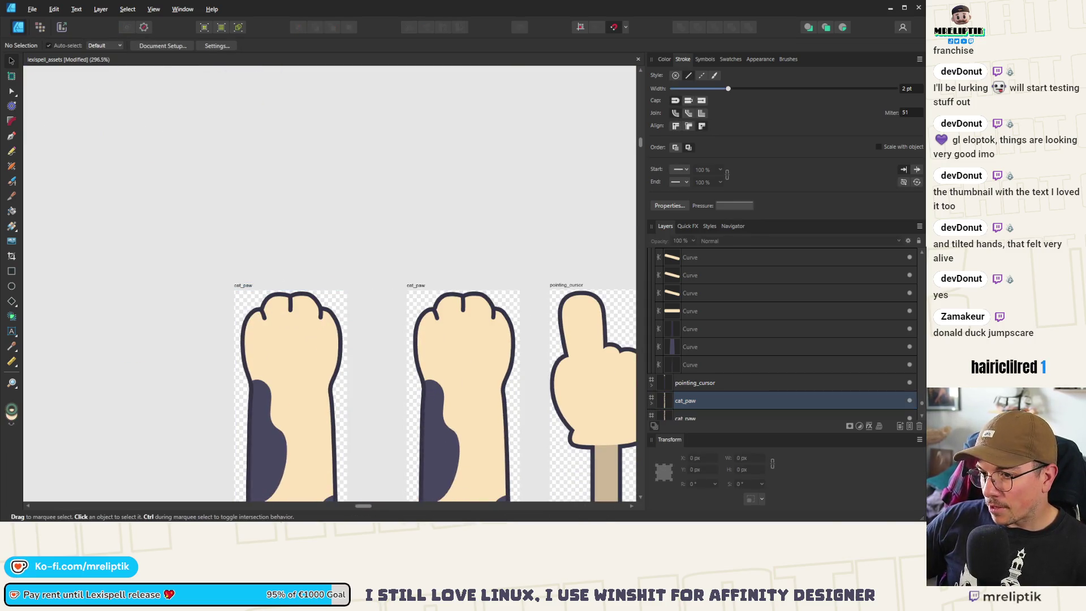
left_click(243, 286)
- Nudge the left cat_paw artboard right, then undo the mistyped X position of 796
left_click_drag(243, 286, 260, 286)
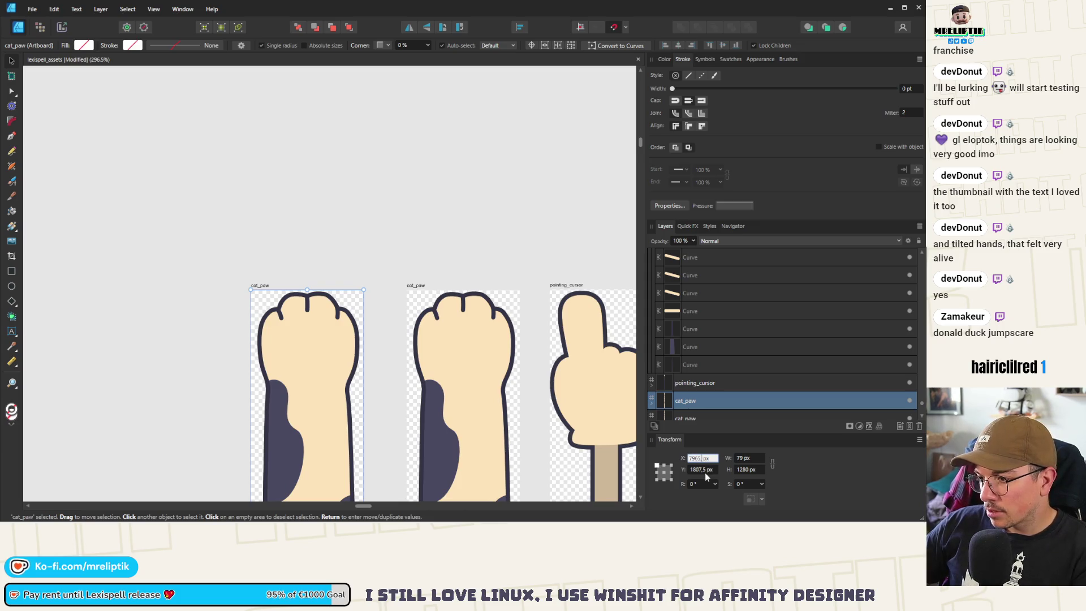
type("796")
key("BackSpace")
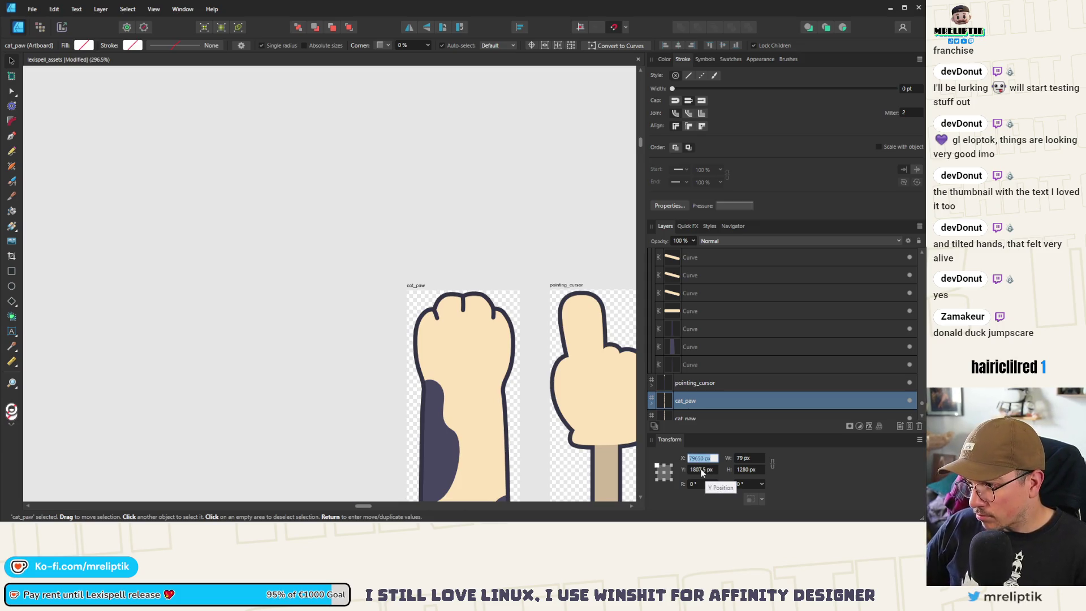
key("ctrl+z")
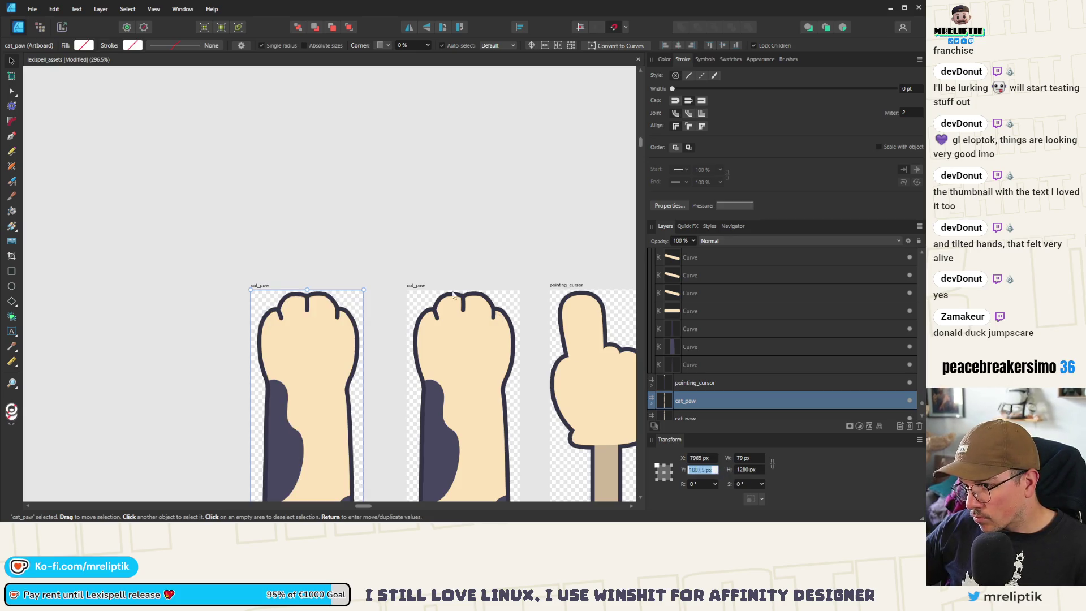
- Set the middle cat_paw artboard's Y position to 1807, then reselect the left artboard
left_click(420, 284)
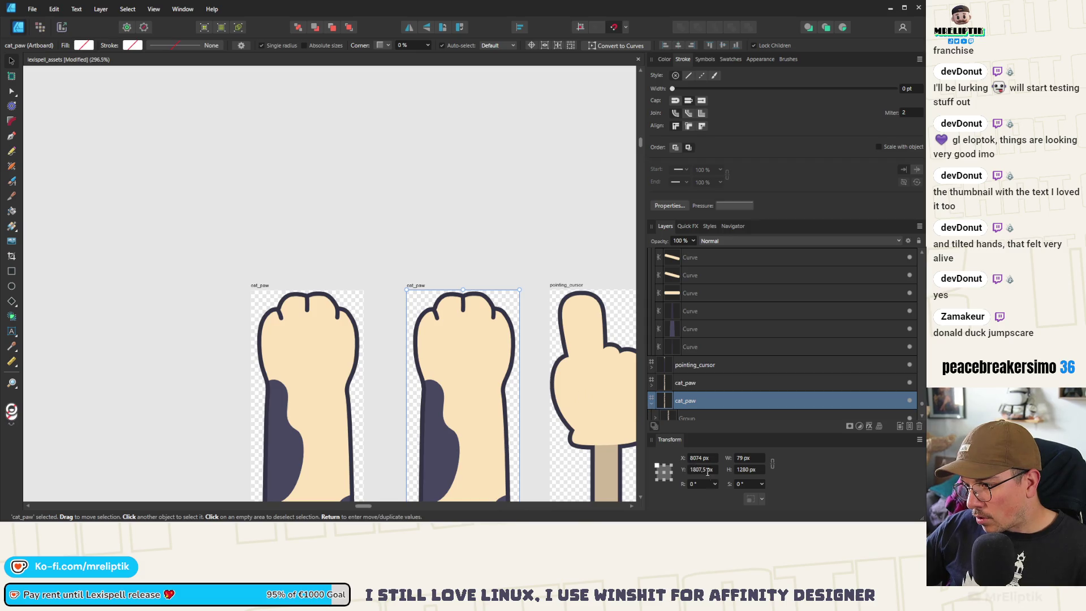
type("1807")
key("Return")
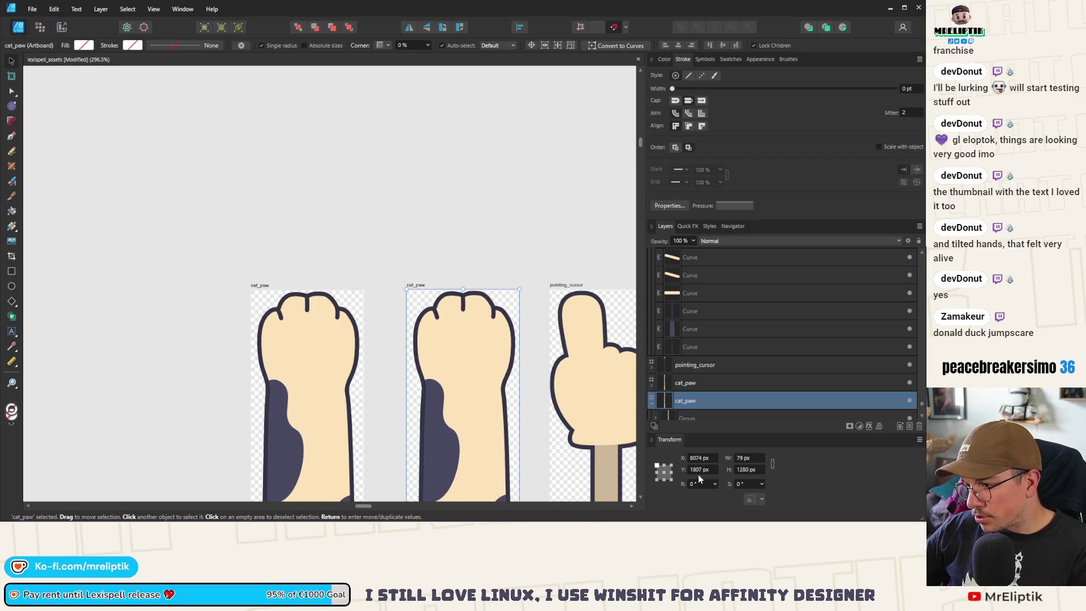
left_click(312, 291)
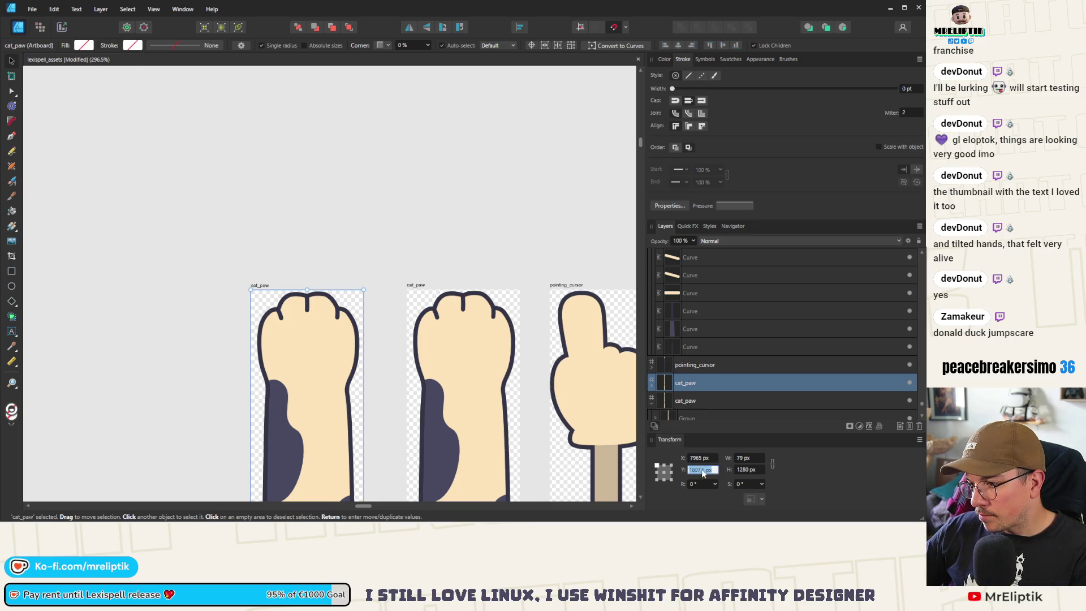
- Compare positions of the pointing, magician, zombie_hand, scepter and cat_paw cursor artboards
scroll(164, 306, "down", 5)
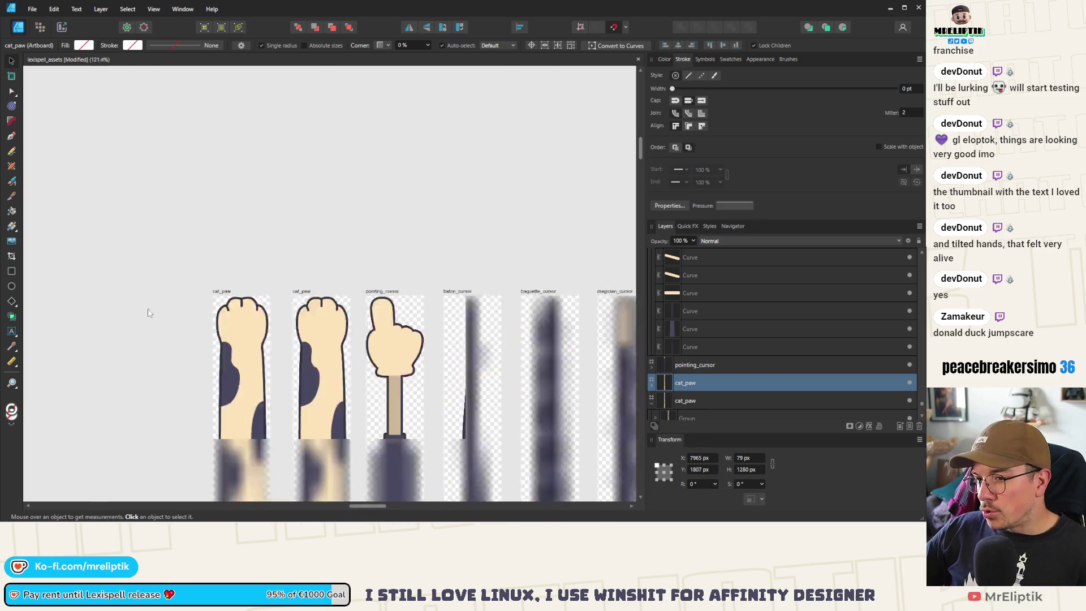
left_click(310, 298)
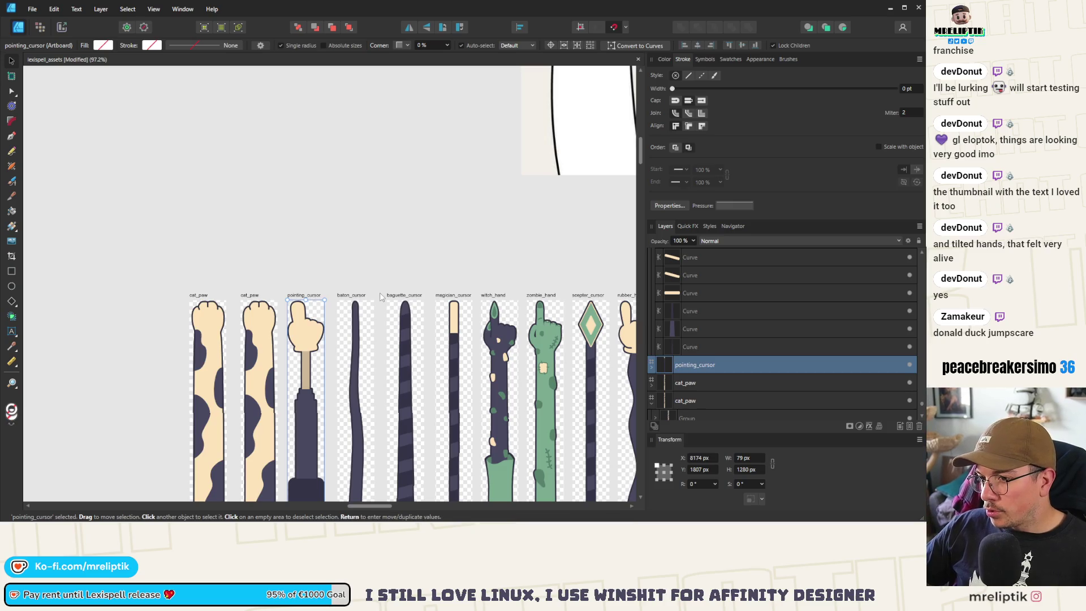
left_click(355, 293)
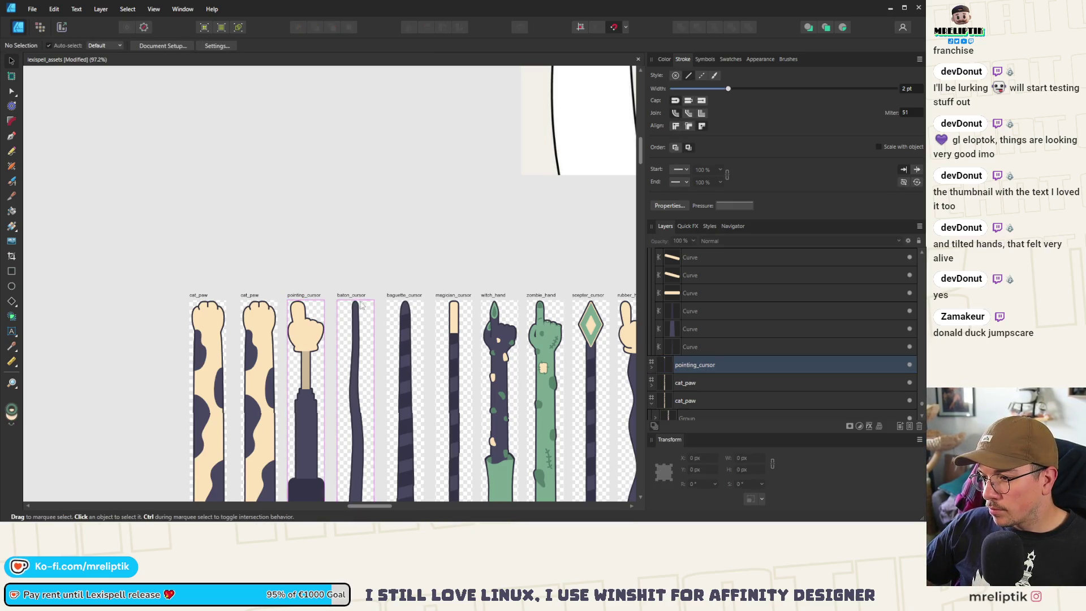
left_click(356, 293)
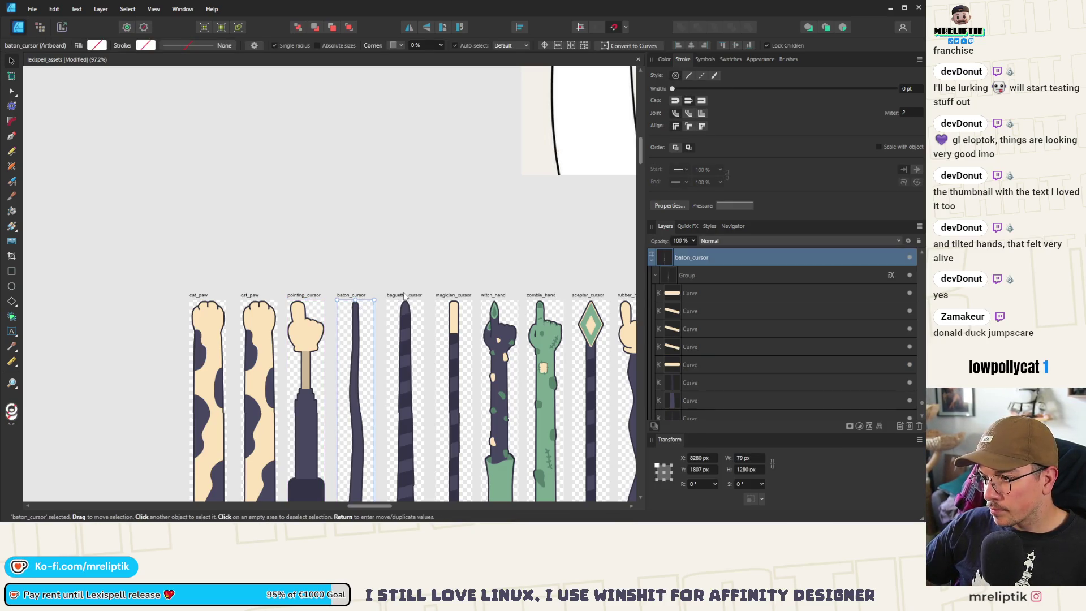
left_click(488, 297)
left_click(541, 294)
left_click(588, 295)
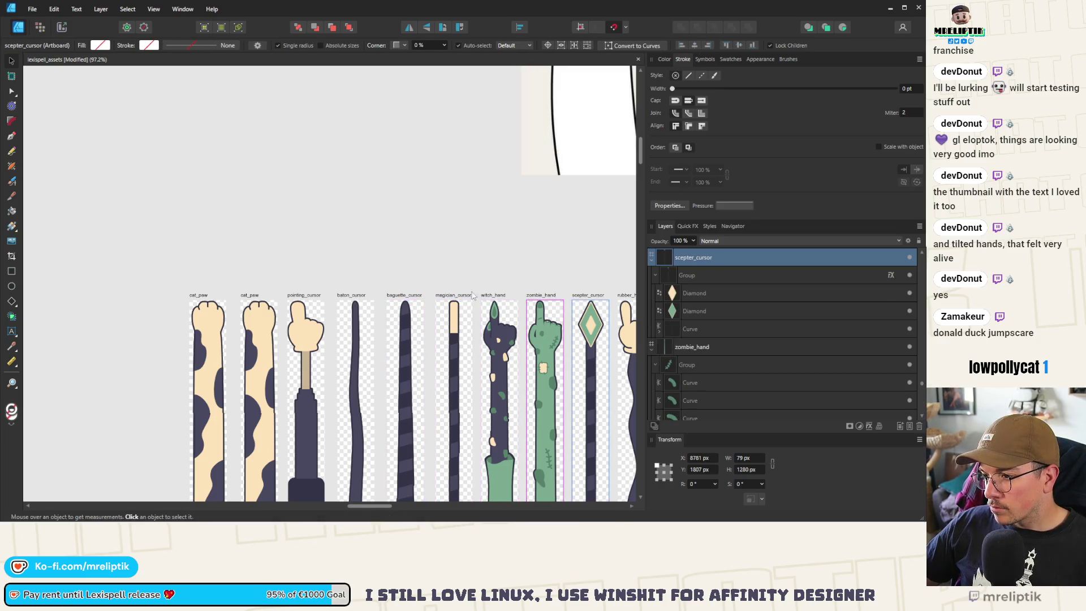
left_click(215, 296)
scroll(215, 297, "up", 5)
scroll(283, 317, "down", 6)
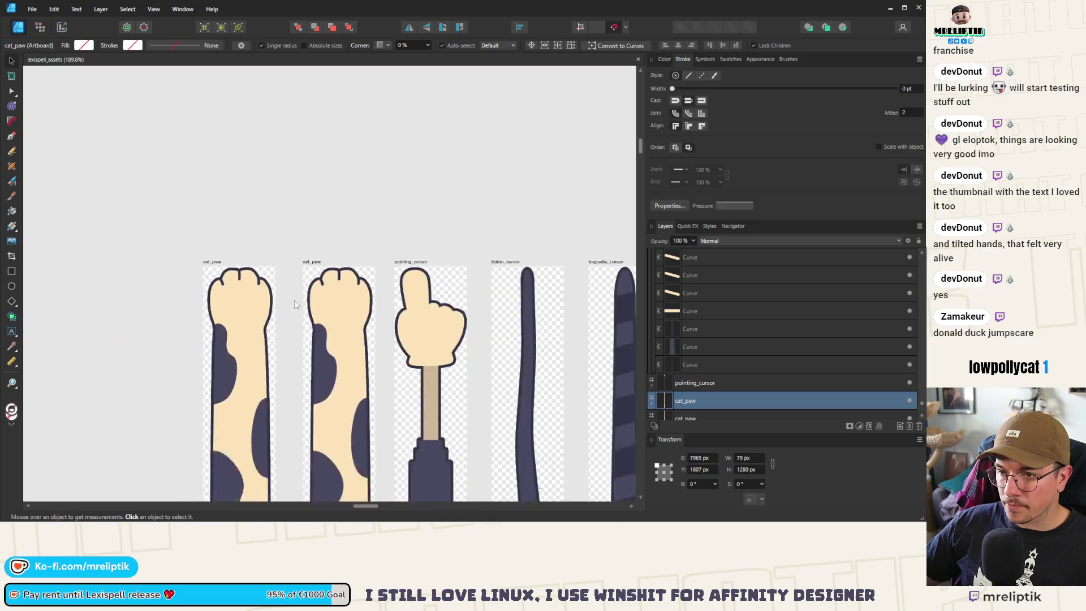
- Edit the cream paw shape's nodes to bulge out its right lobe
left_click(90, 331)
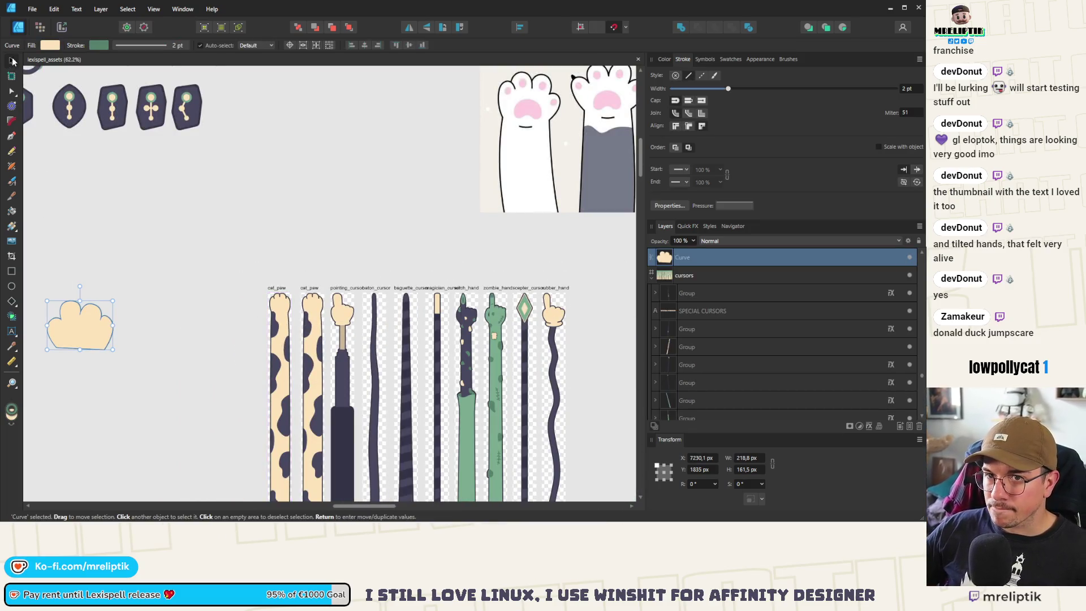
double_click(105, 334)
scroll(148, 291, "up", 8)
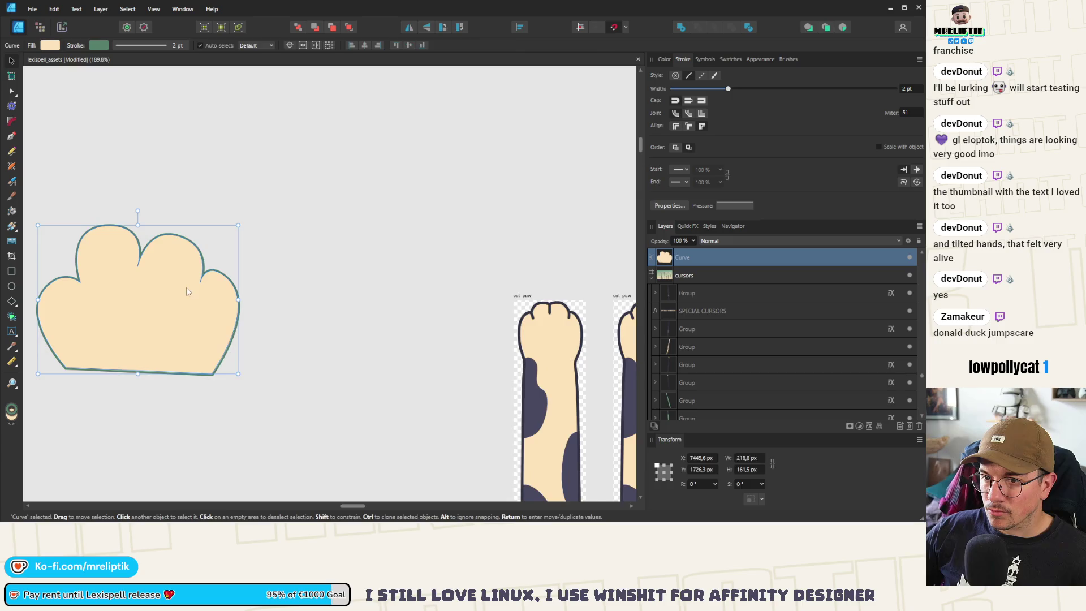
left_click(232, 279)
left_click_drag(182, 235, 184, 253)
scroll(240, 269, "down", 7)
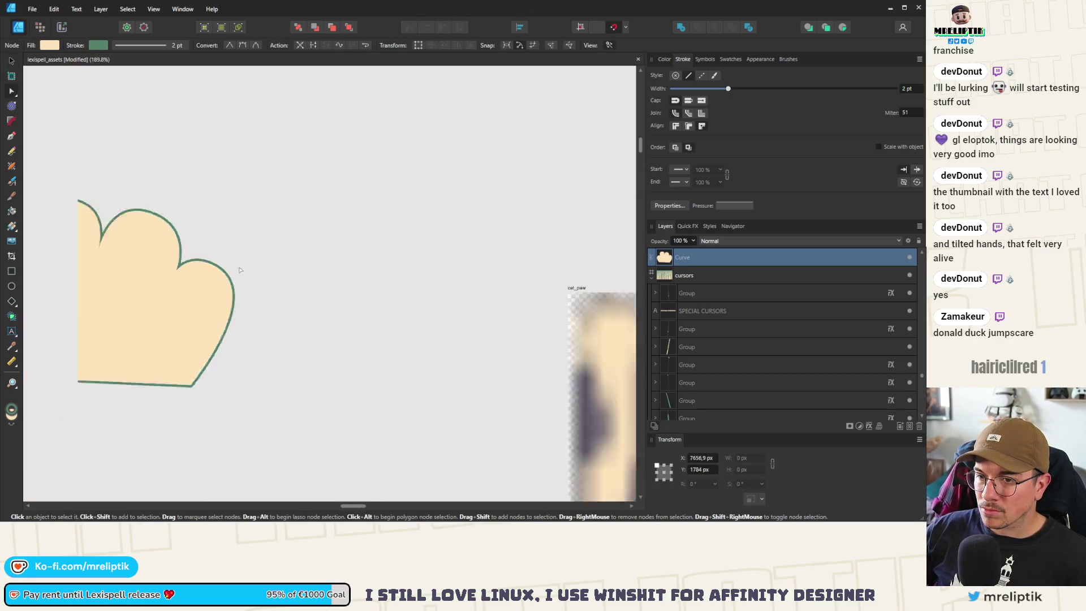
- Shrink the cream paw to the arm's width and place it atop the cat_paw arm
key("v")
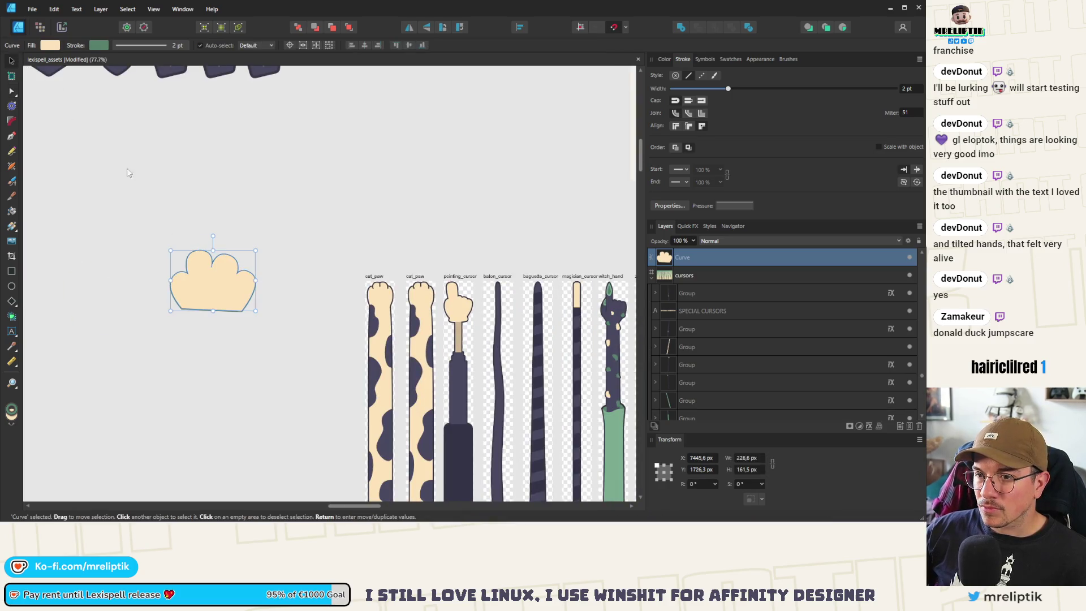
mouse_move(256, 250)
left_mouse_down()
mouse_move(209, 286)
mouse_move(386, 293)
left_mouse_up()
scroll(387, 293, "up", 5)
scroll(386, 294, "up", 3)
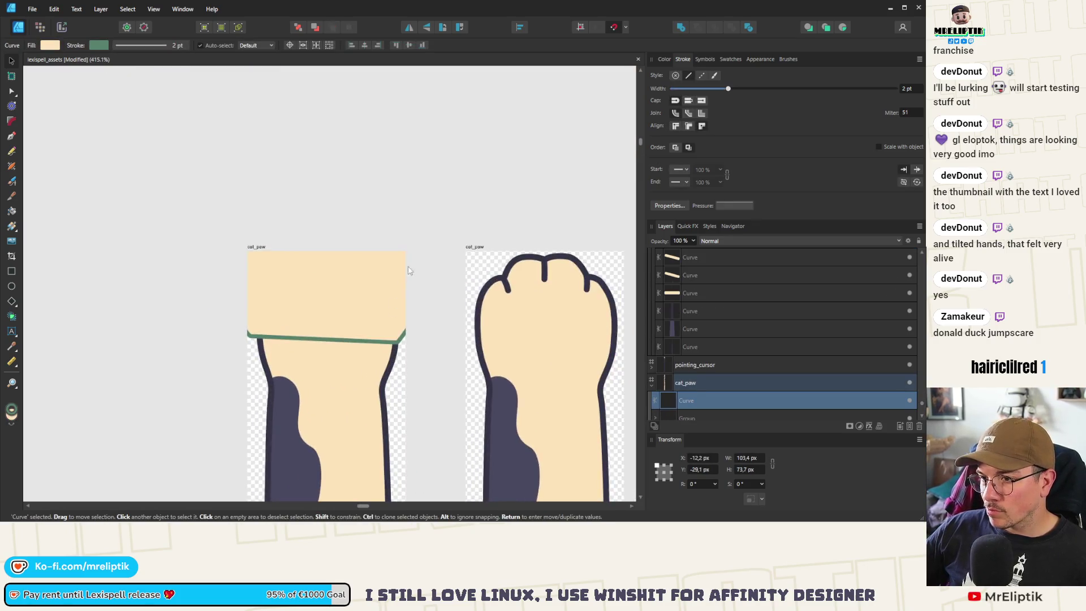
mouse_move(410, 257)
left_mouse_down()
mouse_move(404, 204)
mouse_move(430, 208)
mouse_move(365, 236)
mouse_move(373, 223)
mouse_move(368, 237)
left_mouse_up()
mouse_move(315, 306)
left_mouse_down()
mouse_move(350, 332)
mouse_move(333, 318)
left_mouse_up()
scroll(336, 317, "up", 4)
scroll(327, 294, "down", 5)
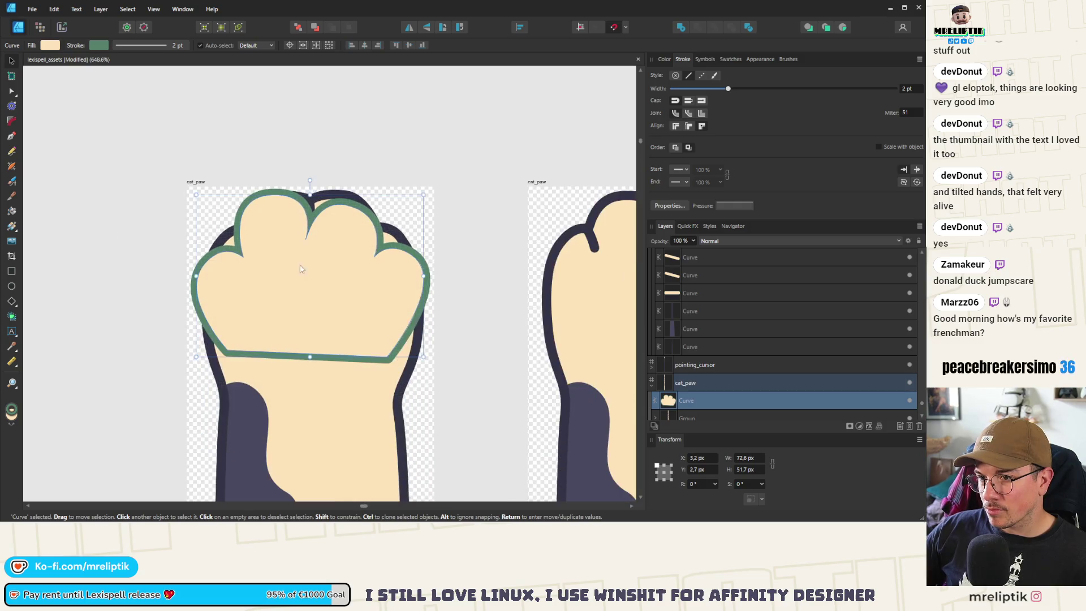
scroll(689, 396, "down", 5)
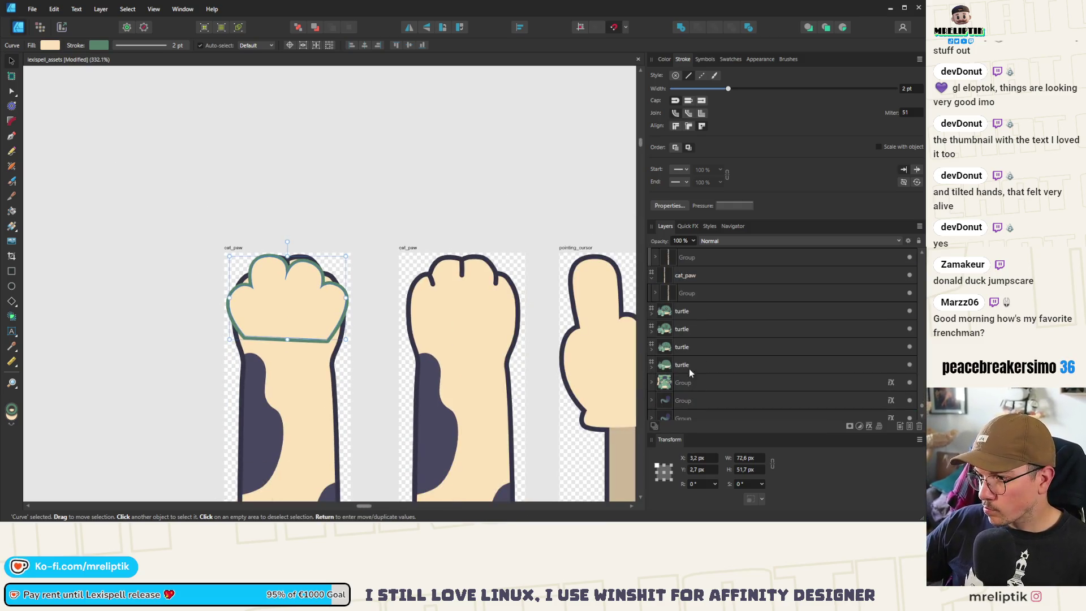
scroll(690, 289, "up", 3)
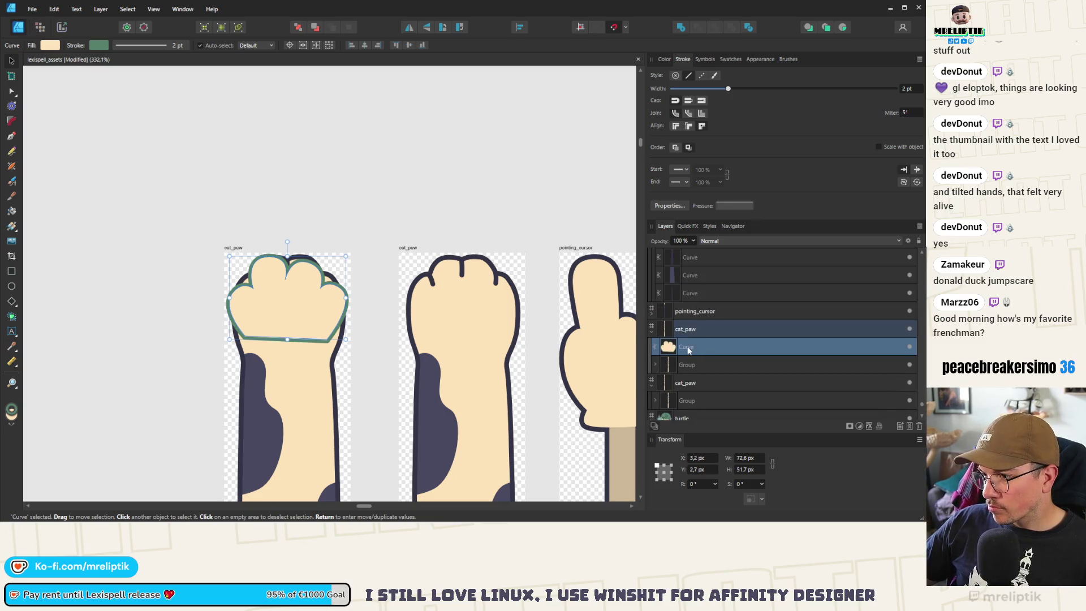
- Move the paw shape into the cat_paw group and send it below the toe lines with Ctrl+[
left_click_drag(688, 350, 677, 363)
left_click(656, 346)
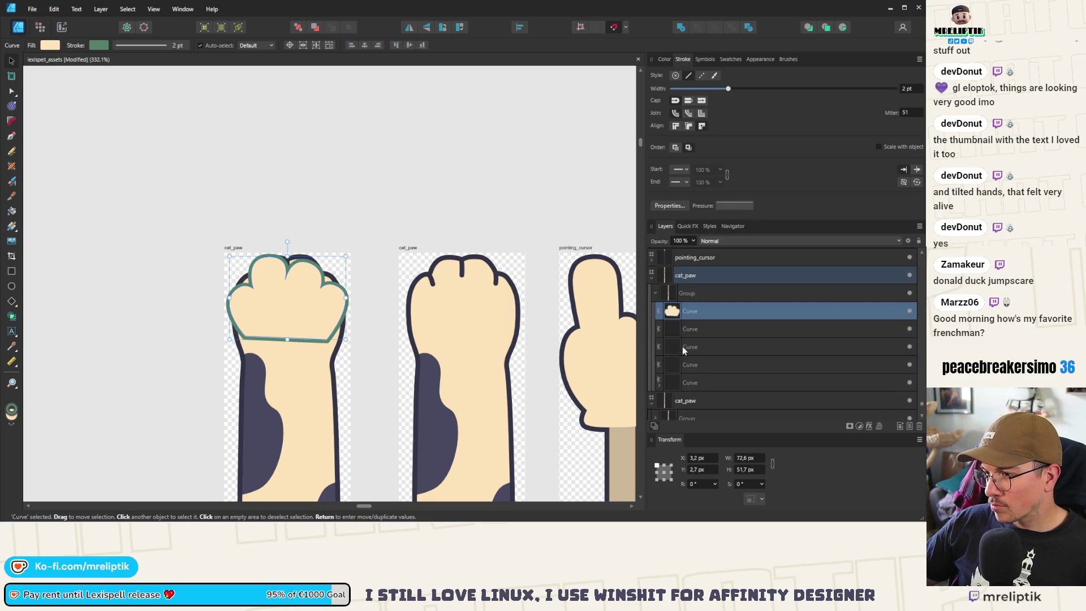
left_click(697, 328)
left_click(693, 348)
left_click(691, 366)
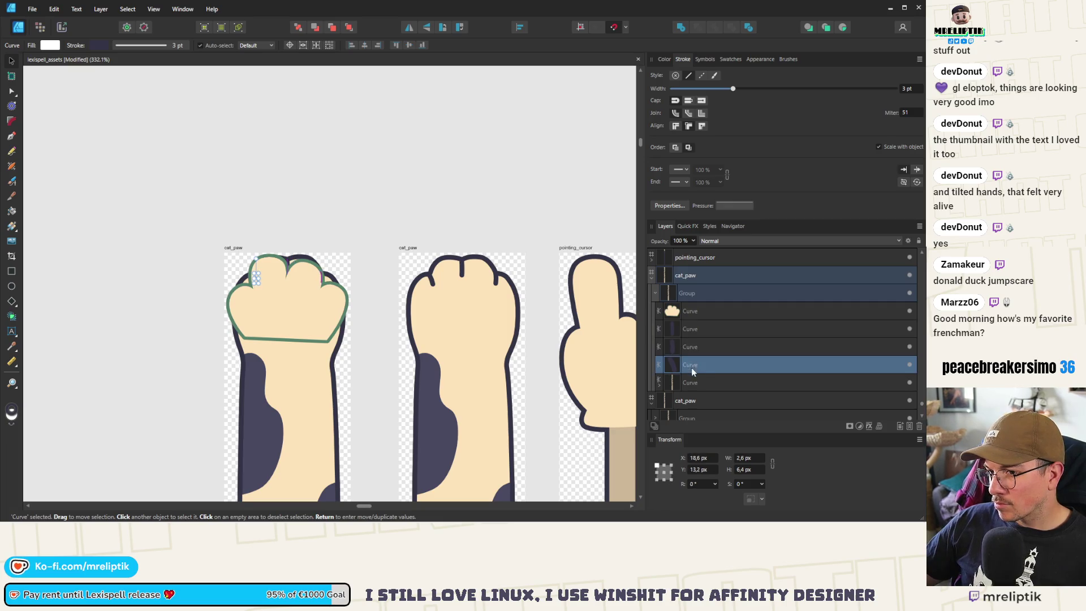
left_click(694, 378)
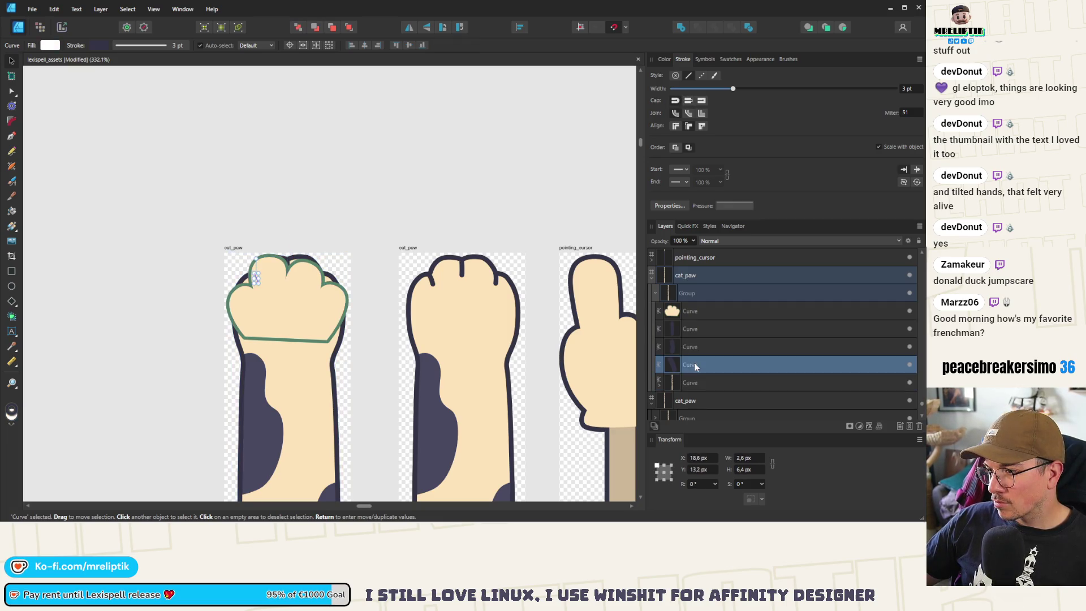
scroll(680, 351, "down", 1)
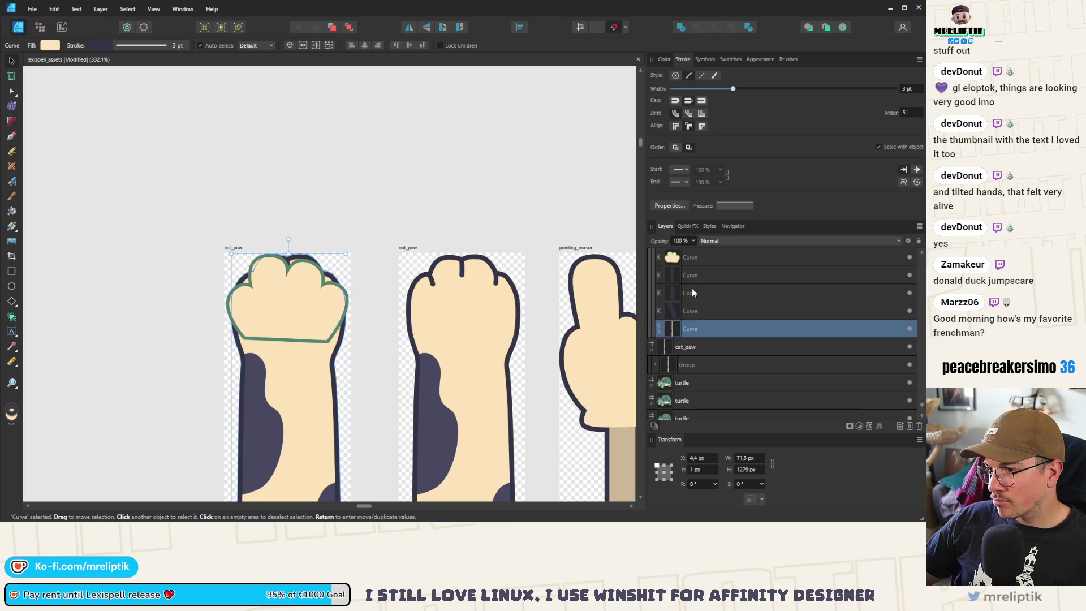
left_click(689, 260)
scroll(691, 272, "up", 1)
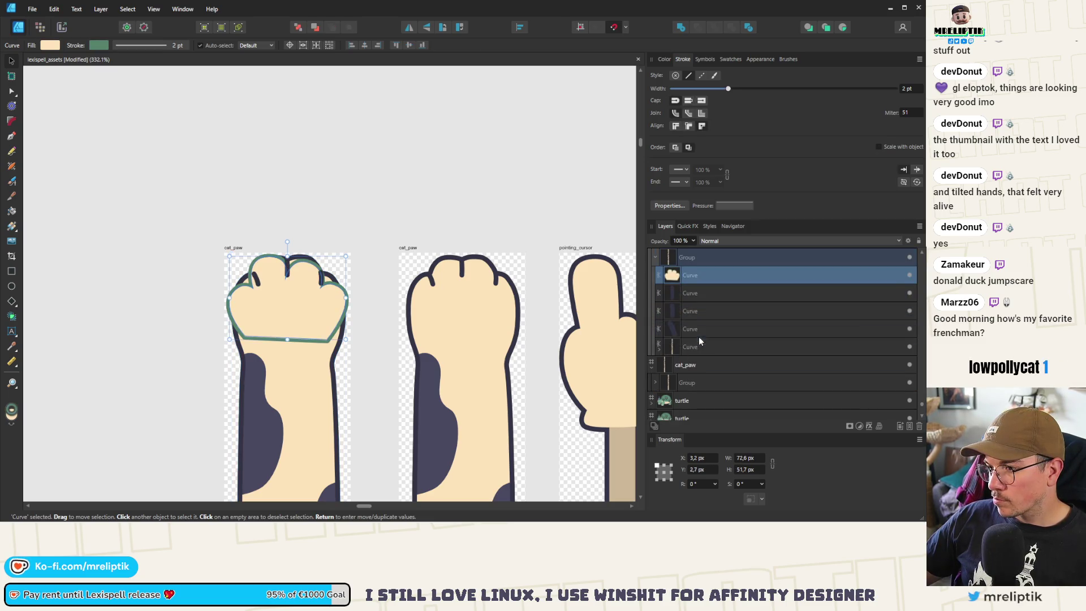
key("ctrl+bracketleft")
key("ctrl+bracketleft")
key("ctrl+bracketleft")
scroll(697, 348, "down", 2)
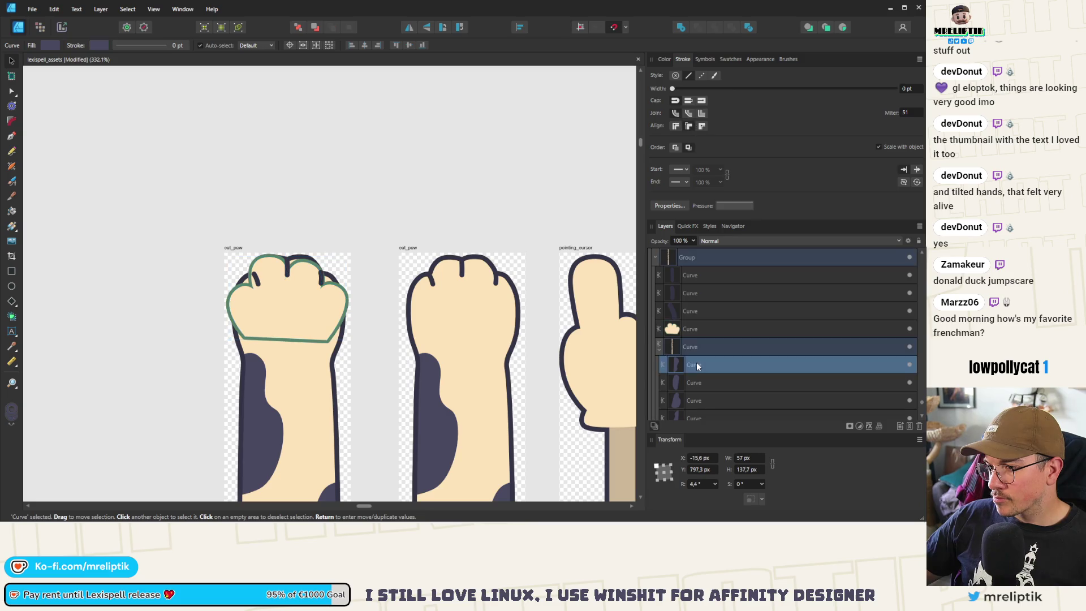
left_click(696, 319)
- Zoom in and drag the upper-left toe line down and left onto the traced paw's outline
left_click(692, 292)
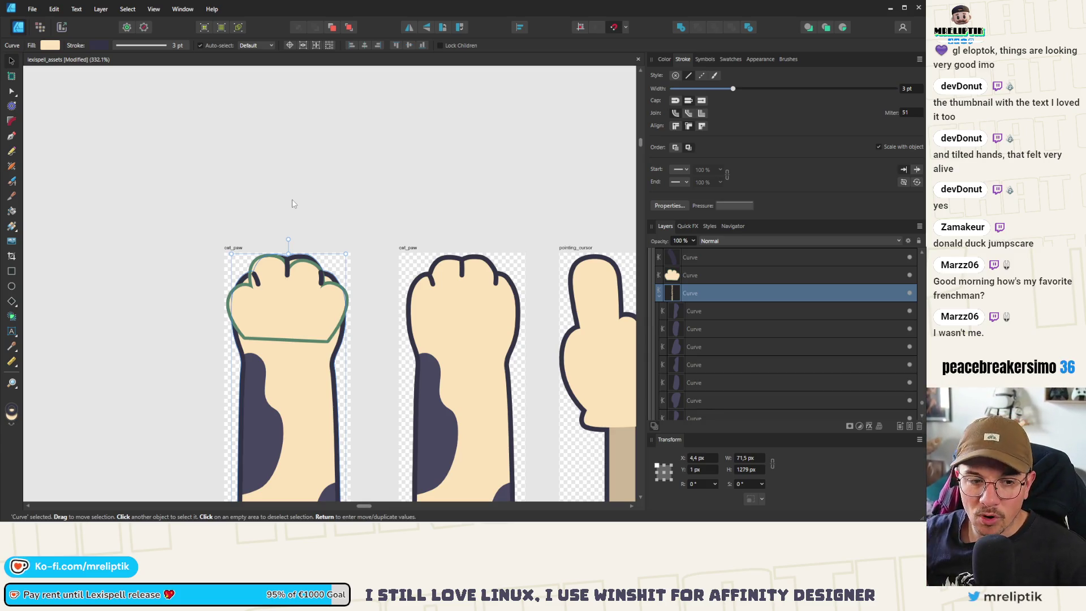
scroll(256, 302, "up", 4)
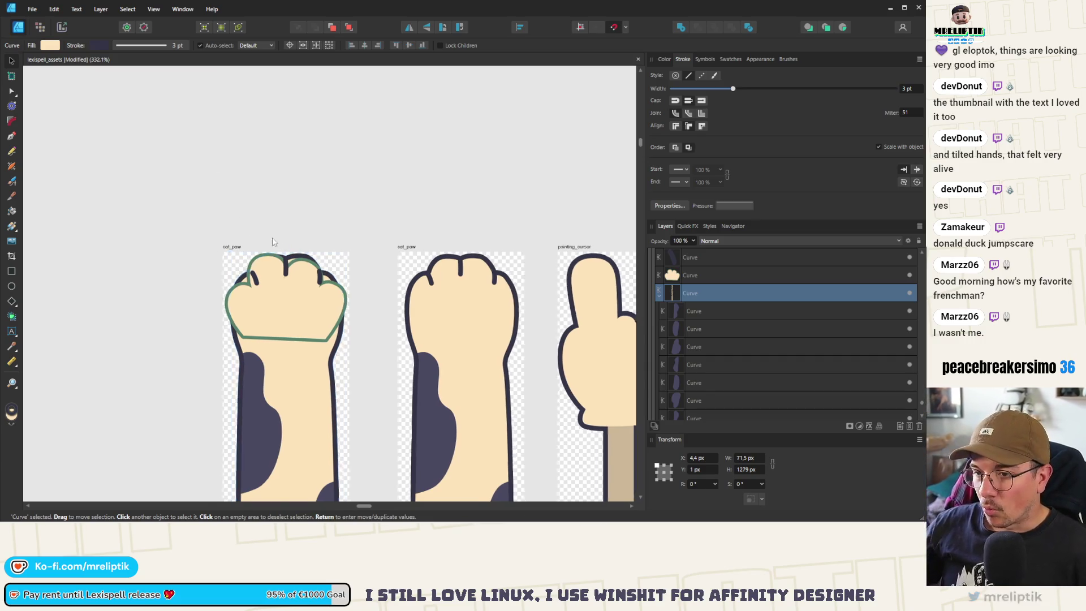
scroll(192, 253, "up", 3)
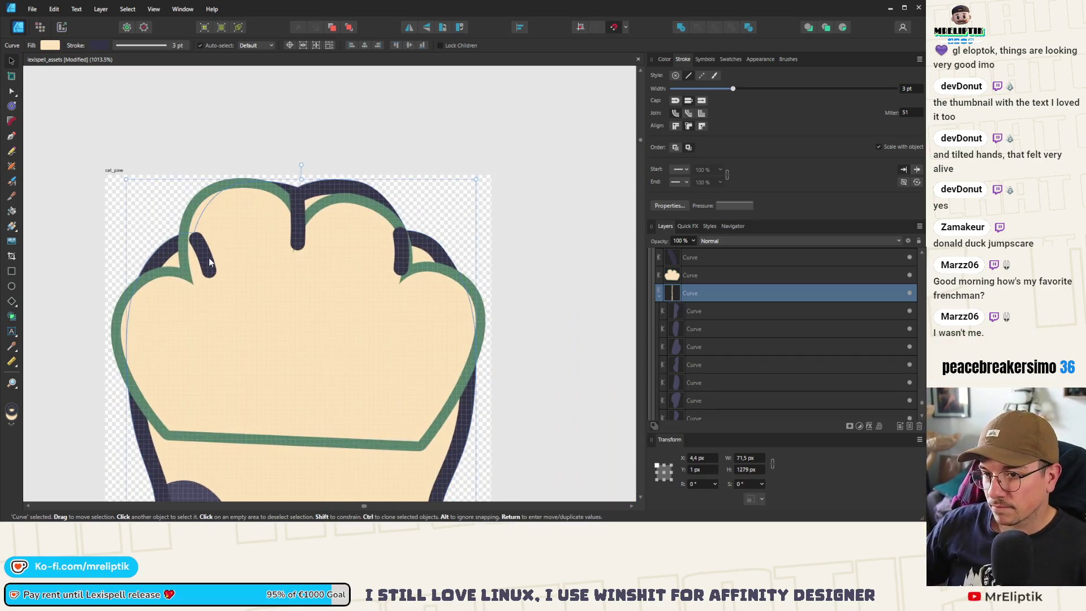
left_click(201, 266)
left_click_drag(202, 276, 195, 310)
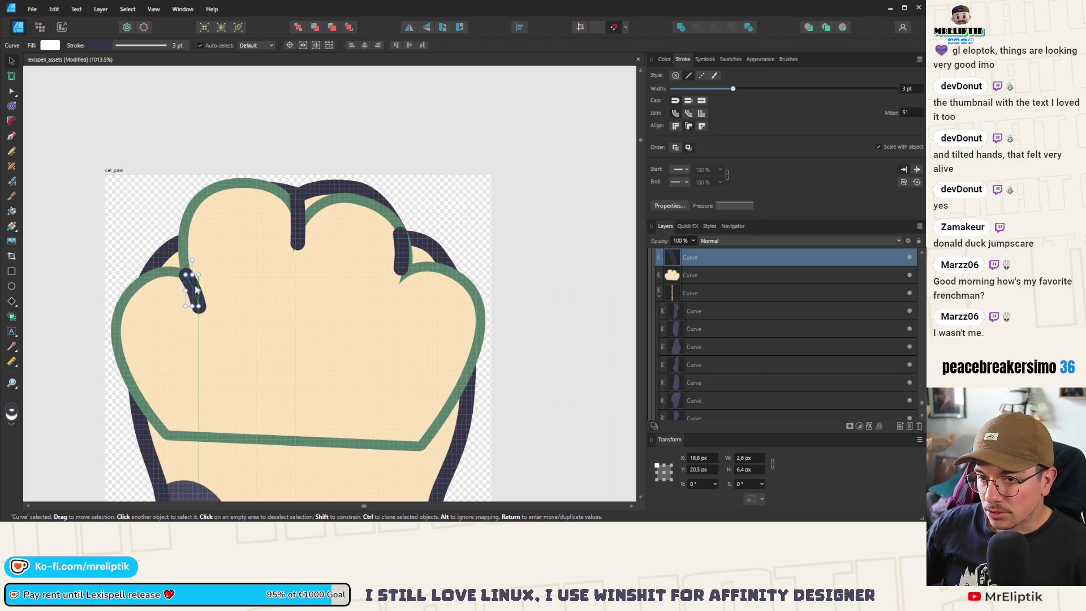
scroll(191, 290, "up", 5)
scroll(229, 280, "down", 5)
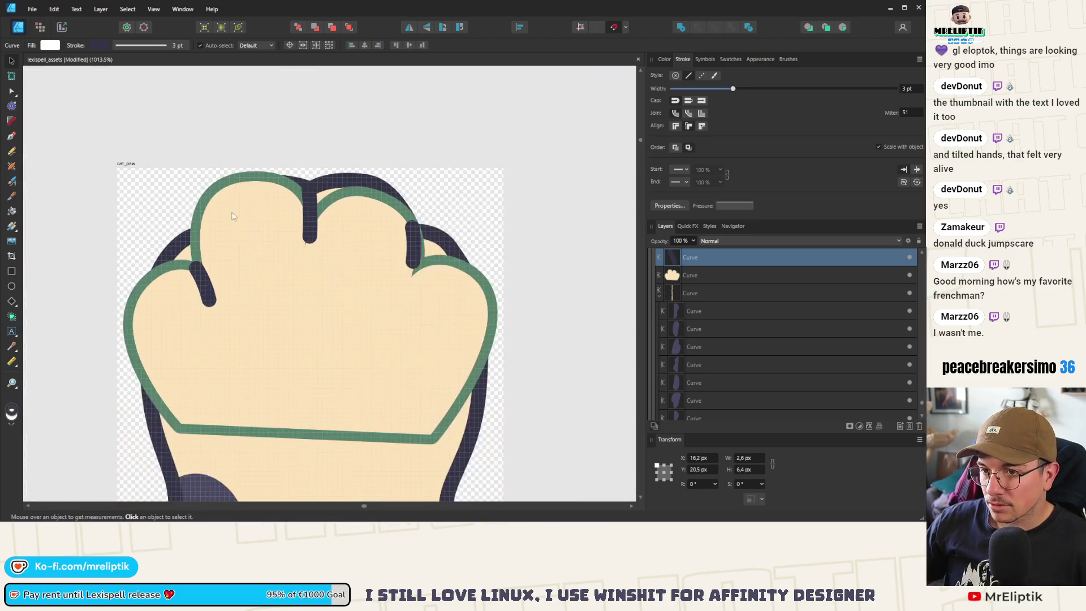
left_click(240, 187)
scroll(288, 249, "down", 5)
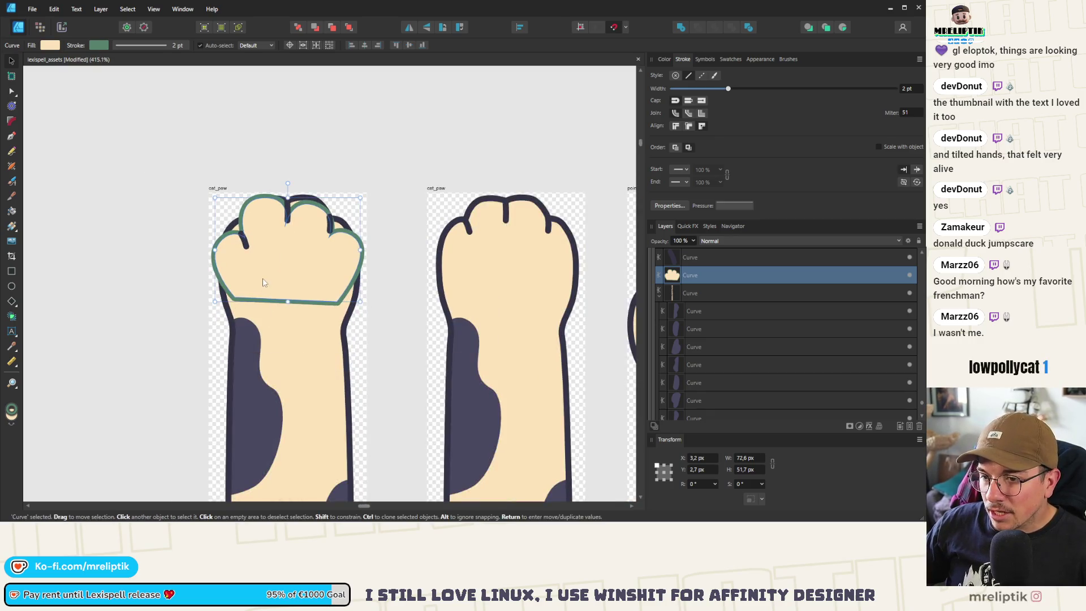
- Select the cream paw shape inside the cat_paw artwork group
scroll(260, 304, "down", 13)
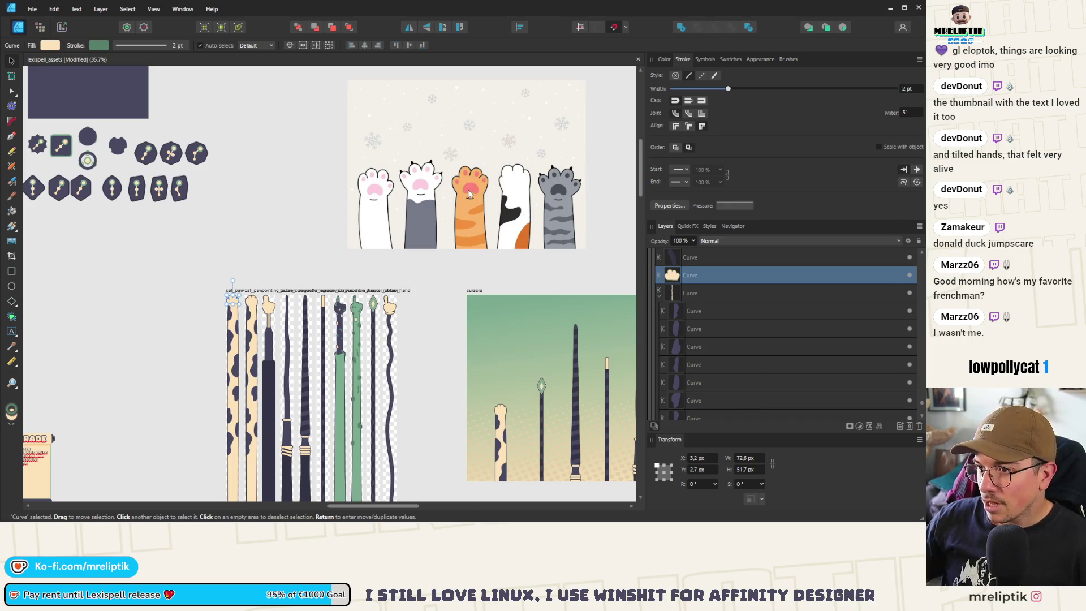
left_click(466, 209)
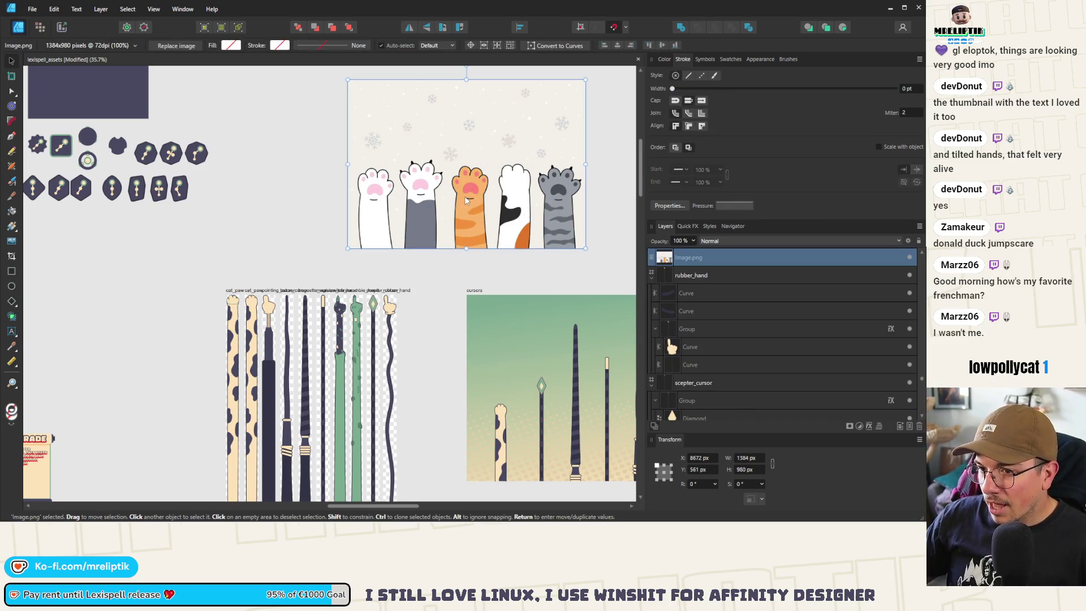
left_click(234, 305)
scroll(234, 302, "up", 5)
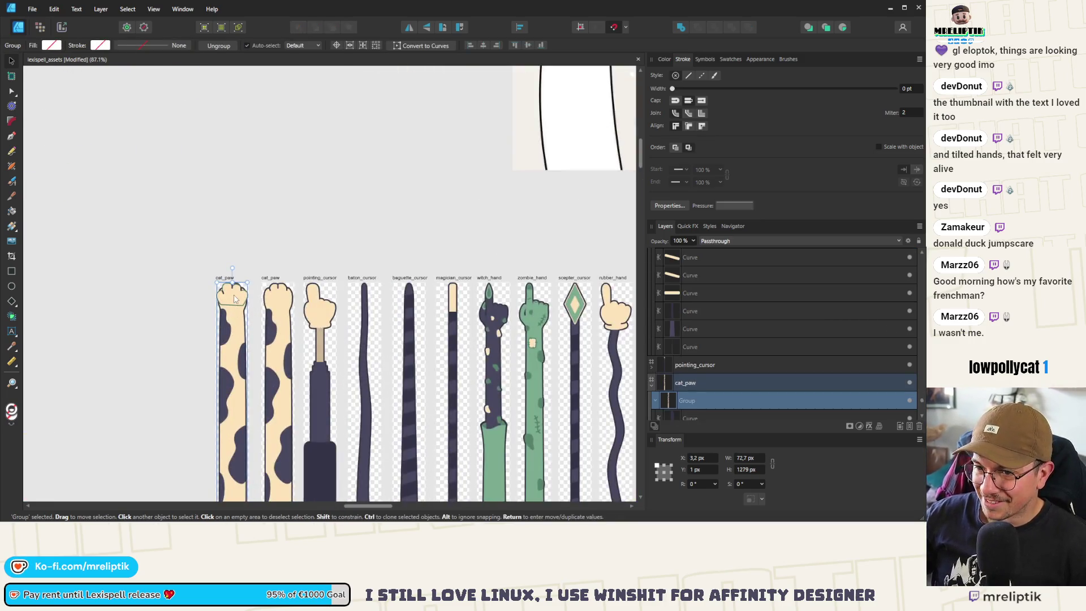
scroll(235, 298, "up", 5)
double_click(254, 292)
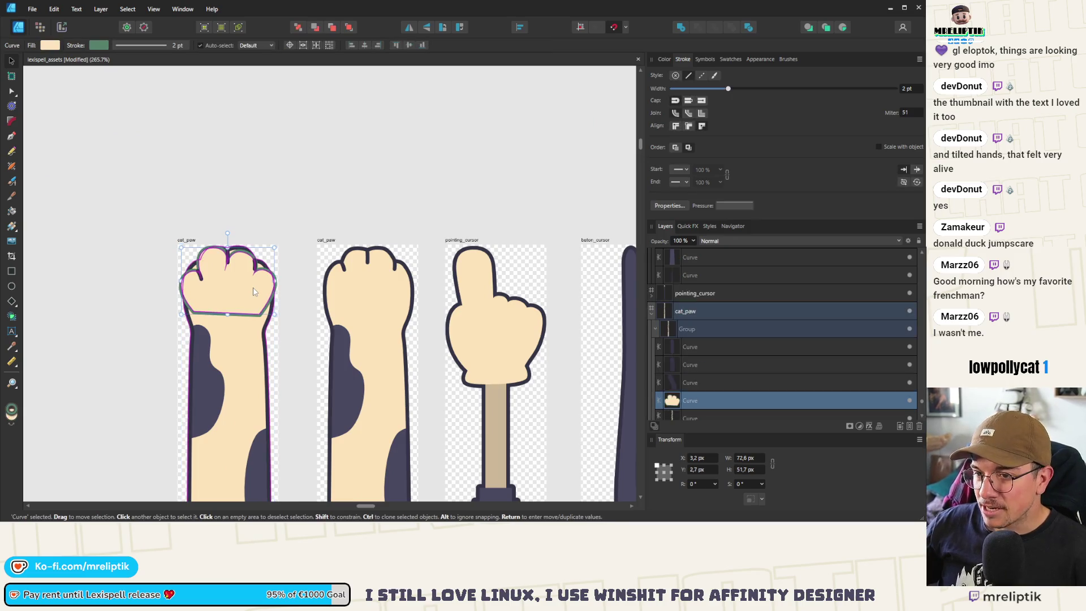
scroll(226, 266, "down", 4)
left_click(211, 200)
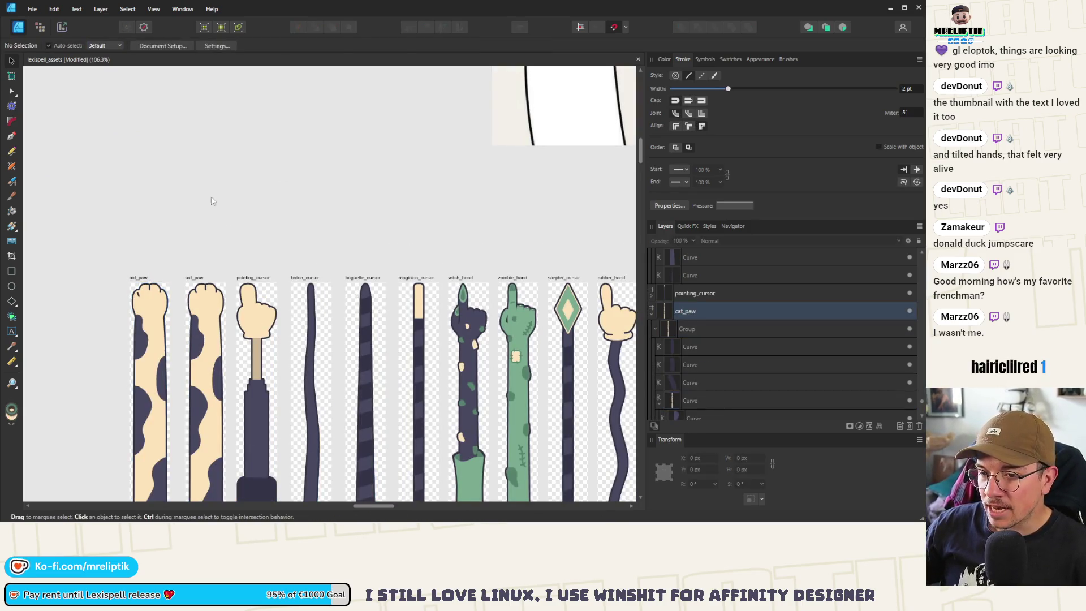
scroll(211, 201, "down", 3)
- Release the cream paw shape from its group and drag it onto the orange reference paw
double_click(443, 130)
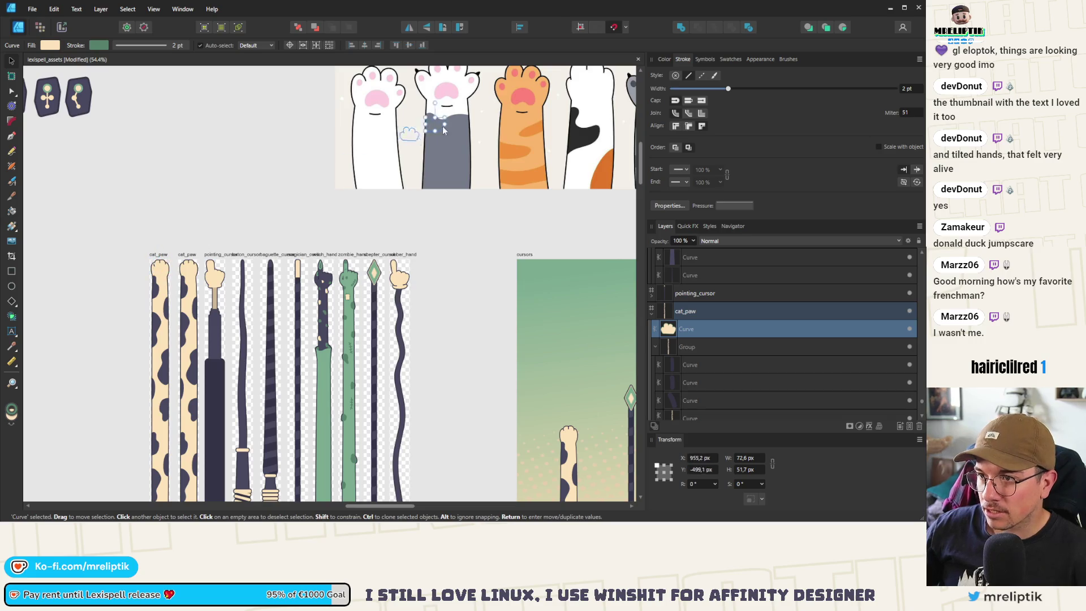
key("ctrl+bracketright")
scroll(250, 188, "down", 5)
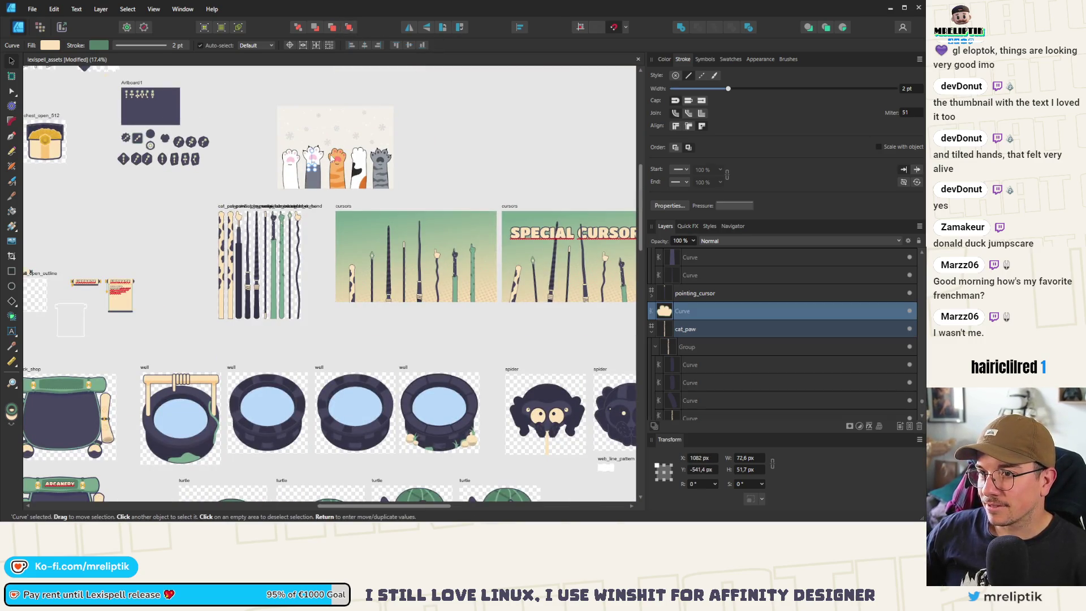
scroll(332, 159, "up", 5)
mouse_move(308, 172)
left_mouse_down()
mouse_move(362, 135)
mouse_move(367, 151)
mouse_move(516, 237)
mouse_move(461, 227)
mouse_move(376, 172)
mouse_move(463, 228)
mouse_move(425, 200)
mouse_move(441, 202)
left_mouse_up()
scroll(366, 151, "up", 3)
- Resize and nudge the cream paw shape to match the orange reference paw
left_click_drag(364, 178, 371, 185)
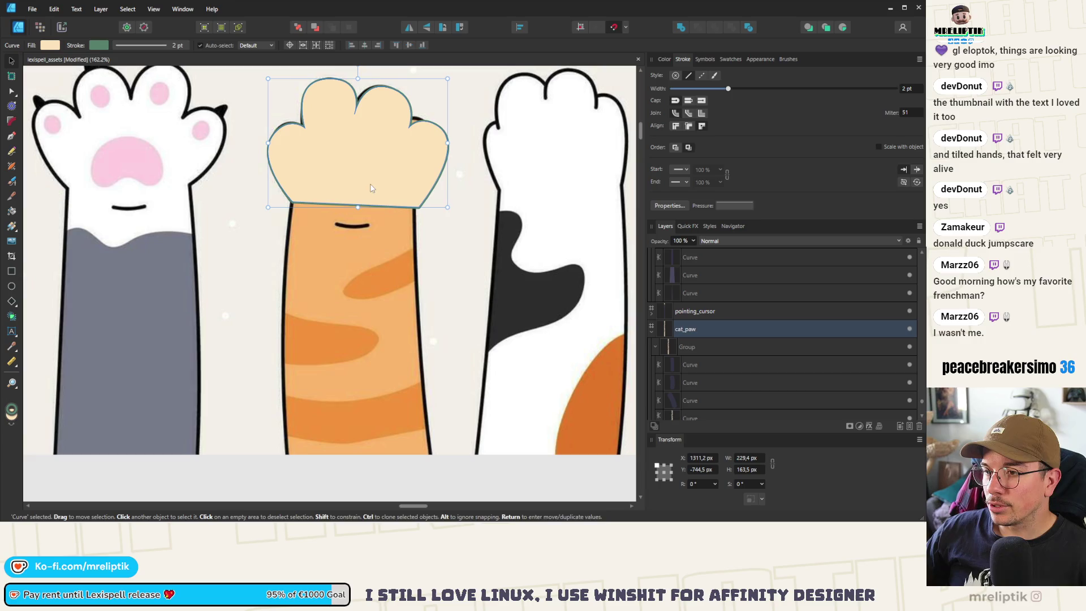
left_click_drag(447, 207, 439, 202)
left_click_drag(343, 186, 348, 192)
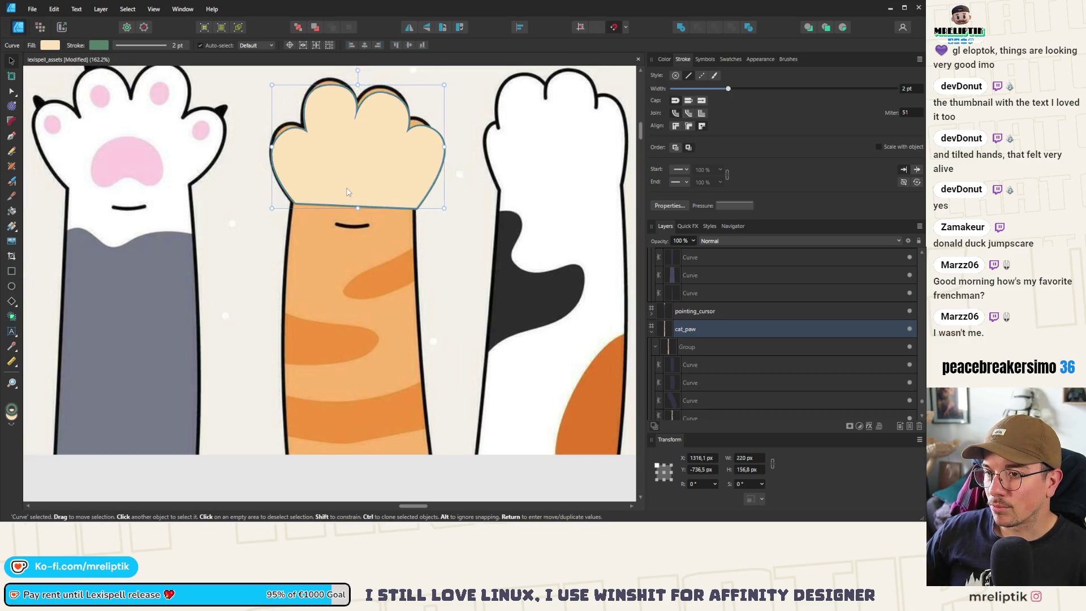
- Add nodes and stretch the paw's bottom corners down the orange arm, shaping both edges
key("a")
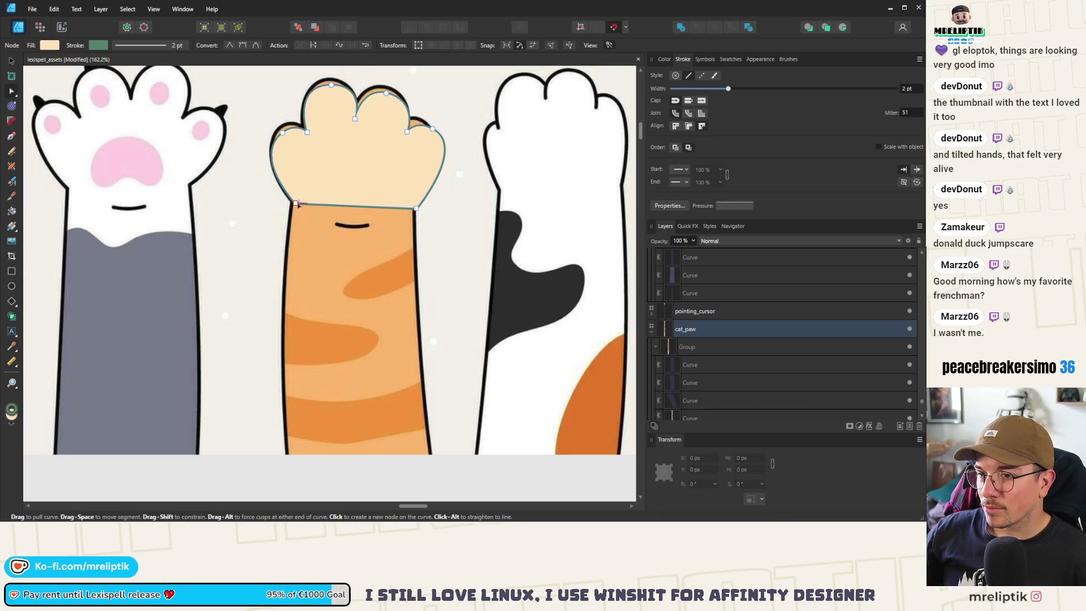
left_click(305, 204)
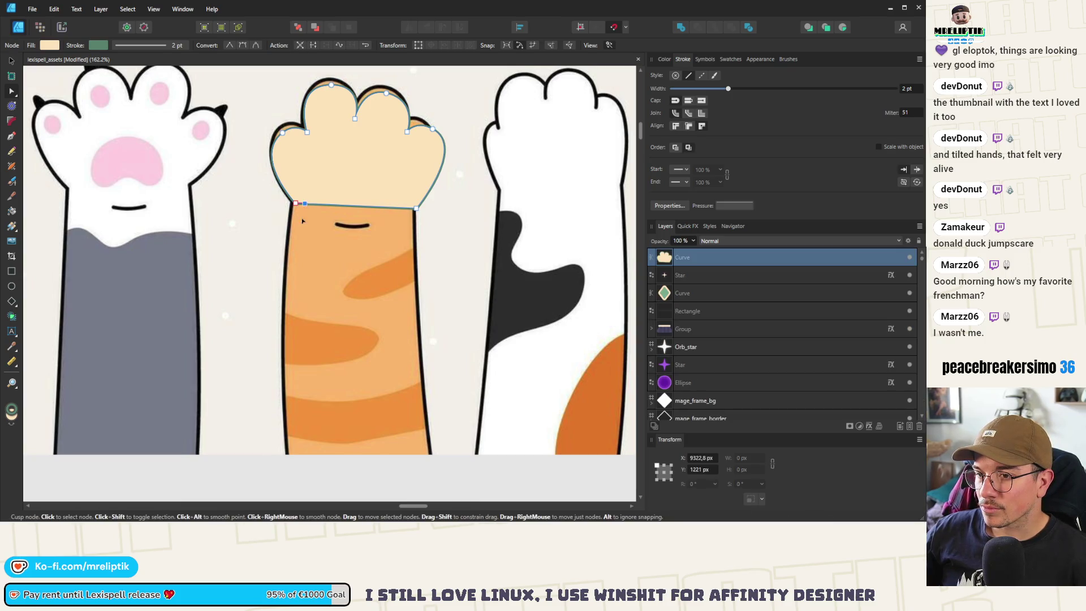
left_click_drag(305, 204, 288, 453)
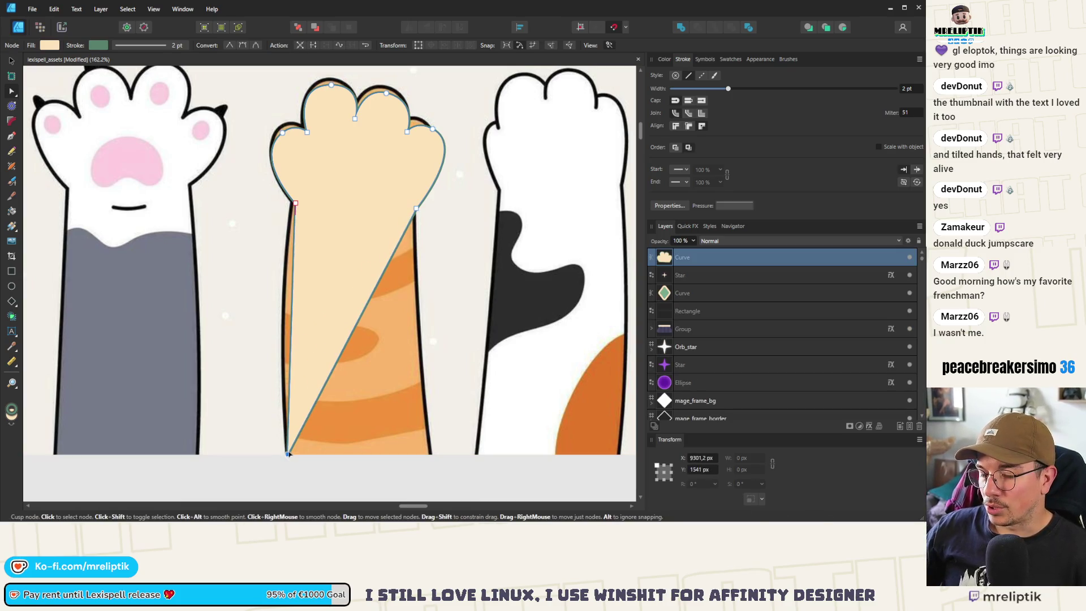
left_click(418, 213)
left_click_drag(418, 213, 433, 458)
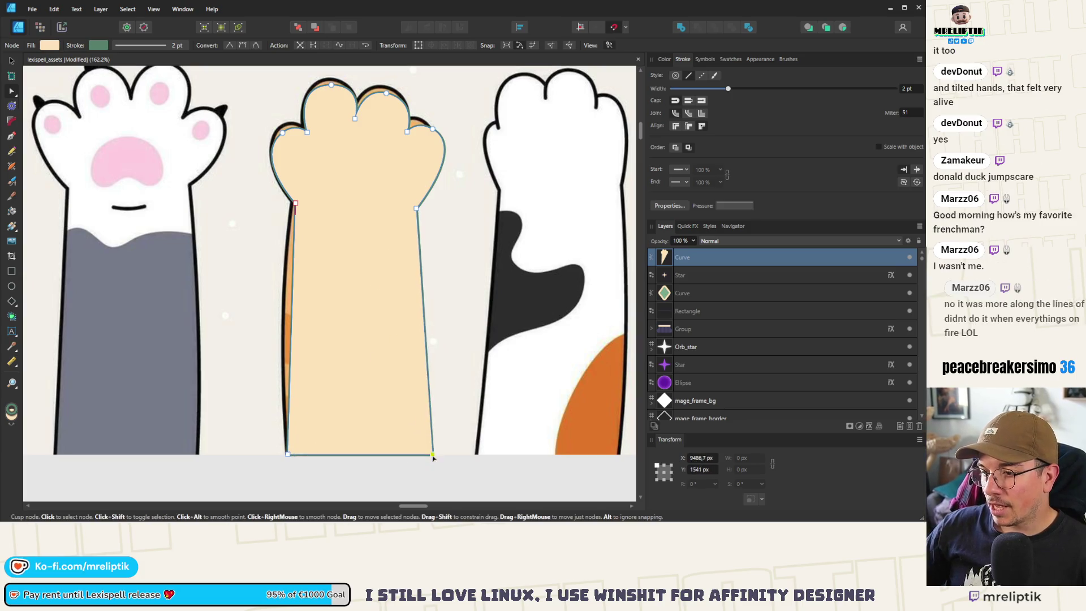
left_click(296, 204)
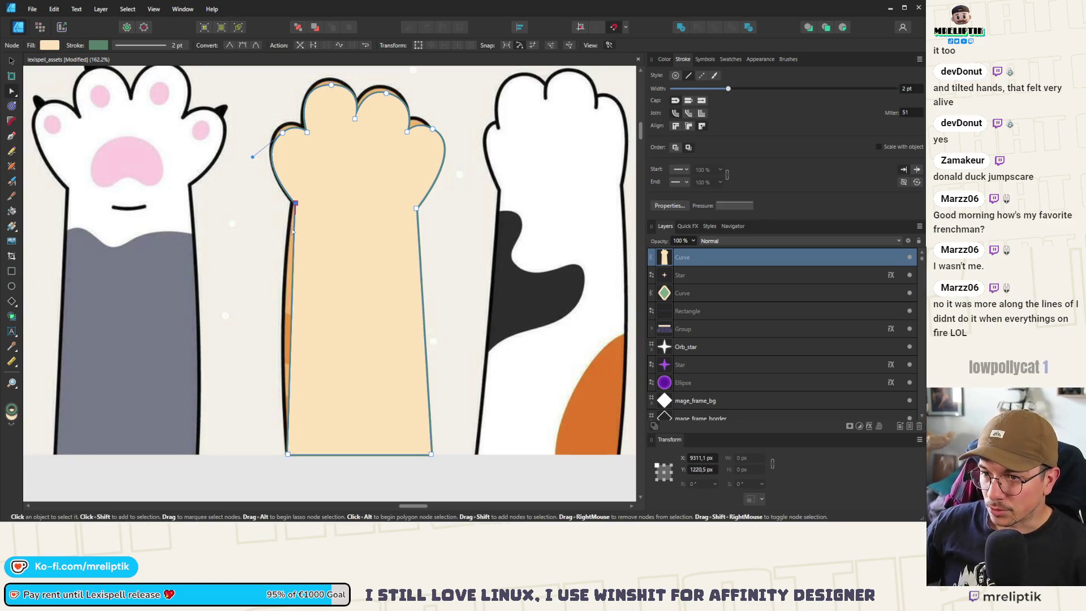
left_click(291, 345)
left_click_drag(290, 345, 283, 339)
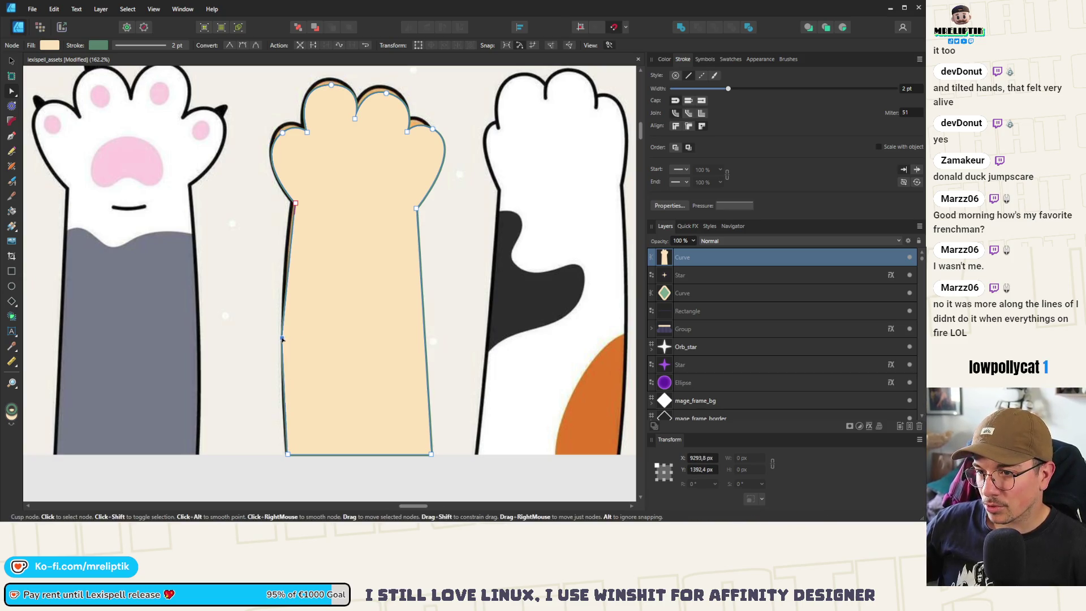
mouse_move(424, 339)
left_mouse_down()
mouse_move(383, 340)
mouse_move(419, 343)
left_mouse_up()
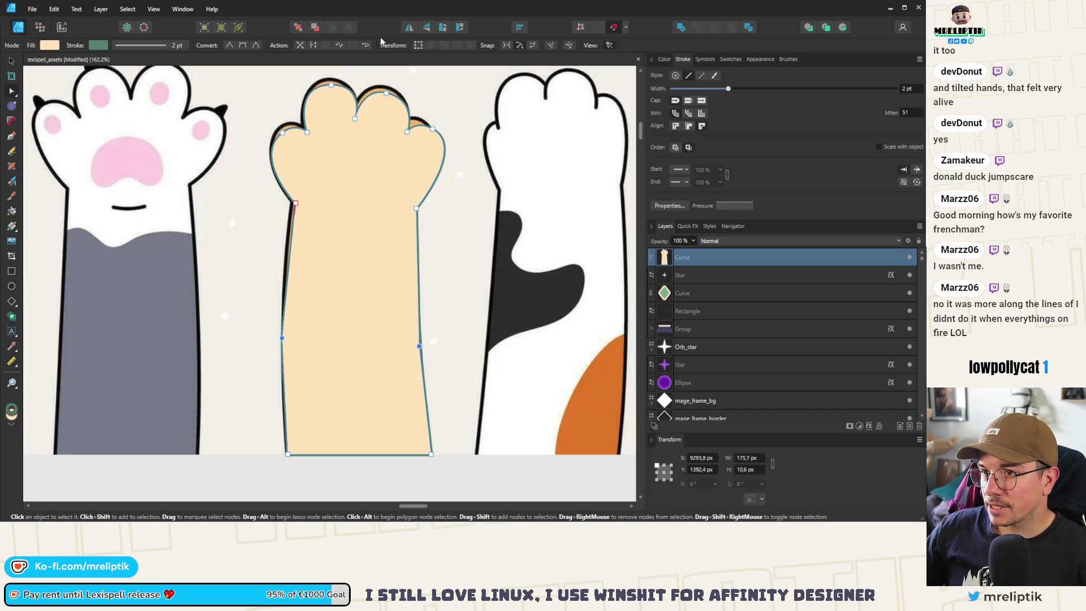
key("ctrl+minus")
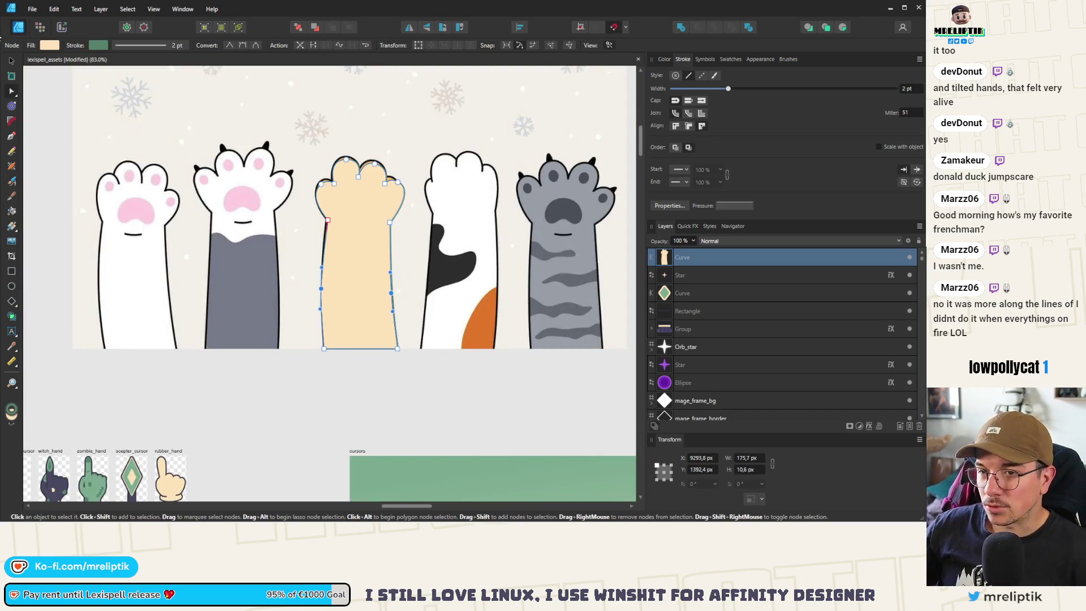
left_click(12, 61)
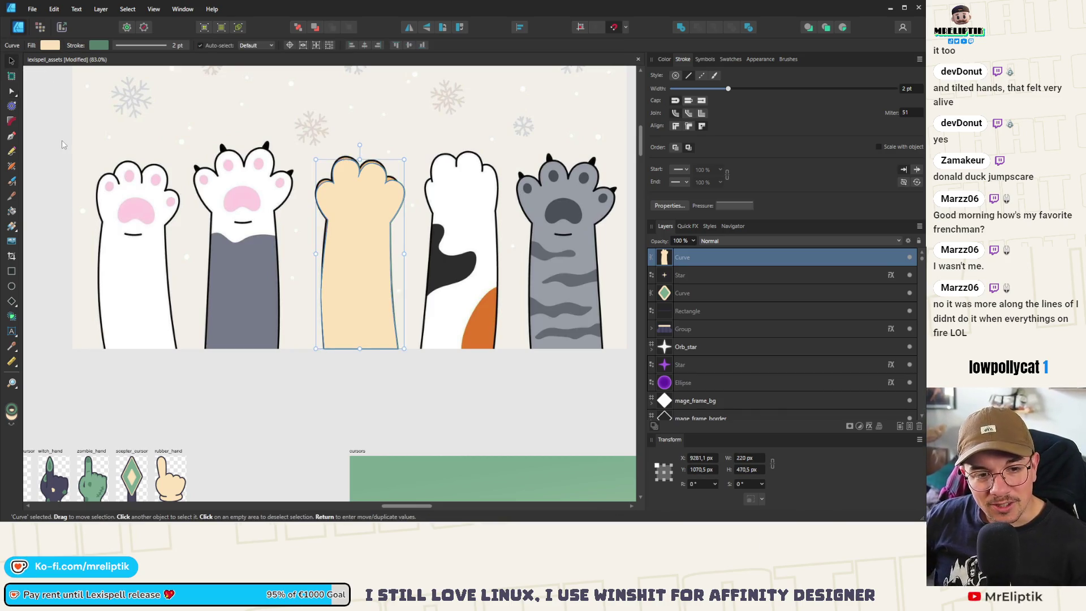
- Cut the traced paw curve and paste it near the cursor artboards
key("ctrl+minus")
key("ctrl+z")
key("ctrl+z")
key("ctrl+z")
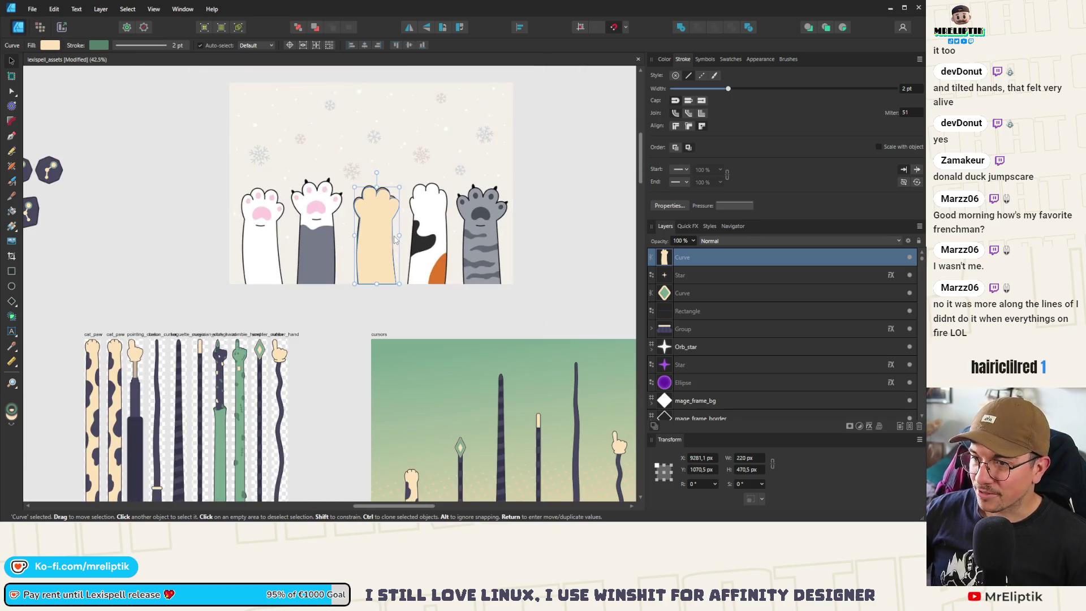
scroll(195, 308, "up", 4)
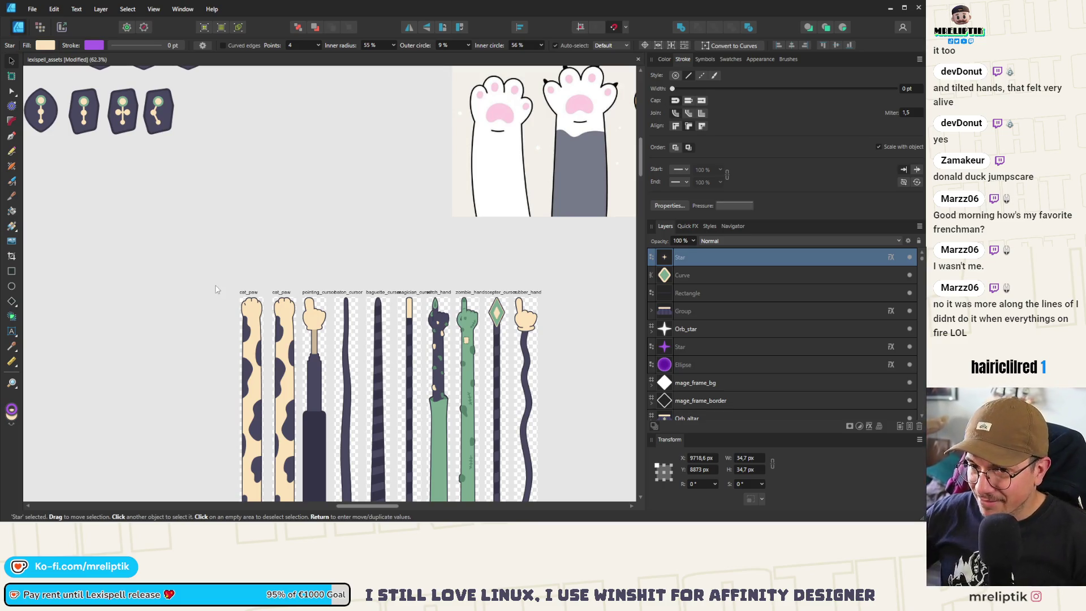
left_click(179, 304)
key("ctrl+v")
scroll(220, 315, "up", 3)
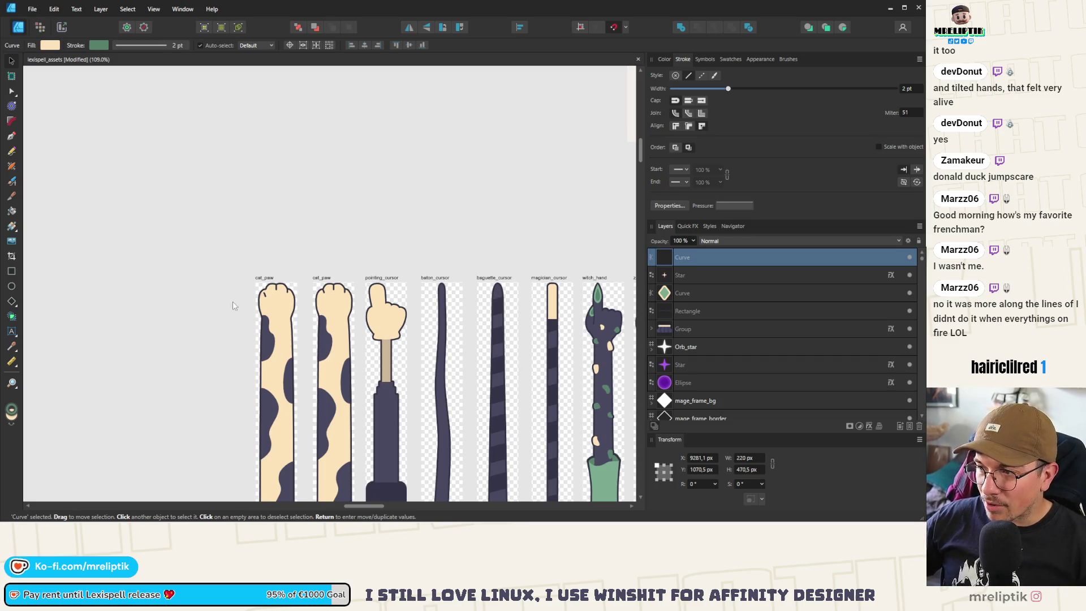
scroll(290, 309, "down", 3)
key("ctrl+d")
left_click(282, 293)
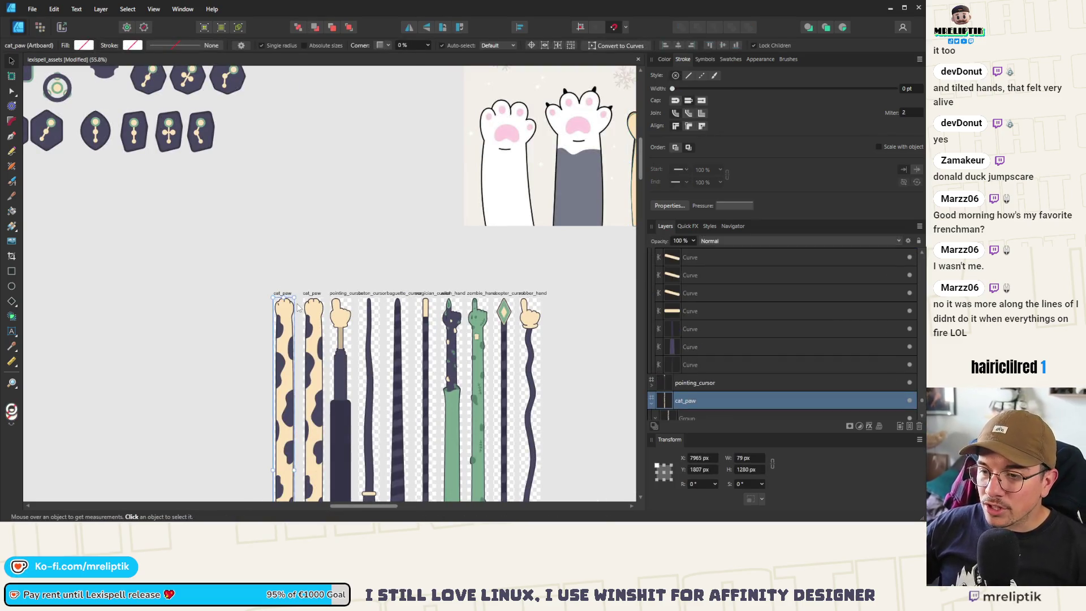
- Scale the paw curve down and position it over the cat_paw artboard's paw tip
scroll(283, 320, "up", 3)
mouse_move(348, 119)
left_mouse_down()
mouse_move(296, 179)
mouse_move(257, 300)
mouse_move(293, 300)
mouse_move(281, 284)
left_mouse_up()
scroll(294, 300, "up", 5)
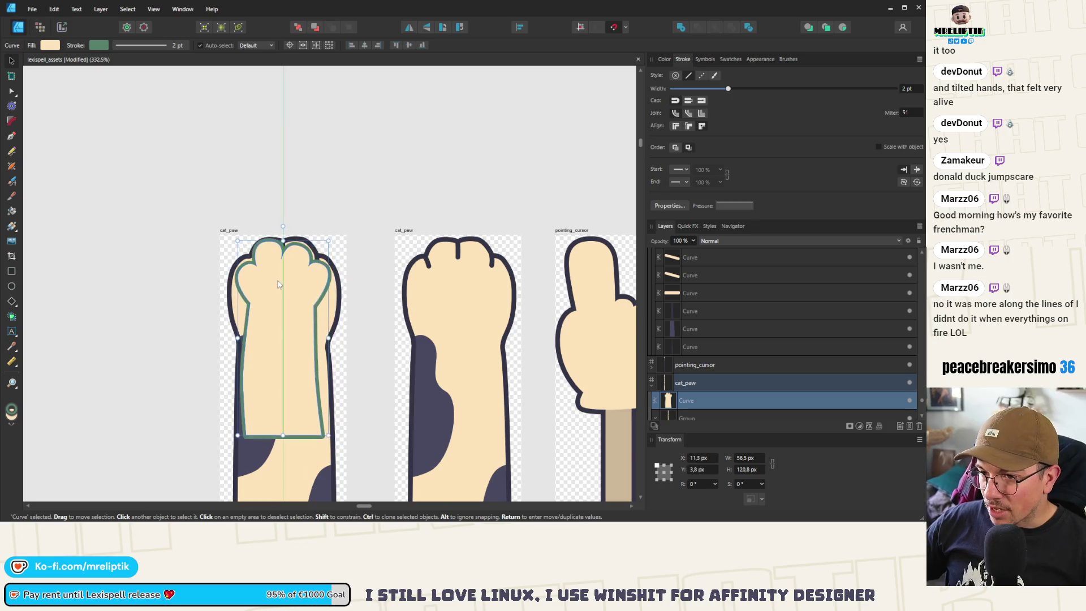
left_click_drag(329, 240, 365, 229)
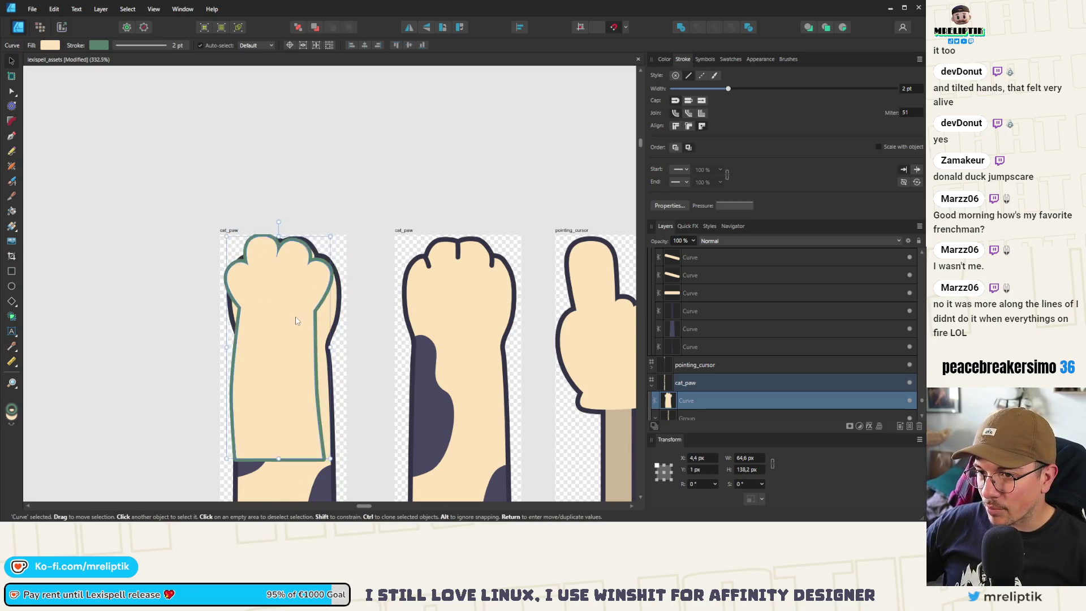
left_click_drag(296, 272, 285, 323)
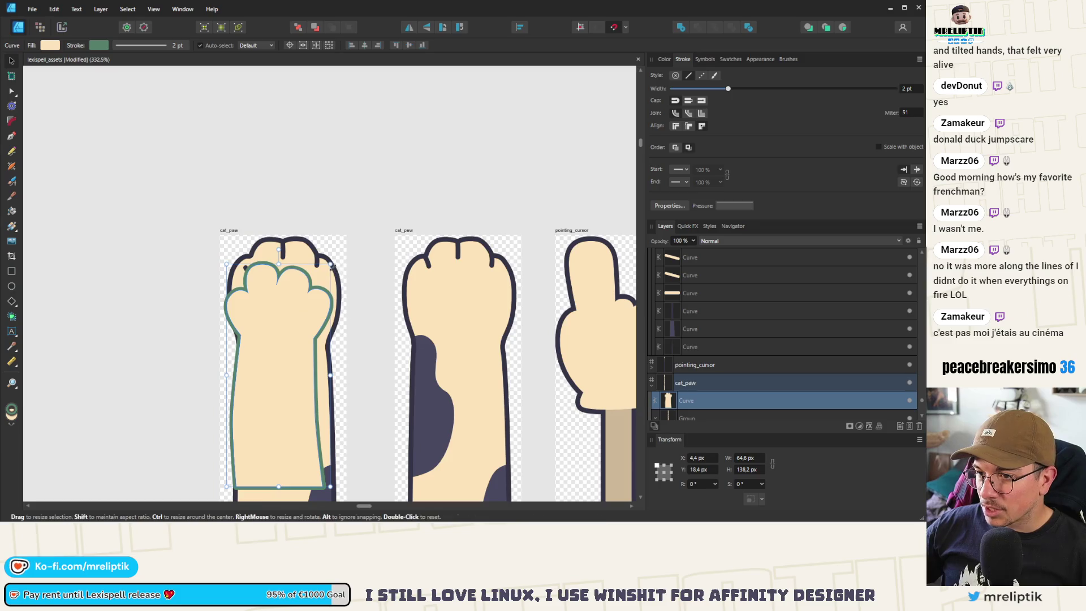
left_click_drag(330, 264, 350, 242)
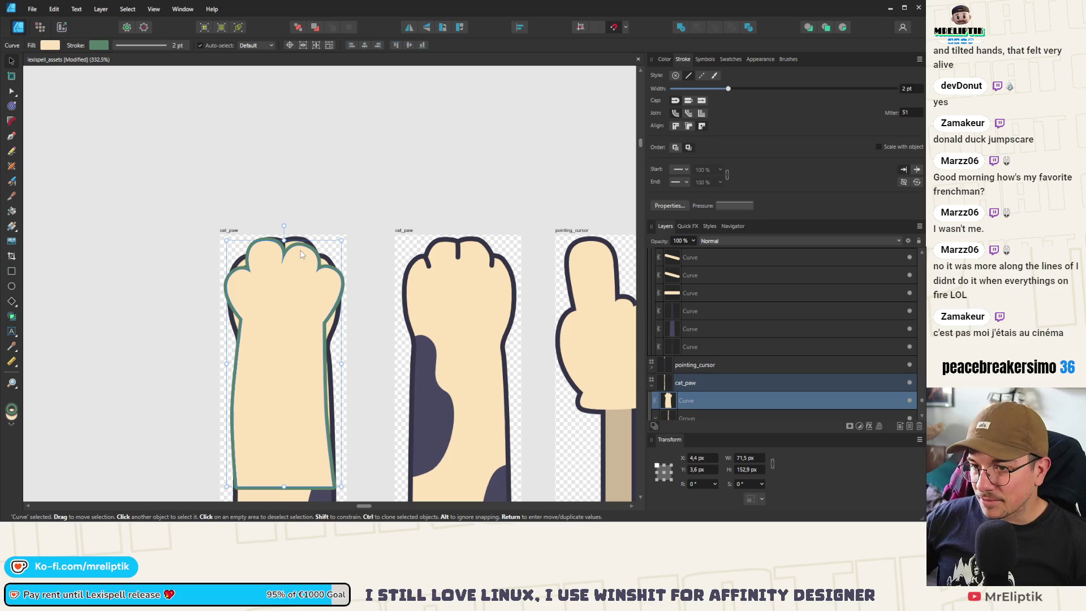
scroll(274, 260, "up", 3, "ctrl")
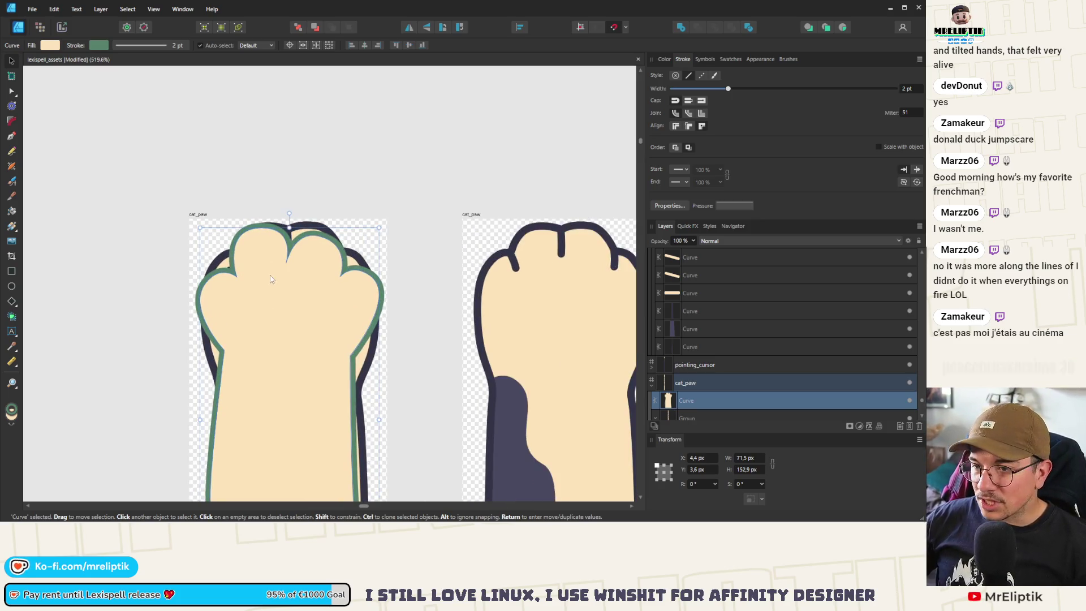
left_click_drag(303, 293, 302, 287)
- Drag the paw curve's bottom nodes to extend it into a long arm
scroll(302, 287, "down", 4, "ctrl")
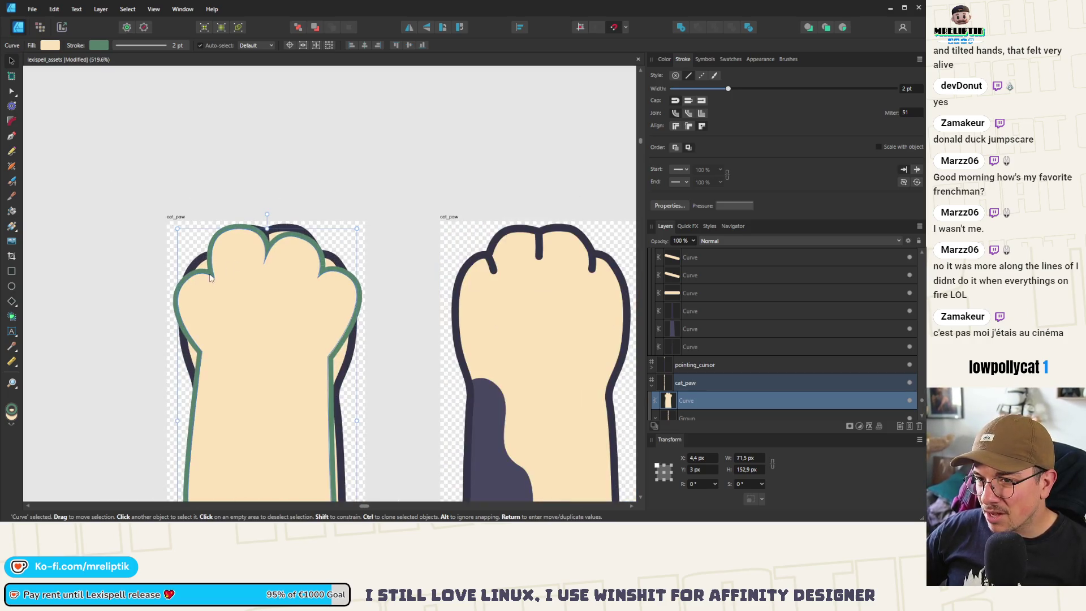
scroll(204, 328, "down", 2, "ctrl")
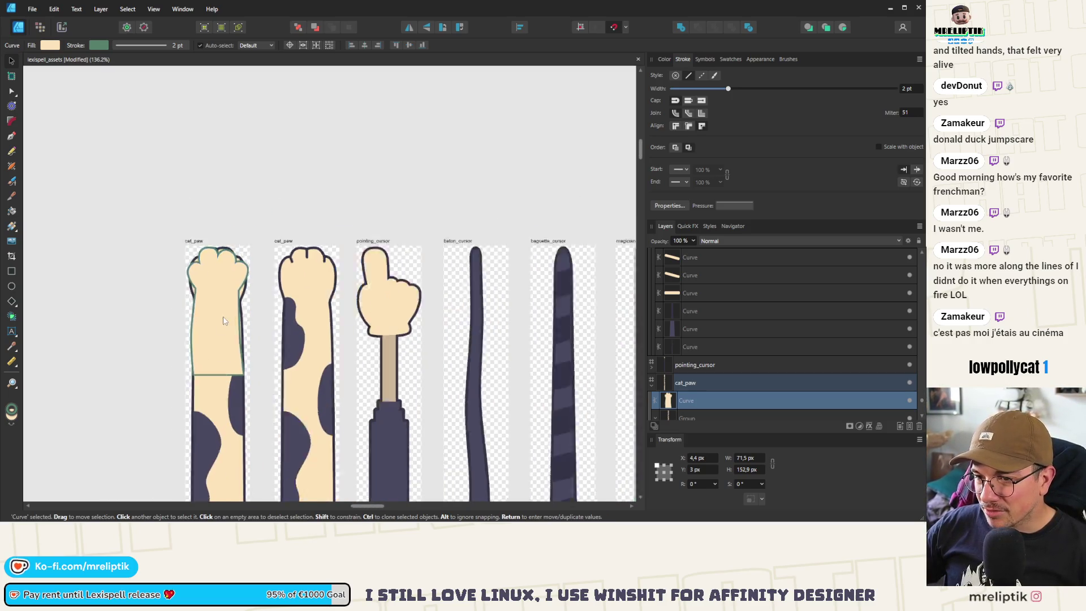
key("a")
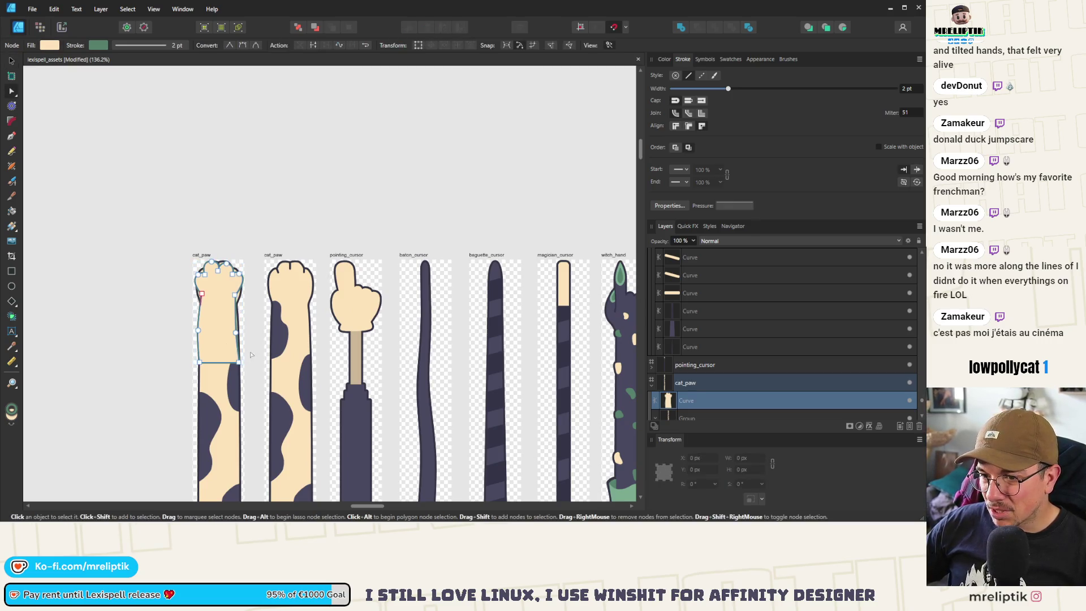
scroll(211, 279, "down", 5, "ctrl")
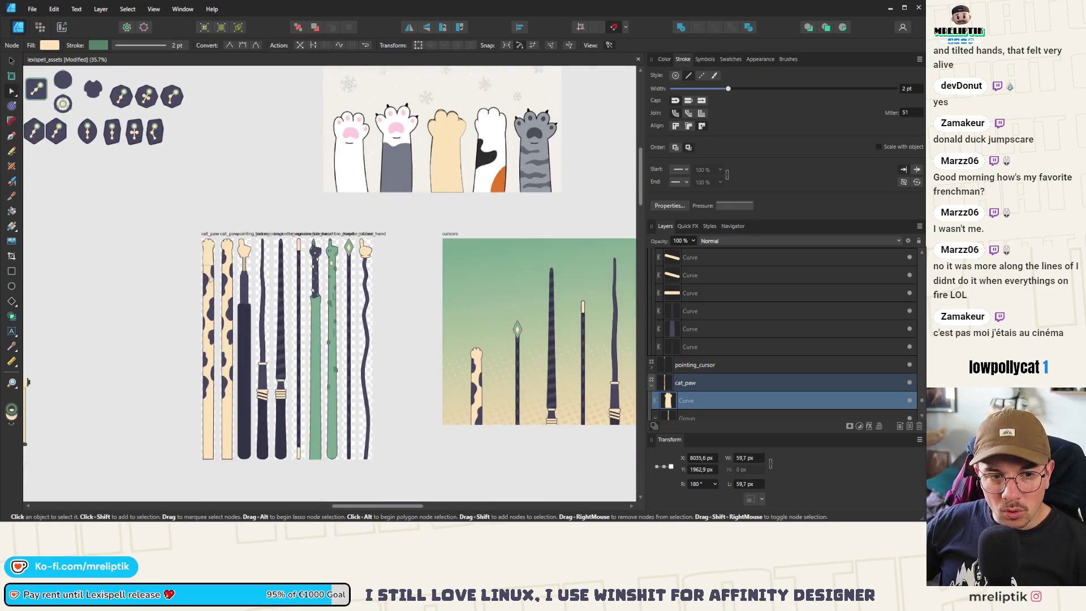
scroll(210, 279, "down", 2)
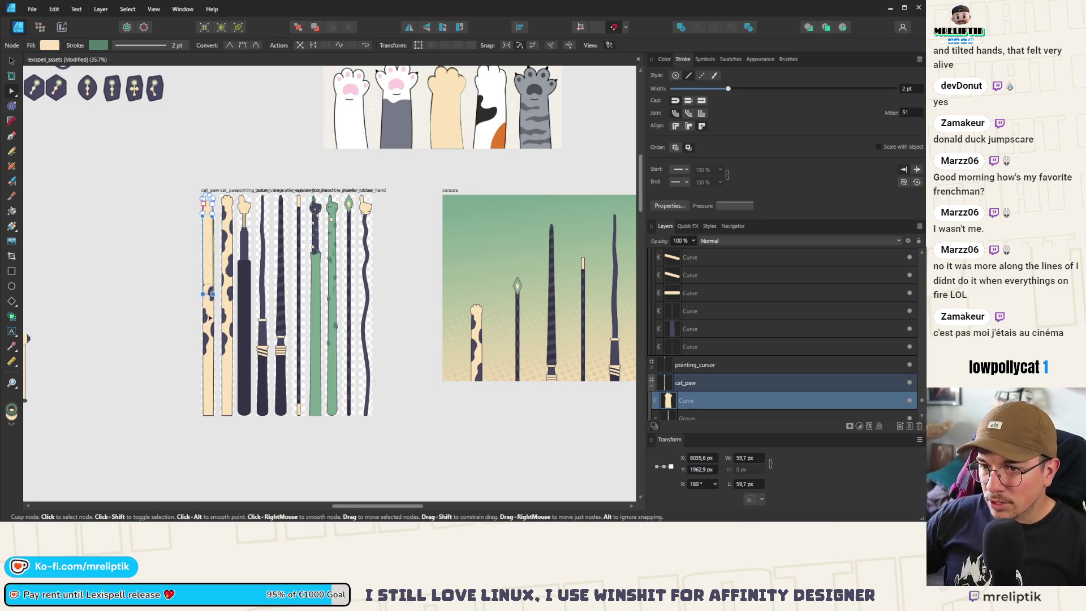
mouse_move(199, 407)
left_mouse_down()
mouse_move(218, 421)
mouse_move(221, 395)
mouse_move(196, 403)
left_mouse_up()
- Round the arm's bottom end by smoothing its bottom nodes and raising the corners
scroll(210, 417, "up", 7)
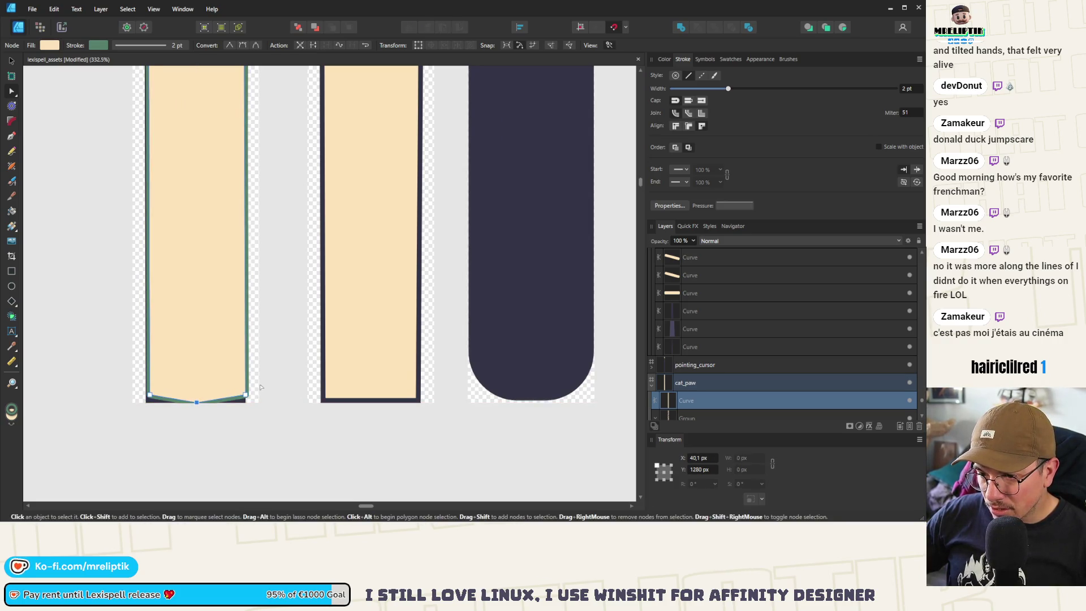
mouse_move(261, 387)
left_mouse_down()
mouse_move(141, 399)
mouse_move(246, 389)
left_mouse_up()
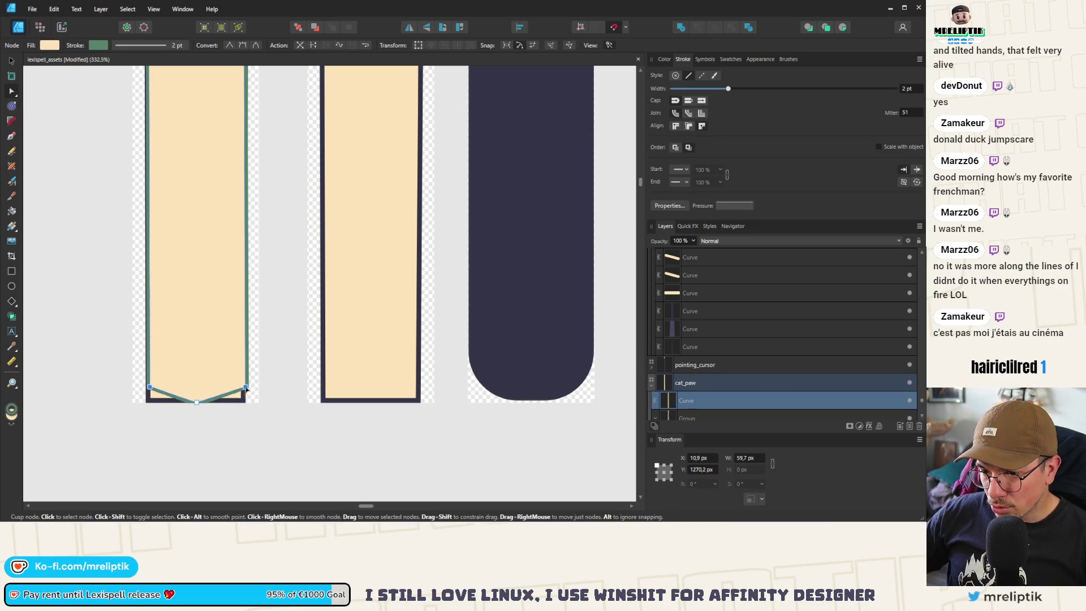
left_click_drag(258, 438, 141, 370)
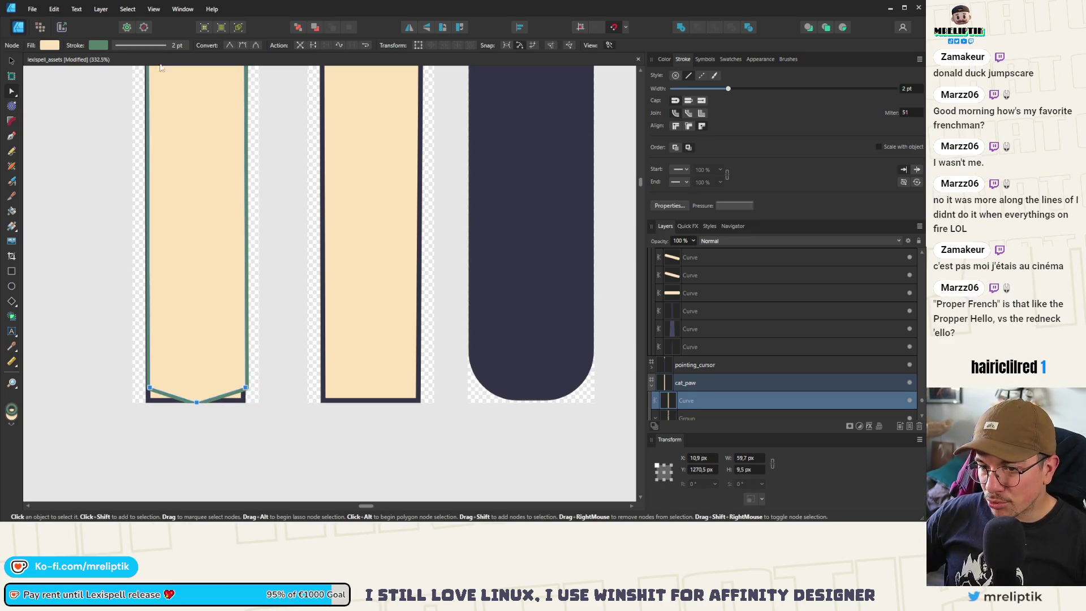
left_click(242, 45)
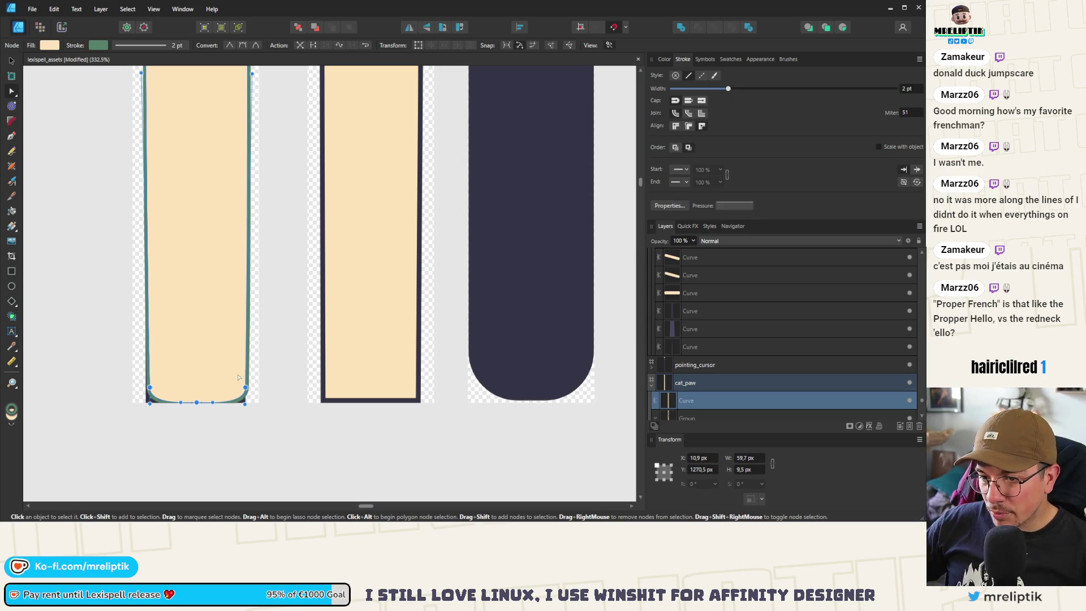
left_click_drag(273, 372, 142, 397)
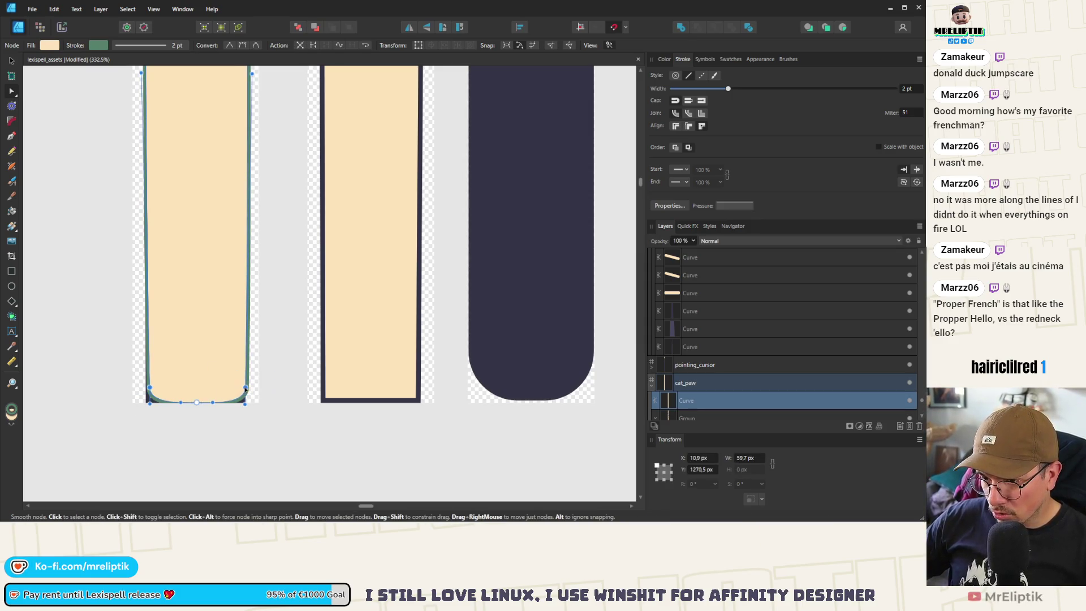
left_click_drag(245, 389, 245, 371)
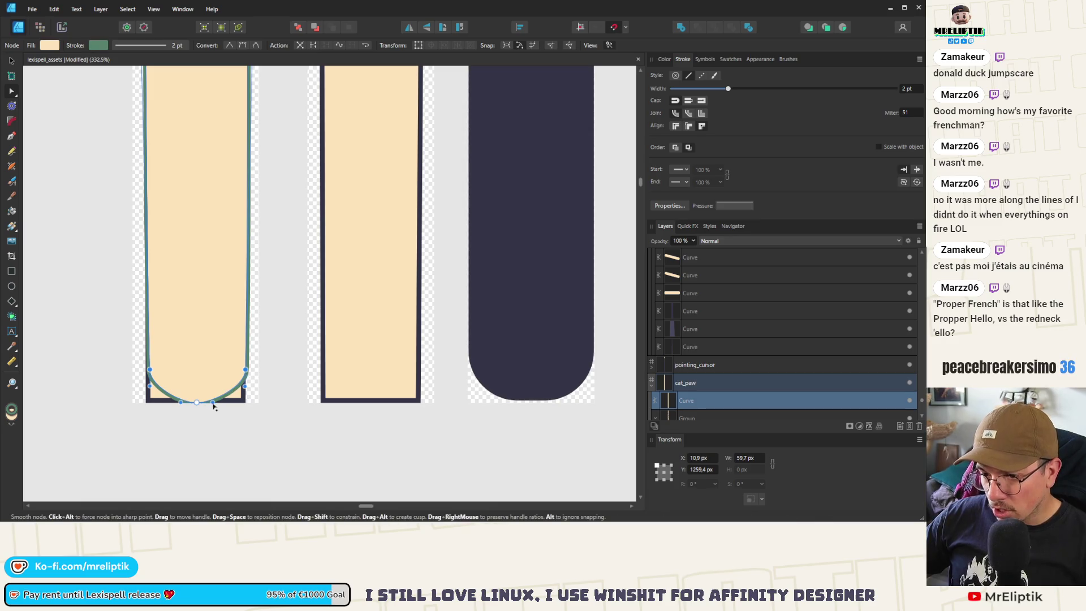
key("ctrl+d")
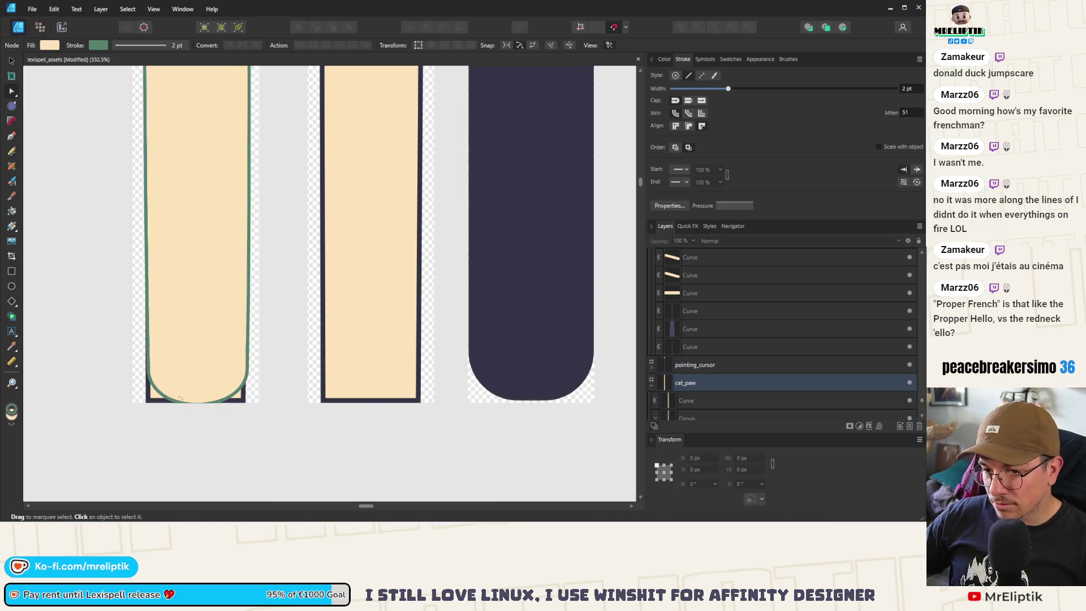
left_click(179, 397)
- Give the arm a 3 pt dark outline, sampling the stroke colour from a neighbouring cursor
scroll(181, 333, "down", 3)
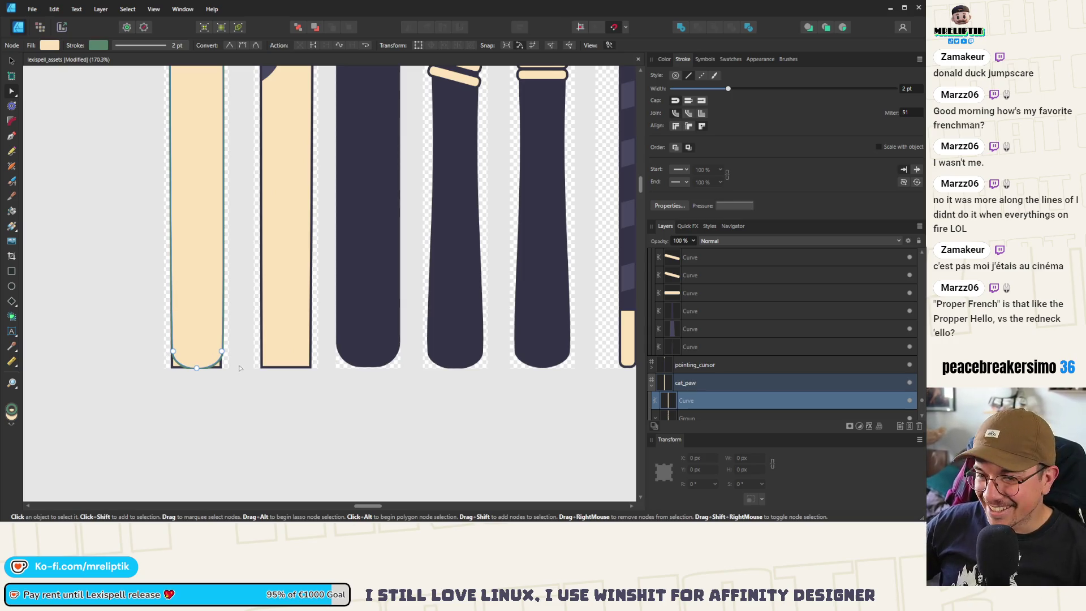
mouse_move(239, 369)
left_mouse_down()
mouse_move(164, 345)
mouse_move(201, 364)
left_mouse_up()
scroll(198, 369, "up", 3)
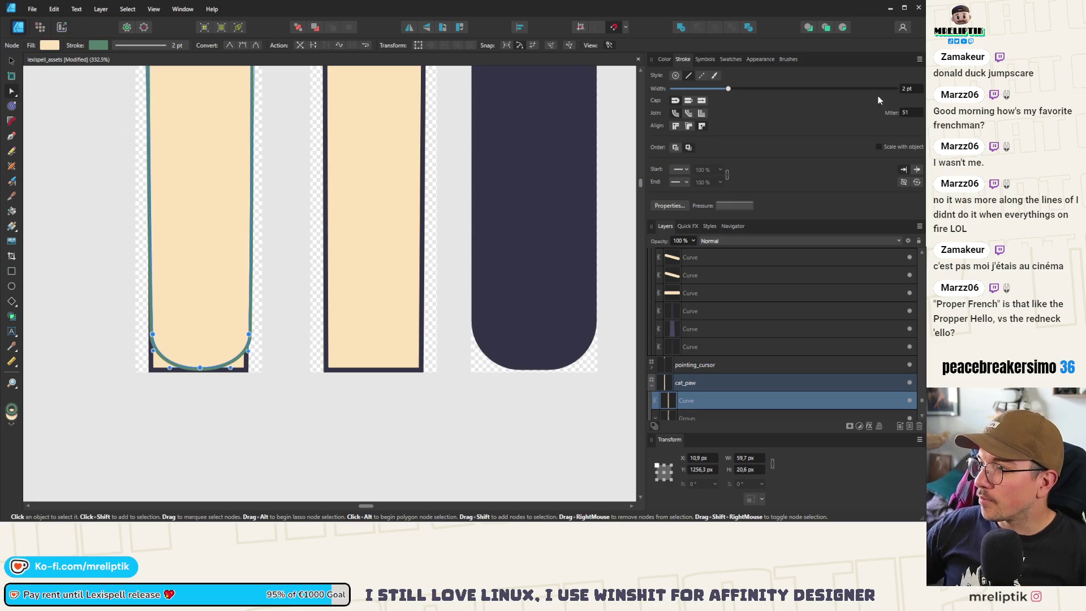
scroll(901, 92, "up", 1)
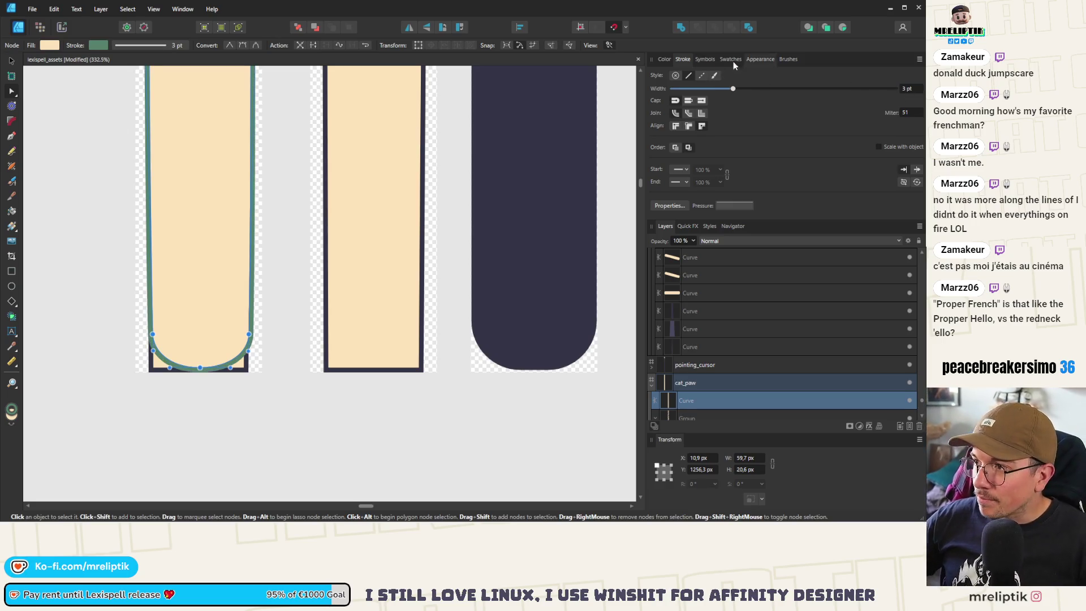
left_click(670, 60)
mouse_move(682, 79)
left_mouse_down()
mouse_move(446, 262)
mouse_move(325, 256)
left_mouse_up()
left_click(274, 296)
- Select the dark spot curves on the second cat_paw in the Layers panel
scroll(217, 185, "down", 5)
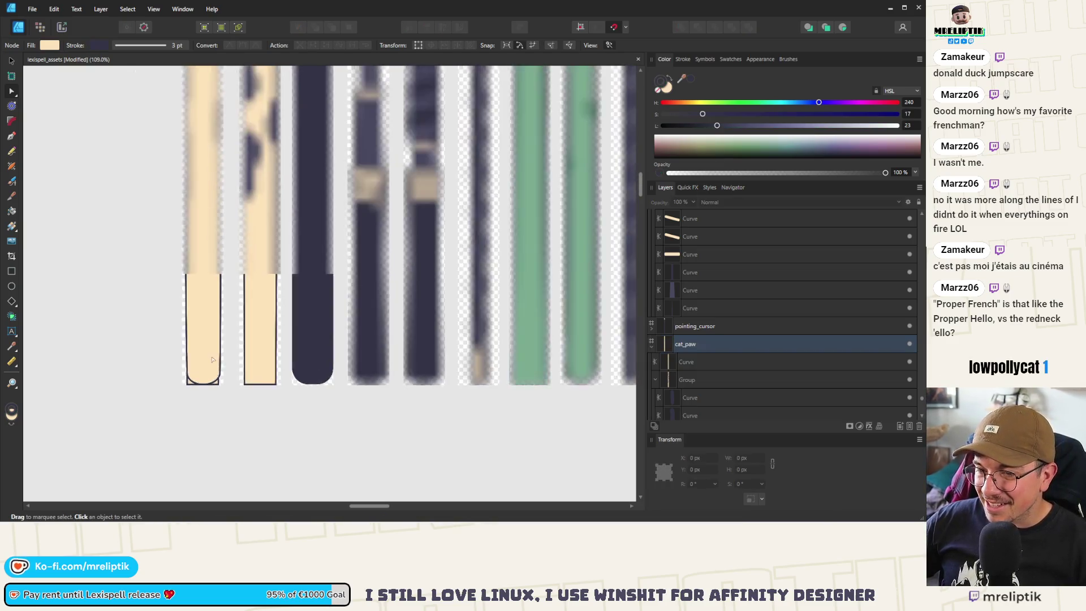
scroll(216, 185, "up", 5)
left_click(252, 179)
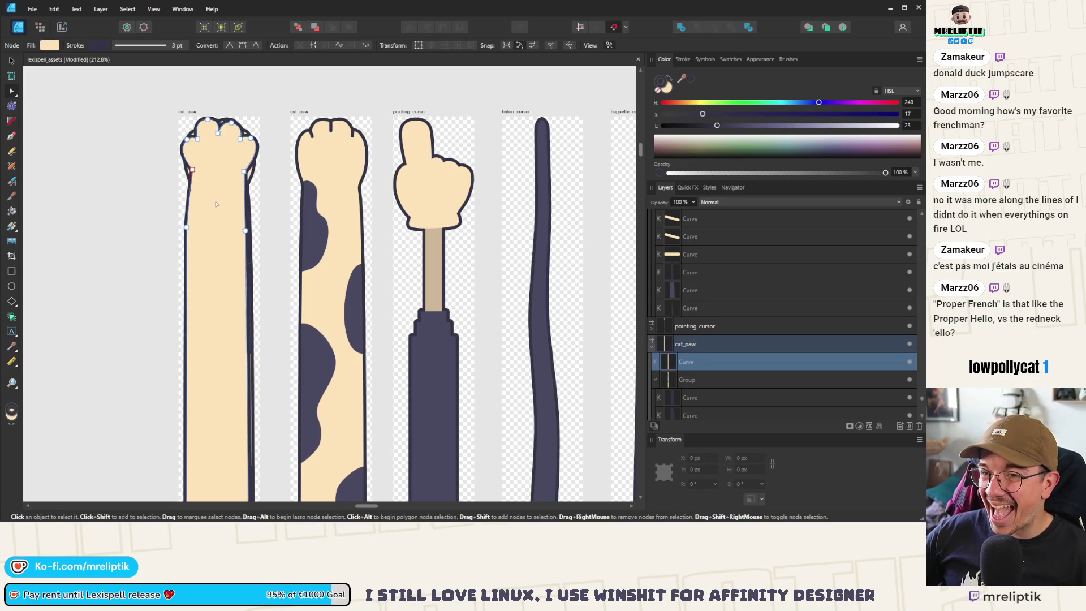
left_click(252, 179)
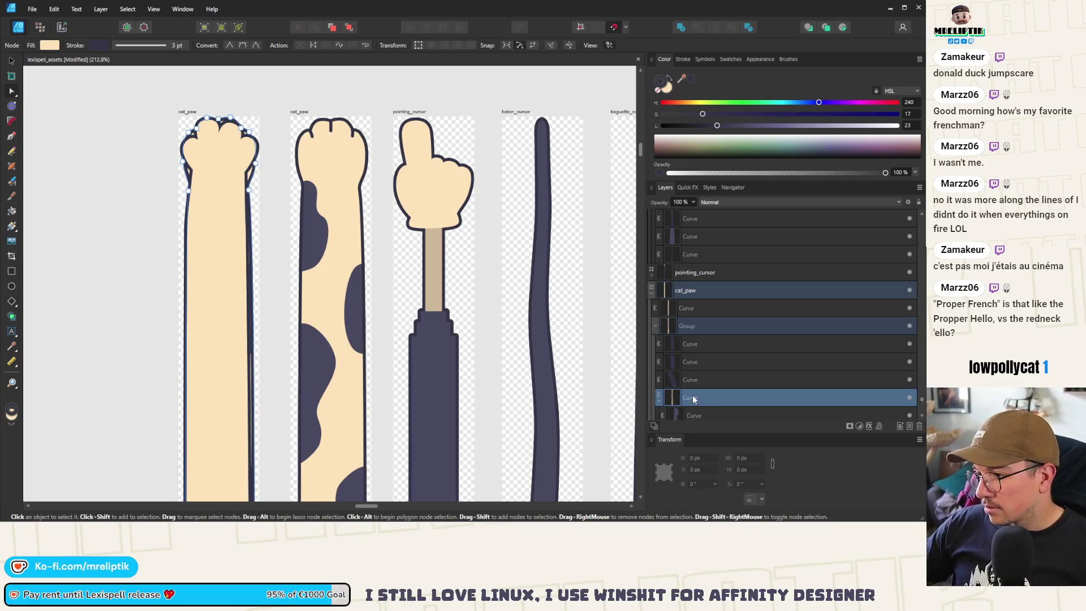
scroll(692, 395, "down", 3)
left_click(707, 343)
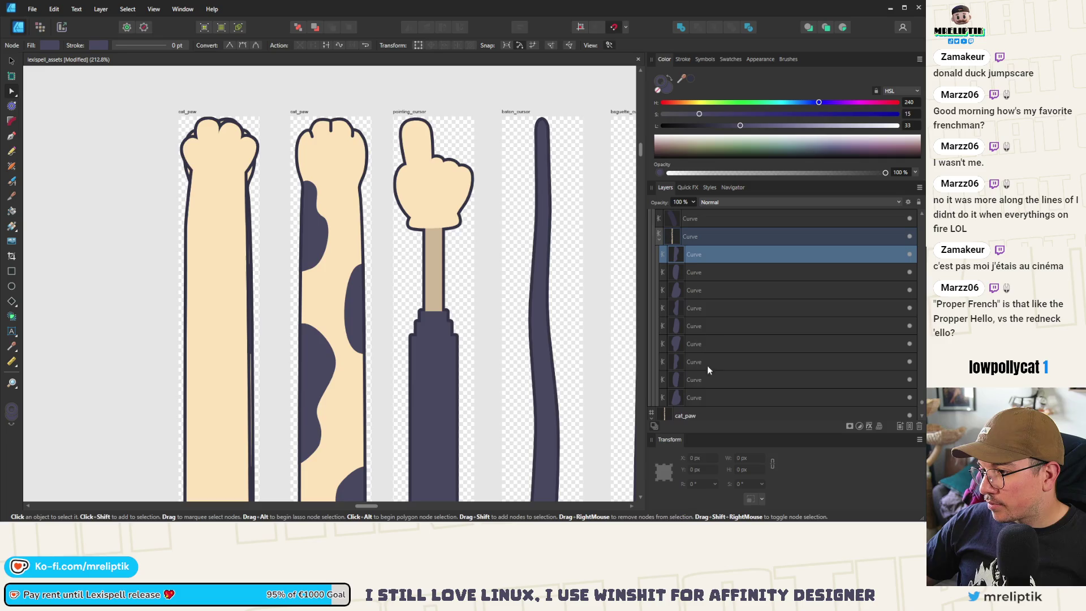
left_click(698, 393, "shift")
left_click(701, 415)
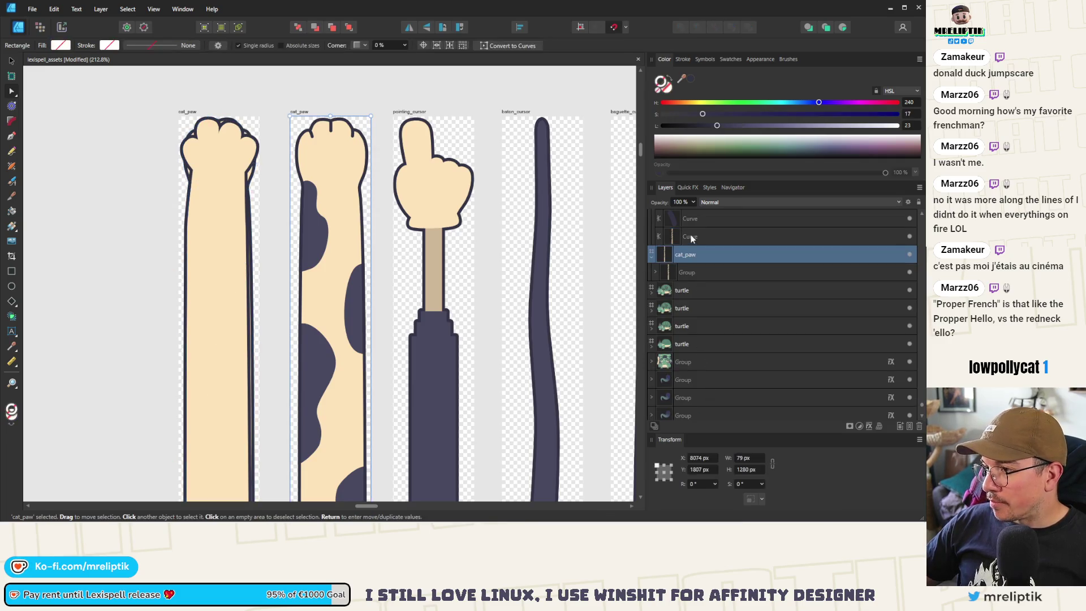
left_click(692, 239)
key("Delete")
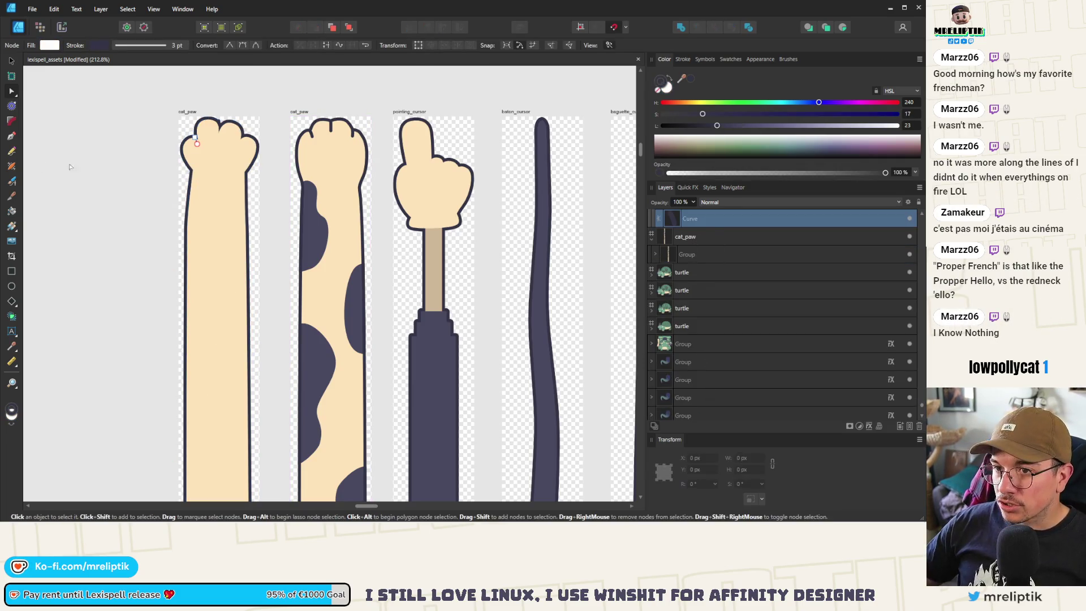
- Paste the spot curves onto the first cat_paw, then deselect
scroll(215, 173, "down", 3)
key("ctrl+v")
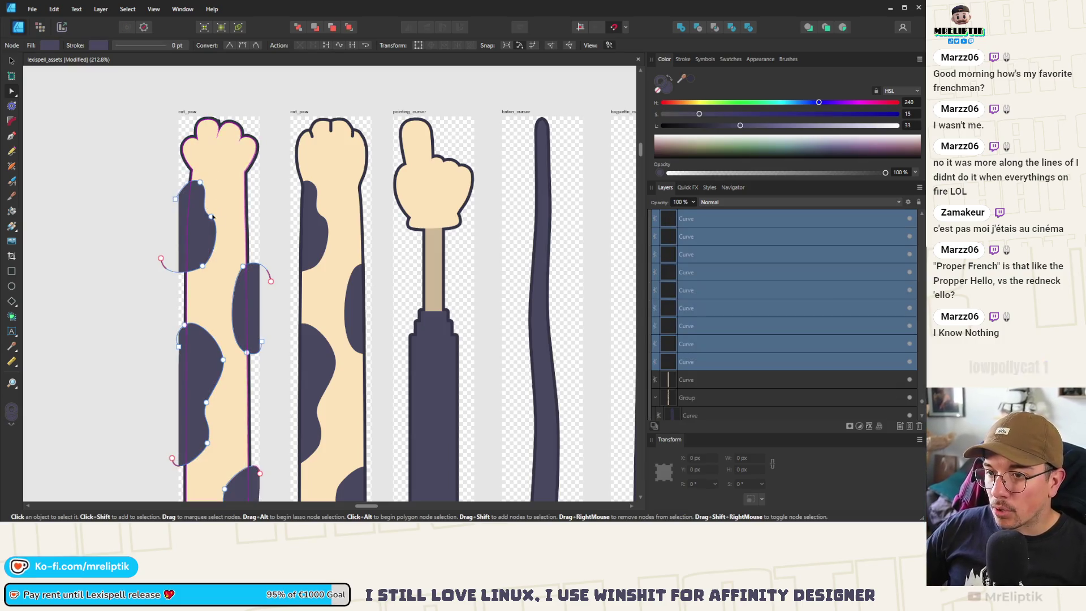
scroll(160, 214, "down", 2)
key("ctrl+z")
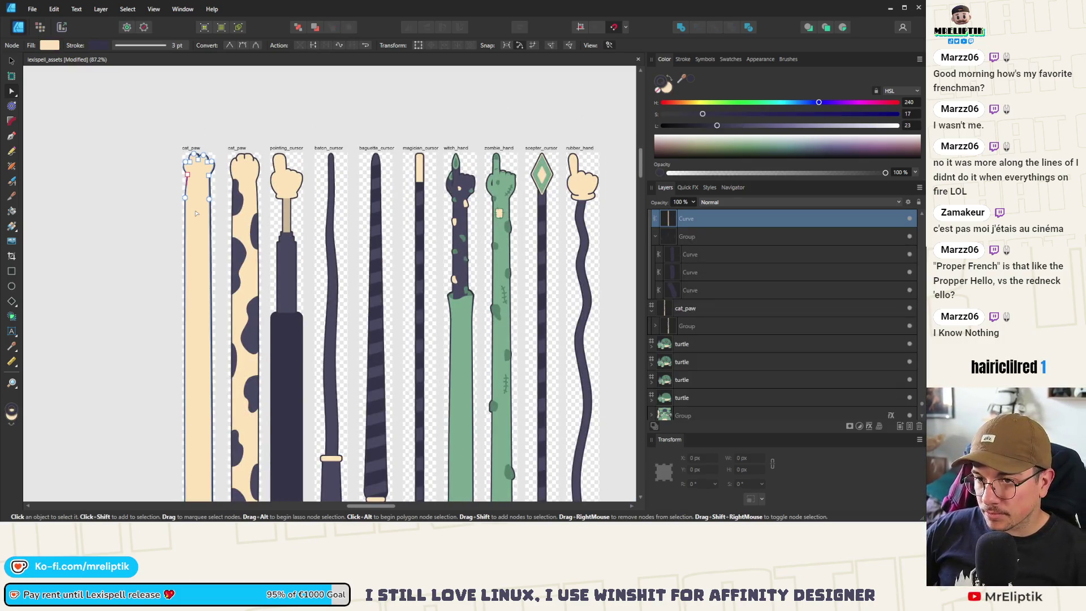
key("ctrl+v")
left_click(17, 61)
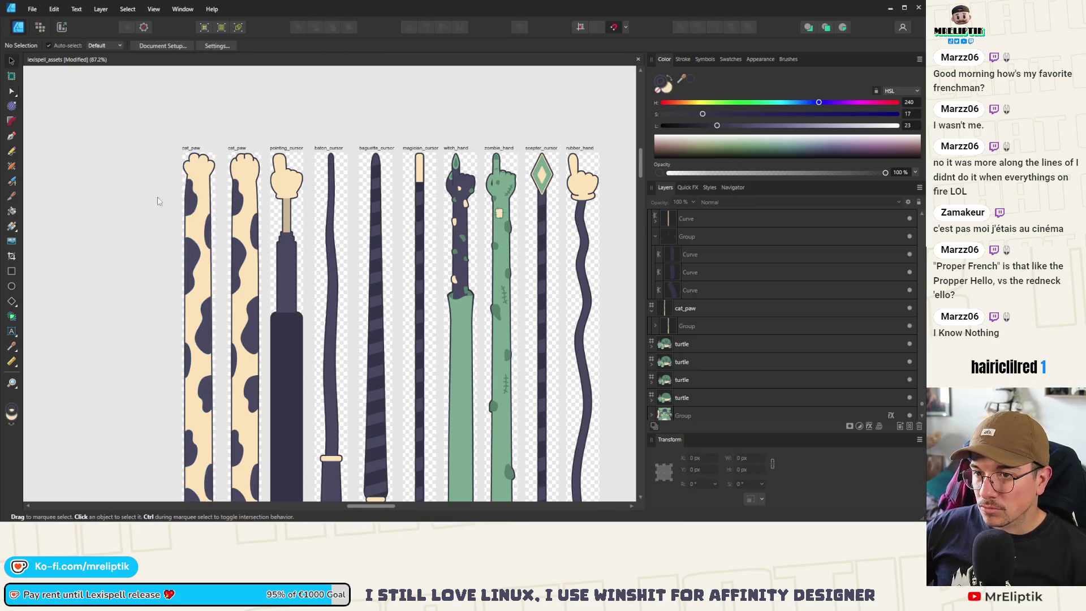
- Select the first paw's toe-line curves, including the loose one outside the group
scroll(177, 113, "up", 3)
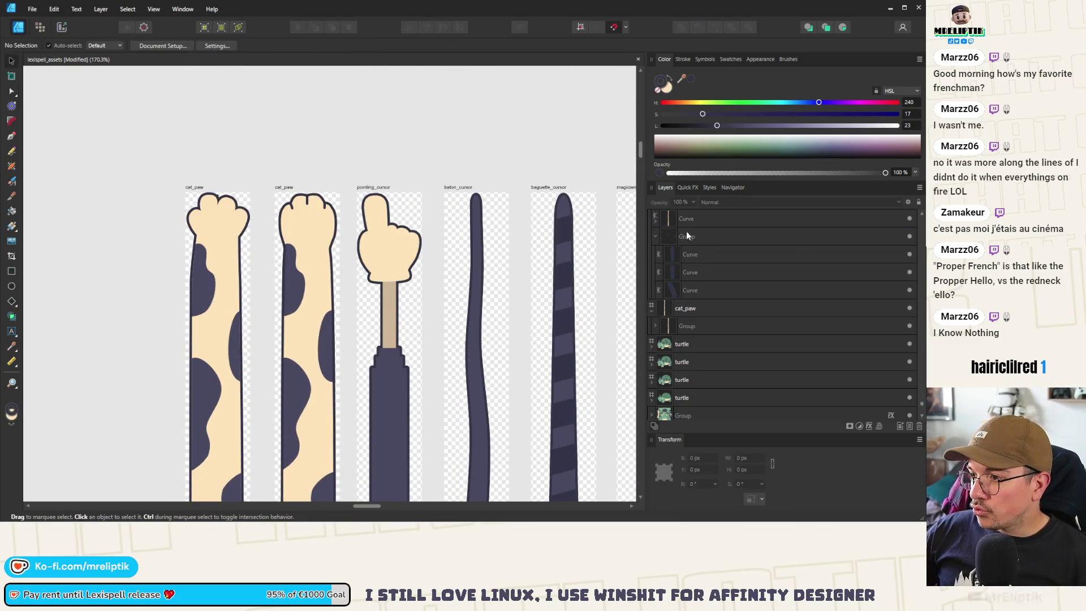
left_click(696, 254)
left_click(691, 290, "shift")
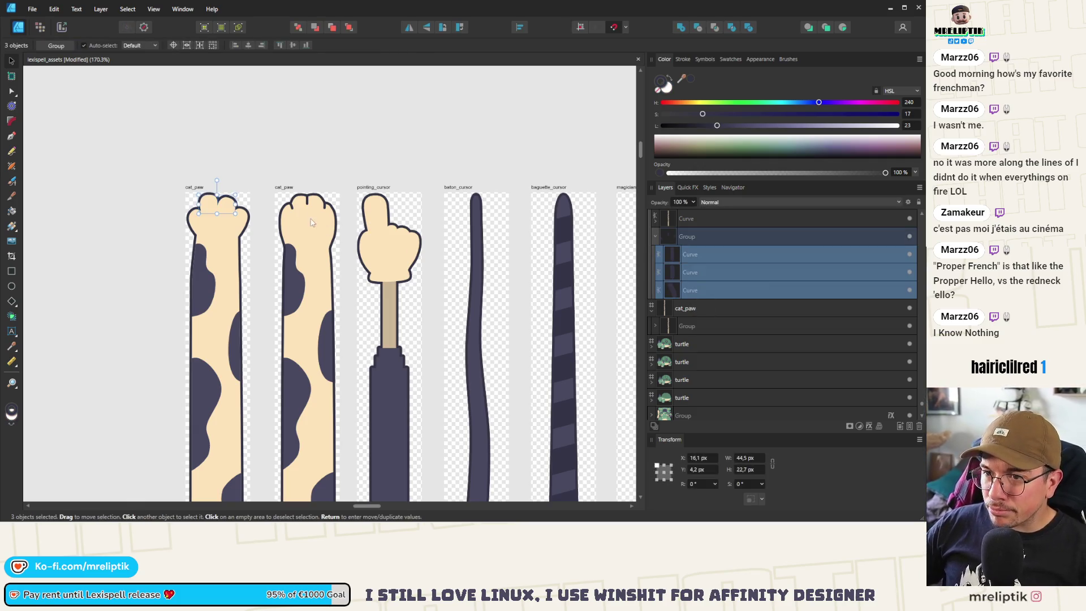
scroll(705, 284, "up", 1)
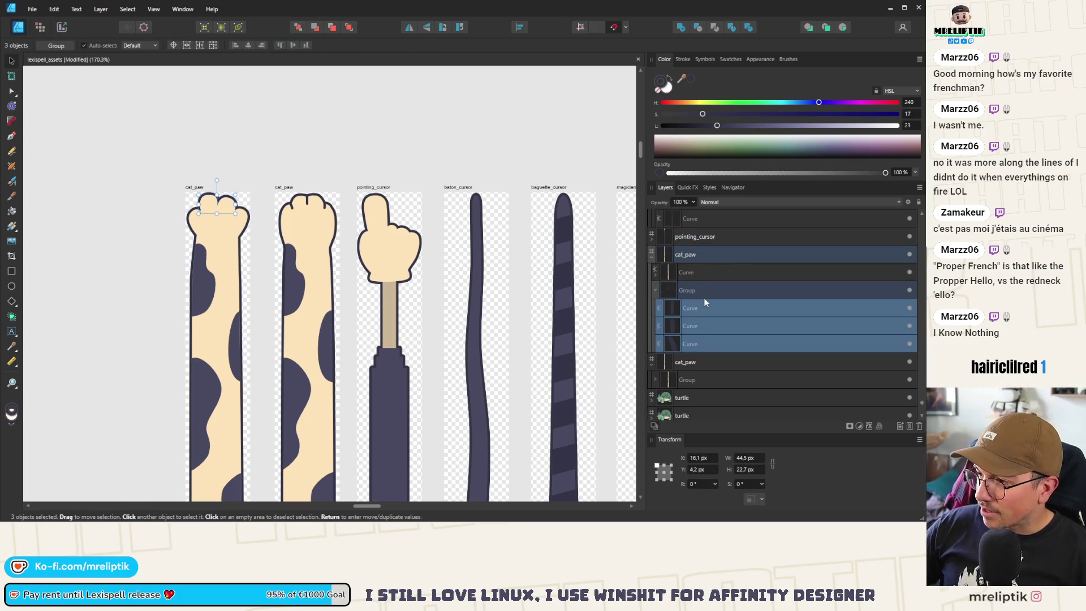
left_click(694, 289)
left_click(687, 342)
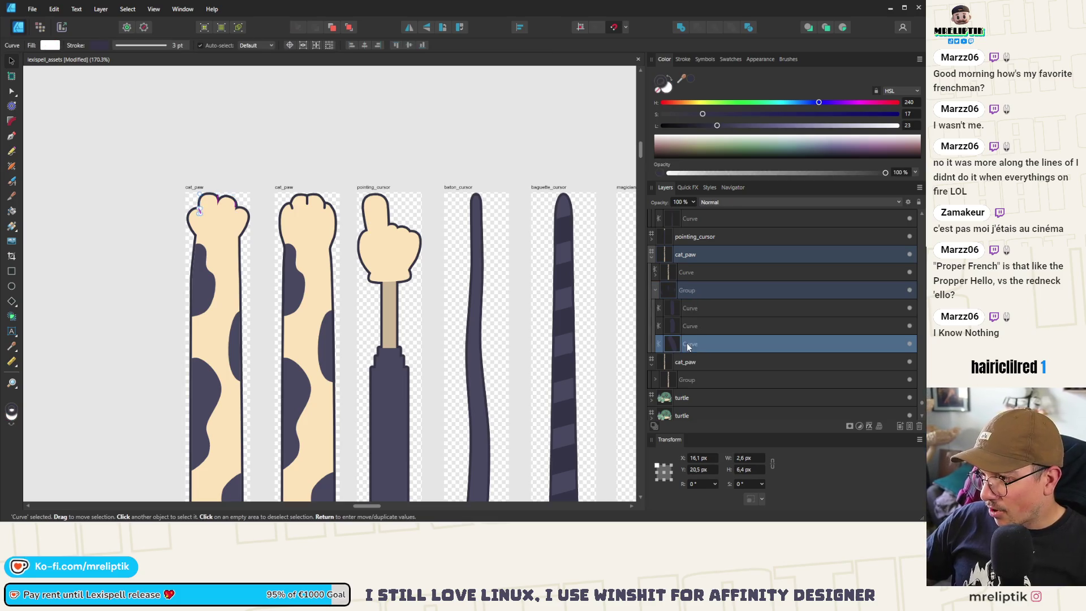
left_click(689, 307, "shift")
left_click(690, 270)
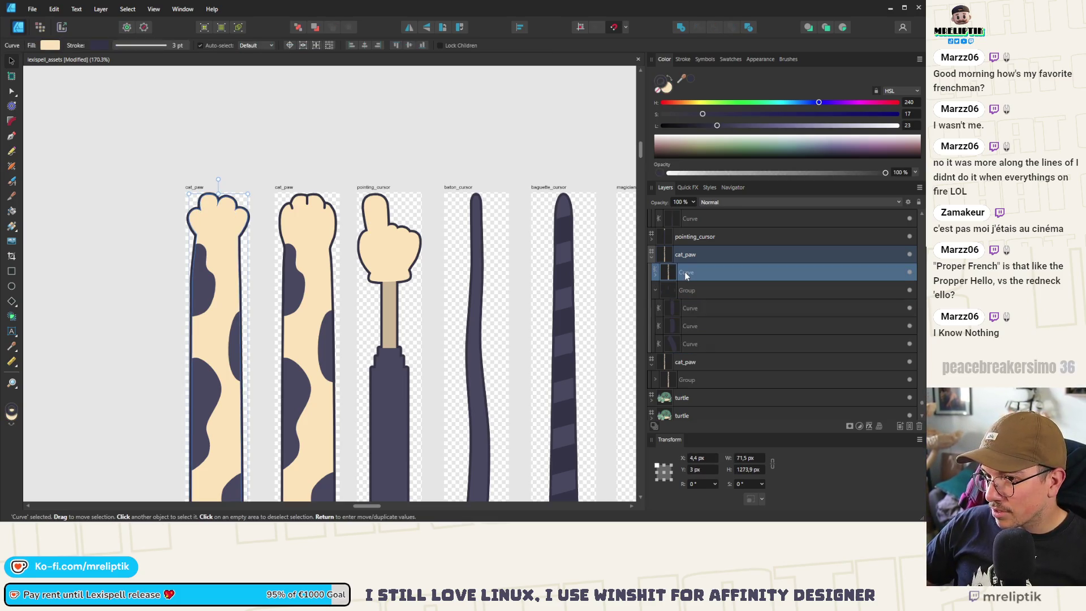
- Drag the loose toe line into the toe-line group, raise the other three curves, and save
left_click_drag(690, 290, 691, 265)
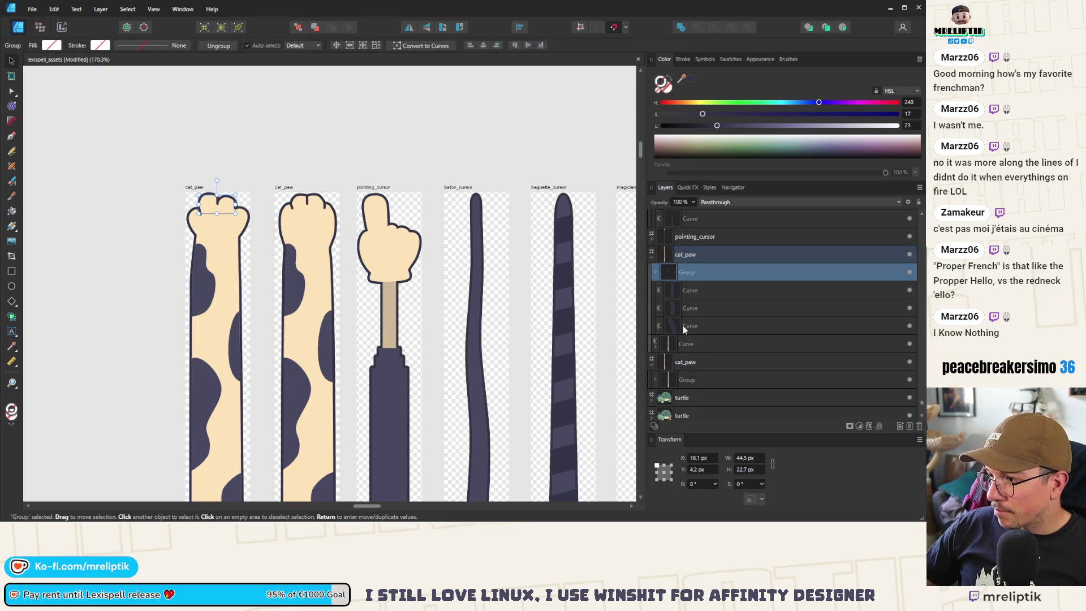
left_click_drag(683, 348, 694, 330)
scroll(684, 345, "up", 1)
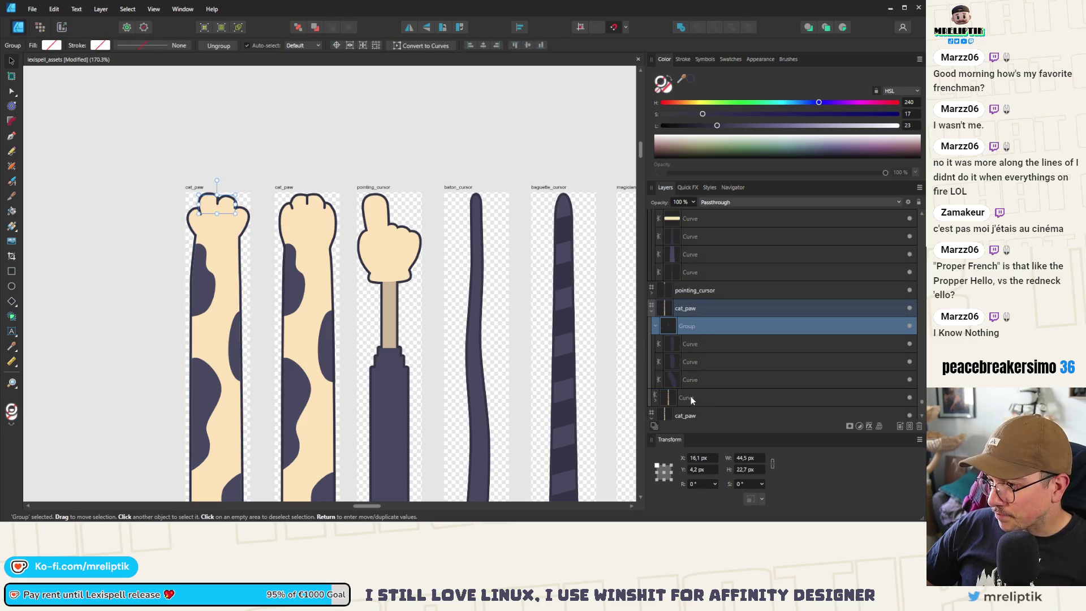
left_click_drag(691, 396, 694, 335)
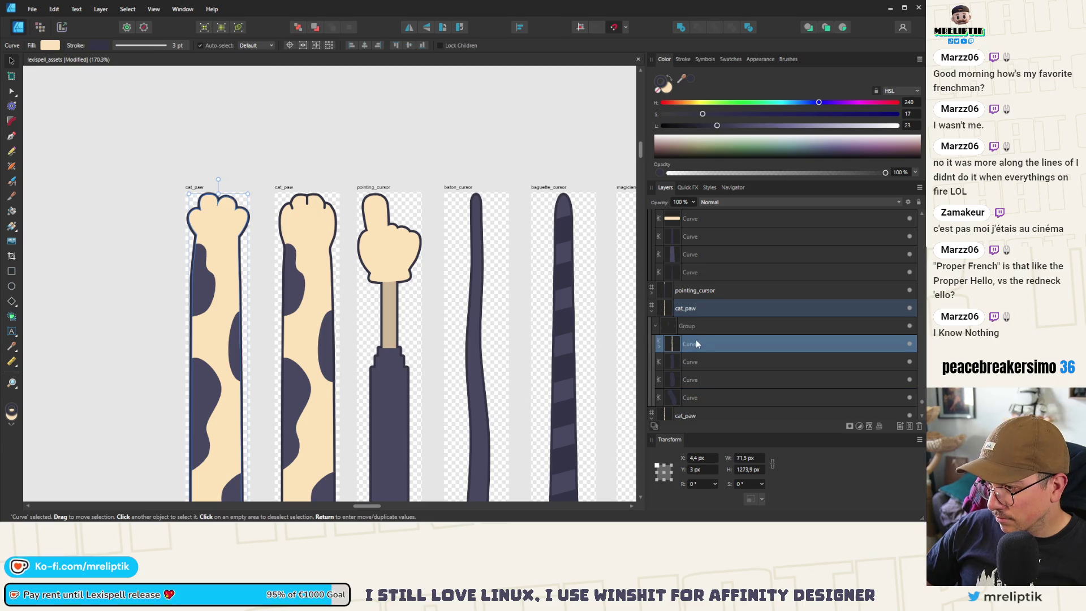
left_click(694, 361)
left_click(693, 397, "shift")
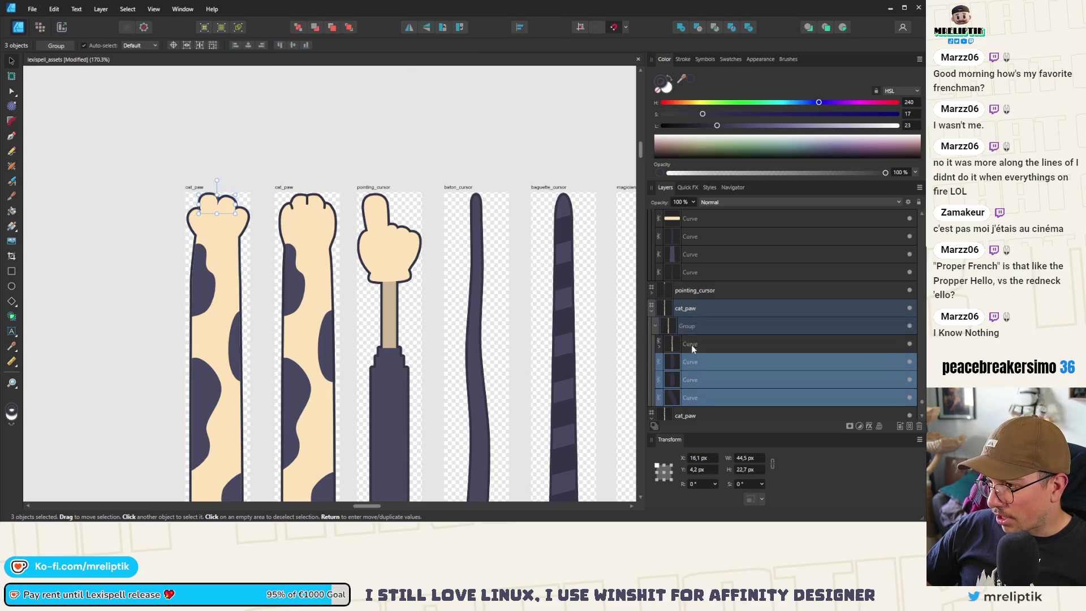
key("ctrl+bracketright")
left_click(204, 151)
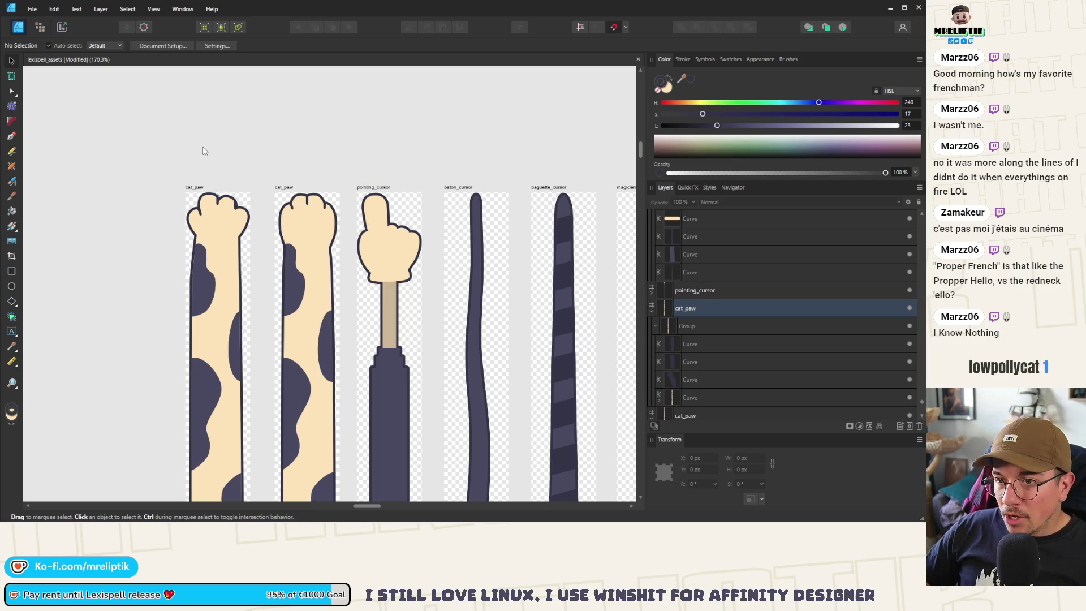
key("ctrl+s")
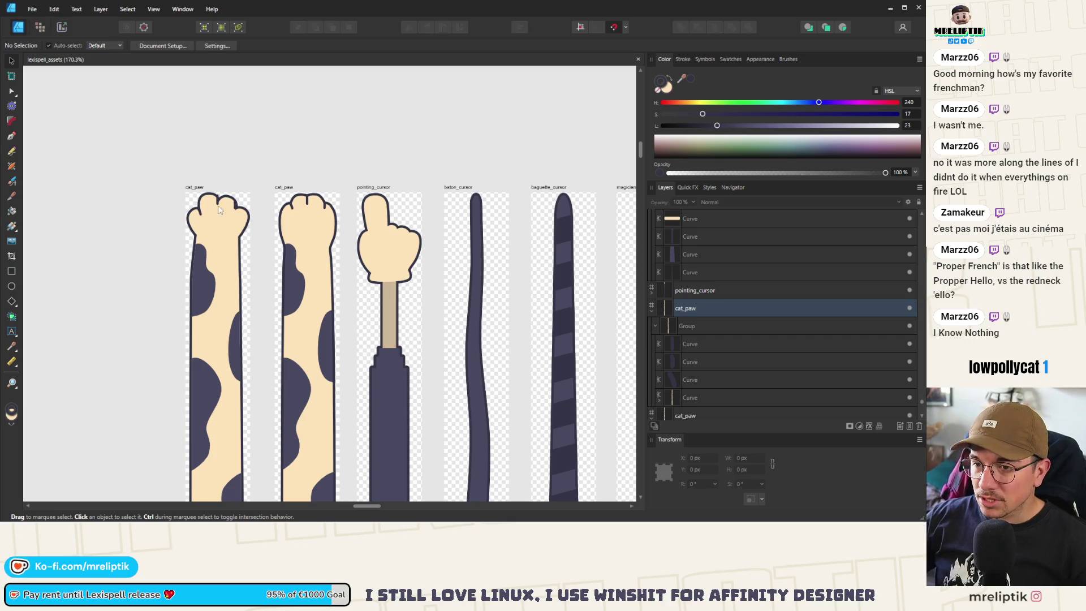
- Zoom in and nudge the left toe line up and right
scroll(219, 211, "up", 5)
left_click(168, 223)
scroll(168, 223, "up", 3)
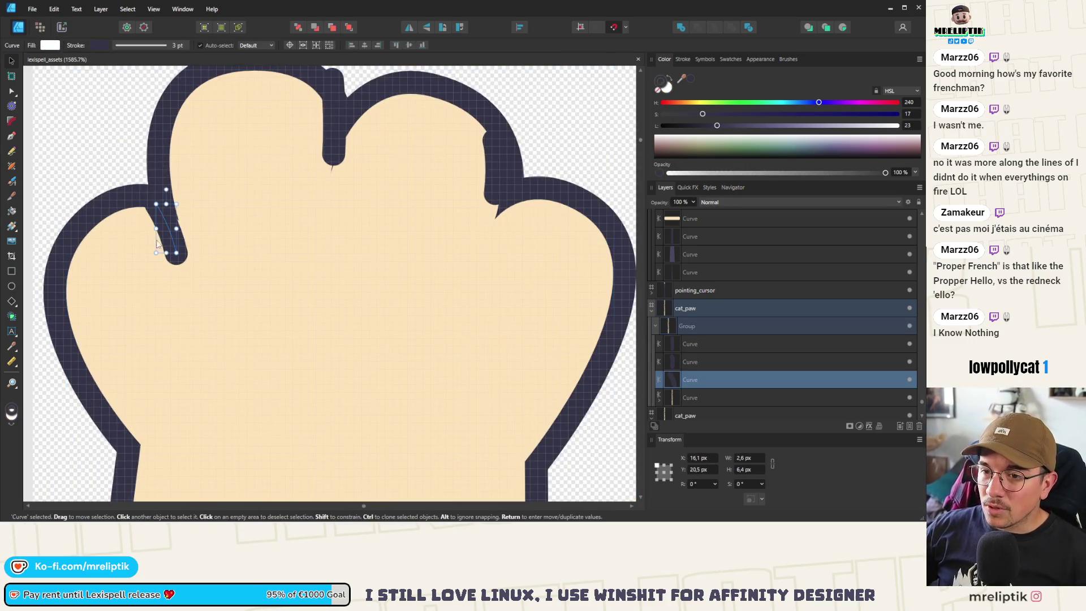
left_click_drag(157, 243, 164, 240)
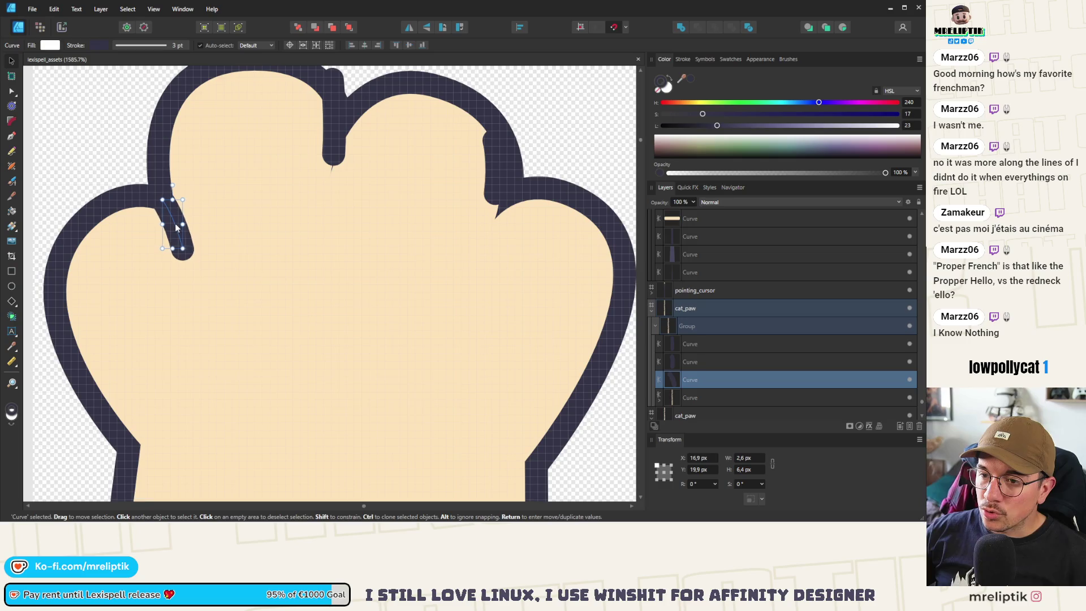
- Move the middle toe line between the toes and tilt it to about -33°
left_click(337, 129)
mouse_move(334, 115)
left_mouse_down()
mouse_move(333, 165)
mouse_move(362, 119)
left_mouse_up()
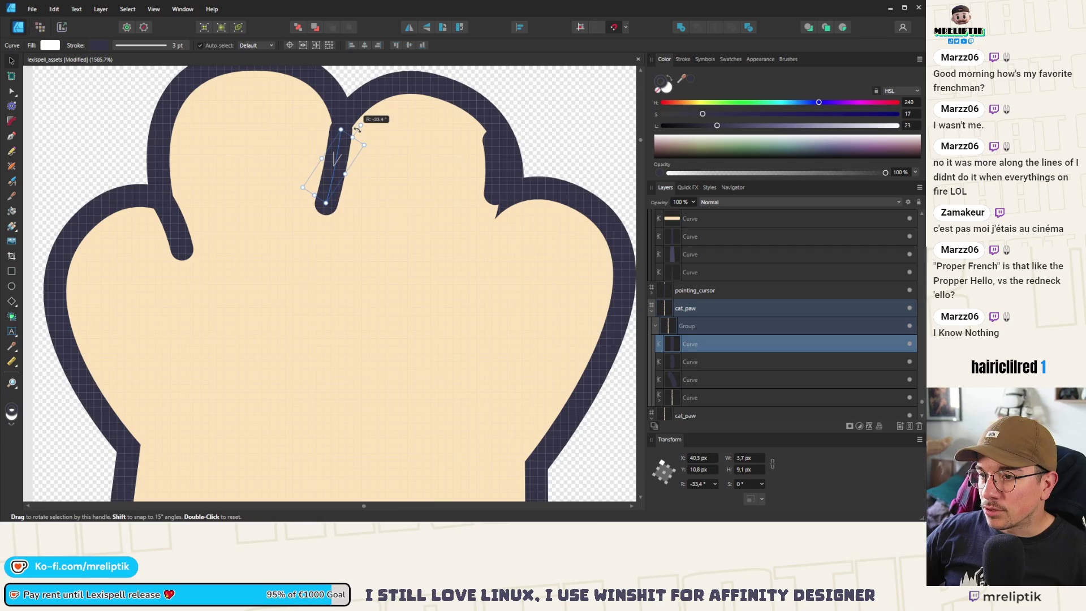
left_click_drag(337, 170, 338, 157)
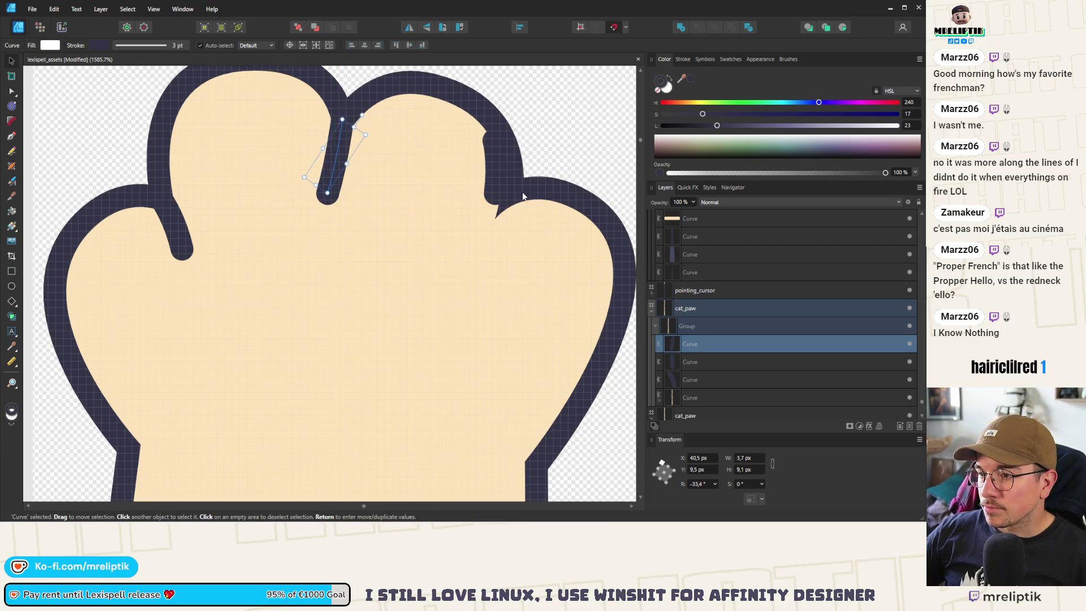
- Shift the right toe line and rotate it to -53.6°, then deselect and zoom out
left_click(491, 169)
mouse_move(508, 128)
left_mouse_down()
mouse_move(529, 141)
mouse_move(519, 137)
left_mouse_up()
mouse_move(503, 211)
left_mouse_down()
mouse_move(529, 188)
mouse_move(499, 220)
left_mouse_up()
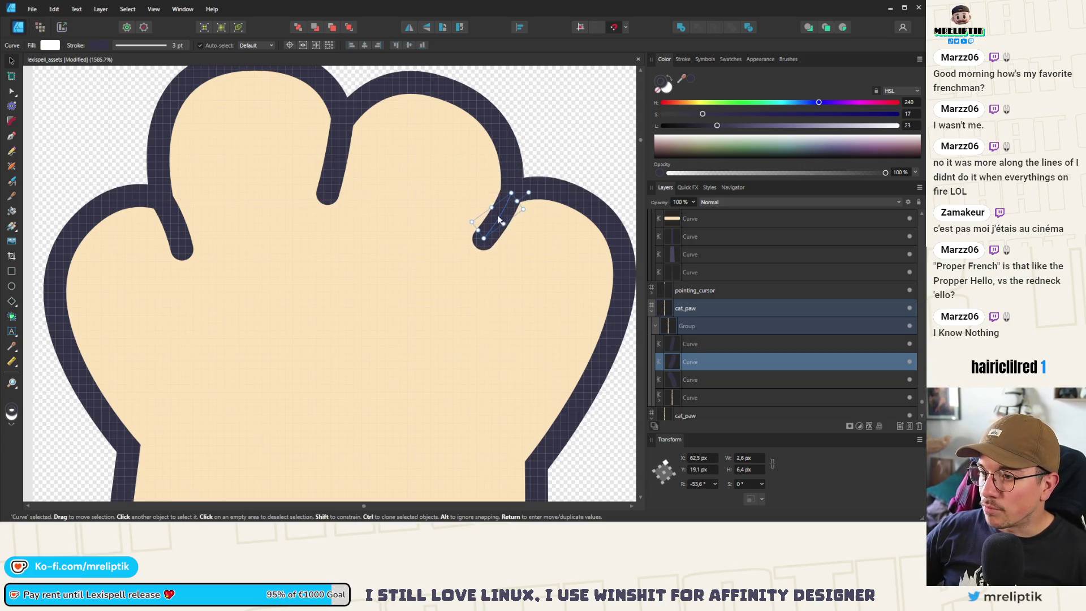
scroll(499, 215, "down", 5)
scroll(326, 214, "up", 5)
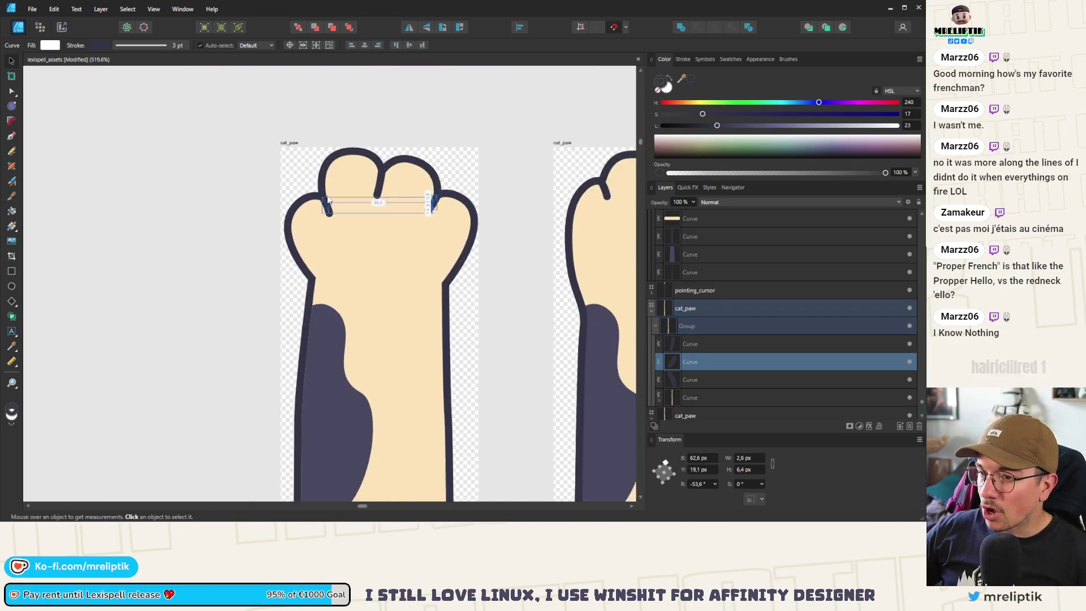
key("ctrl+d")
scroll(326, 214, "down", 10)
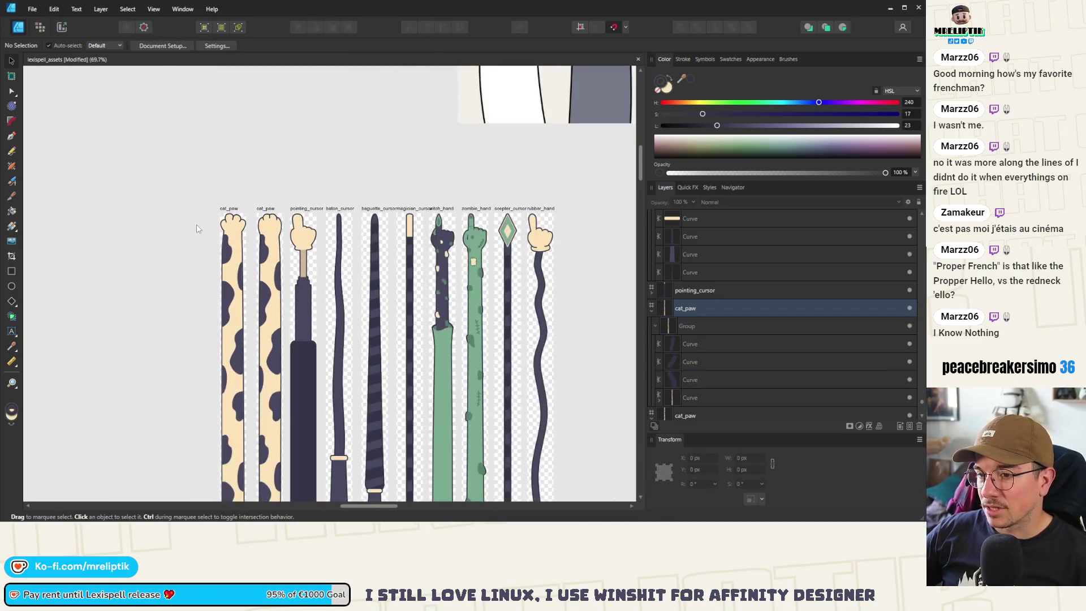
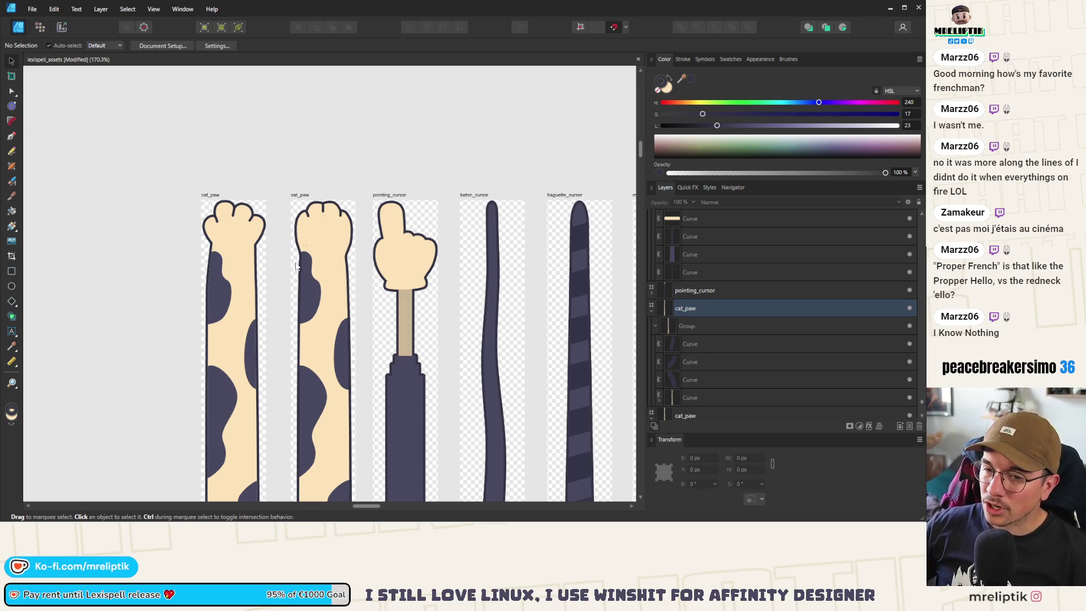
- Delete the tan shape covering the orange striped reference paw
scroll(295, 266, "down", 6)
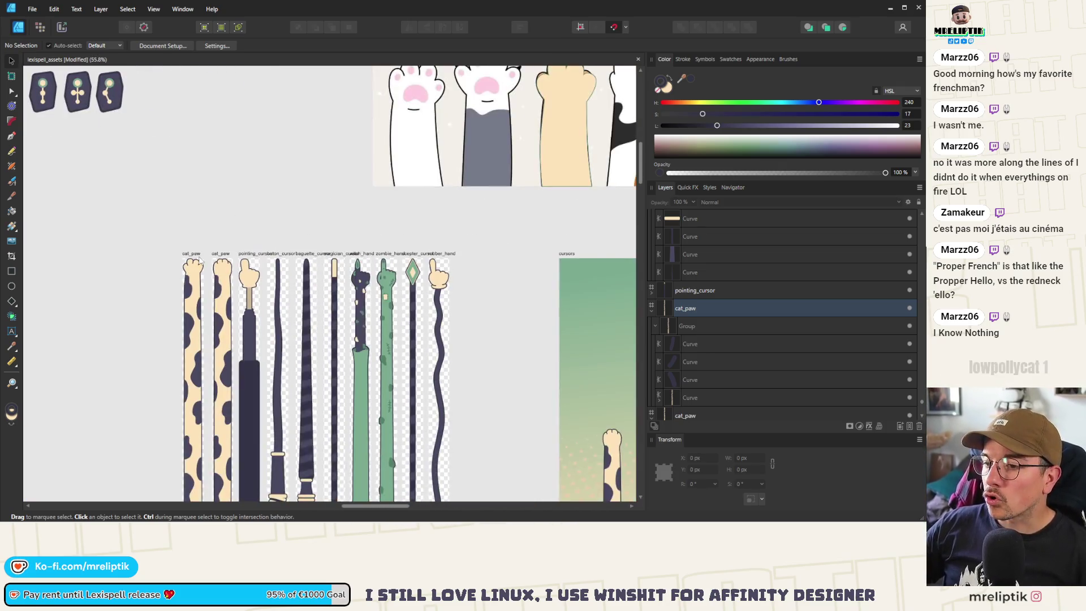
scroll(222, 231, "up", 3)
scroll(190, 256, "down", 5)
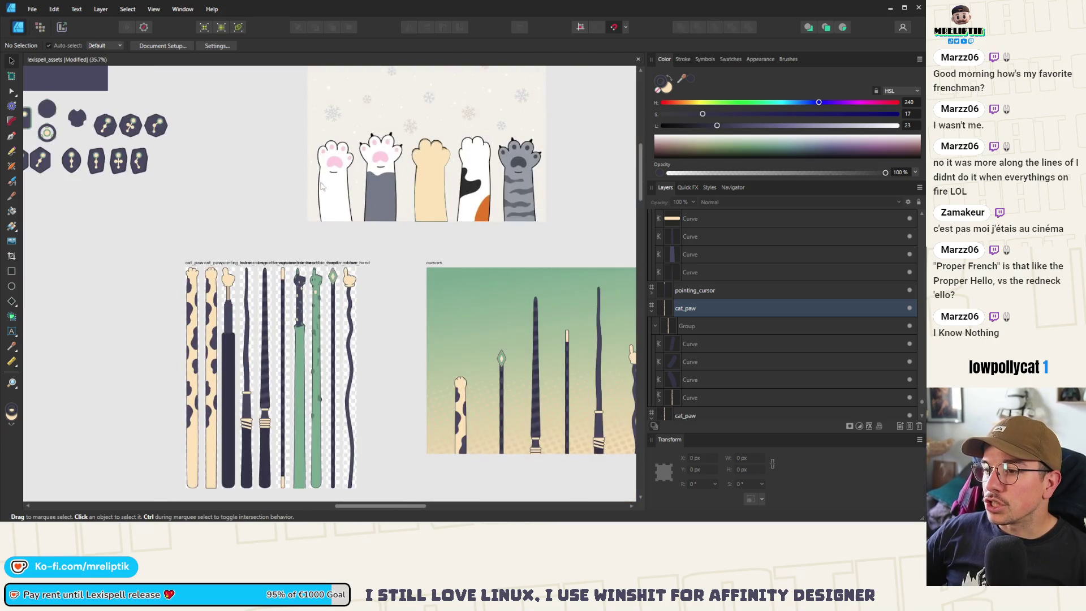
left_click(440, 163)
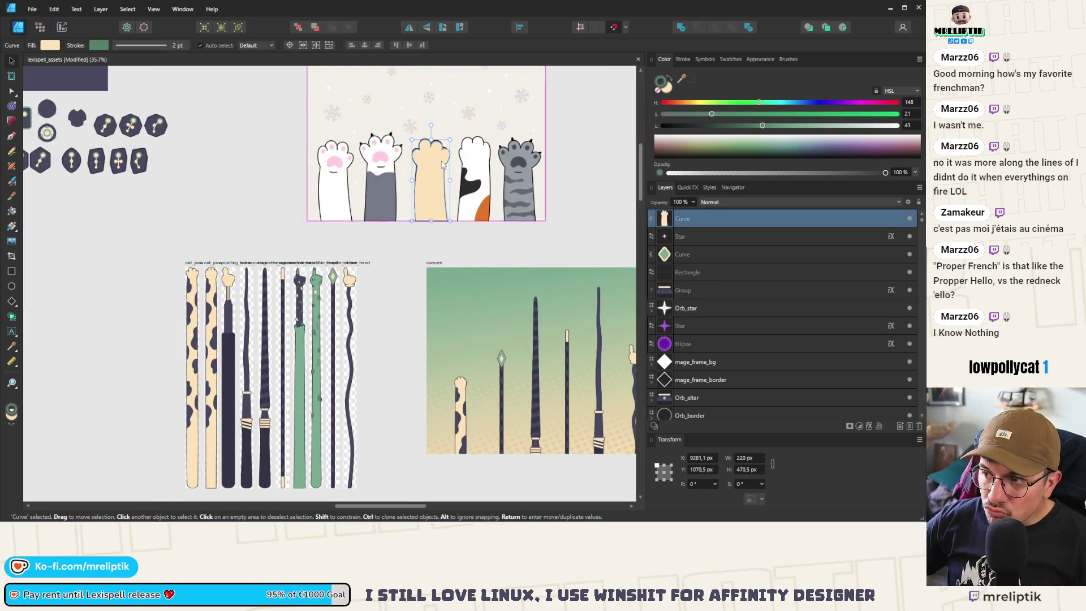
key("Delete")
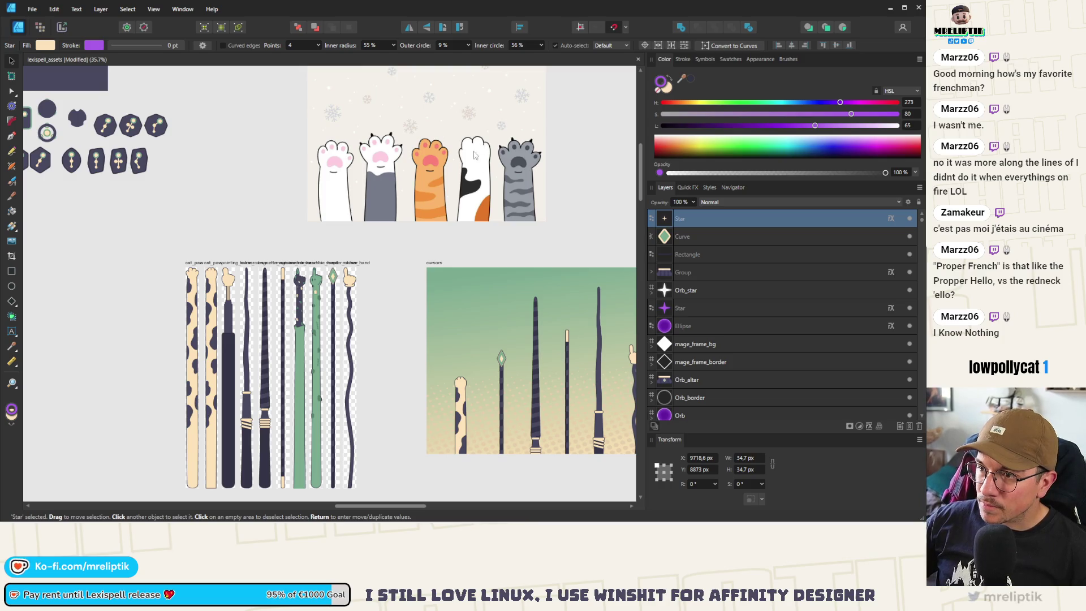
- Zoom in on the cat_paw artboard and select its outline curve
scroll(202, 269, "up", 10)
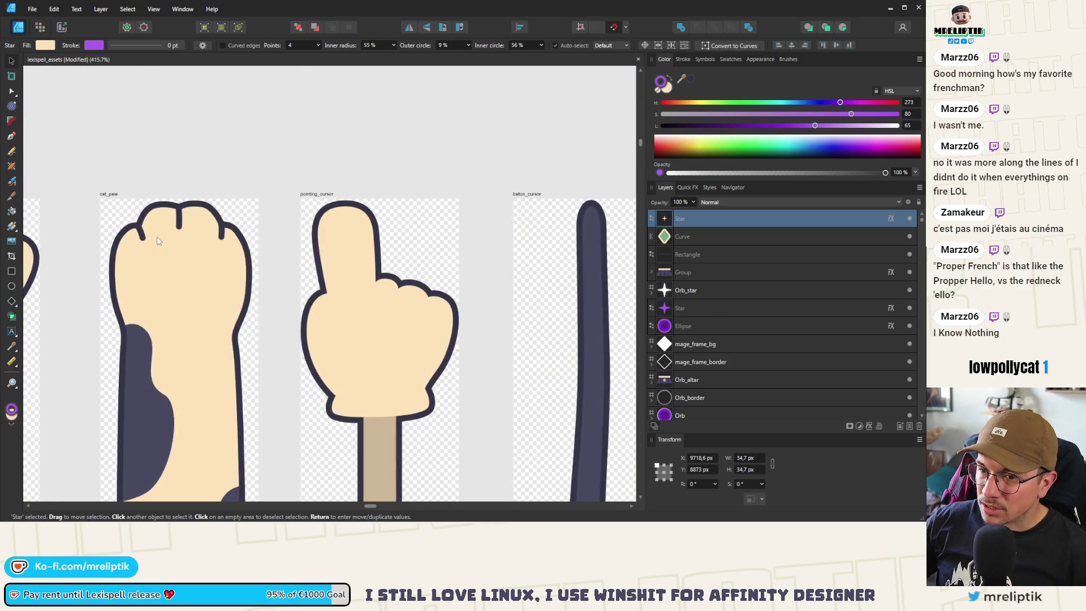
left_click(159, 241)
scroll(164, 240, "up", 5)
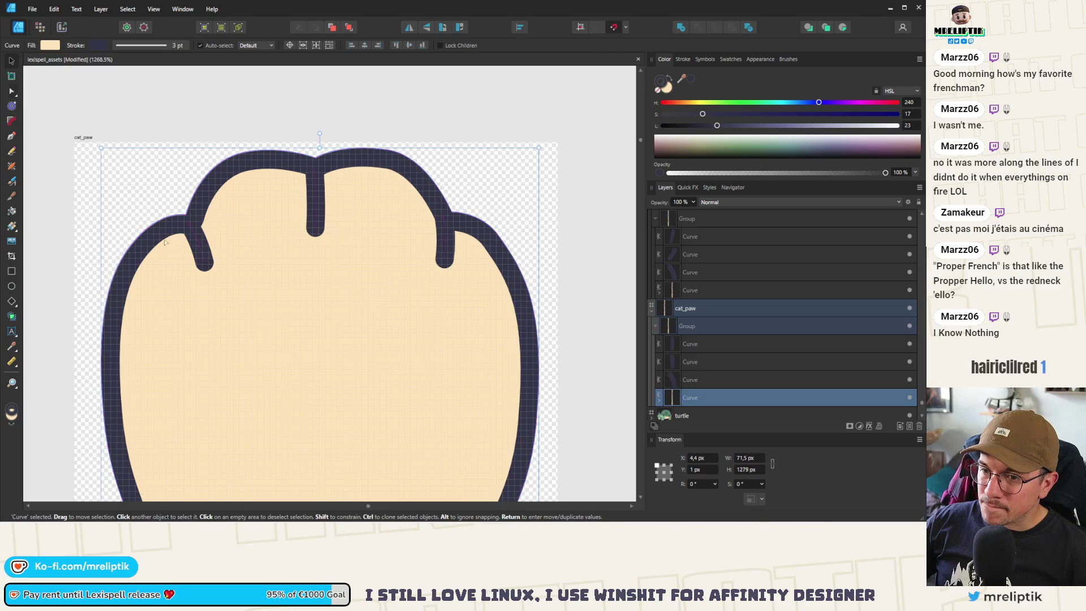
- With the Node tool, round out the left toe and deepen the notch beside it
key("a")
left_click(127, 229)
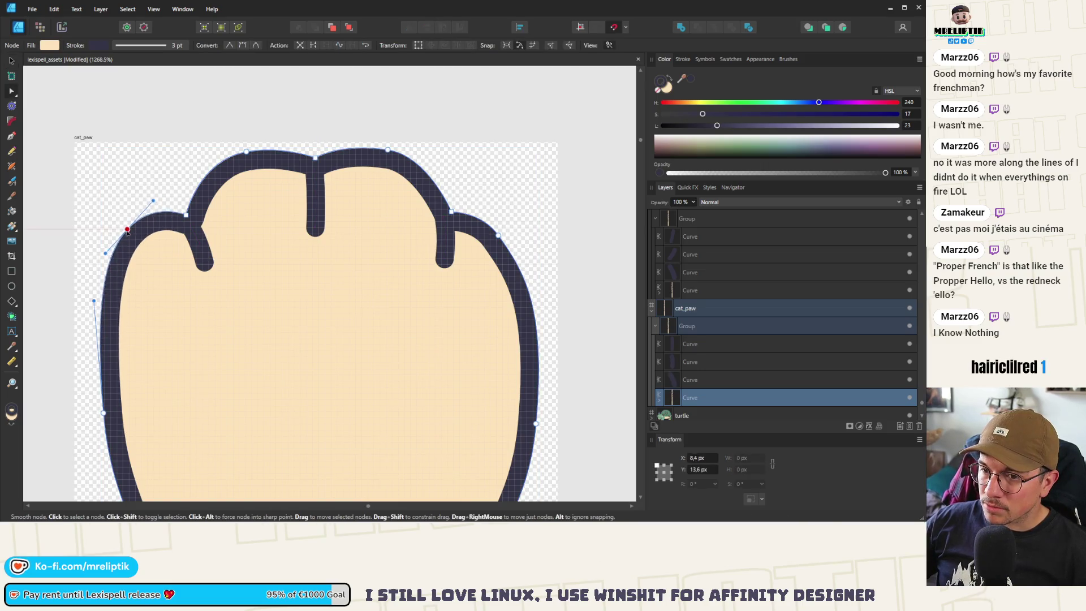
mouse_move(127, 229)
left_mouse_down()
mouse_move(159, 205)
mouse_move(194, 230)
left_mouse_up()
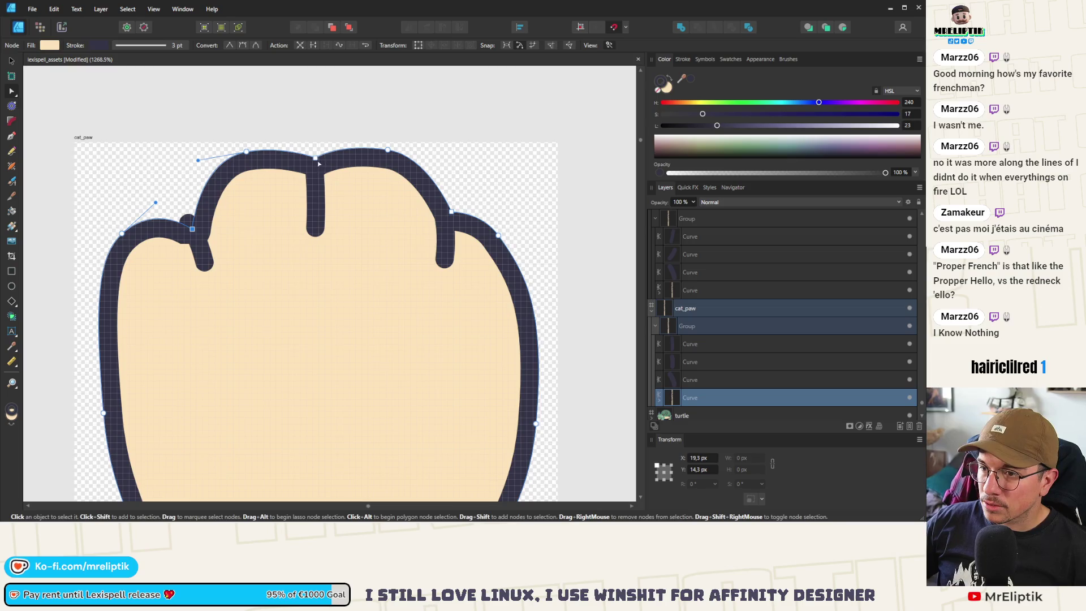
left_click_drag(317, 164, 316, 189)
left_click_drag(298, 147, 296, 144)
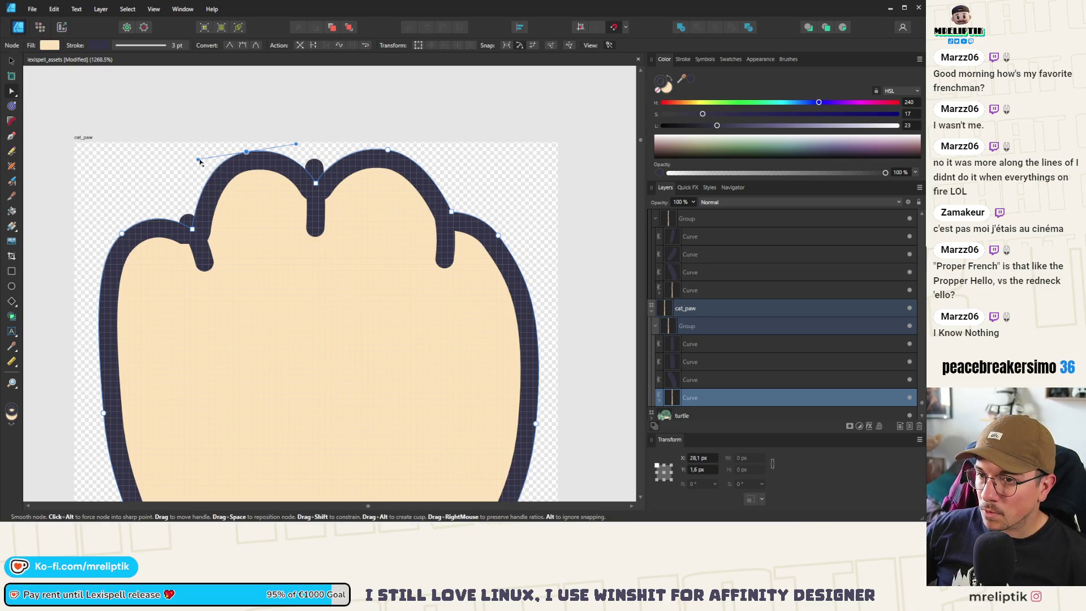
left_click_drag(198, 159, 183, 162)
- Pull down the point between the right toes so the right toe bulges more broadly
left_click(387, 150)
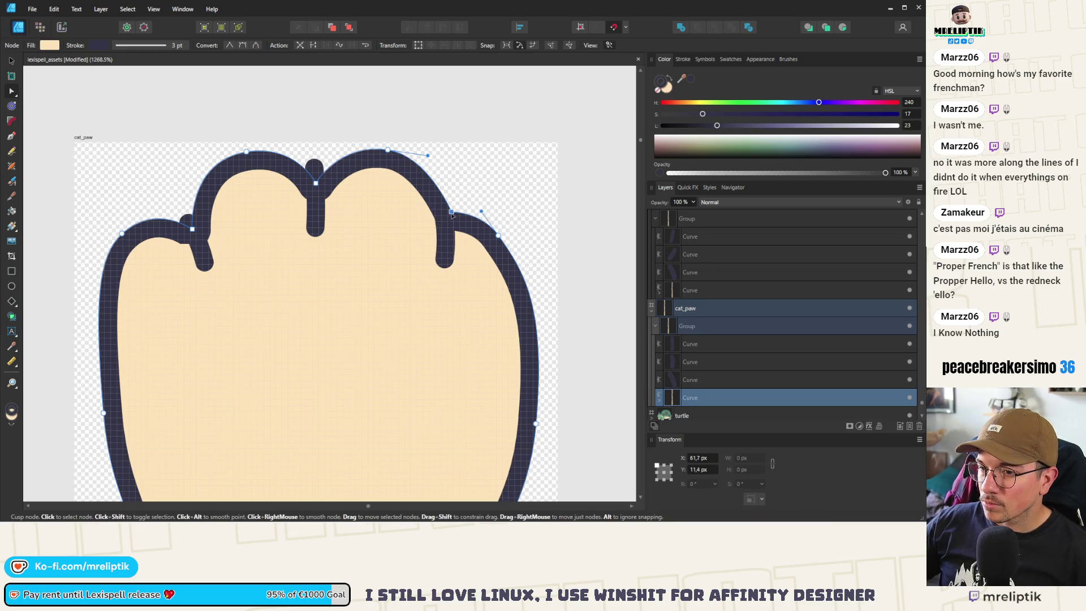
mouse_move(451, 212)
left_mouse_down()
mouse_move(448, 229)
mouse_move(486, 207)
mouse_move(474, 216)
mouse_move(511, 224)
left_mouse_up()
left_click(505, 229)
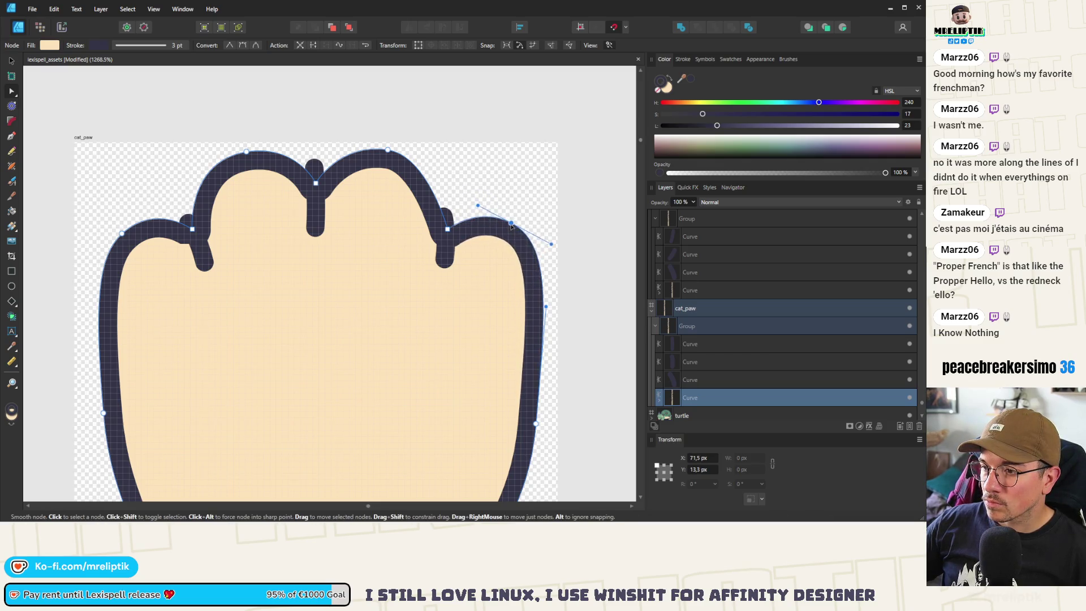
left_click(315, 221)
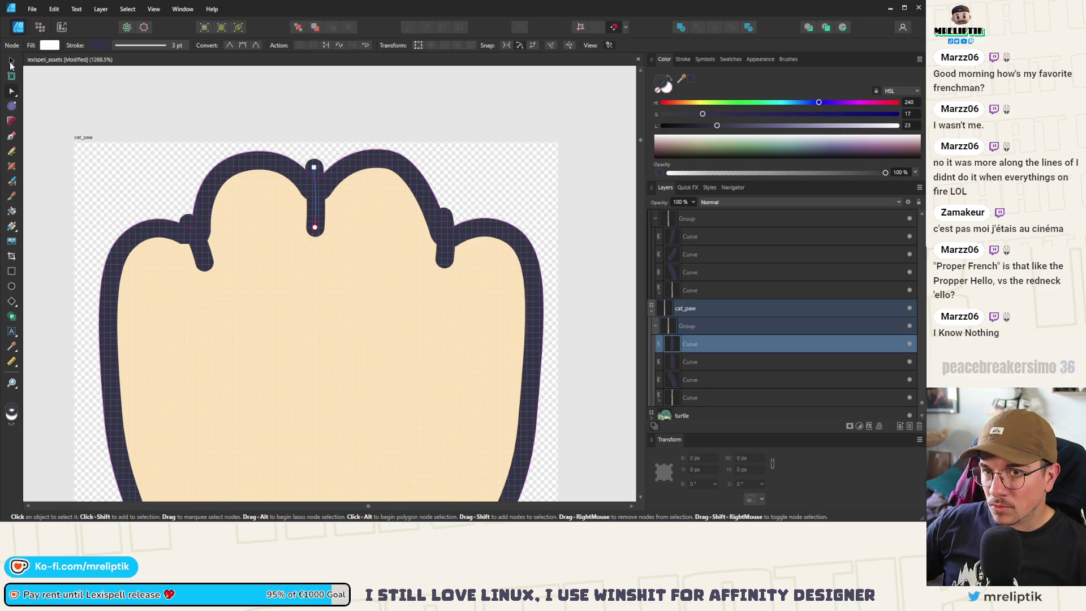
- Move the middle and left toe divider lines down into their notches
key("v")
left_click_drag(313, 226, 314, 229)
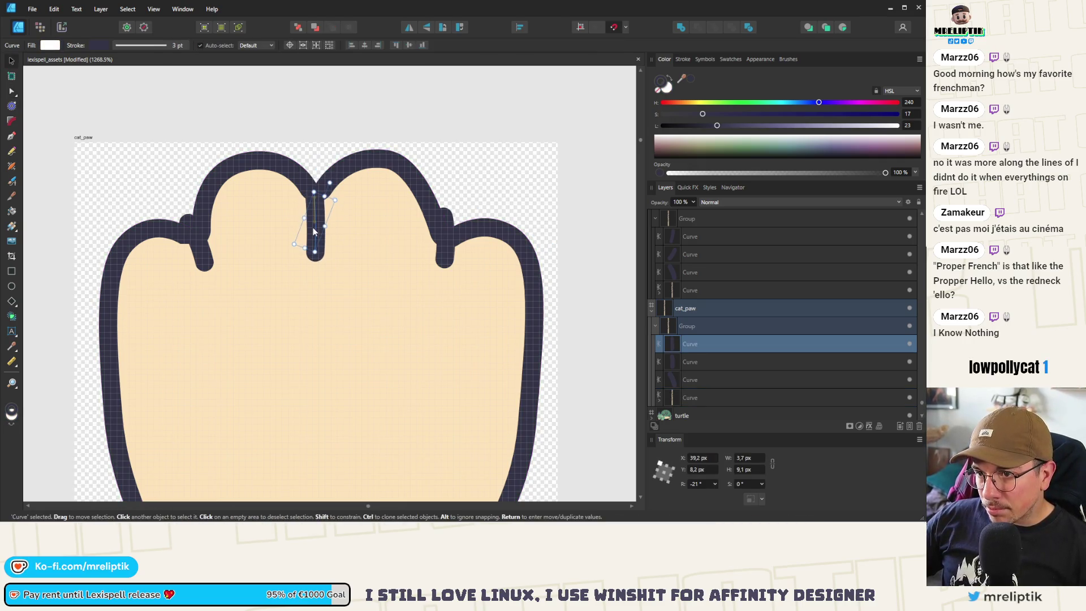
left_click(201, 253)
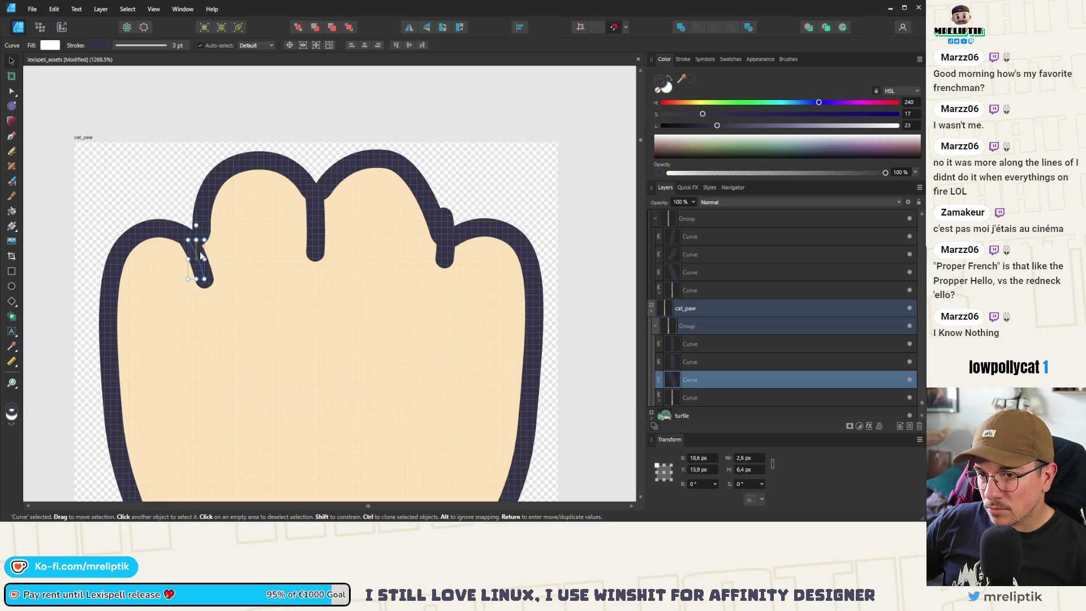
scroll(204, 248, "up", 3)
left_click_drag(202, 249, 219, 277)
scroll(218, 274, "down", 5)
scroll(362, 314, "up", 5)
left_click_drag(362, 314, 364, 313)
scroll(365, 312, "down", 6)
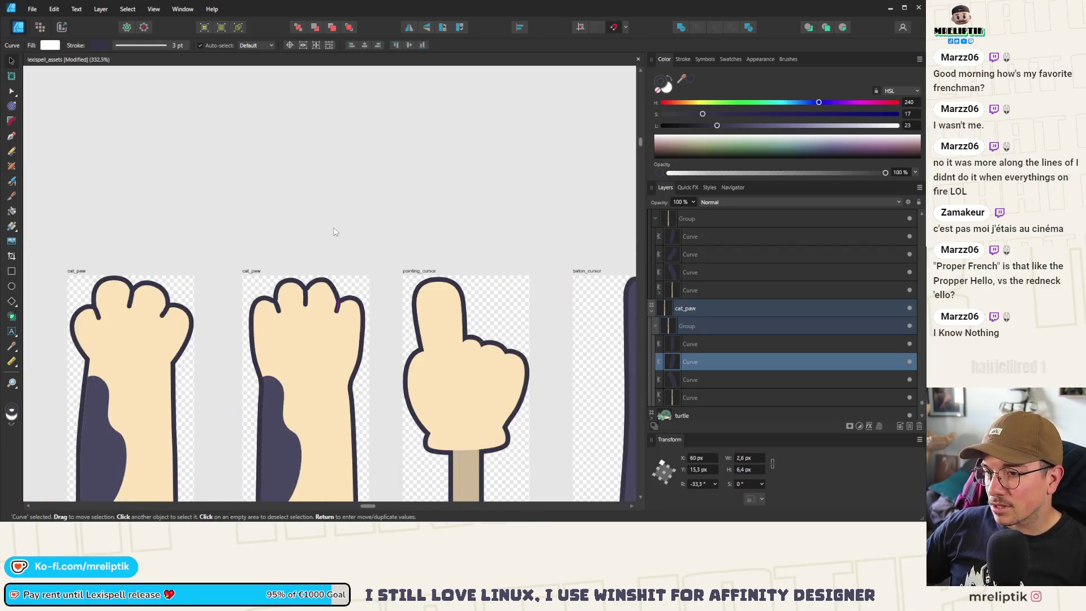
left_click(334, 236)
scroll(316, 304, "up", 3)
scroll(317, 304, "up", 4)
- Widen and smooth the middle toe's rounded top curve on the paw outline
left_click(317, 304)
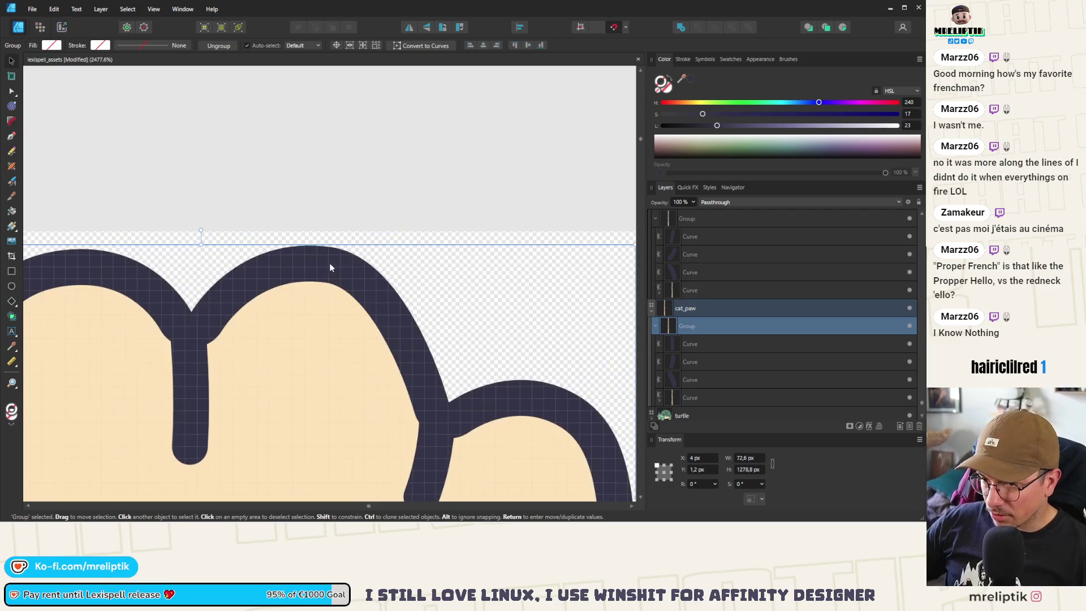
double_click(329, 263)
left_click(331, 247)
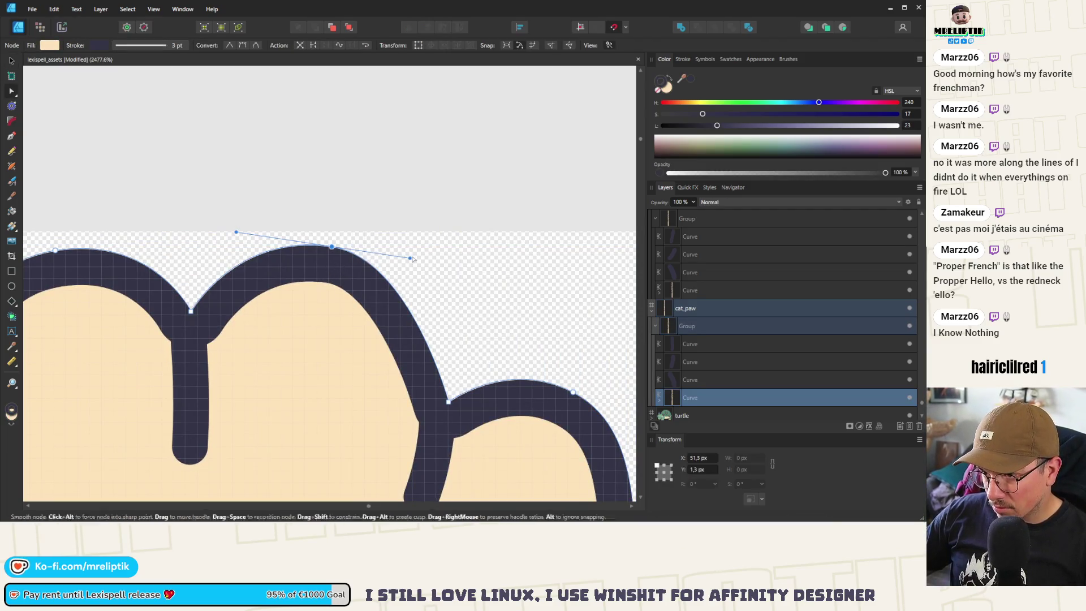
mouse_move(412, 258)
left_mouse_down()
mouse_move(441, 259)
mouse_move(376, 256)
left_mouse_up()
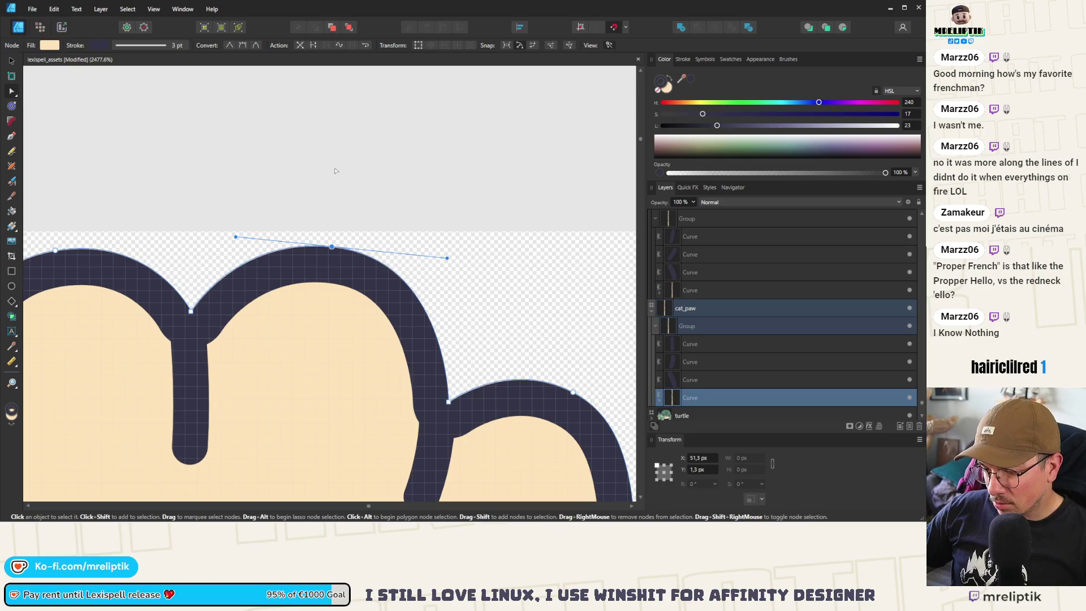
left_click(335, 170)
scroll(208, 244, "down", 10)
scroll(209, 245, "down", 3)
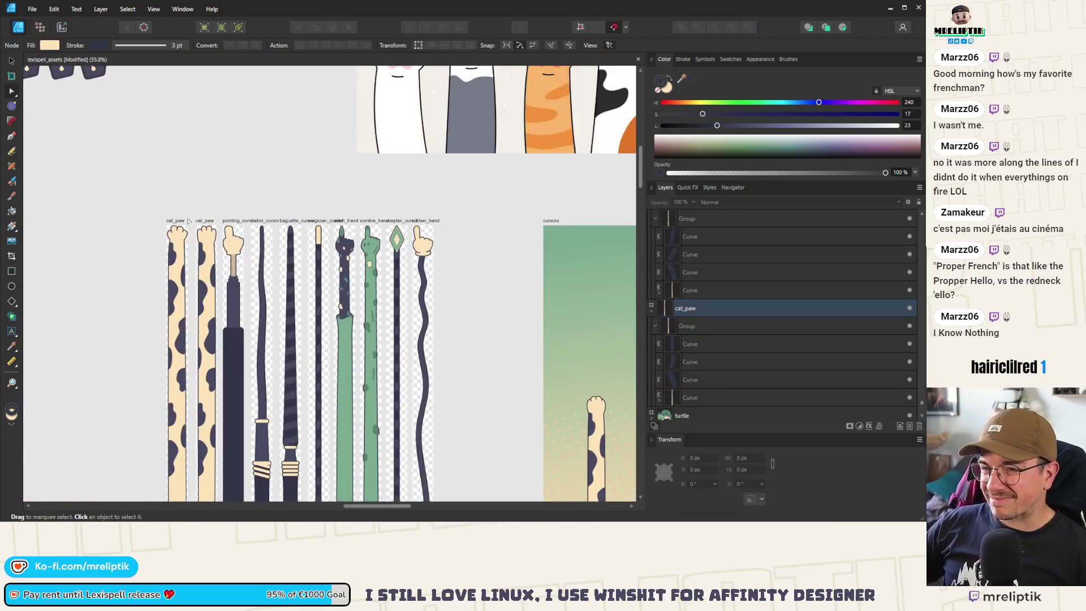
- Lower the outline's top-middle point and reshape the left toe's curve
scroll(140, 303, "down", 2)
scroll(383, 188, "up", 3)
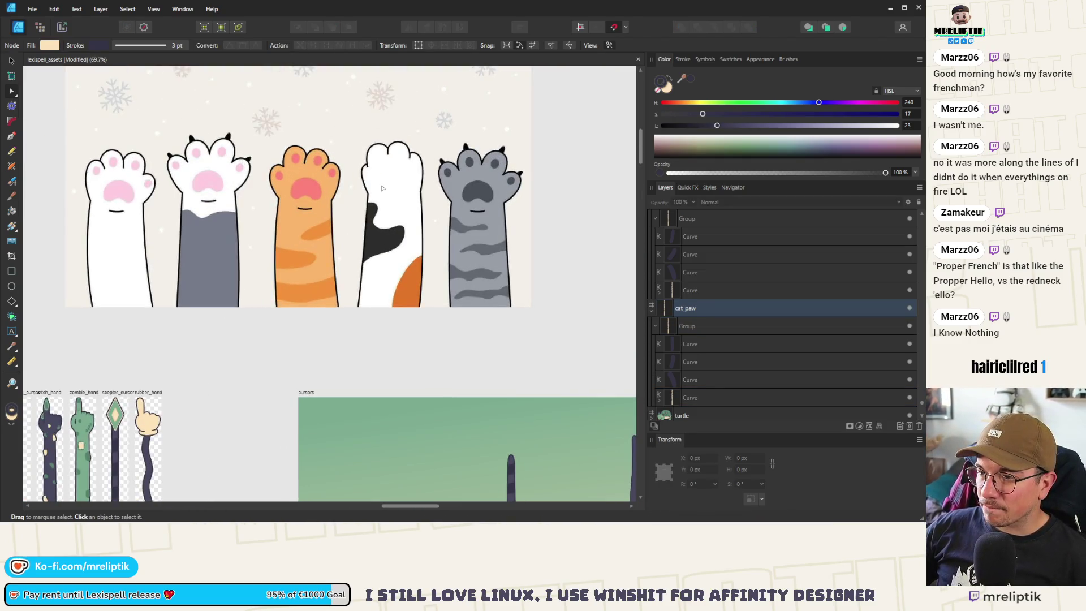
scroll(382, 188, "down", 4)
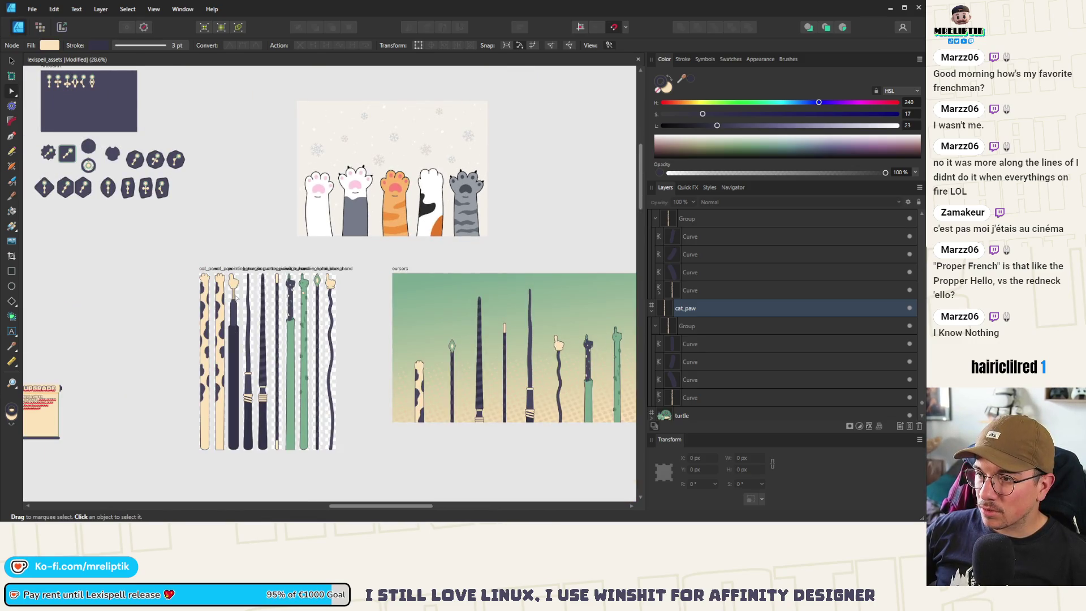
scroll(236, 292, "up", 10)
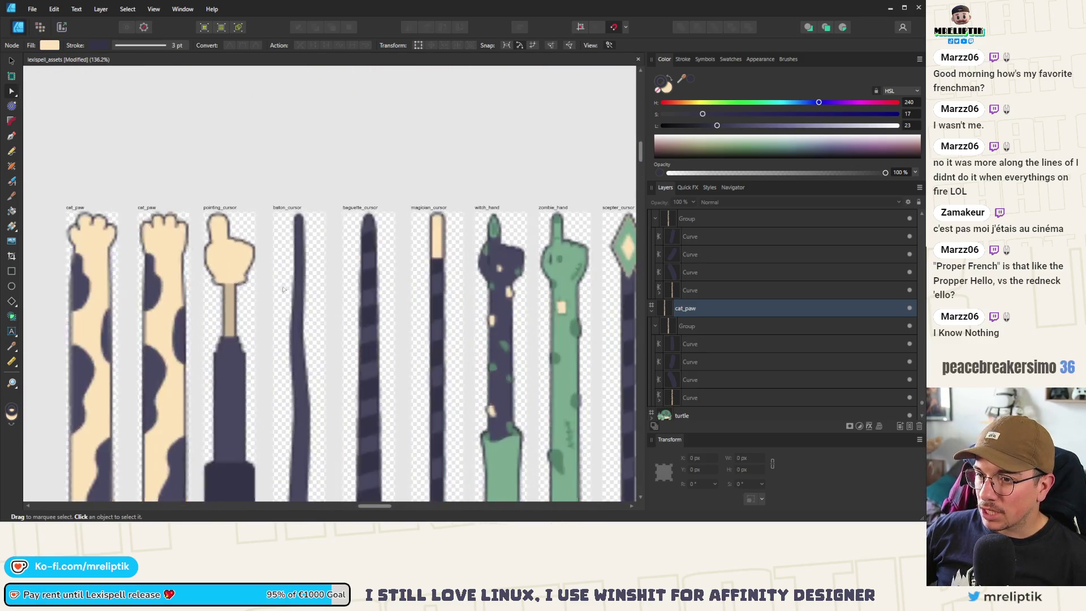
left_click(221, 207)
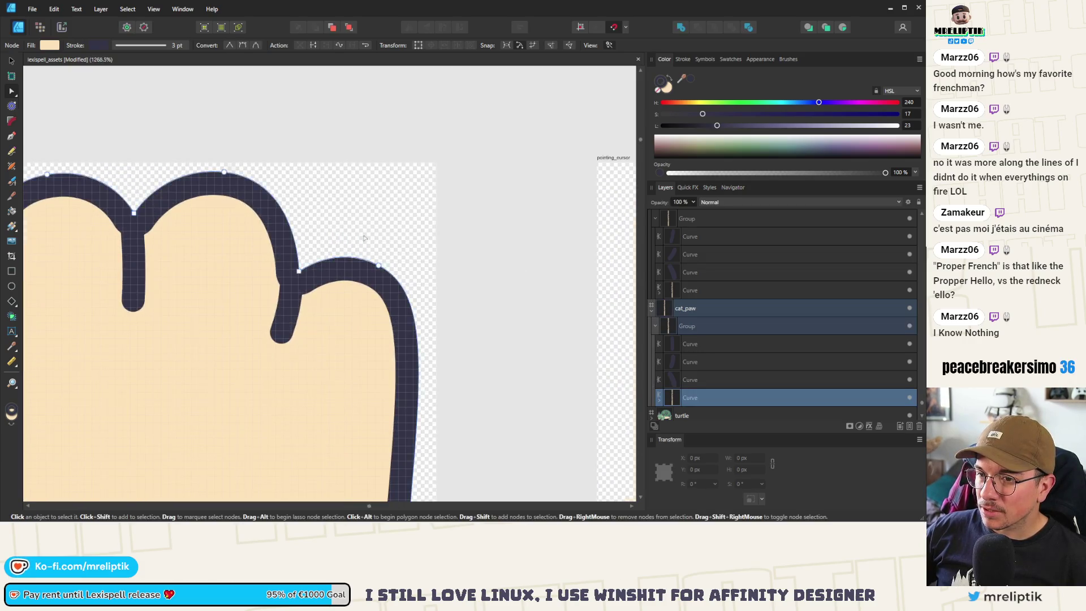
scroll(240, 213, "left", 2)
left_click_drag(301, 186, 302, 194)
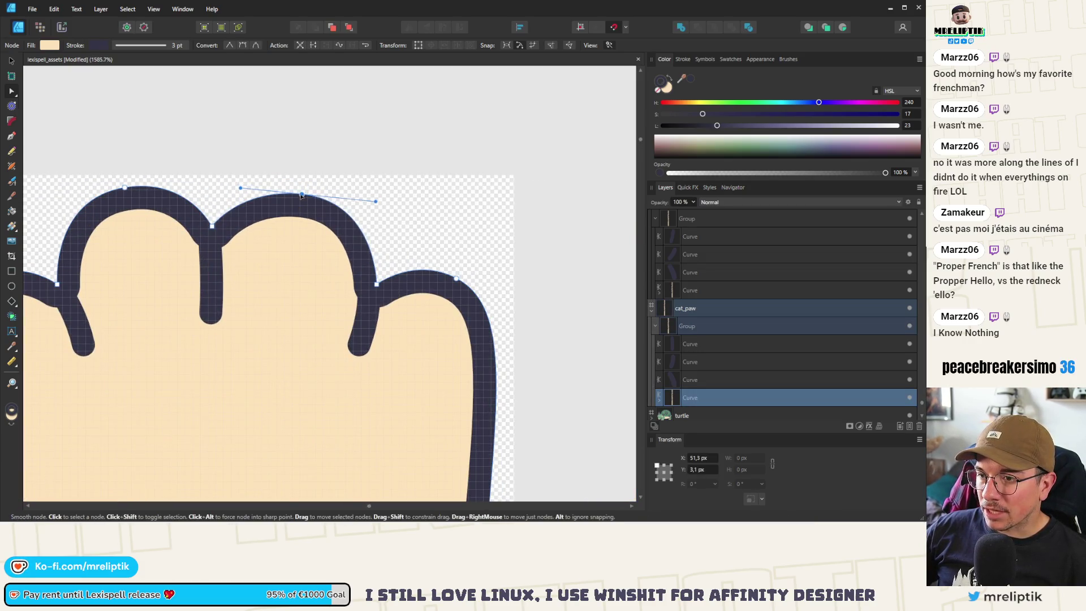
left_click_drag(376, 205, 377, 214)
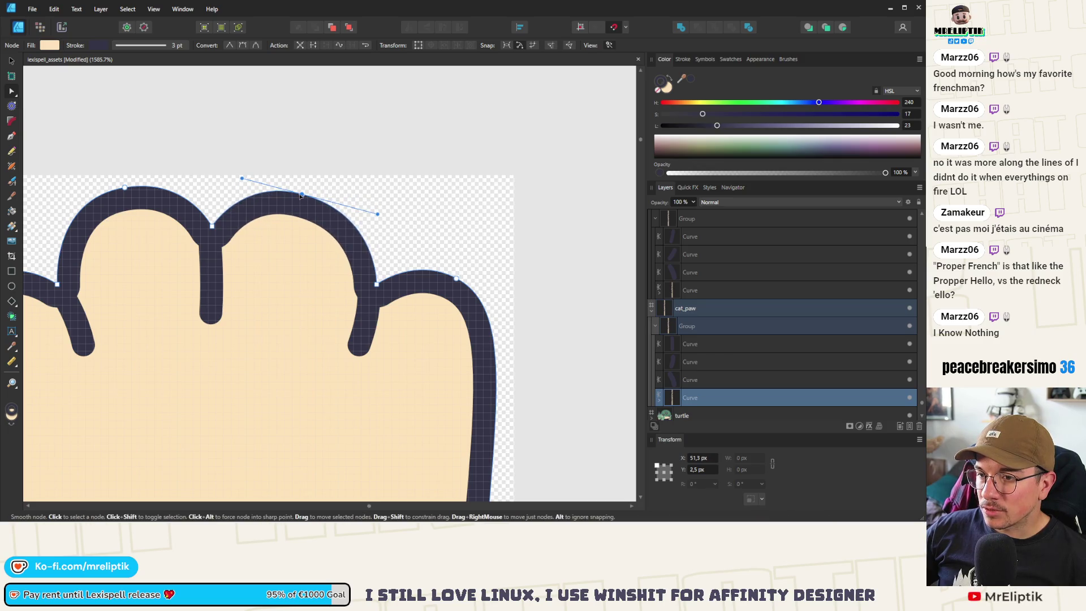
left_click_drag(301, 194, 303, 201)
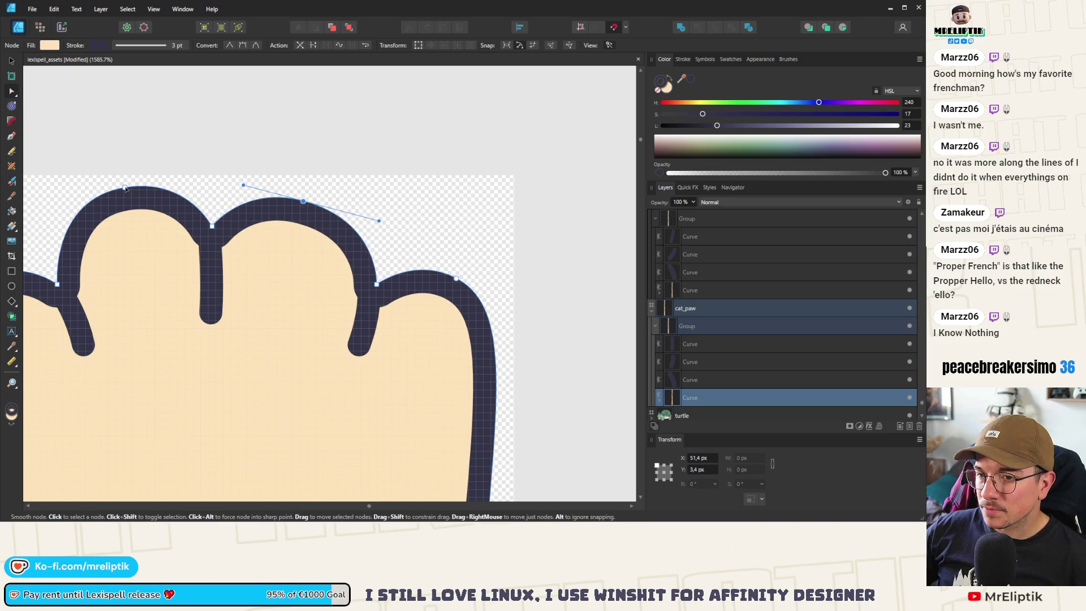
left_click_drag(125, 187, 126, 196)
mouse_move(52, 208)
left_mouse_down()
mouse_move(47, 220)
mouse_move(57, 214)
left_mouse_up()
left_click_drag(126, 195, 118, 200)
left_click_drag(181, 187, 191, 182)
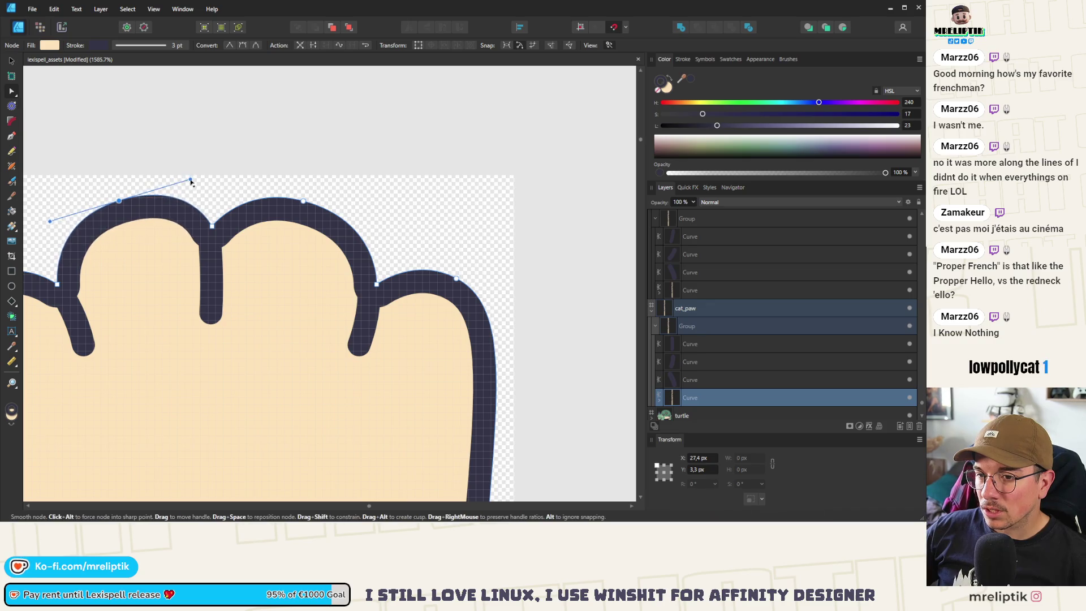
- Reshape the cat_paw outline's upper-left shoulder curve
scroll(190, 183, "down", 5)
scroll(190, 249, "up", 3)
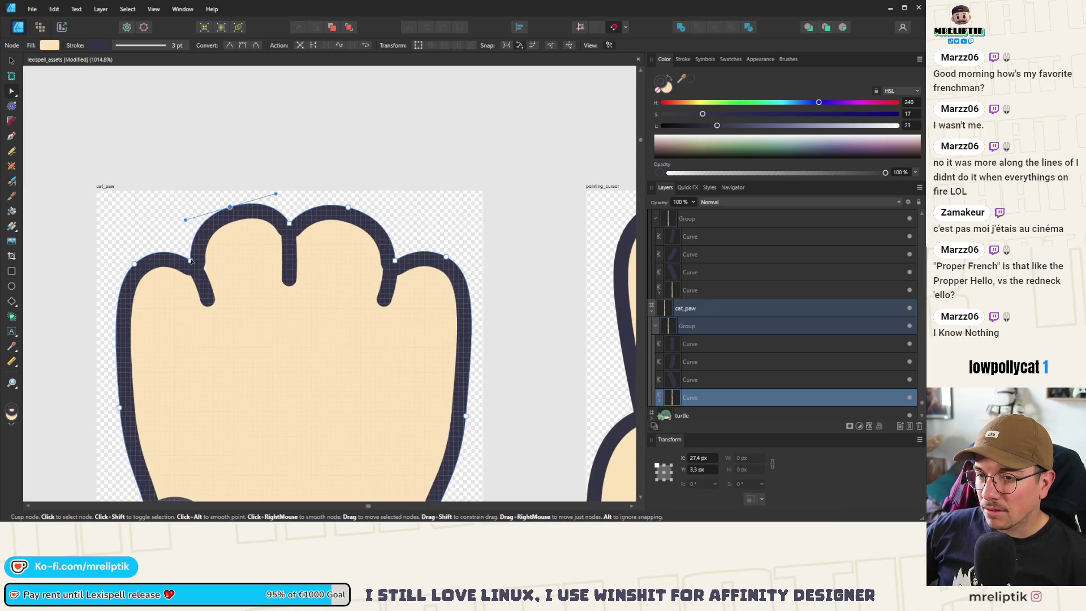
left_click(188, 251)
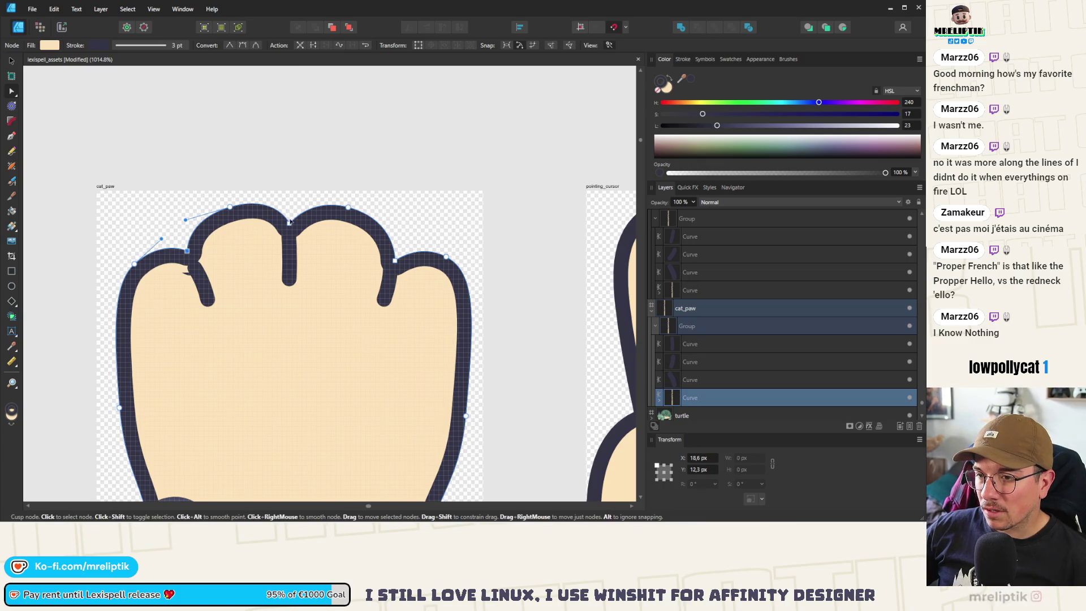
left_click(289, 222)
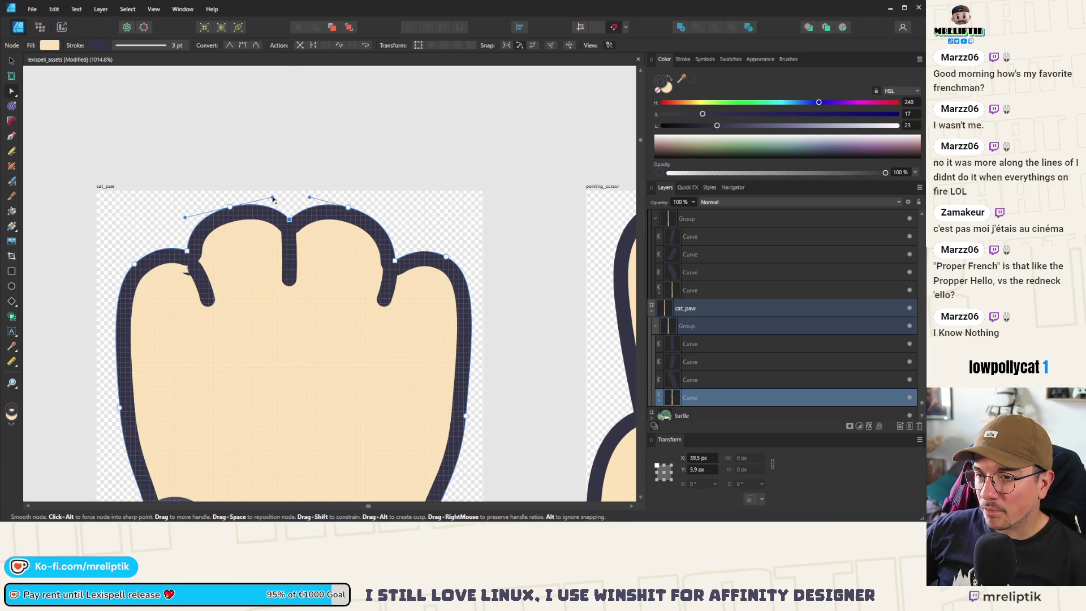
scroll(273, 199, "down", 3)
scroll(204, 258, "up", 3)
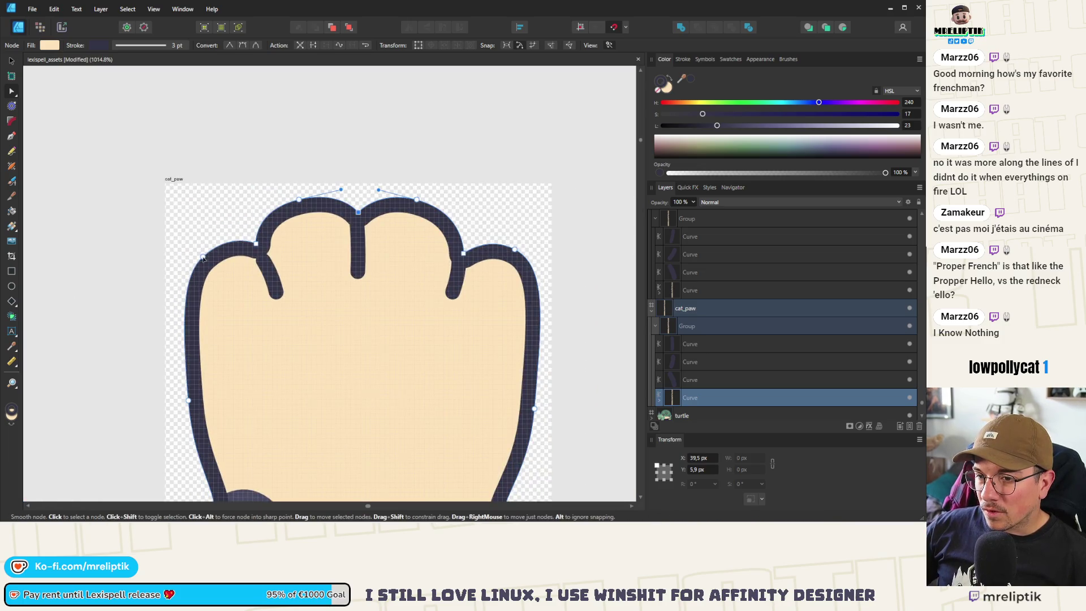
left_click(205, 262)
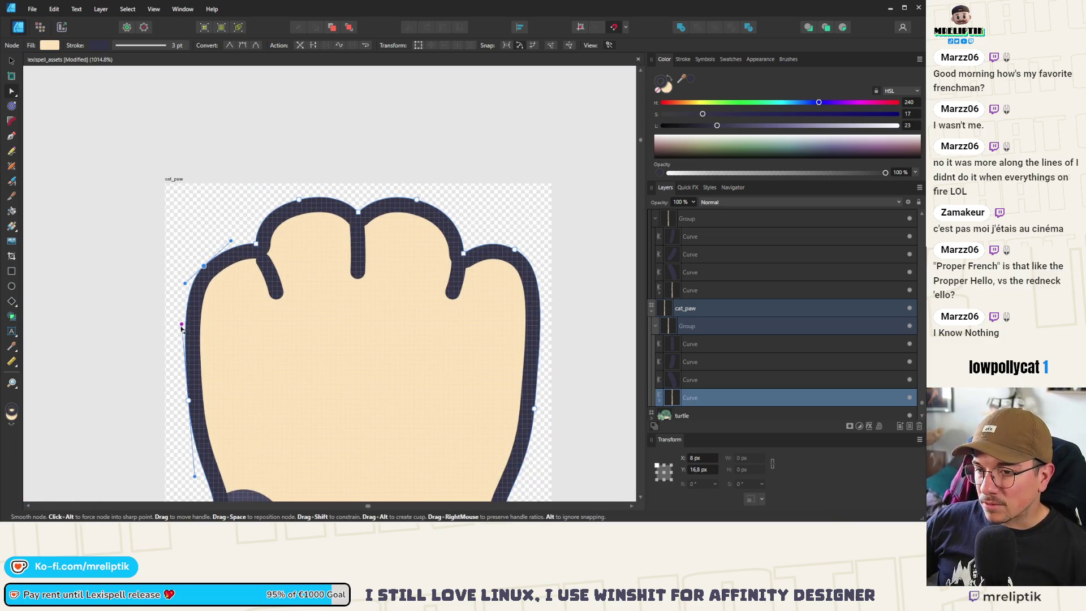
left_click_drag(185, 284, 180, 292)
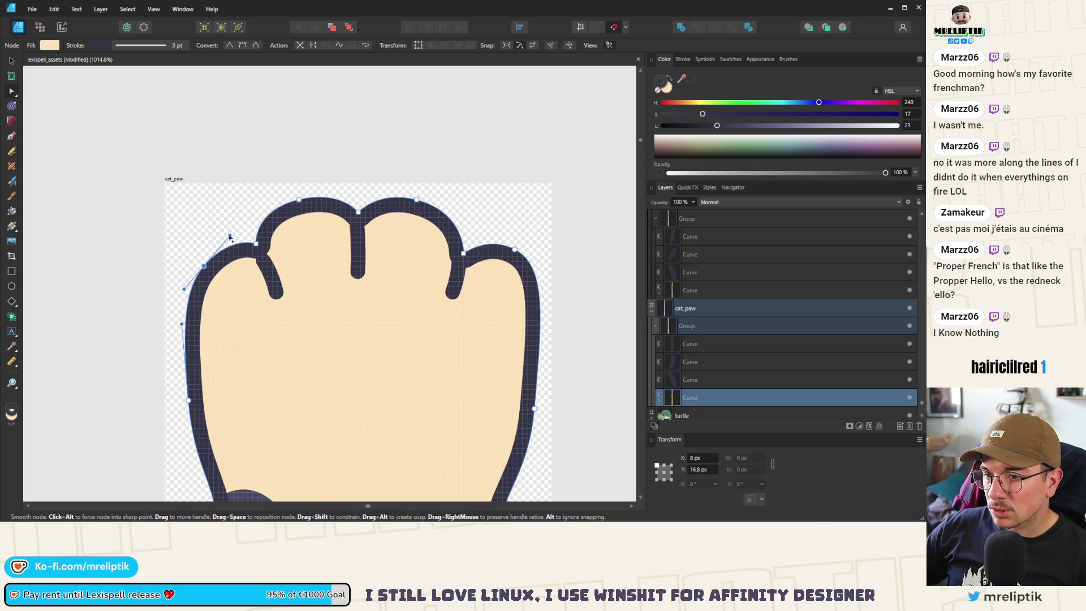
- Smooth the right lobe's shoulder curve, pushing the right edge slightly outward
scroll(227, 243, "down", 2)
scroll(441, 254, "up", 2)
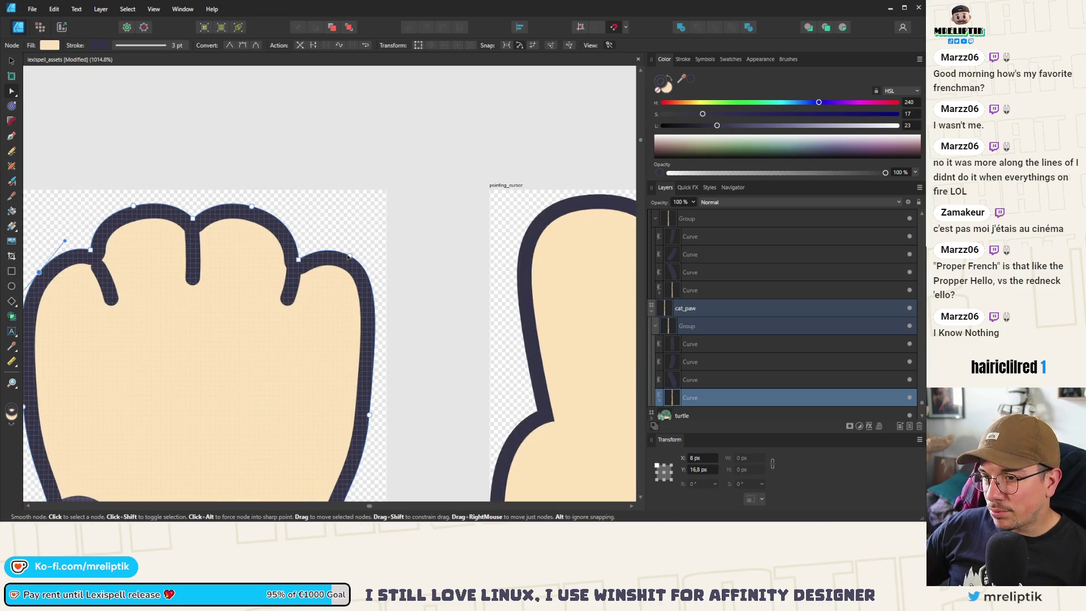
left_click(351, 263)
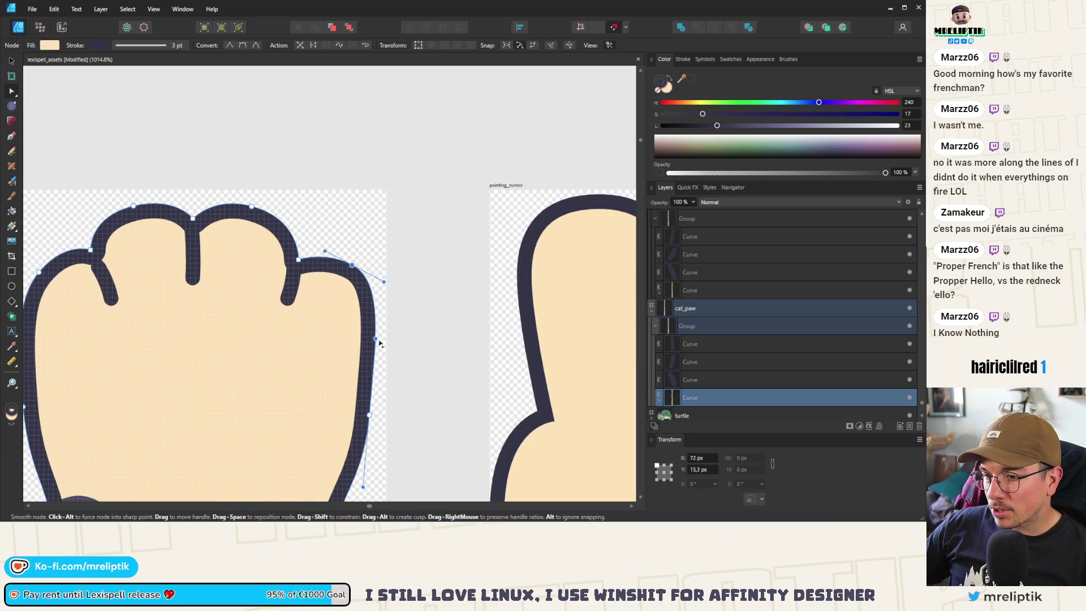
left_click_drag(379, 342, 382, 345)
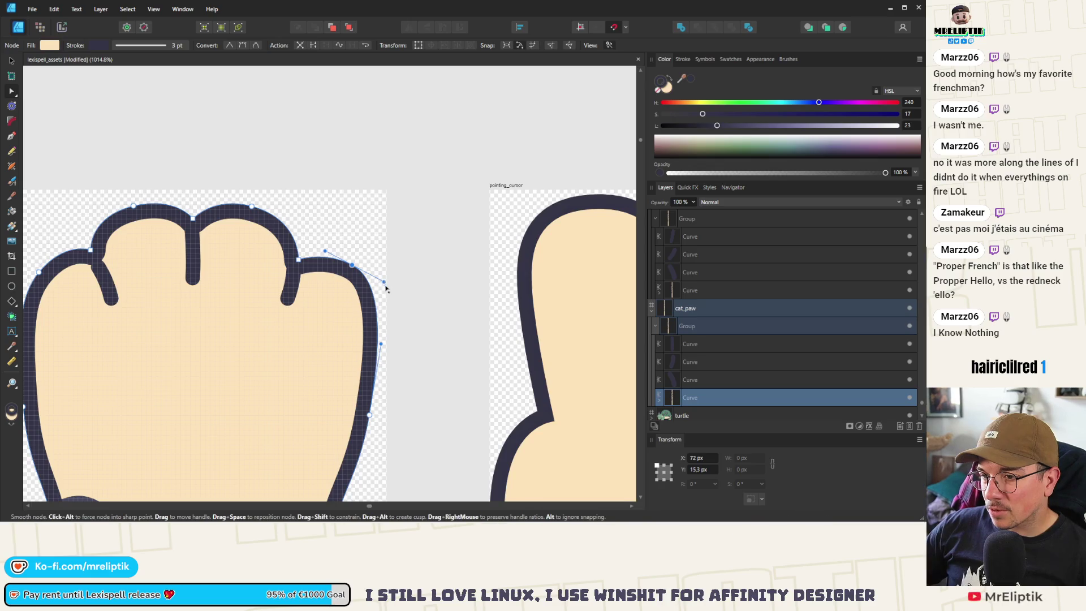
left_click_drag(384, 281, 386, 292)
scroll(280, 277, "down", 5)
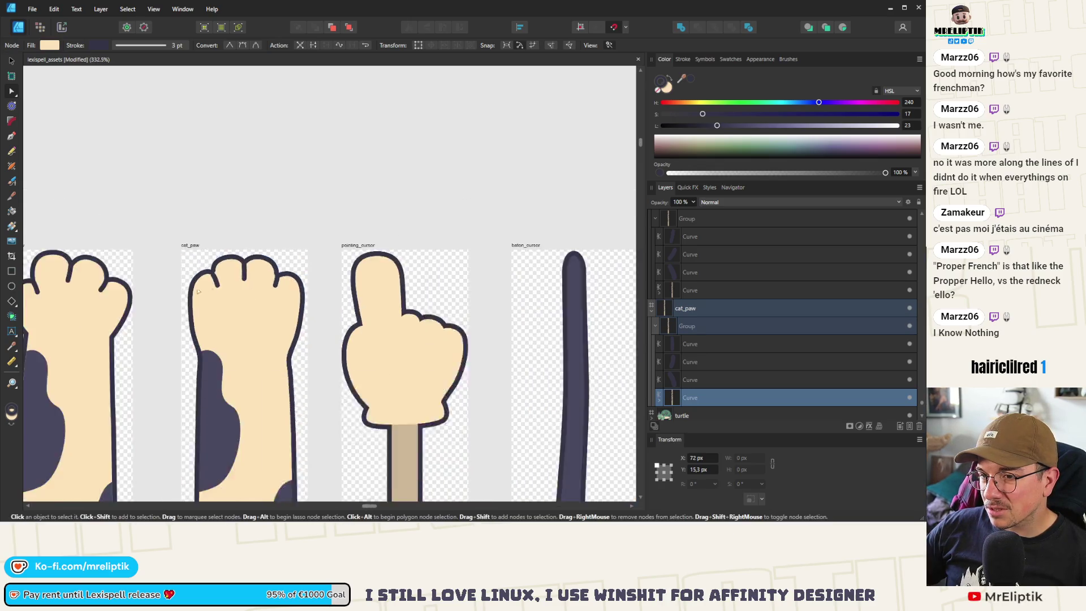
scroll(223, 276, "up", 3)
scroll(222, 276, "up", 4)
- Rotate the right finger-gap line to a steeper angle with the Move tool
left_click(318, 295)
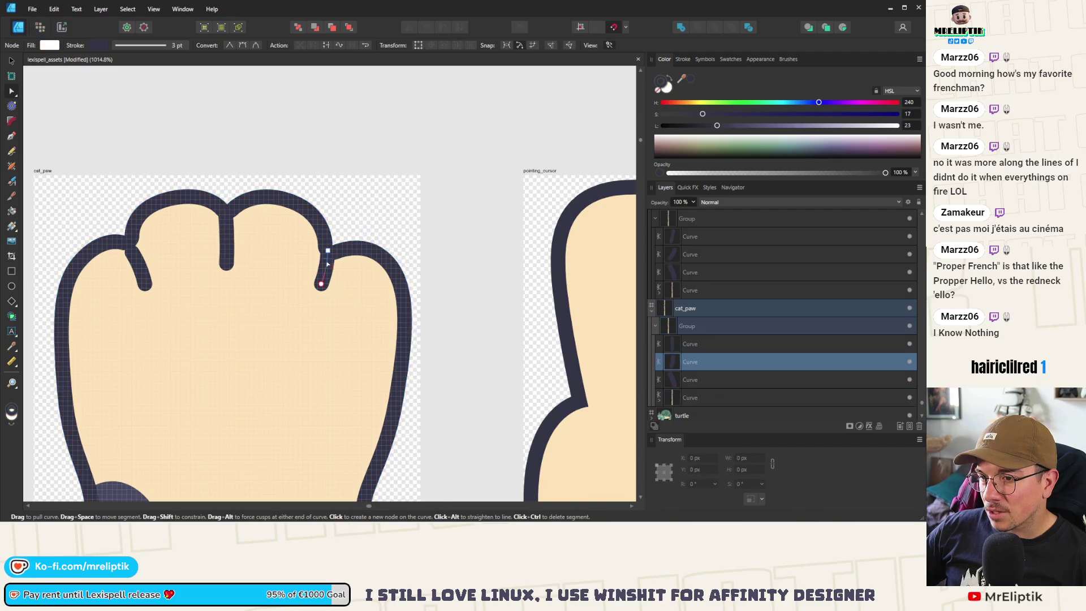
left_click(11, 62)
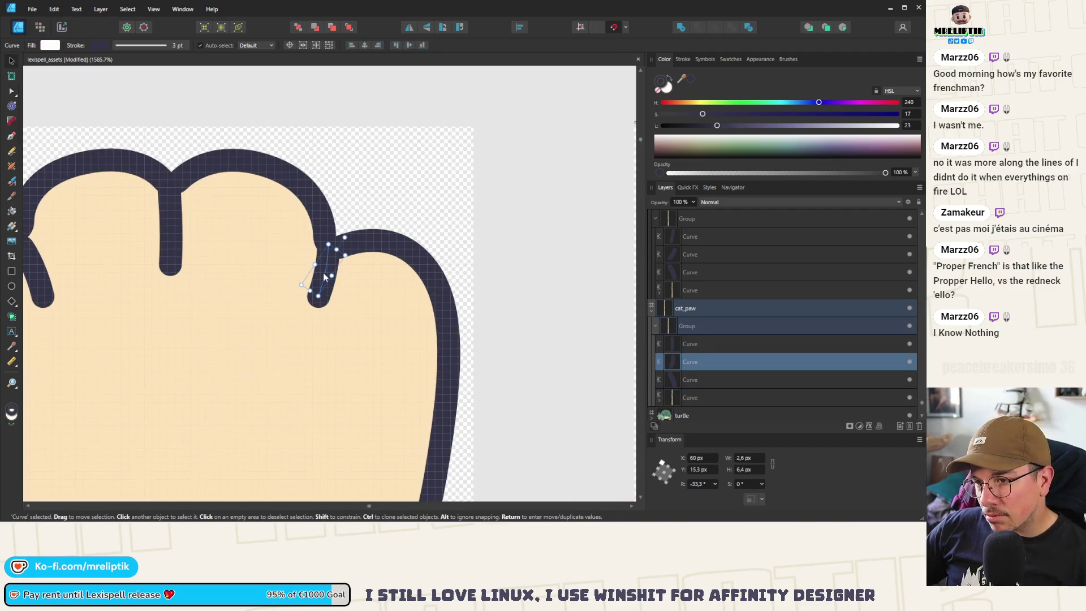
scroll(328, 260, "down", 3)
scroll(336, 249, "up", 5)
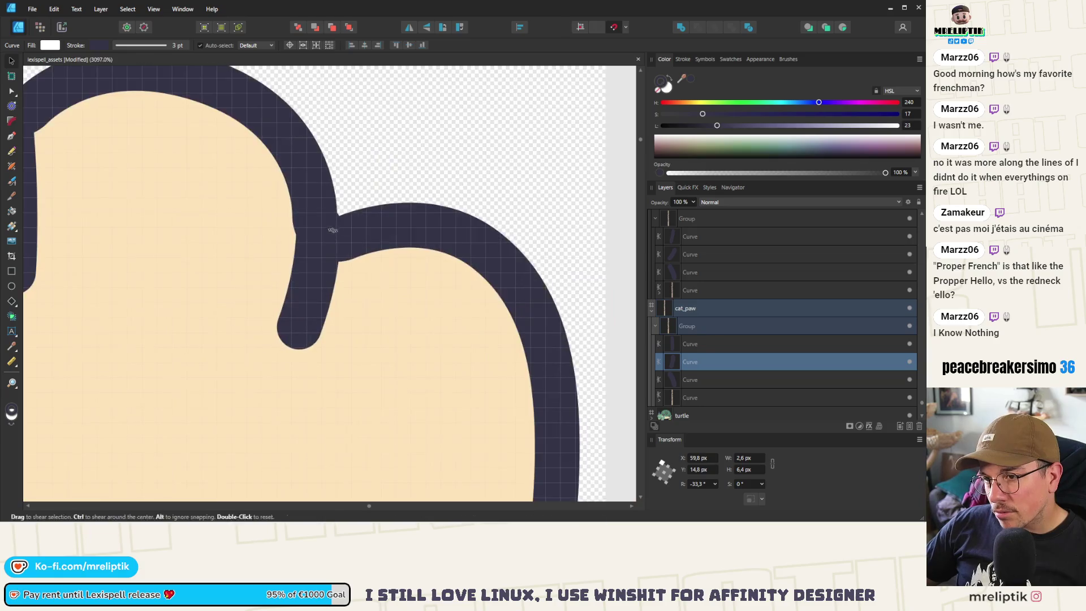
left_click_drag(343, 223, 313, 270)
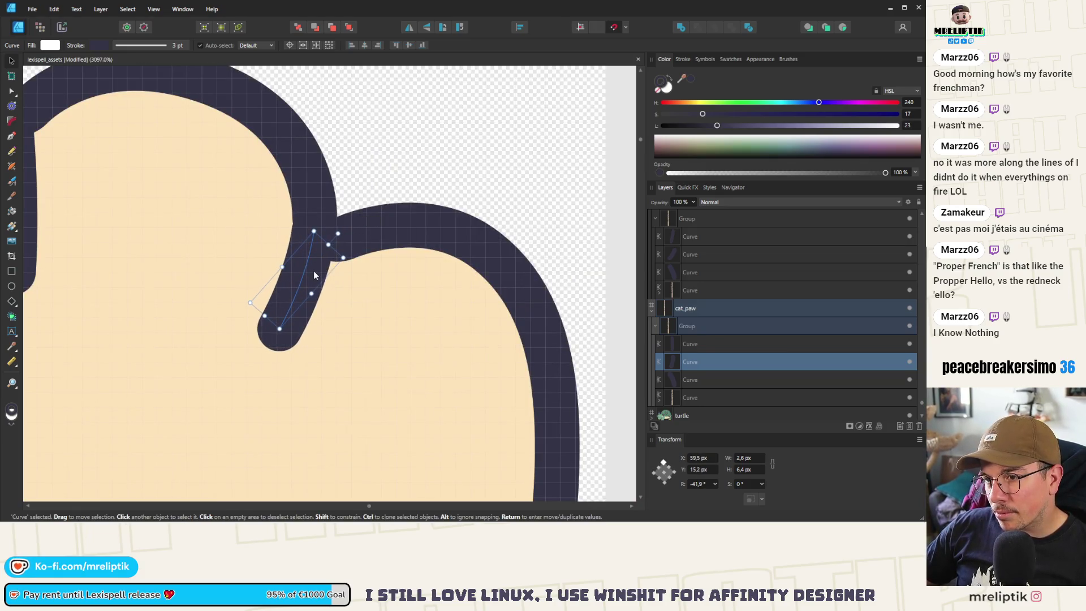
scroll(314, 270, "down", 4)
scroll(239, 249, "up", 3)
- Raise the middle finger-gap line slightly and nudge the left one into place
left_click(270, 238)
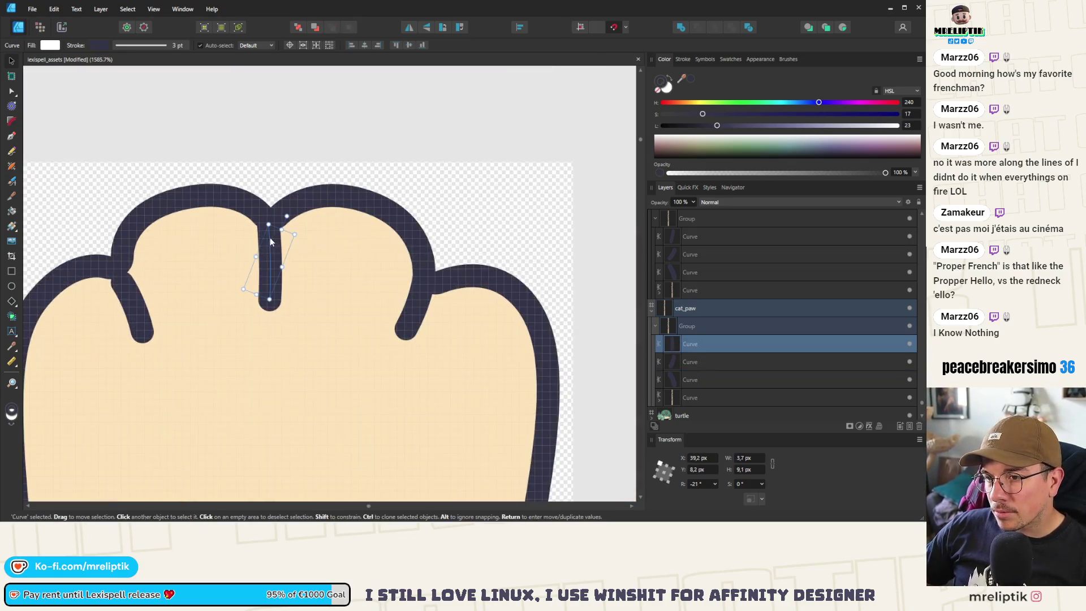
scroll(269, 239, "up", 3)
left_click_drag(275, 254, 272, 249)
scroll(272, 249, "down", 4)
left_click(160, 245)
scroll(161, 266, "up", 4)
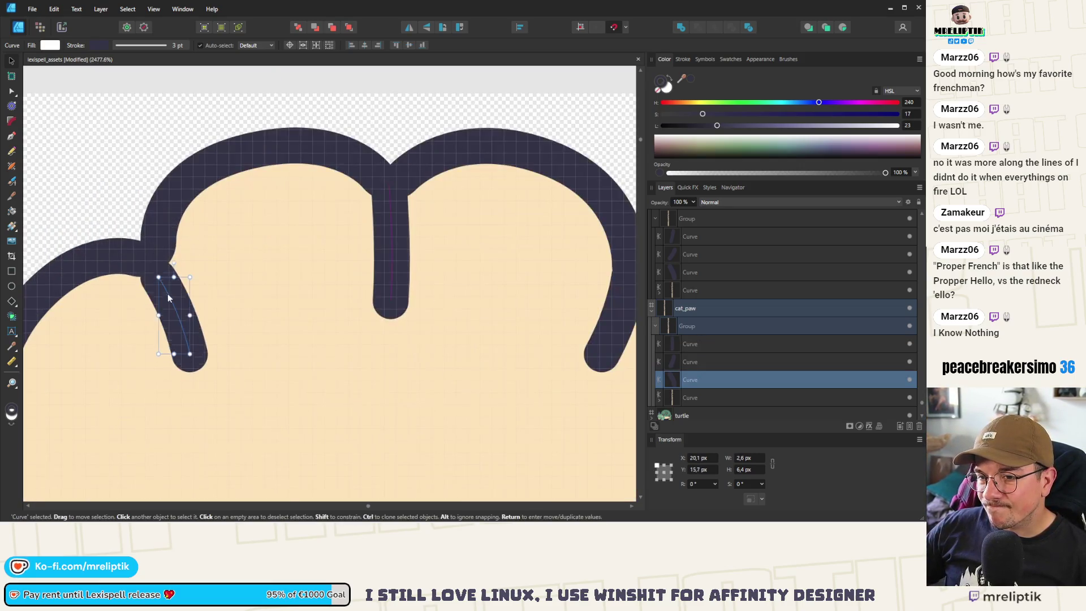
left_click_drag(160, 285, 163, 289)
scroll(162, 289, "down", 10)
left_click(175, 239)
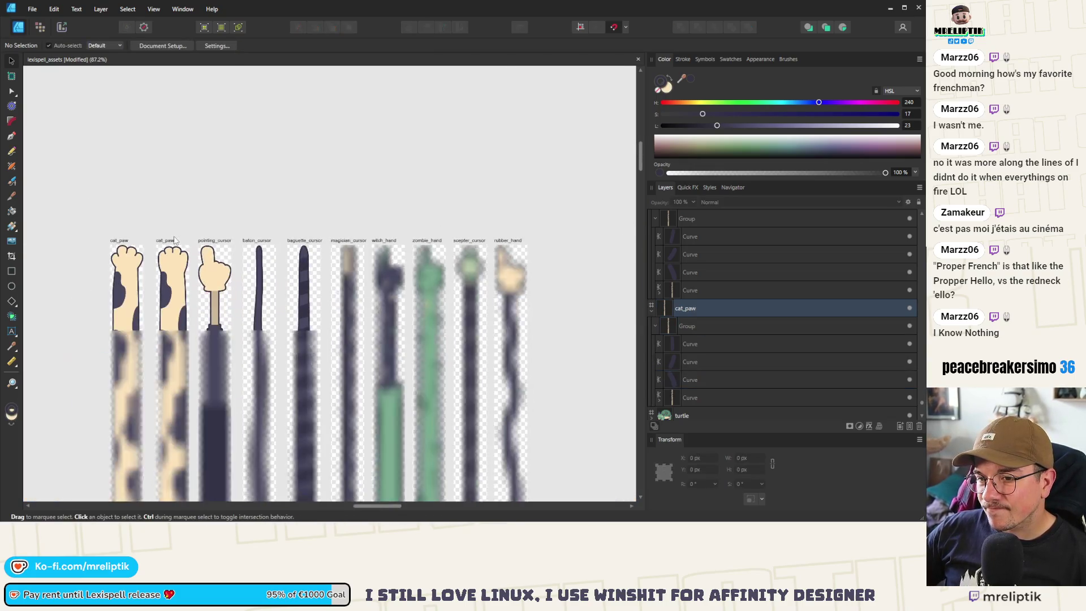
scroll(147, 205, "down", 3)
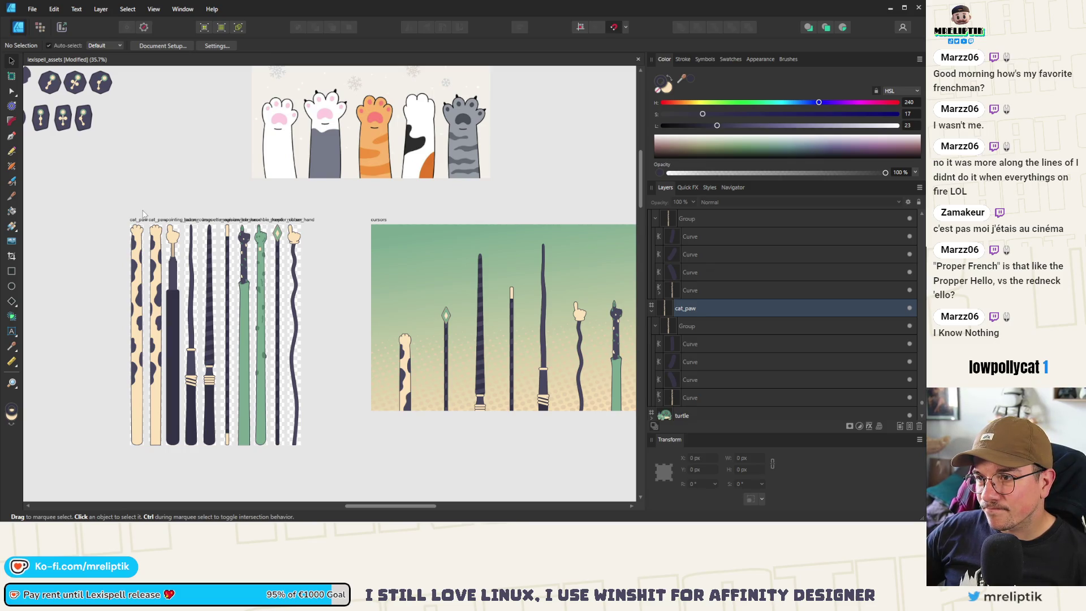
scroll(143, 212, "up", 9)
left_click(172, 227)
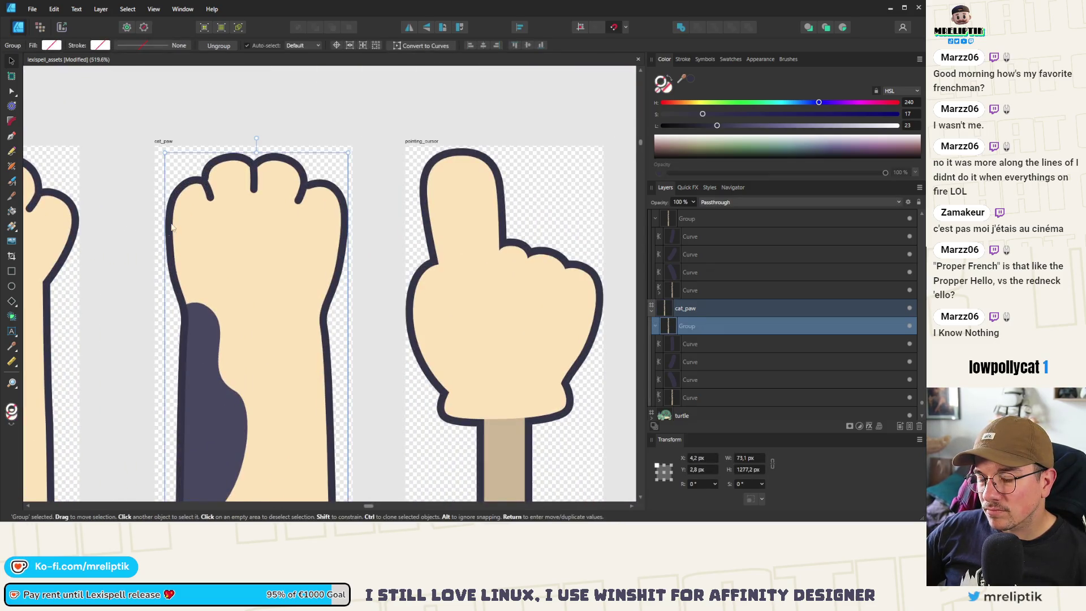
scroll(173, 227, "down", 8)
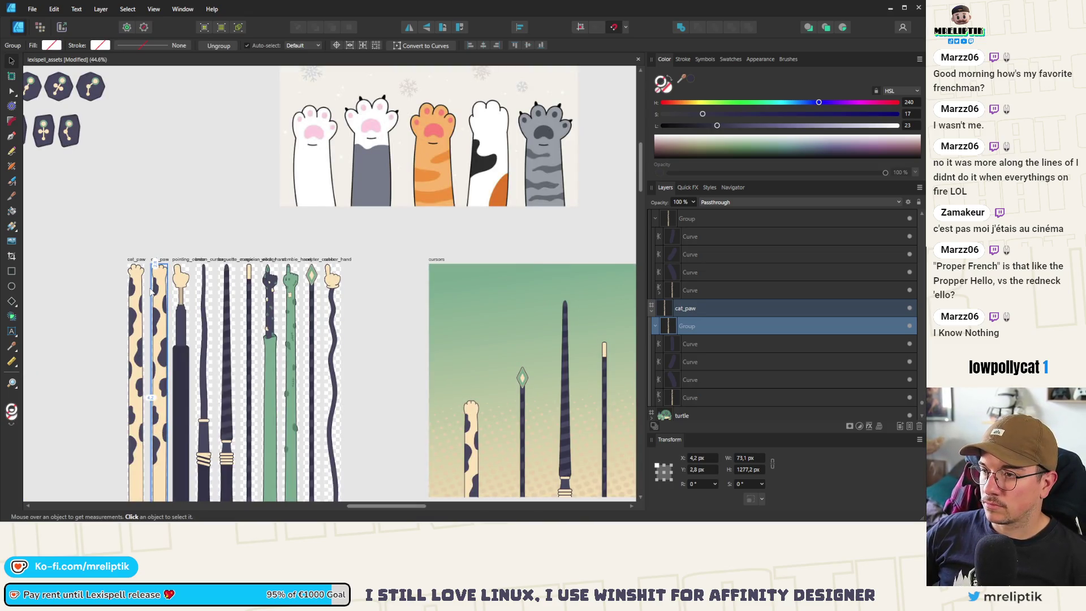
left_click(151, 291)
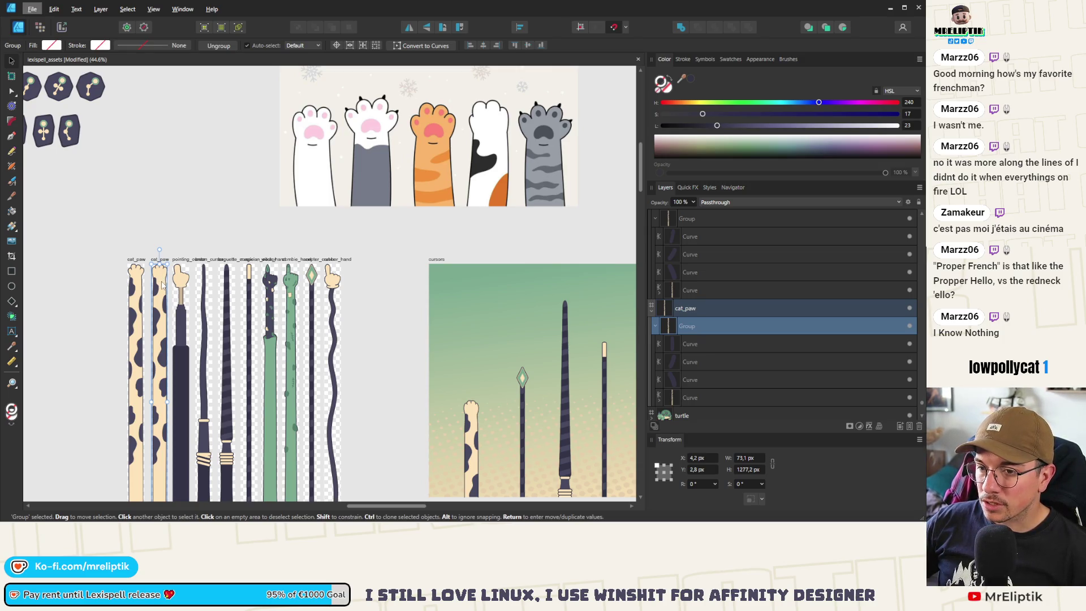
- Duplicate the calico cat_paw strip toward the reference paws
mouse_move(162, 285)
left_mouse_down()
mouse_move(487, 216)
mouse_move(437, 210)
mouse_move(303, 240)
left_mouse_up()
key("Escape")
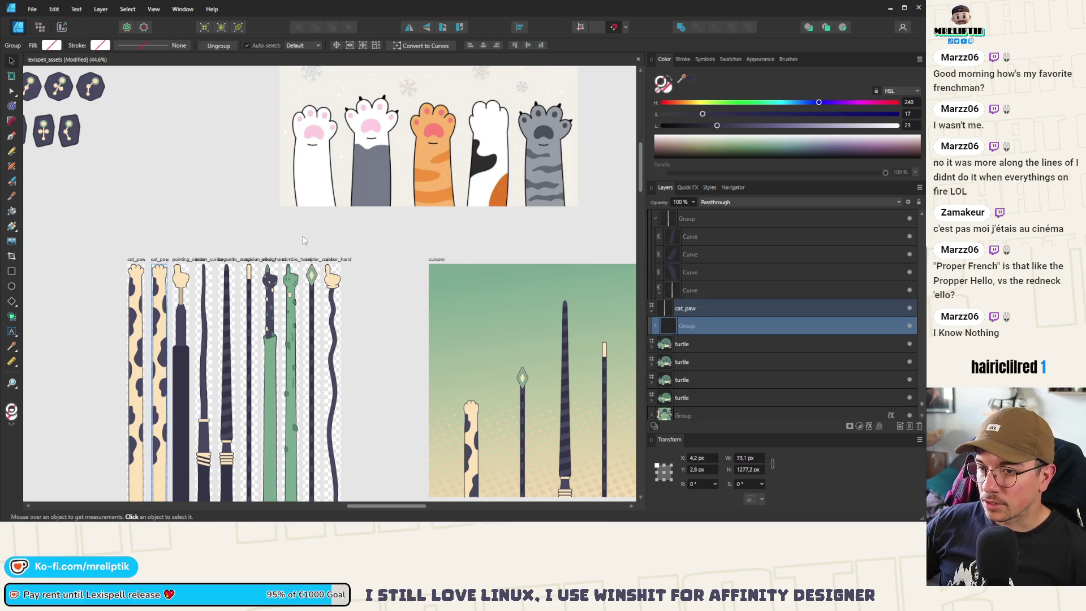
left_click(162, 277)
mouse_move(155, 286)
left_mouse_down()
mouse_move(427, 221)
mouse_move(484, 157)
left_mouse_up()
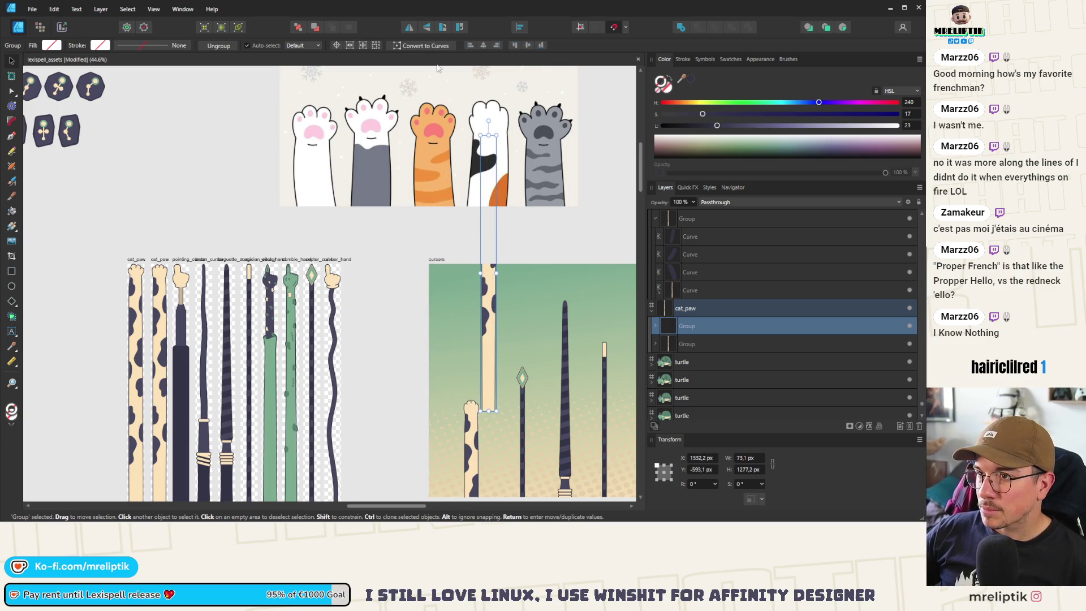
left_click(229, 169)
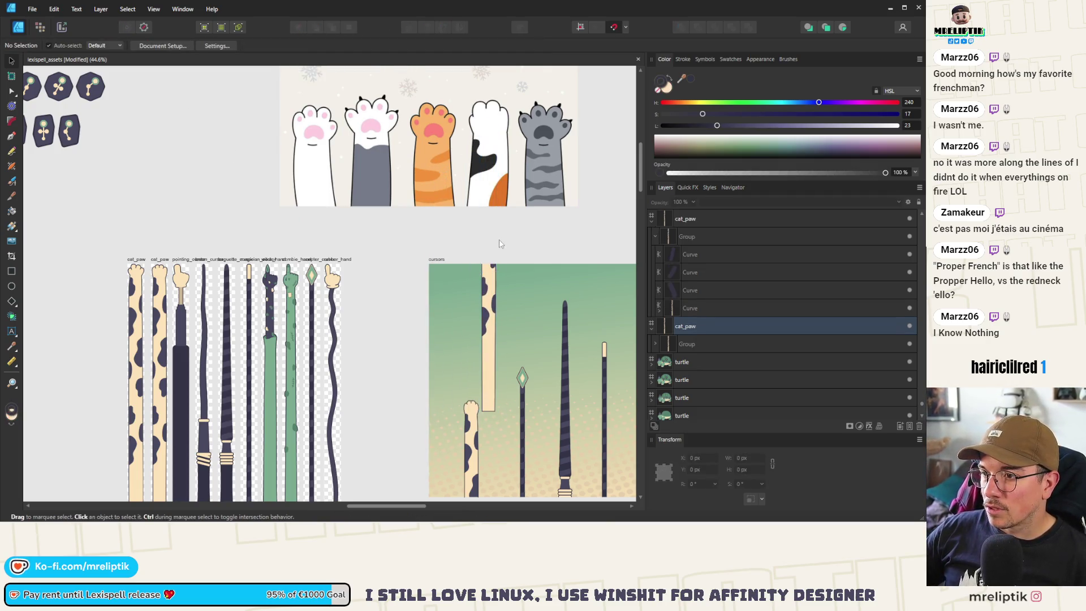
- Position the copy over the white reference paw and enlarge it to match
left_click(486, 266)
scroll(485, 259, "down", 4)
left_click_drag(386, 317, 449, 229)
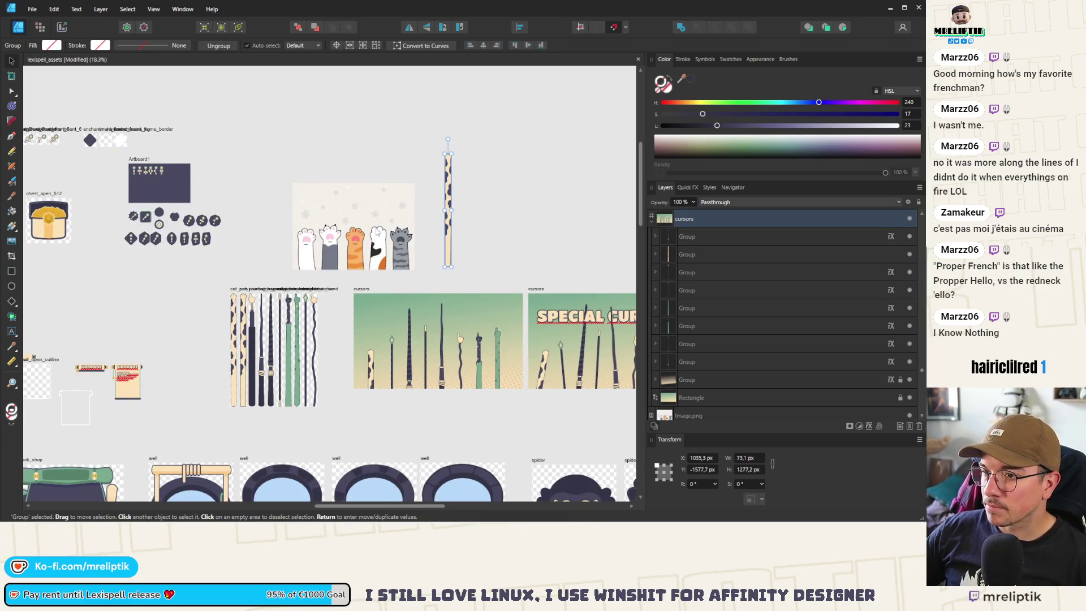
mouse_move(378, 233)
left_mouse_down()
mouse_move(350, 186)
mouse_move(345, 143)
mouse_move(347, 161)
left_mouse_up()
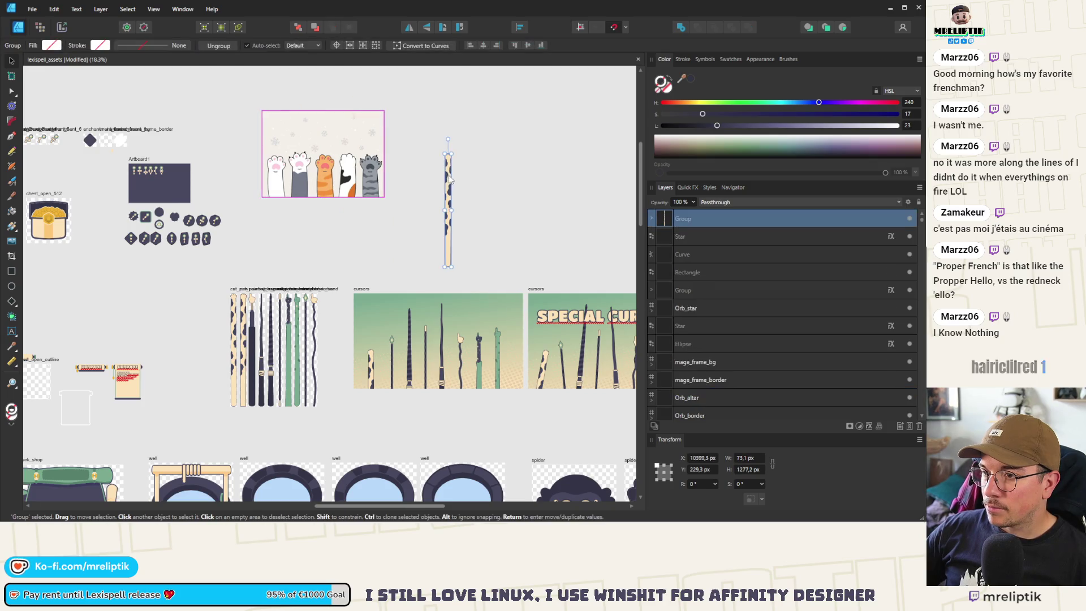
mouse_move(450, 180)
left_mouse_down()
mouse_move(332, 184)
mouse_move(344, 257)
left_mouse_up()
scroll(331, 176, "up", 6)
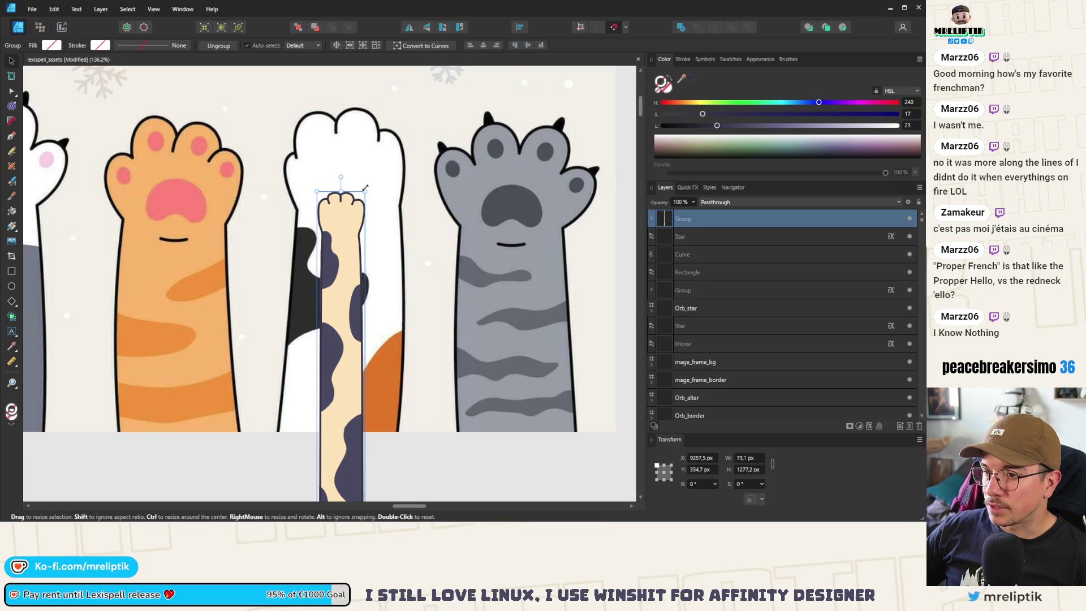
mouse_move(365, 188)
left_mouse_down()
mouse_move(464, 141)
mouse_move(492, 91)
left_mouse_up()
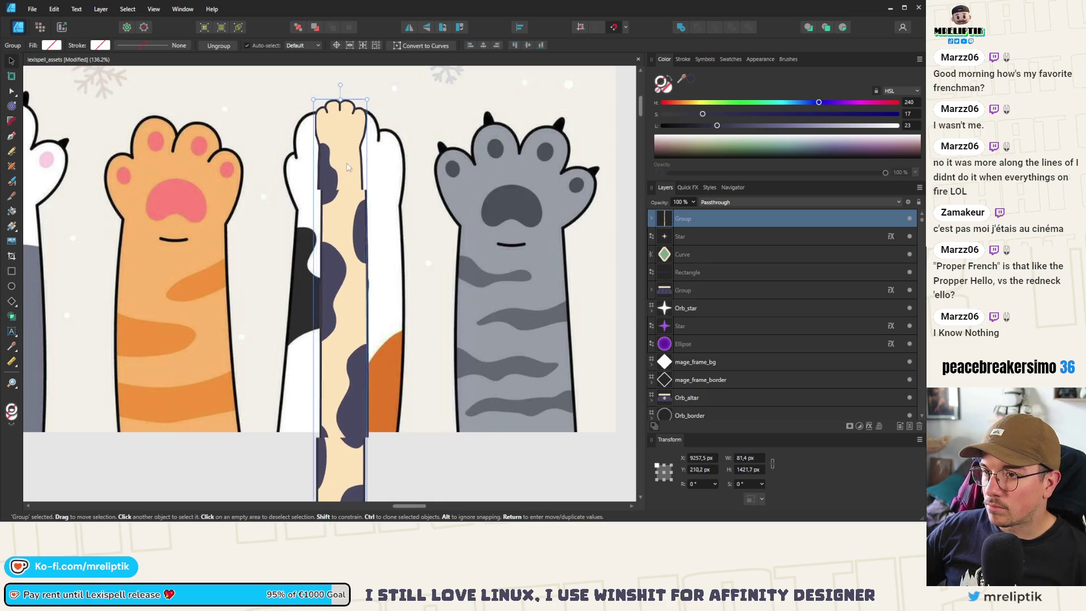
left_click_drag(347, 167, 322, 210)
mouse_move(343, 148)
left_mouse_down()
mouse_move(509, 107)
mouse_move(589, 65)
mouse_move(343, 147)
left_mouse_up()
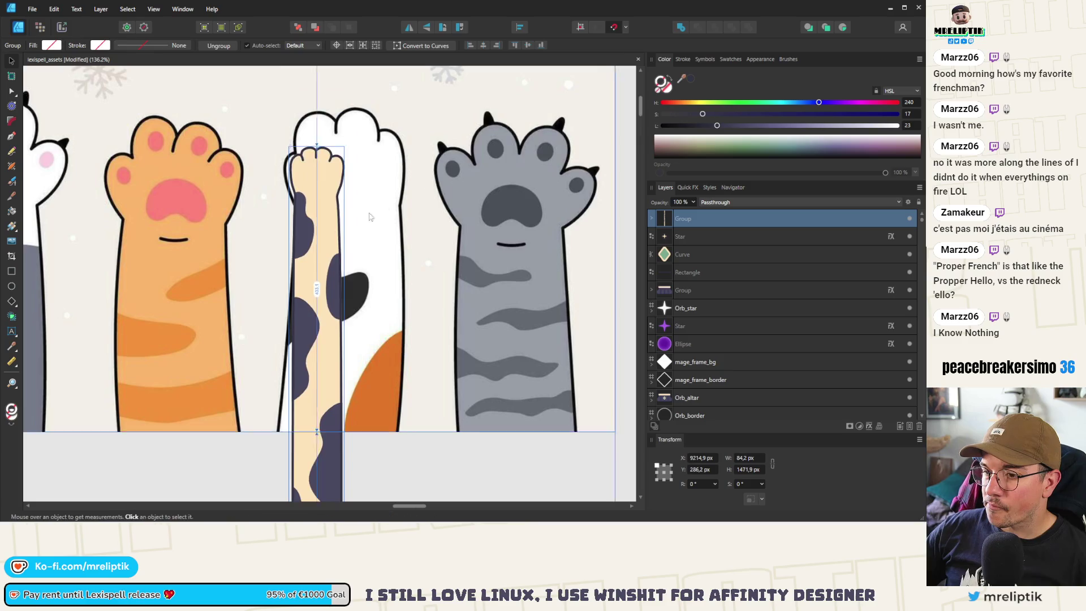
scroll(339, 283, "down", 10)
left_click(351, 386)
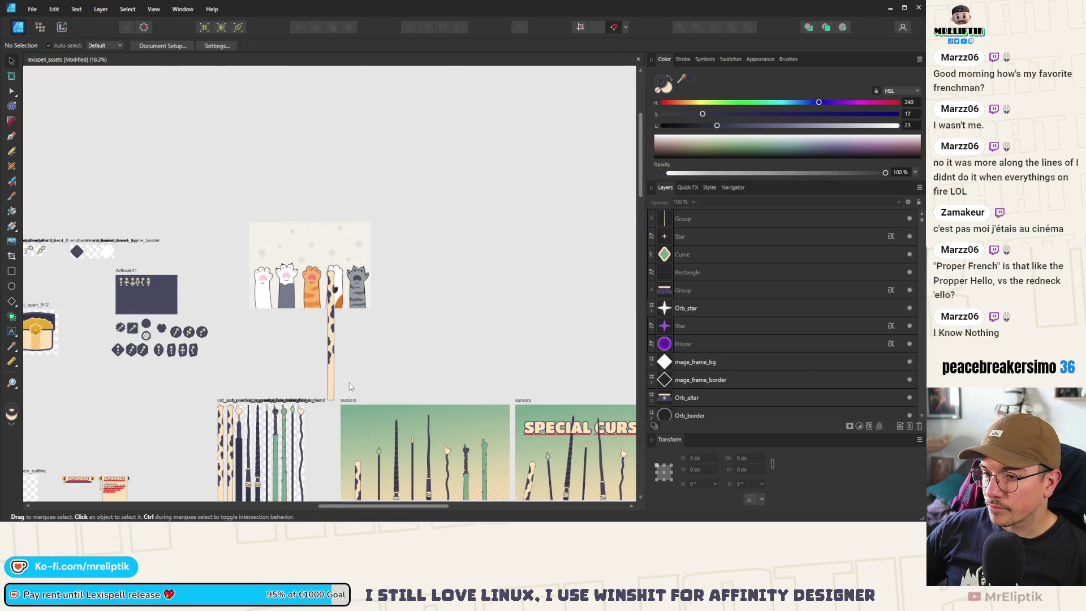
- Shrink the Image.png reference paw and move it up and right under the artwork
double_click(332, 387)
scroll(355, 262, "up", 8)
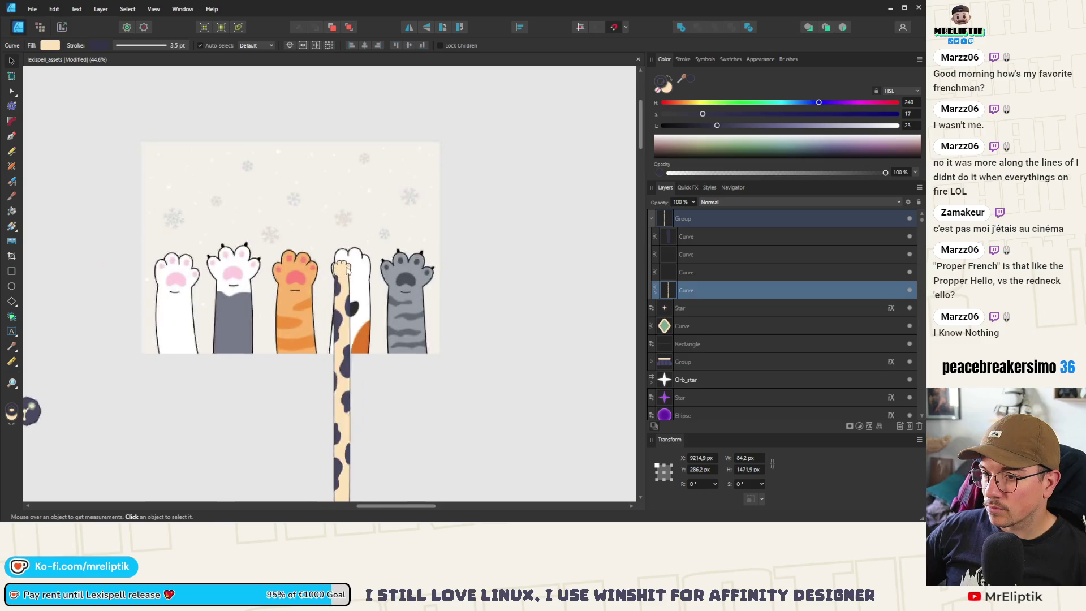
mouse_move(354, 261)
left_mouse_down()
mouse_move(435, 195)
mouse_move(390, 240)
mouse_move(358, 252)
left_mouse_up()
left_click(386, 298)
scroll(427, 181, "down", 4)
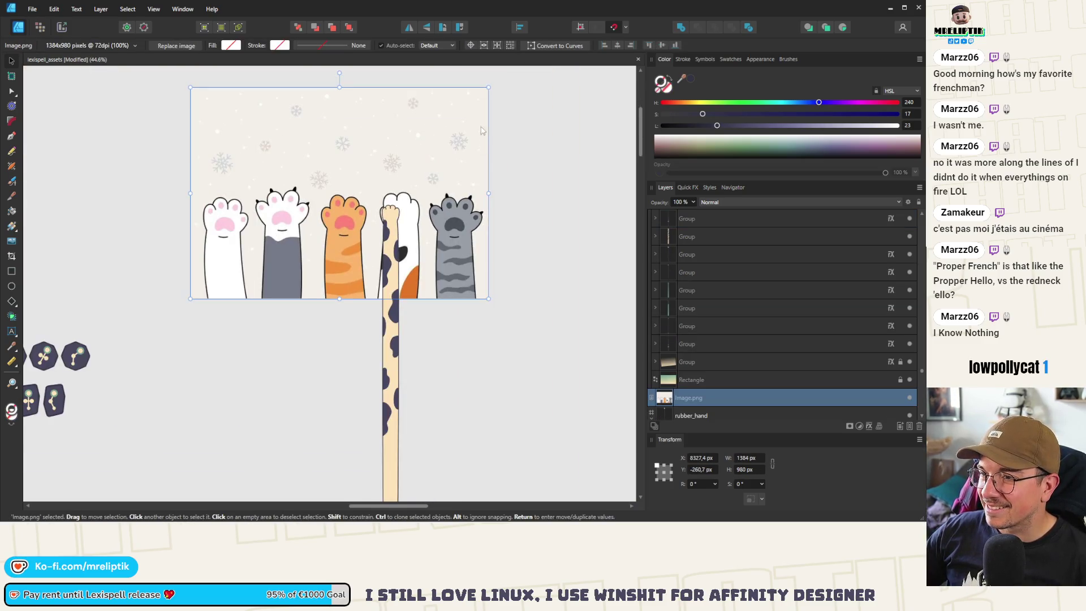
left_click_drag(490, 85, 379, 177)
left_click_drag(312, 237, 409, 215)
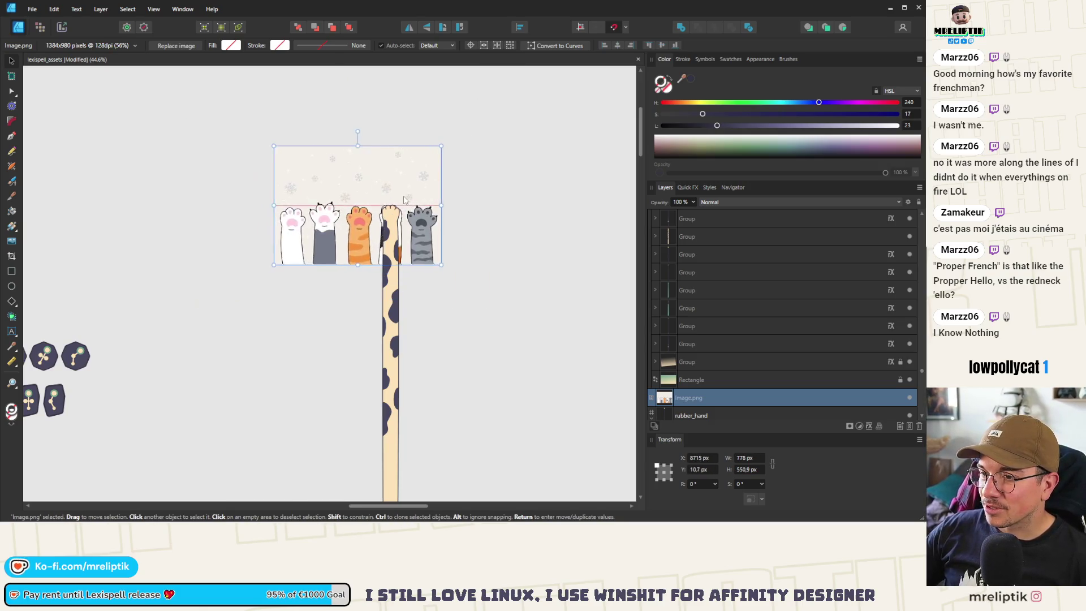
scroll(409, 197, "up", 4)
scroll(410, 197, "up", 4)
scroll(508, 97, "up", 3)
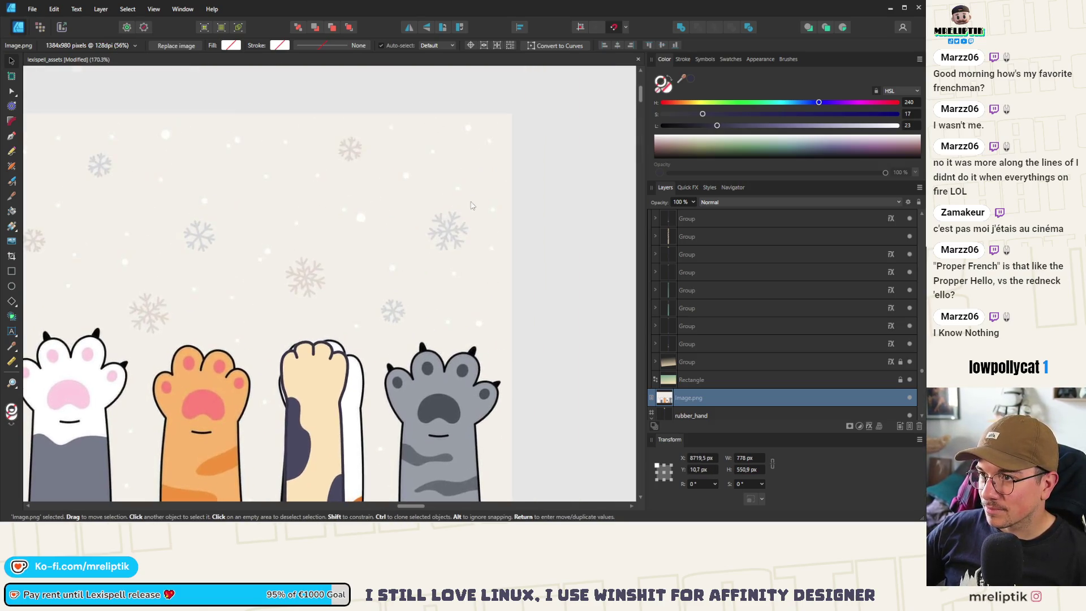
left_click_drag(511, 113, 362, 221)
mouse_move(282, 309)
left_mouse_down()
mouse_move(370, 253)
mouse_move(379, 259)
left_mouse_up()
- Set the cream paw group's opacity to 42%
left_click(295, 378)
scroll(296, 378, "up", 5)
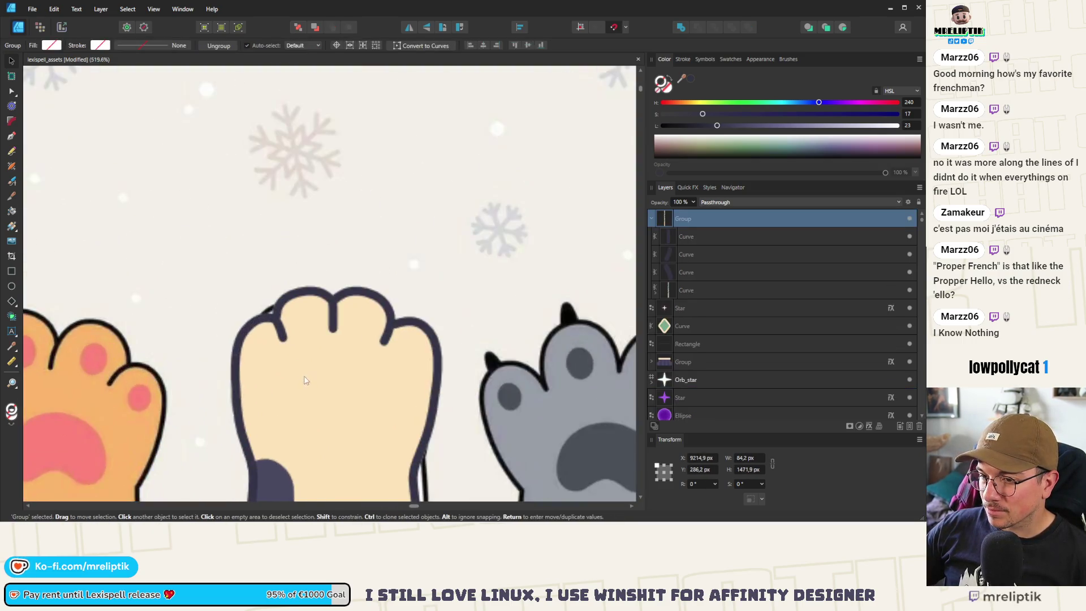
left_click(693, 202)
left_click_drag(694, 214, 655, 214)
scroll(330, 283, "down", 2)
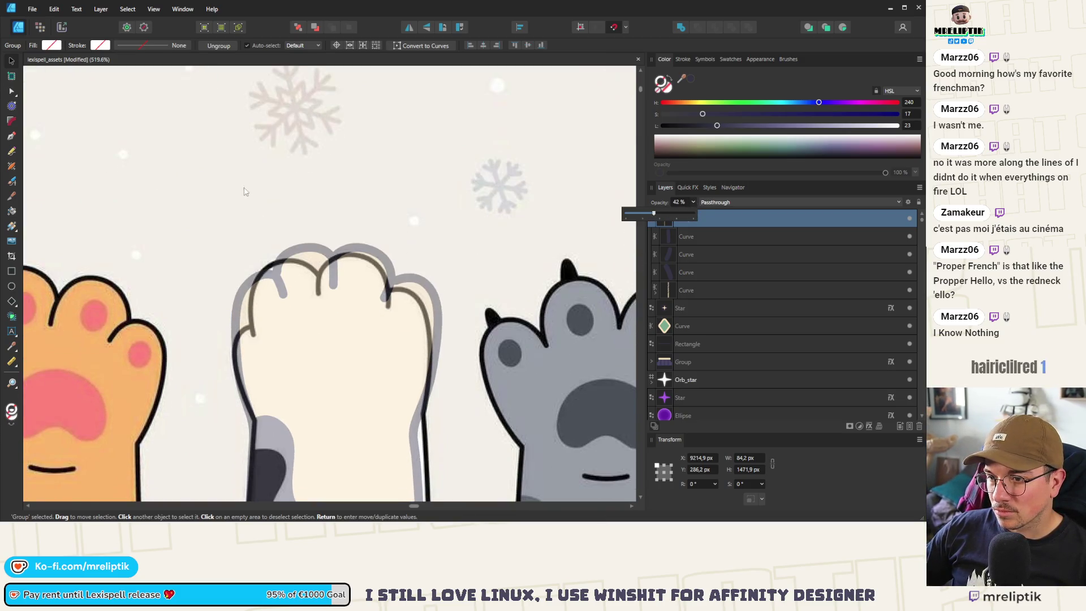
left_click_drag(323, 344, 315, 357)
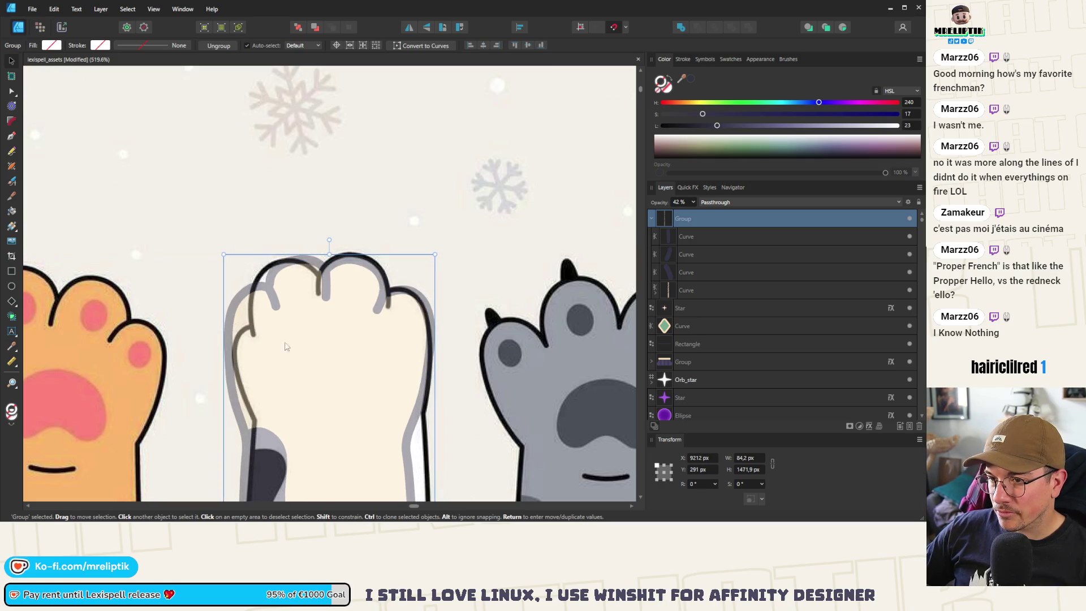
- Raise two left-edge nodes of the cream paw outline toward the reference outline
left_click(13, 91)
scroll(238, 339, "down", 1)
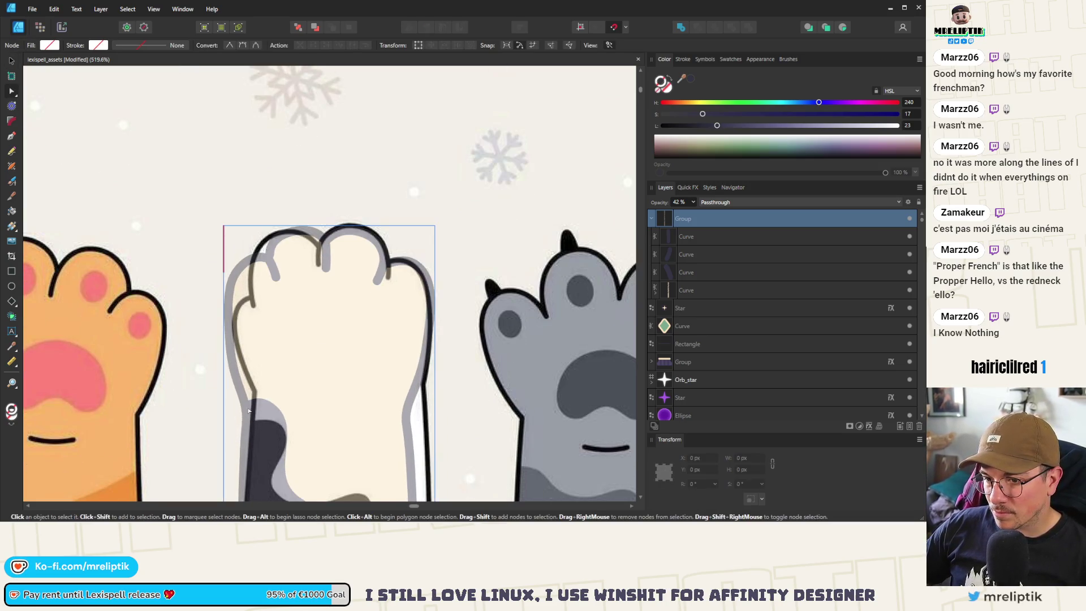
left_click(239, 392)
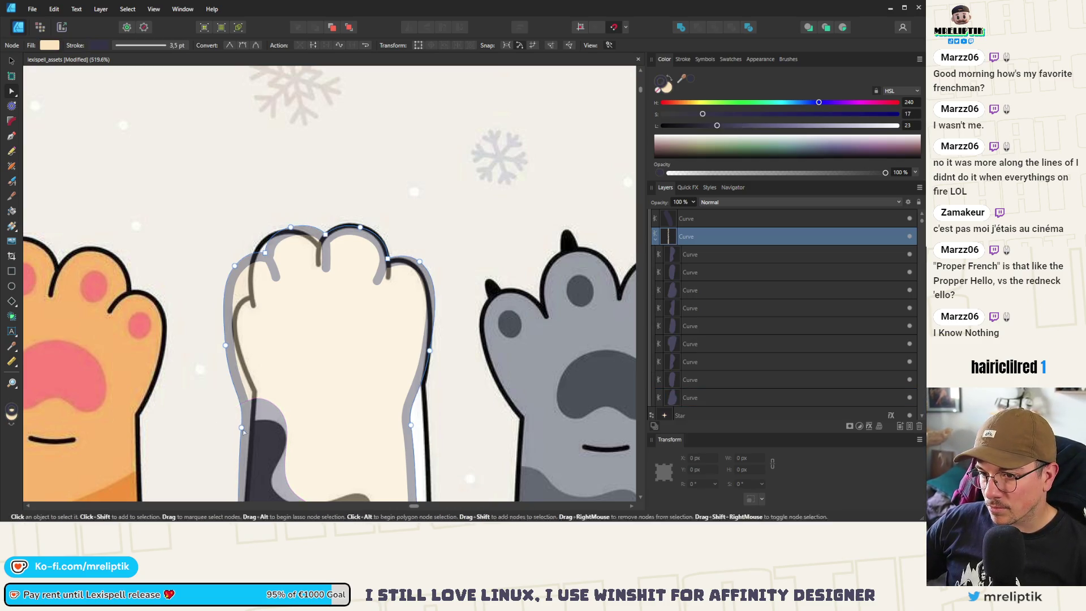
left_click_drag(241, 425, 252, 390)
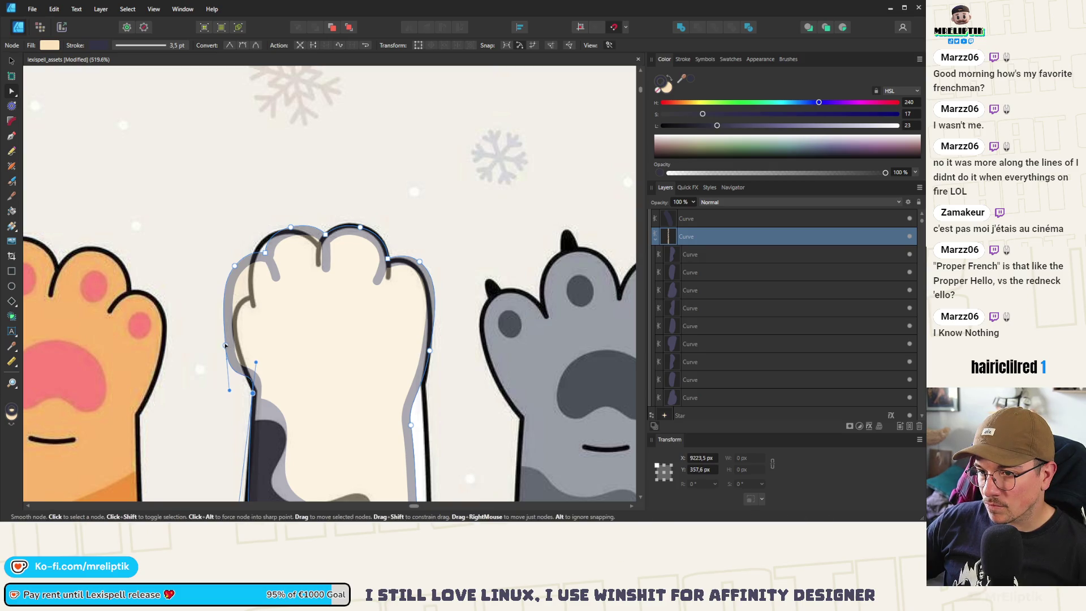
left_click(225, 345)
mouse_move(225, 345)
left_mouse_down()
mouse_move(230, 314)
mouse_move(222, 329)
mouse_move(246, 369)
left_mouse_up()
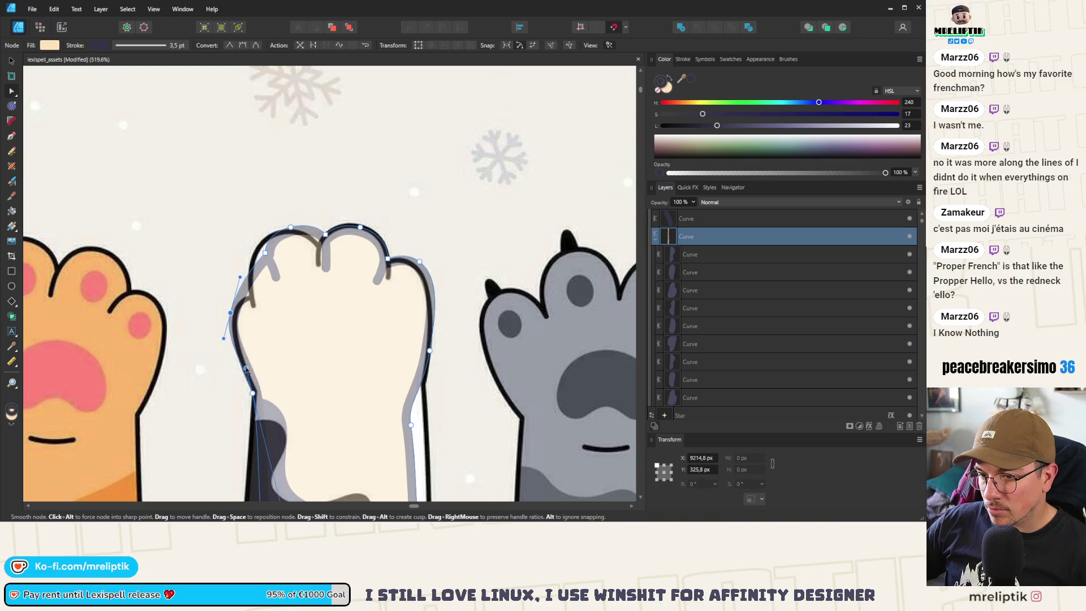
- Adjust the left-edge Bézier handles so the edge hugs the reference paw's outline
scroll(245, 369, "down", 5)
scroll(247, 338, "up", 1)
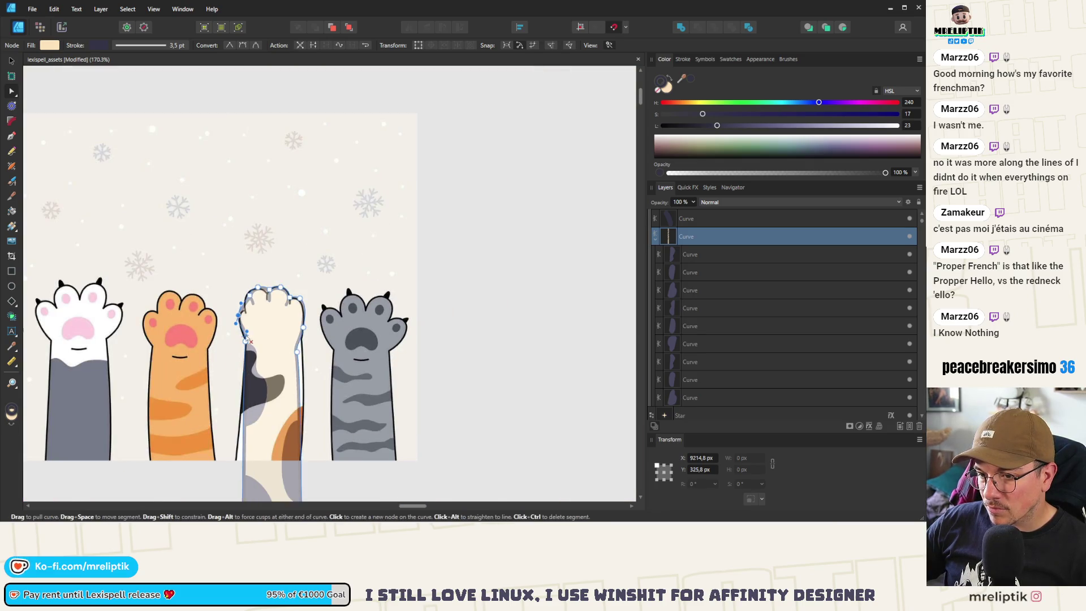
scroll(247, 338, "down", 2)
scroll(249, 340, "up", 7)
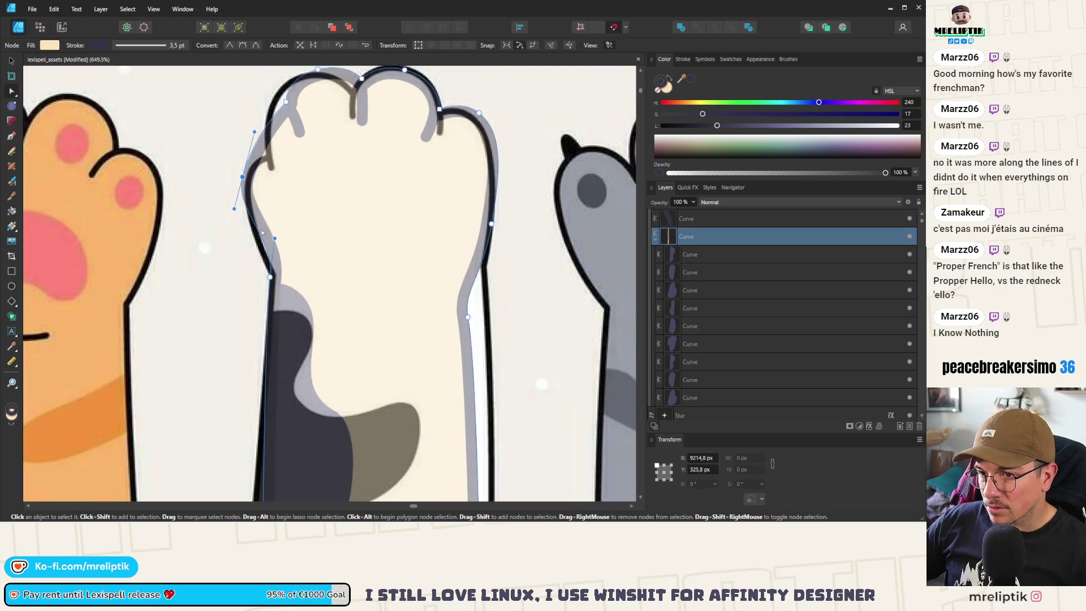
scroll(261, 232, "up", 3)
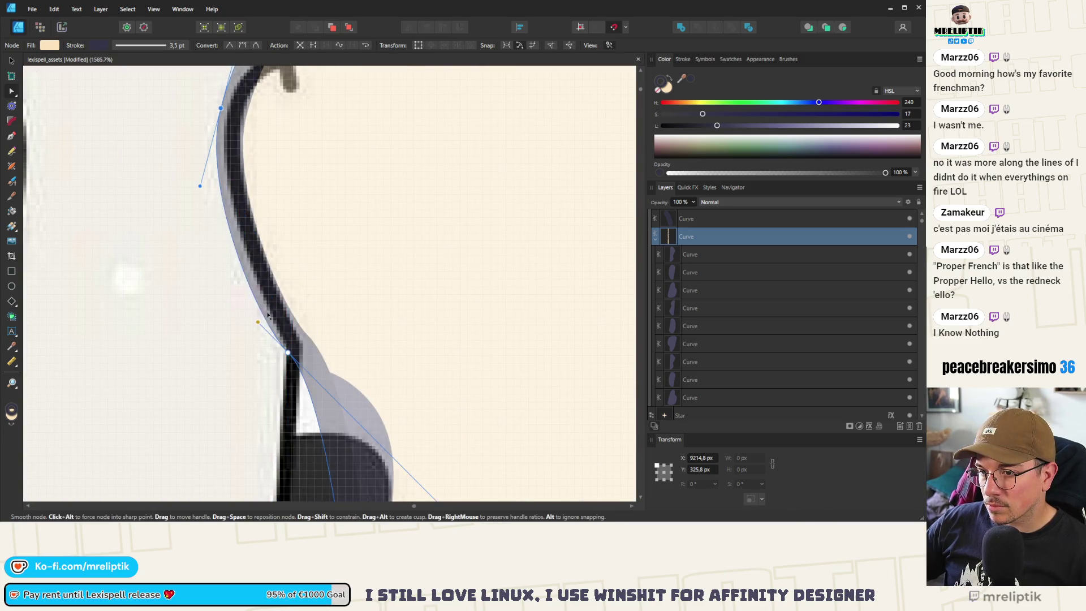
mouse_move(268, 315)
left_mouse_down()
mouse_move(280, 317)
mouse_move(272, 327)
mouse_move(288, 314)
left_mouse_up()
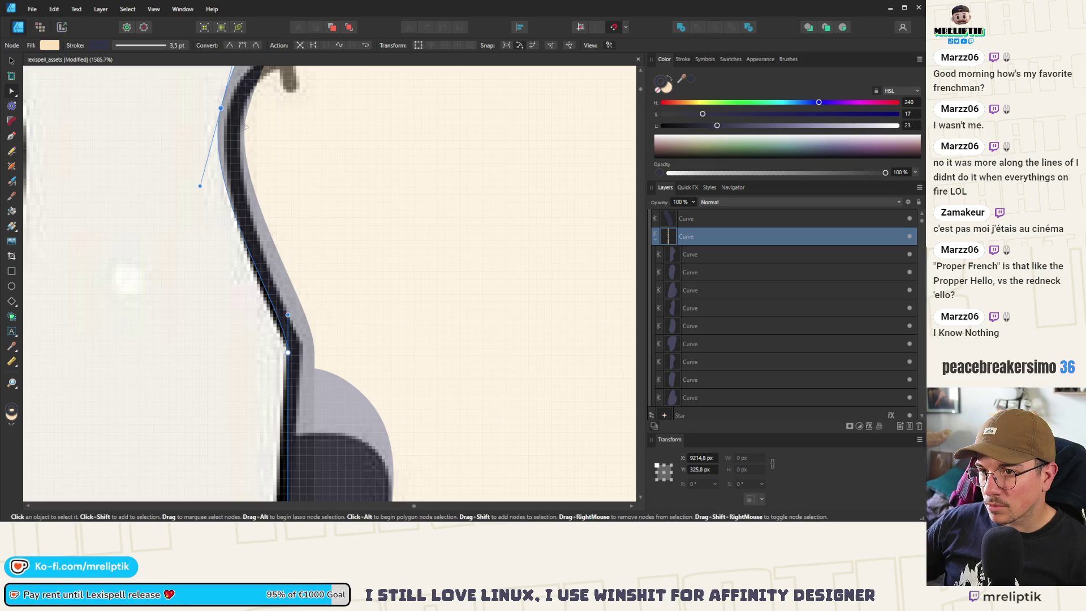
scroll(246, 127, "up", 3)
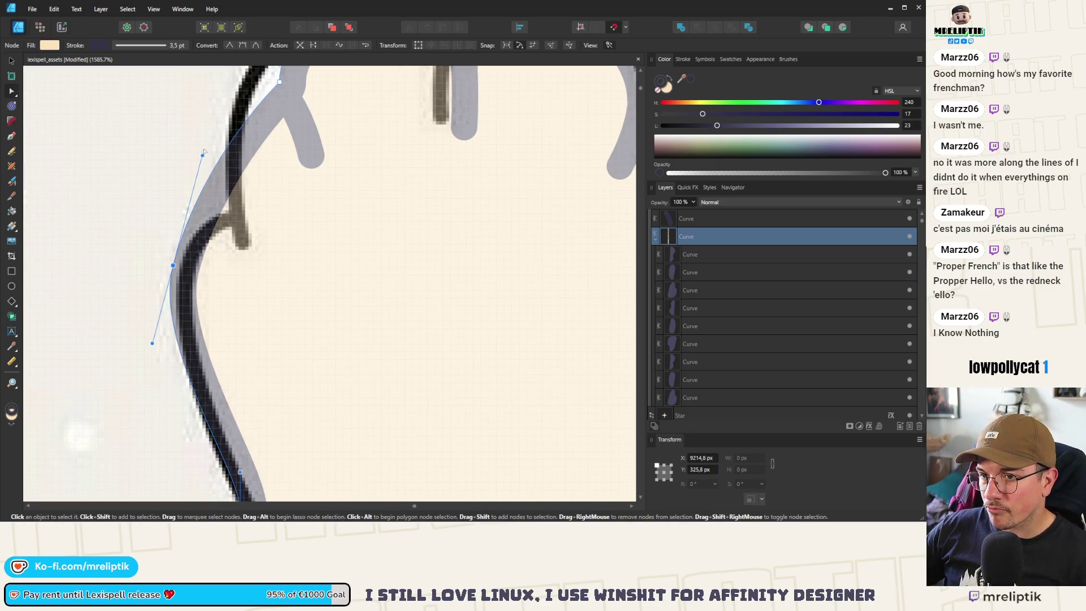
mouse_move(204, 153)
left_mouse_down()
mouse_move(177, 218)
mouse_move(204, 219)
left_mouse_up()
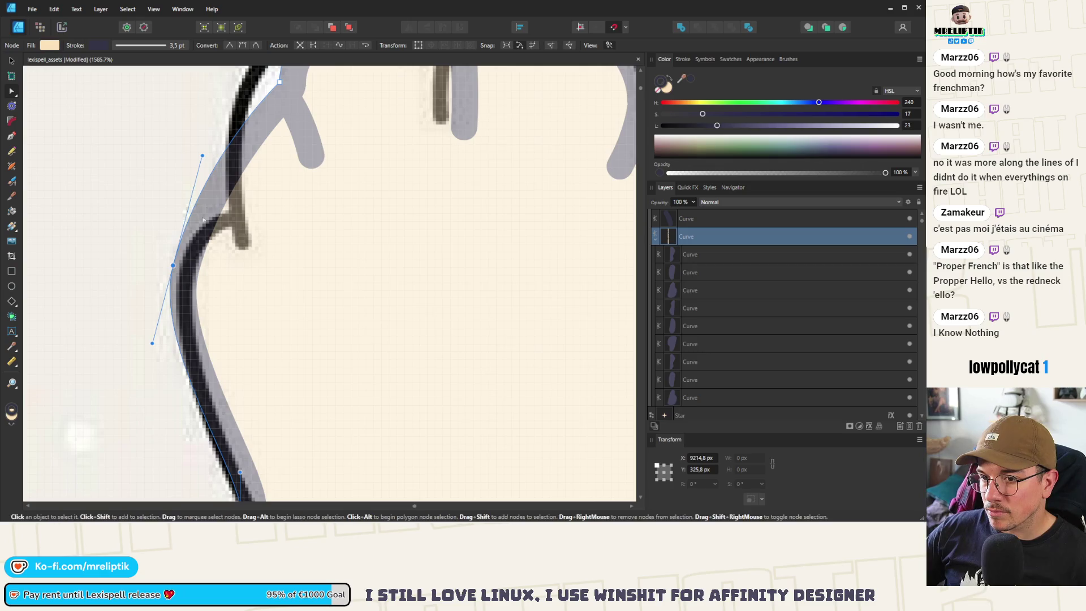
mouse_move(203, 156)
left_mouse_down()
mouse_move(179, 216)
mouse_move(189, 206)
left_mouse_up()
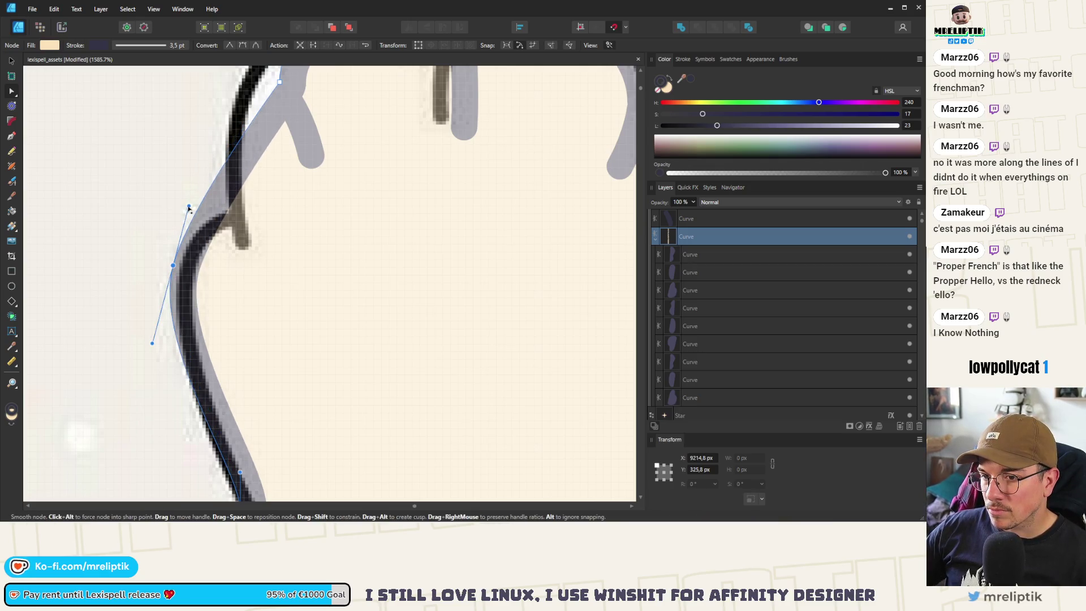
scroll(189, 207, "up", 2)
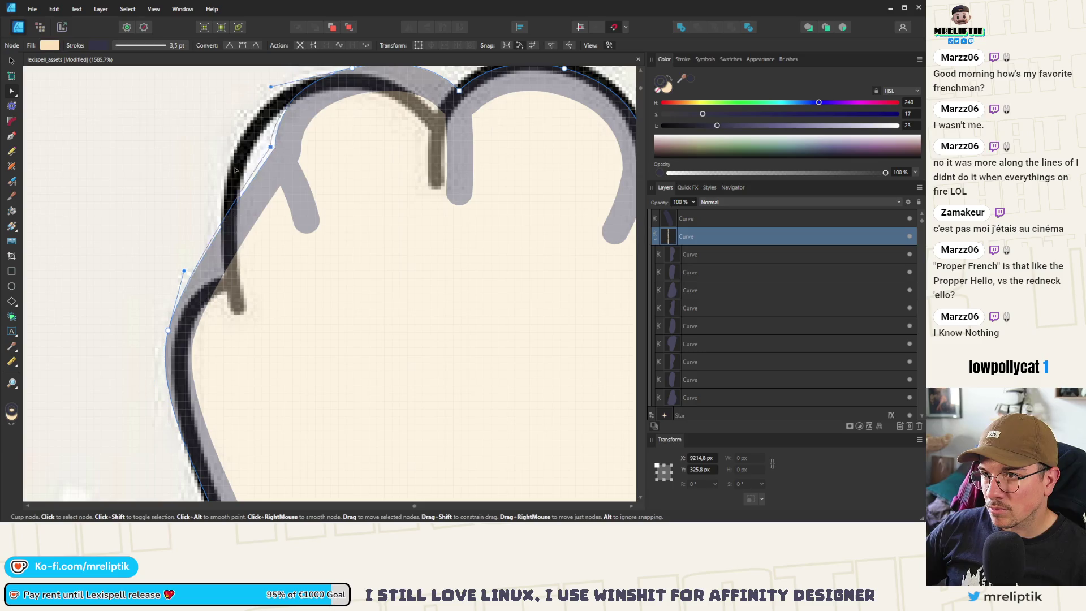
- Reshape the calico paw's top outline: toe dips, toe curves and a wider, raised middle toe
scroll(309, 184, "up", 2)
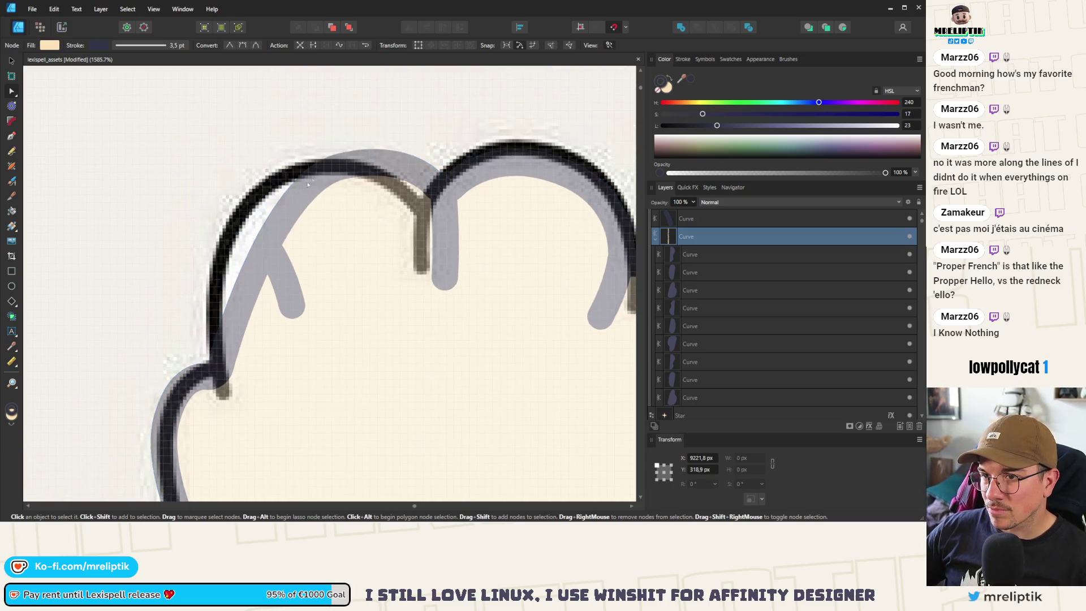
left_click(309, 185)
left_click_drag(226, 171, 187, 190)
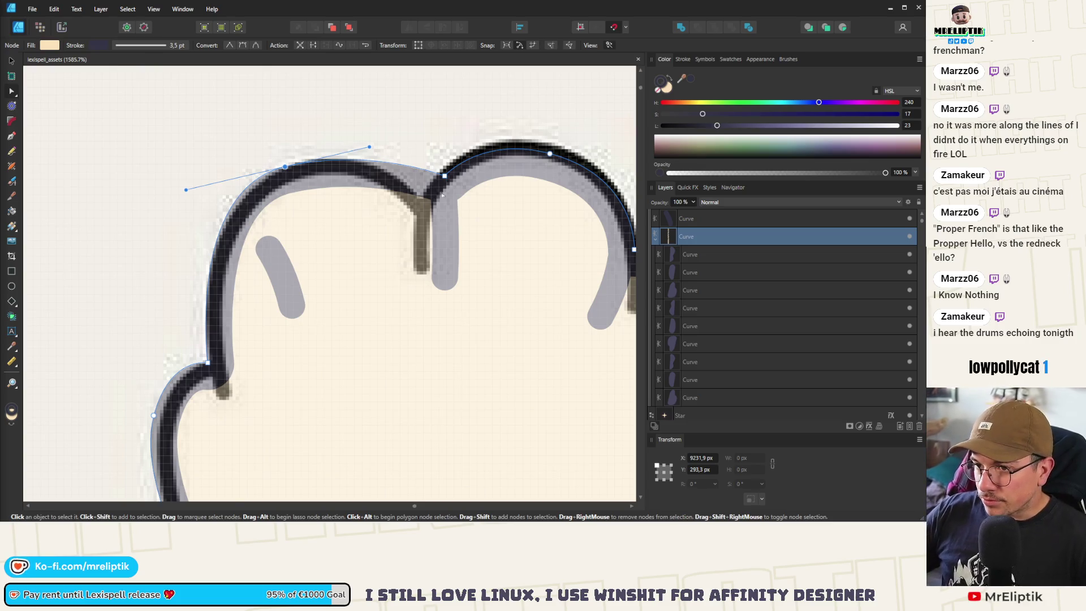
mouse_move(444, 177)
left_mouse_down()
mouse_move(446, 192)
mouse_move(422, 205)
left_mouse_up()
scroll(317, 209, "down", 2)
scroll(194, 212, "up", 2)
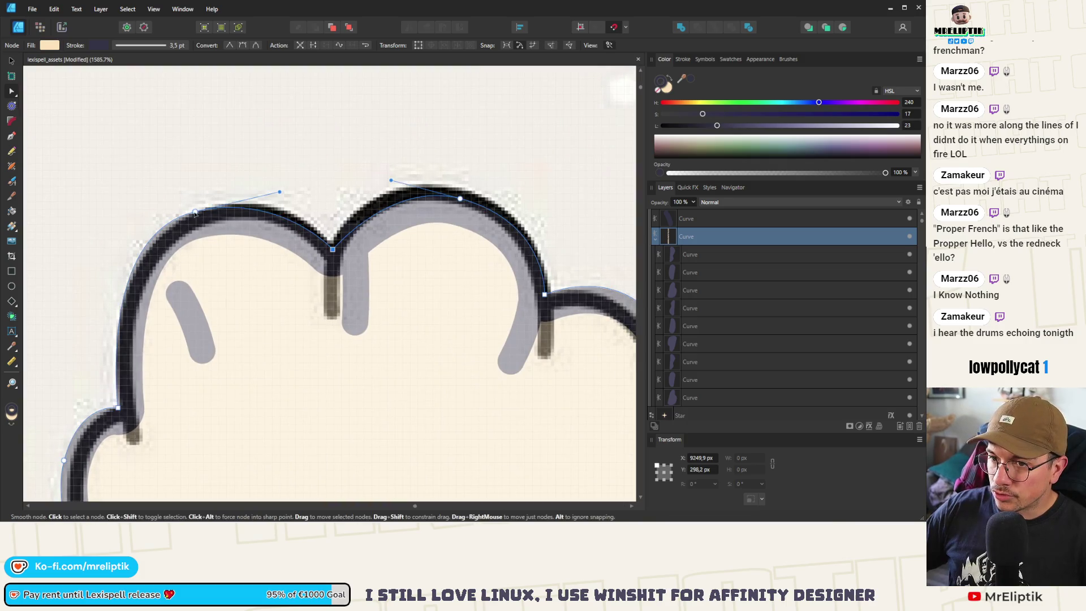
left_click_drag(280, 193, 289, 184)
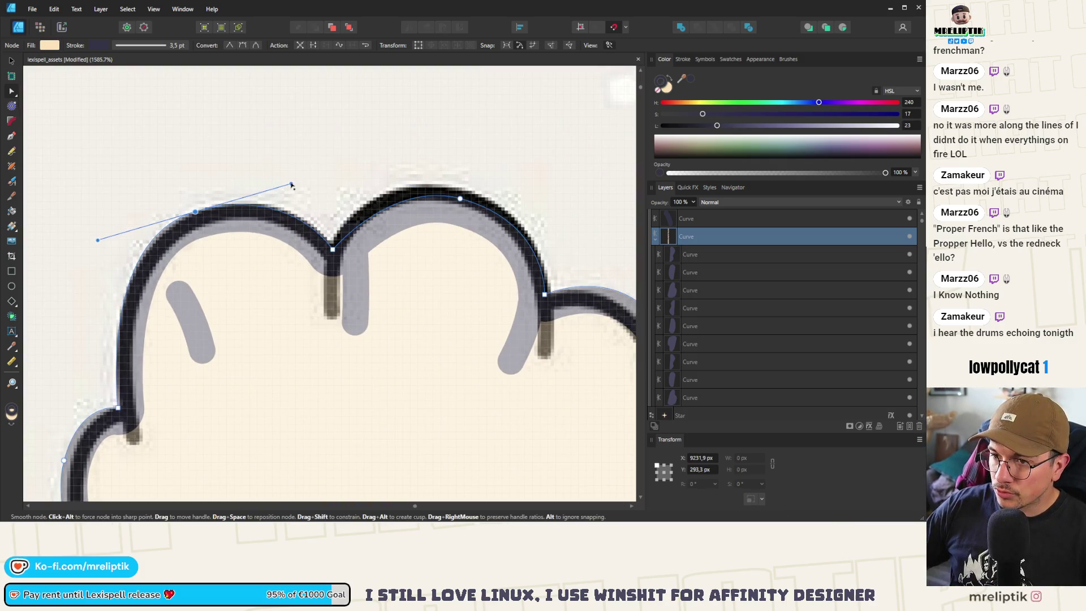
scroll(300, 192, "down", 2)
scroll(384, 224, "up", 2)
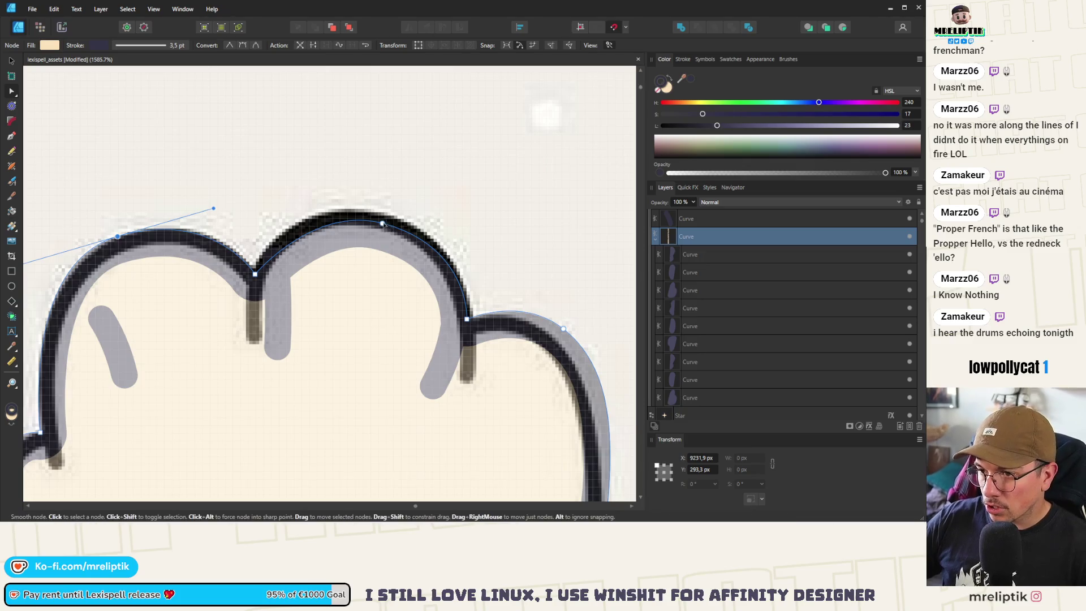
left_click_drag(383, 224, 381, 213)
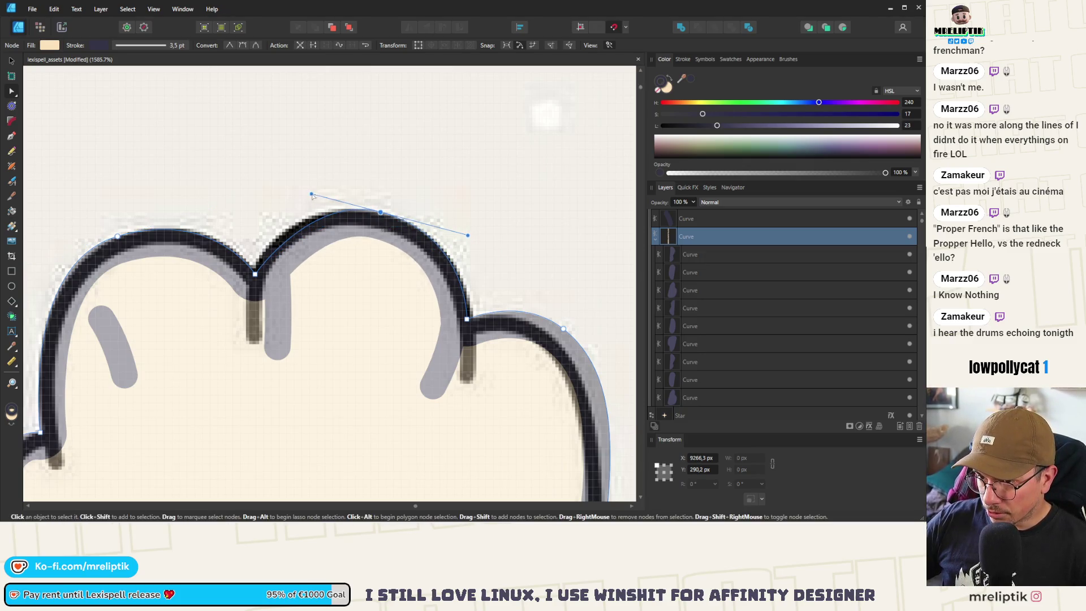
left_click(381, 213)
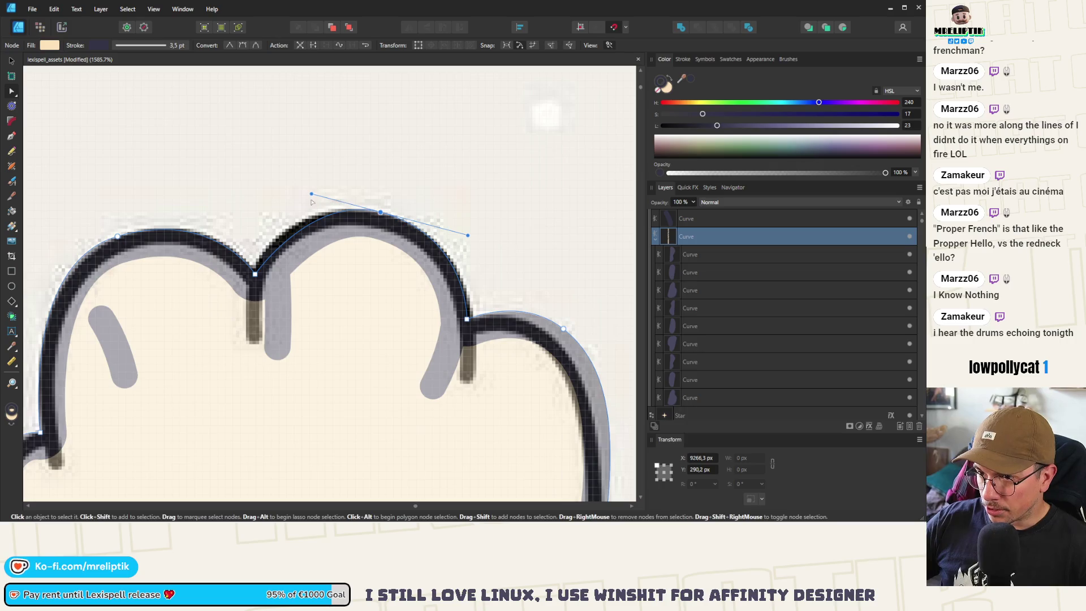
key("ctrl+z")
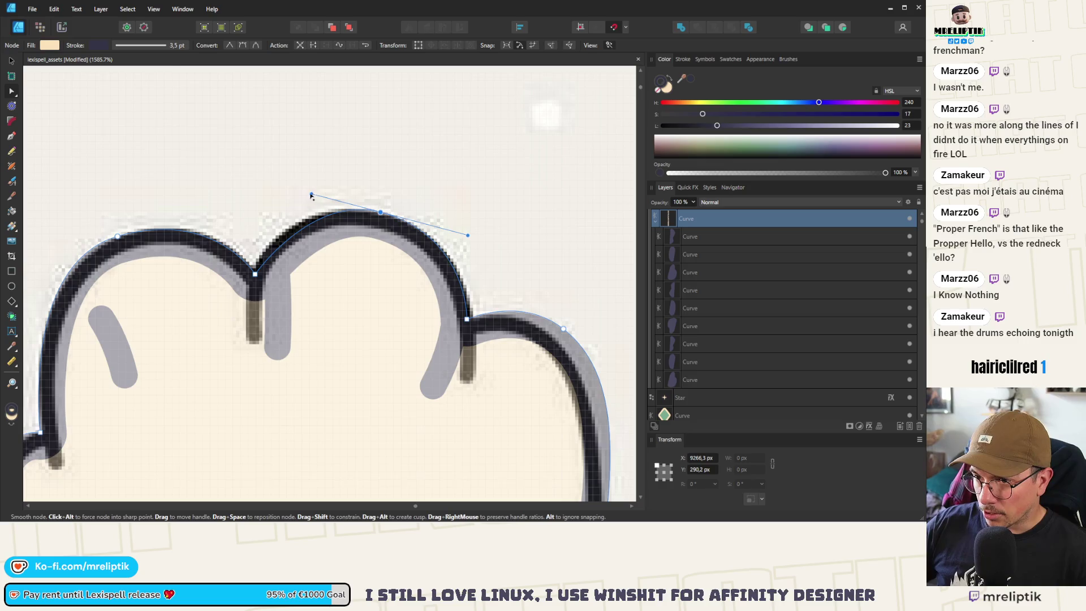
left_click_drag(312, 193, 146, 153)
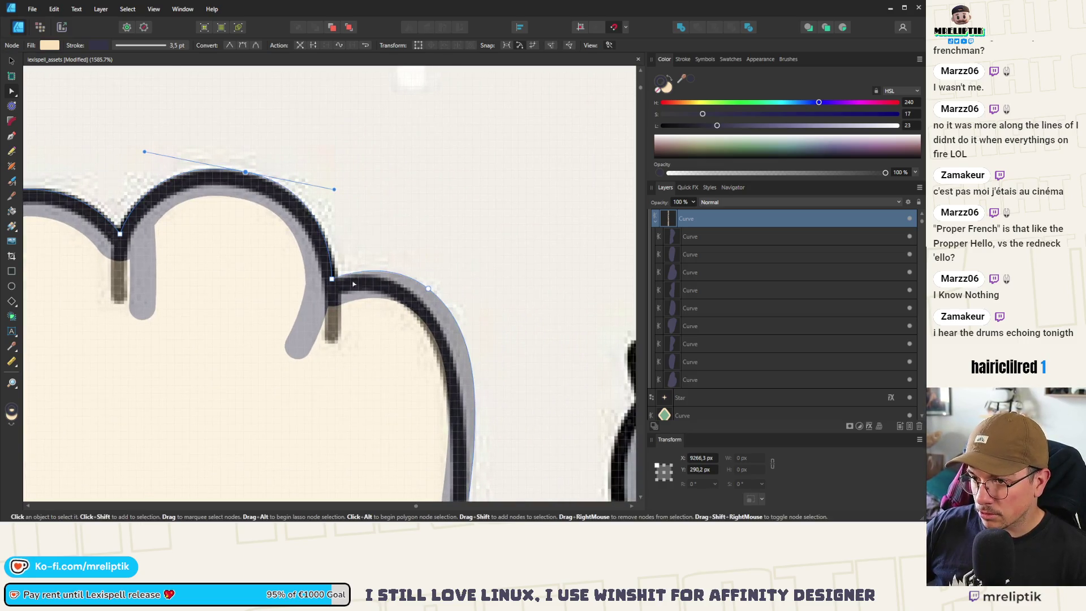
- Lower the right toe arc nodes and reshape the paw's right edge to match the reference
mouse_move(332, 279)
left_mouse_down()
mouse_move(333, 292)
mouse_move(332, 282)
left_mouse_up()
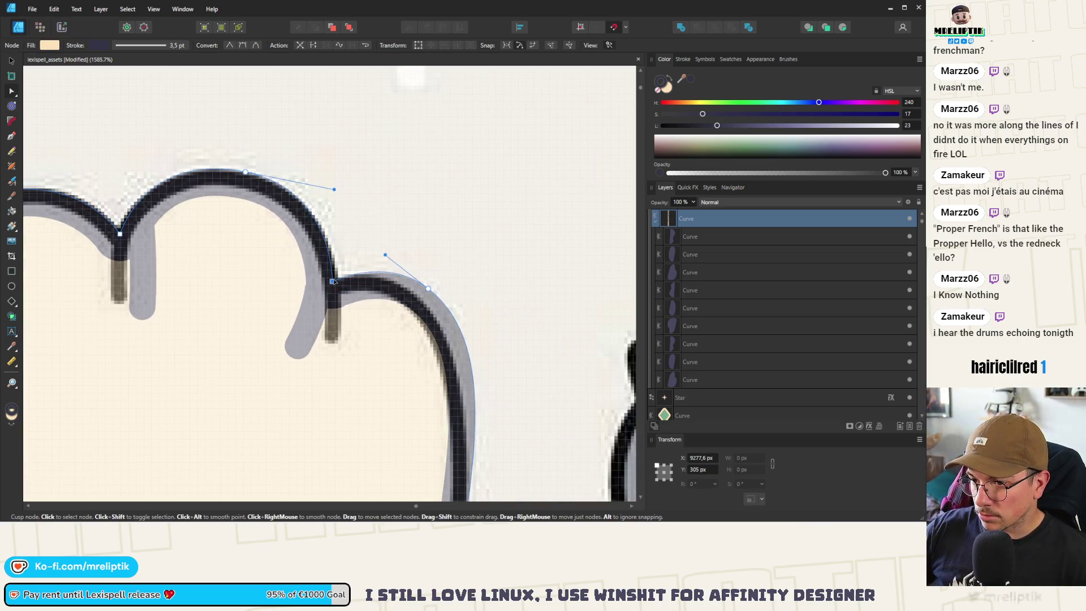
left_click_drag(430, 291, 423, 302)
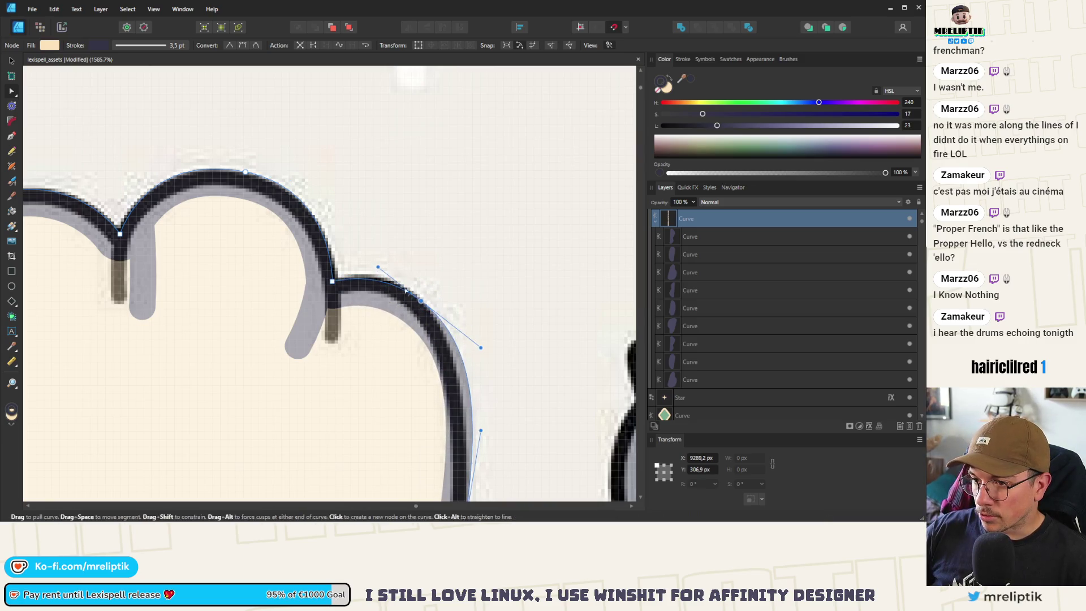
scroll(379, 272, "down", 3)
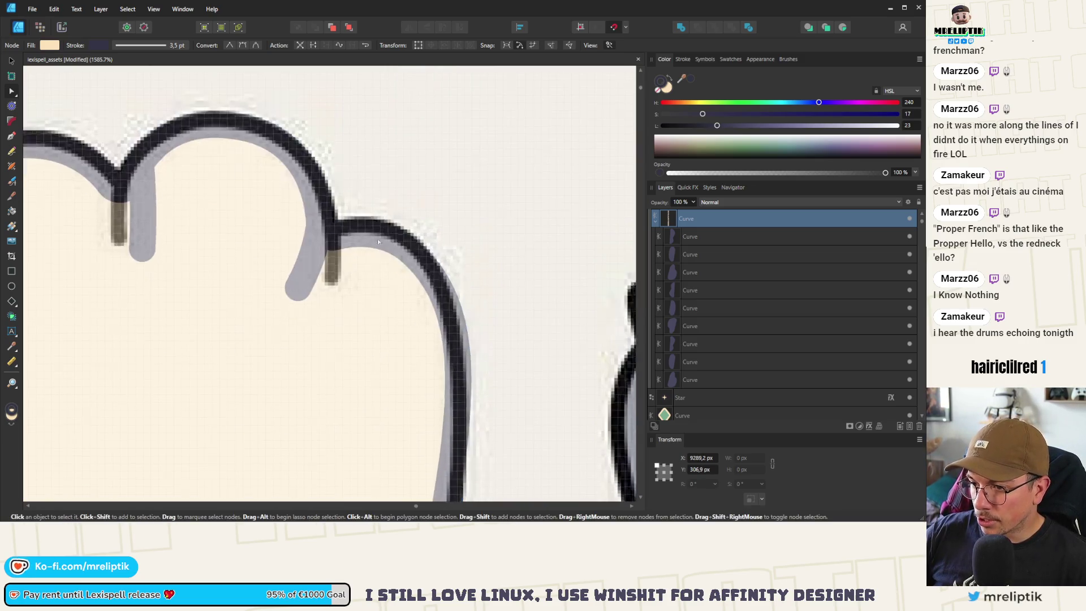
mouse_move(408, 360)
left_mouse_down()
mouse_move(399, 429)
mouse_move(359, 335)
left_mouse_up()
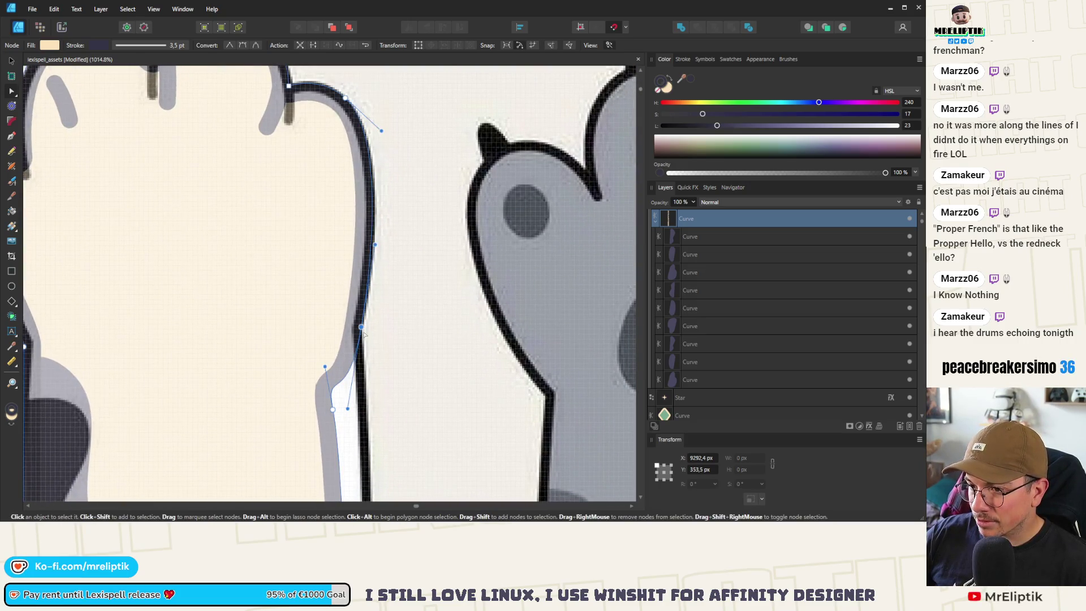
scroll(341, 416, "down", 3)
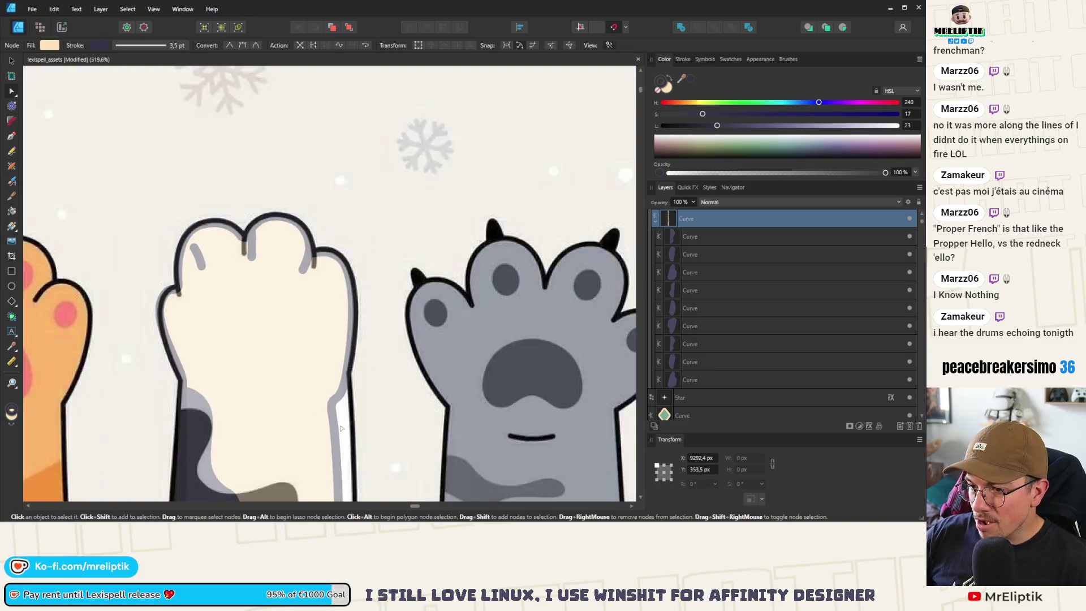
scroll(338, 414, "up", 1)
mouse_move(335, 412)
left_mouse_down()
mouse_move(340, 442)
mouse_move(341, 411)
left_mouse_up()
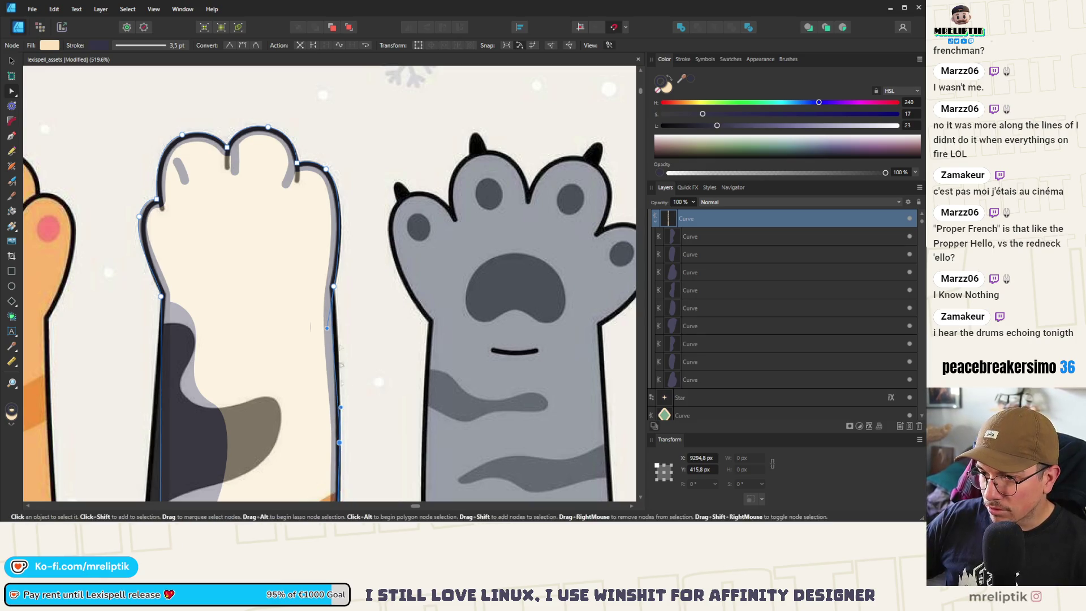
left_click_drag(327, 328, 339, 295)
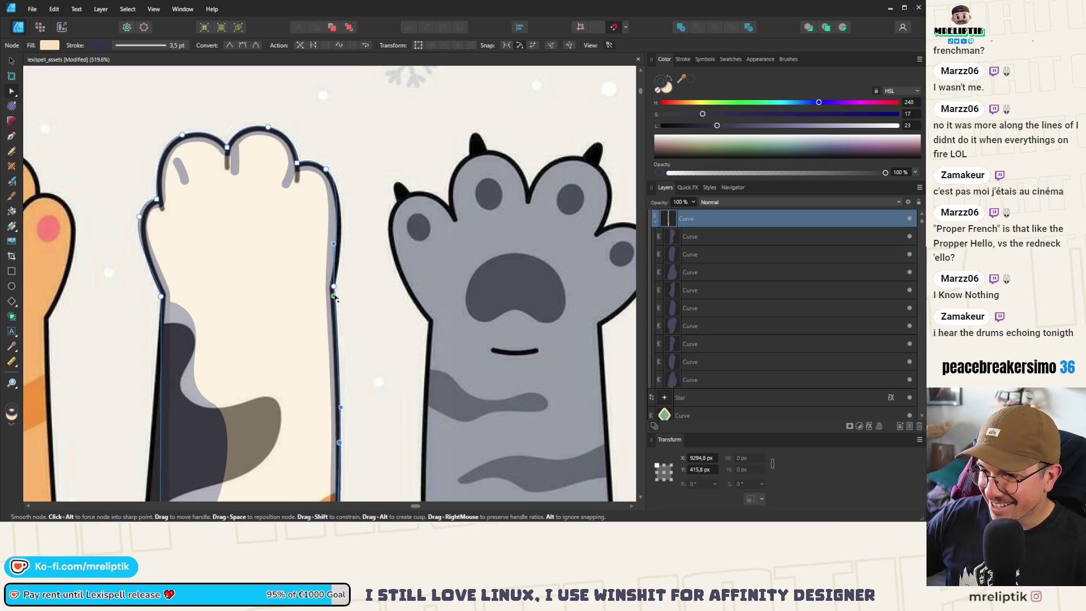
scroll(339, 291, "up", 2)
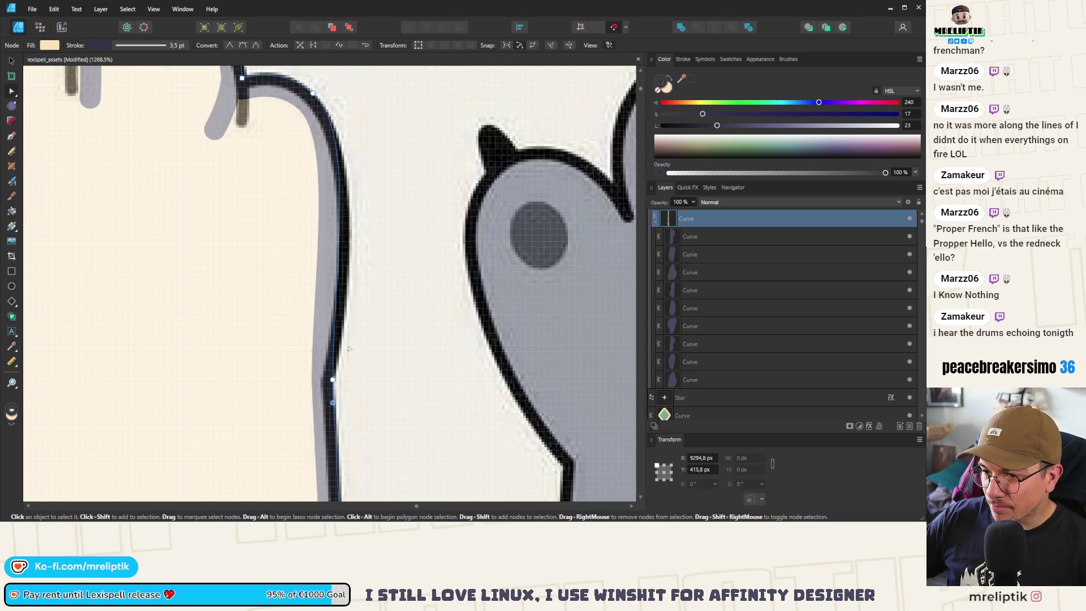
- Push a right-edge node outward and bow the paw's lower left edge outward
left_click(333, 380)
left_click_drag(333, 276, 350, 277)
scroll(350, 276, "down", 5)
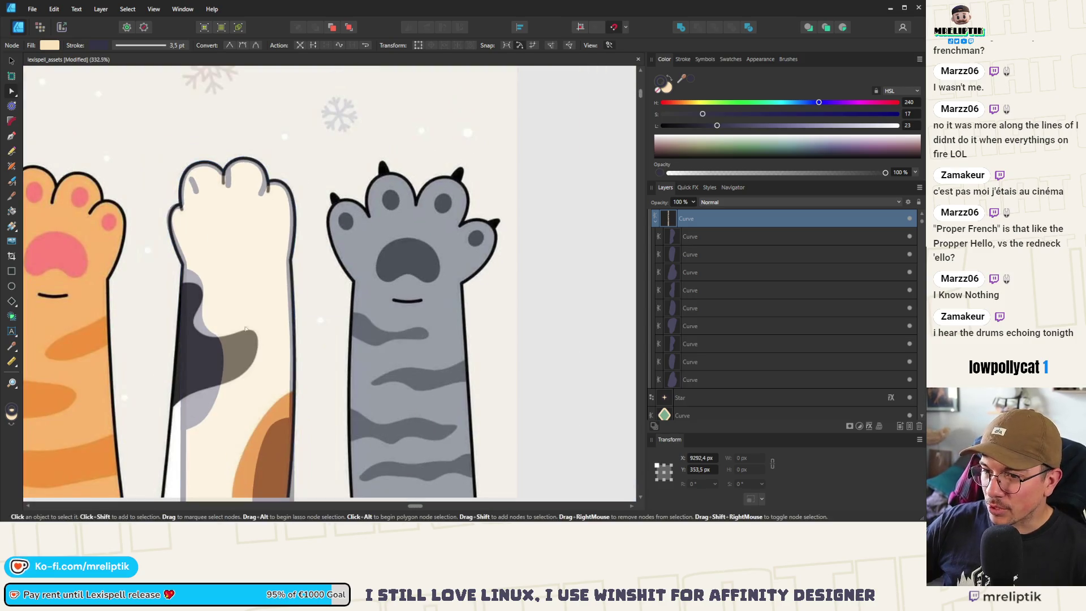
scroll(257, 249, "up", 1)
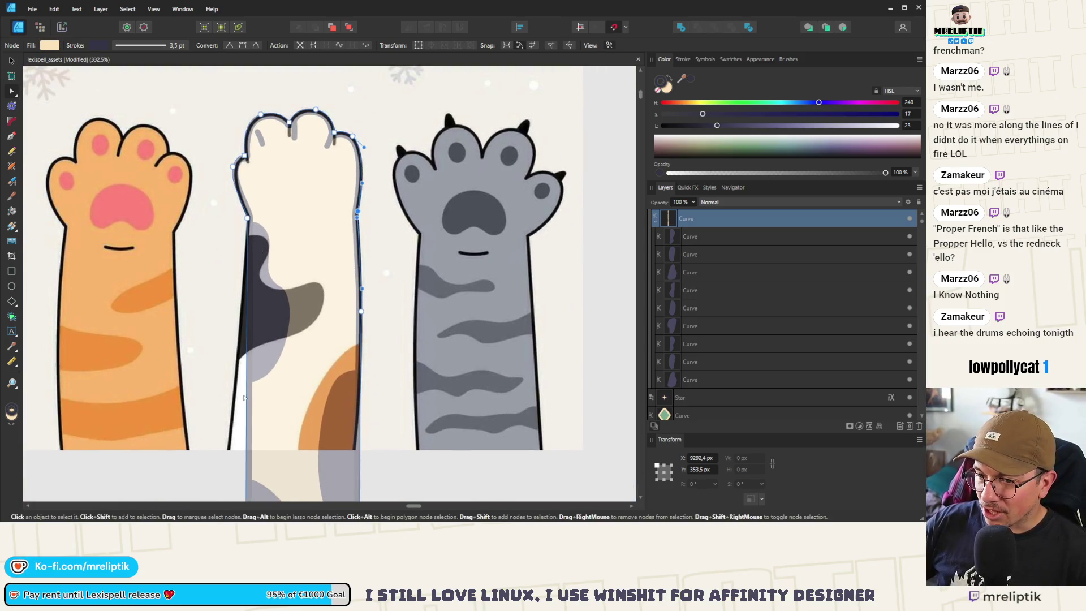
left_click_drag(245, 398, 230, 428)
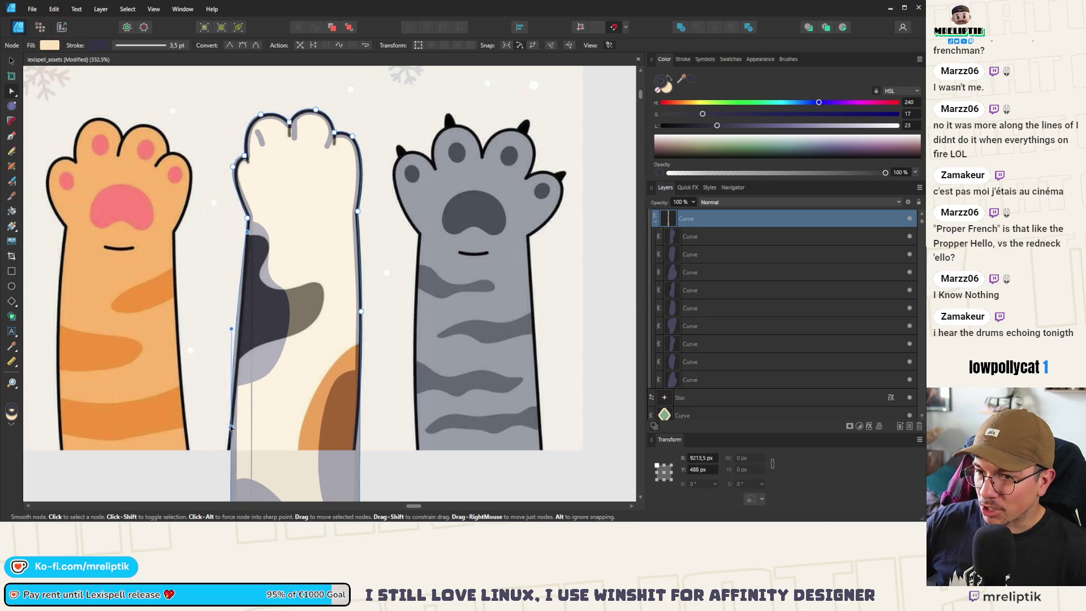
scroll(249, 281, "down", 3)
scroll(255, 292, "up", 2)
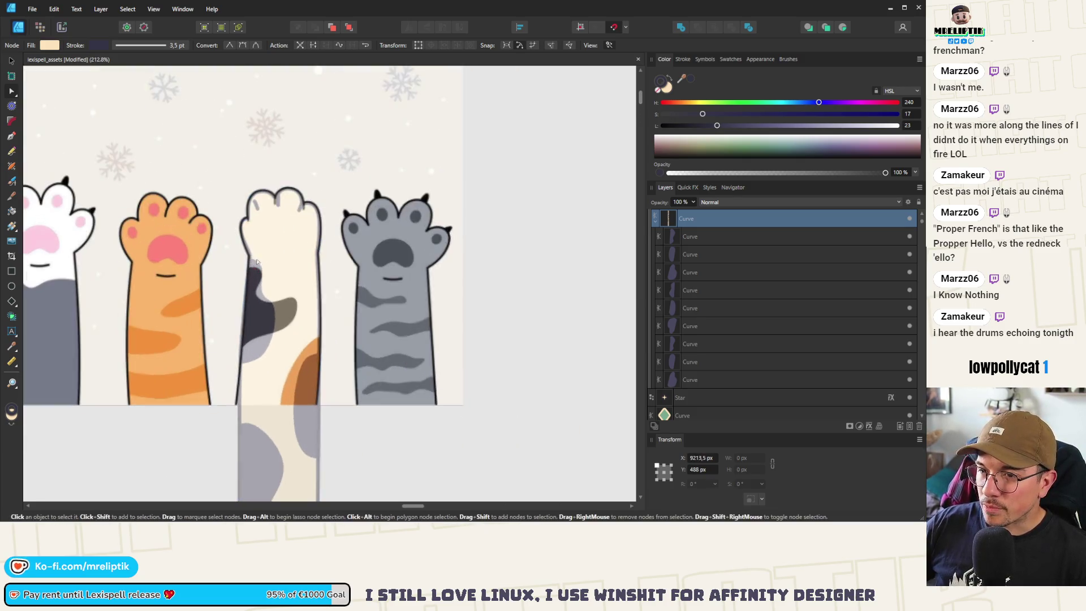
- Shift the traced paw off the reference and move Image.png further right
left_click(11, 60)
scroll(249, 283, "down", 2)
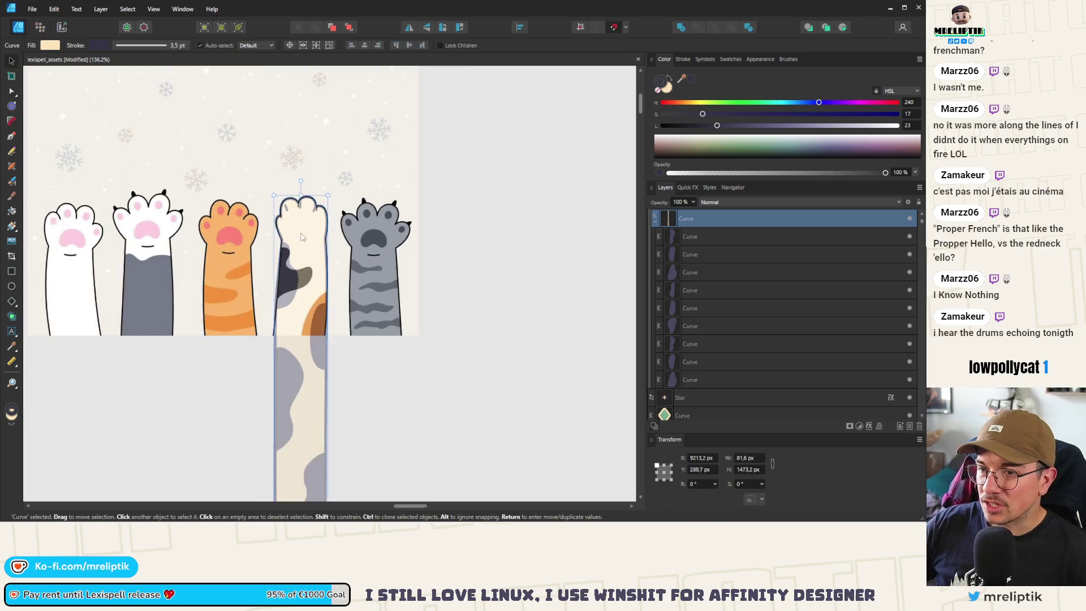
scroll(249, 283, "up", 3)
mouse_move(310, 310)
left_mouse_down()
mouse_move(236, 310)
mouse_move(279, 239)
left_mouse_up()
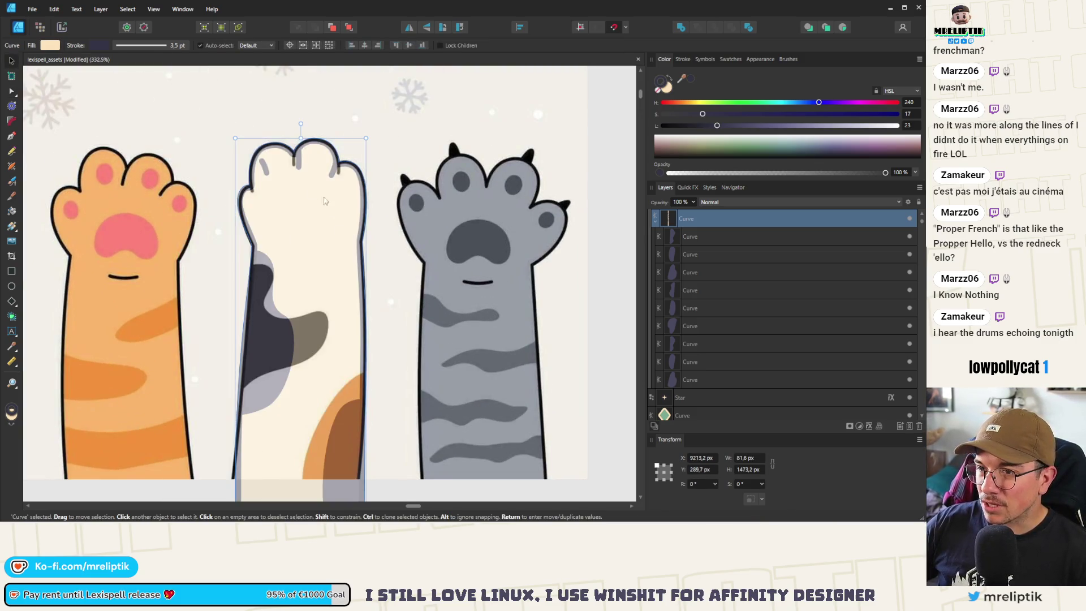
scroll(326, 201, "down", 6)
left_click_drag(198, 164, 387, 194)
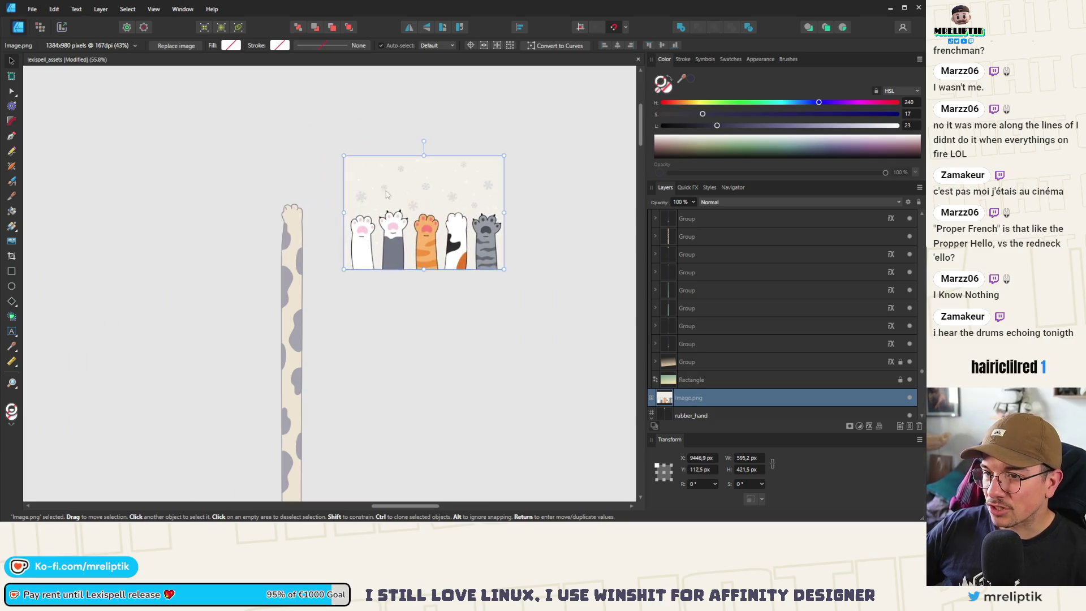
- Move the left, middle and right finger creases inside the paw group into the toe gaps
scroll(283, 241, "up", 8)
left_click(280, 243)
scroll(280, 244, "up", 3)
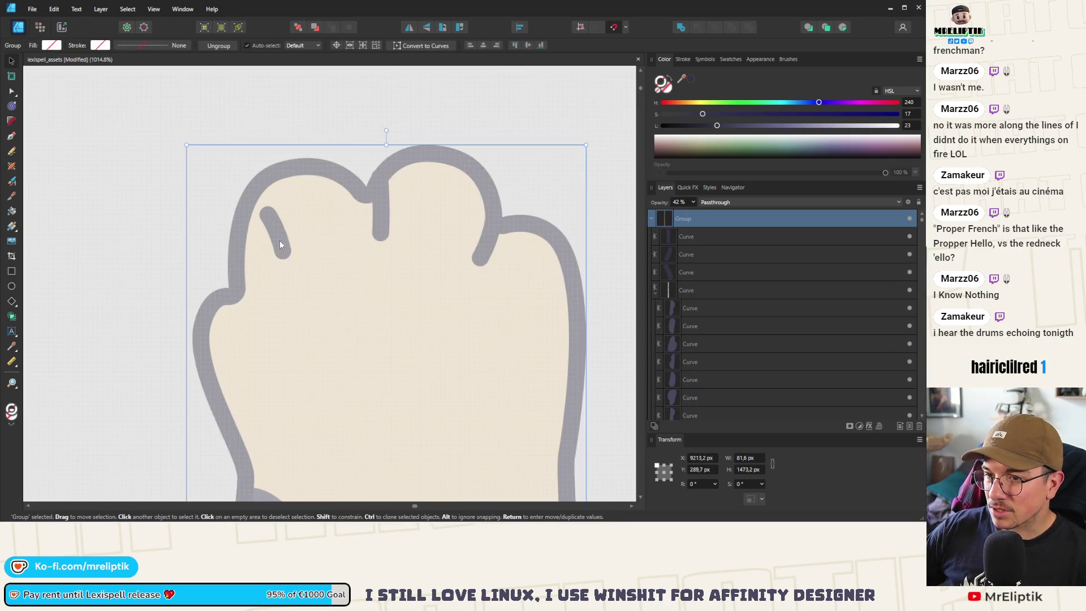
double_click(279, 245)
left_click_drag(280, 245, 243, 312)
left_click_drag(376, 214, 365, 226)
left_click_drag(489, 250, 489, 244)
scroll(322, 237, "down", 10)
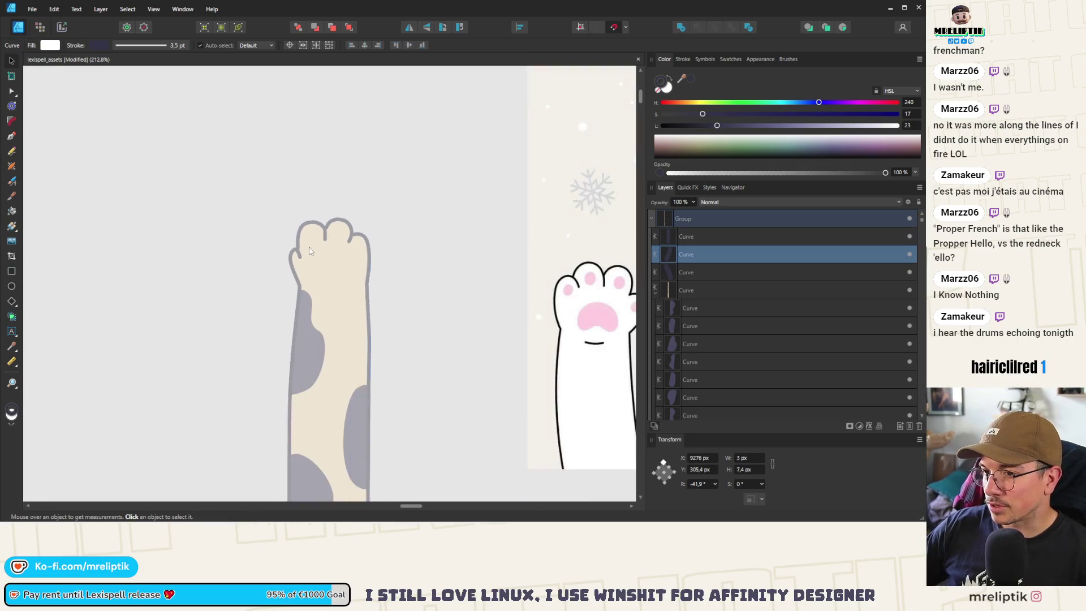
left_click(190, 220)
- Rotate the small left crease slightly so it sits in its toe gap
scroll(212, 239, "up", 6)
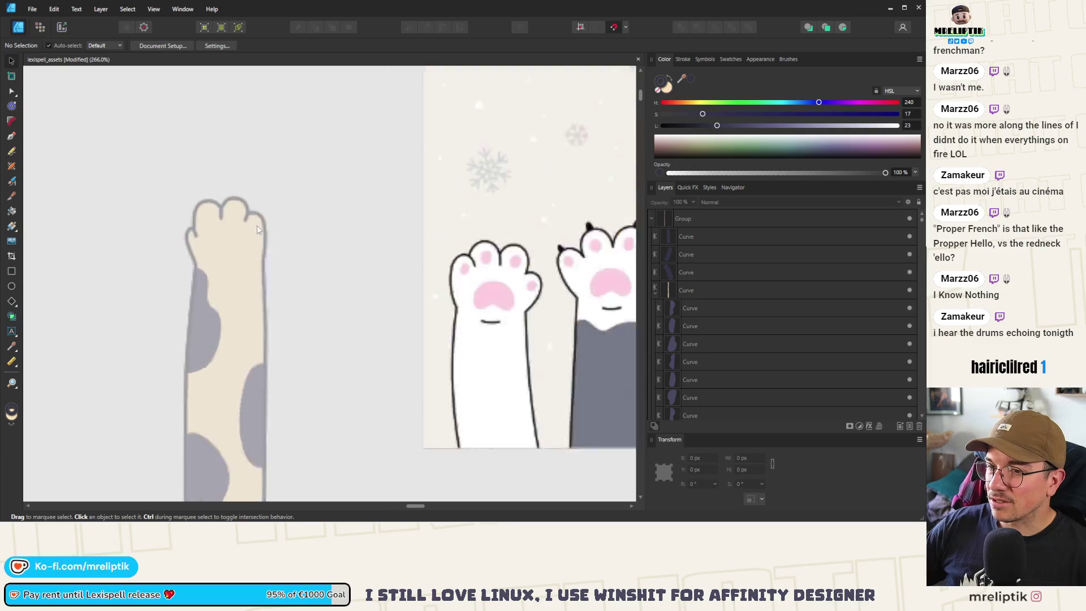
scroll(176, 223, "down", 4)
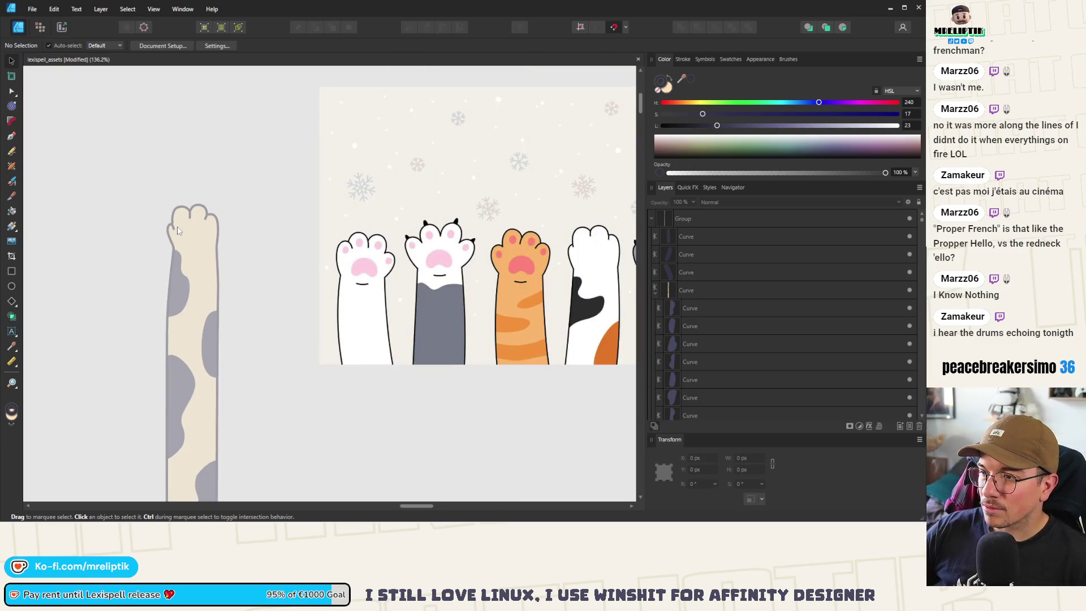
scroll(177, 230, "up", 8)
left_click(154, 271)
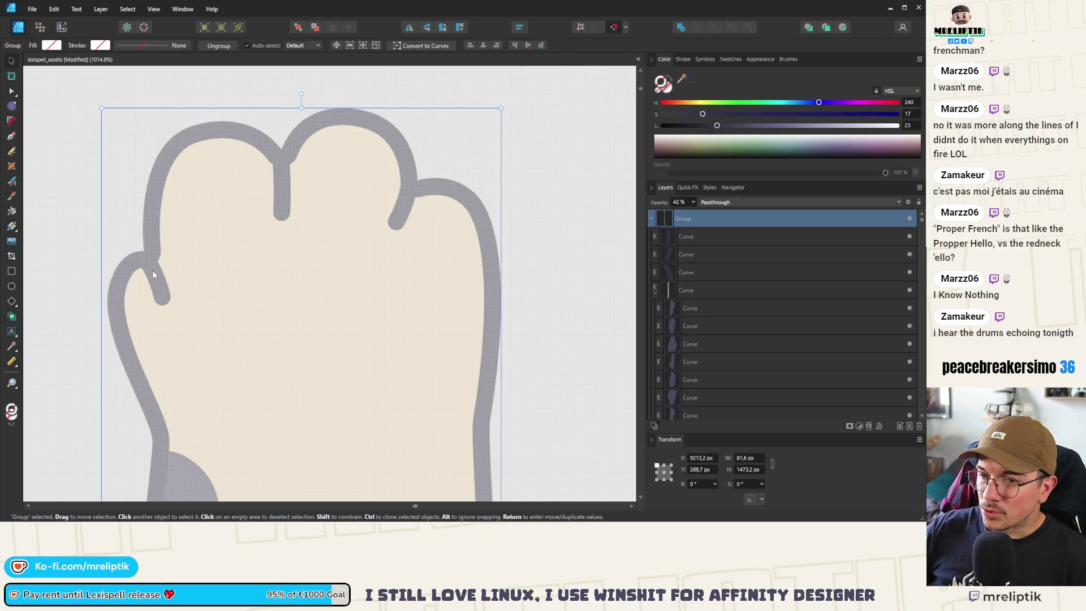
double_click(153, 272)
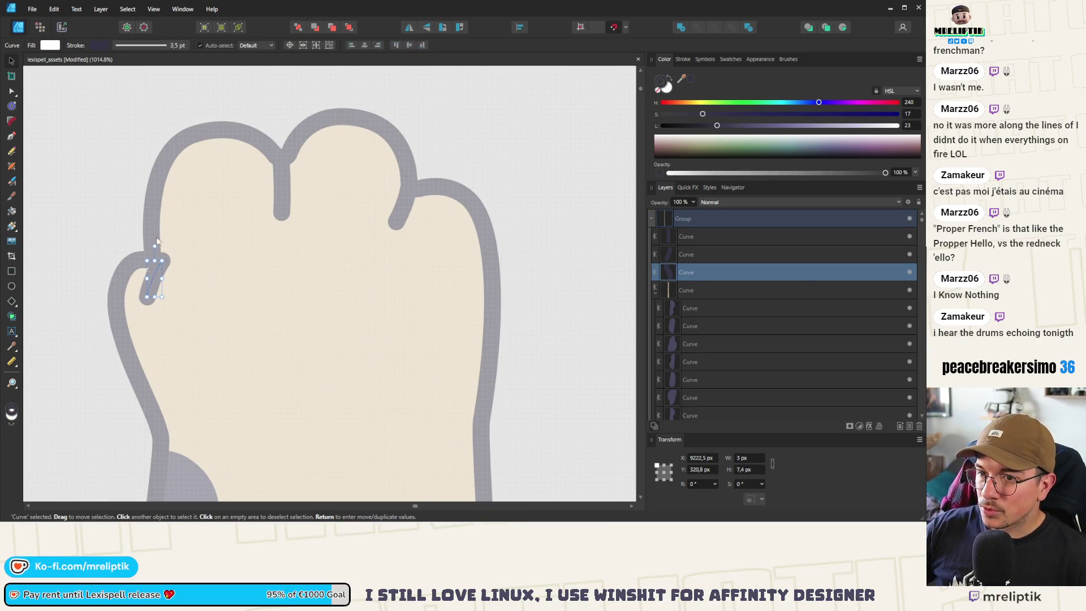
scroll(158, 275, "up", 3)
mouse_move(150, 232)
left_mouse_down()
mouse_move(121, 245)
mouse_move(155, 249)
left_mouse_up()
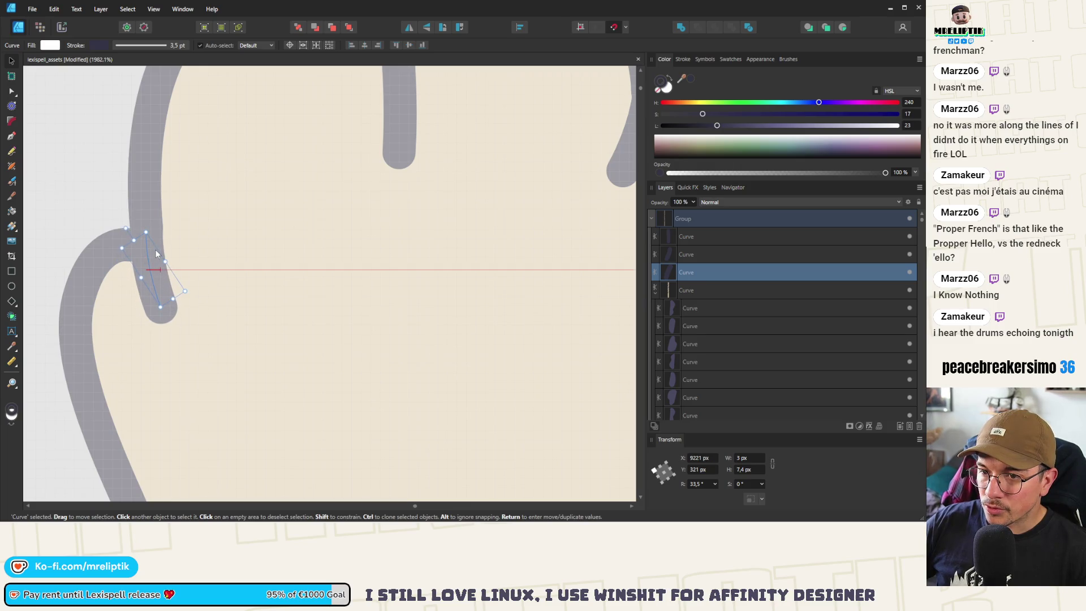
scroll(126, 220, "down", 10)
key("ctrl+d")
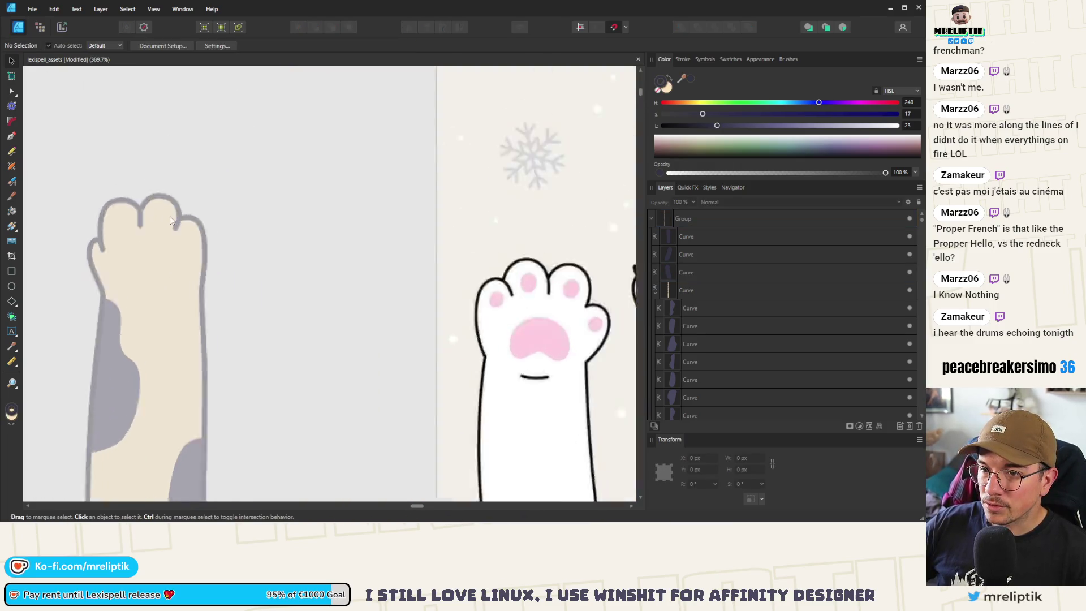
- Rotate the right toe divider to about -33° and seat it in the notch between toes
scroll(164, 238, "down", 2)
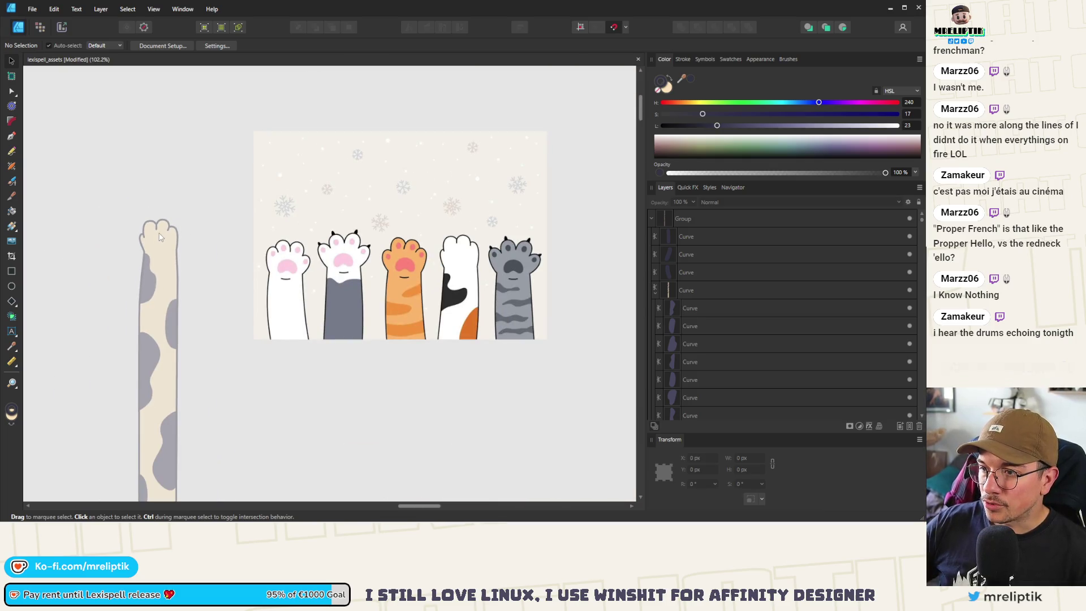
scroll(160, 236, "up", 12)
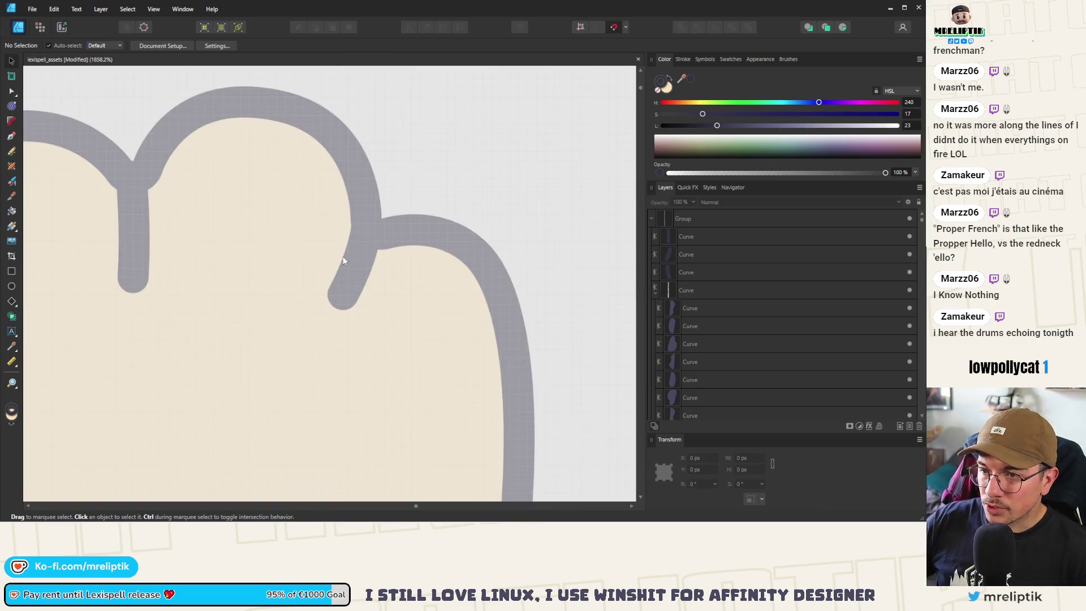
left_click(369, 236)
double_click(364, 233)
mouse_move(366, 228)
left_mouse_down()
mouse_move(370, 217)
mouse_move(373, 251)
mouse_move(355, 254)
left_mouse_up()
scroll(371, 249, "up", 5)
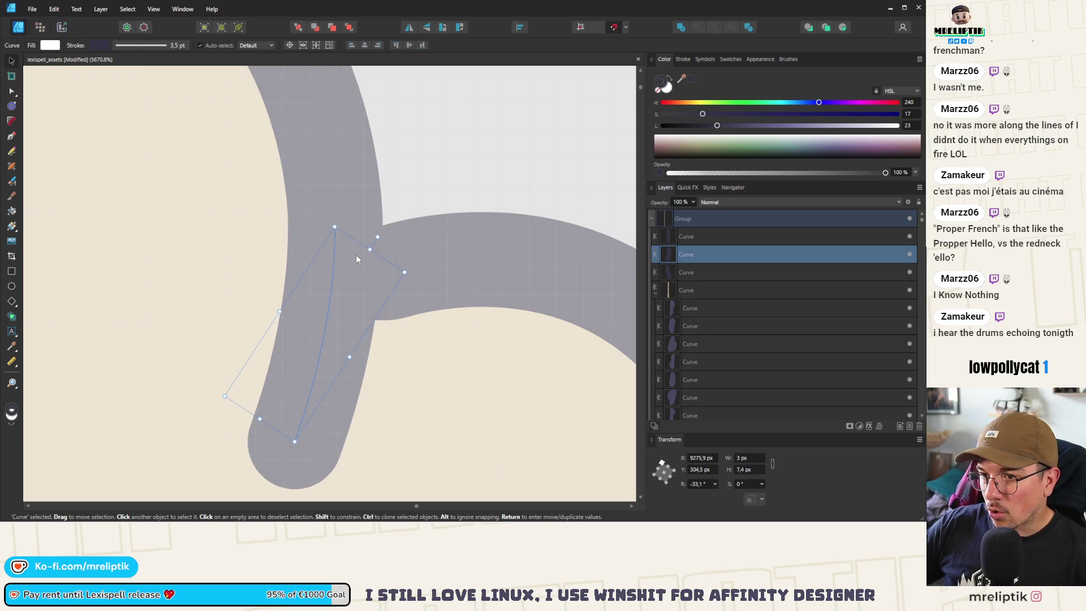
scroll(357, 254, "down", 8)
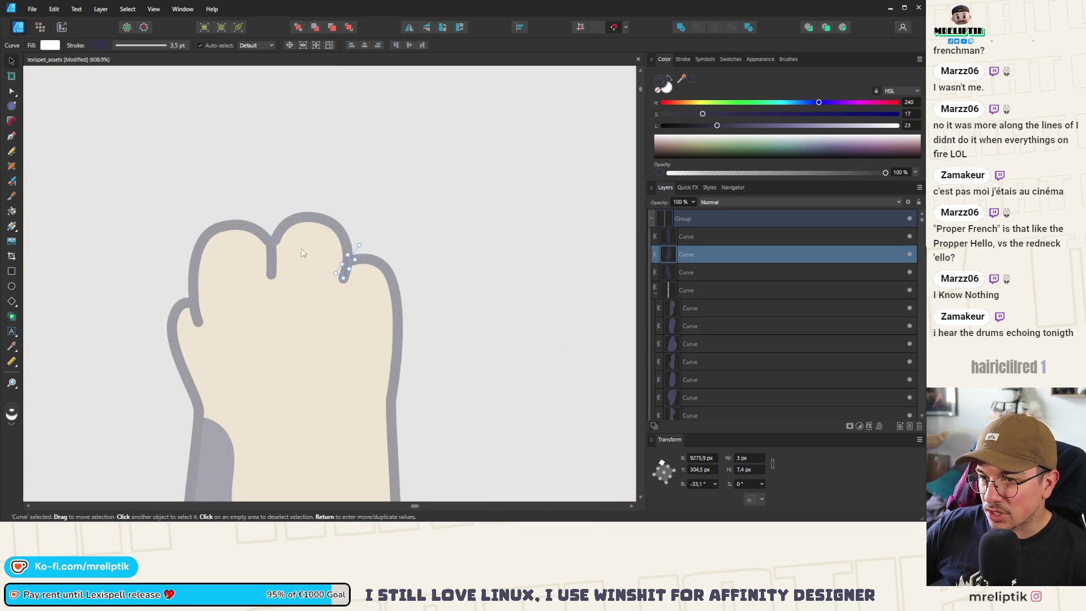
- Nudge the first finger divider and inspect the divider's and outline's notch nodes
left_click(272, 261)
scroll(274, 260, "up", 5)
left_click_drag(274, 261, 280, 263)
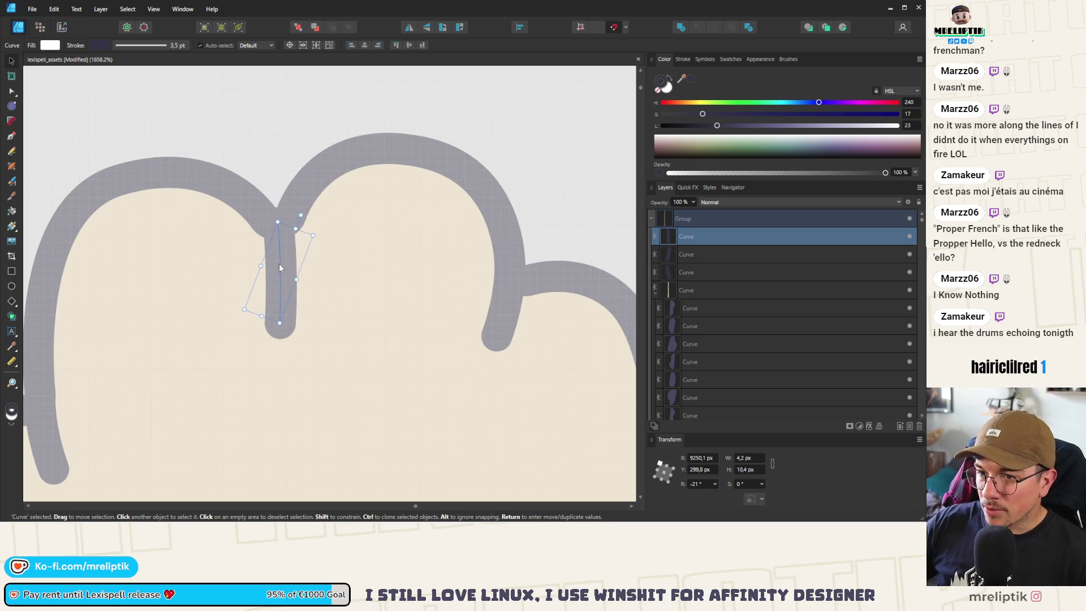
left_click(293, 195)
left_click(286, 210)
key("a")
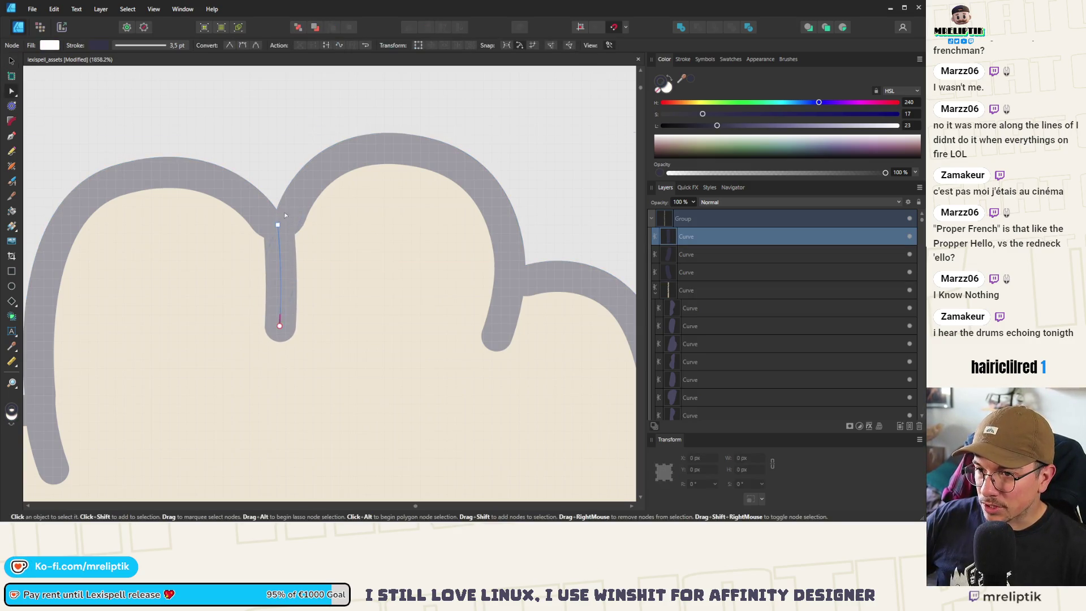
left_click(277, 225)
left_click(241, 201)
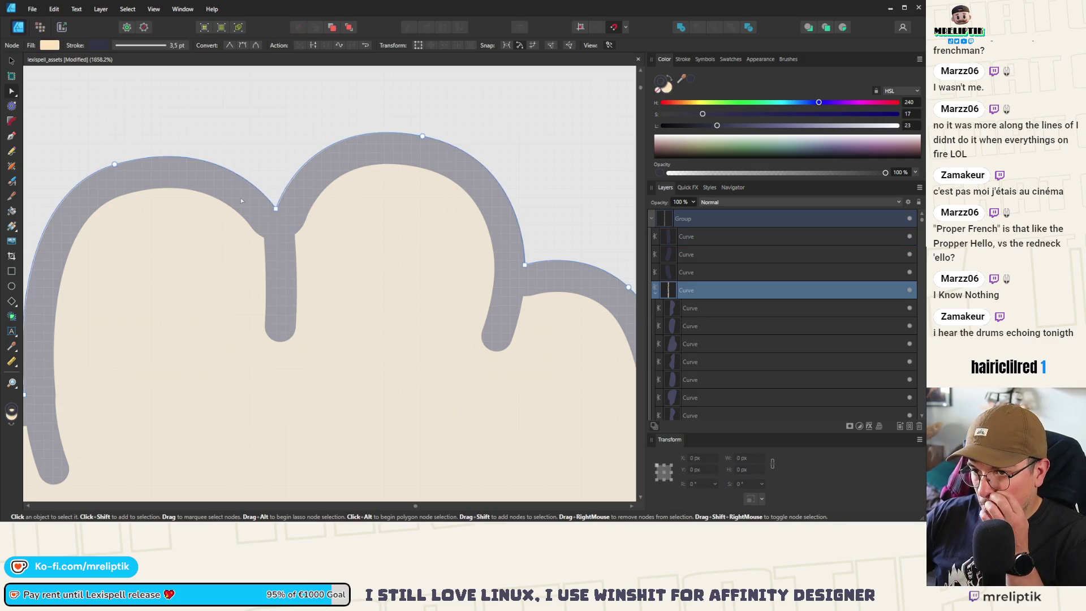
left_click(276, 209)
scroll(268, 294, "down", 5)
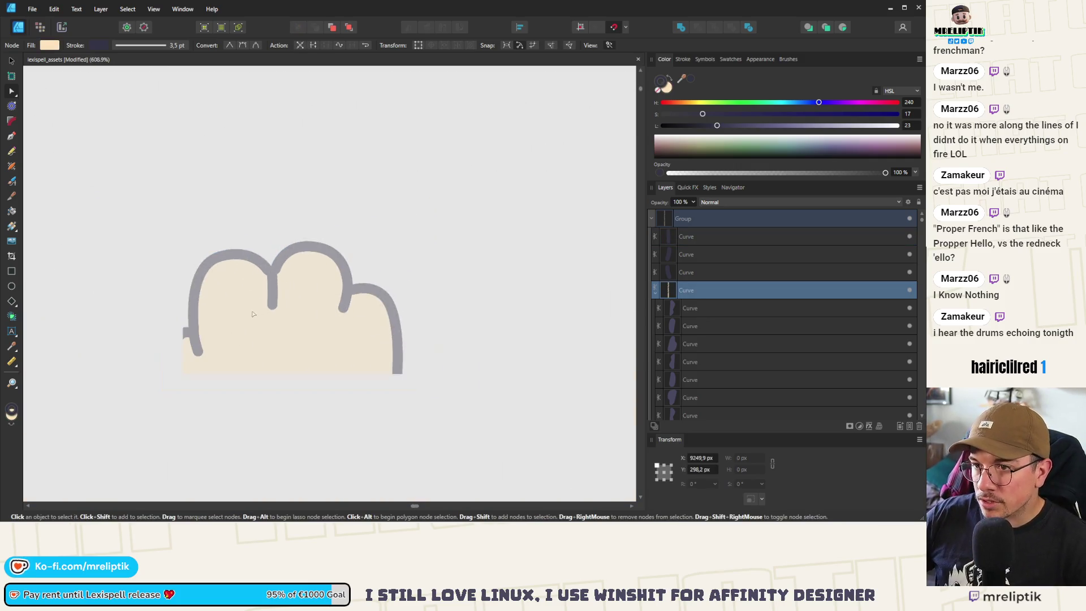
- Center the paw outline's stroke on its path
left_click(683, 59)
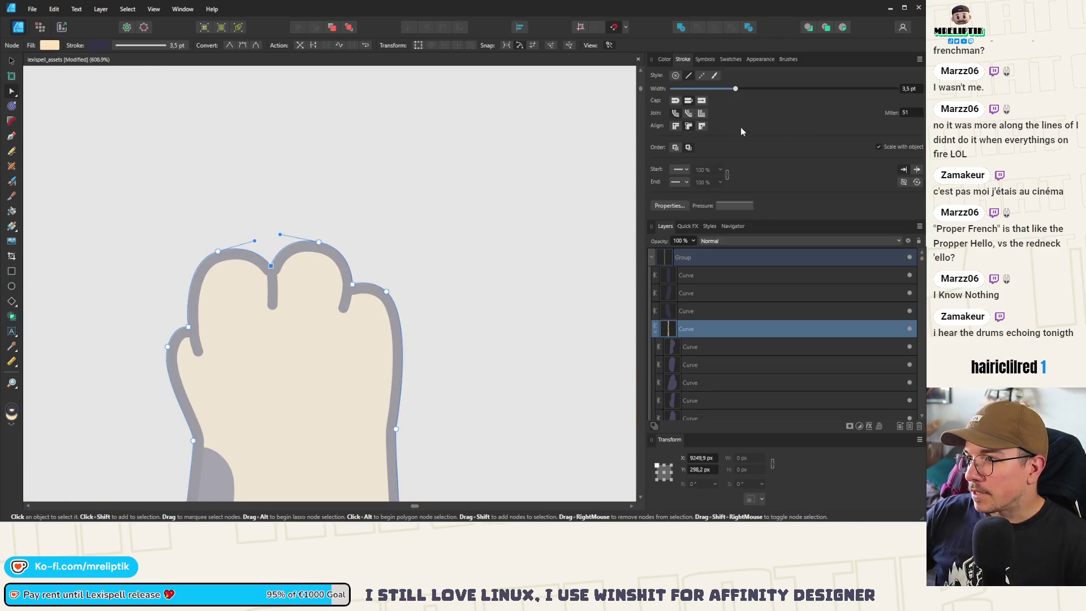
left_click(677, 126)
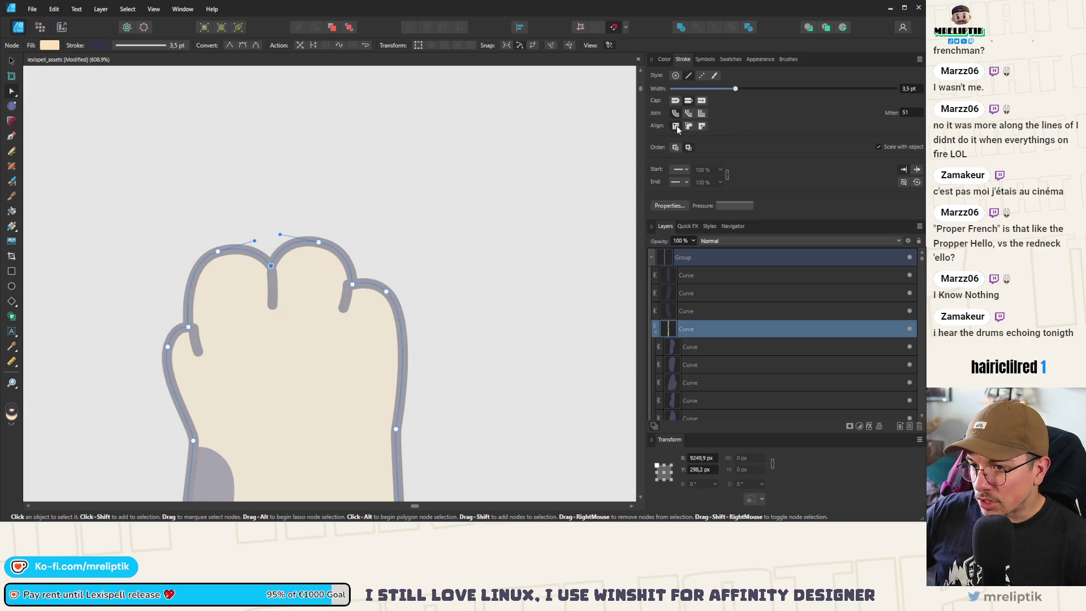
scroll(275, 281, "up", 3)
- Move the notch curve about 70 px up and nudge the next divider up into its notch
left_click(273, 286)
scroll(272, 288, "up", 2)
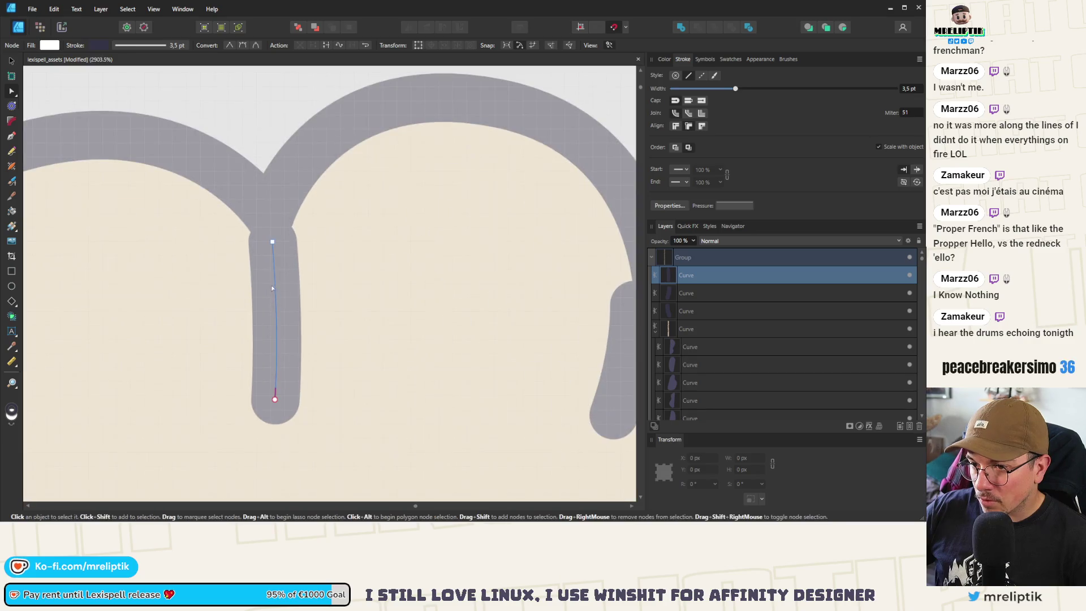
left_click(11, 61)
left_click_drag(277, 290, 273, 257)
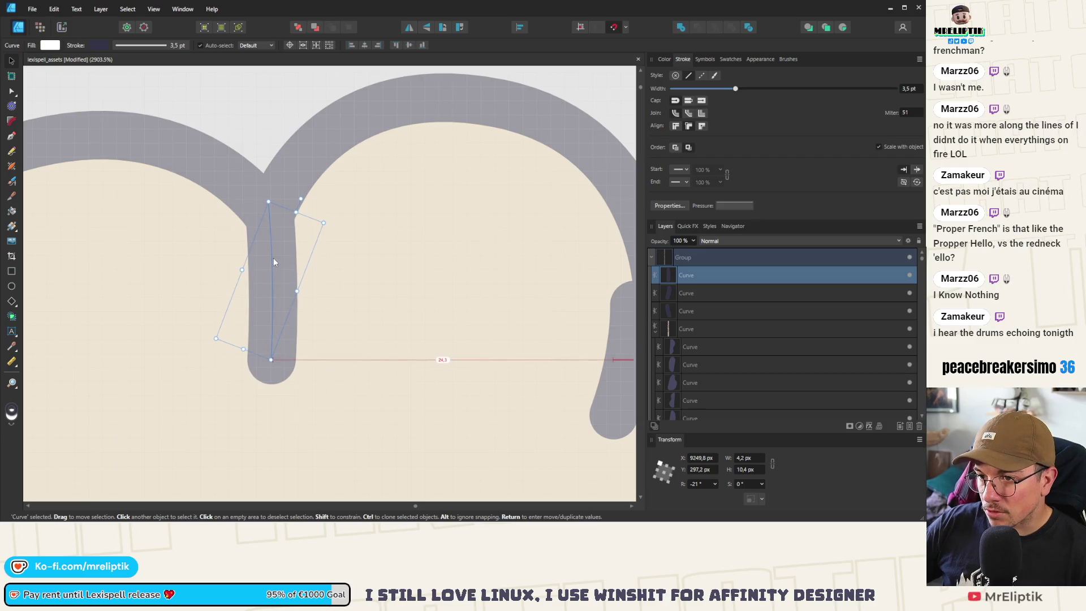
scroll(234, 205, "down", 2)
scroll(235, 205, "down", 2)
scroll(362, 257, "up", 3)
left_click(341, 261)
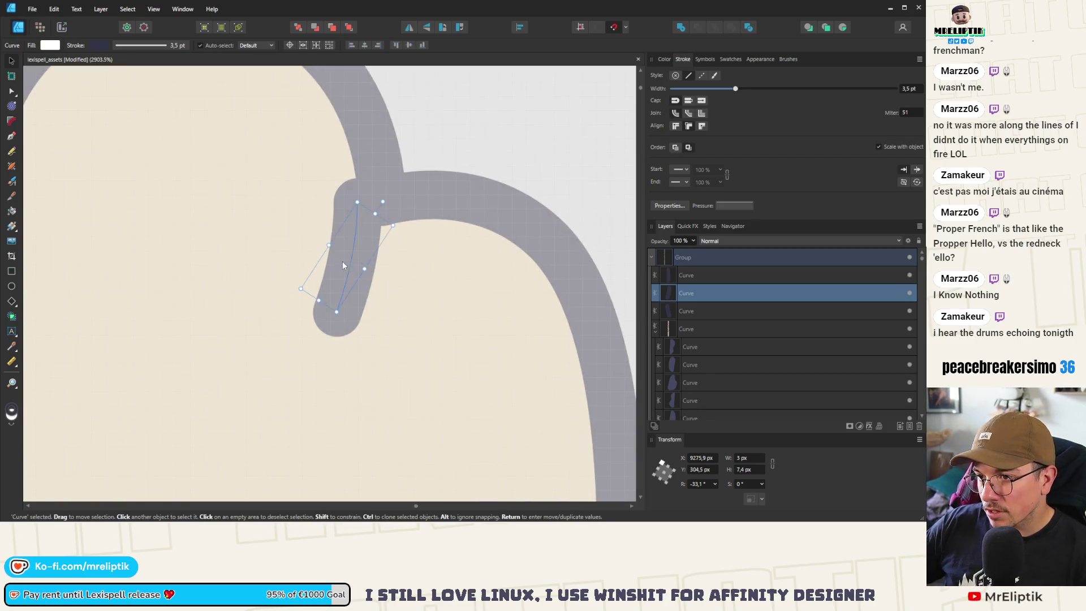
left_click_drag(364, 261, 365, 249)
scroll(365, 249, "down", 3)
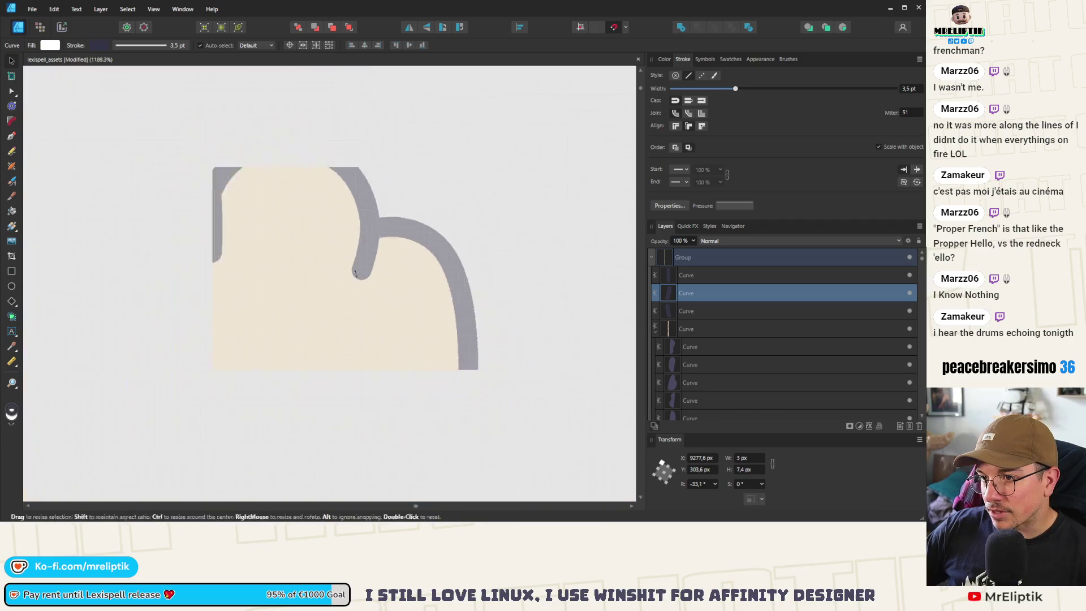
scroll(159, 306, "up", 3)
- Rotate the left toe divider to about 37° and shift it into its notch
left_click(183, 306)
left_click_drag(182, 305, 167, 307)
scroll(169, 308, "up", 5)
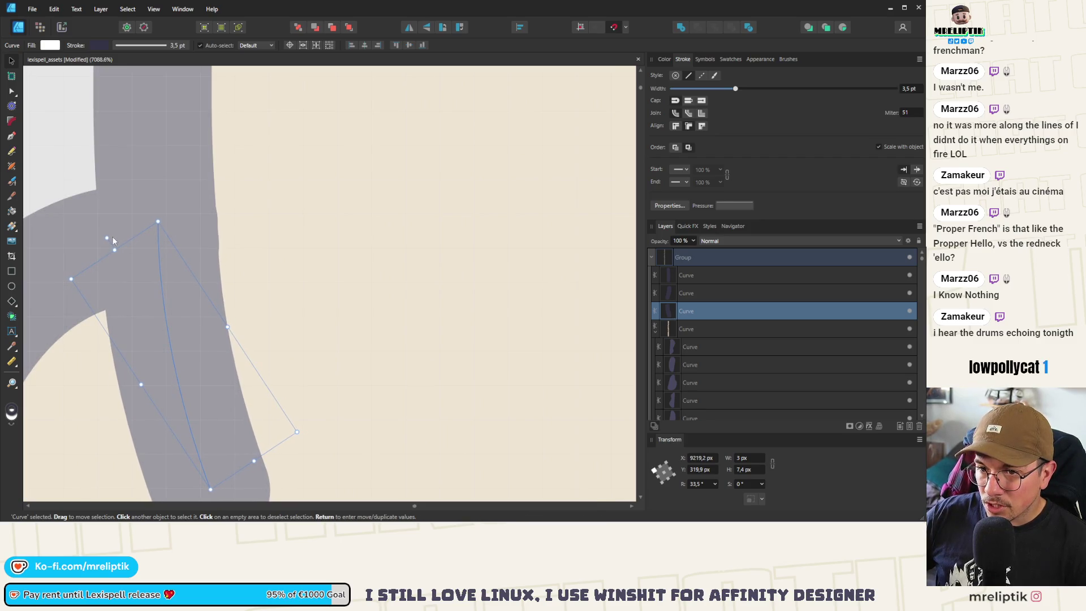
left_click_drag(107, 239, 97, 238)
left_click_drag(192, 343, 198, 334)
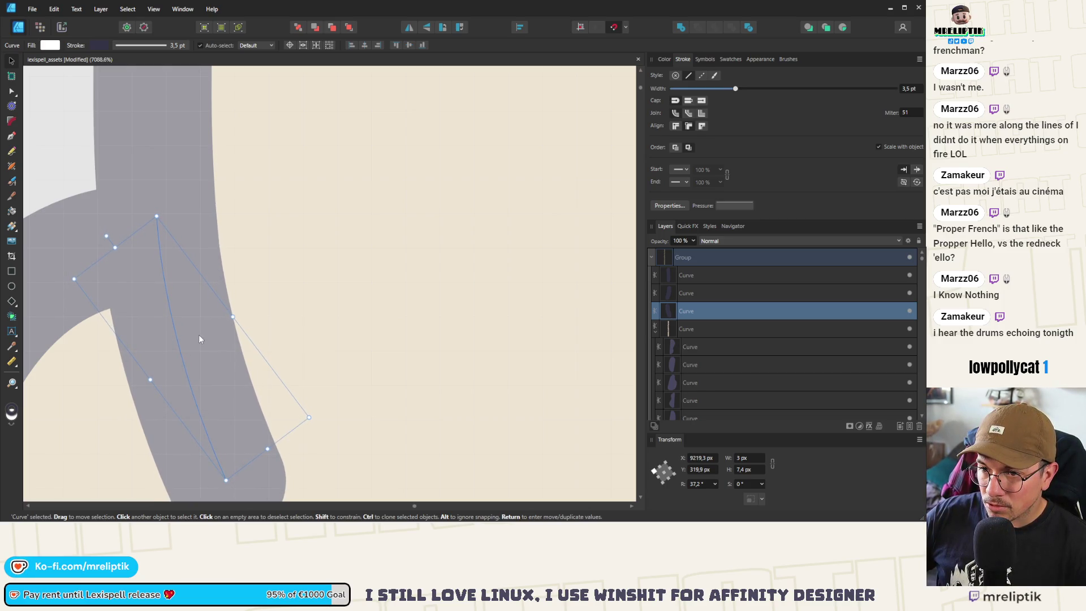
scroll(172, 288, "down", 5)
scroll(171, 288, "down", 10)
left_click(274, 209)
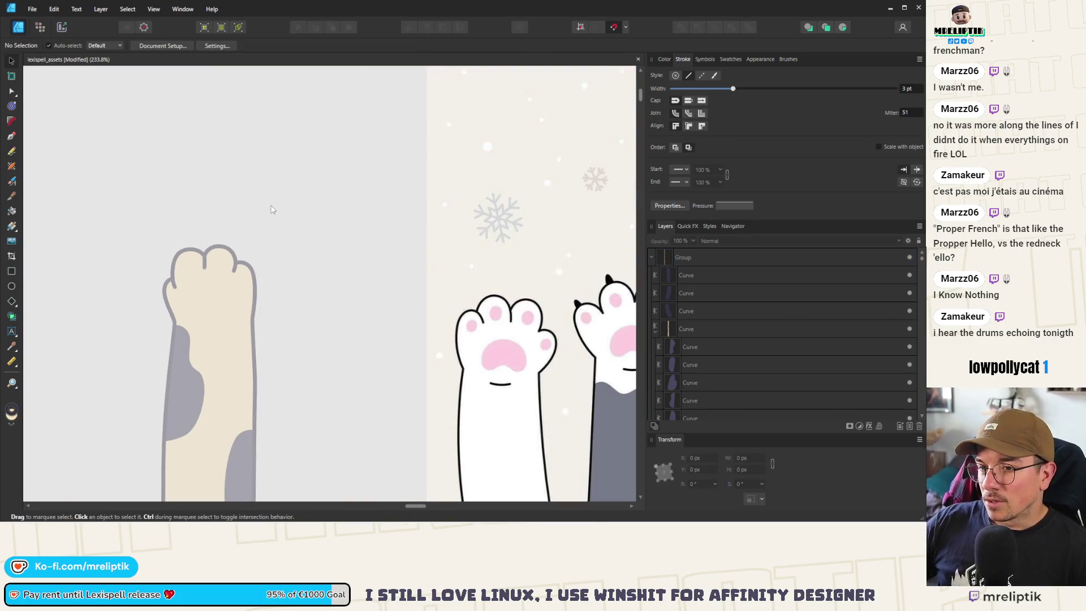
scroll(227, 251, "up", 5)
- Adjust the cream paw outline's toe nodes for smoother arcs over the outer toes
scroll(214, 258, "down", 6)
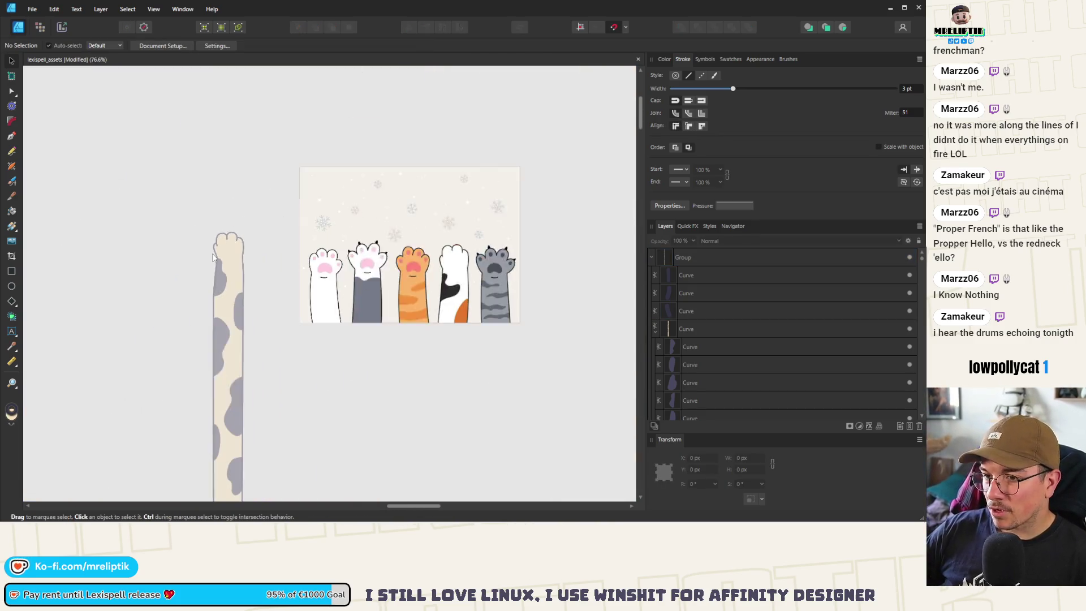
scroll(215, 258, "up", 3)
left_click(276, 266)
scroll(272, 285, "up", 5)
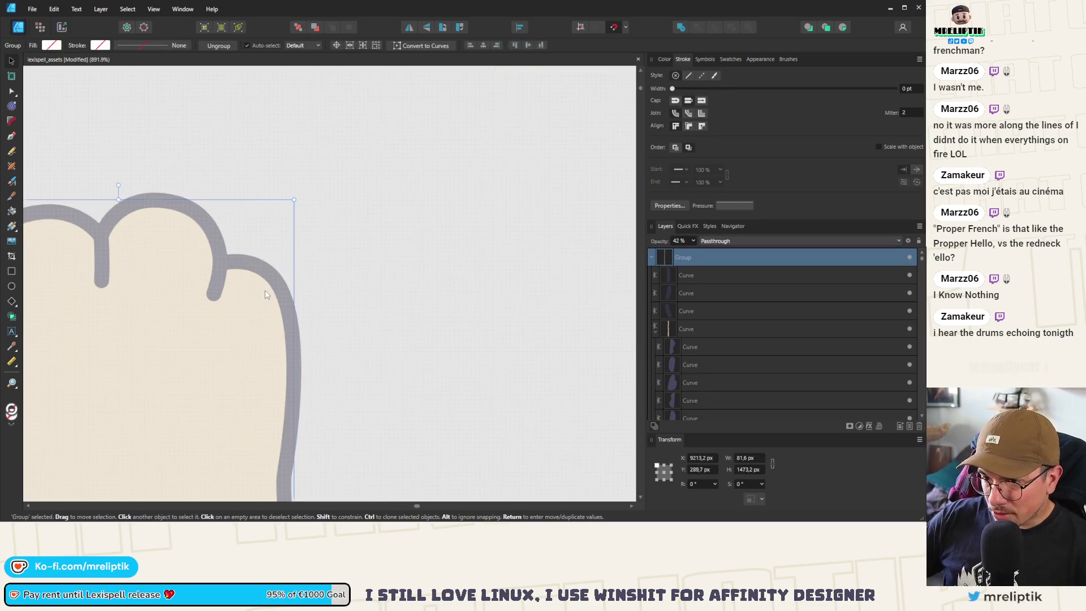
key("a")
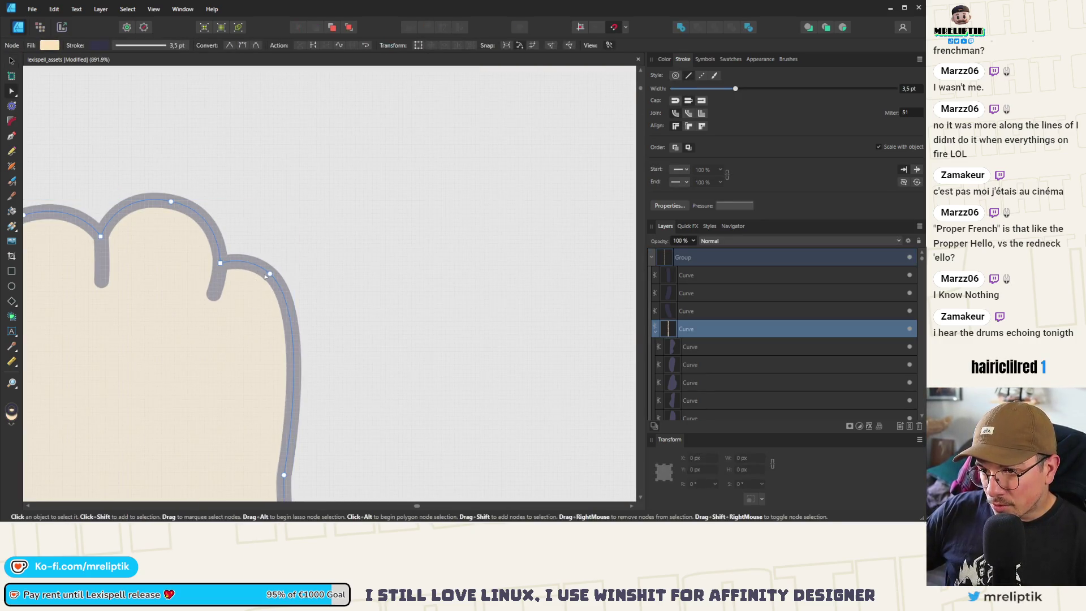
left_click(270, 273)
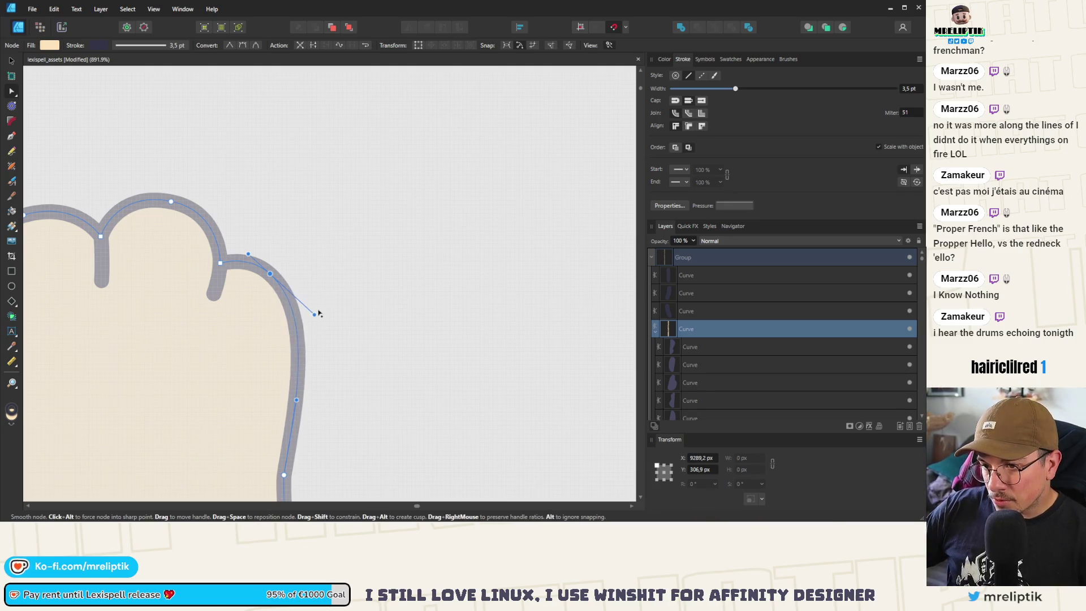
scroll(272, 272, "down", 10)
key("ctrl+d")
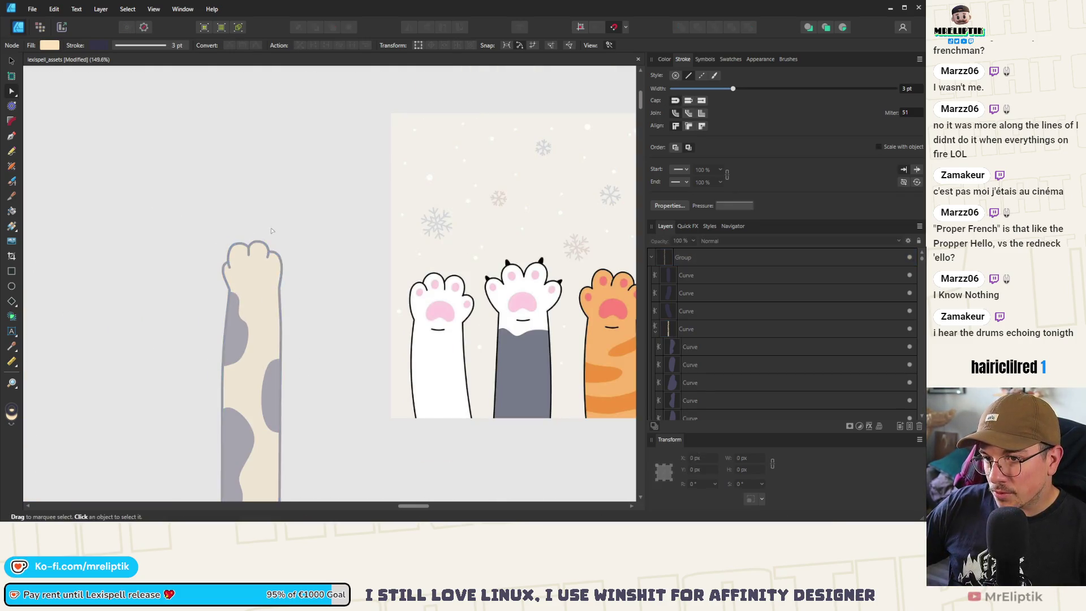
scroll(247, 256, "up", 6)
scroll(245, 259, "down", 4)
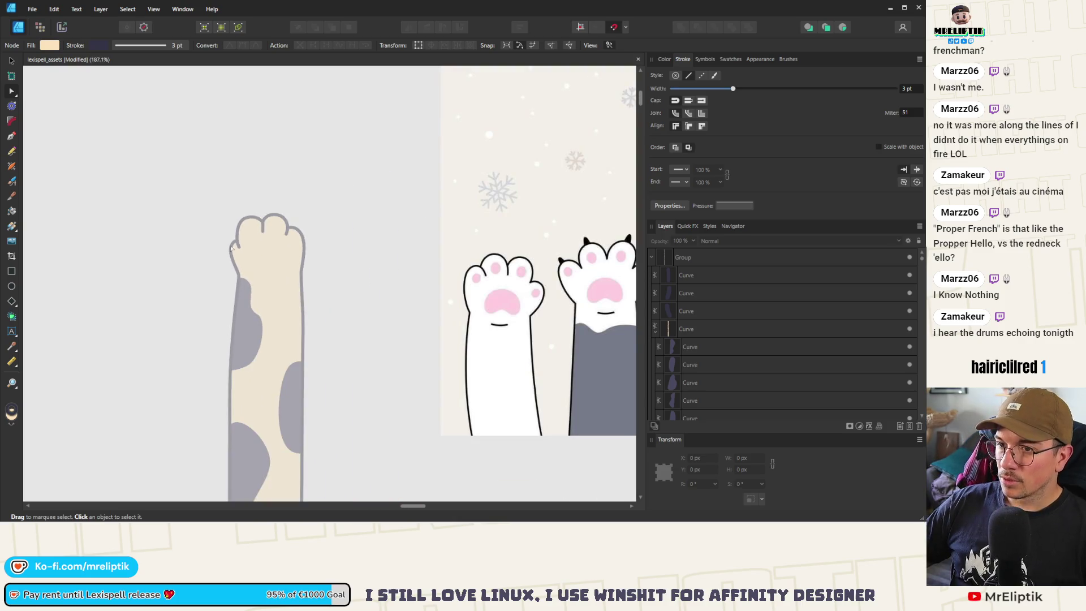
scroll(243, 222, "up", 5)
left_click(236, 213)
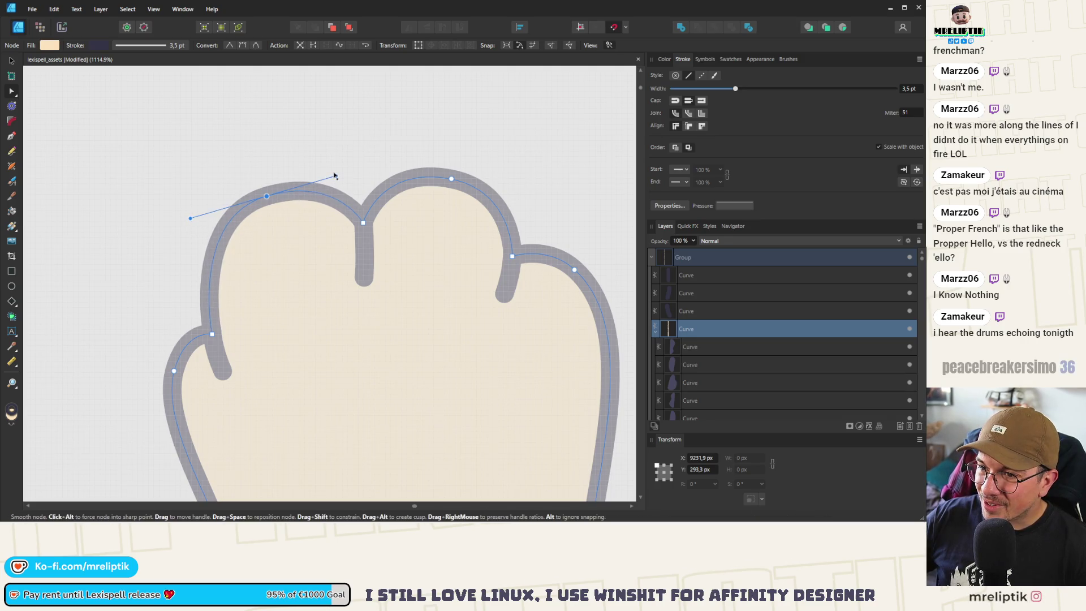
scroll(246, 189, "down", 10)
key("Escape")
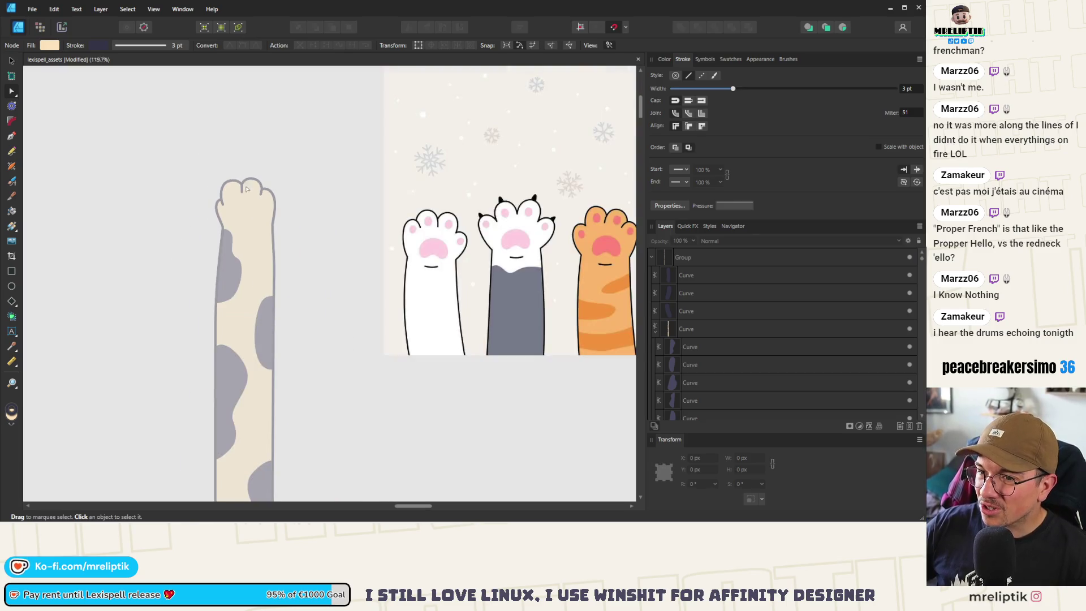
scroll(246, 189, "down", 3)
- Cut the whole reshaped paw group out of its artboard
scroll(217, 202, "down", 3)
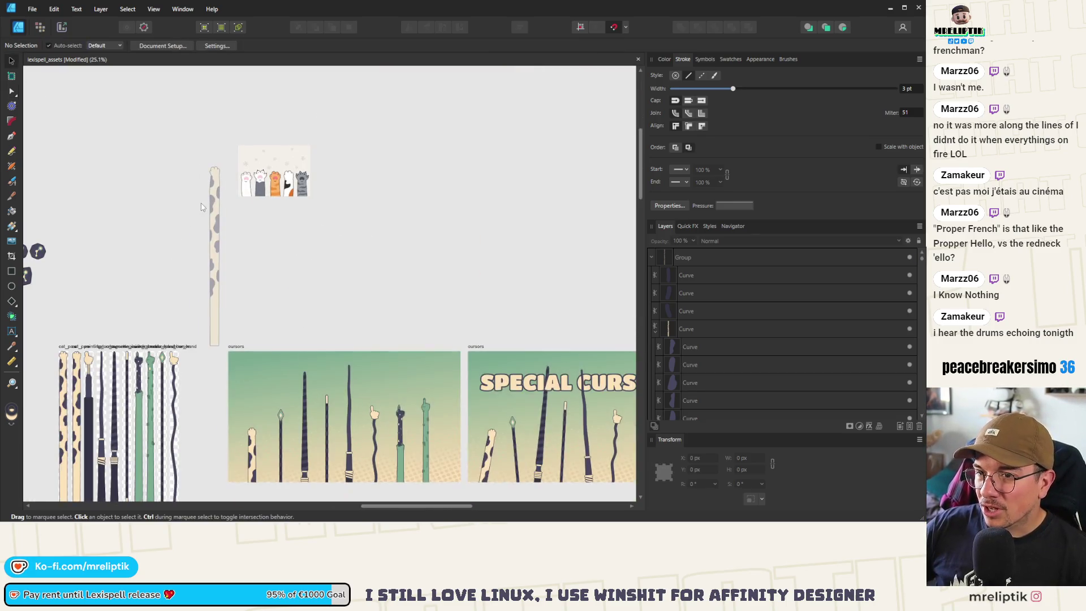
key("v")
left_click(216, 202)
scroll(216, 203, "down", 2)
scroll(195, 247, "up", 1)
scroll(267, 252, "up", 1)
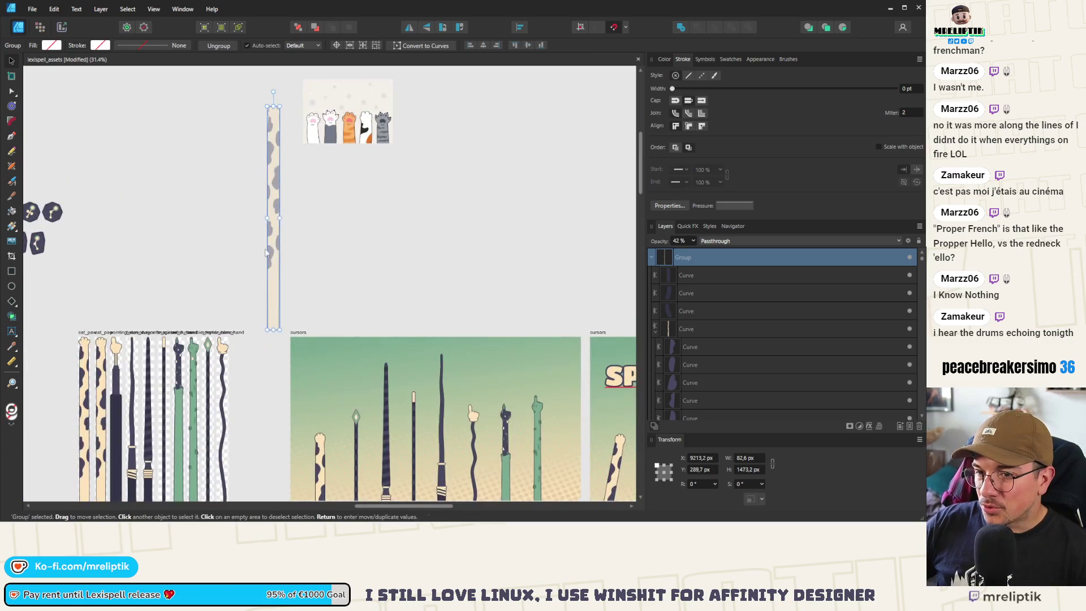
key("Delete")
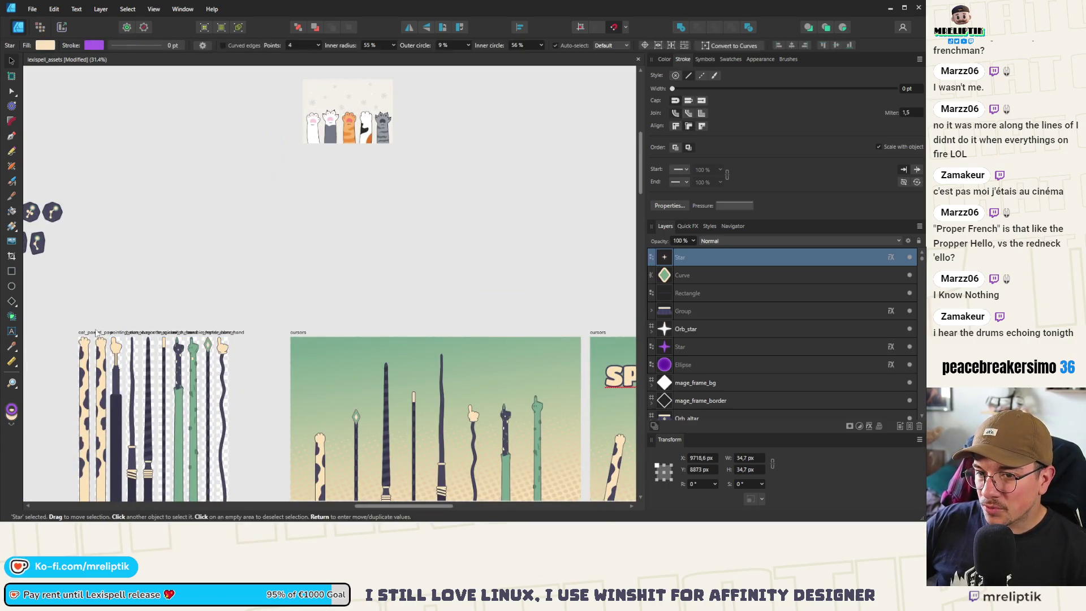
- Delete the old paw in the second cat_paw artboard and paste the reshaped paw there
scroll(153, 327, "down", 2)
scroll(153, 327, "up", 5)
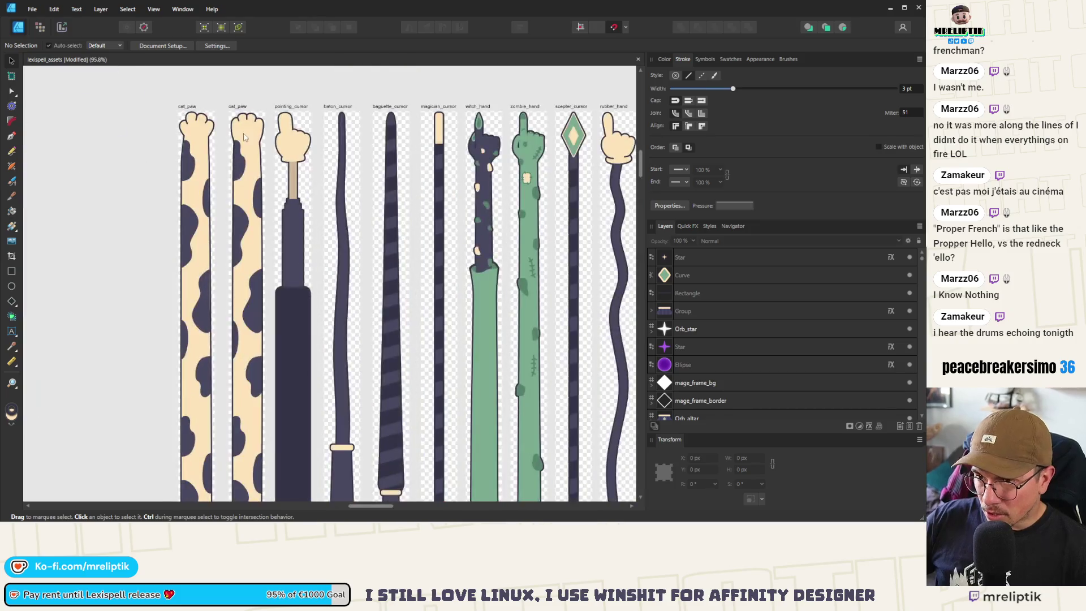
left_click(247, 130)
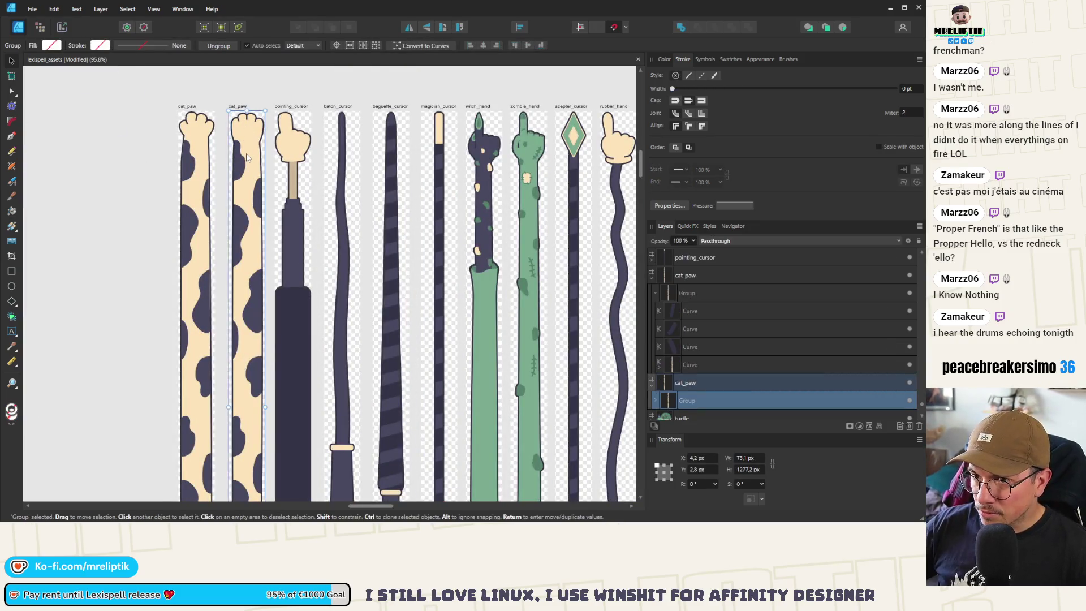
key("Delete")
key("ctrl+v")
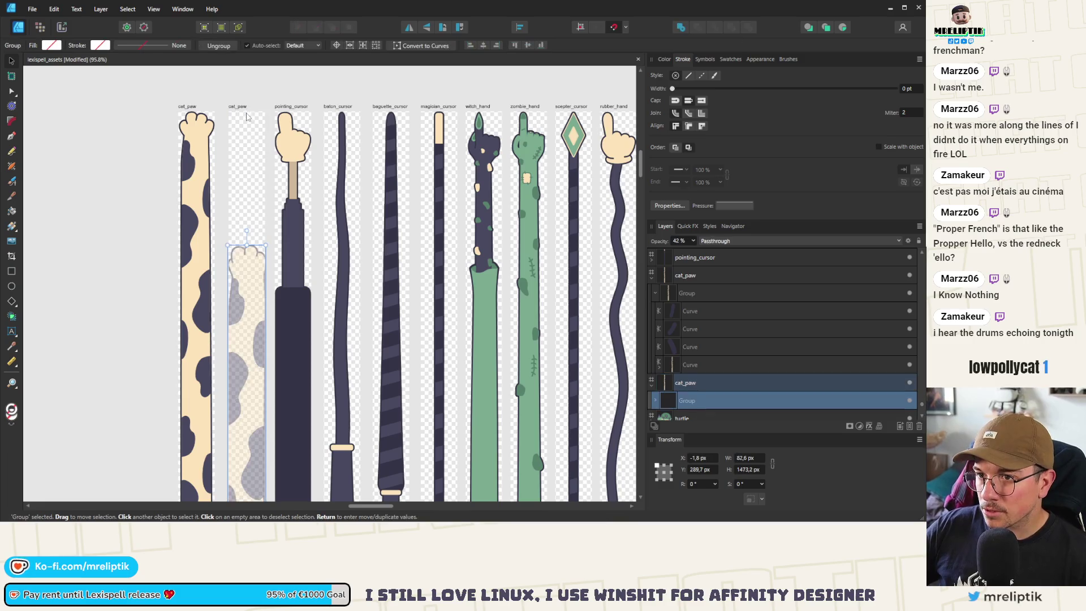
- Move the pasted paw to the artboard top, shrink it to fit, and set opacity to 100%
left_click_drag(258, 307, 258, 173)
scroll(252, 118, "up", 6)
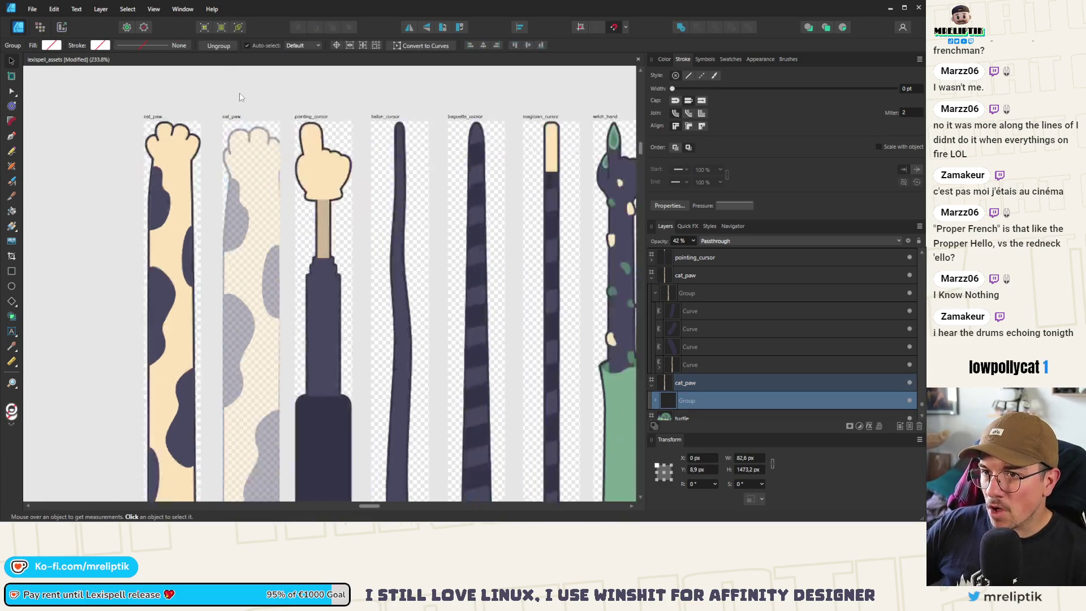
mouse_move(318, 136)
left_mouse_down()
mouse_move(284, 192)
mouse_move(237, 236)
mouse_move(209, 356)
left_mouse_up()
left_click_drag(221, 396, 229, 210)
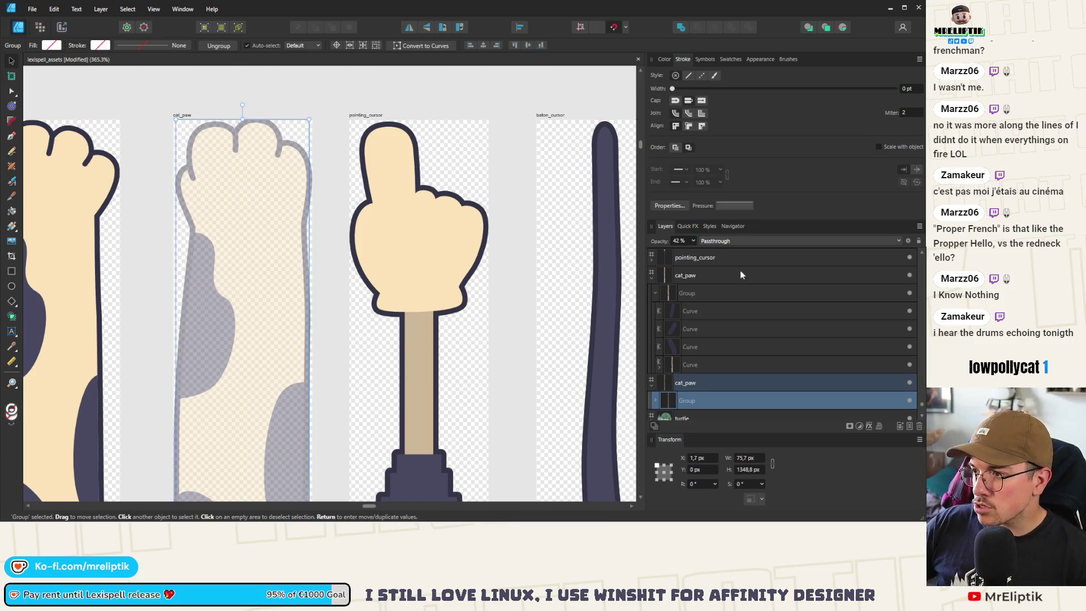
left_click_drag(697, 255, 734, 255)
- Nudge the paw against the artboard top and centre it horizontally at X 0.9 px
scroll(216, 101, "up", 3)
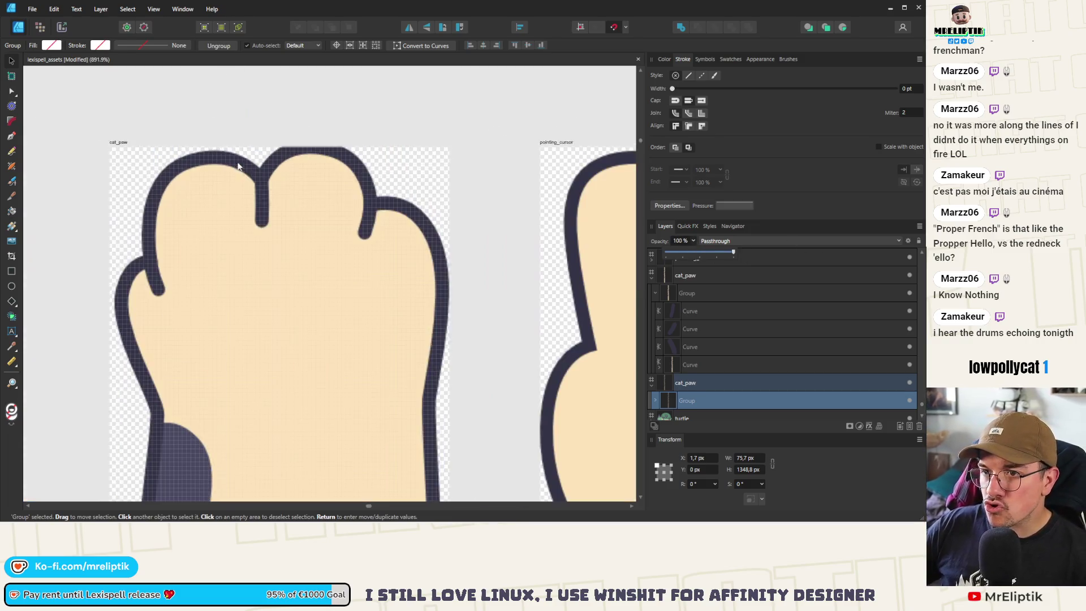
left_click_drag(277, 225, 273, 234)
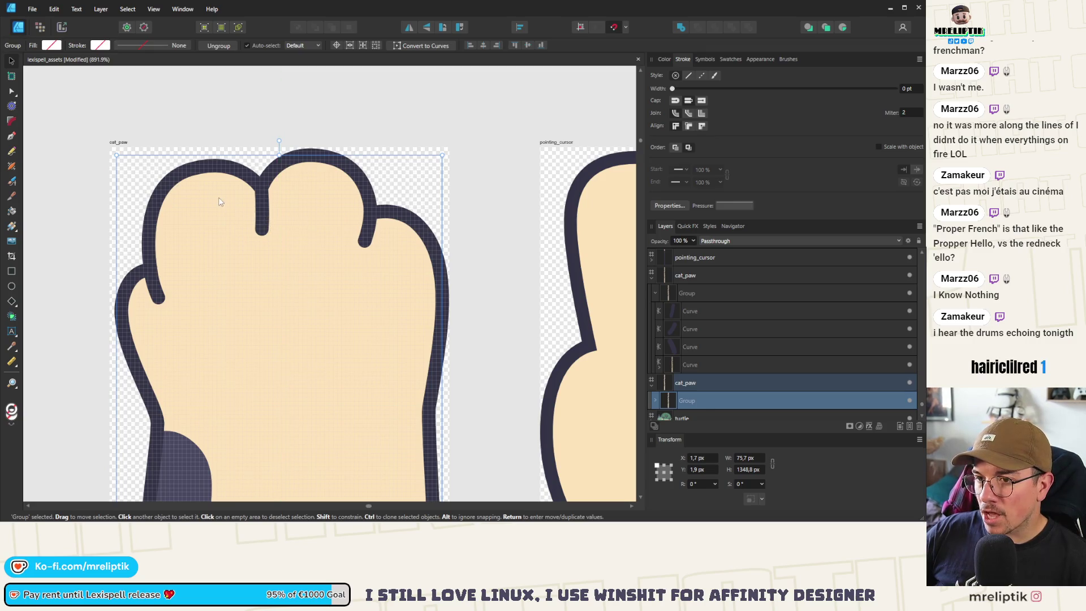
scroll(221, 202, "down", 3)
scroll(216, 233, "up", 2)
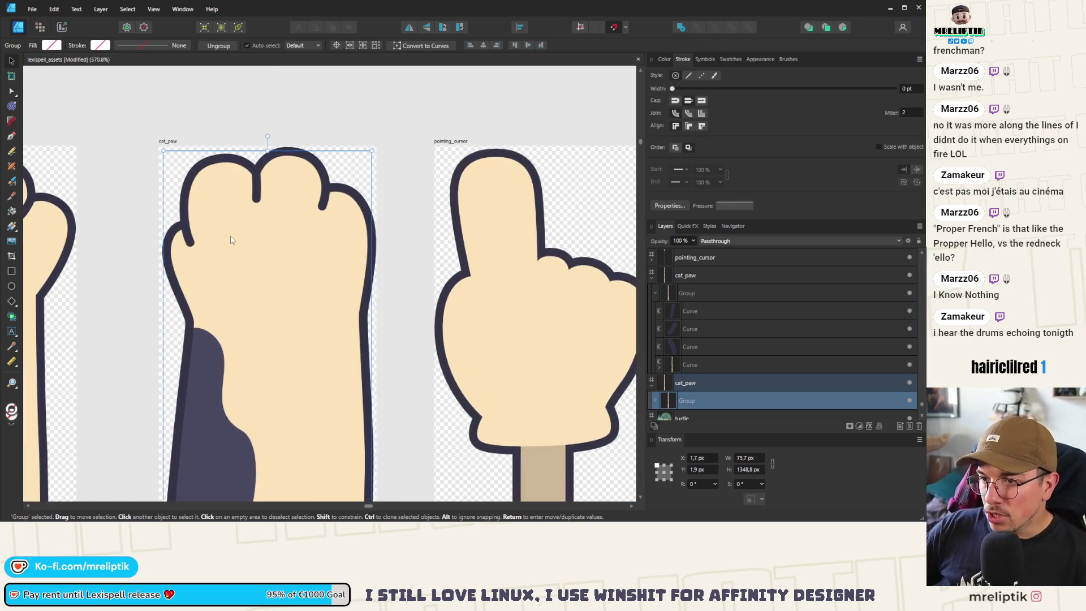
left_click_drag(242, 241, 239, 241)
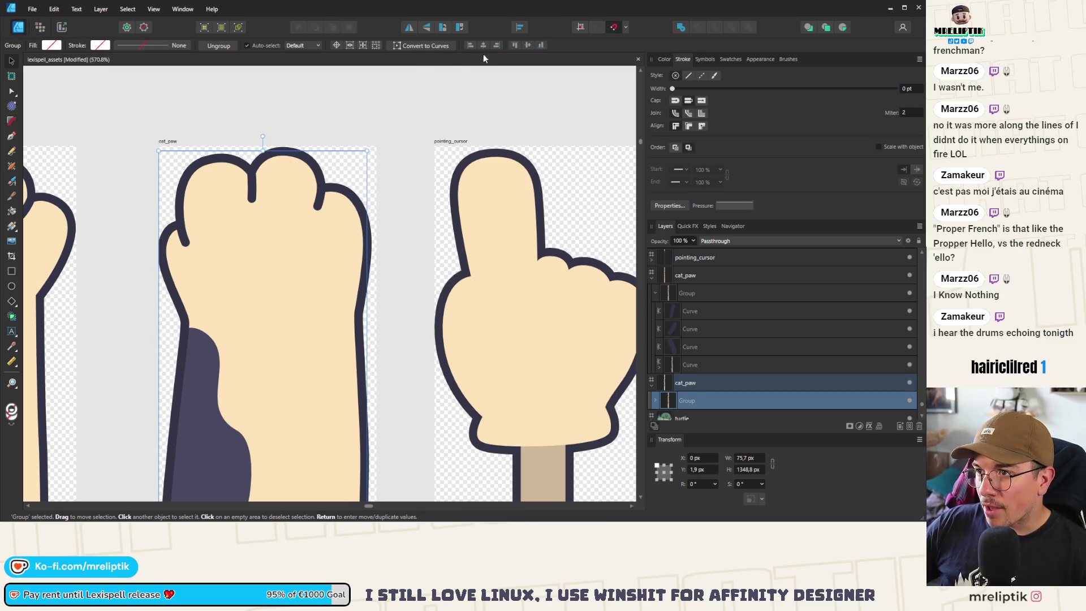
key("ctrl+z")
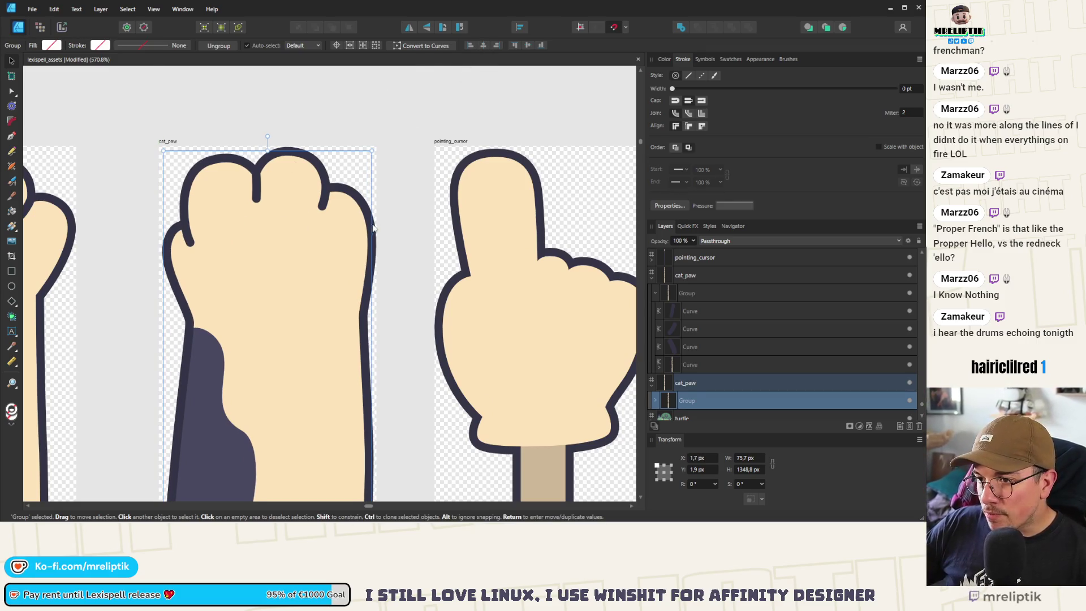
scroll(253, 229, "up", 2)
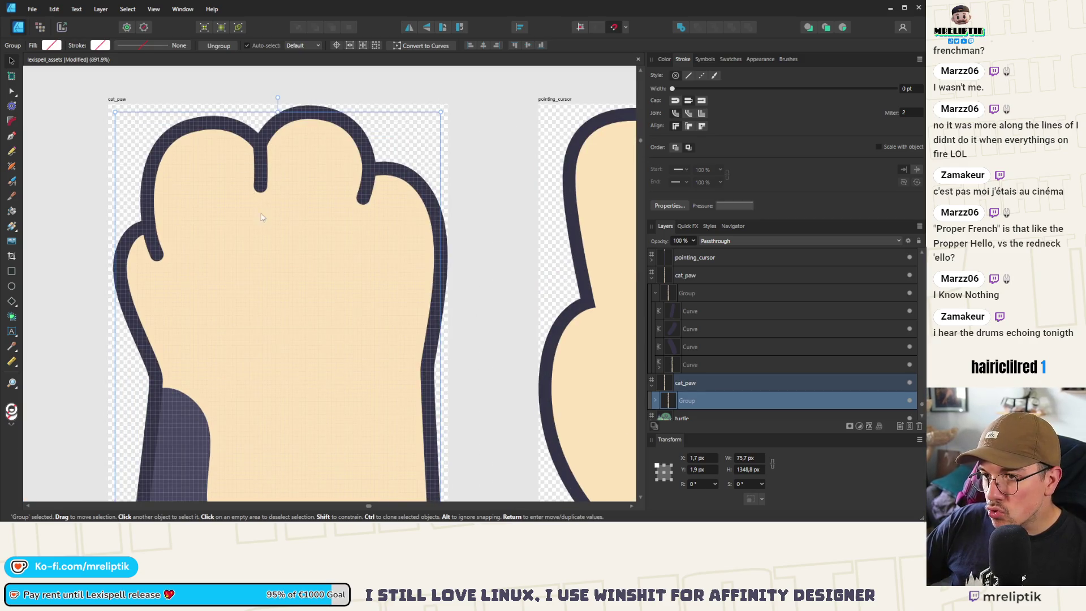
scroll(262, 218, "up", 1)
left_click_drag(275, 241, 274, 241)
scroll(259, 180, "down", 1)
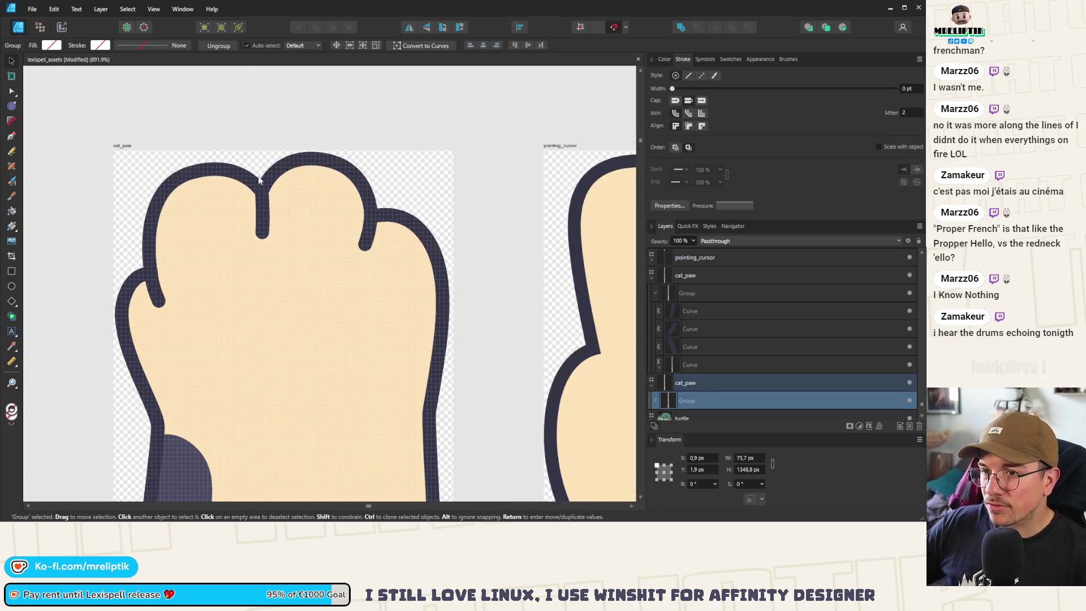
- Deselect the paw, then reselect the cat paw group
left_click(262, 121)
scroll(262, 121, "down", 9)
scroll(224, 165, "up", 6)
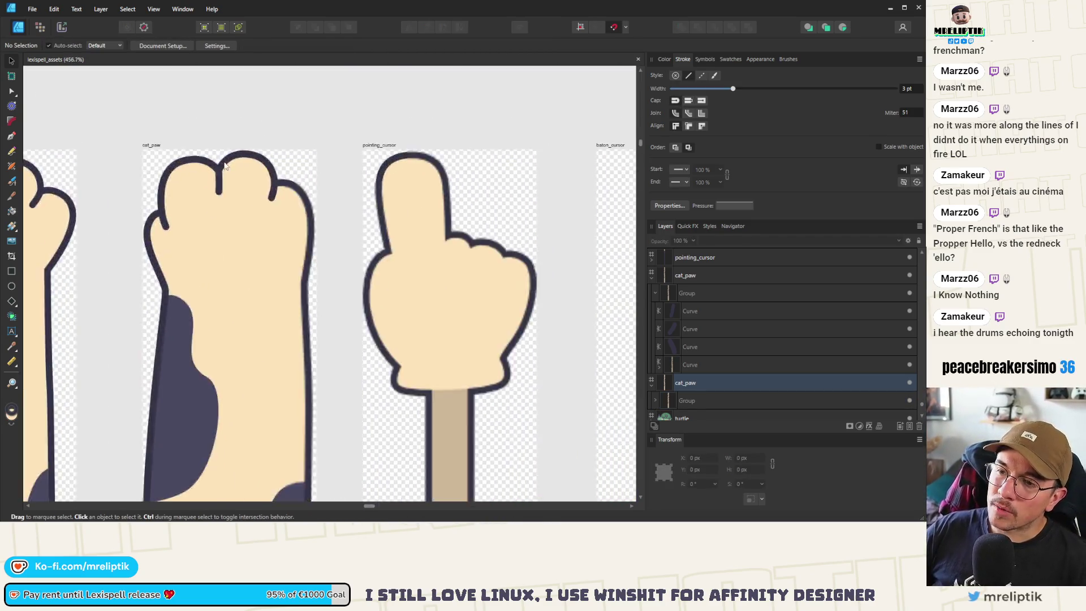
scroll(224, 165, "up", 5)
left_click(238, 154)
scroll(364, 146, "up", 2)
scroll(385, 150, "down", 2)
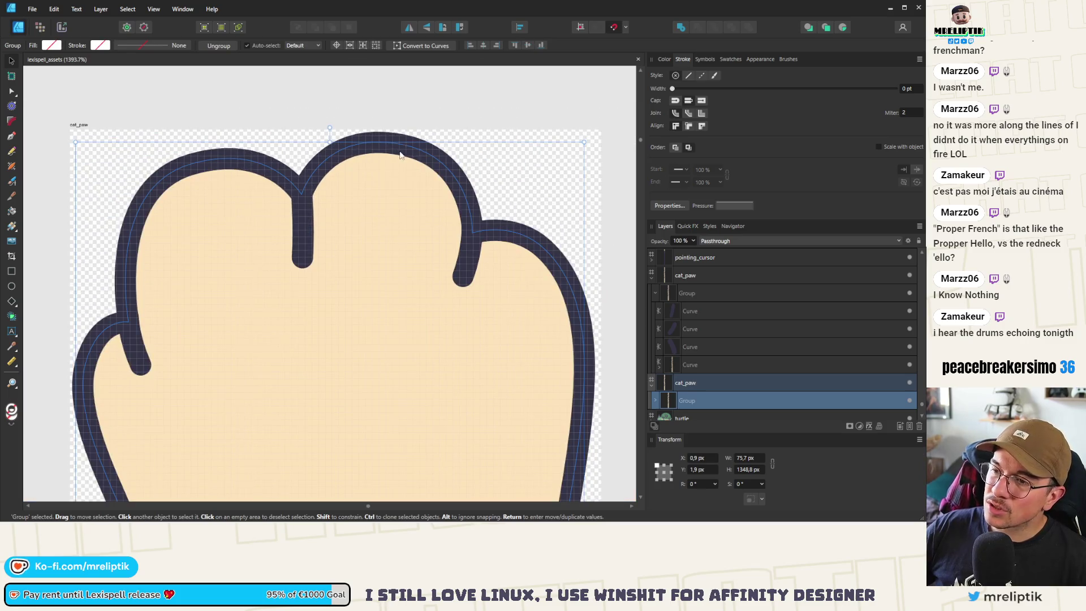
- Raise the middle and left toe tops and round out the left toe's curve
double_click(401, 154)
double_click(389, 149)
left_click(402, 154)
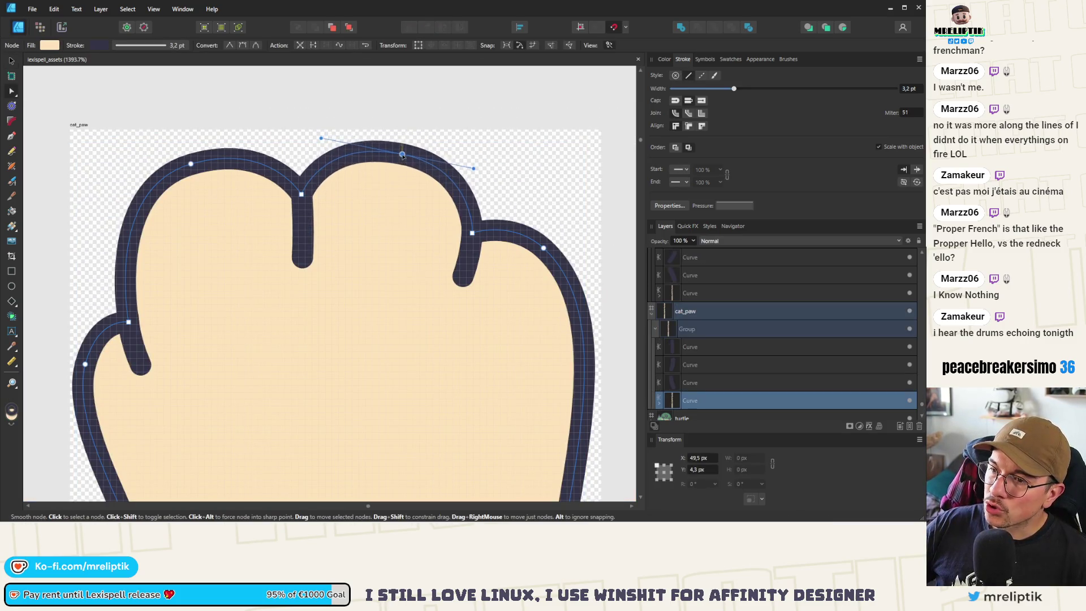
left_click_drag(403, 156, 403, 152)
left_click_drag(190, 164, 188, 153)
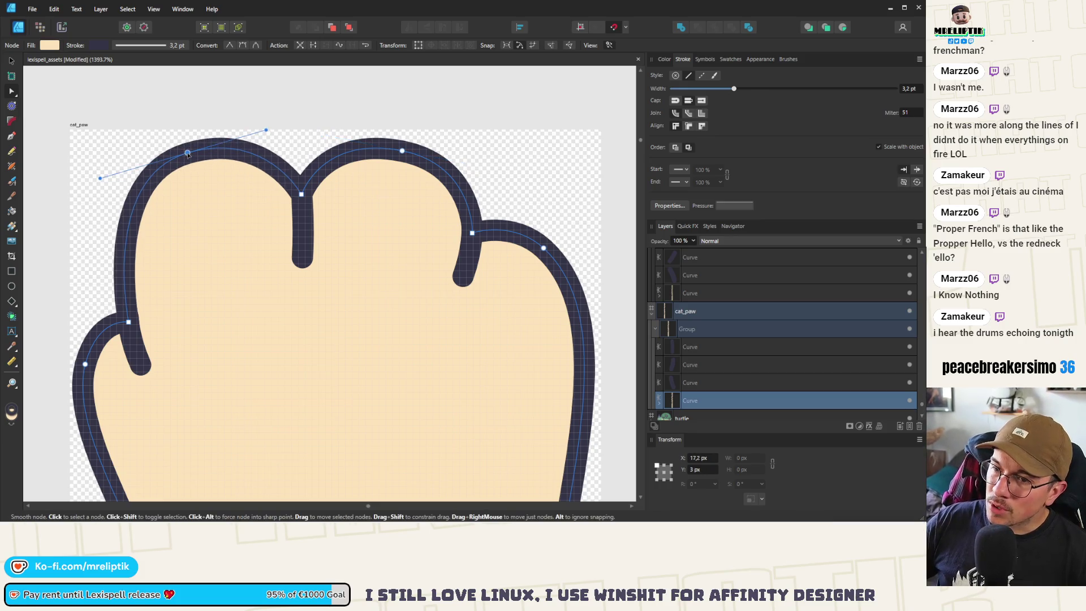
left_click_drag(100, 178, 86, 182)
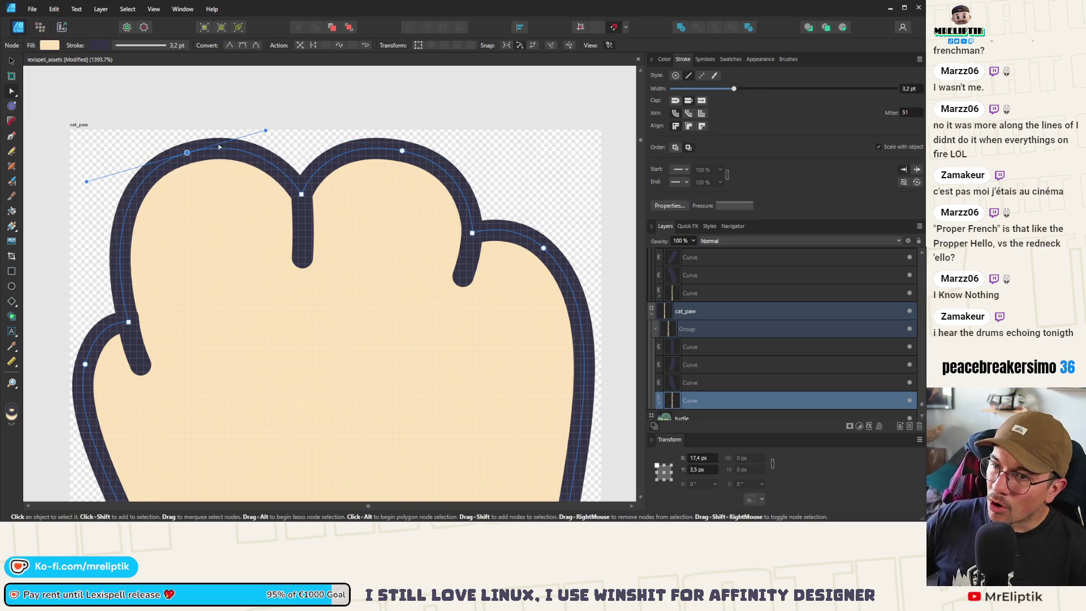
left_click_drag(266, 131, 267, 130)
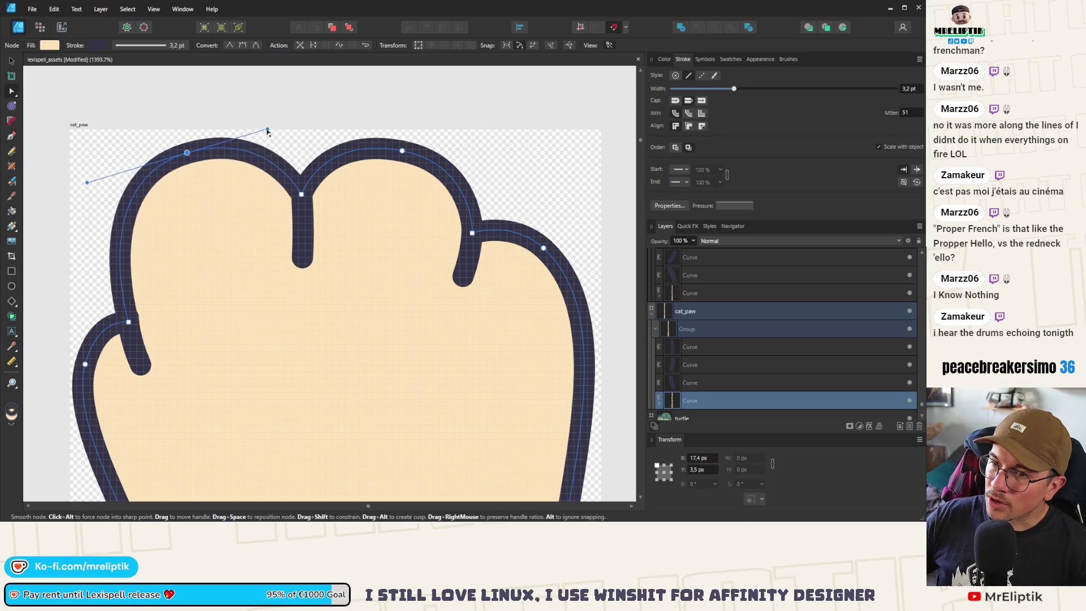
- Lift the left toe's top further and pull the left side outward for a fuller shape
left_click_drag(187, 153, 187, 149)
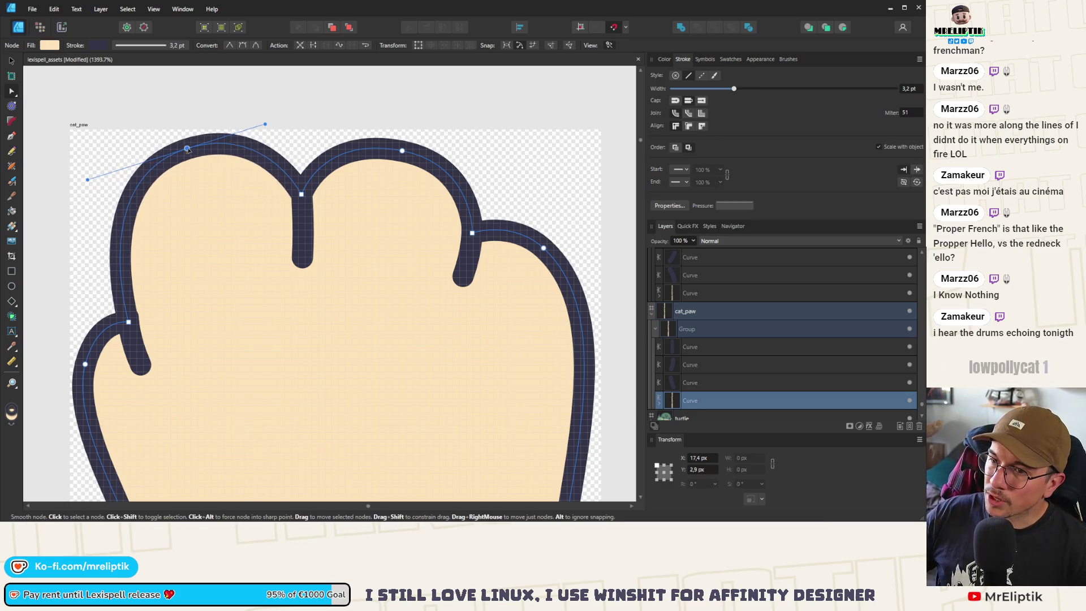
scroll(401, 151, "down", 5)
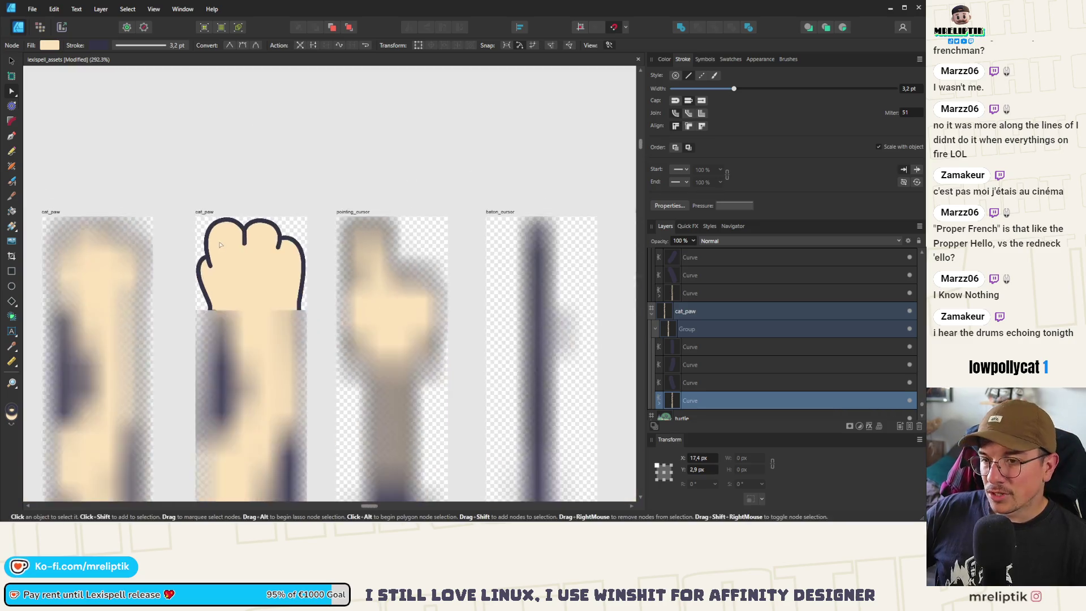
scroll(196, 287, "up", 4)
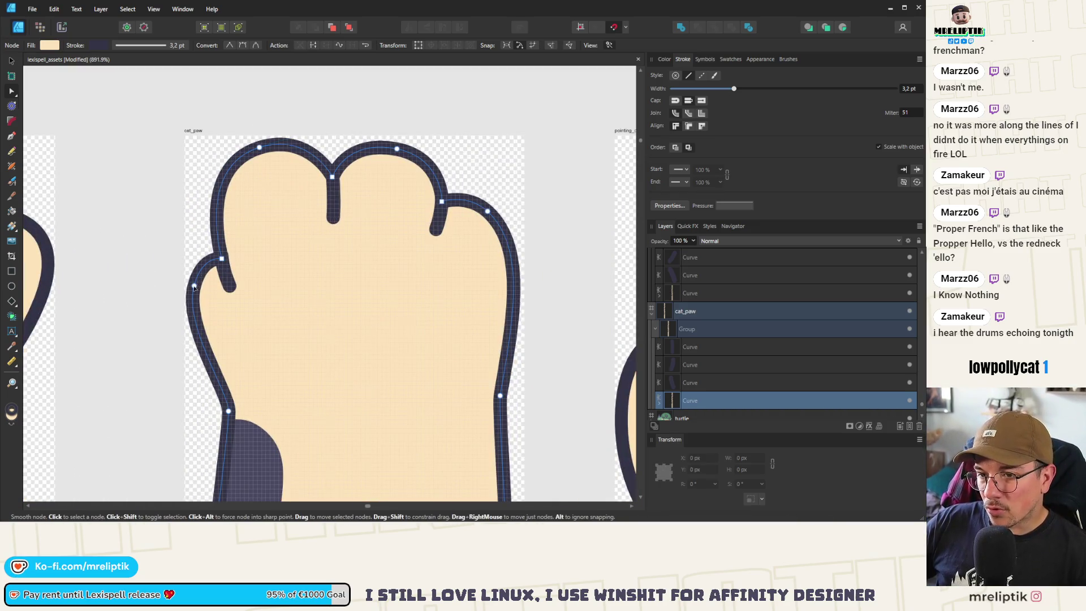
left_click_drag(192, 277, 190, 282)
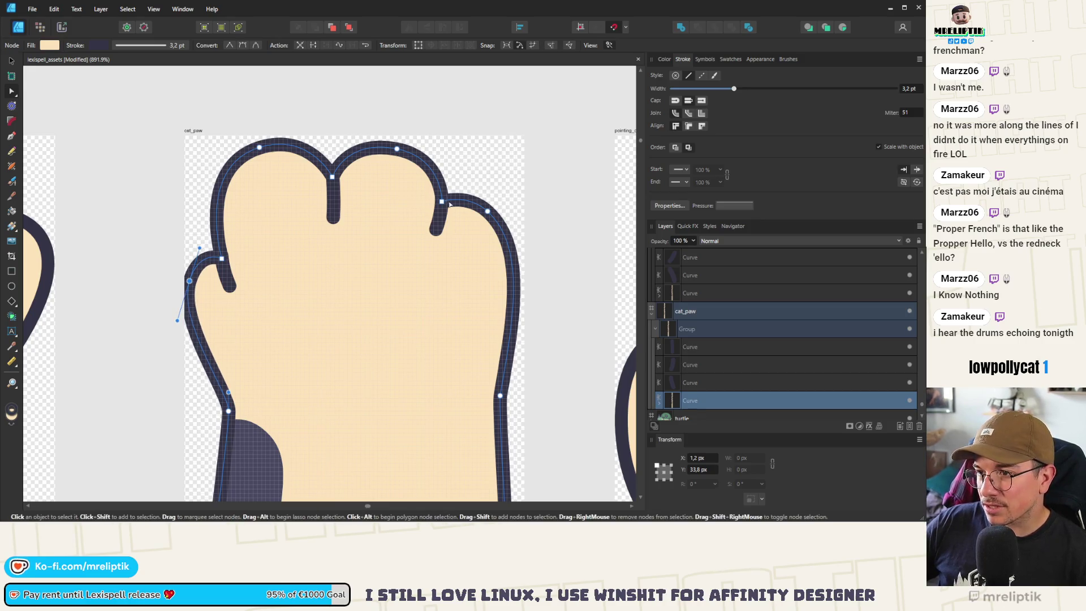
left_click(396, 152)
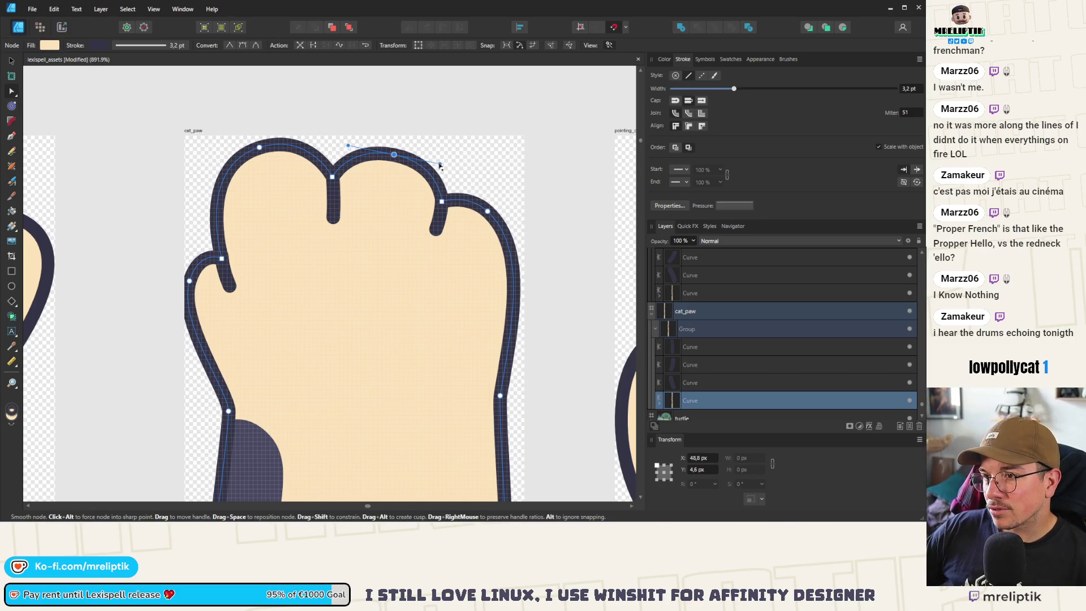
- Select the whole paw group, shorten it from its top edge, and nudge it right
scroll(286, 176, "down", 5)
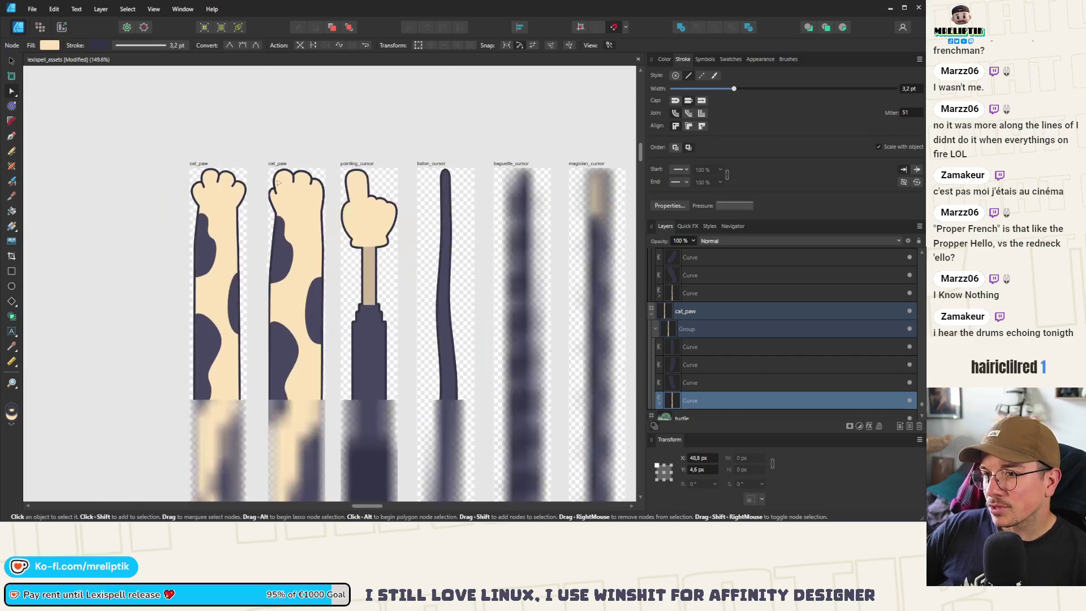
left_click(33, 97)
left_click(13, 61)
scroll(315, 224, "up", 10)
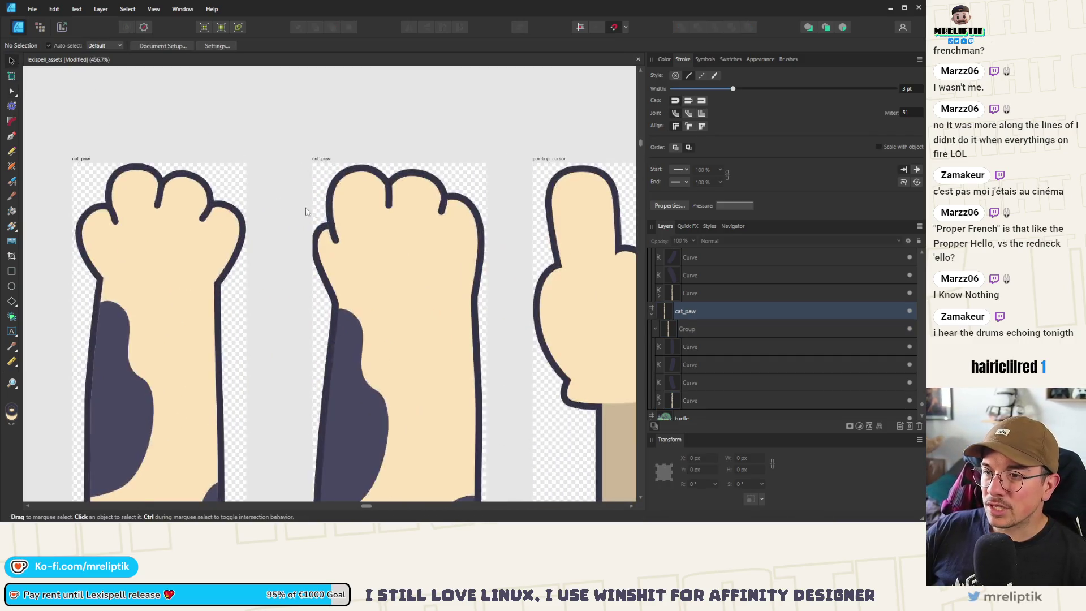
left_click(315, 224)
scroll(310, 216, "down", 4)
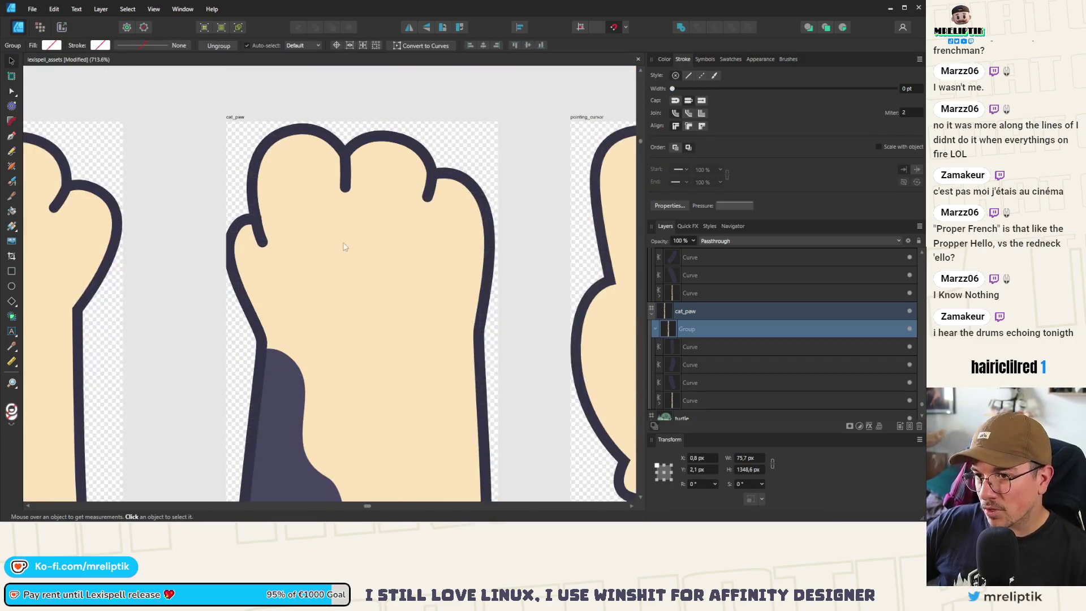
left_click_drag(489, 129, 480, 149)
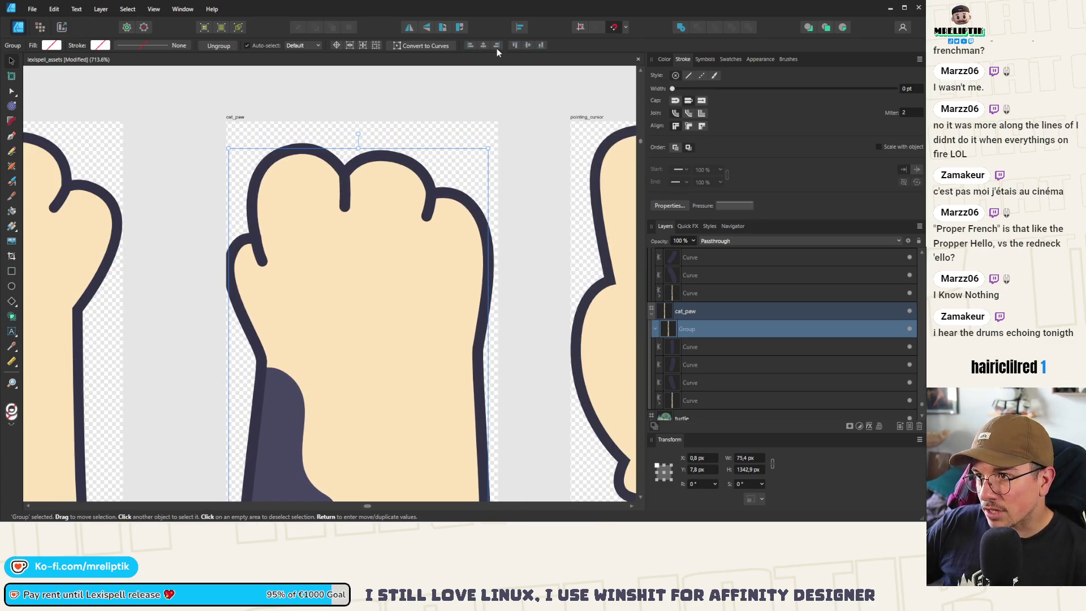
key("Right")
- Shorten the paw group to about 75.2 × 1339.3 px and move it up to the artboard top
scroll(345, 222, "up", 2)
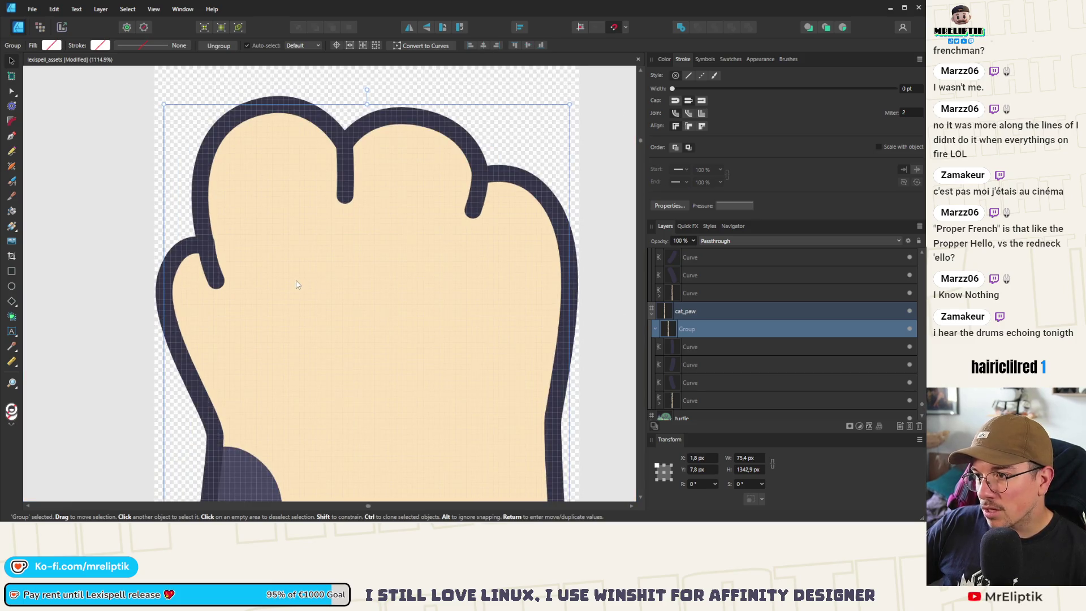
left_click_drag(570, 104, 569, 123)
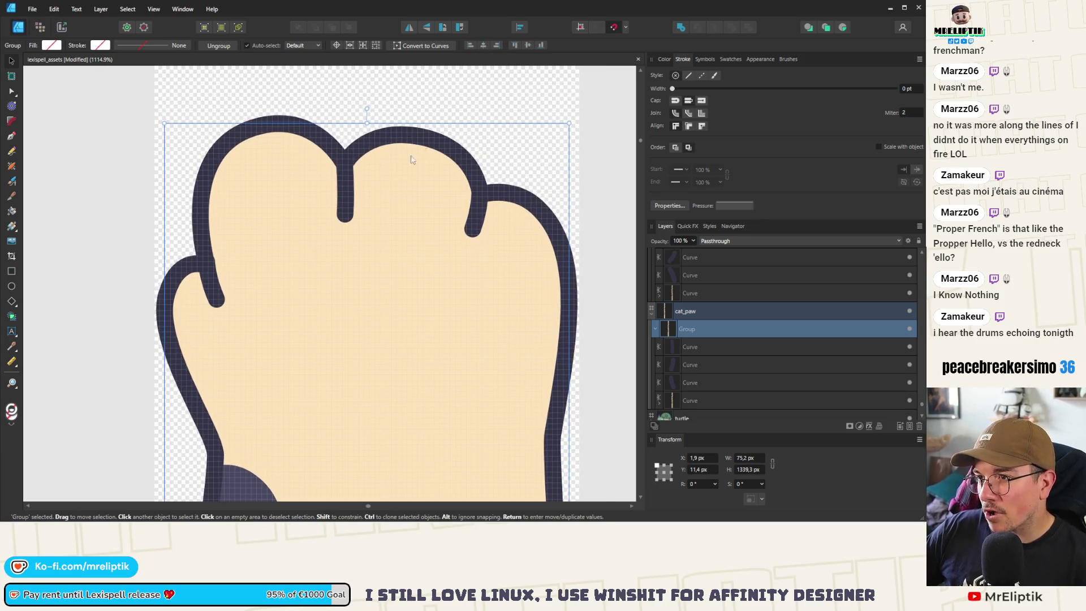
scroll(364, 214, "up", 2)
left_click_drag(317, 200, 283, 146)
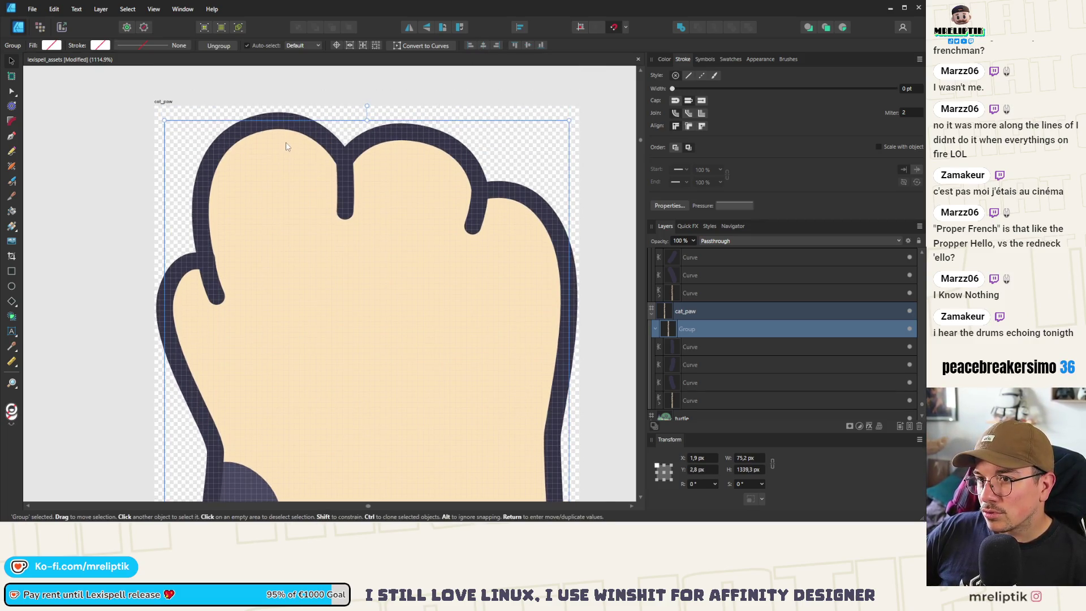
scroll(204, 136, "down", 1)
scroll(215, 247, "up", 4)
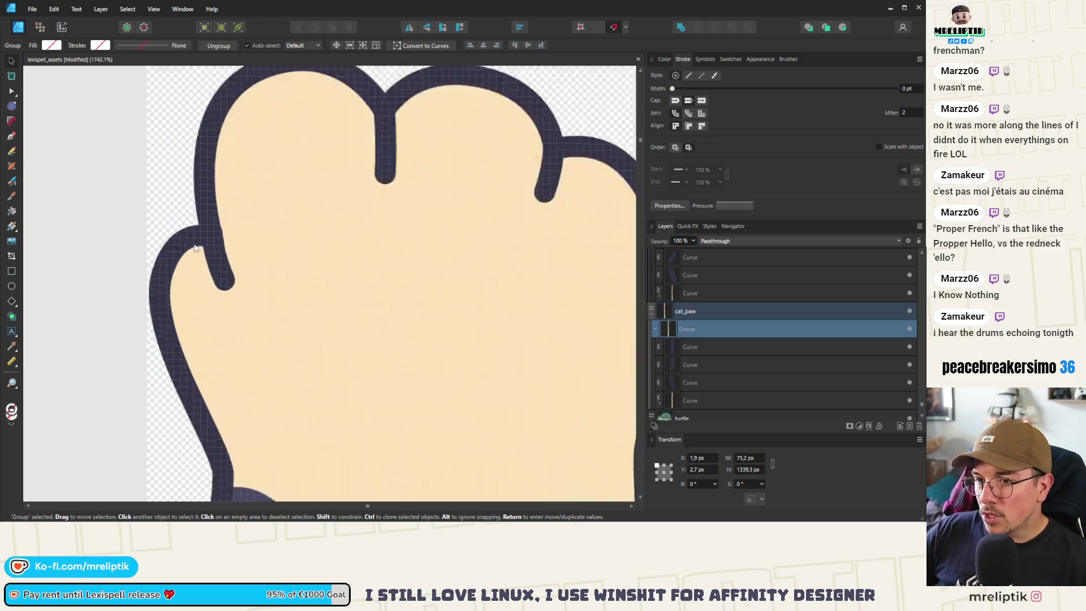
- Rotate the small crease line slightly and raise it to about X 7.6, Y 29.9 px
double_click(221, 239)
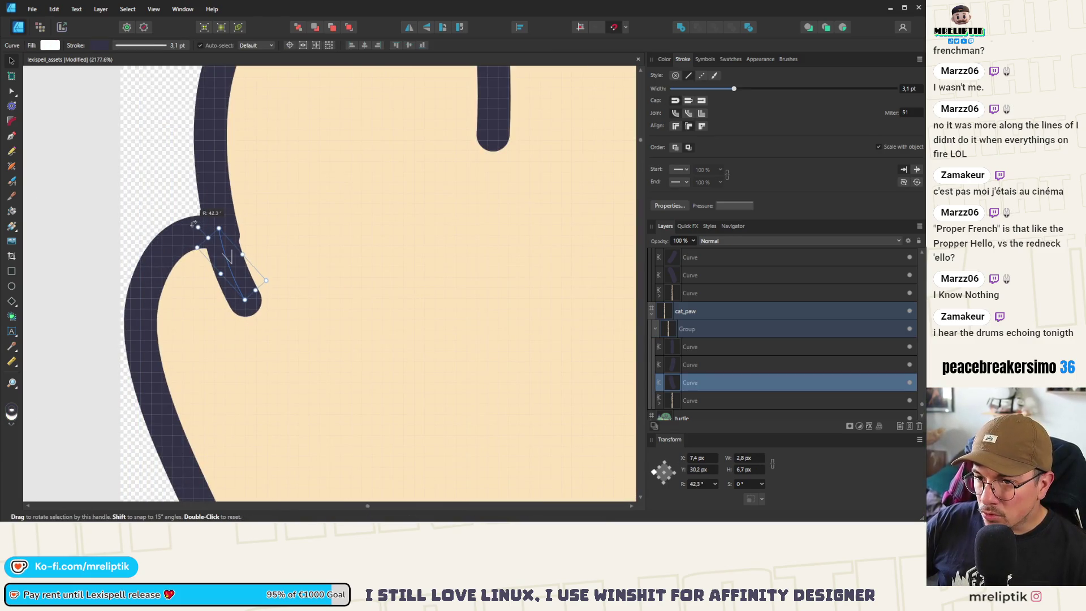
left_click_drag(194, 224, 180, 211)
scroll(231, 259, "up", 3)
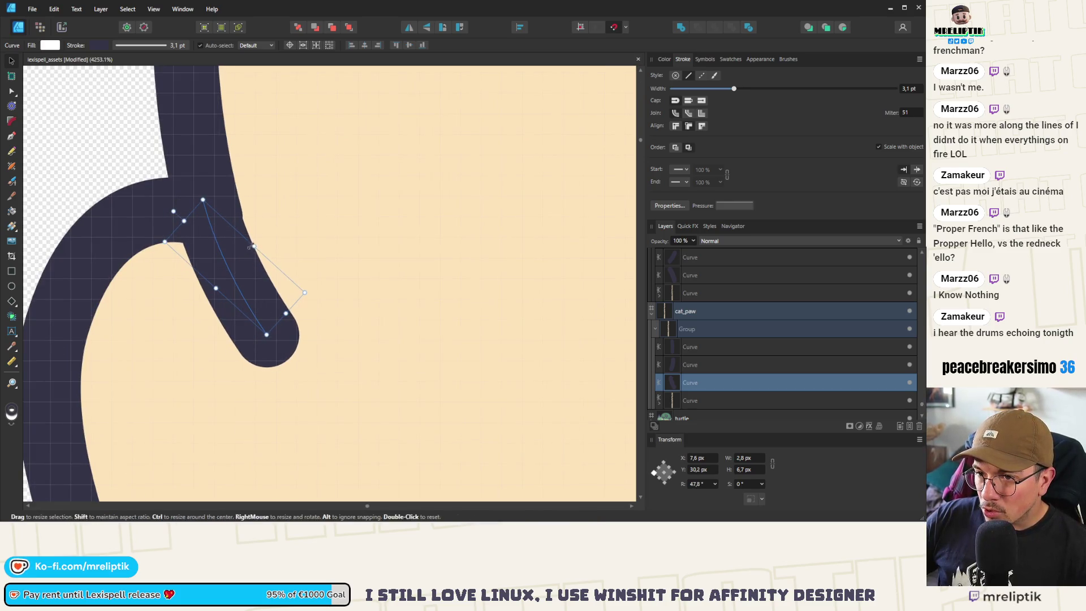
left_click_drag(249, 253, 247, 246)
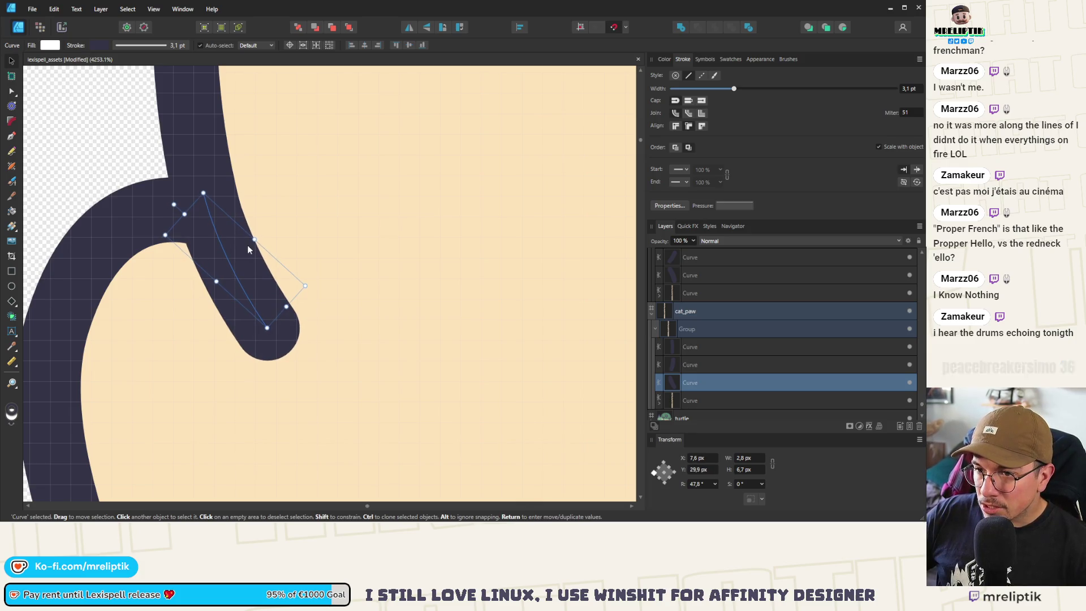
scroll(197, 282, "down", 5)
scroll(198, 281, "down", 5)
scroll(253, 274, "up", 6)
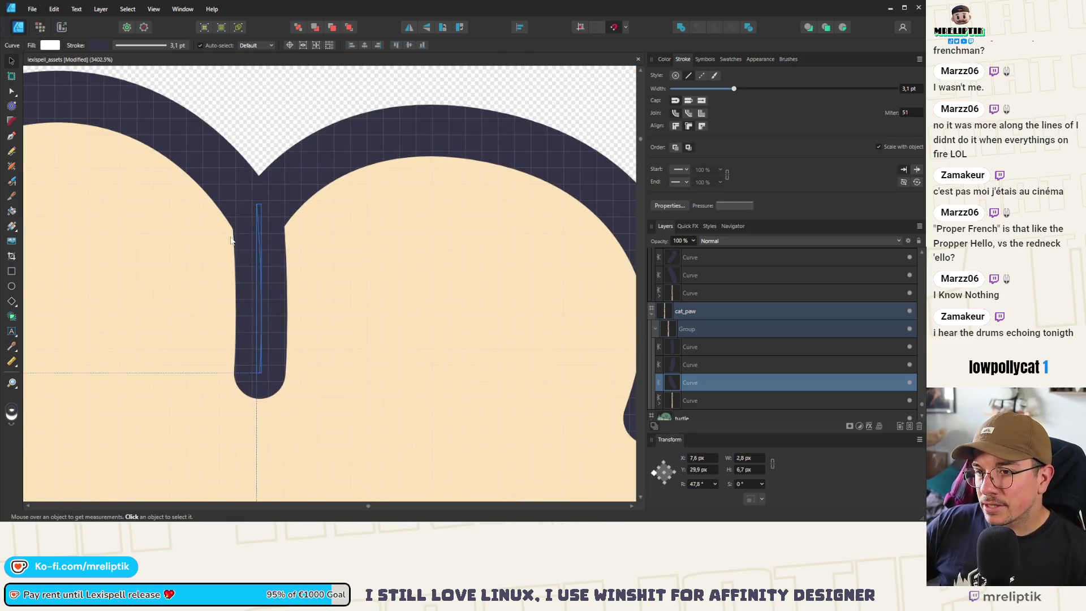
scroll(237, 259, "down", 5)
scroll(237, 260, "up", 4)
scroll(326, 259, "down", 6)
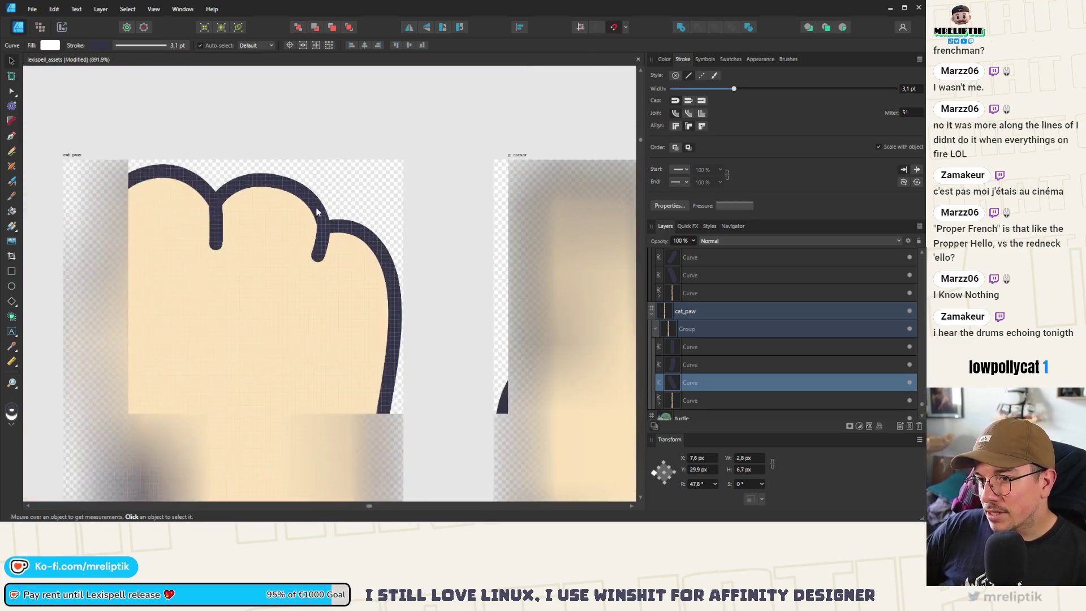
- Select the cream arm shape in the second cat paw group and pick a right-edge node for editing
key("ctrl+d")
scroll(307, 214, "down", 5)
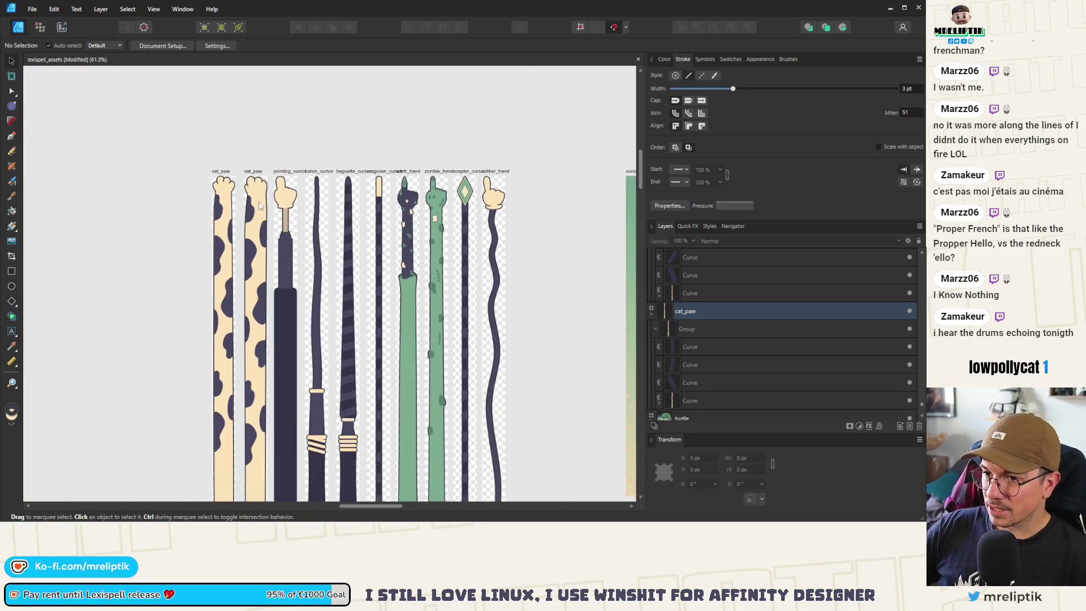
scroll(260, 205, "up", 3)
scroll(258, 205, "up", 2)
left_click(261, 196)
double_click(293, 184)
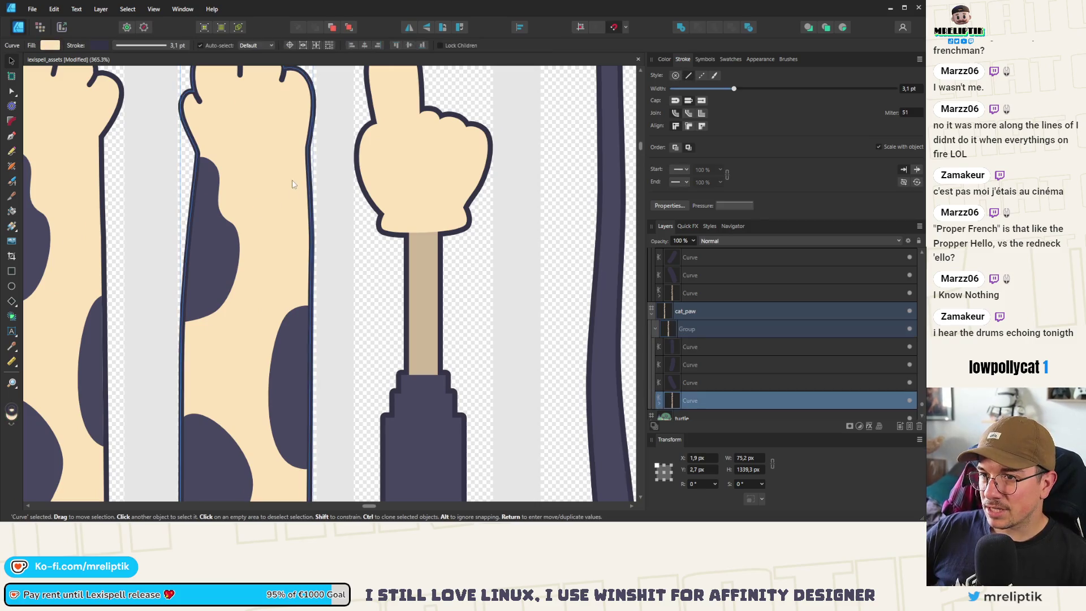
scroll(303, 230, "down", 2)
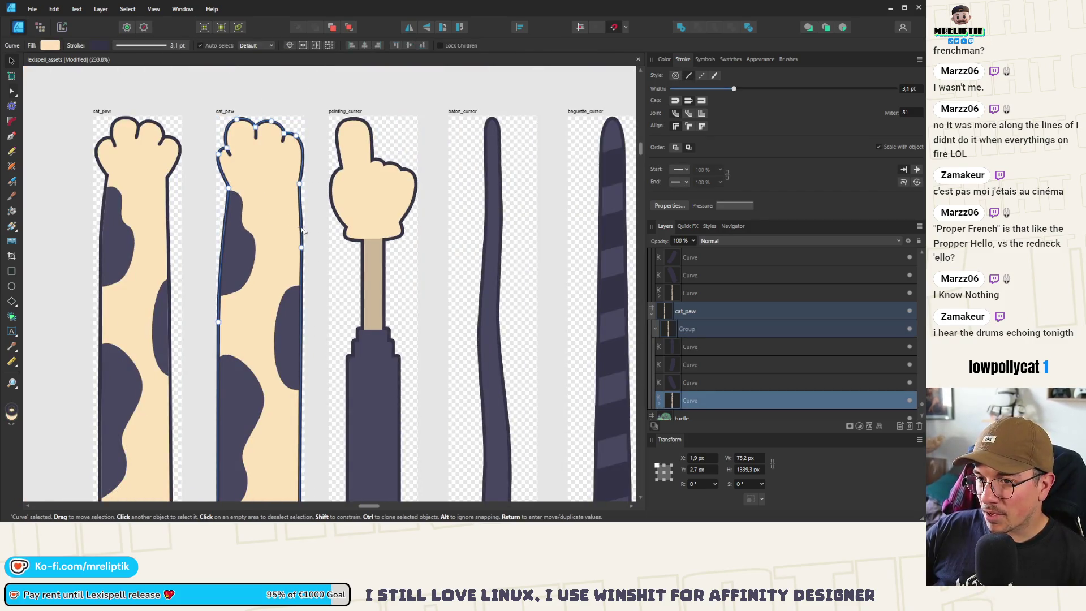
key("a")
left_click(300, 258)
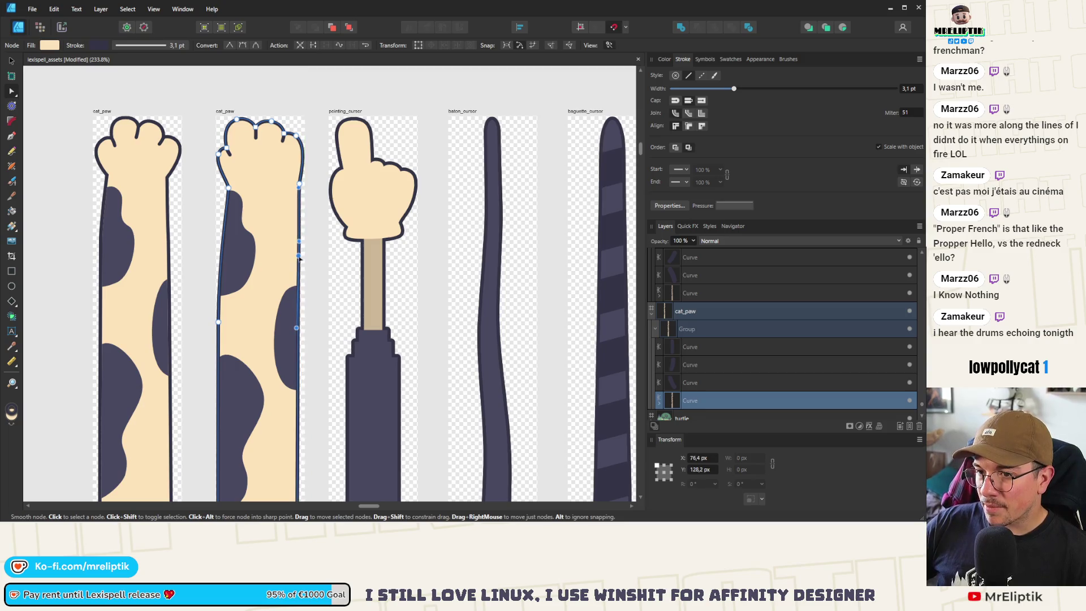
- Move the lower right-edge arm nodes right and down to even the line, near X 73.3, Y 127.4 px
left_click(297, 328)
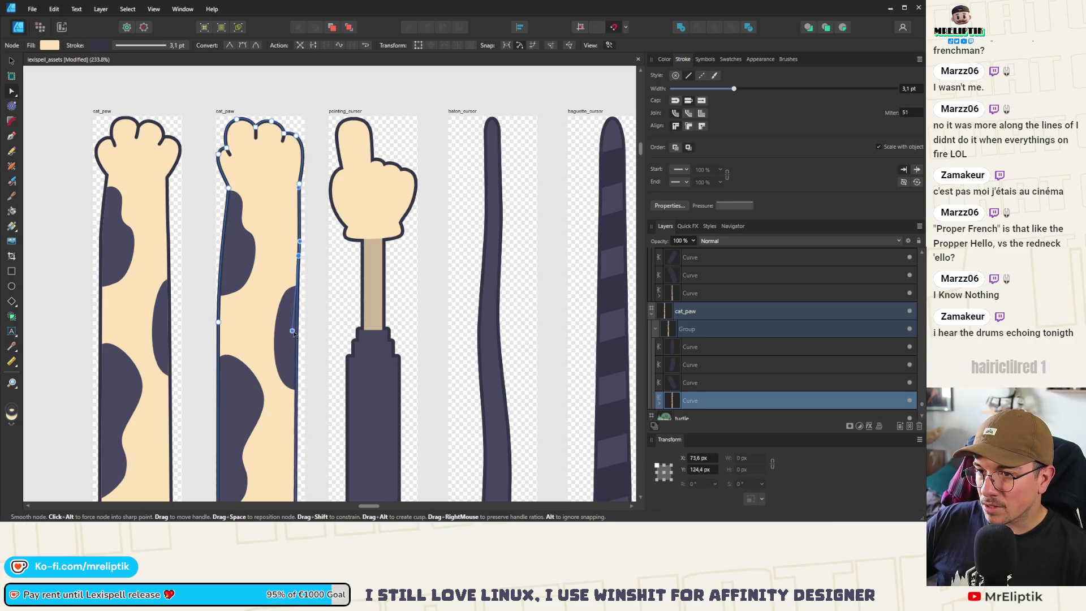
left_click_drag(294, 332, 301, 331)
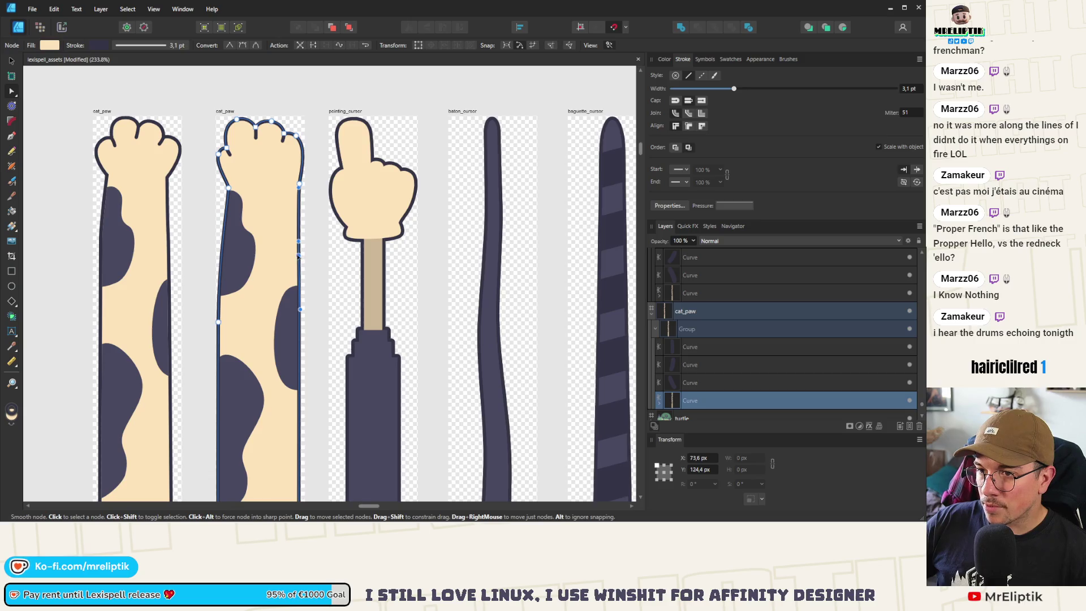
mouse_move(299, 264)
left_mouse_down()
mouse_move(298, 275)
mouse_move(299, 263)
left_mouse_up()
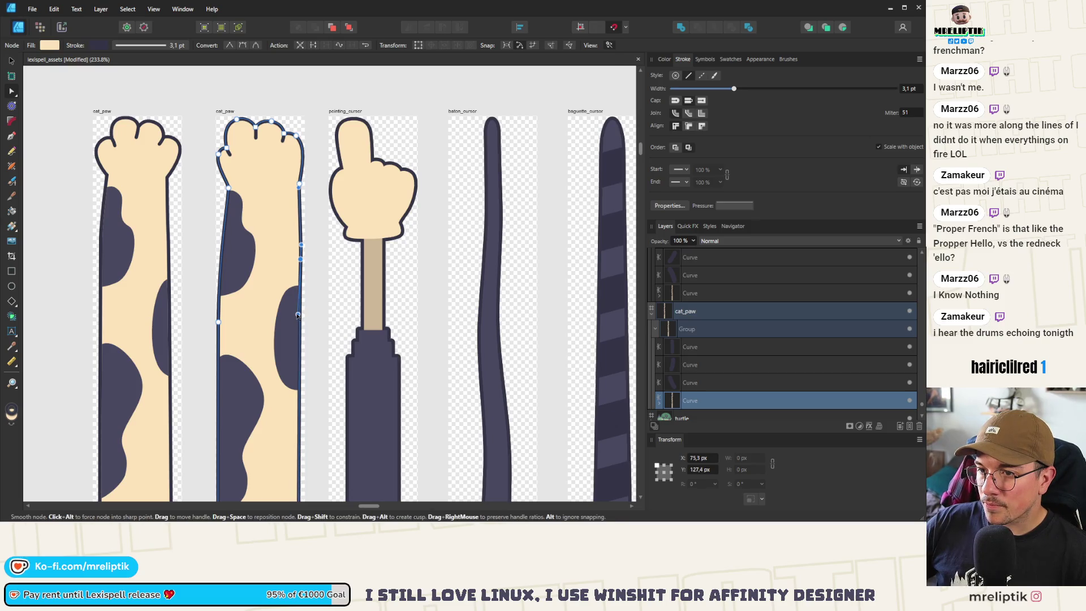
scroll(297, 315, "down", 6)
scroll(246, 399, "up", 5)
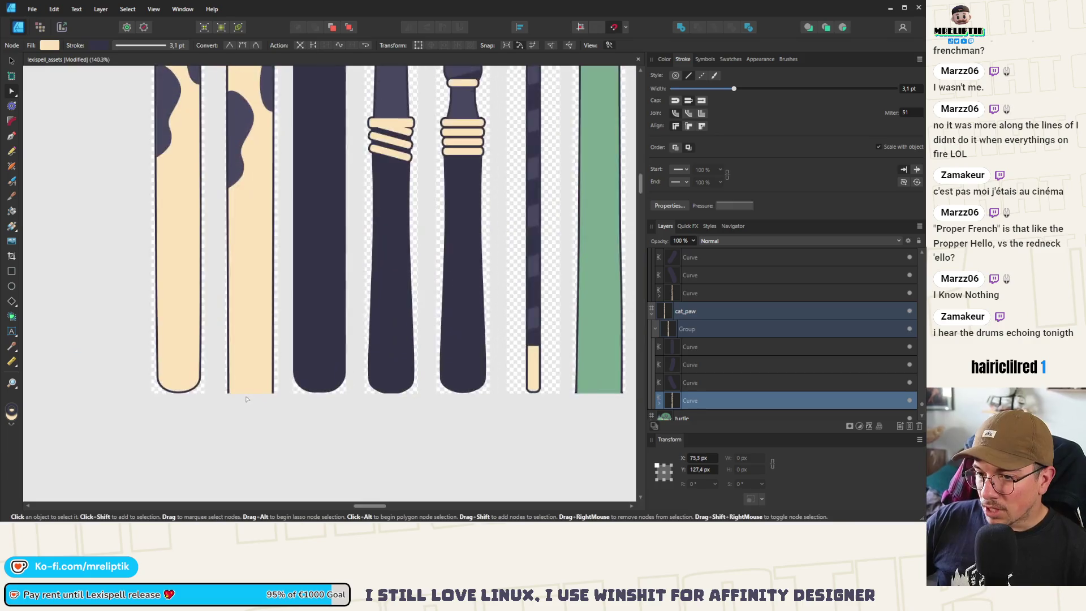
- Shorten the arm by raising its two bottom nodes and pulling the corners slightly inward
scroll(246, 399, "up", 4)
left_click_drag(339, 438, 187, 503)
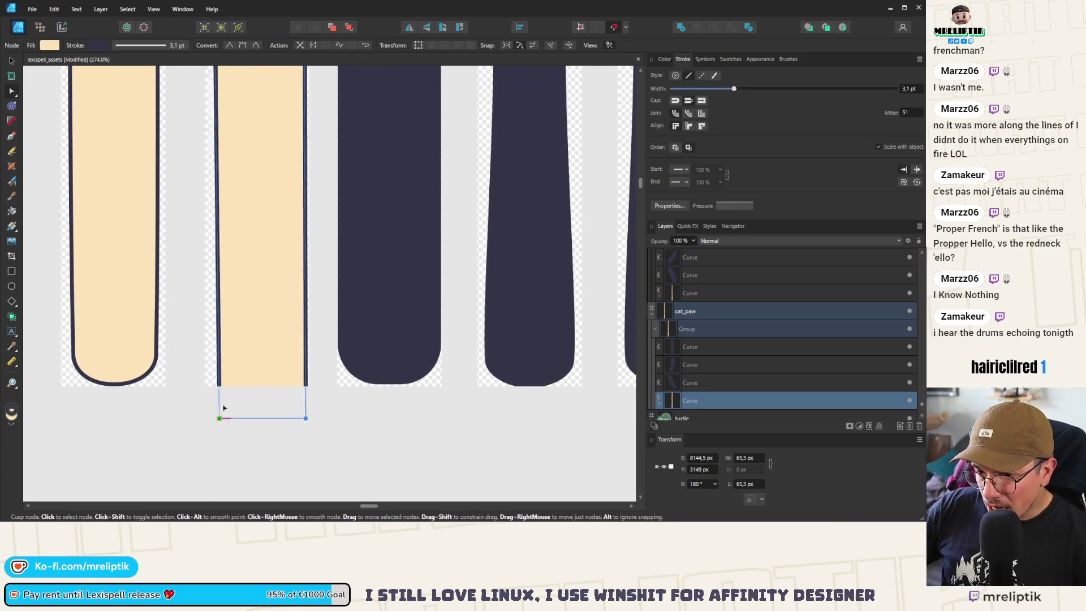
left_click_drag(224, 407, 219, 375)
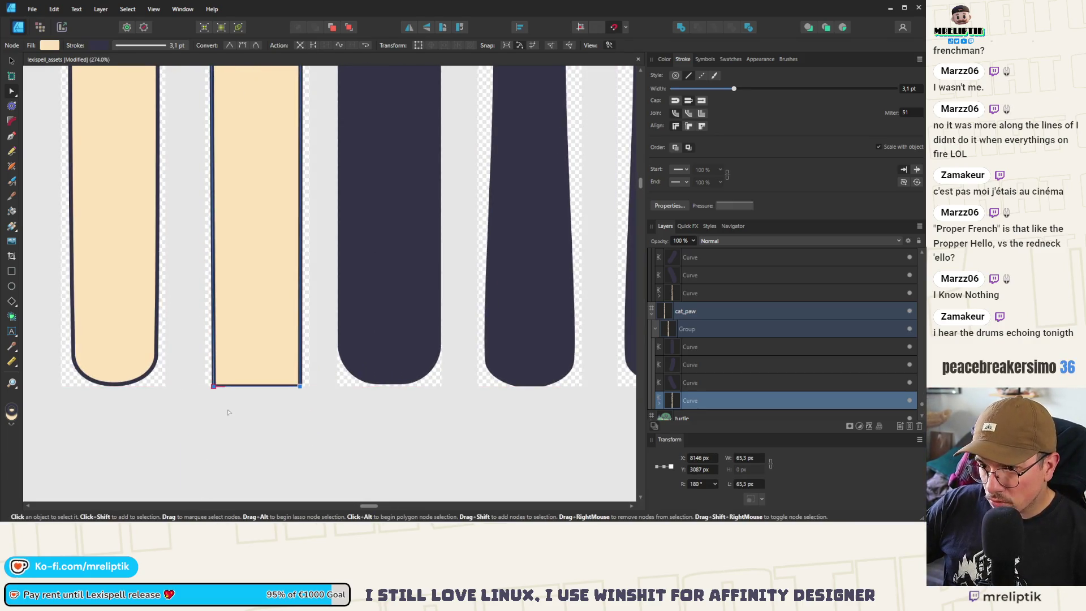
scroll(229, 412, "up", 7)
left_click_drag(191, 417, 190, 393)
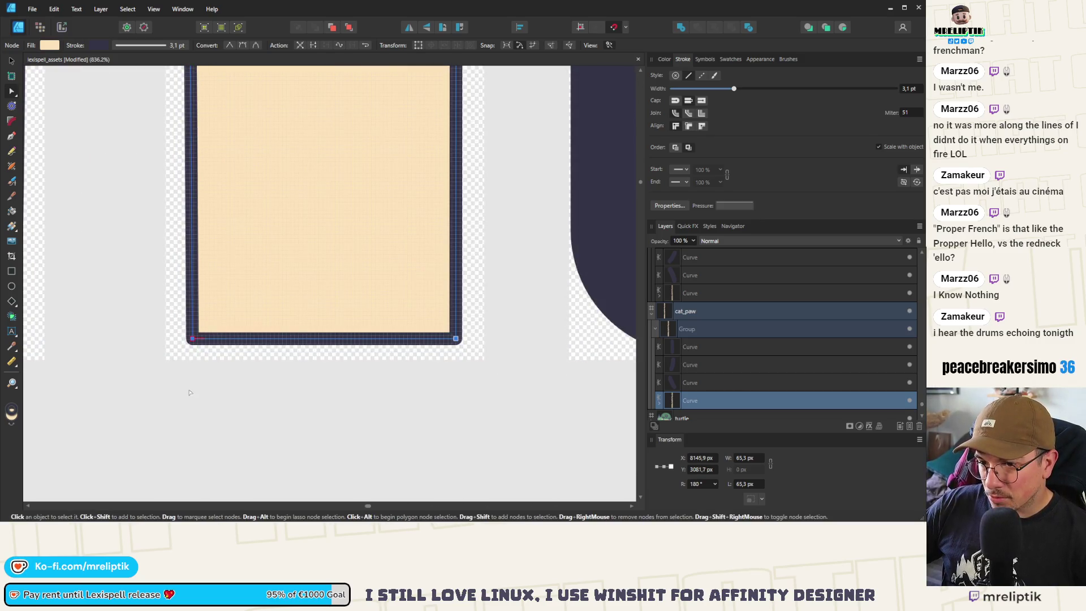
left_click(192, 338)
key("Right")
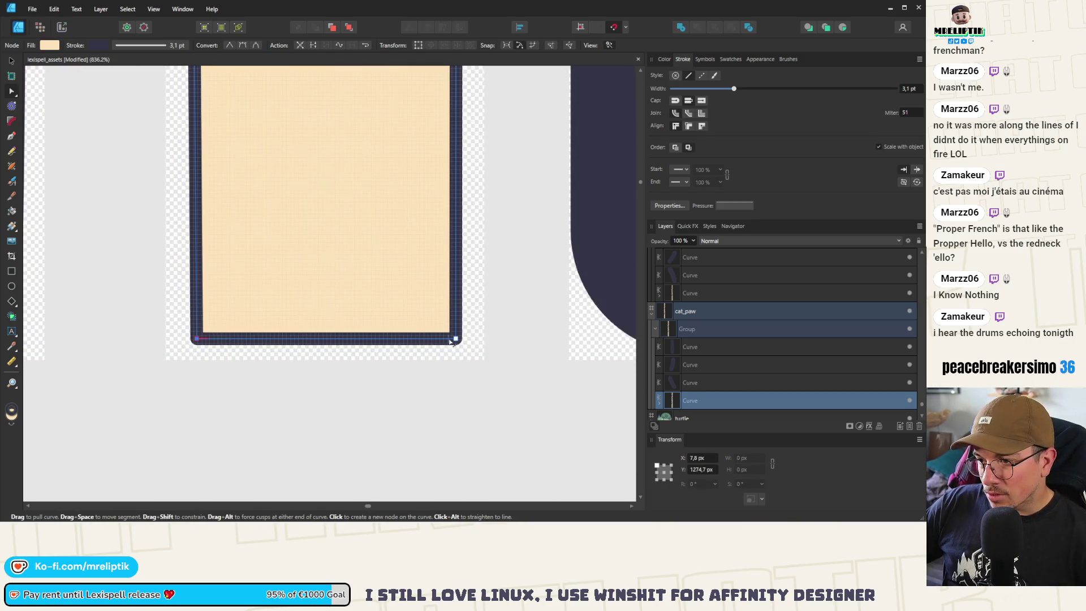
left_click_drag(456, 338, 450, 337)
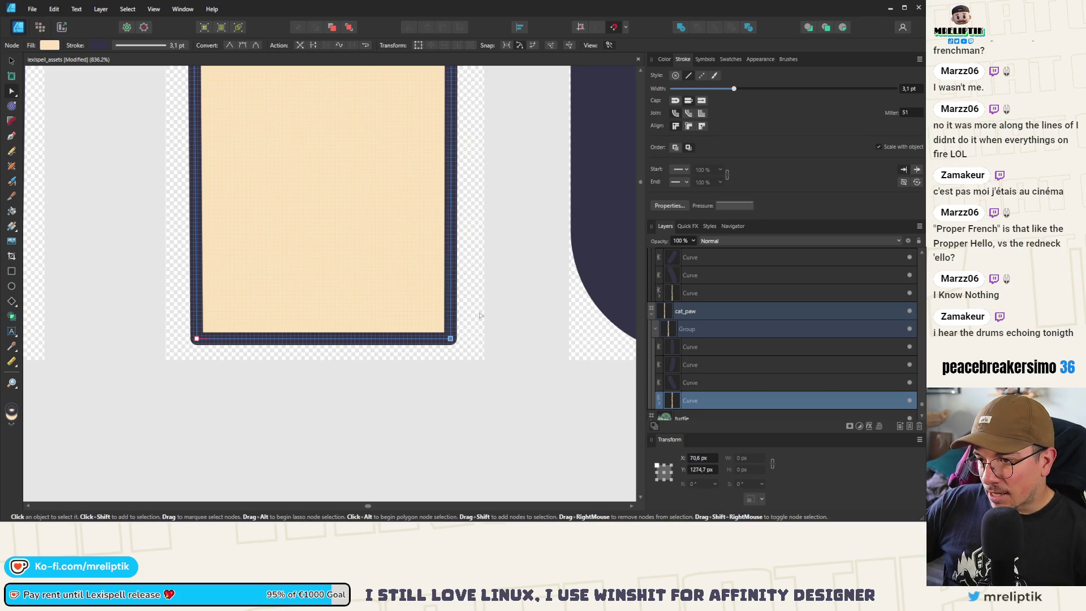
- Add a bottom-midpoint node, pull it down, and convert the bottom nodes to smooth
left_click(325, 339)
left_click_drag(327, 342, 327, 350)
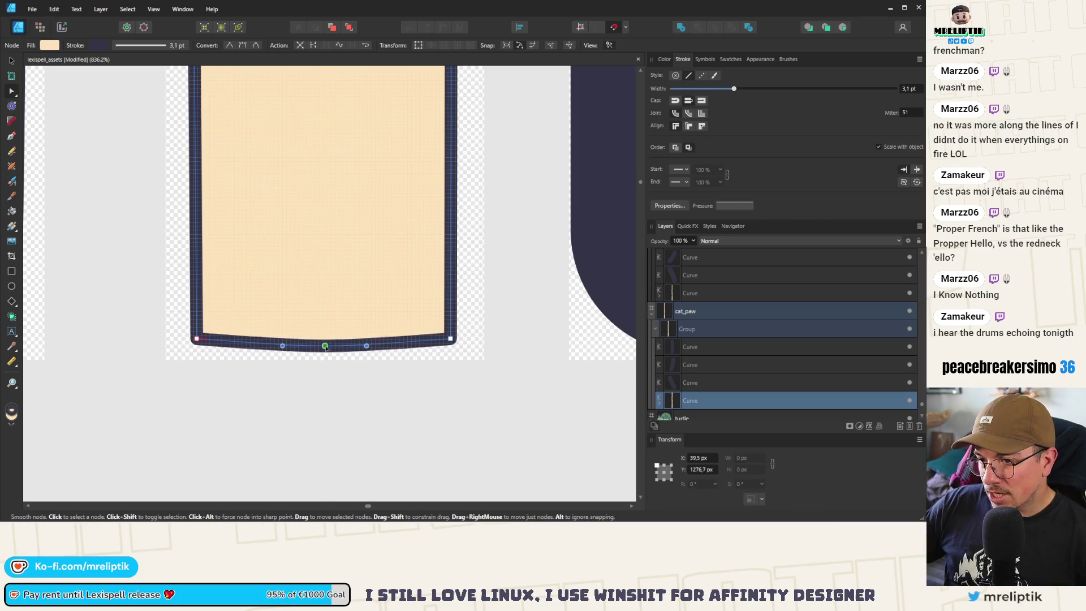
mouse_move(482, 320)
left_mouse_down()
mouse_move(225, 329)
mouse_move(168, 344)
left_mouse_up()
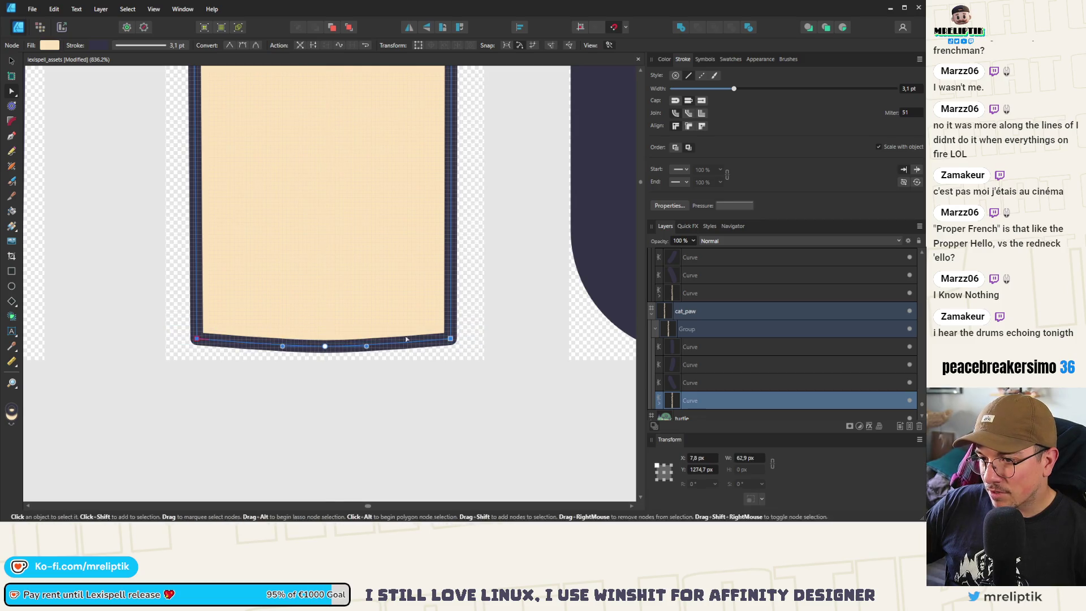
left_click_drag(450, 338, 447, 295)
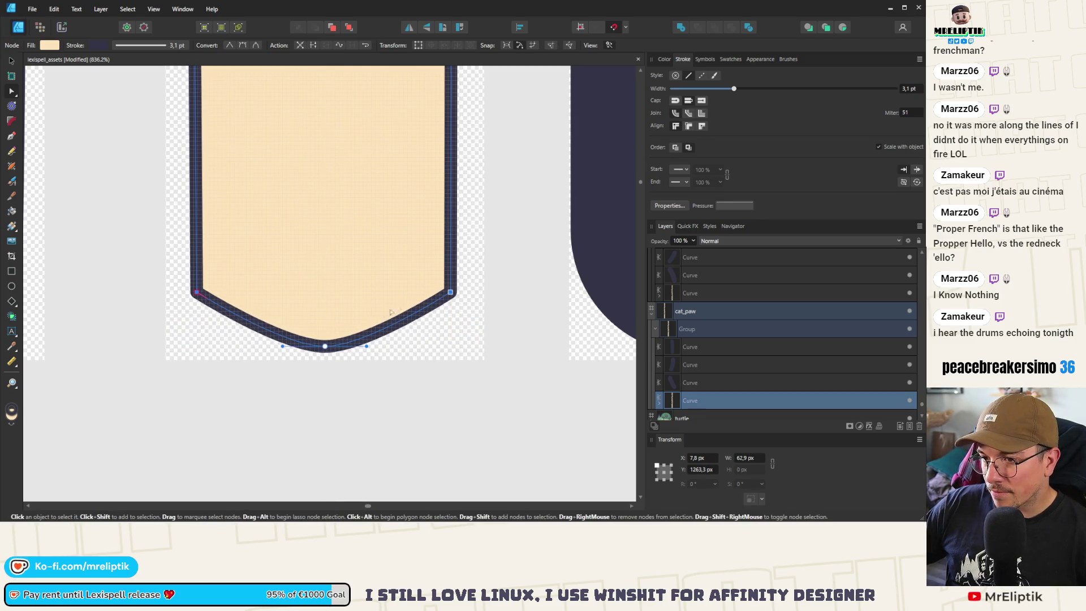
left_click_drag(485, 395, 176, 251)
left_click(242, 45)
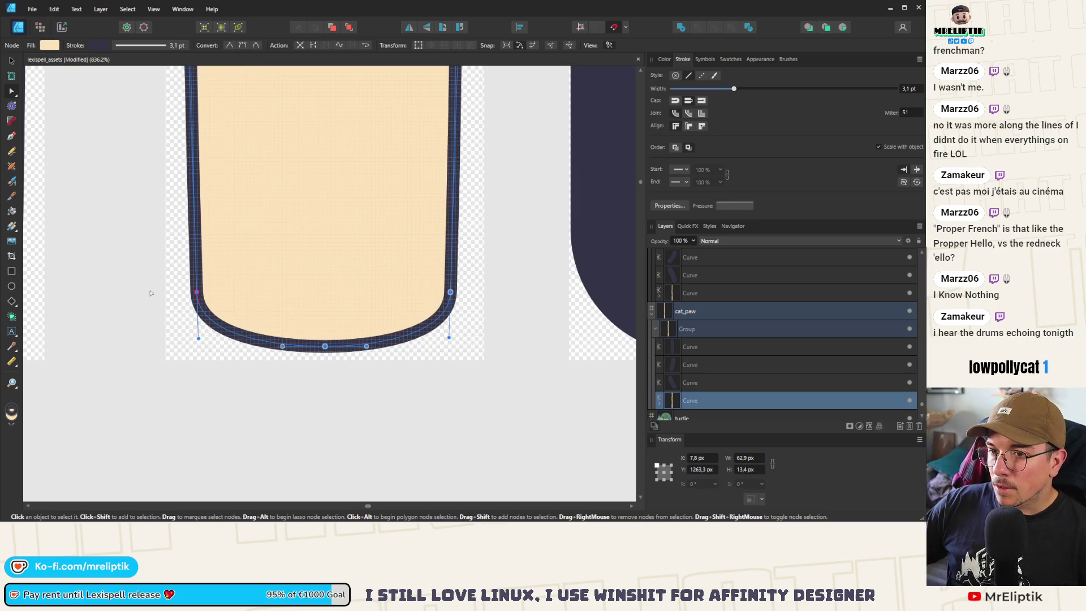
- Refine the bottom corners into a broad, flatter rounded curve
key("Escape")
left_click(446, 278)
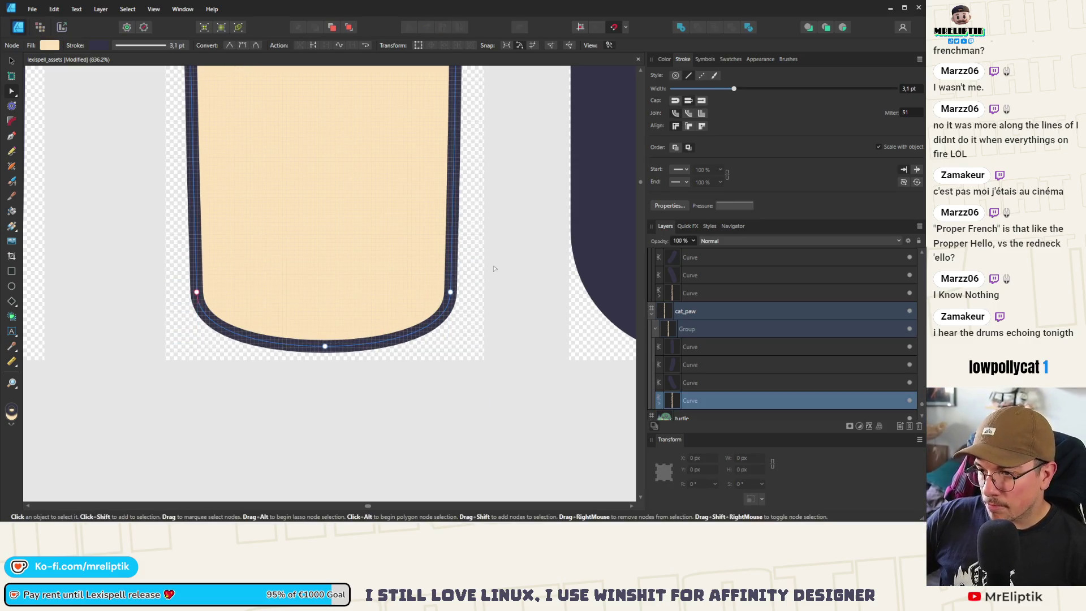
left_click_drag(196, 295, 190, 215)
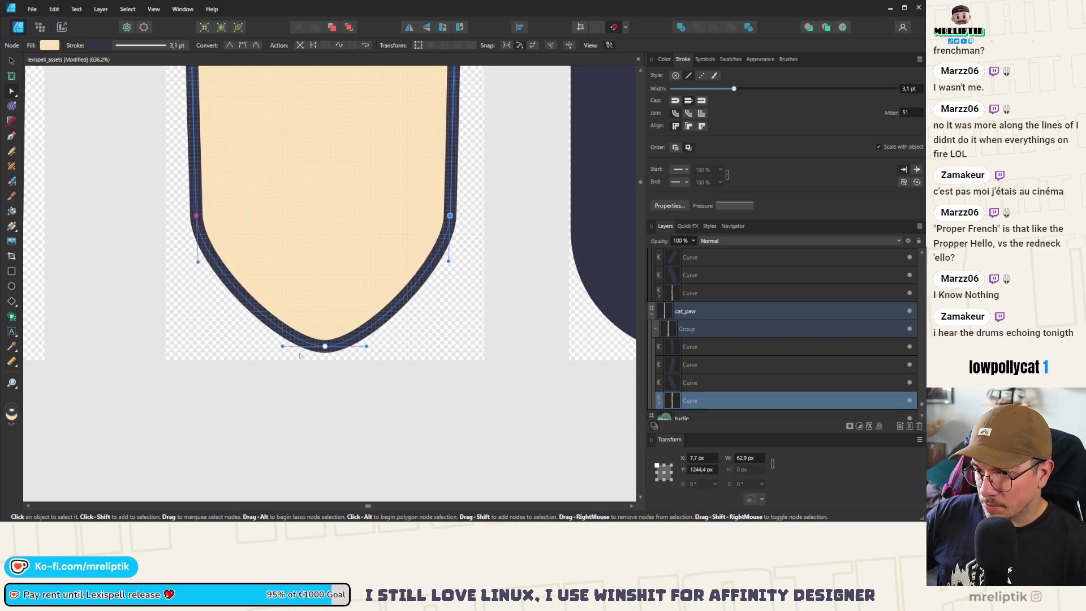
mouse_move(197, 292)
left_mouse_down()
mouse_move(198, 263)
mouse_move(199, 314)
left_mouse_up()
left_click_drag(368, 346, 416, 346)
left_click_drag(448, 261, 446, 309)
key("Escape")
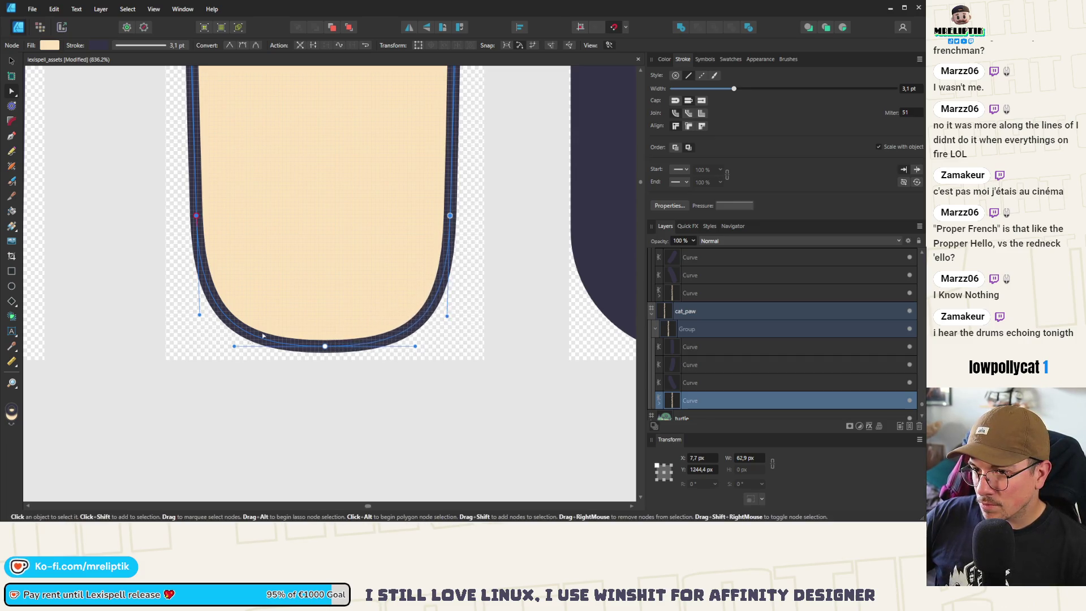
scroll(220, 391, "down", 6)
scroll(232, 218, "up", 5)
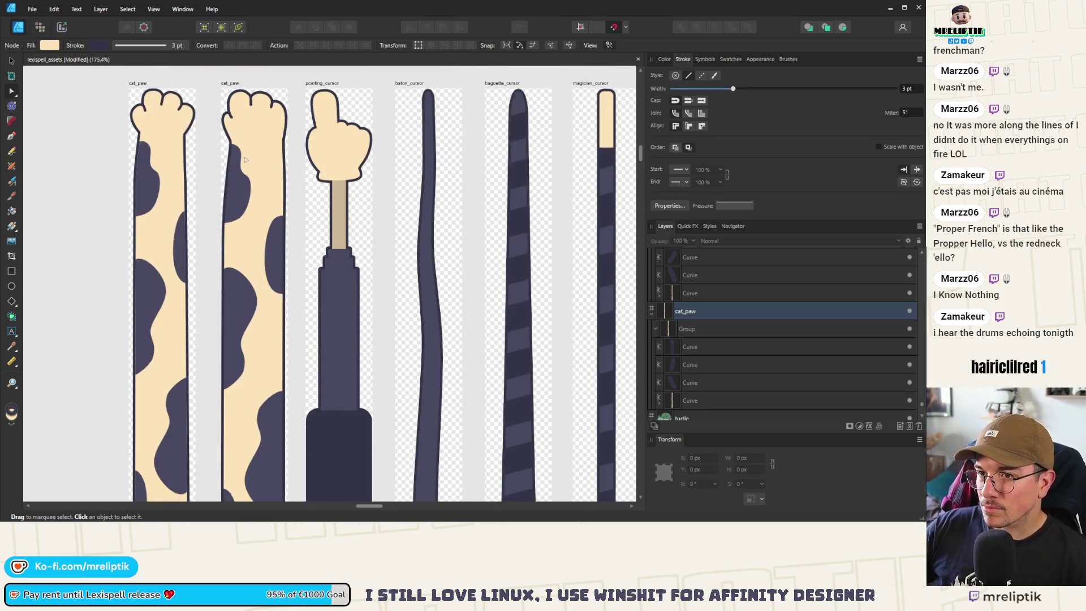
- Bow the arm's right edge into a gentle curve, undoing a kinked extra node
scroll(236, 198, "up", 3)
left_click(207, 286)
left_click(207, 285)
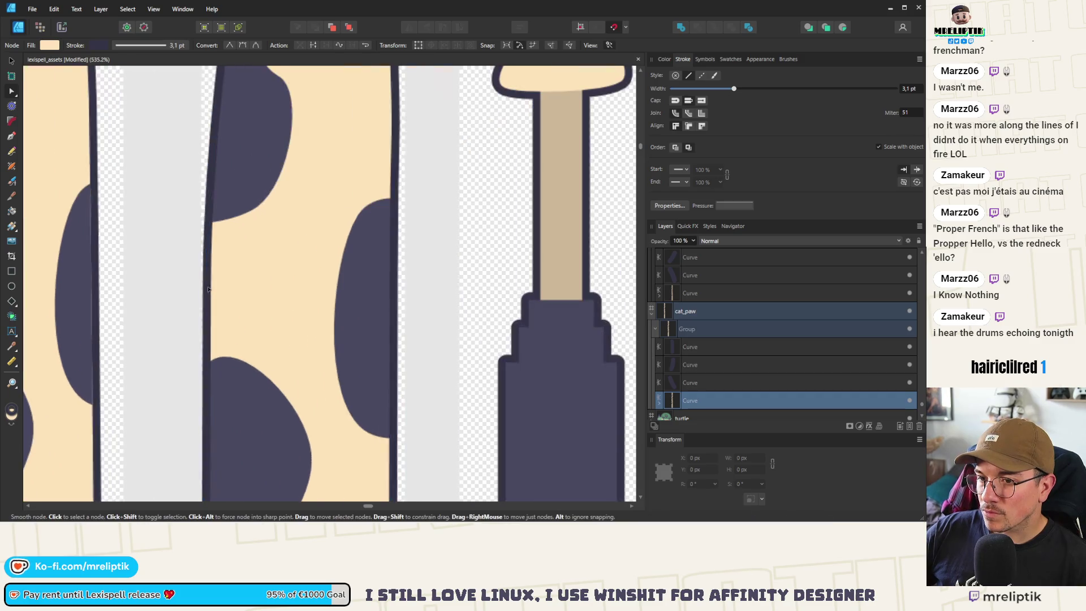
scroll(207, 285, "up", 3)
scroll(219, 286, "down", 4)
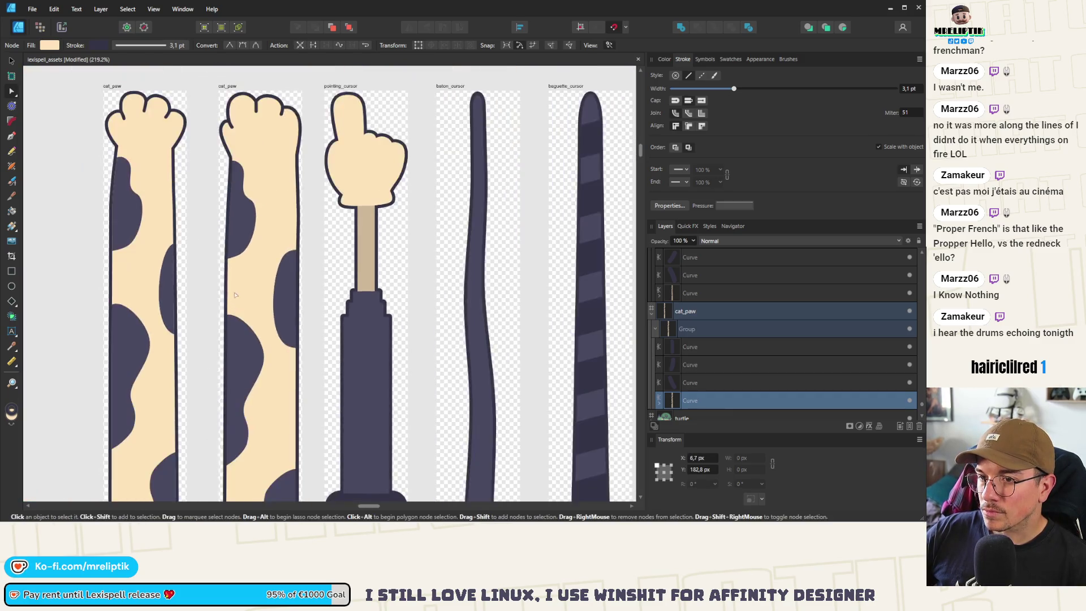
left_click(298, 226)
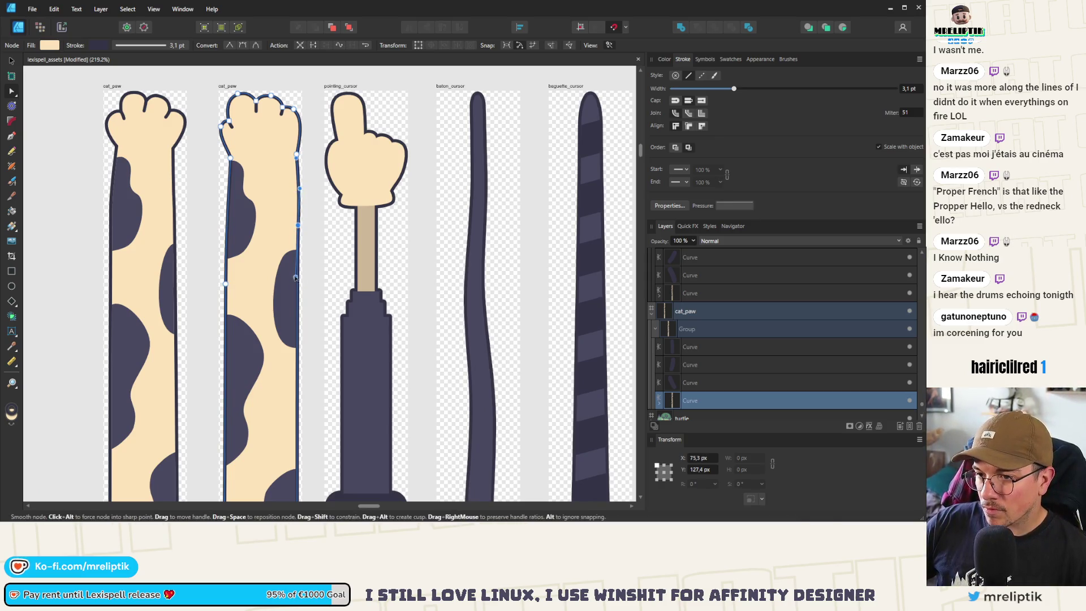
left_click_drag(297, 285, 298, 291)
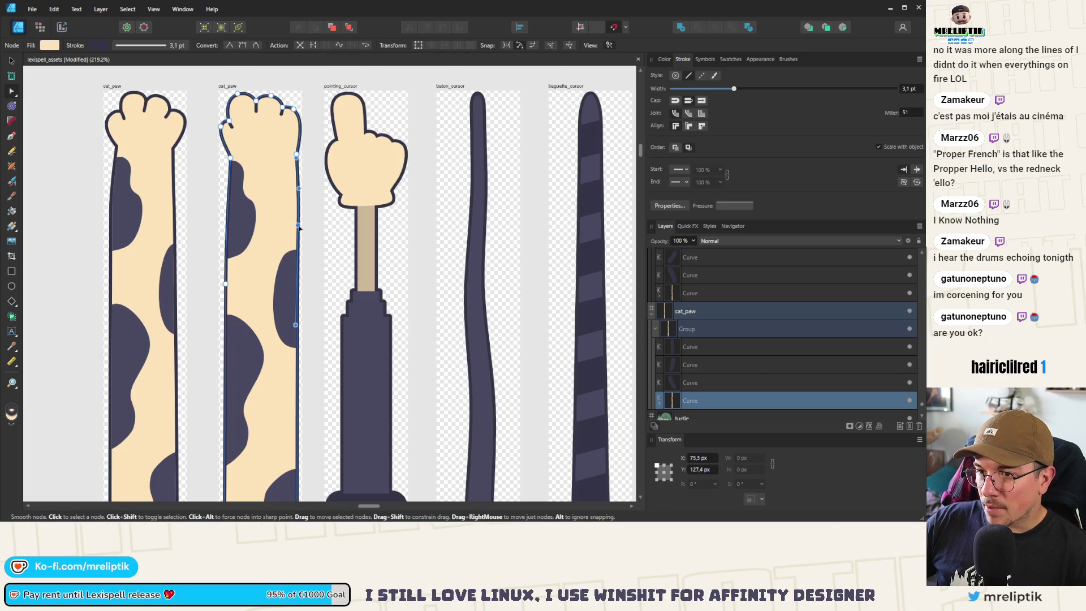
left_click_drag(299, 236, 299, 250)
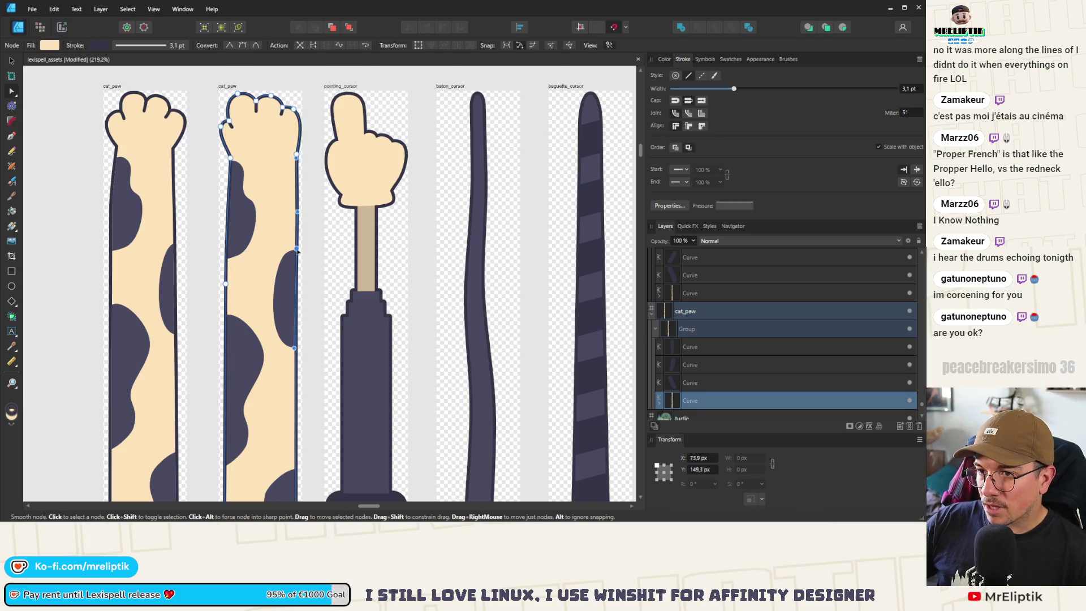
scroll(298, 250, "up", 5)
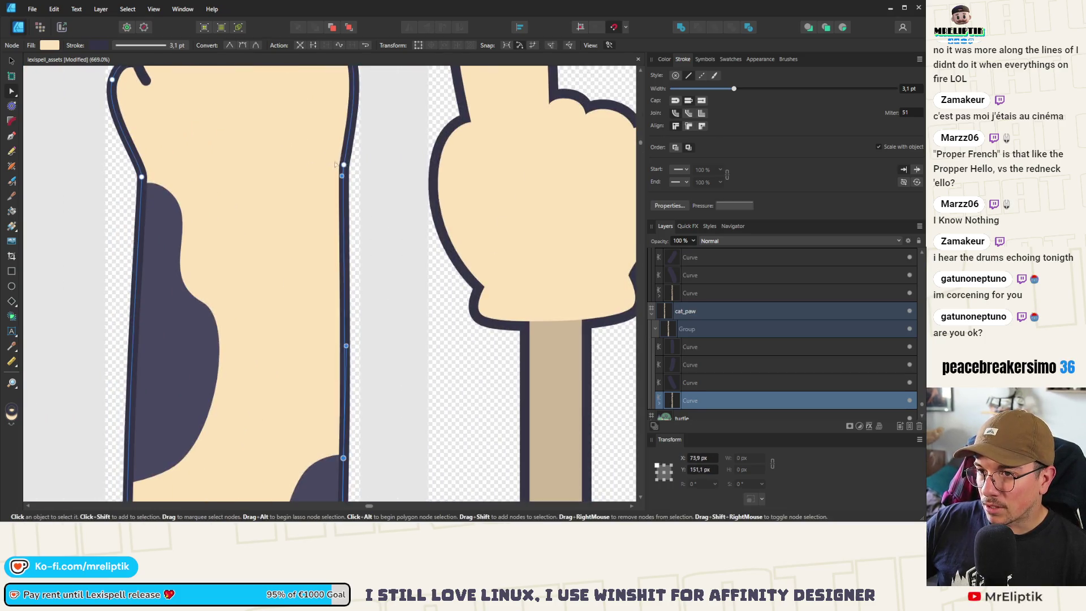
left_click(344, 190)
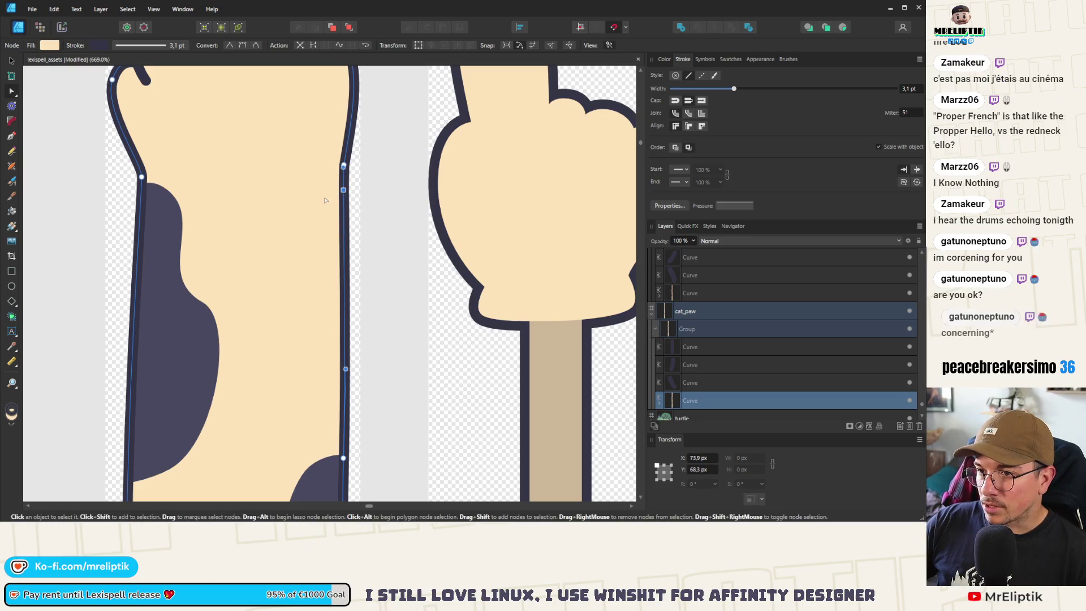
left_click_drag(343, 190, 325, 198)
key("ctrl+z")
key("ctrl+z")
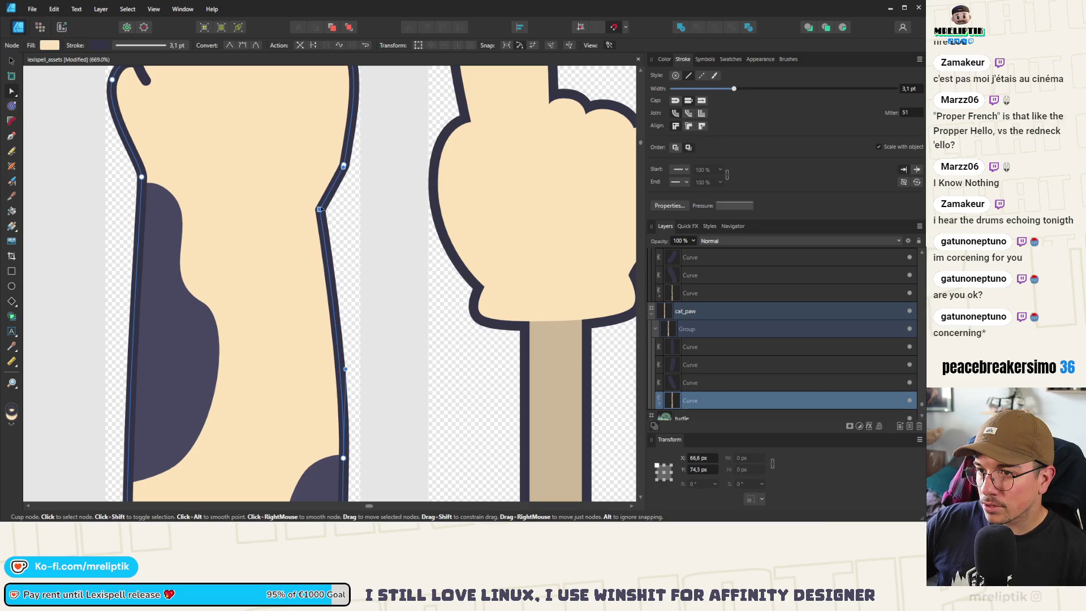
left_click(344, 165)
mouse_move(336, 215)
left_mouse_down()
mouse_move(314, 283)
mouse_move(329, 253)
left_mouse_up()
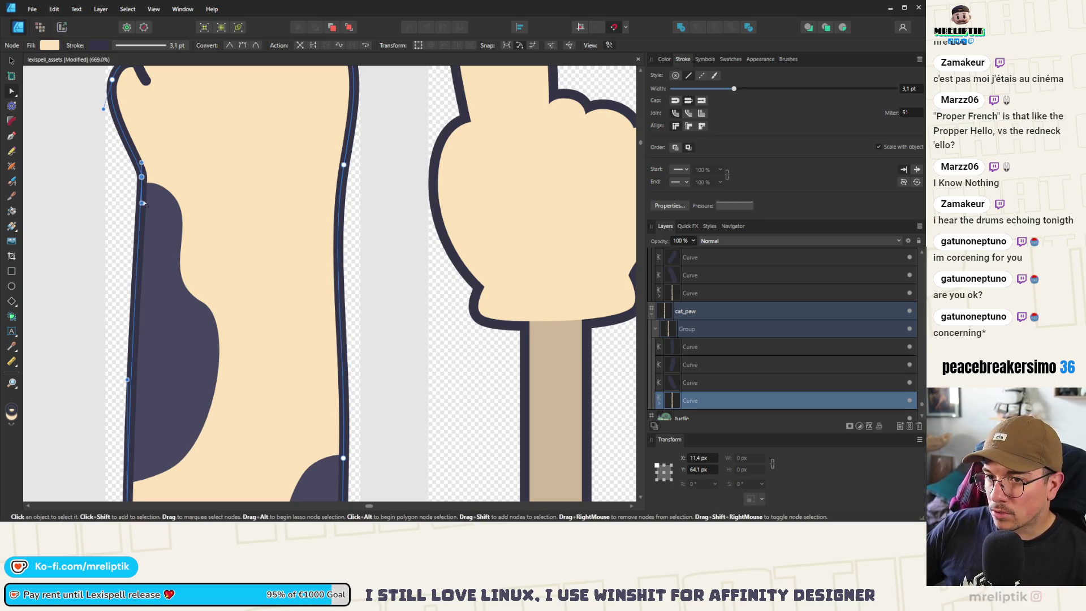
- Move a left-edge node so the arm's left outline curves smoothly
left_click(142, 177)
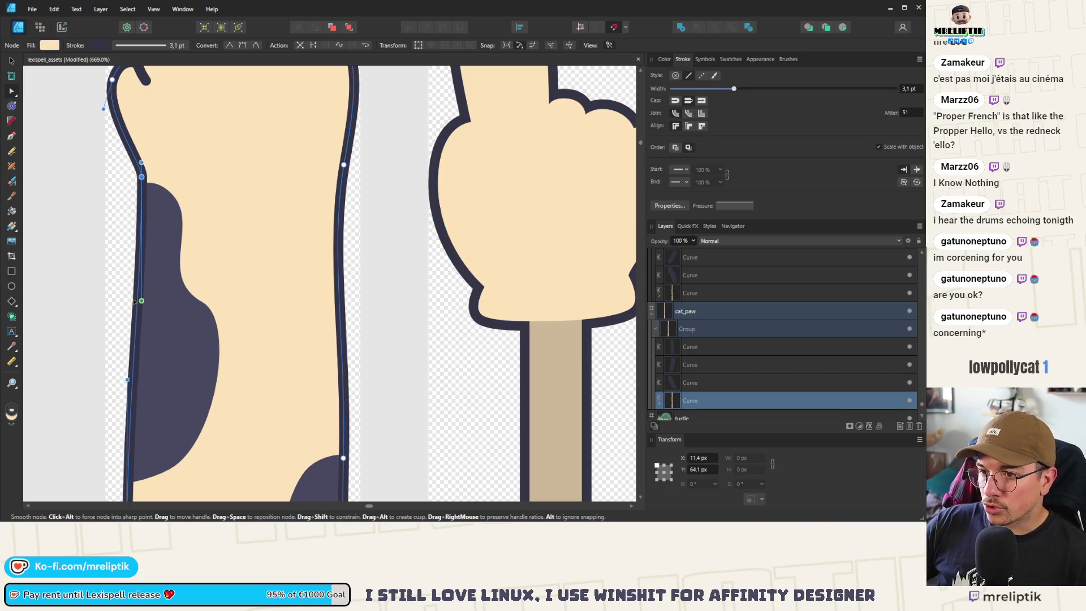
scroll(198, 272, "down", 5)
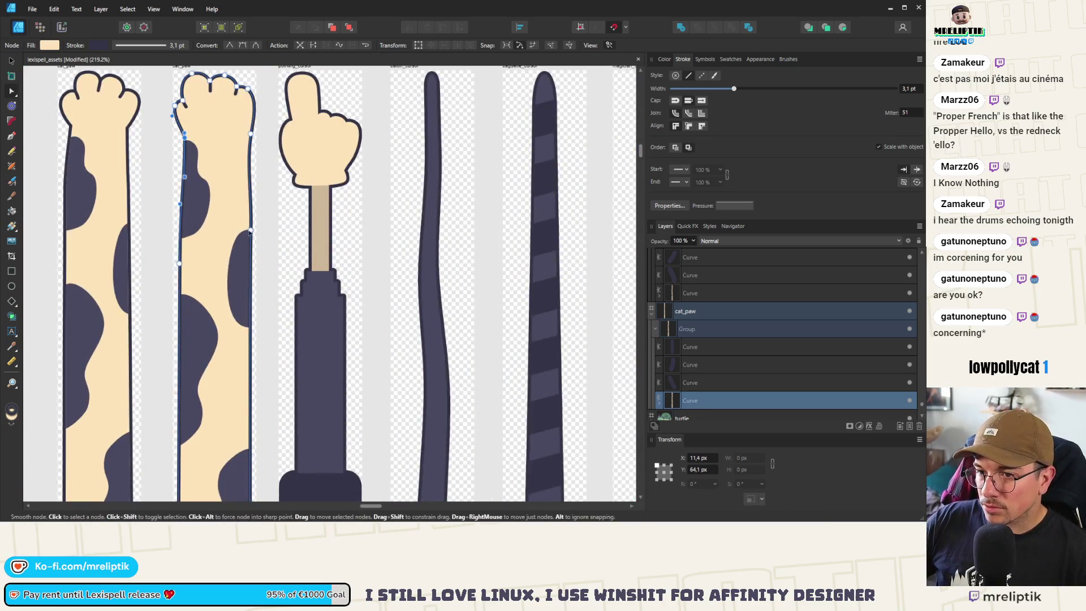
scroll(254, 235, "up", 2)
left_click(252, 237)
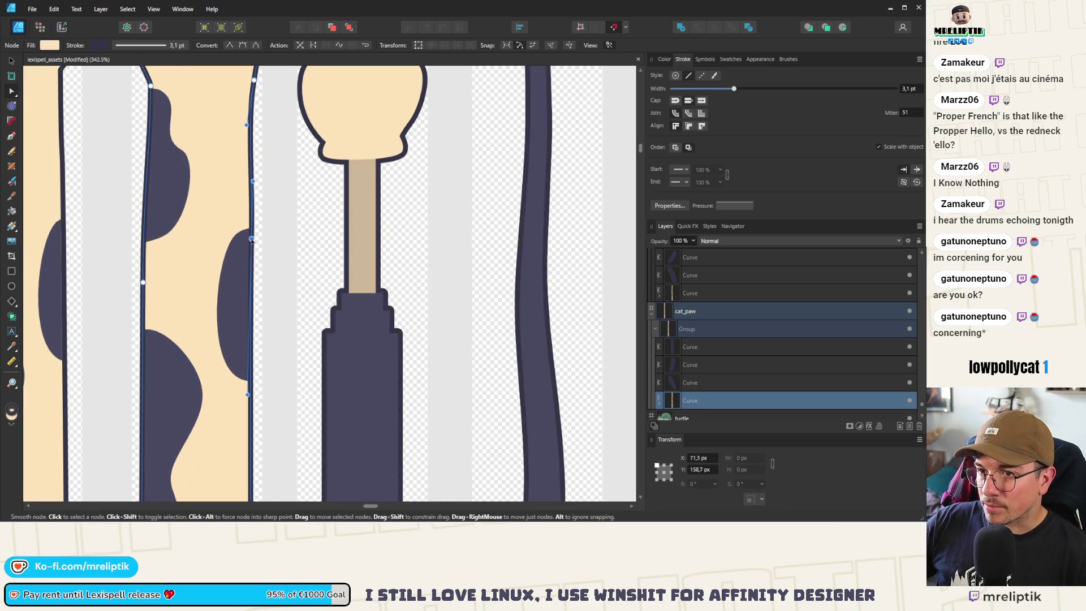
left_click(143, 282)
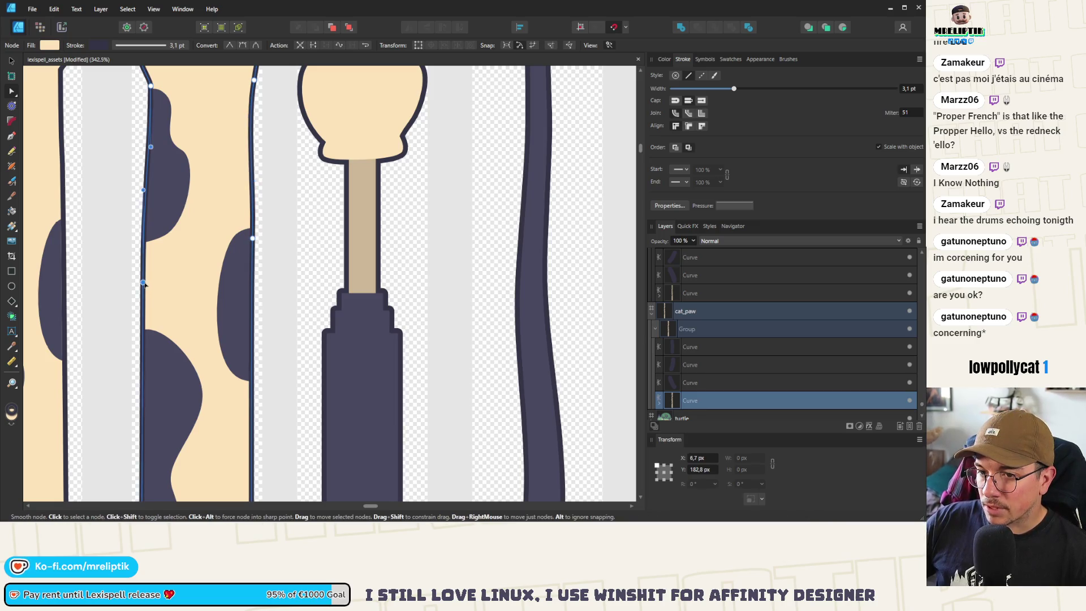
left_click_drag(143, 283, 148, 287)
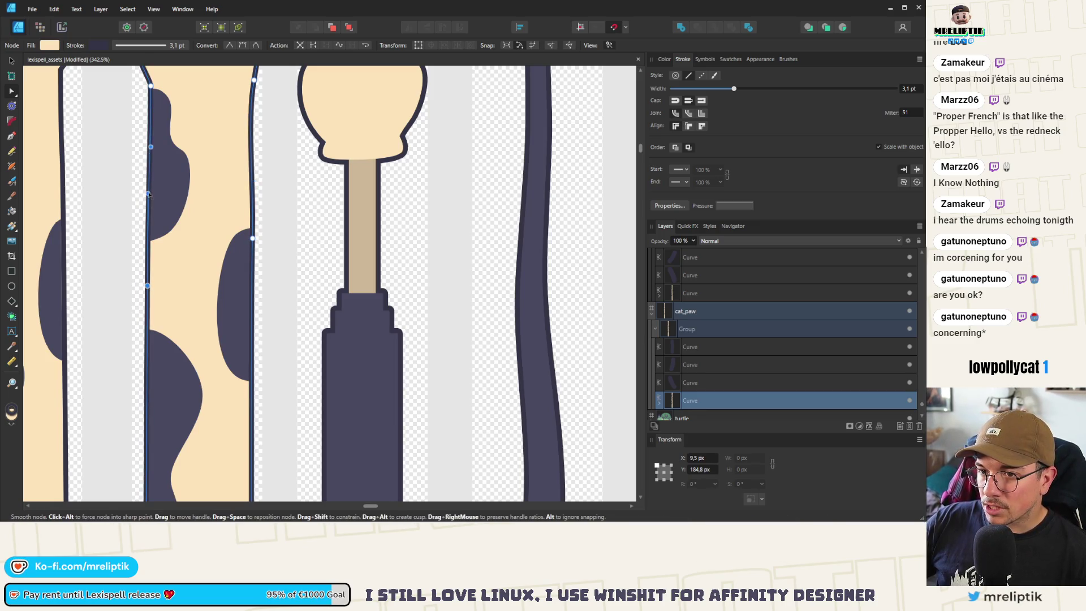
- Shorten the bottom-left node's long handle to tighten that corner, then deselect the outline
scroll(159, 283, "down", 5)
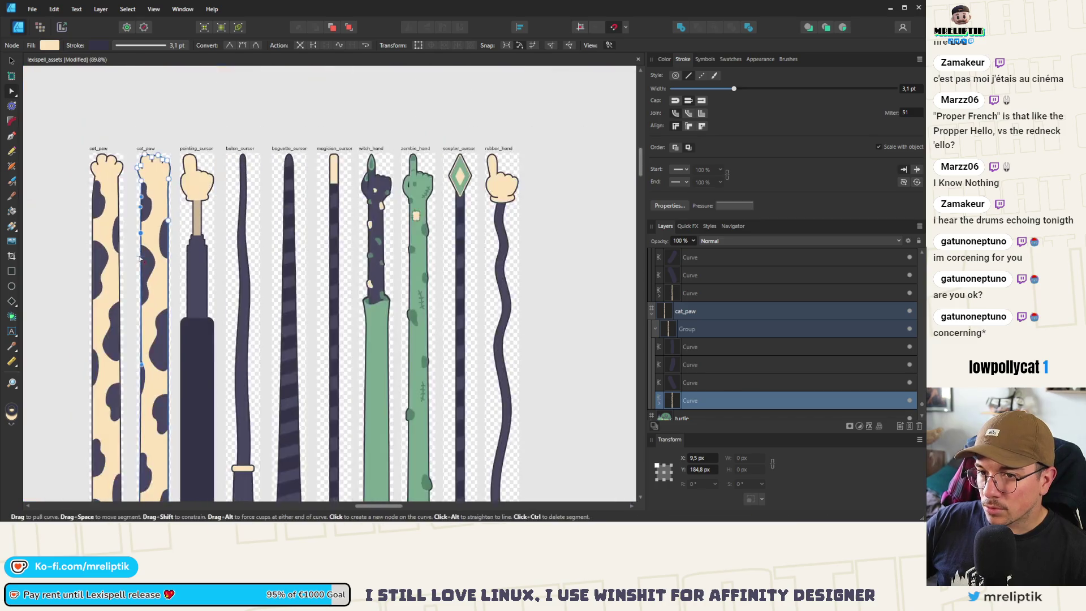
scroll(168, 323, "down", 1)
scroll(168, 323, "down", 3)
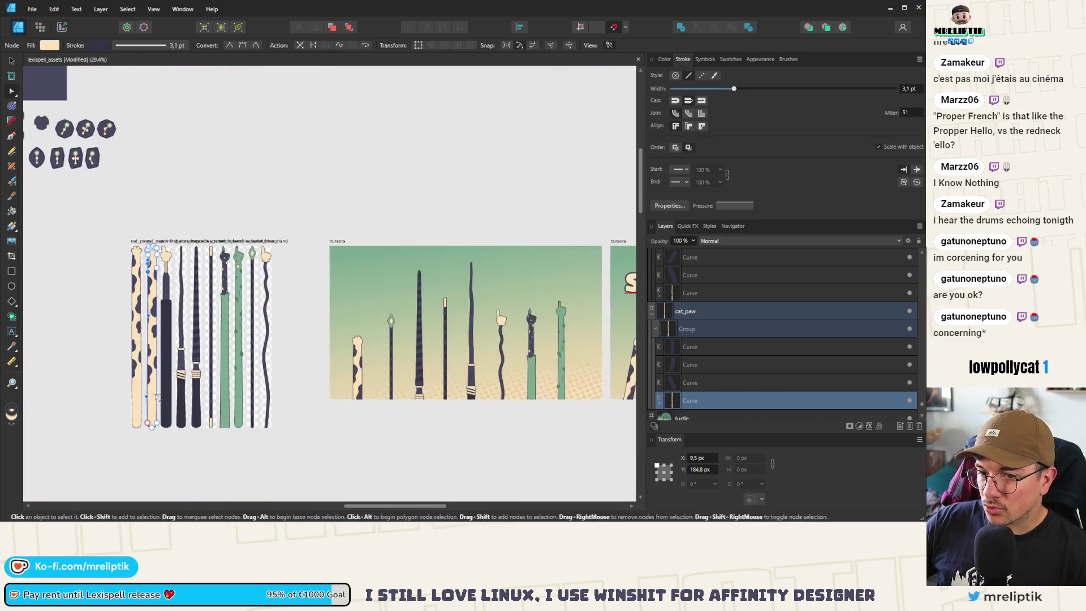
scroll(167, 308, "up", 3)
scroll(164, 334, "up", 2)
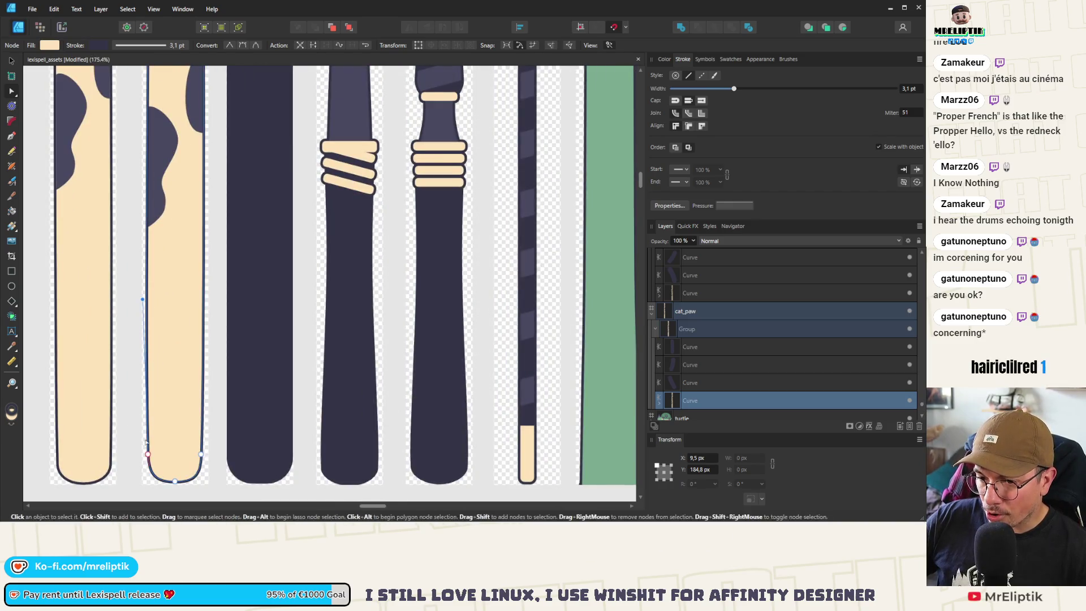
scroll(156, 362, "up", 2)
scroll(168, 411, "down", 2)
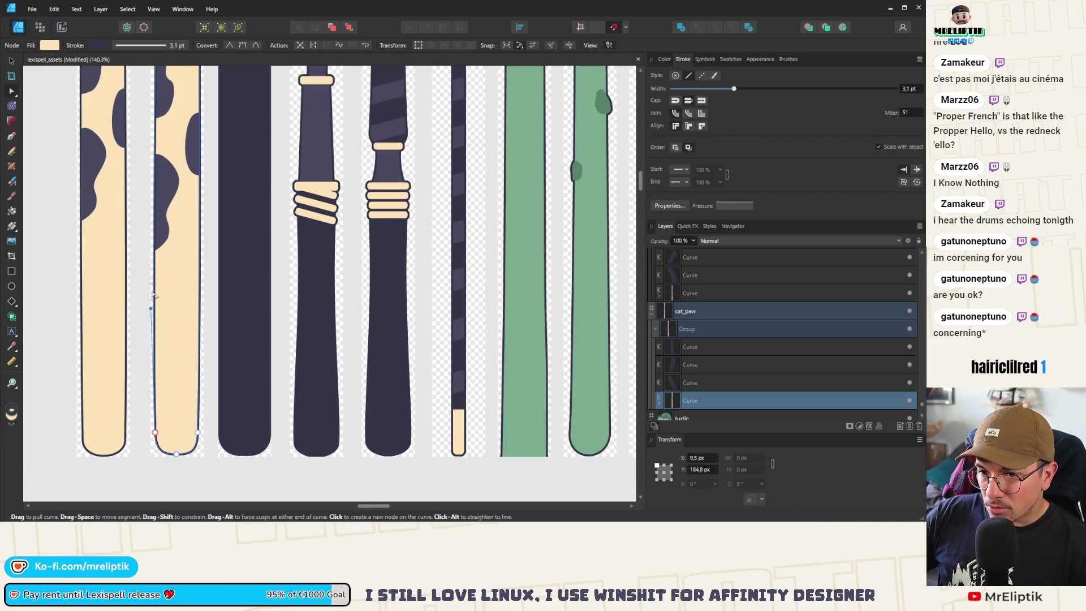
key("ctrl+z")
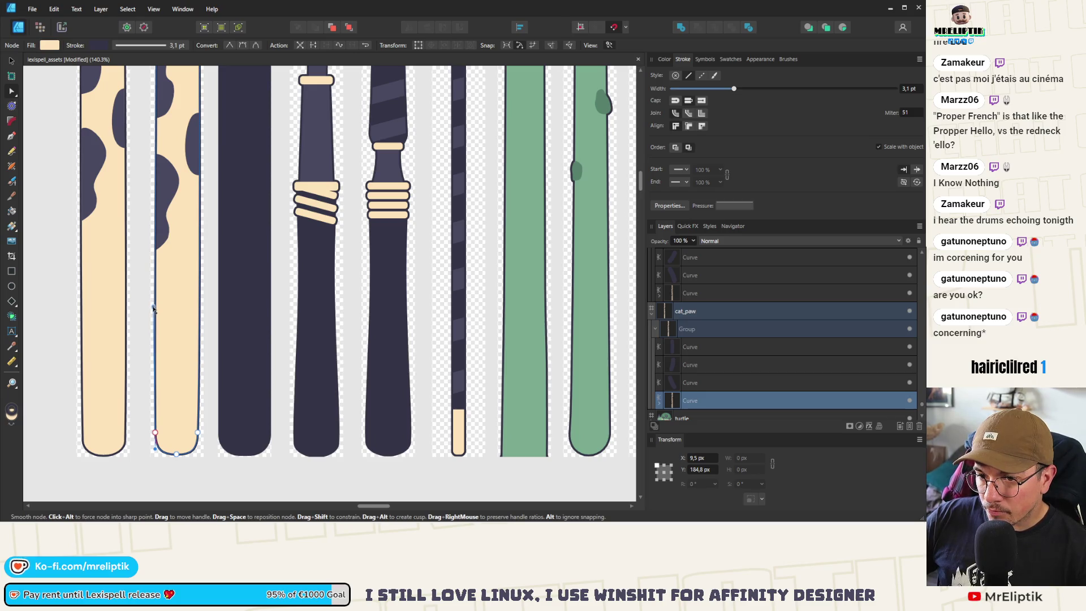
left_click(152, 368)
- Zoom around the cursor assets and select the first cat_paw outline with the Node tool to show its nodes
scroll(151, 369, "down", 4)
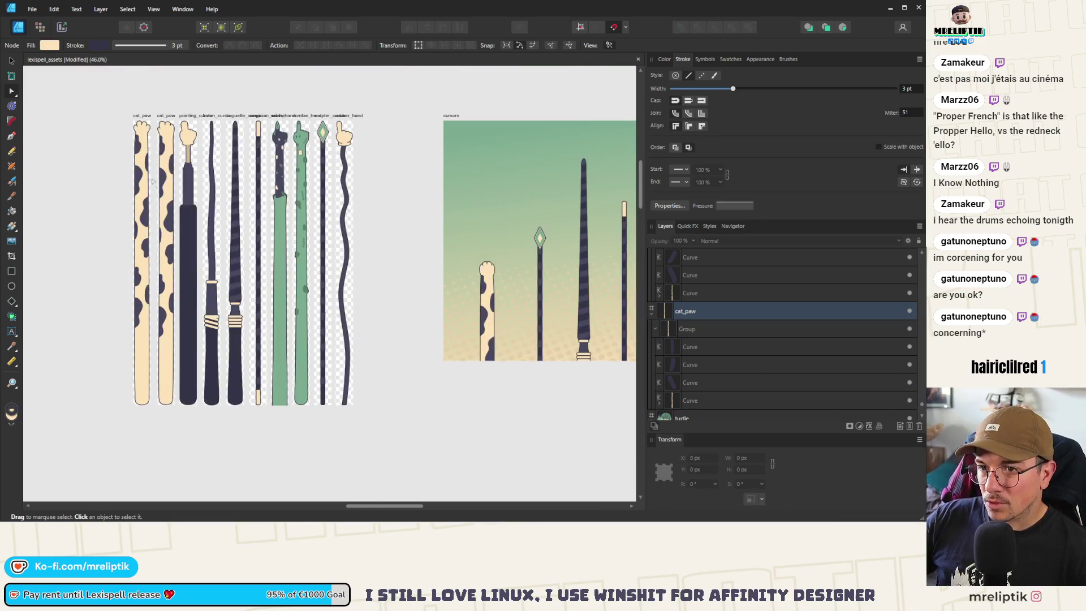
scroll(150, 146, "up", 4)
scroll(192, 185, "down", 5)
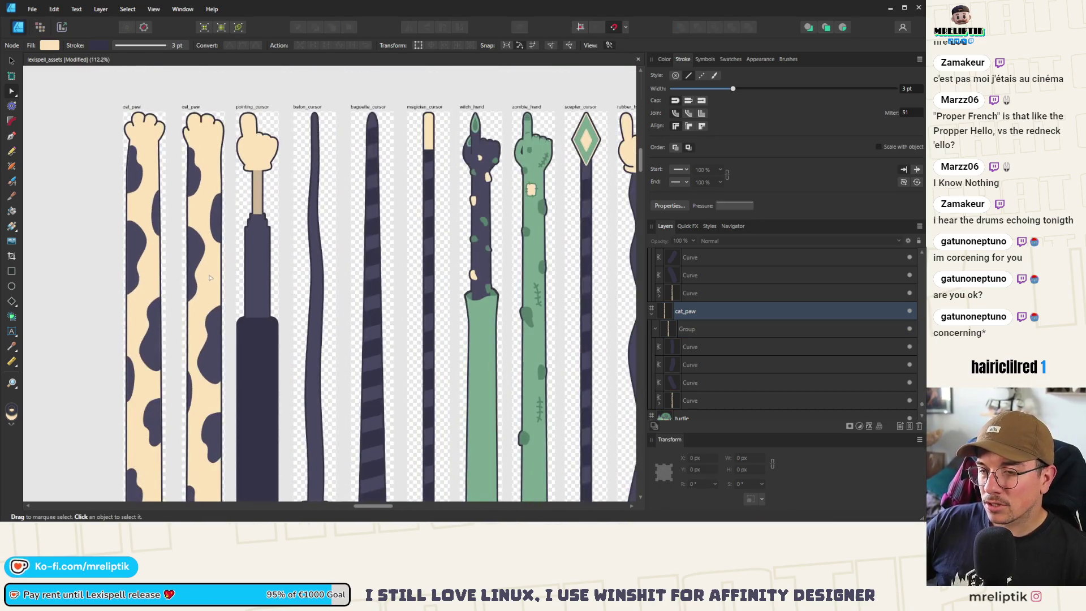
scroll(172, 164, "up", 4)
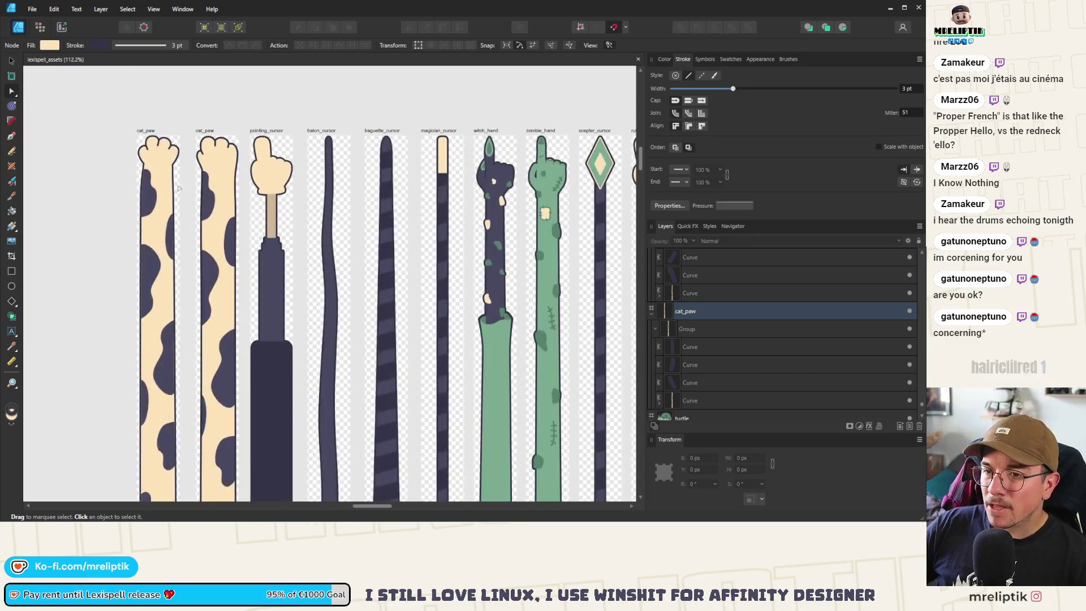
scroll(161, 180, "up", 1)
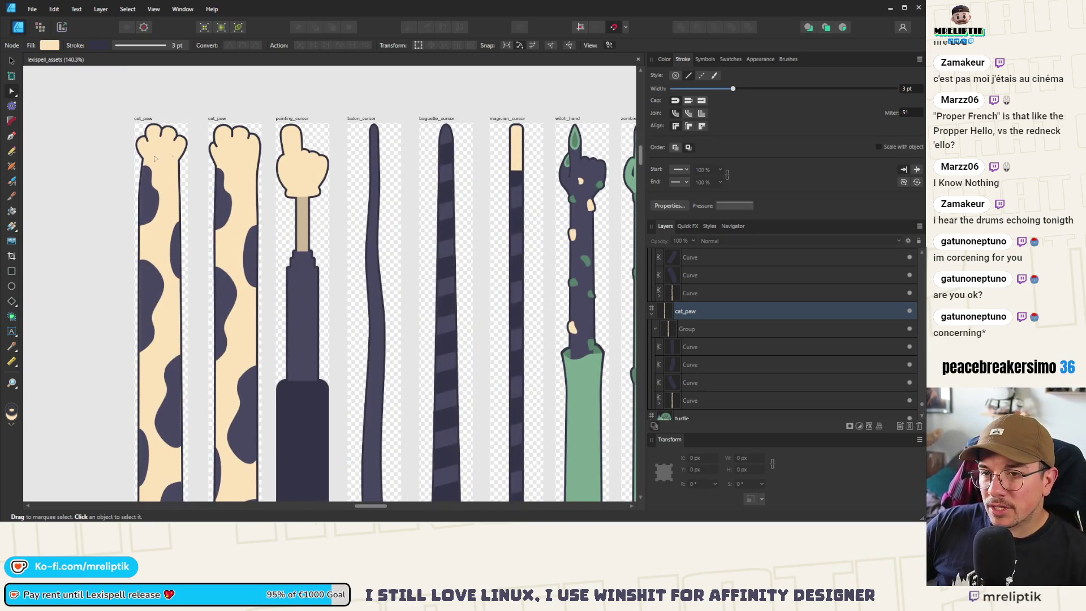
scroll(145, 203, "down", 4)
scroll(185, 196, "up", 5)
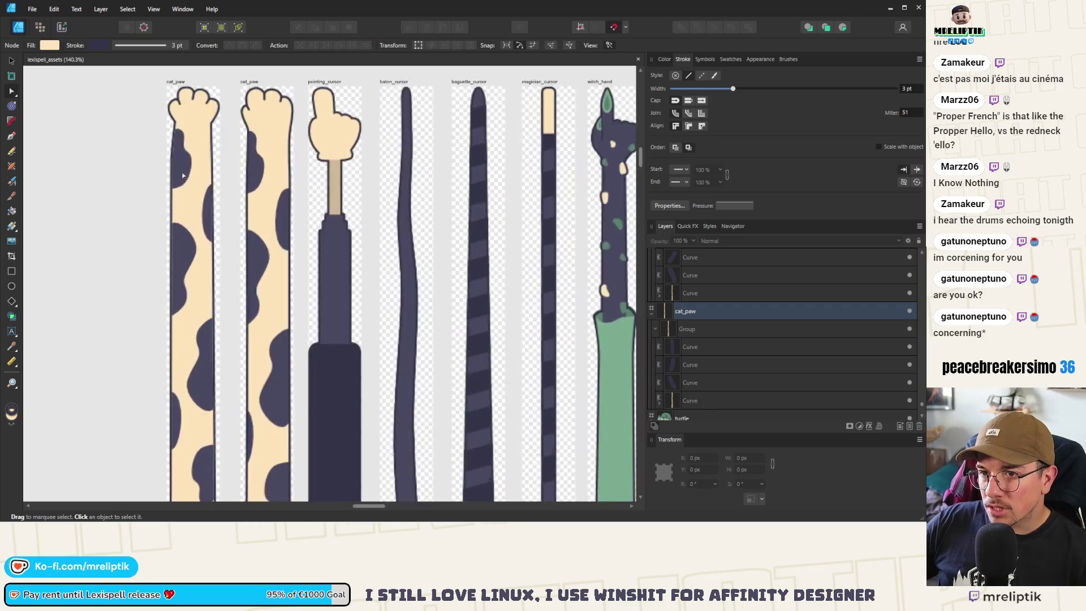
left_click(164, 239)
scroll(164, 238, "up", 1)
scroll(163, 242, "up", 2)
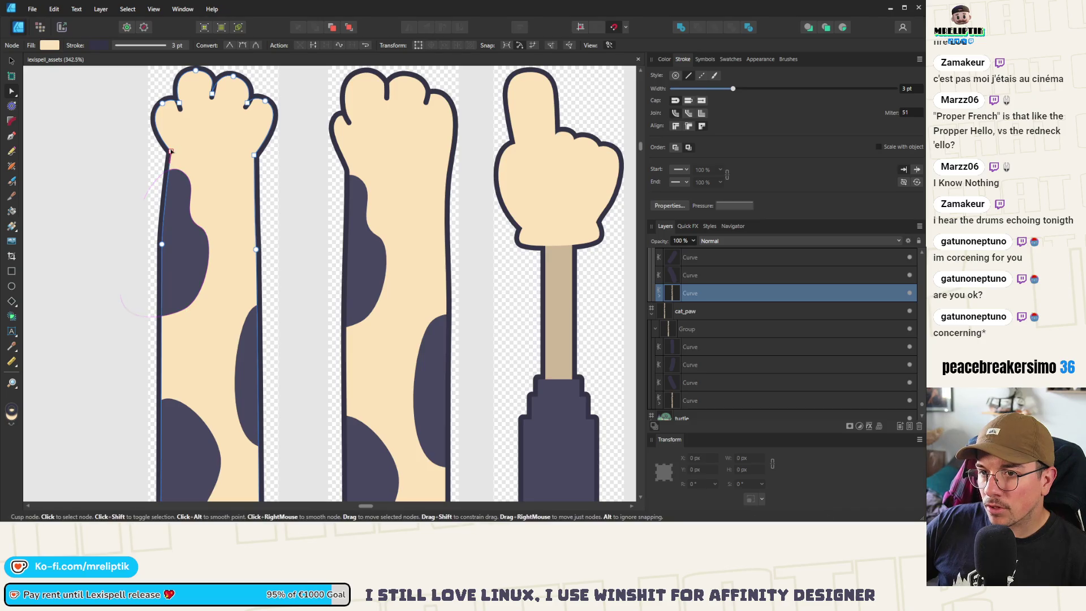
- Make the left wrist node Smooth and reshape the arm's left edge by moving its lower node and handle
scroll(173, 125, "up", 3)
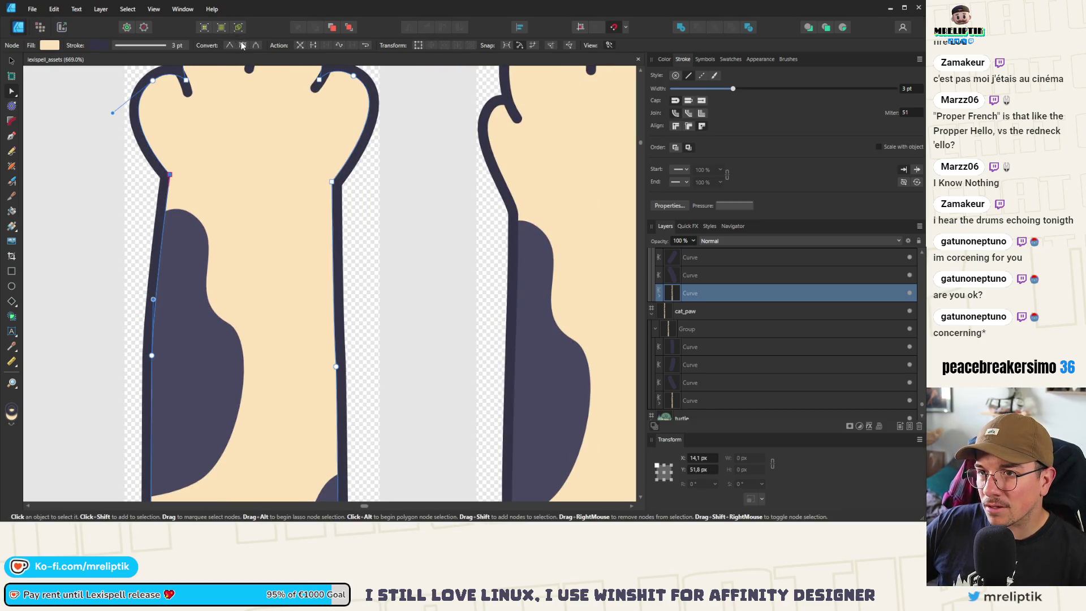
left_click(242, 46)
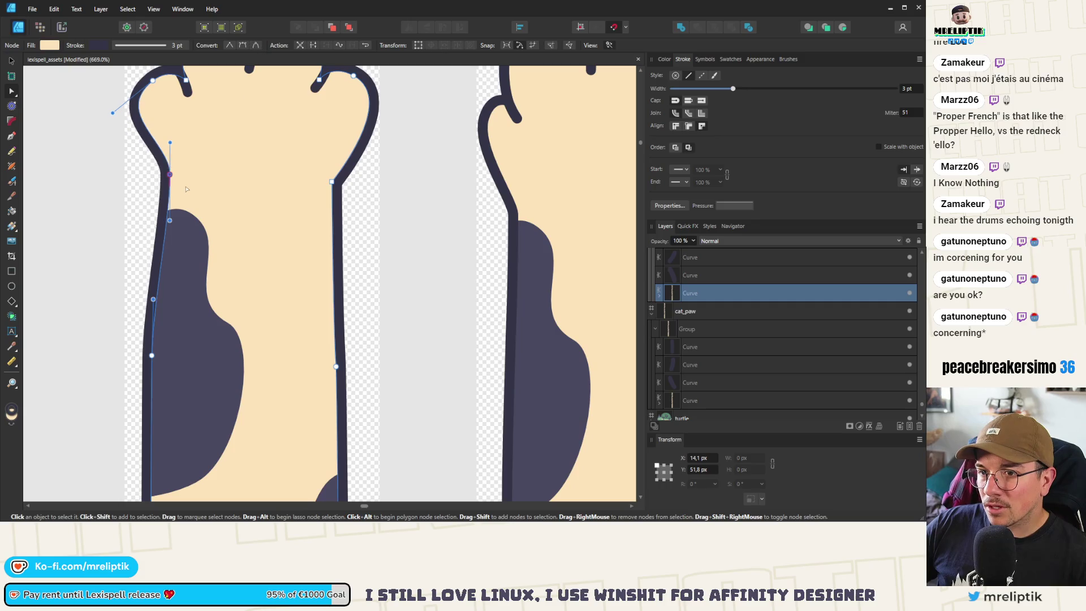
left_click_drag(170, 143, 170, 167)
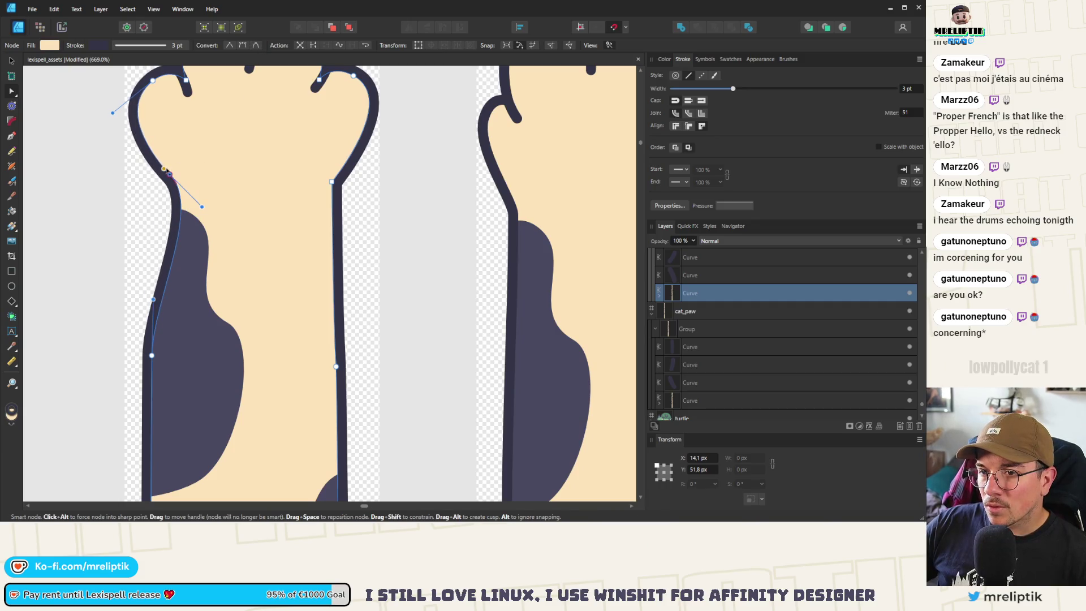
key("ctrl+z")
left_click(152, 355)
left_click_drag(152, 356, 156, 347)
left_click_drag(159, 289, 159, 244)
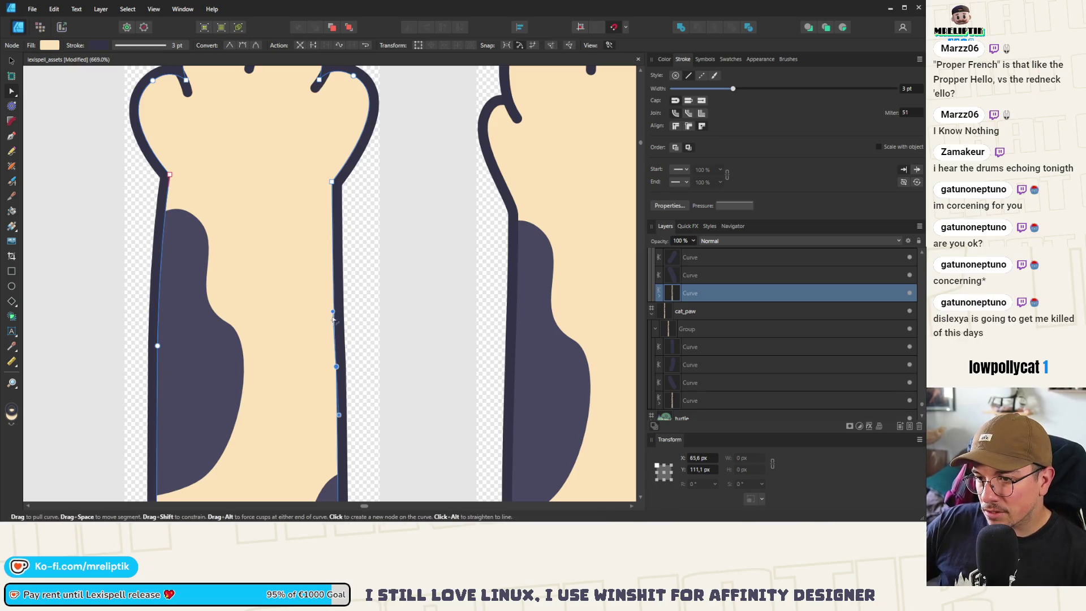
- Reshape the arm's right edge by moving its nodes lower, then deselect the outline
left_click(339, 300)
left_click_drag(338, 300, 337, 286)
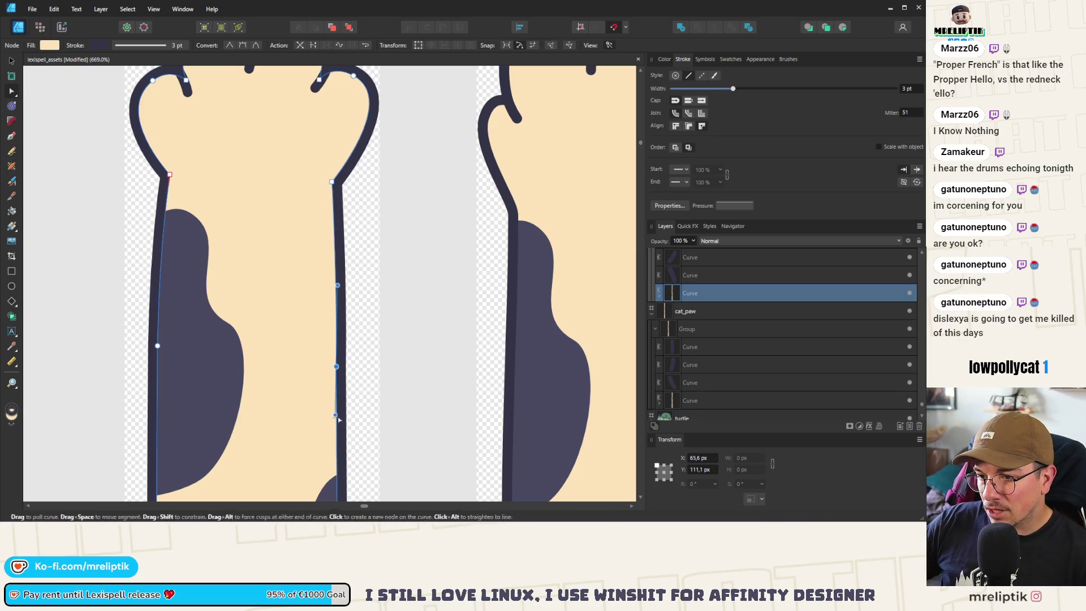
scroll(320, 325, "down", 3)
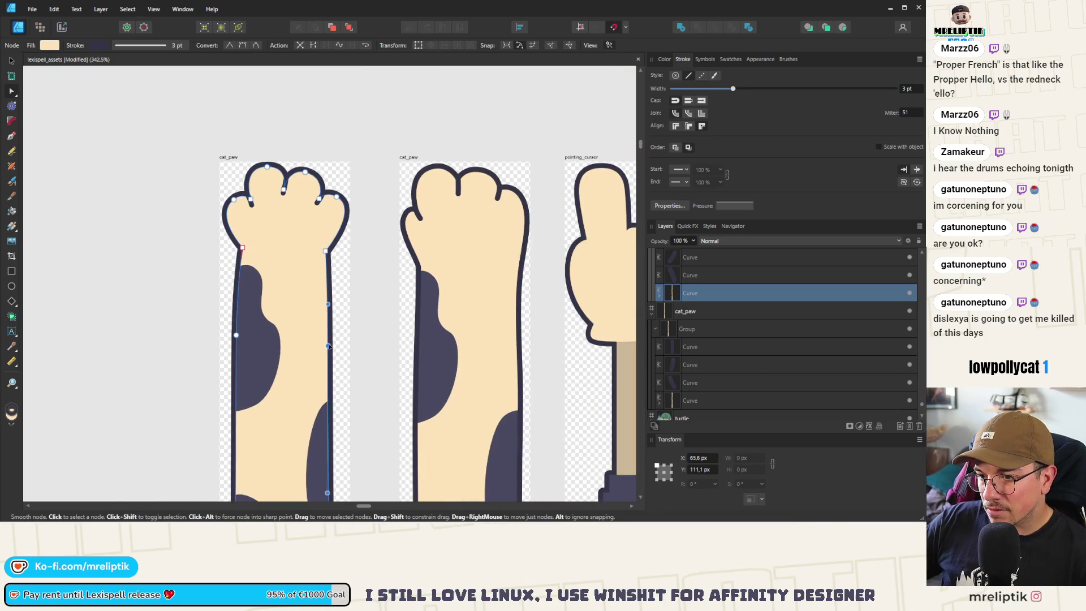
left_click_drag(332, 349, 329, 379)
left_click(151, 230)
- Select the second cat_paw outline and bow its right edge, shifting the right-edge nodes lower
scroll(151, 230, "down", 6)
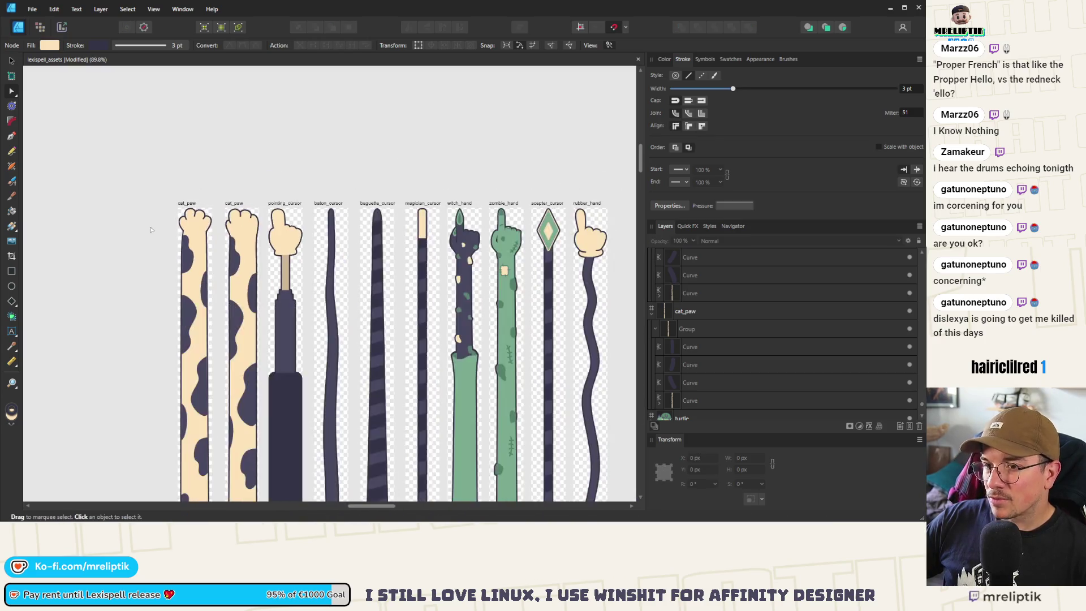
scroll(224, 250, "up", 6)
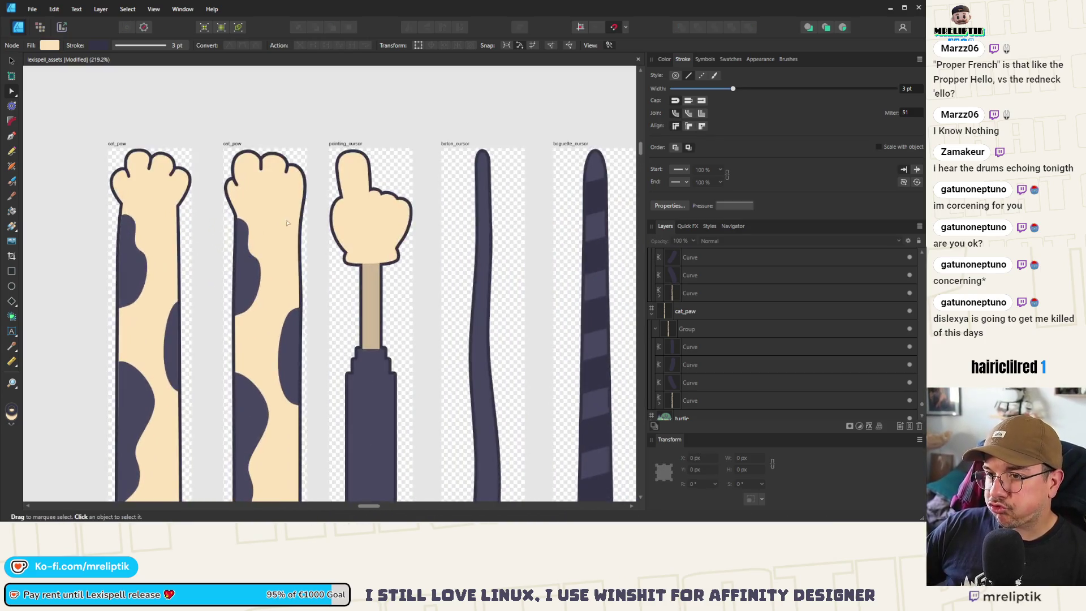
left_click(305, 228)
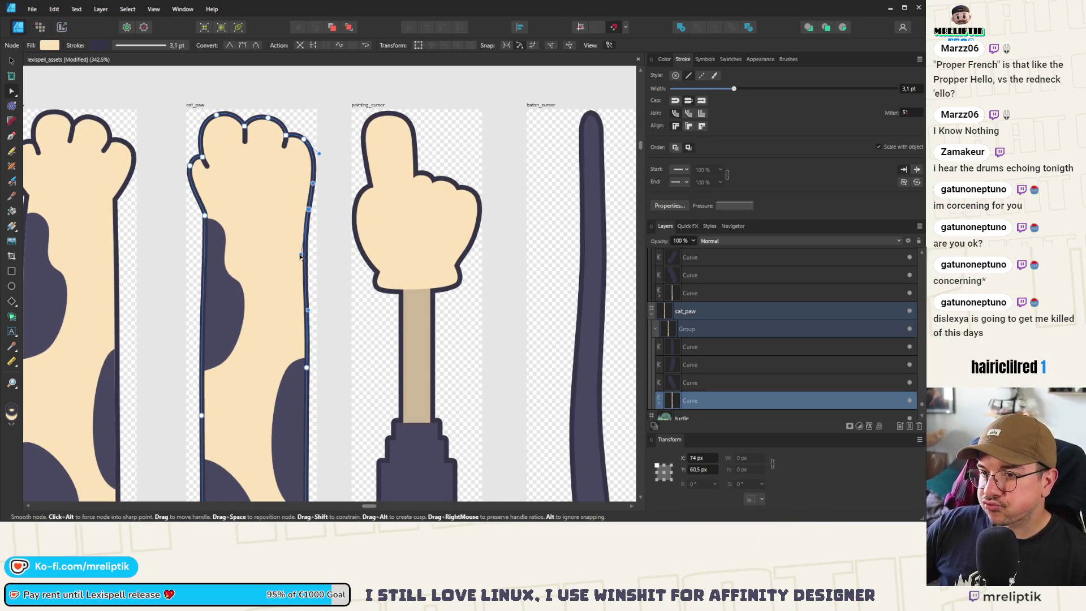
left_click_drag(305, 228, 287, 289)
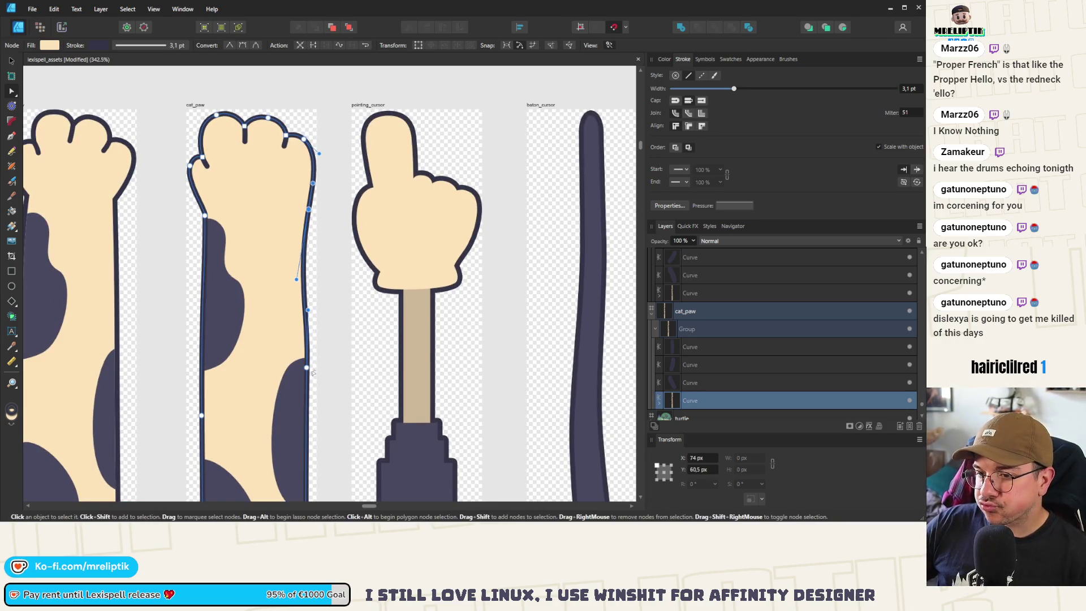
left_click_drag(306, 368, 305, 431)
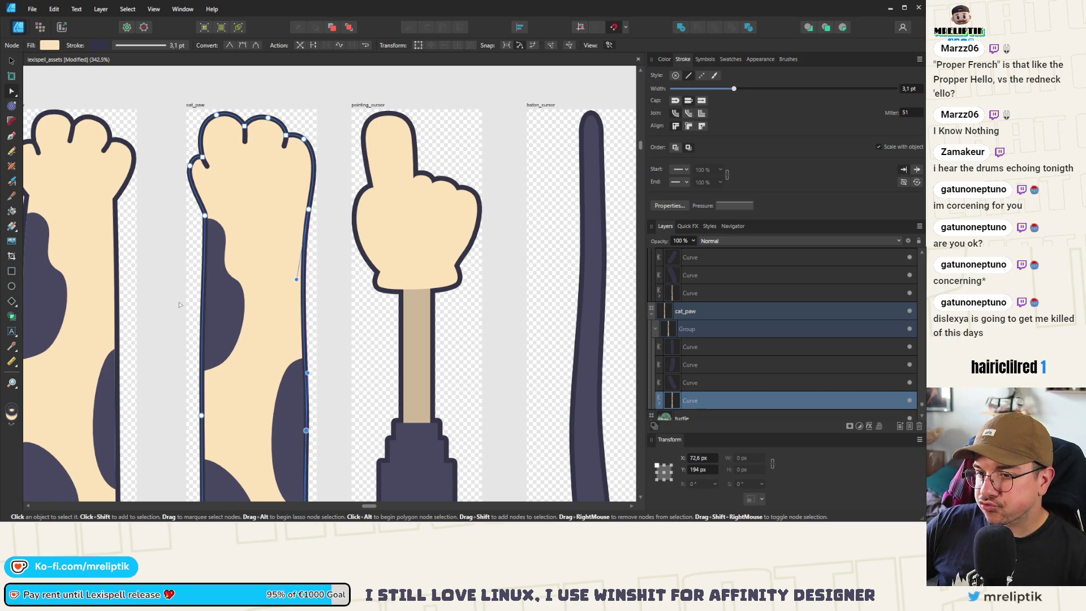
scroll(179, 305, "down", 5)
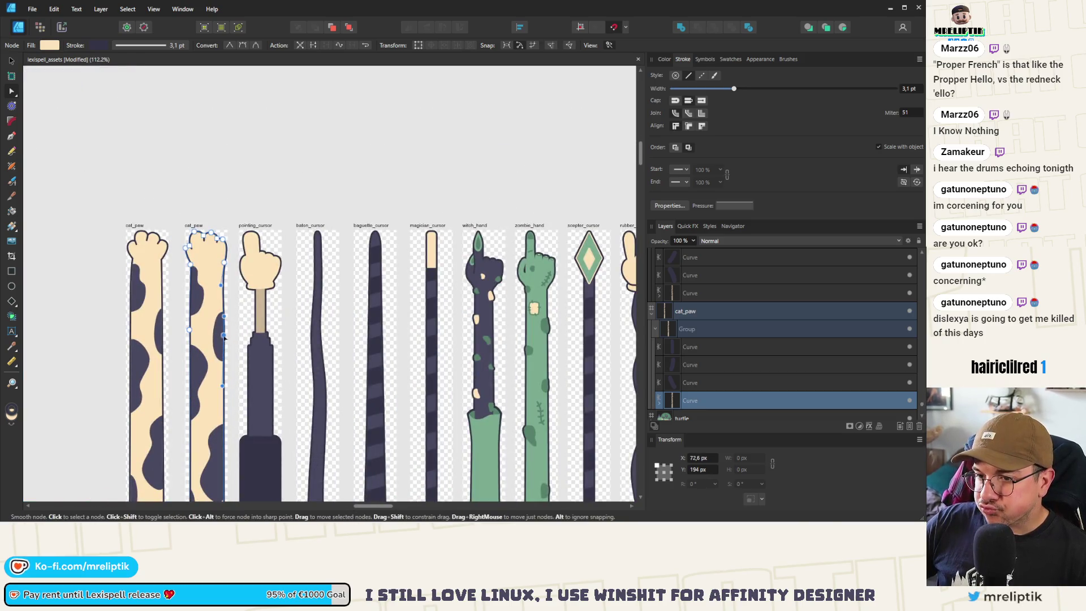
left_click_drag(224, 336, 223, 369)
scroll(196, 332, "up", 4)
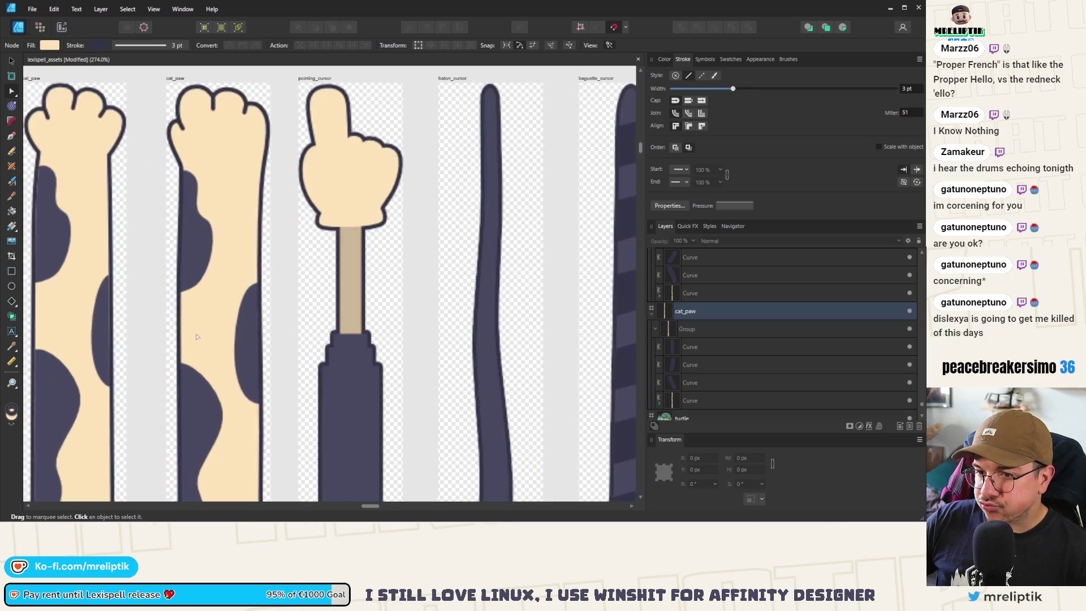
- Add two nodes on the left edge, reshape that side, lower the right-edge node again, and deselect
left_click(178, 328)
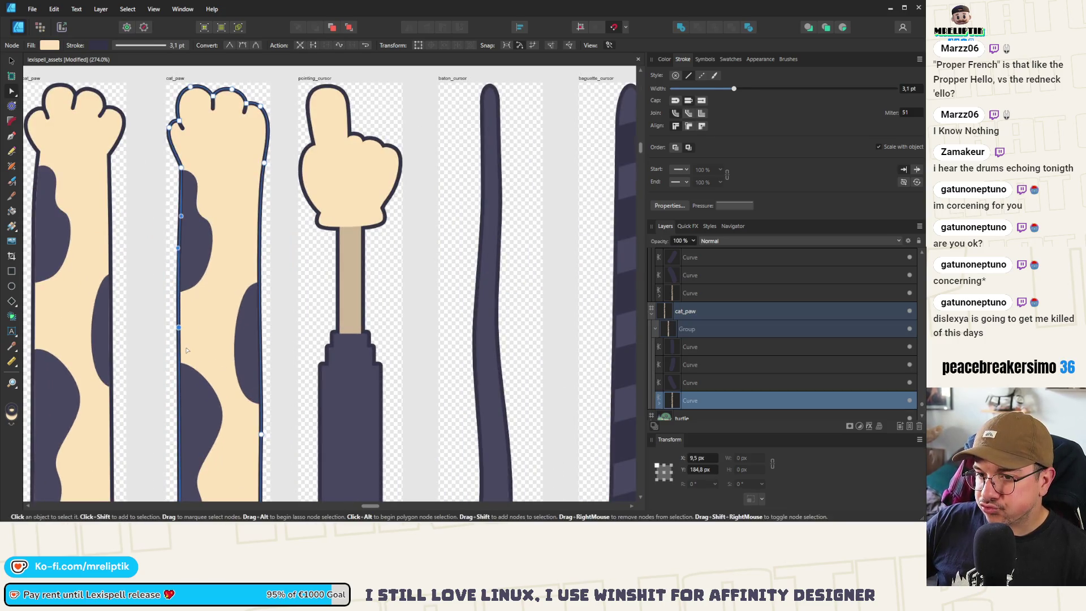
left_click(180, 247)
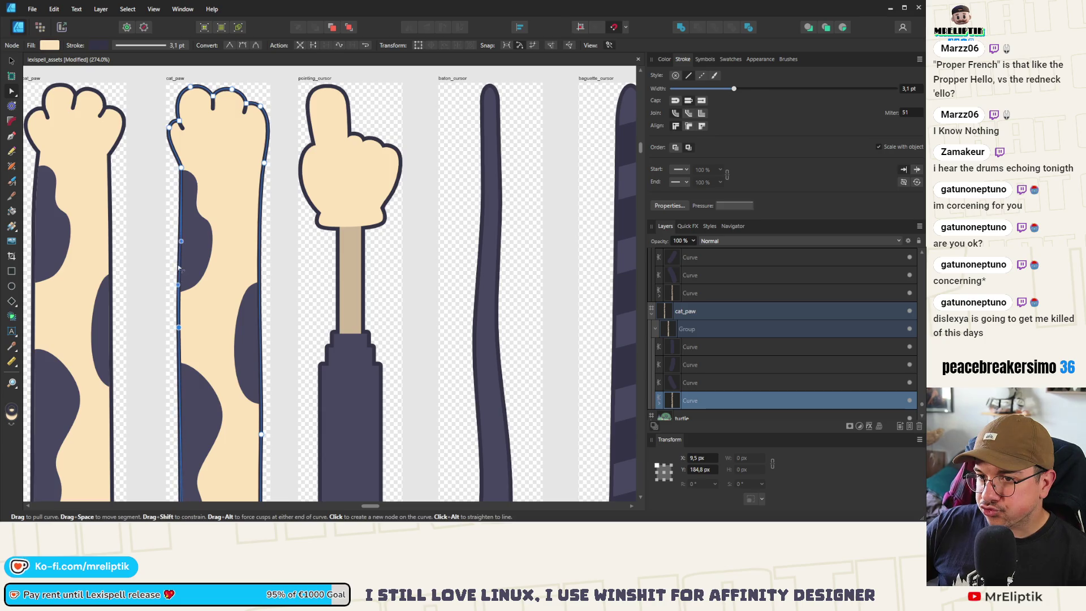
left_click_drag(180, 247, 184, 253)
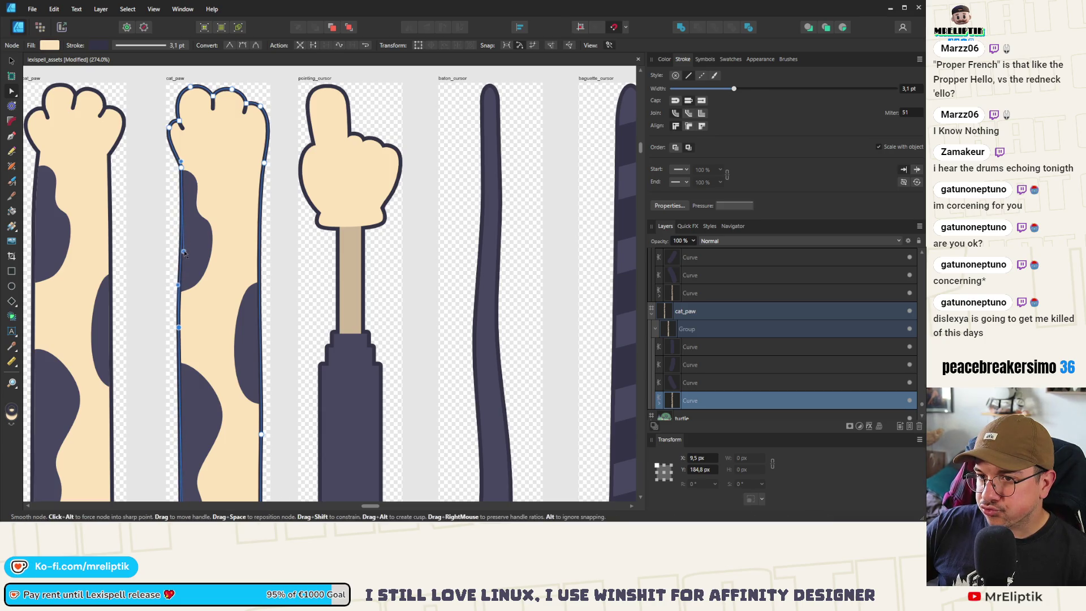
left_click_drag(178, 328, 177, 385)
scroll(213, 266, "down", 6)
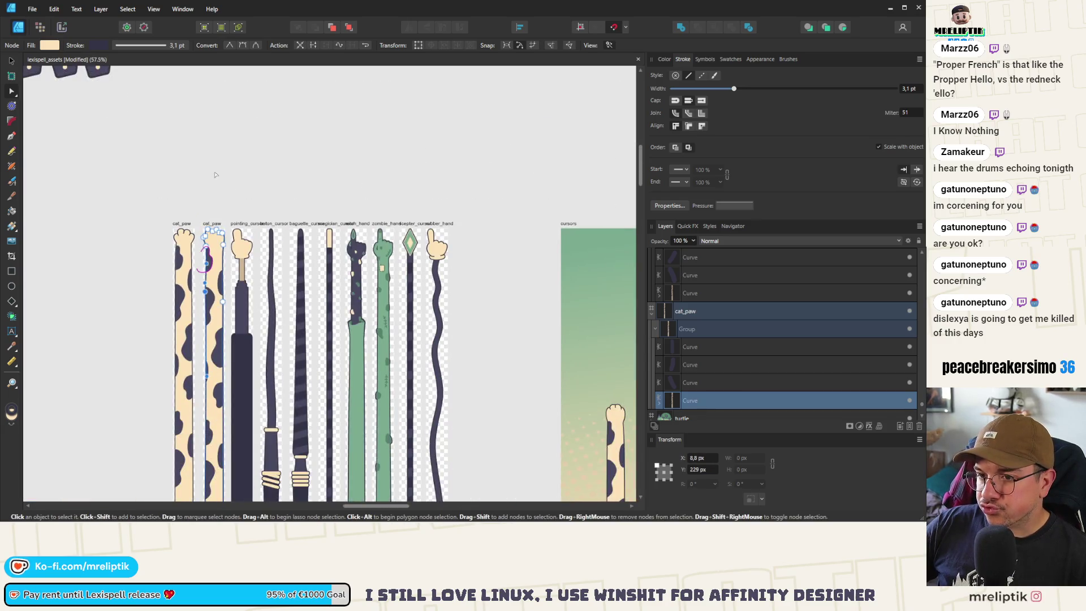
scroll(207, 302, "up", 2)
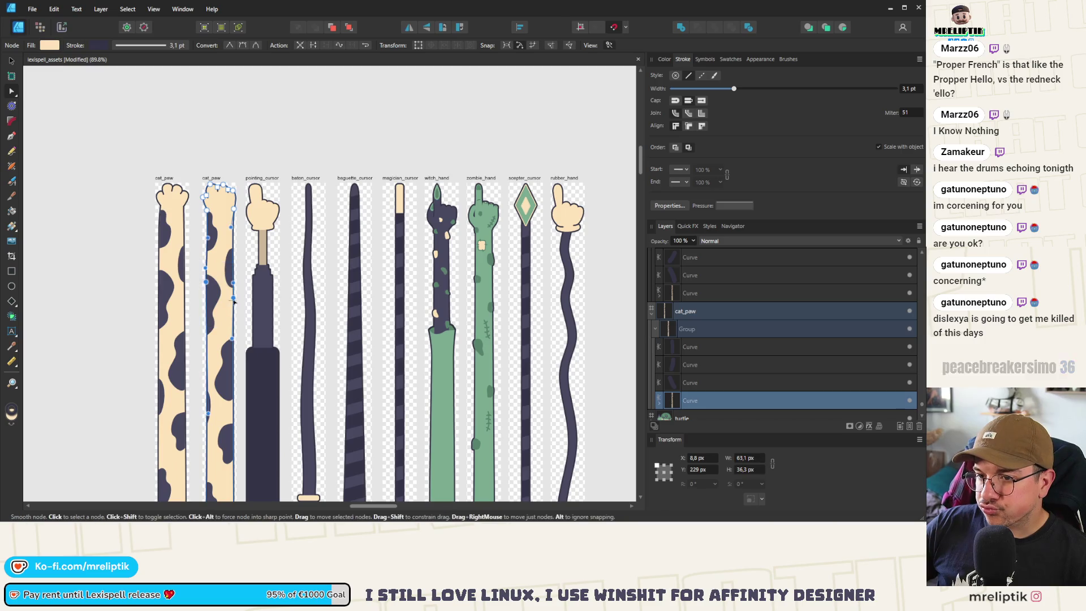
left_click_drag(234, 301, 234, 338)
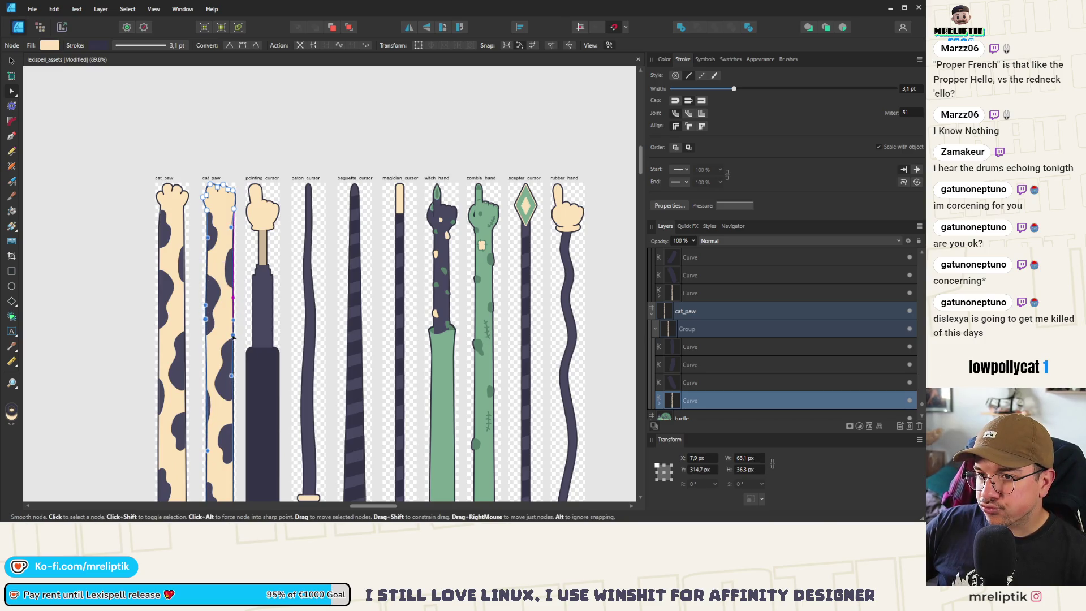
key("Escape")
scroll(161, 207, "up", 2)
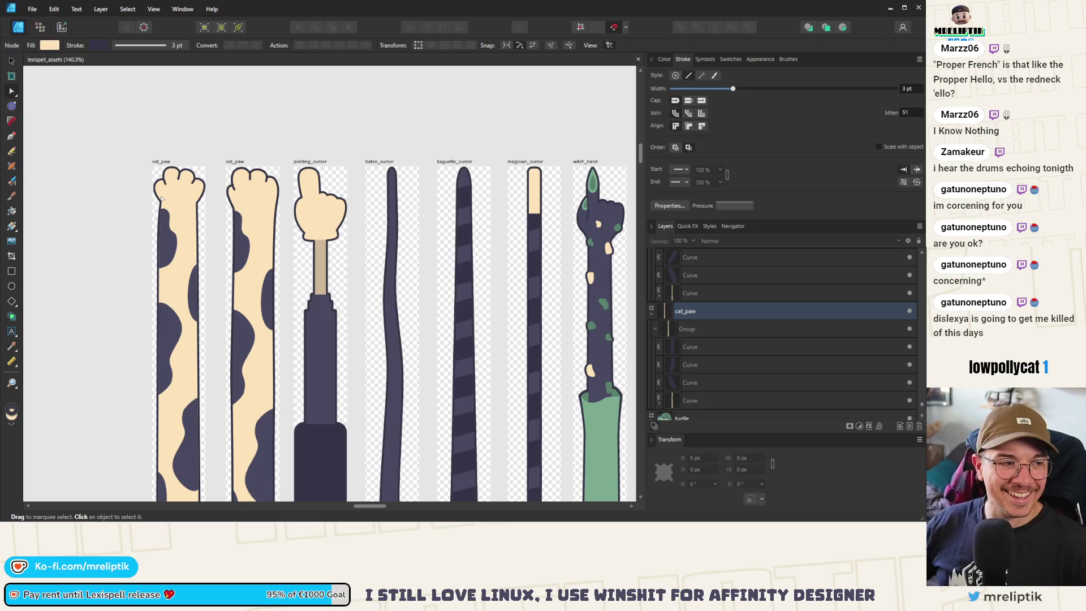
- Reselect the first cat_paw outline and reshape its right edge, moving the right-edge node lower
left_click(169, 228)
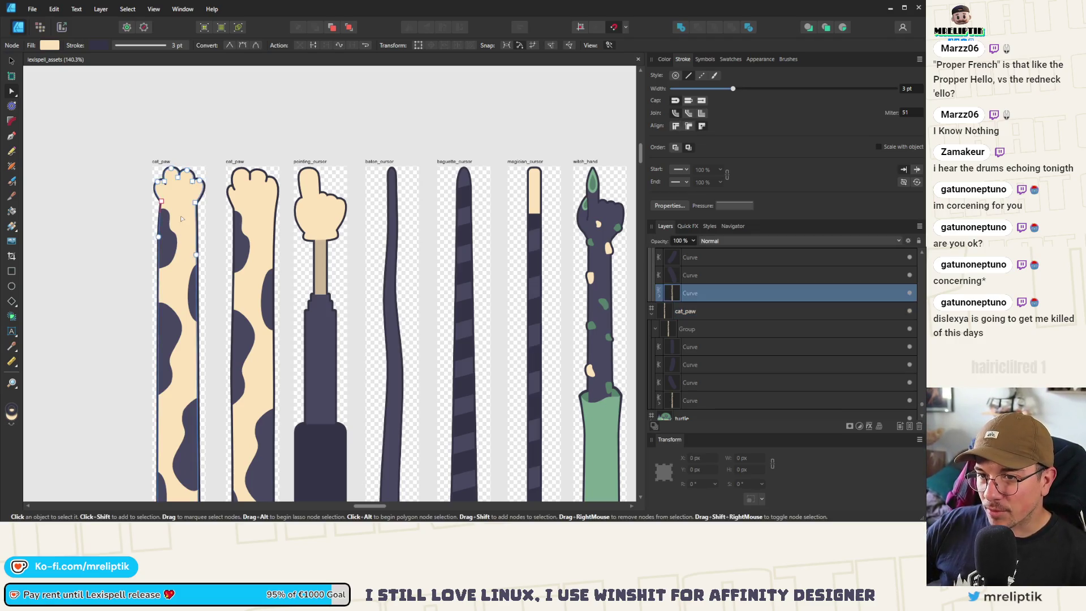
scroll(184, 210, "up", 3)
left_click(215, 320)
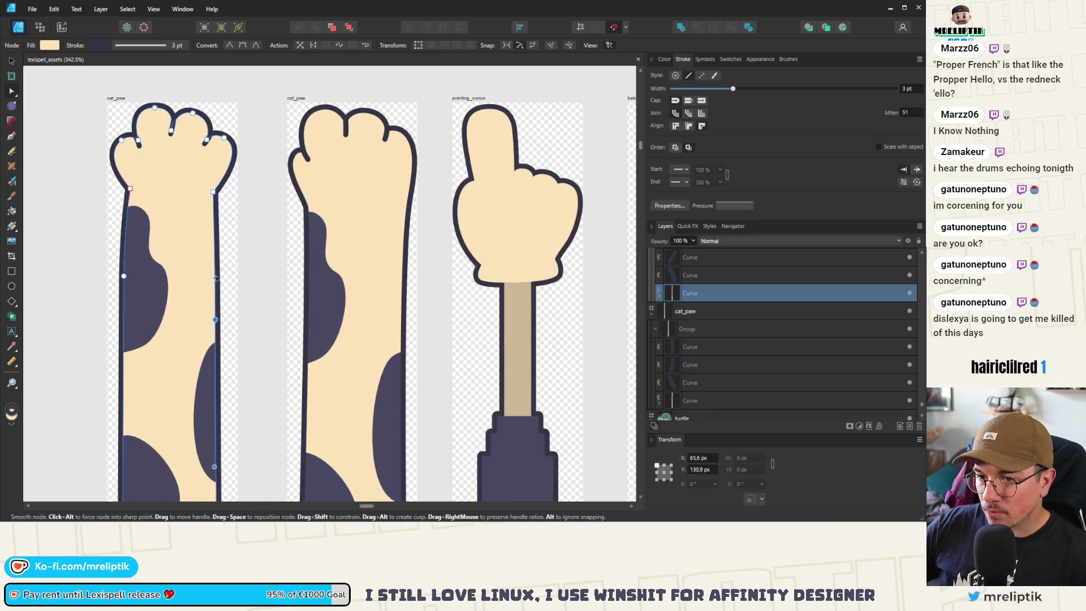
left_click_drag(215, 258, 218, 230)
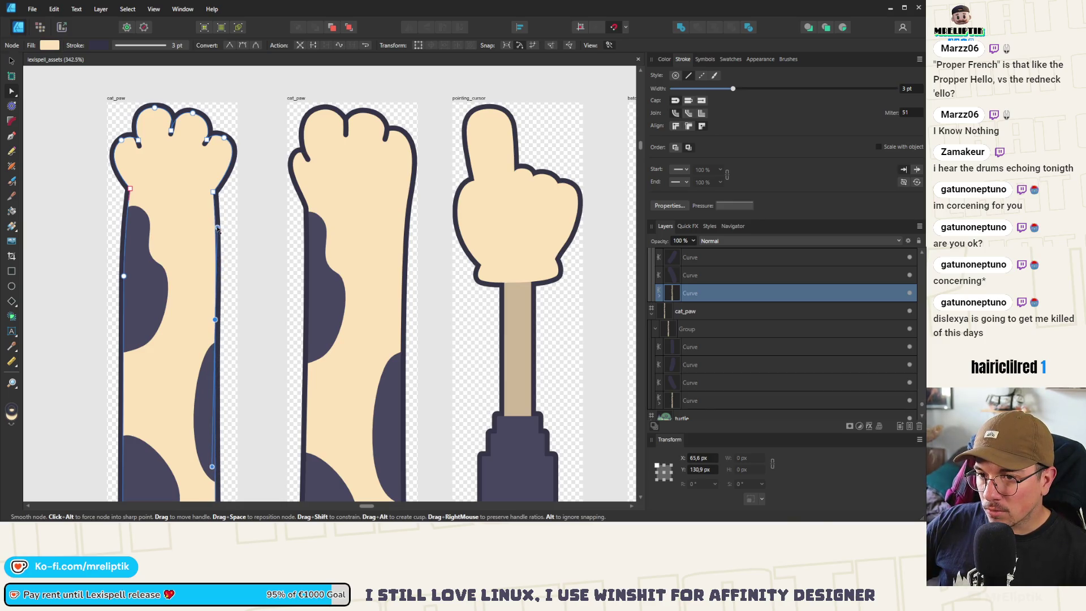
scroll(195, 270, "down", 1)
left_click_drag(213, 313, 213, 363)
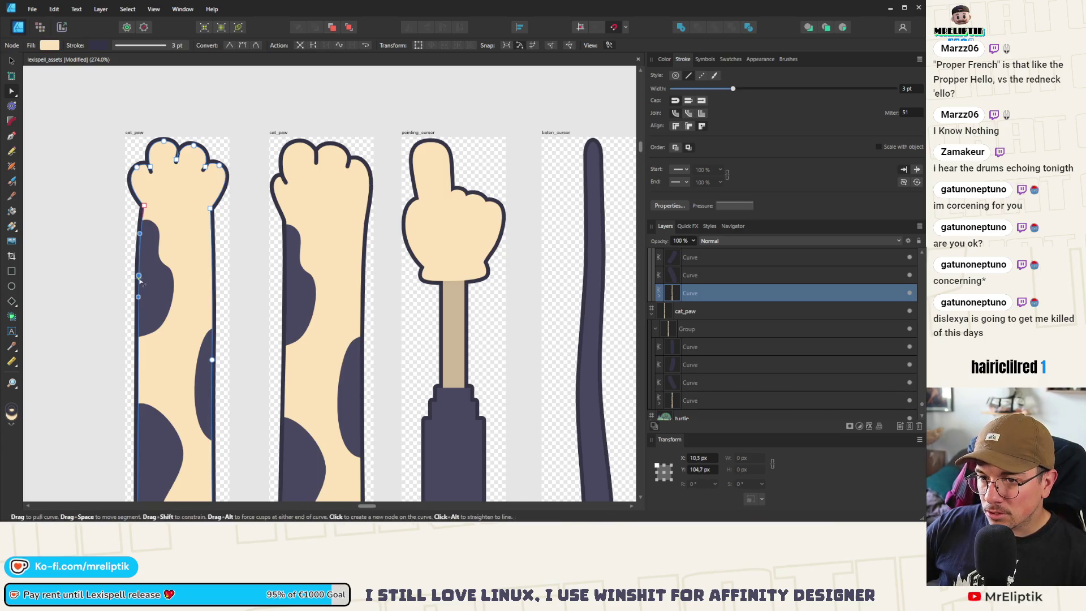
- Lower the left-edge node to about Y 133.9 px, zoom out to review, then select the second paw
left_click_drag(140, 276, 141, 378)
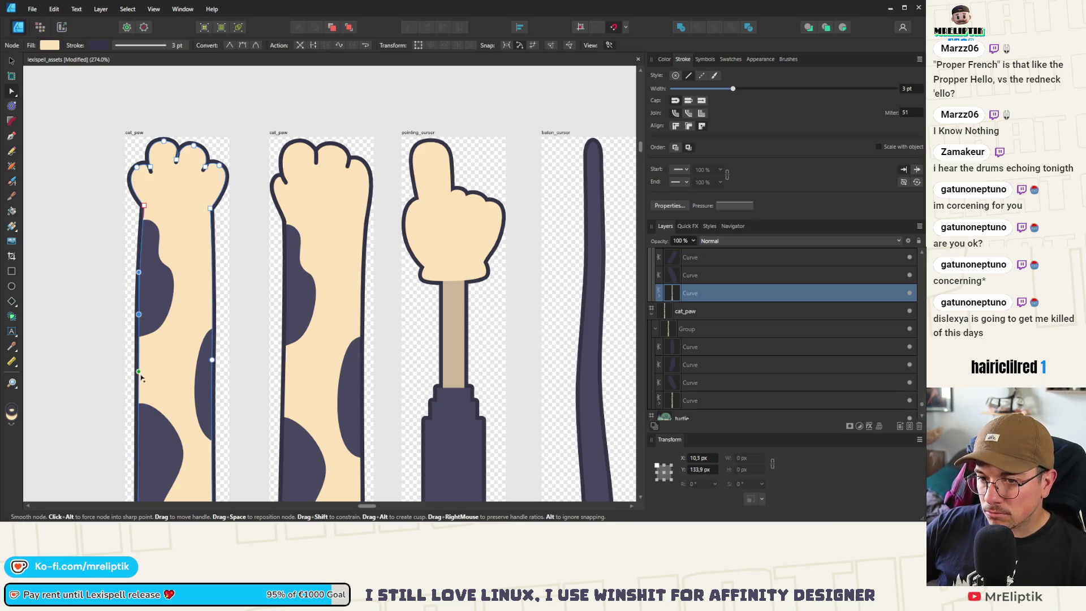
scroll(130, 226, "down", 8)
left_click(118, 230)
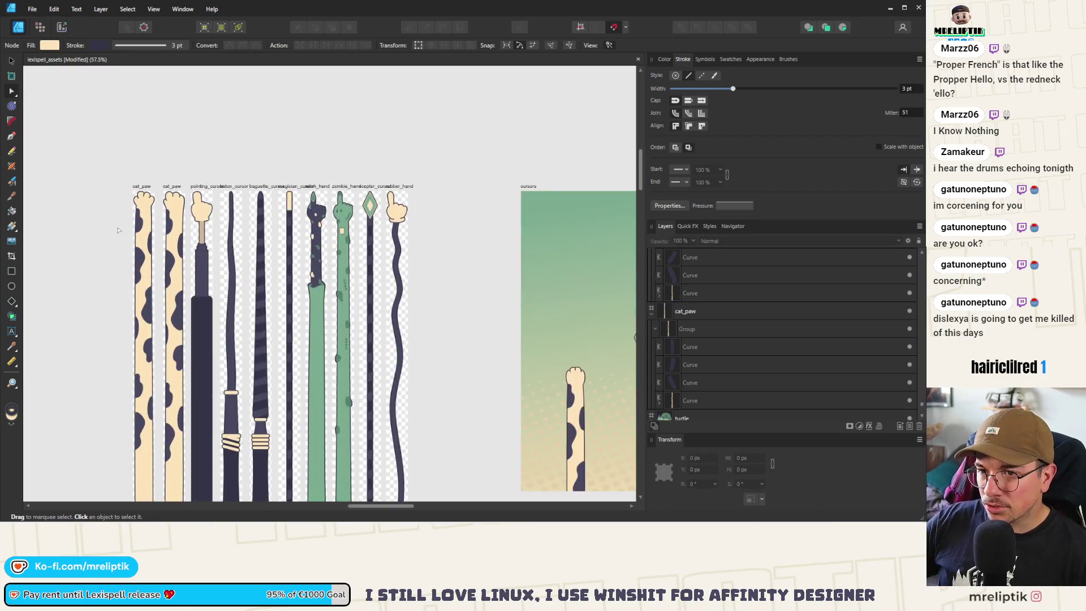
scroll(198, 192, "down", 2)
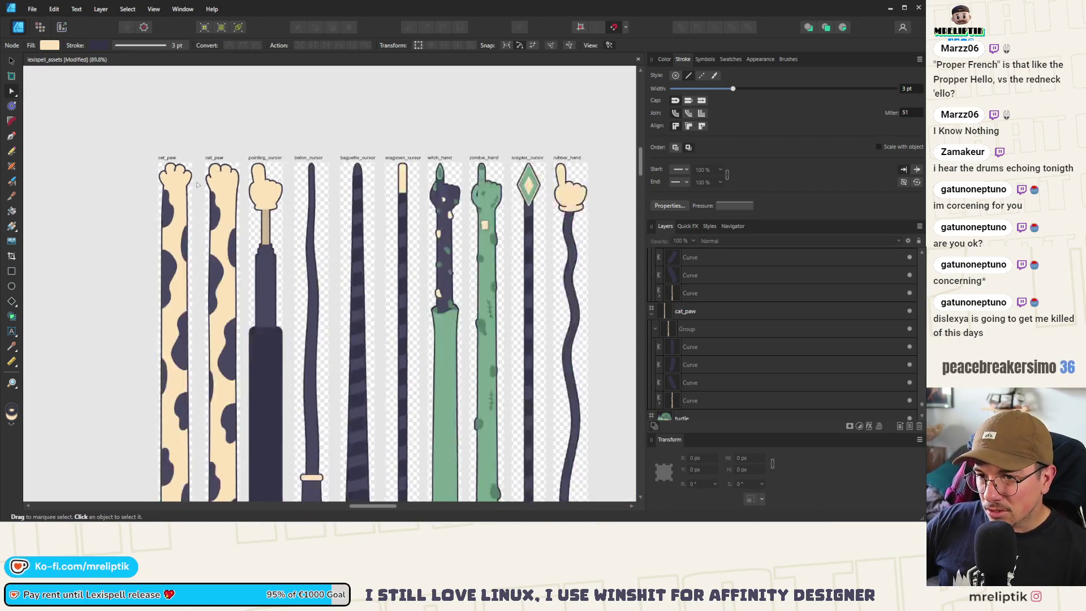
scroll(203, 233, "down", 2)
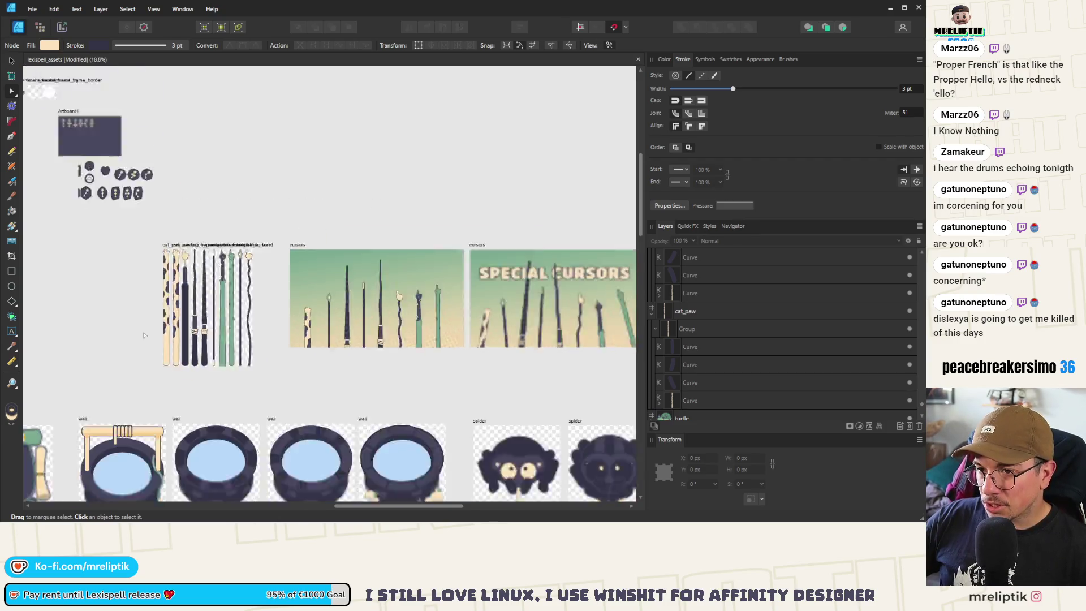
scroll(164, 286, "up", 5)
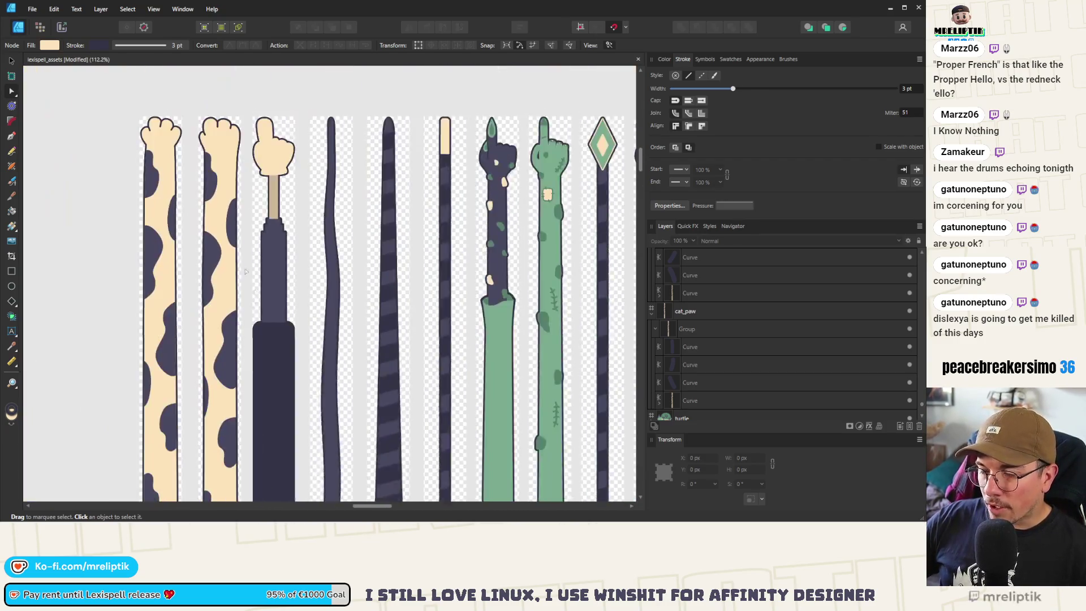
left_click(219, 152)
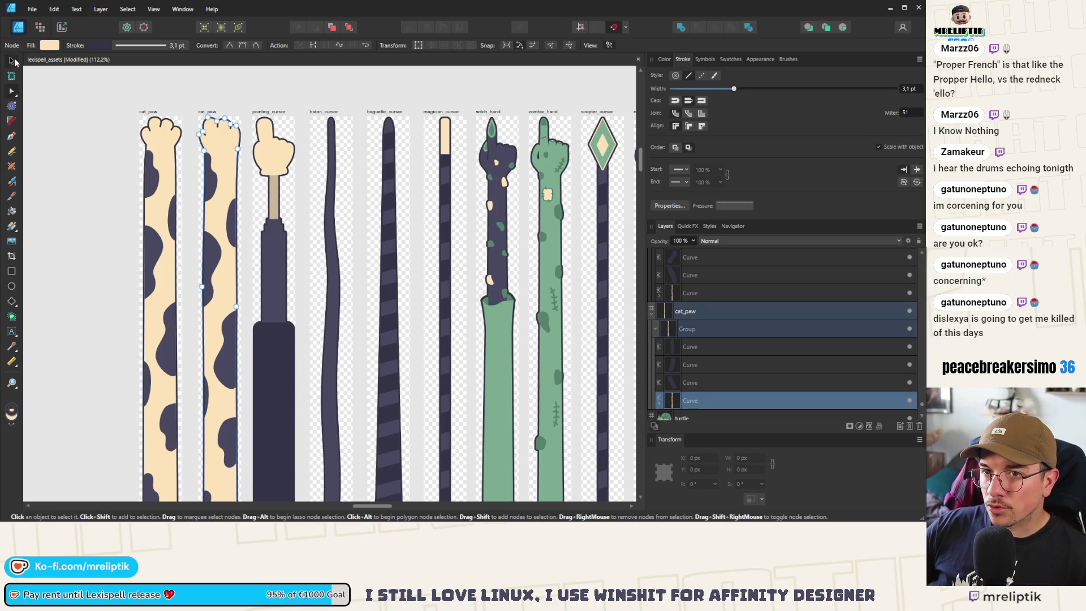
- Fill the second cat_paw arm with dark purple sampled using the colour picker
left_click(12, 60)
scroll(185, 109, "up", 2)
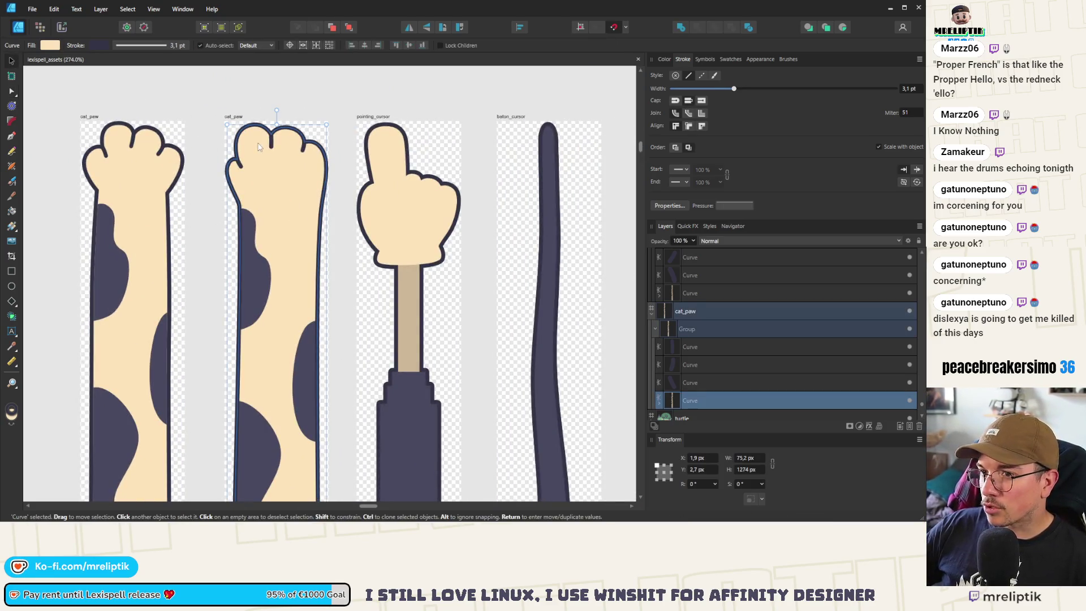
scroll(258, 147, "up", 5)
scroll(261, 90, "down", 4)
left_click(664, 60)
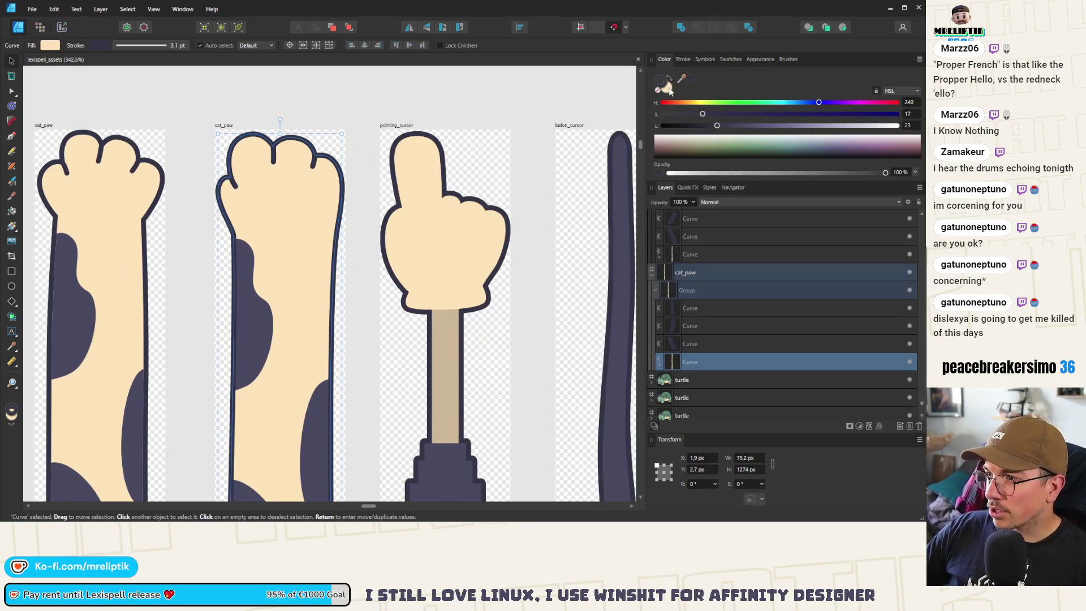
left_click(691, 77)
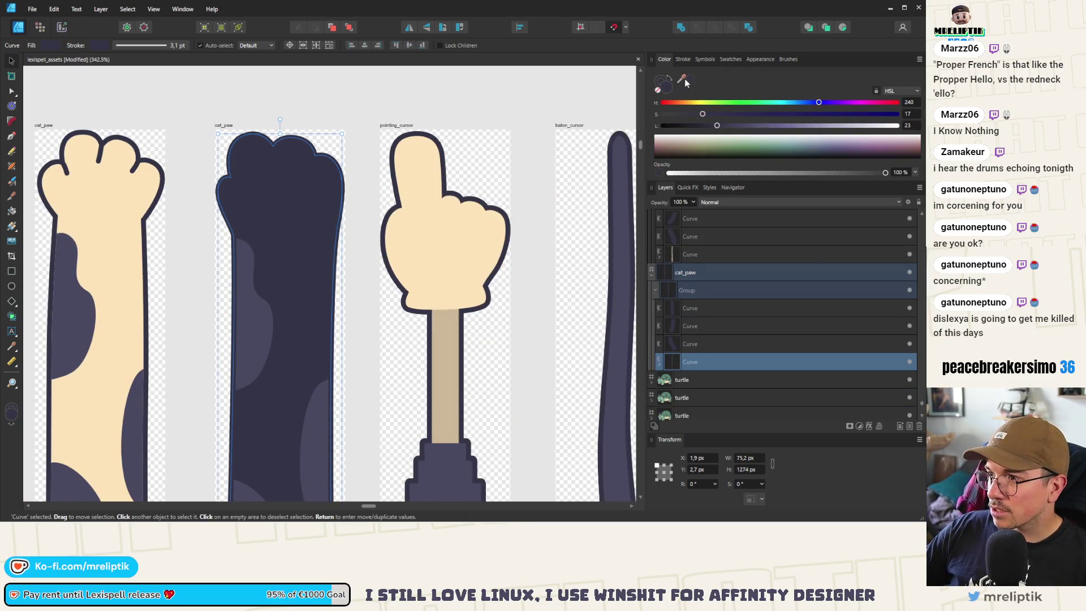
mouse_move(685, 79)
left_mouse_down()
mouse_move(352, 304)
mouse_move(251, 321)
left_mouse_up()
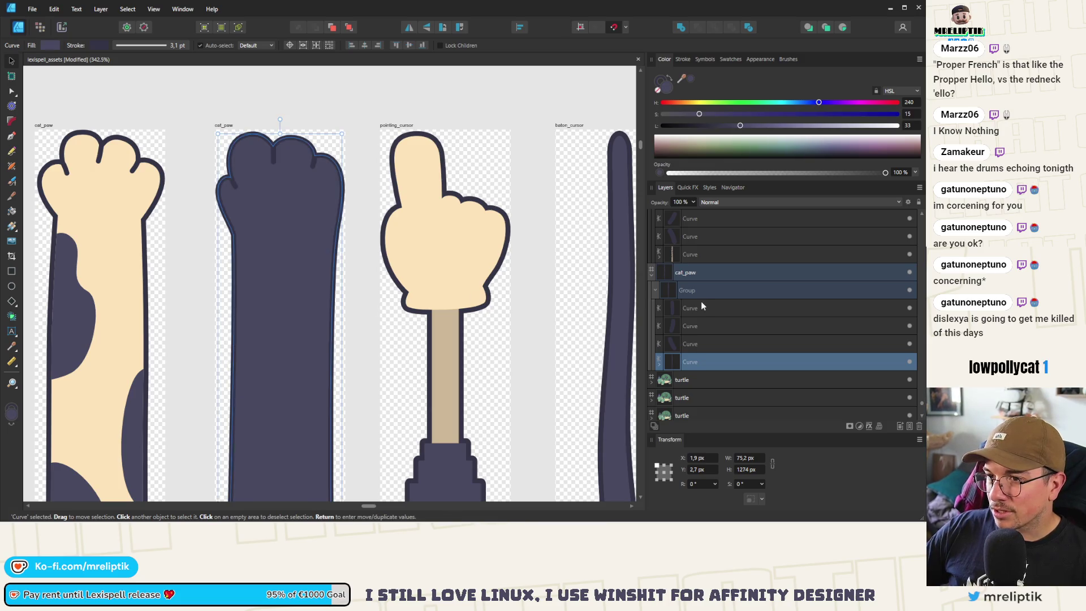
- Select the six spot curves and fill them with a sampled cream colour
left_click(692, 342)
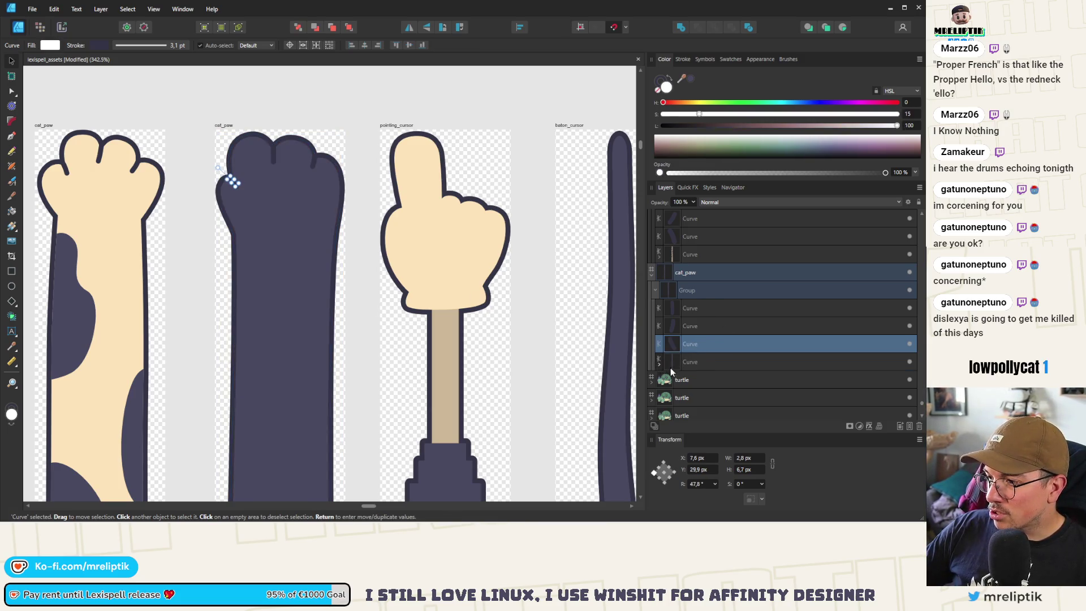
left_click(697, 382)
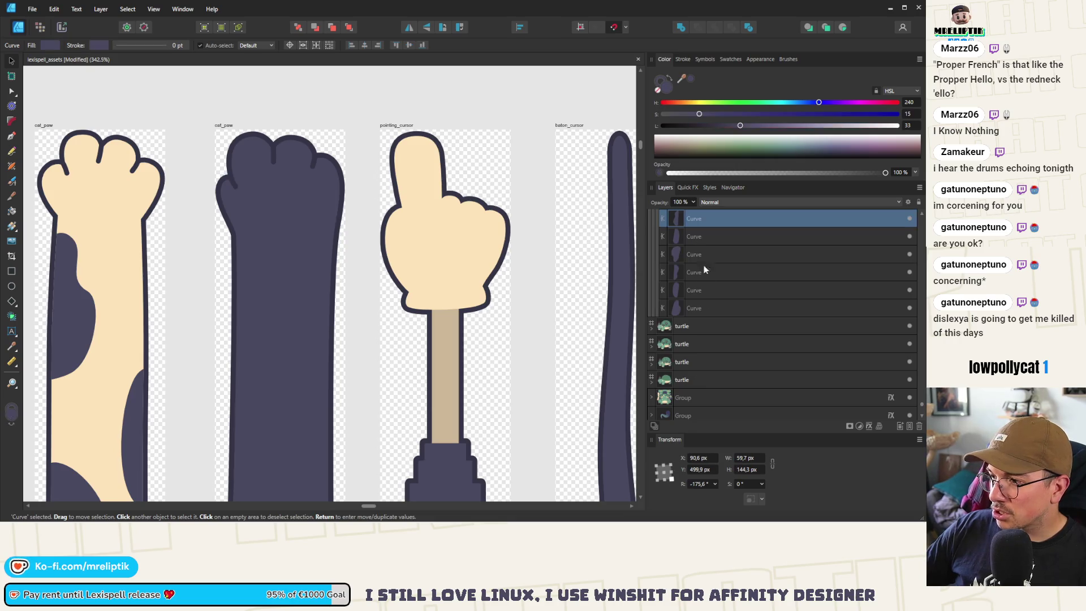
left_click(702, 308, "shift")
key("ctrl+minus")
key("ctrl+minus")
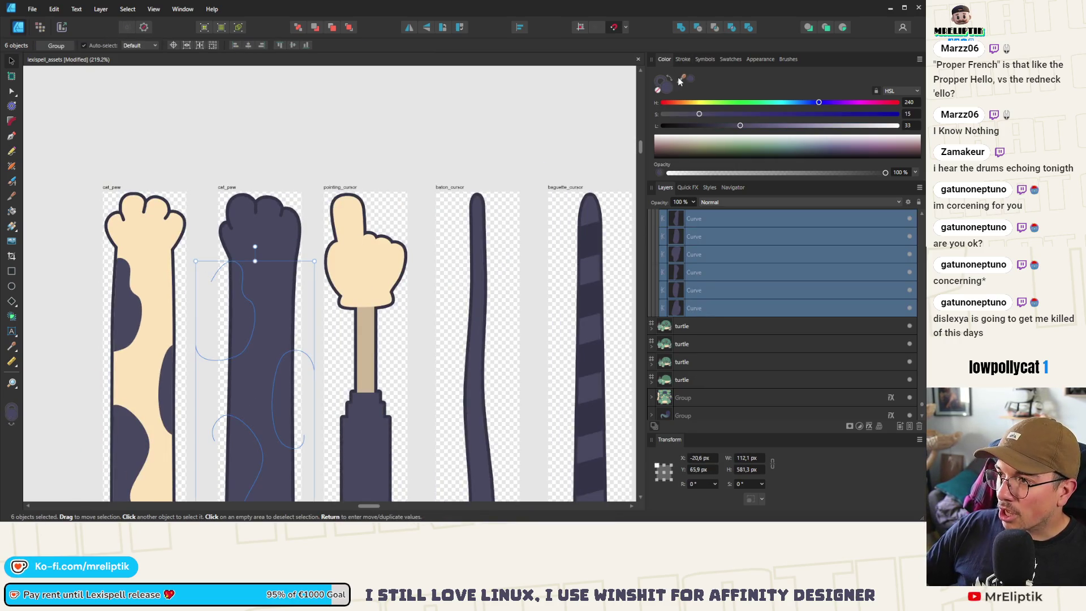
left_click_drag(680, 81, 170, 304)
scroll(195, 283, "down", 2)
left_click(242, 164)
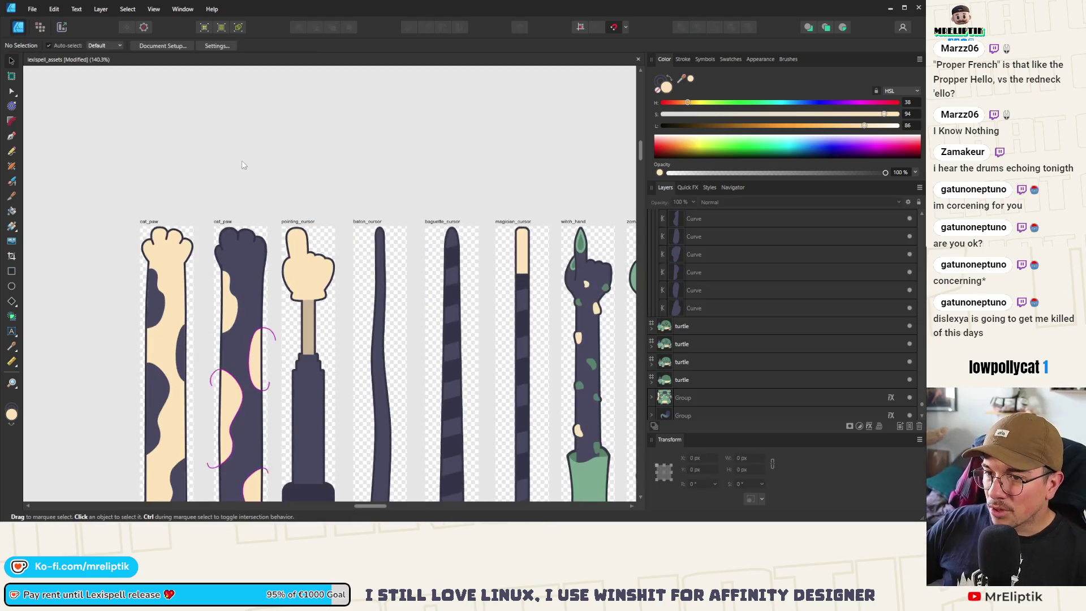
scroll(243, 170, "down", 2)
scroll(245, 232, "up", 4)
scroll(247, 255, "down", 2)
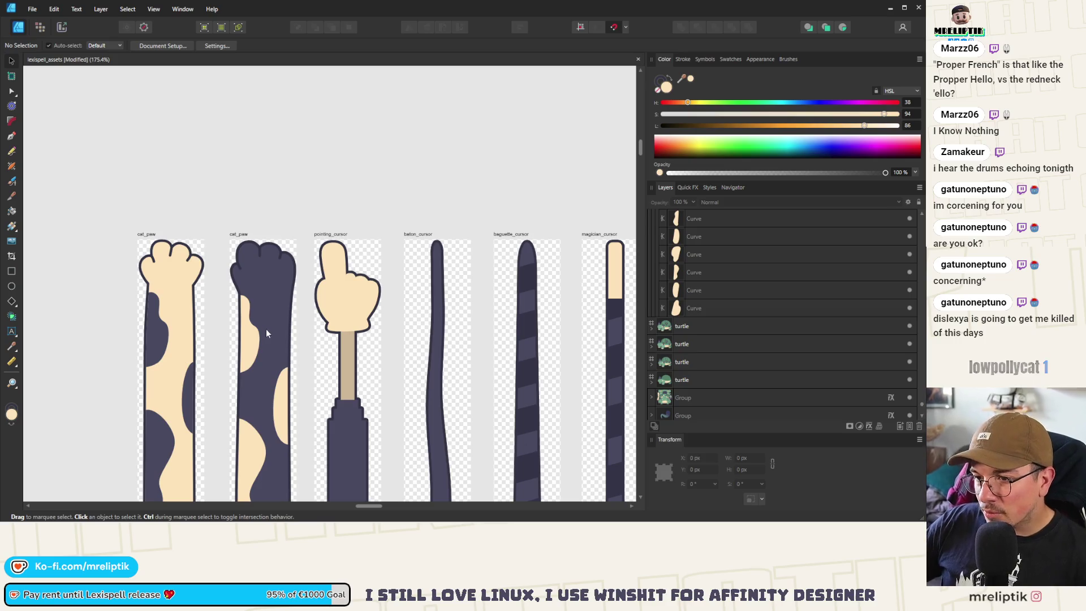
scroll(267, 333, "down", 3)
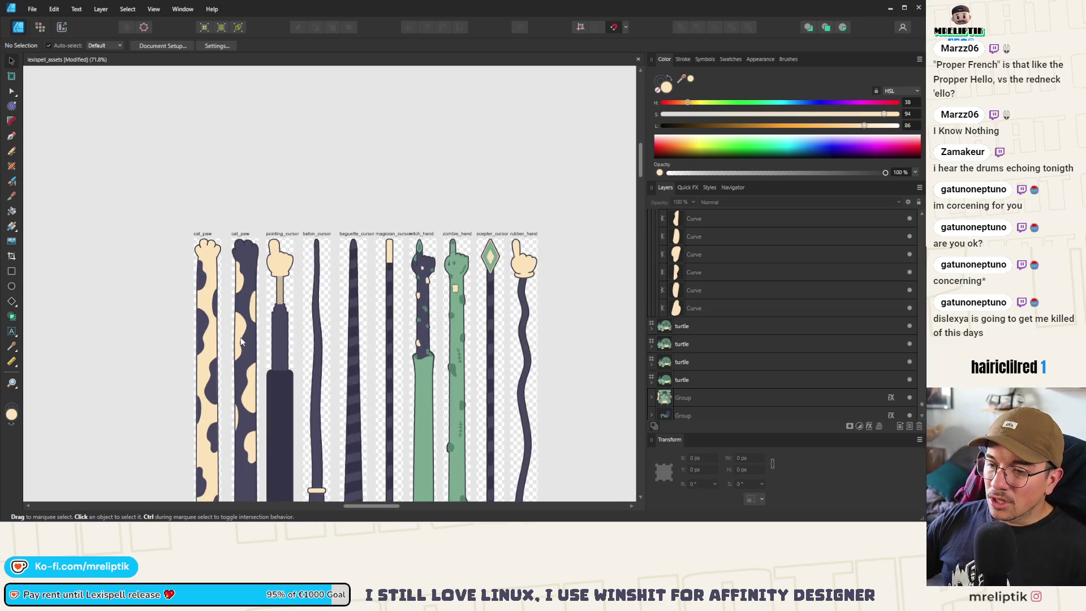
scroll(240, 342, "down", 3)
scroll(249, 317, "down", 3)
scroll(254, 301, "up", 2)
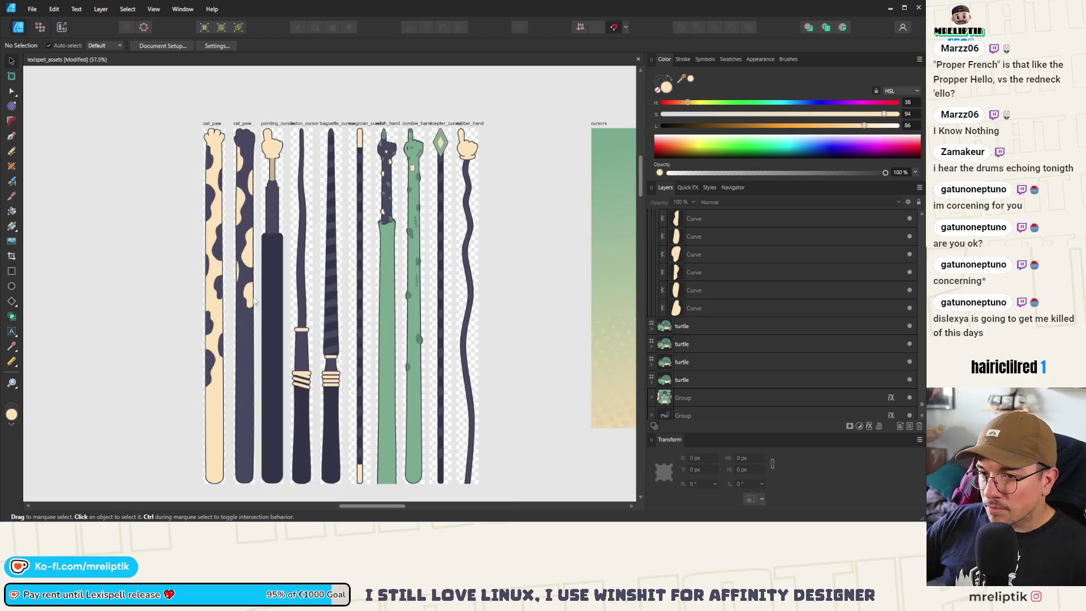
left_click(252, 301)
left_click(689, 345)
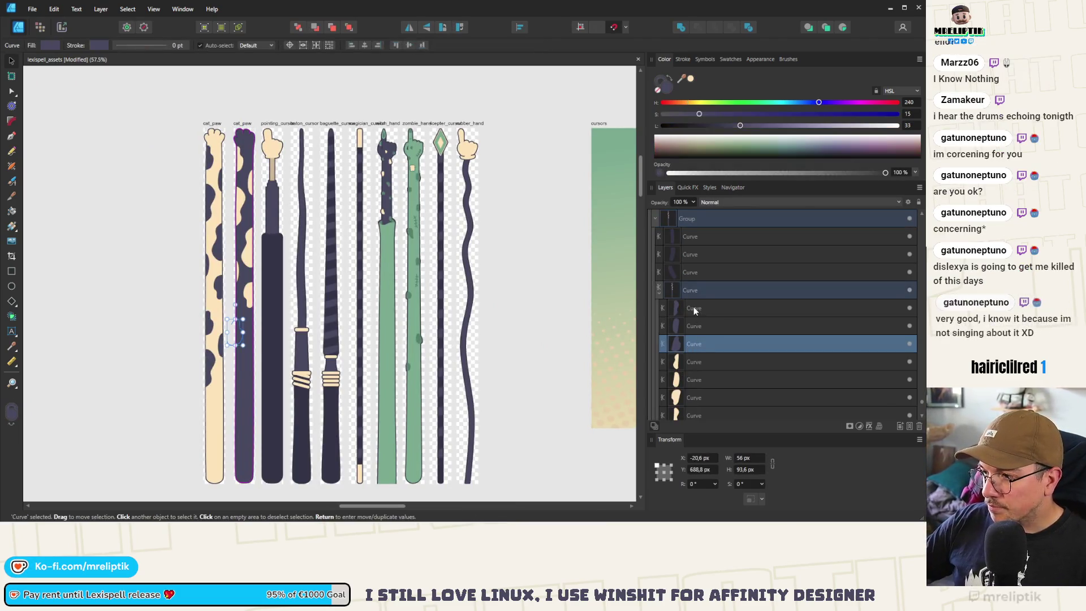
left_click(695, 310, "shift")
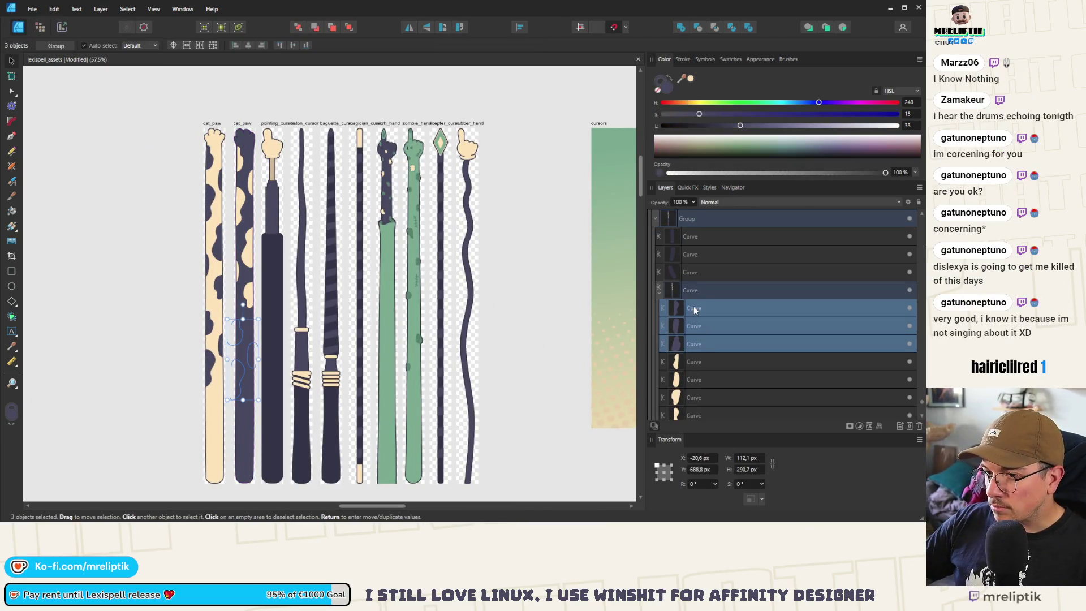
left_click(271, 95)
left_click(696, 344)
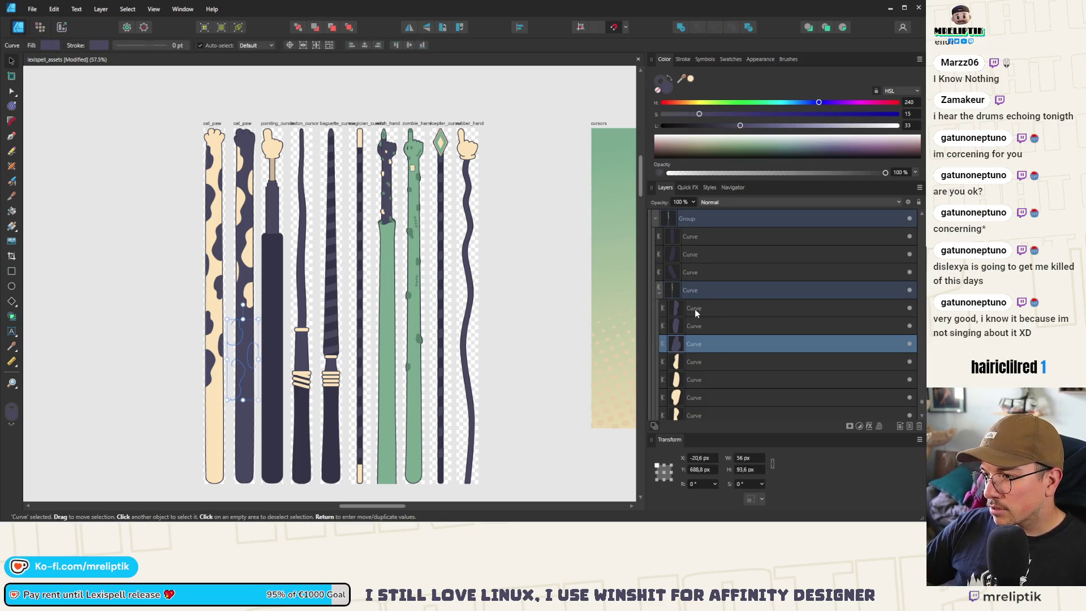
left_click(694, 308, "shift")
left_click(526, 94)
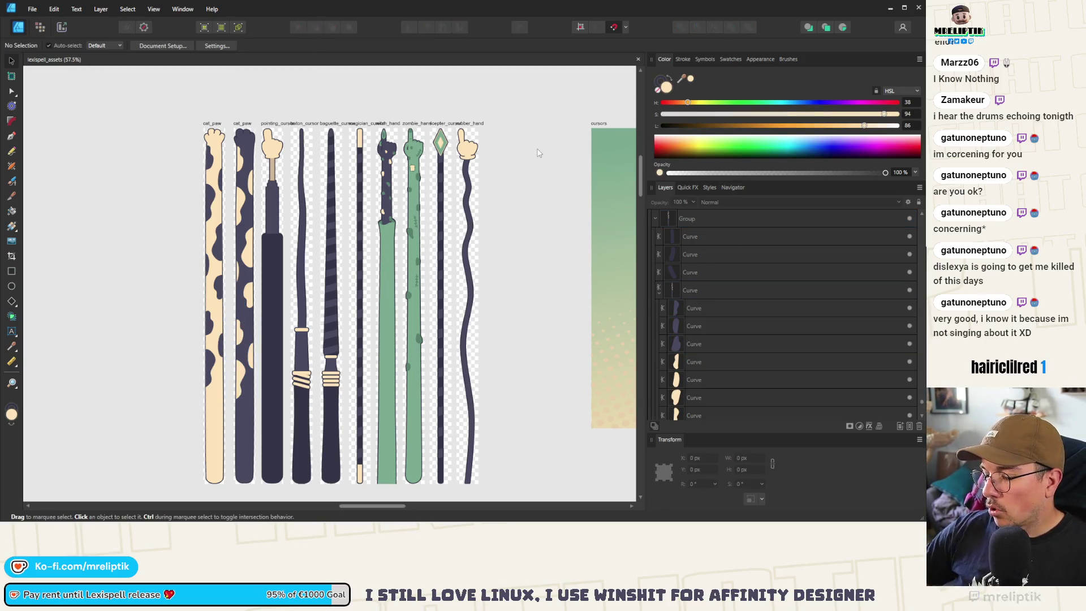
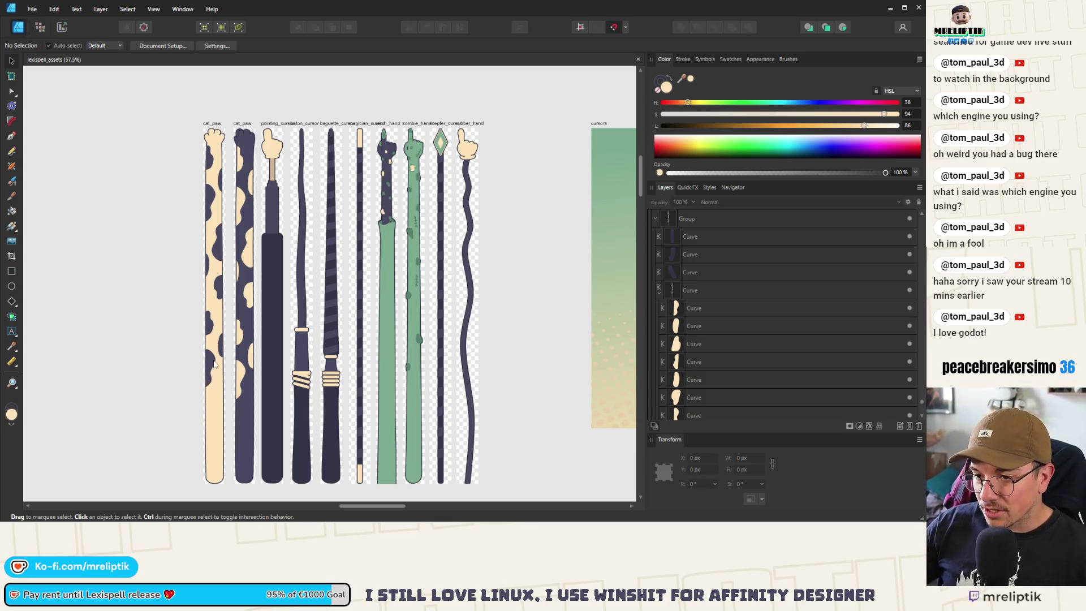
- Locate the cream cat paw among the artworks and select its outer curve
scroll(210, 365, "up", 4)
left_click(205, 342)
scroll(193, 328, "down", 3)
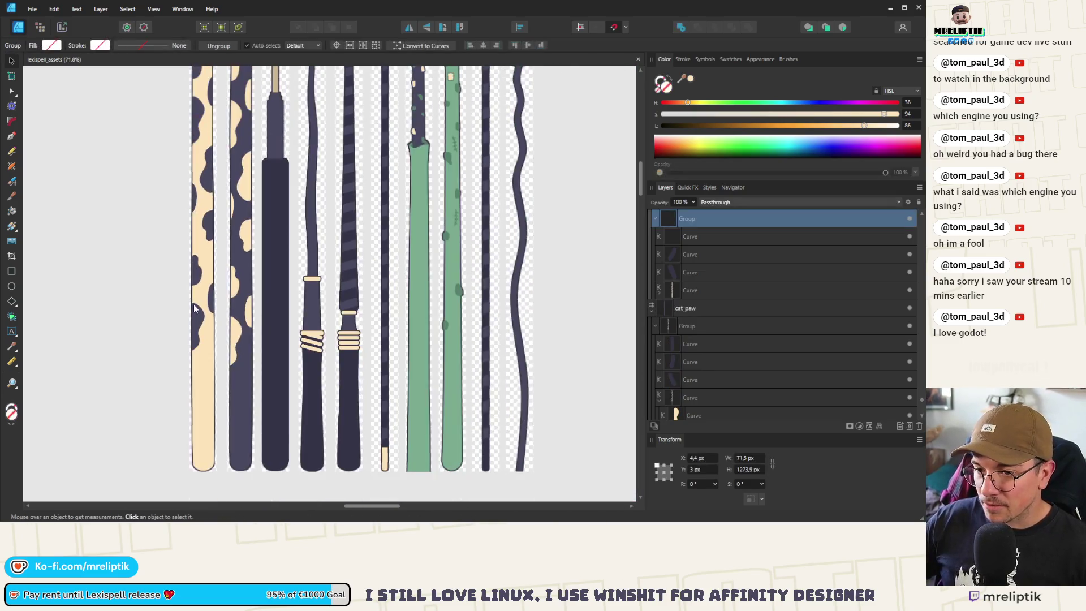
left_click(184, 318)
scroll(170, 317, "down", 4)
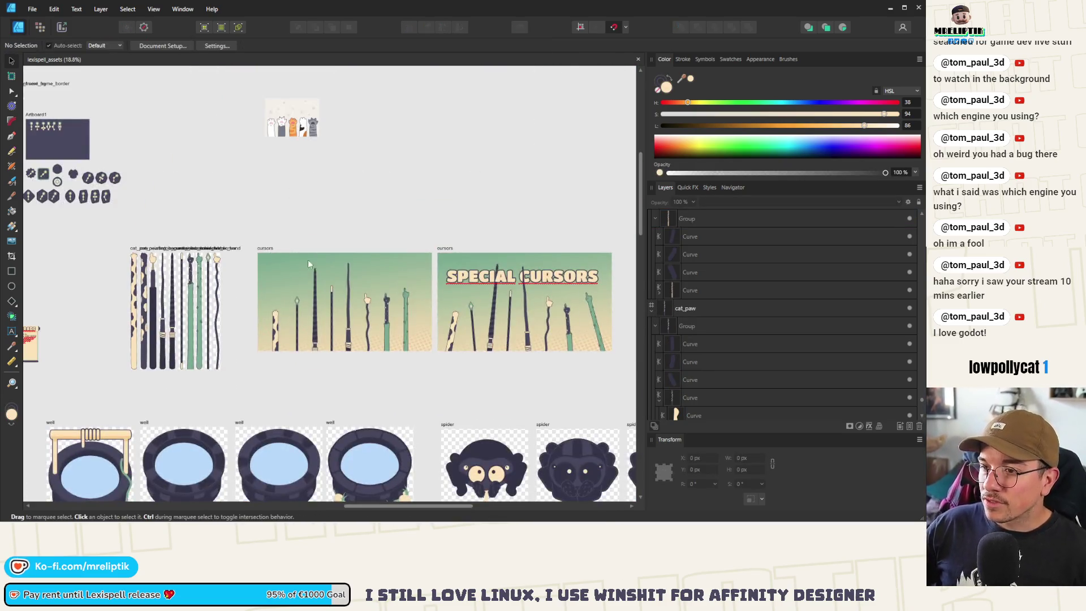
scroll(307, 108, "up", 3)
scroll(362, 181, "up", 5)
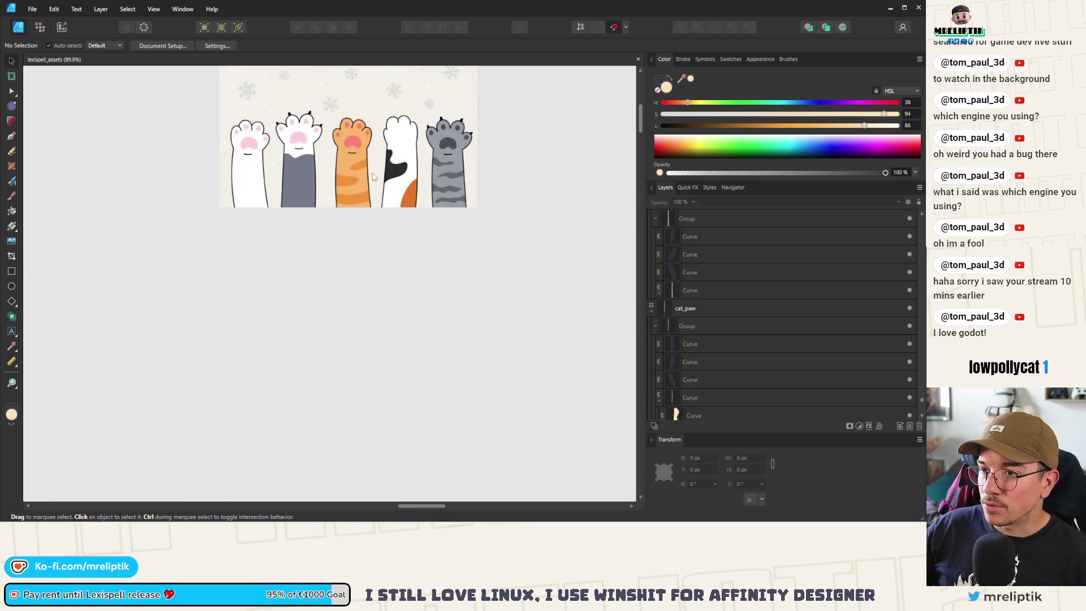
scroll(327, 170, "down", 3)
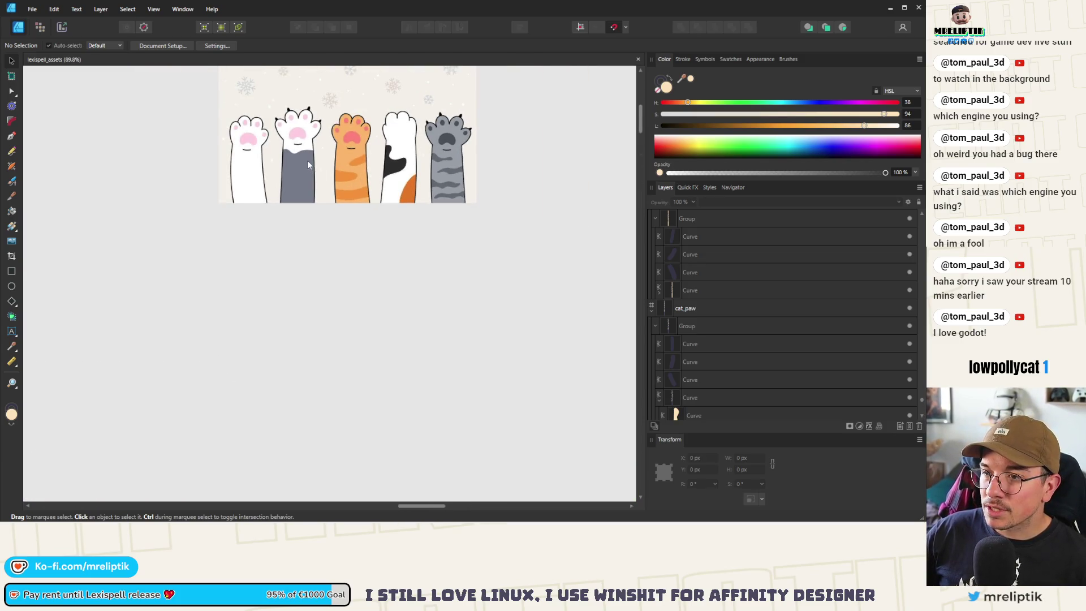
scroll(330, 169, "down", 5)
scroll(197, 223, "up", 5)
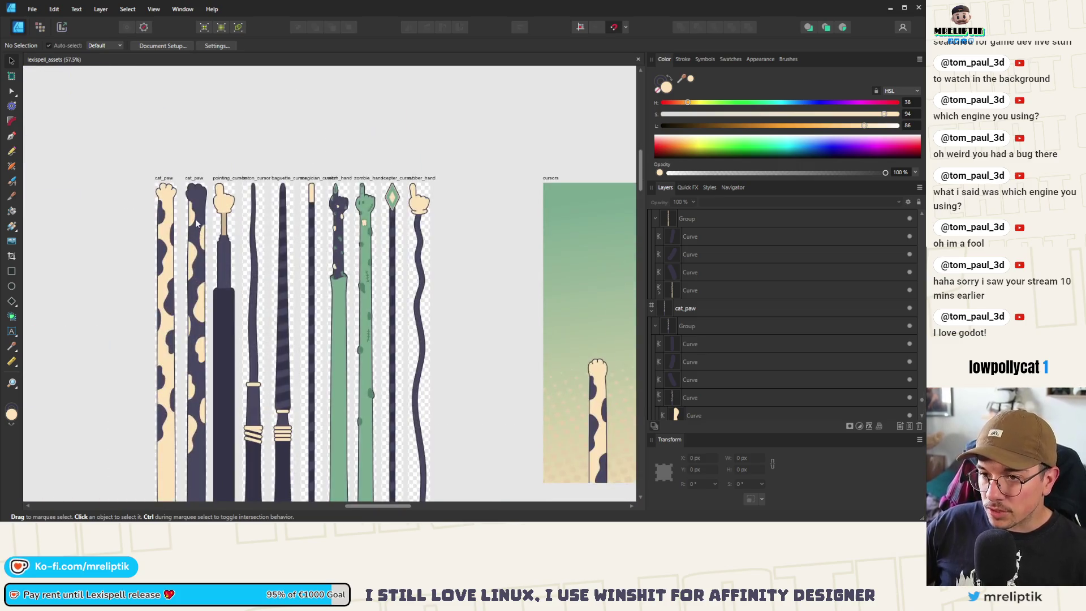
left_click(193, 220)
scroll(192, 219, "up", 3)
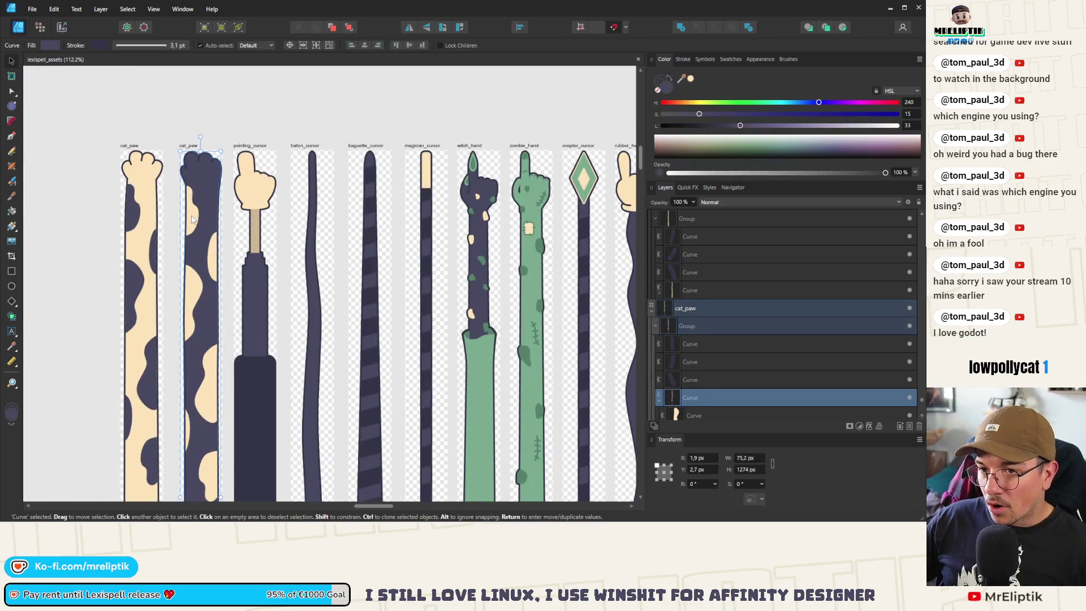
scroll(192, 220, "down", 6)
scroll(193, 227, "up", 2)
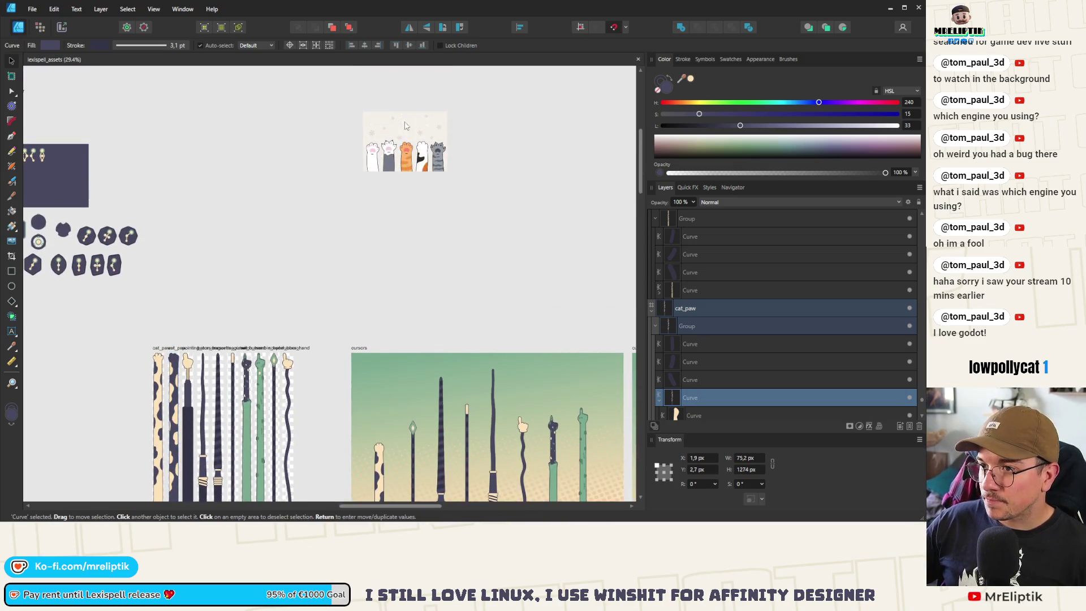
scroll(158, 280, "down", 2)
scroll(158, 280, "up", 4)
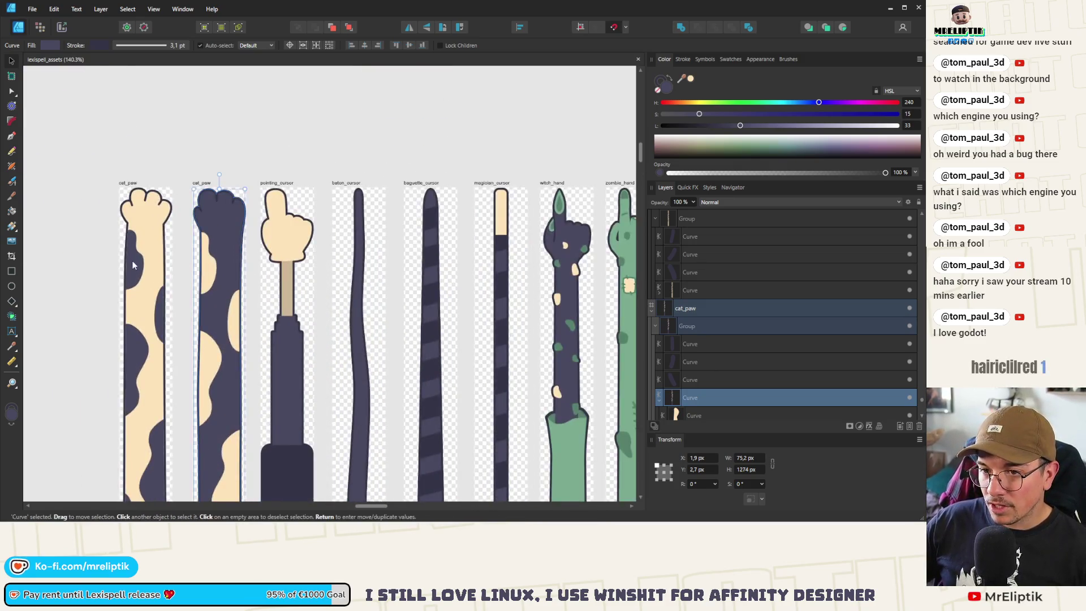
left_click(164, 280)
scroll(158, 280, "down", 1)
scroll(157, 280, "up", 3)
left_click(179, 249)
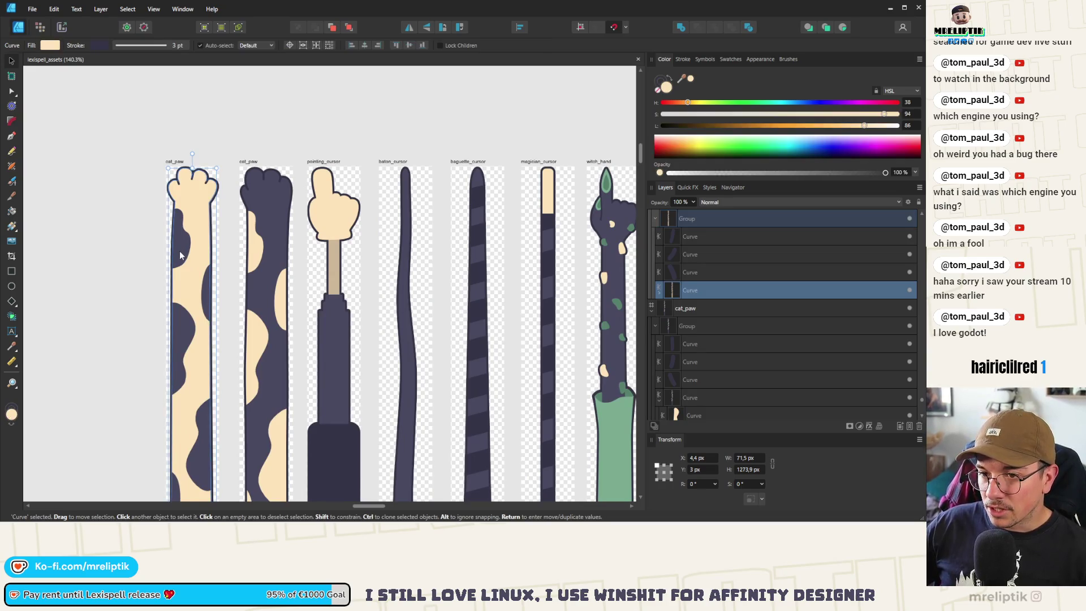
- Select and clear the dark spots along the cream paw's arm one by one
left_click(179, 255)
left_click(180, 345, "shift")
left_click(209, 301, "shift")
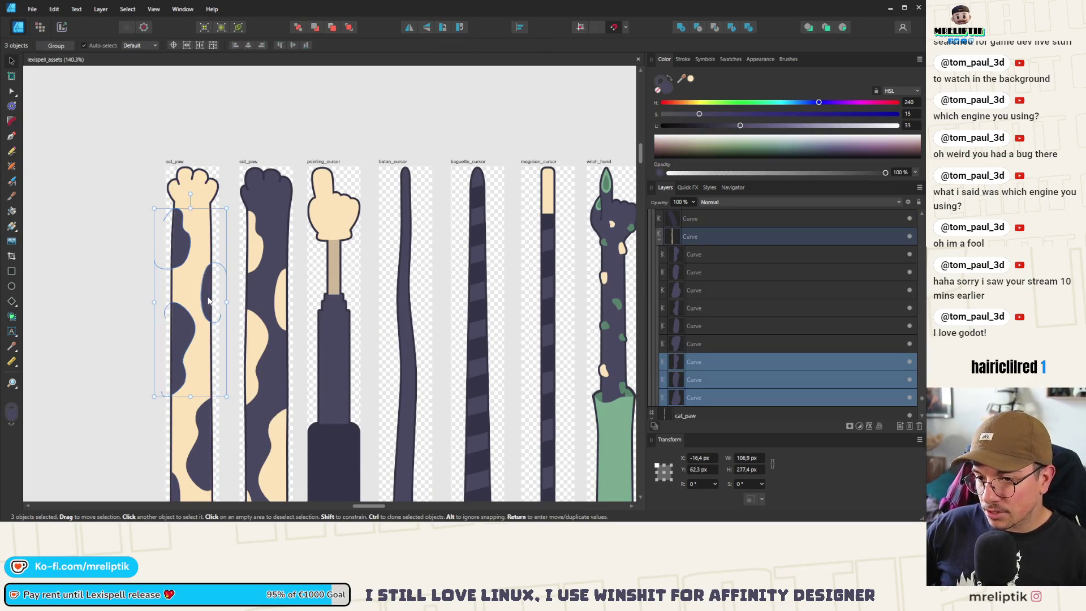
left_click(191, 421)
scroll(190, 421, "down", 5)
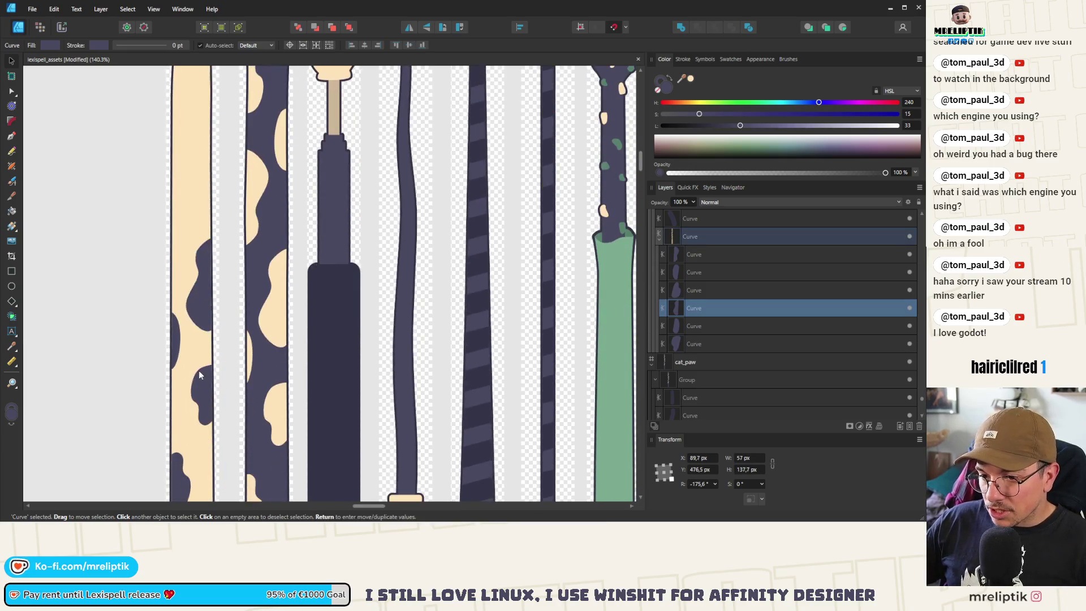
left_click_drag(187, 339, 181, 345)
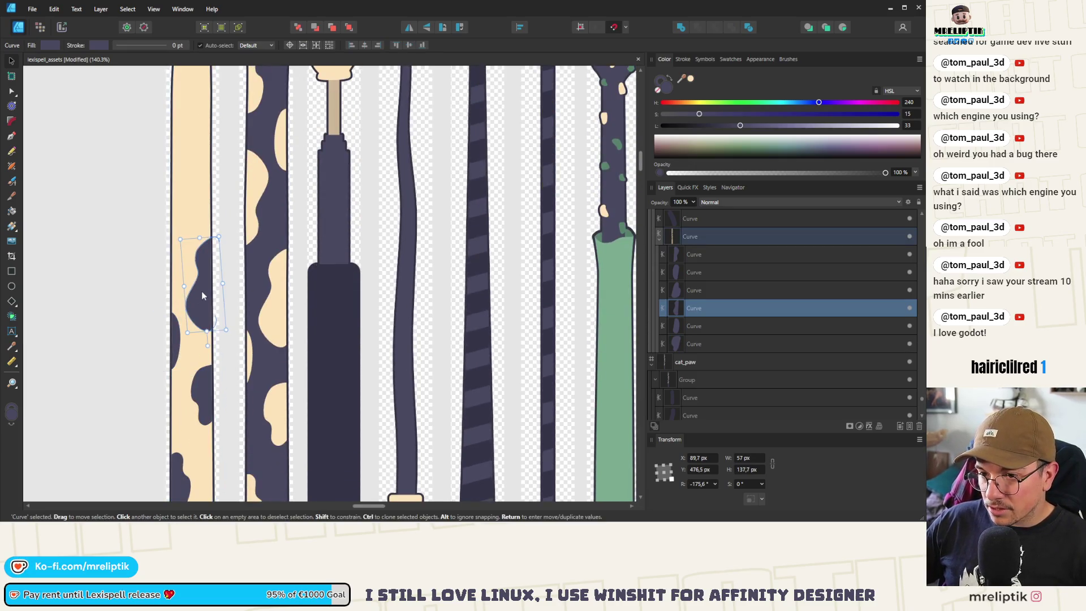
left_click(183, 334)
left_click(199, 396)
scroll(198, 430, "down", 3)
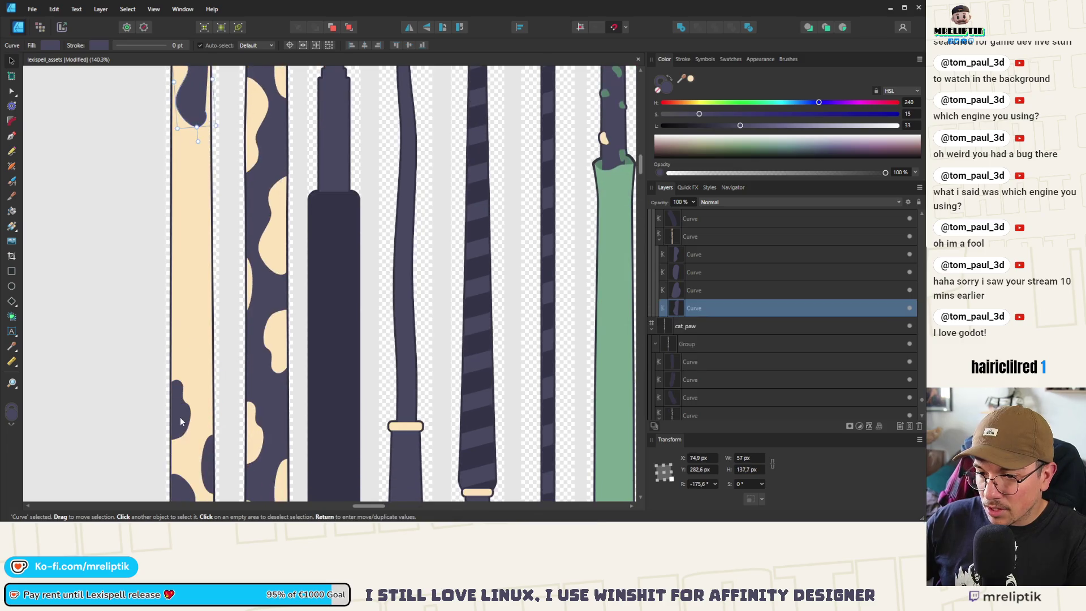
left_click(207, 459)
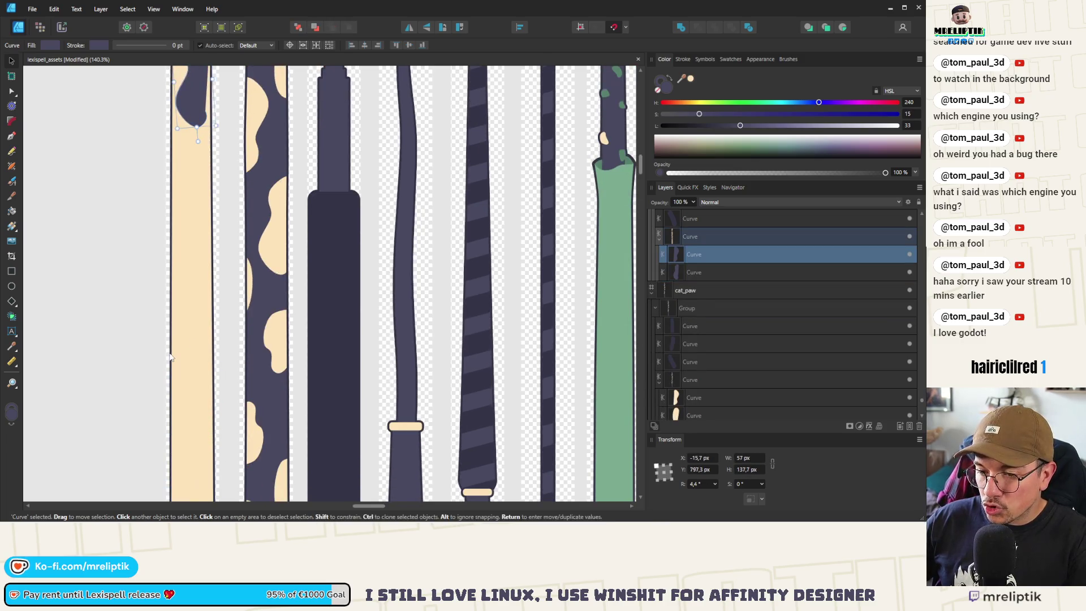
scroll(215, 375, "down", 5)
scroll(214, 374, "down", 2)
scroll(247, 328, "up", 5)
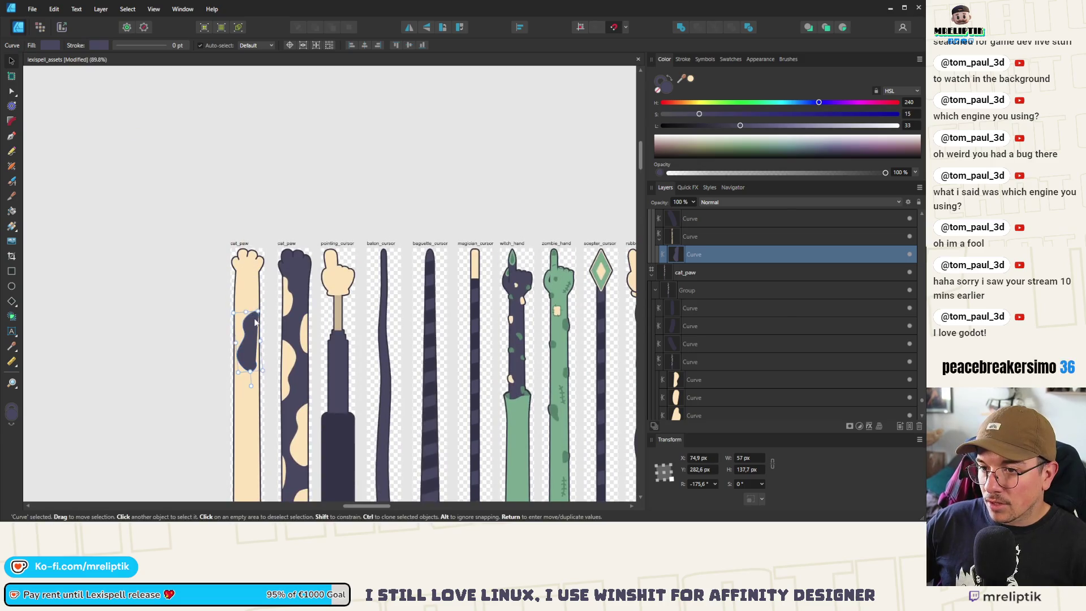
- Move the remaining dark spot onto the upper arm and open its nodes for editing
left_click_drag(254, 326, 247, 318)
scroll(248, 320, "up", 4)
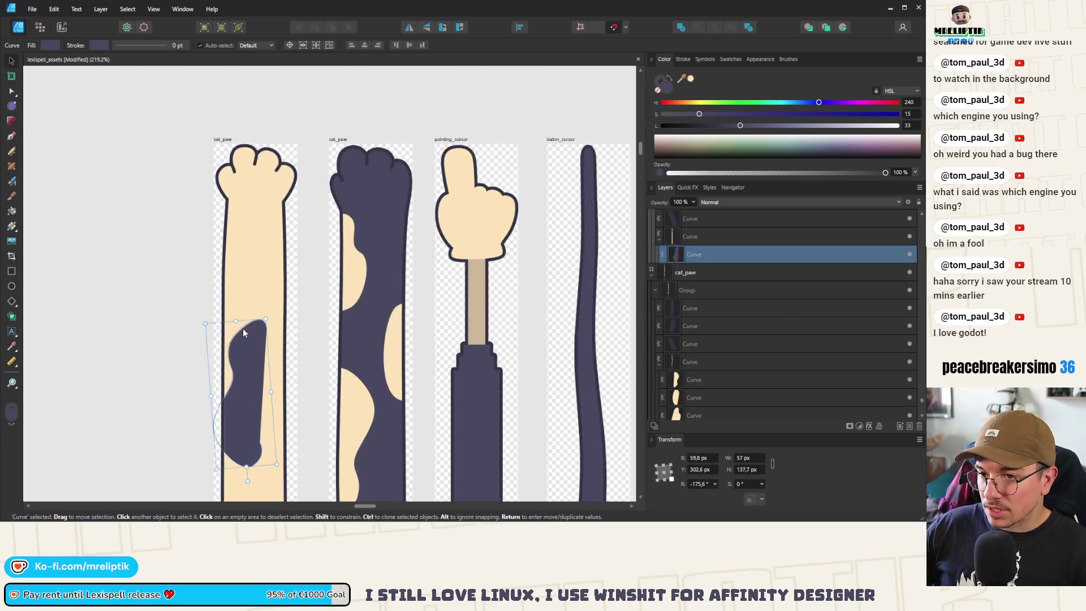
double_click(251, 337)
- Pull the patch's top node to the wrist, delete extra lower nodes, and extend it down the arm
left_click(239, 286, "shift")
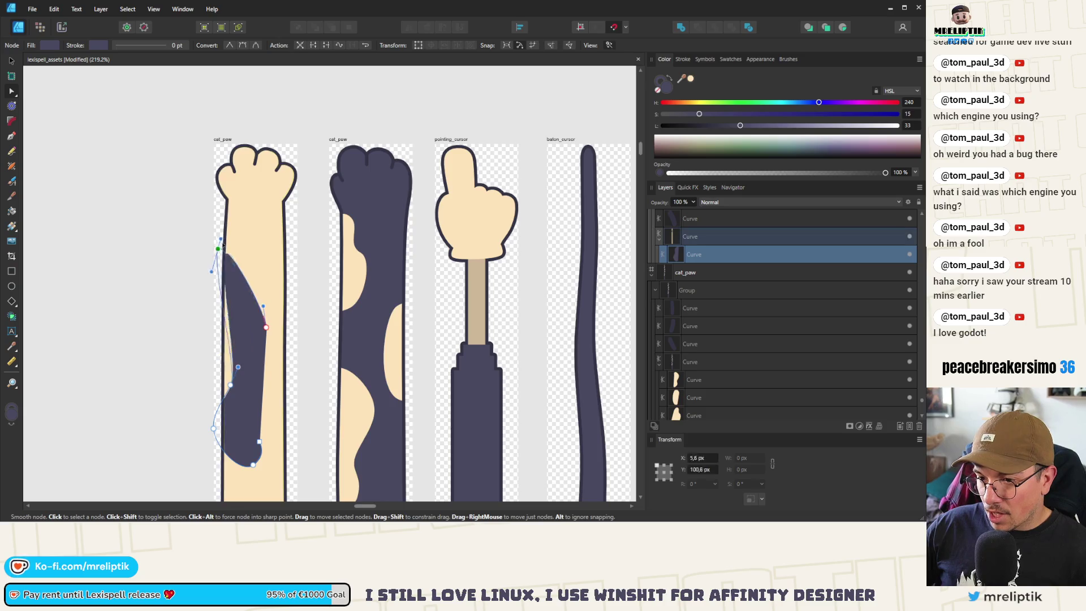
left_click_drag(267, 328, 283, 240)
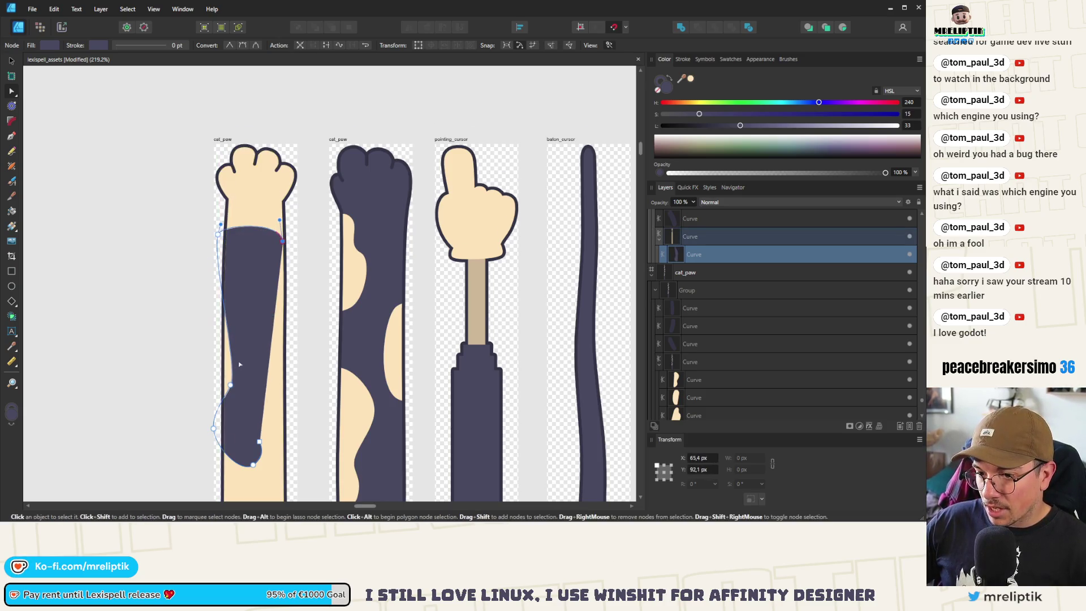
scroll(228, 364, "down", 1)
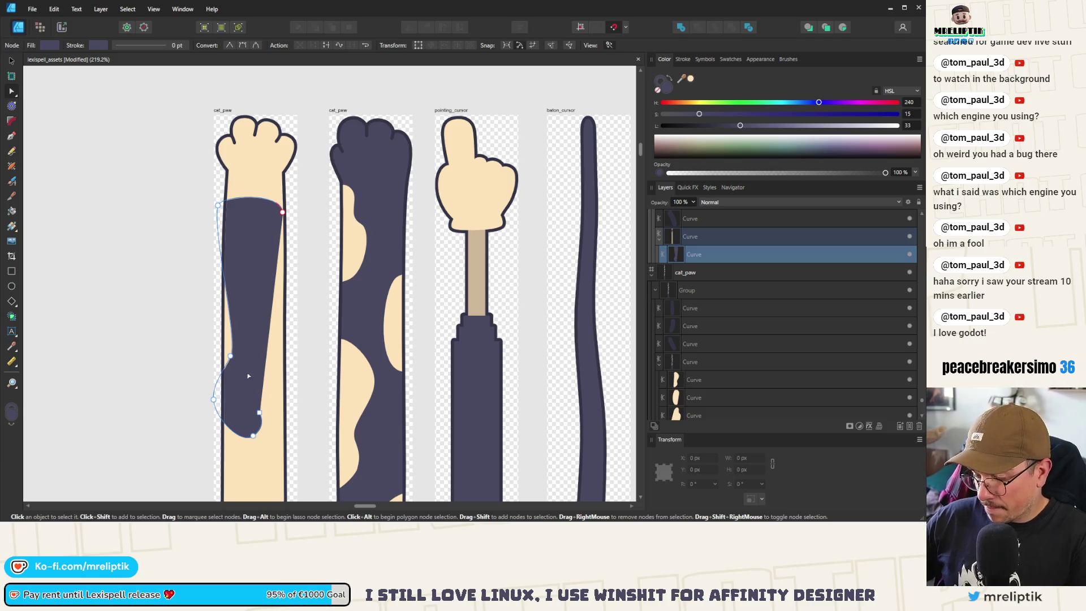
key("Delete")
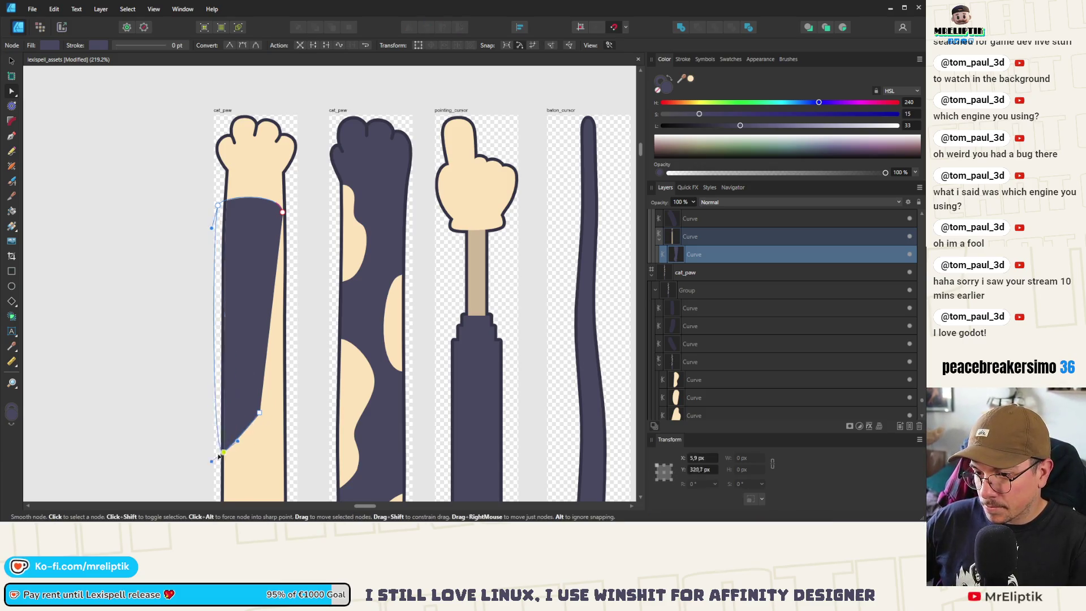
left_click_drag(259, 413, 283, 441)
scroll(215, 270, "down", 5)
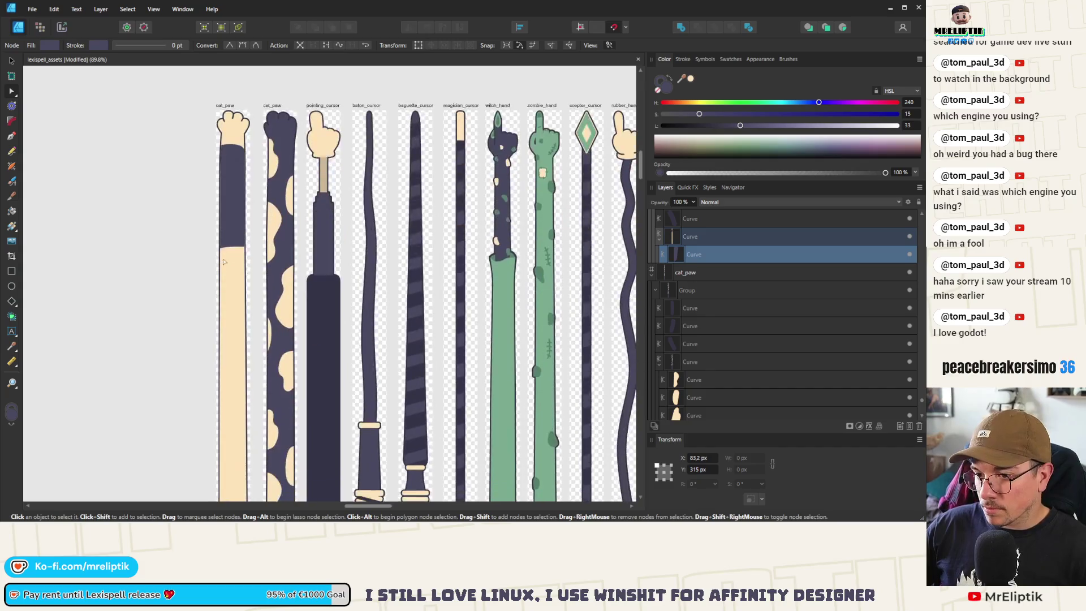
left_click_drag(259, 232, 214, 270)
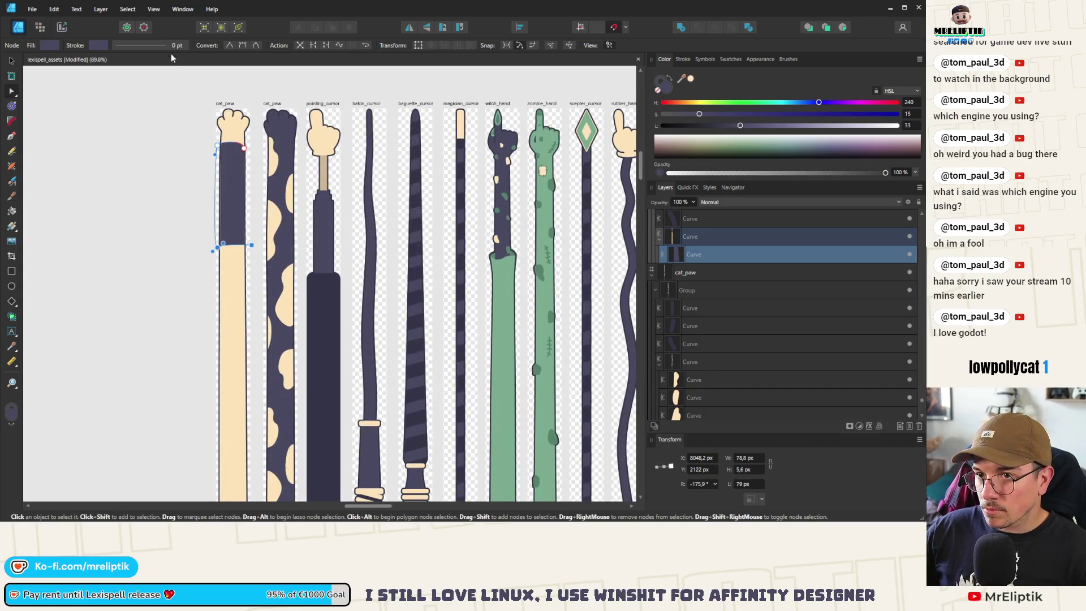
scroll(206, 240, "down", 3)
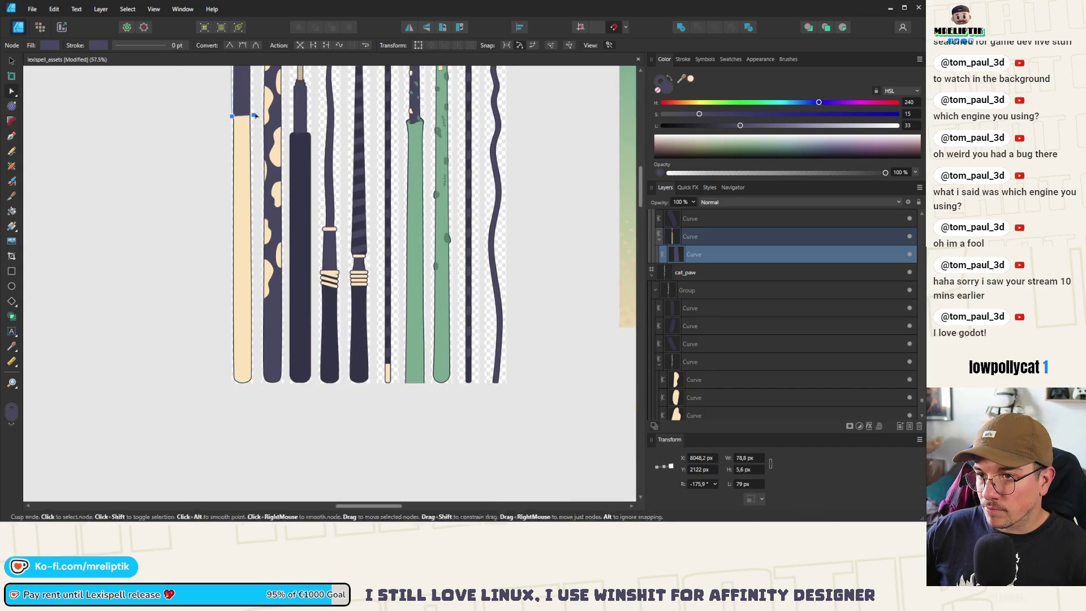
scroll(247, 300, "up", 5)
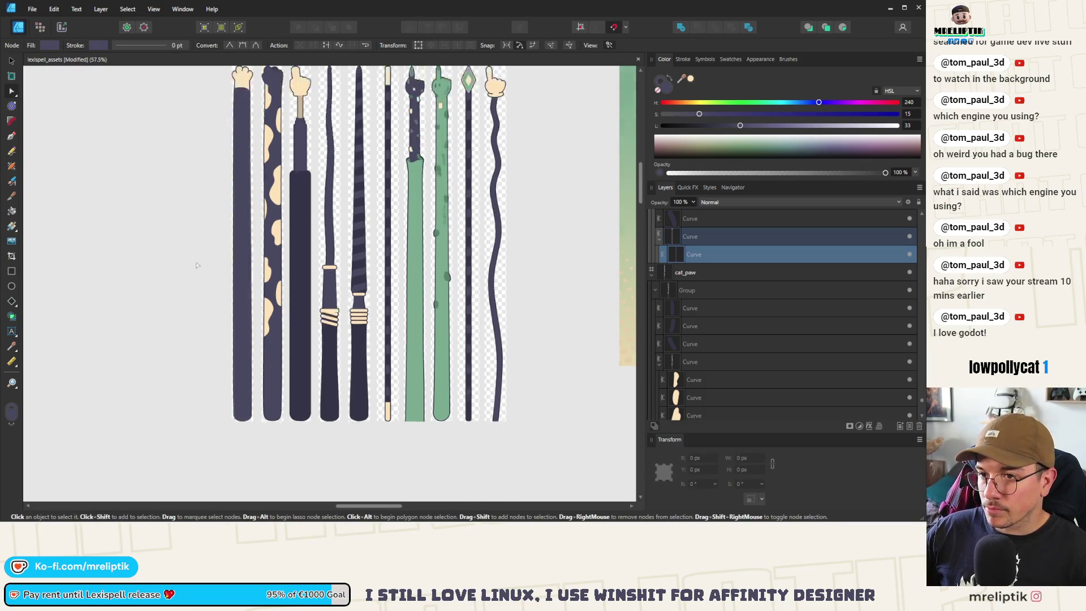
scroll(247, 301, "up", 6)
scroll(247, 299, "down", 4)
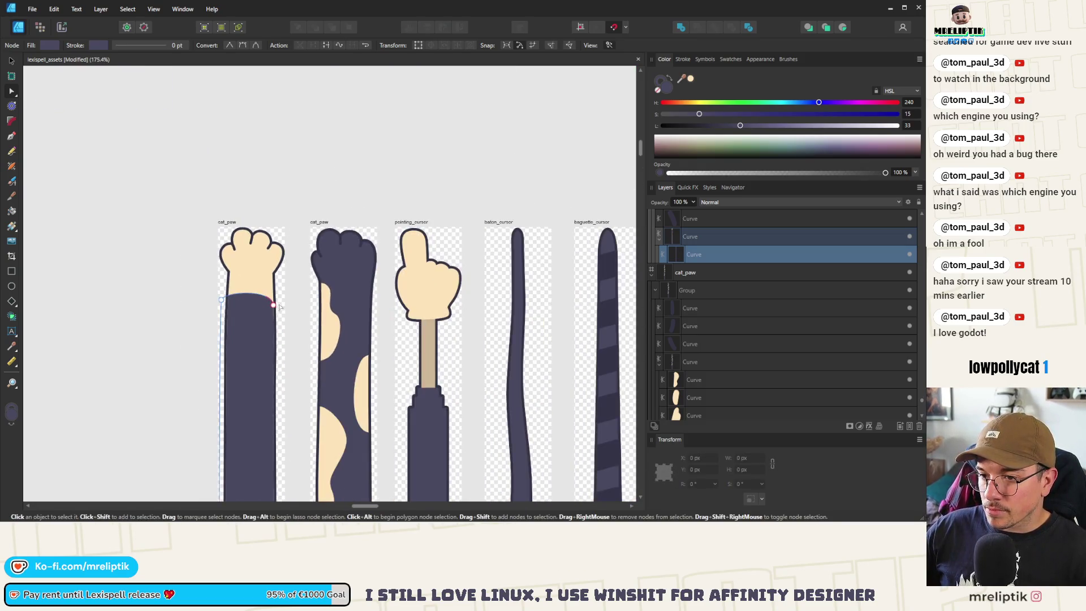
left_click(265, 308)
left_click_drag(282, 301, 244, 315)
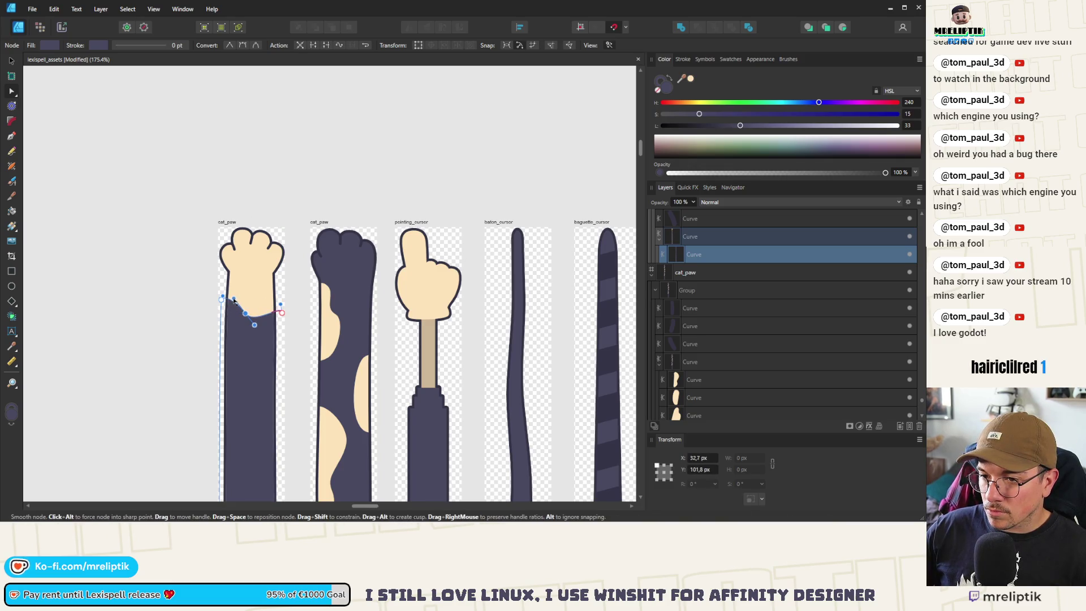
left_click(281, 311)
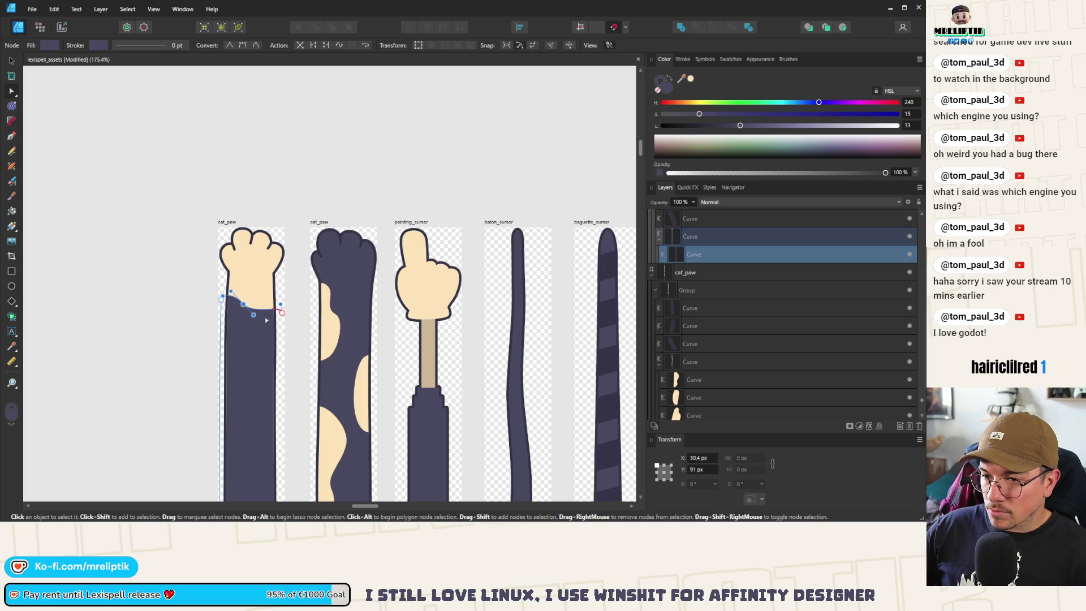
left_click_drag(279, 311, 280, 301)
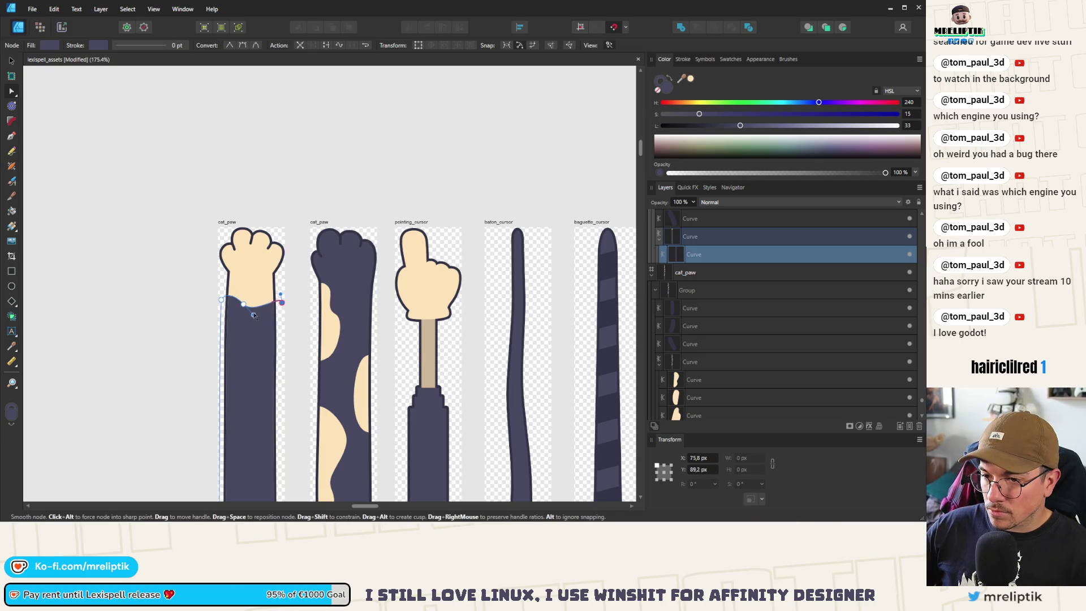
key("Escape")
scroll(256, 318, "down", 10)
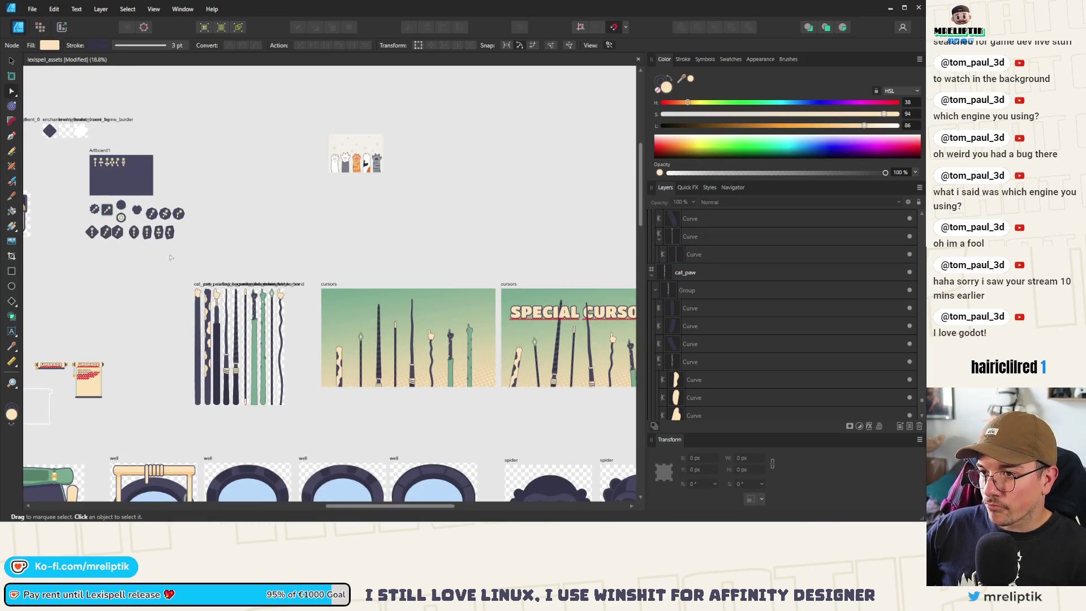
scroll(198, 305, "up", 10)
- Select the sleeve's top edge curve with the Node tool and bend its middle
left_click(174, 232)
scroll(197, 238, "up", 3)
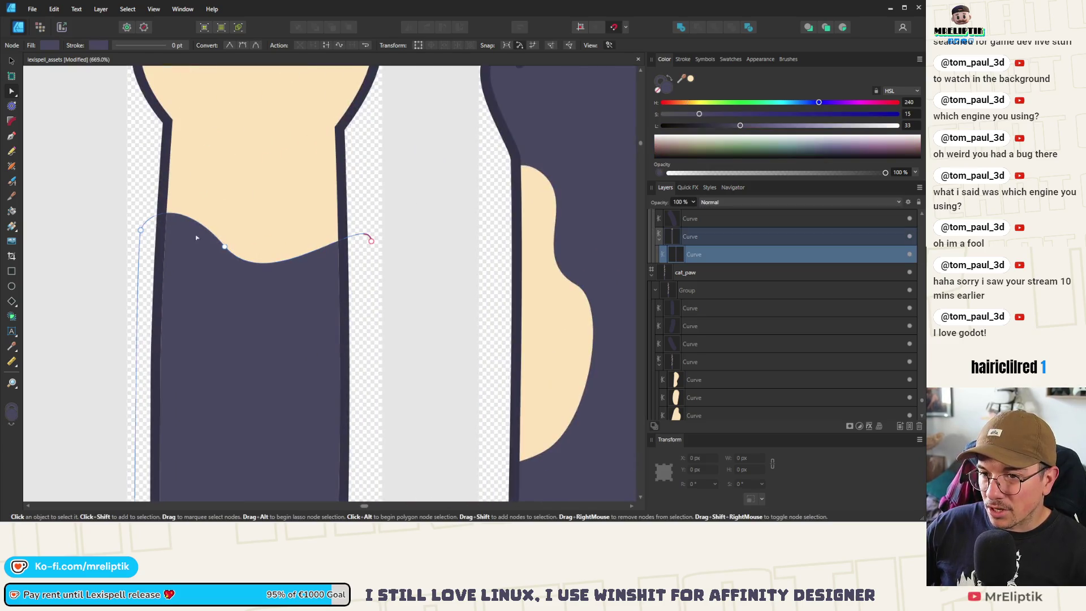
left_click(141, 228)
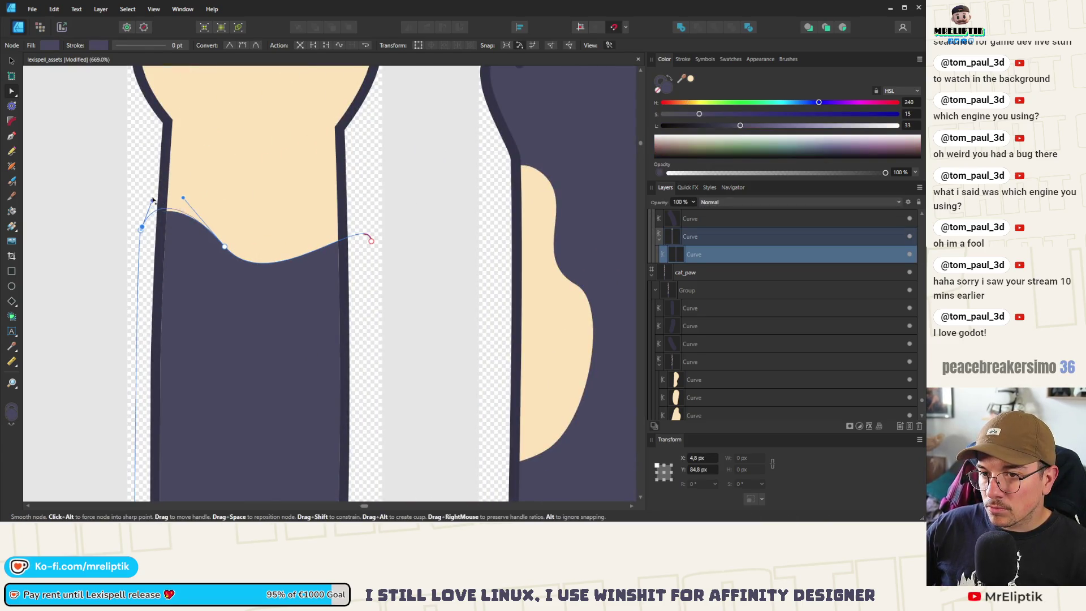
left_click(224, 246)
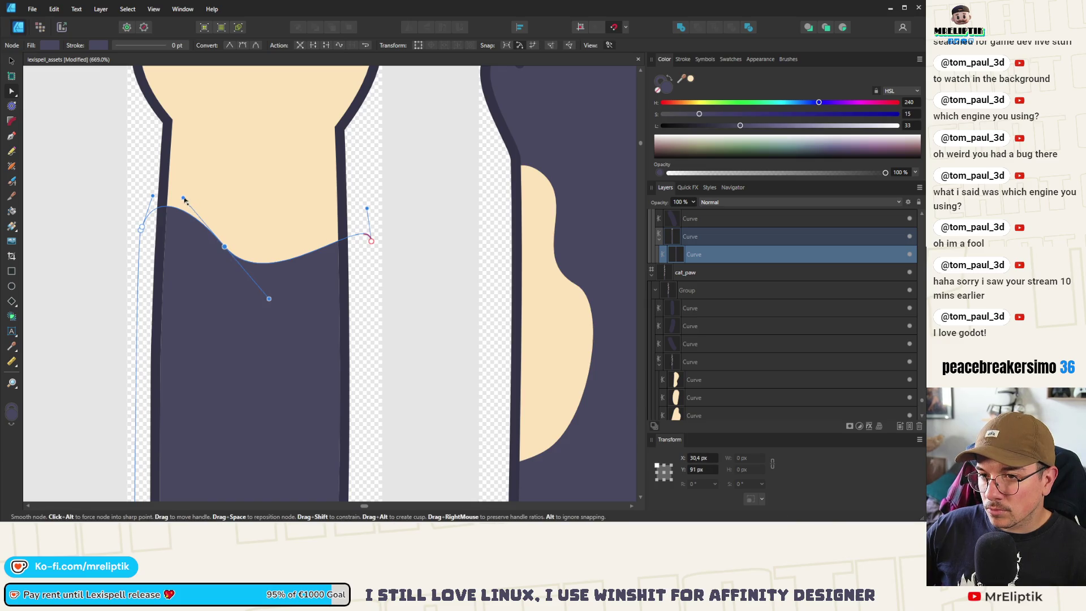
left_click_drag(183, 198, 211, 242)
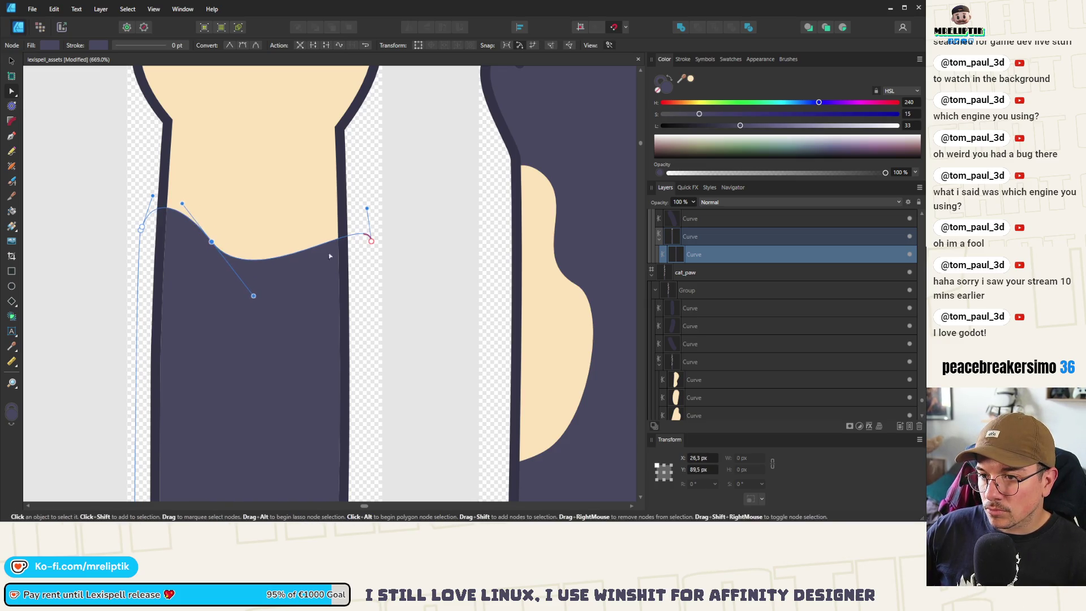
- Raise the middle node, lower the right end, and tweak handles into a gentle wave
left_click(371, 241)
left_click_drag(367, 208, 349, 163)
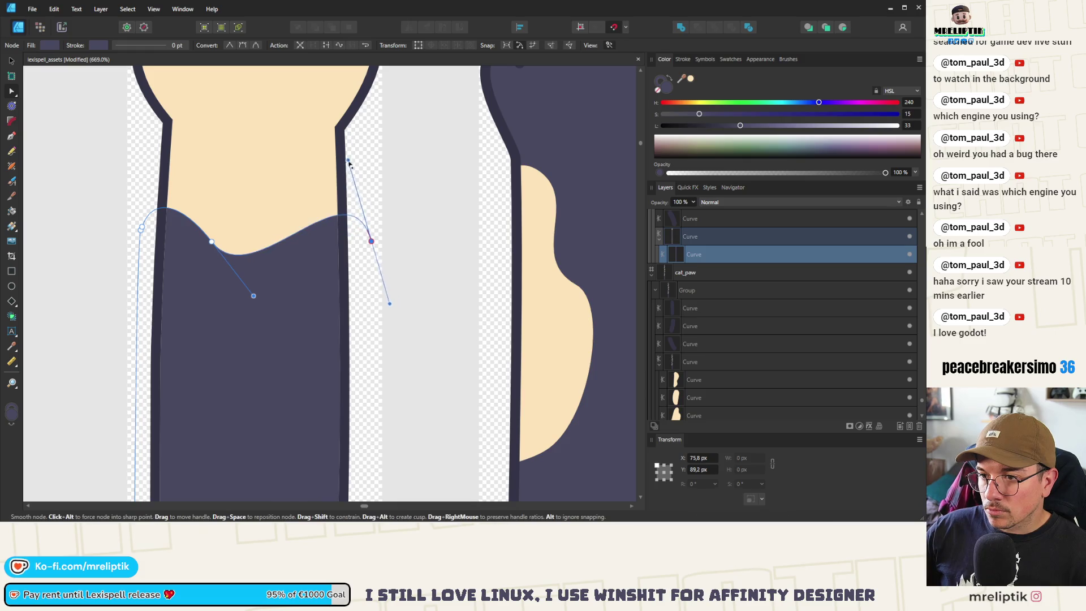
left_click_drag(211, 242, 211, 219)
mouse_move(372, 241)
left_mouse_down()
mouse_move(373, 301)
mouse_move(372, 264)
left_mouse_up()
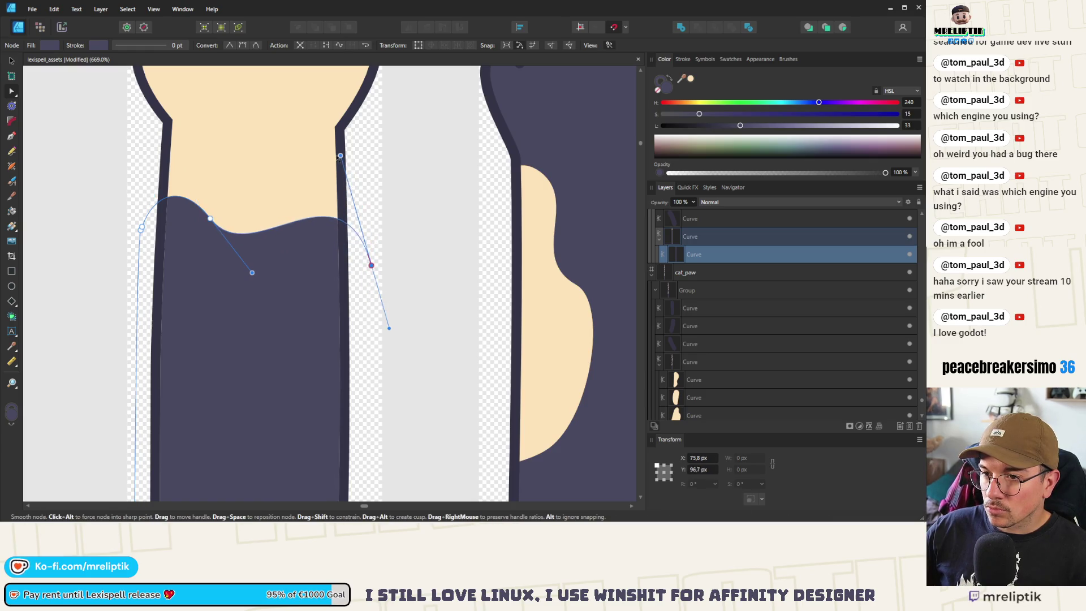
left_click_drag(210, 219, 208, 204)
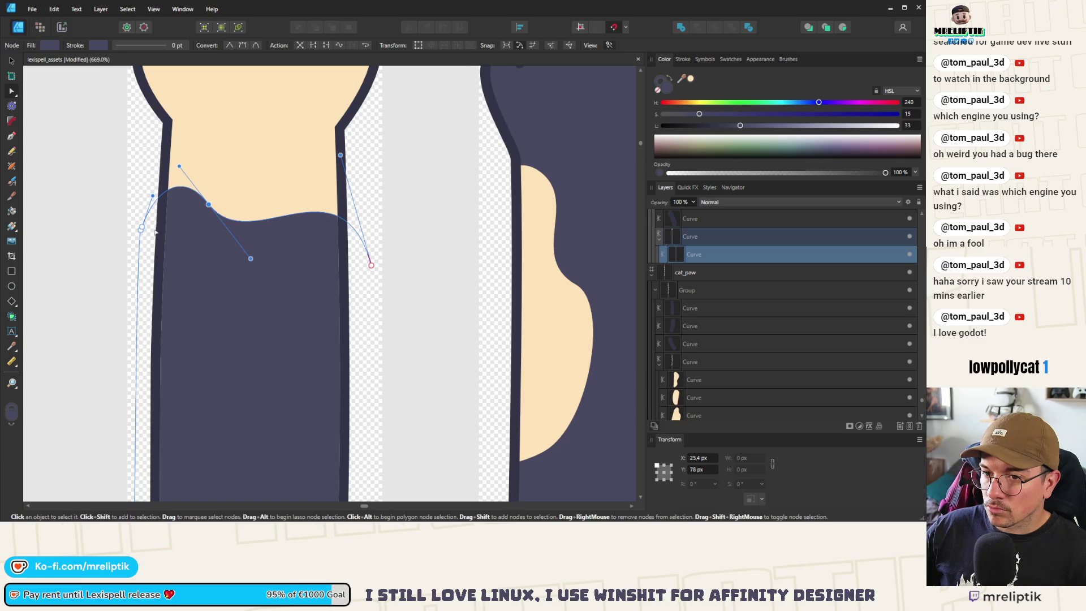
left_click_drag(179, 167, 180, 173)
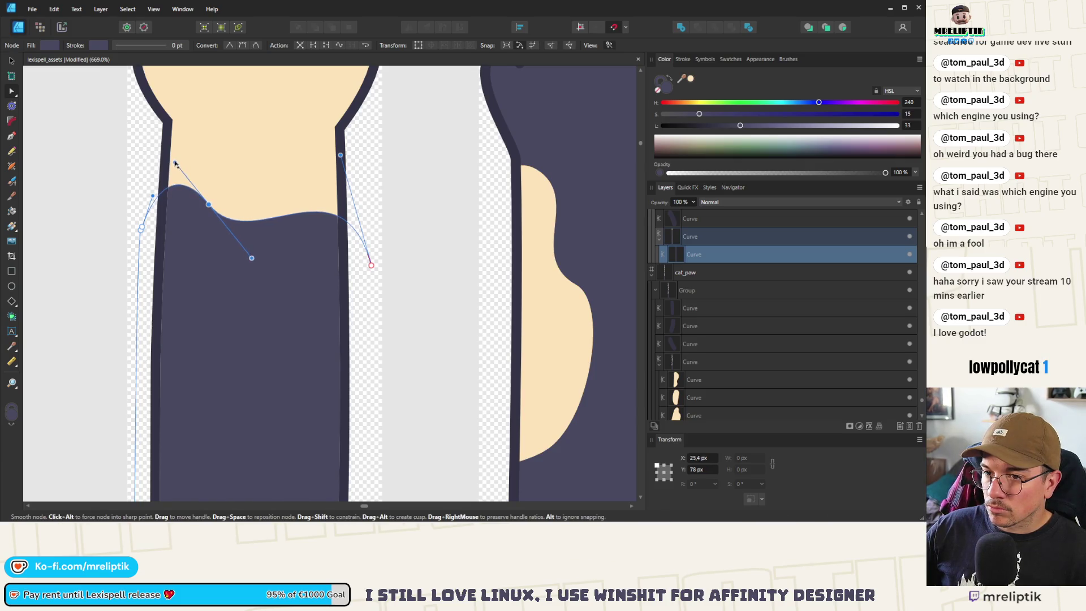
scroll(176, 163, "down", 5)
key("ctrl+d")
- Reselect the sleeve edge curve in node-editing mode and zoom in on it
scroll(236, 225, "up", 3)
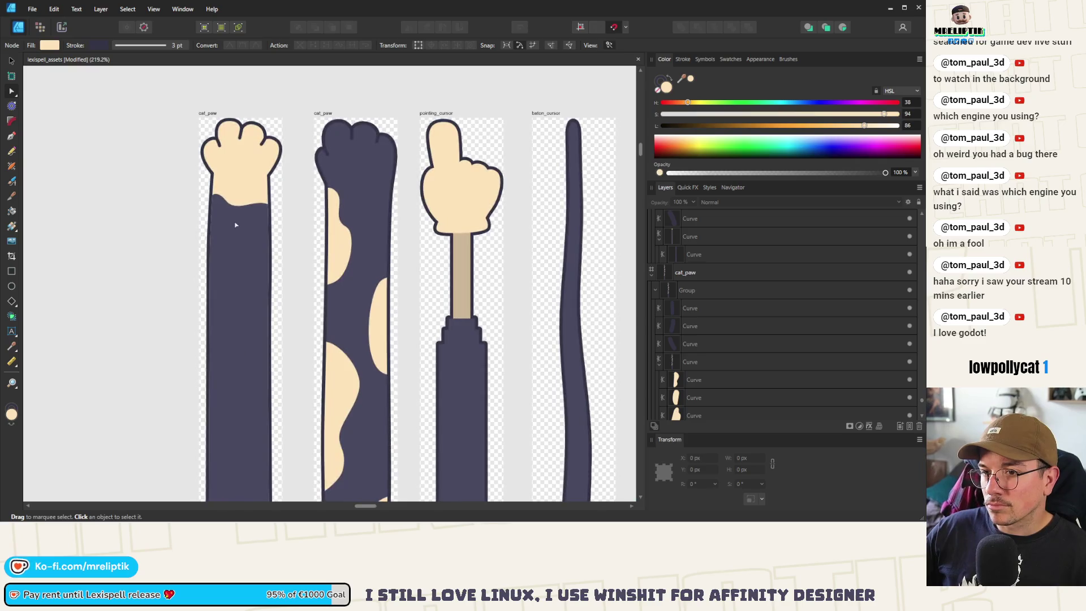
left_click(236, 224)
left_click(15, 60)
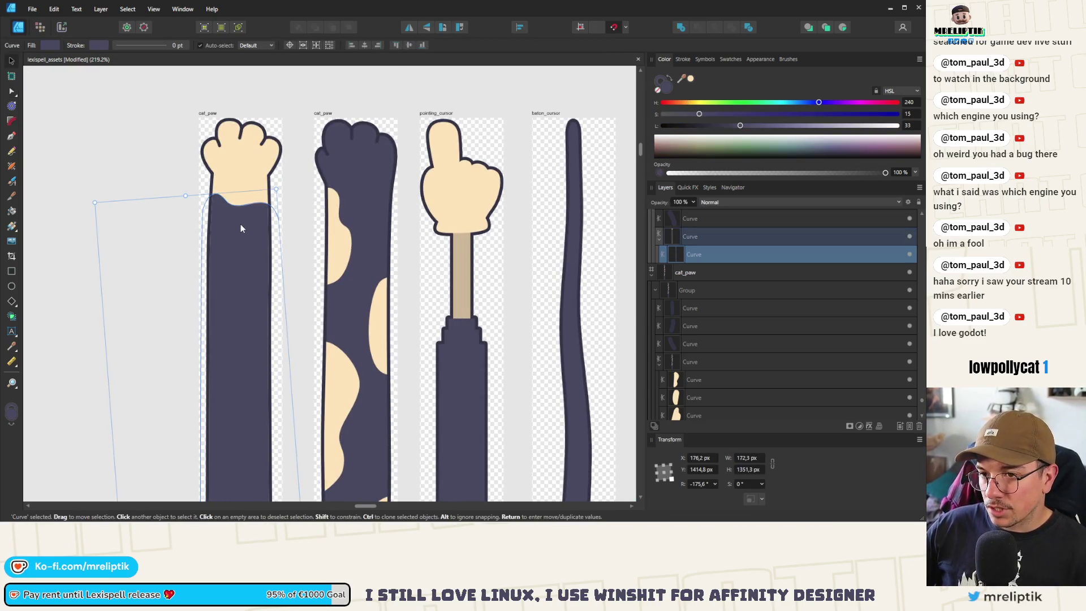
key("a")
left_click_drag(148, 172, 324, 250)
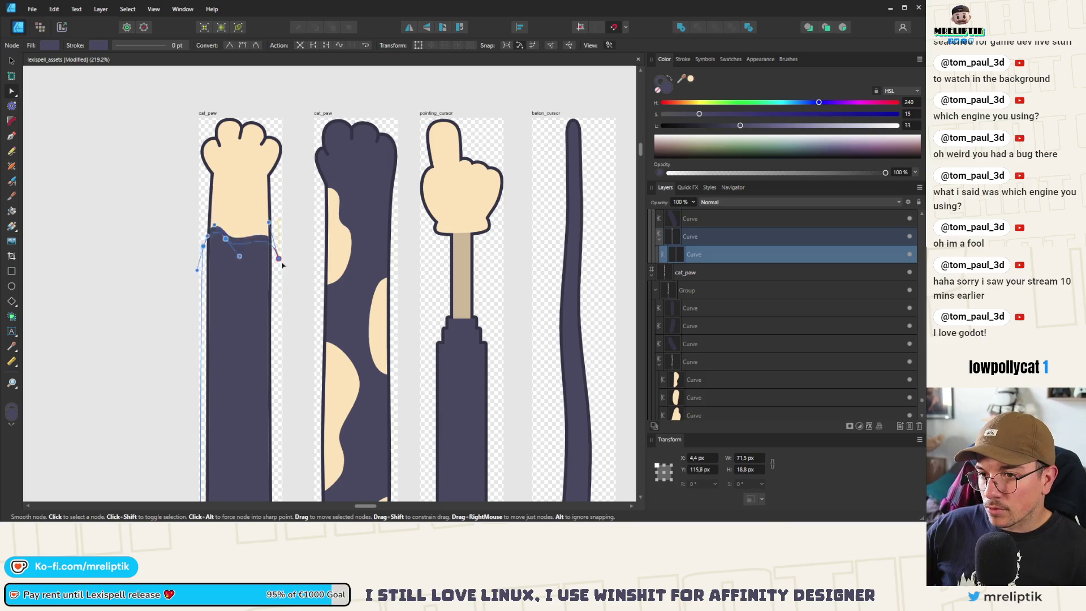
left_click(139, 192)
scroll(139, 192, "down", 5)
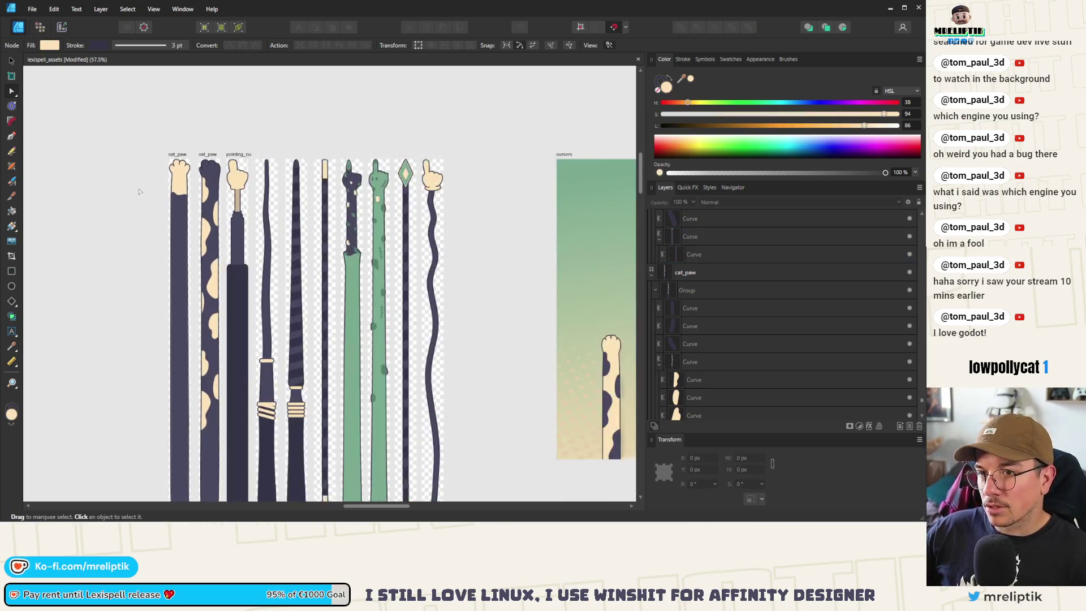
scroll(138, 192, "up", 8)
left_click(180, 188)
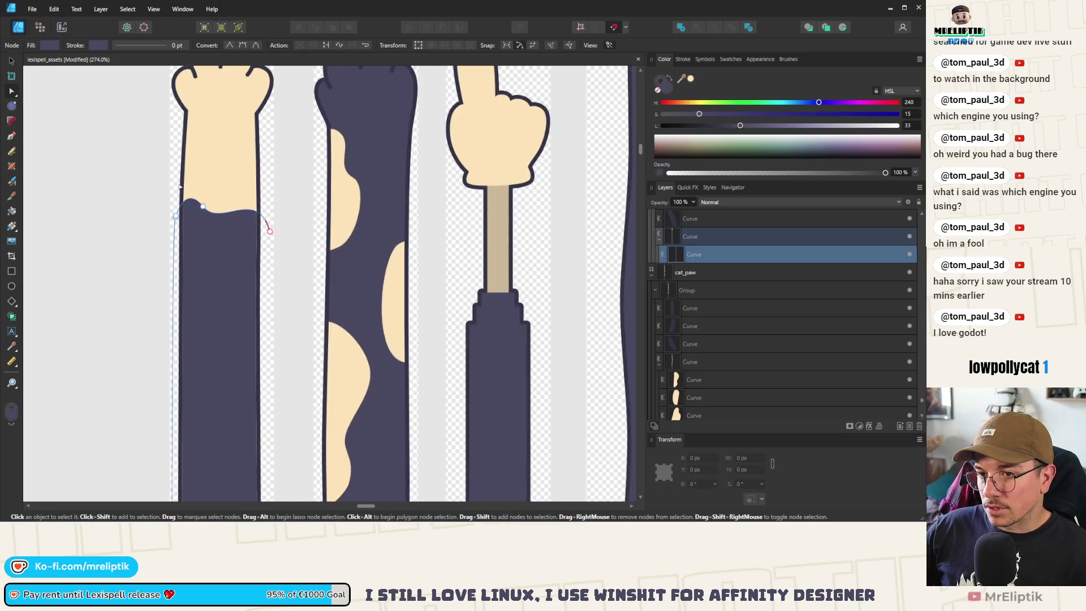
scroll(180, 188, "up", 5)
- Raise the cuff edge's left node and lift its right part upward
left_click_drag(169, 277, 167, 244)
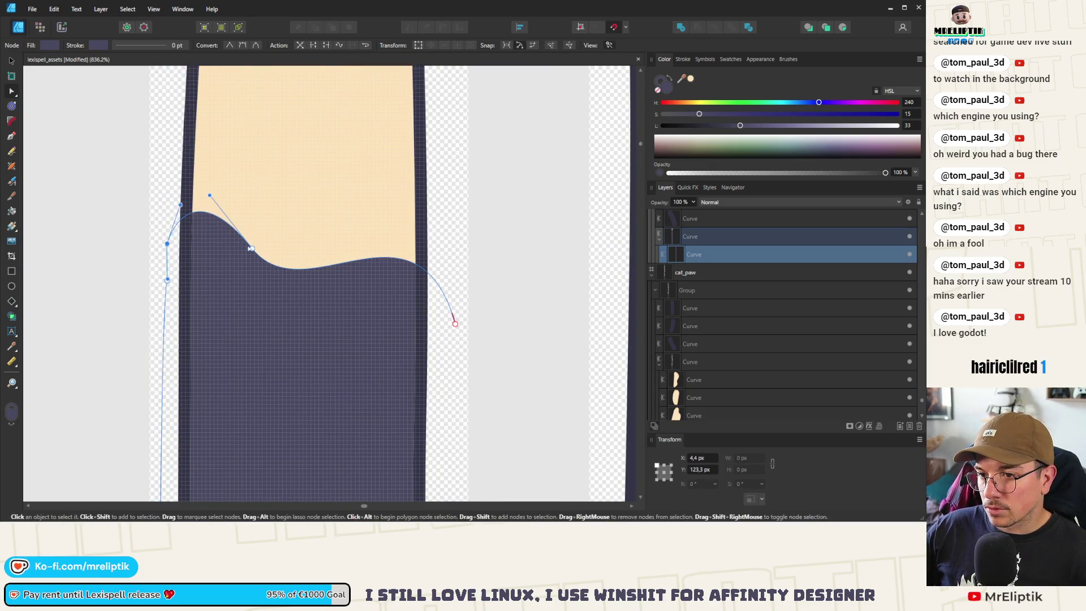
left_click(252, 248)
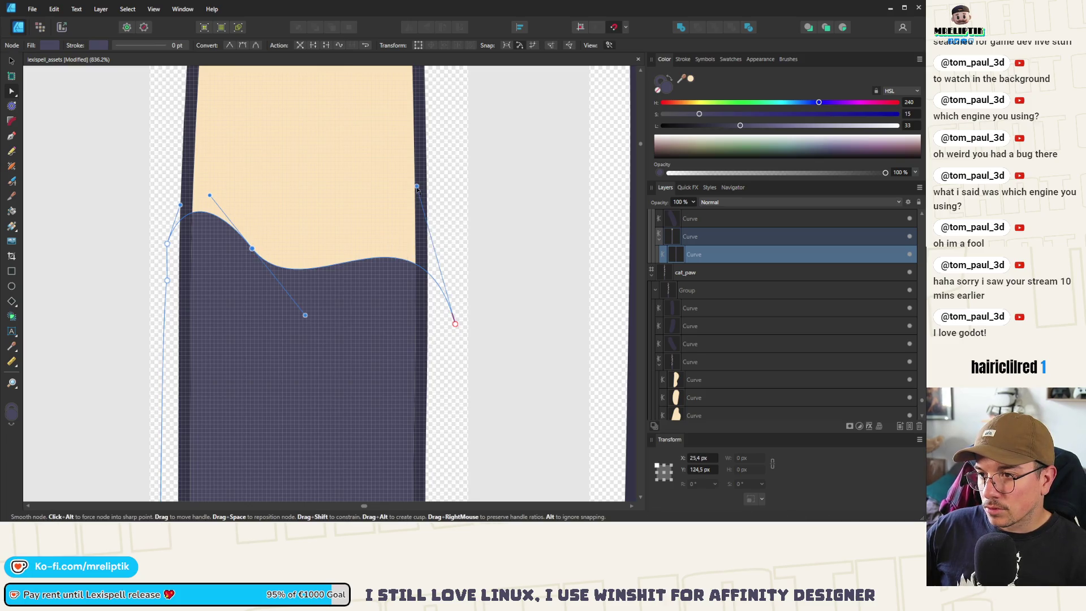
left_click_drag(412, 256, 411, 244)
left_click_drag(279, 267, 156, 209)
scroll(202, 271, "down", 5)
scroll(202, 271, "down", 2)
left_click(202, 270)
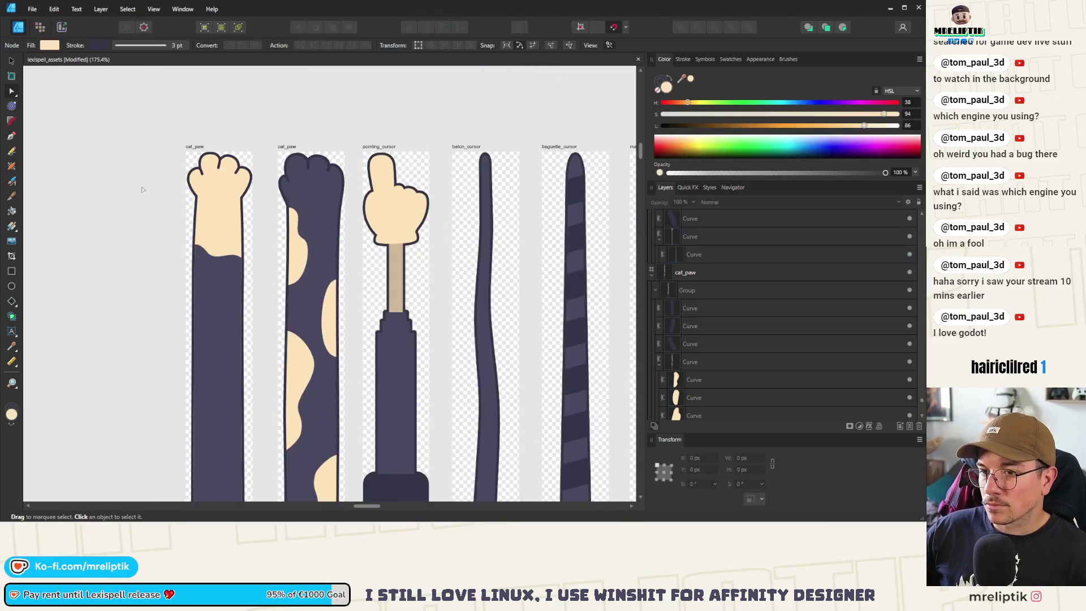
scroll(213, 259, "up", 2)
left_click(188, 248)
left_click(185, 245)
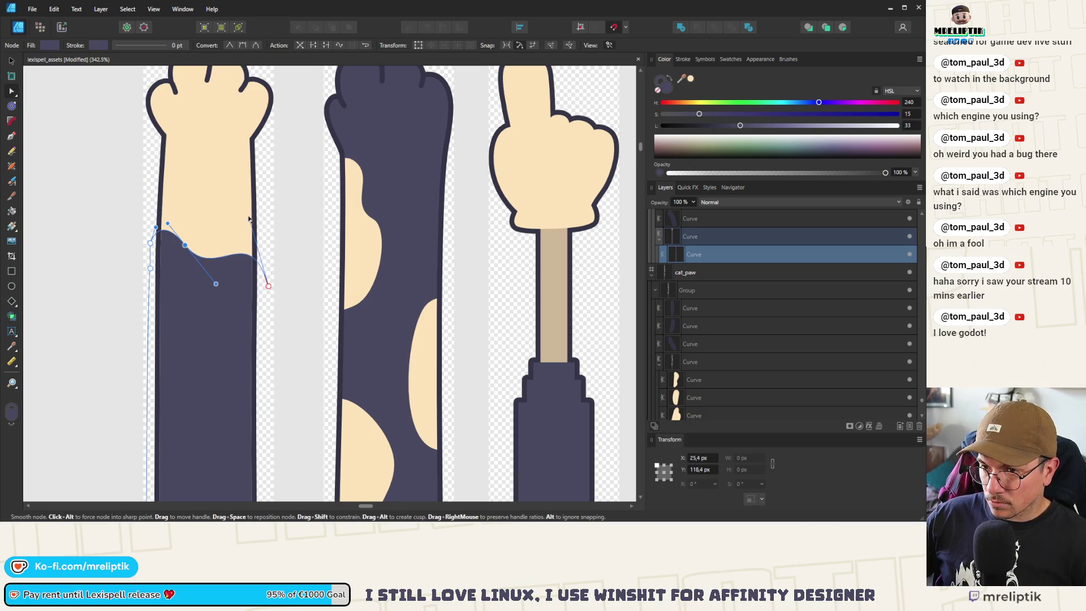
left_click(249, 221)
- Reshape the cuff's right end so it meets the arm's outer edge
scroll(250, 206, "left", 1)
left_click(271, 261)
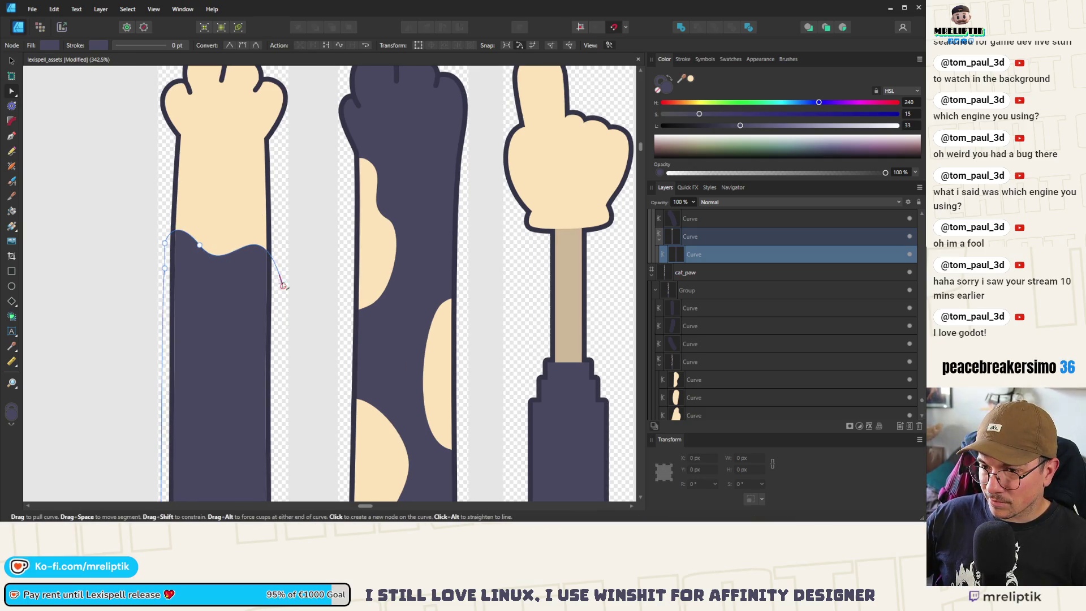
mouse_move(326, 150)
left_mouse_down()
mouse_move(283, 288)
mouse_move(289, 281)
left_mouse_up()
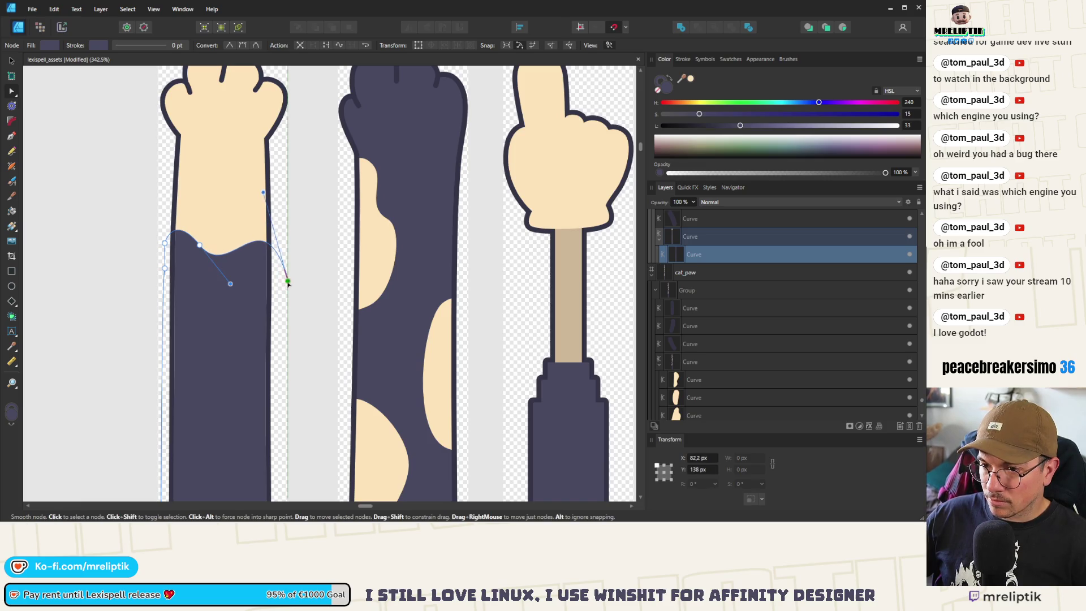
scroll(288, 283, "down", 10)
left_click(159, 234)
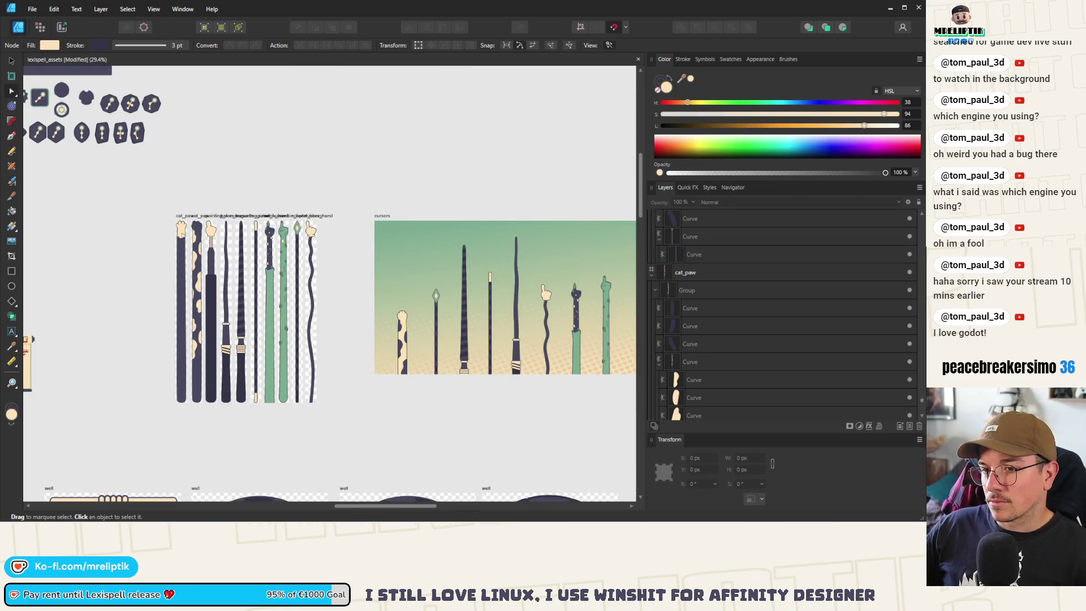
scroll(181, 229, "up", 5)
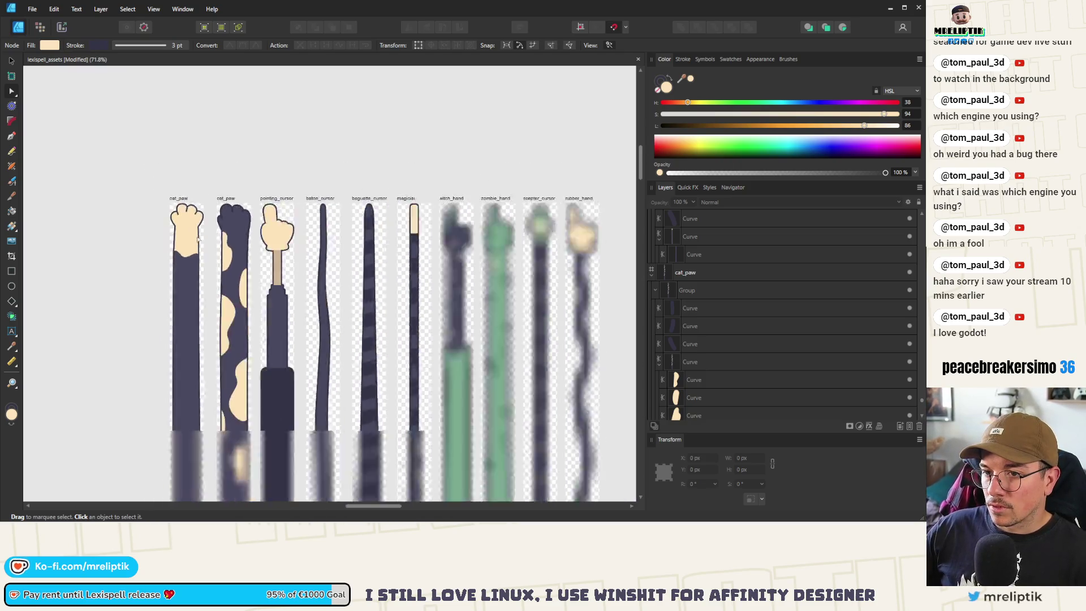
scroll(198, 239, "down", 5)
scroll(171, 246, "up", 6)
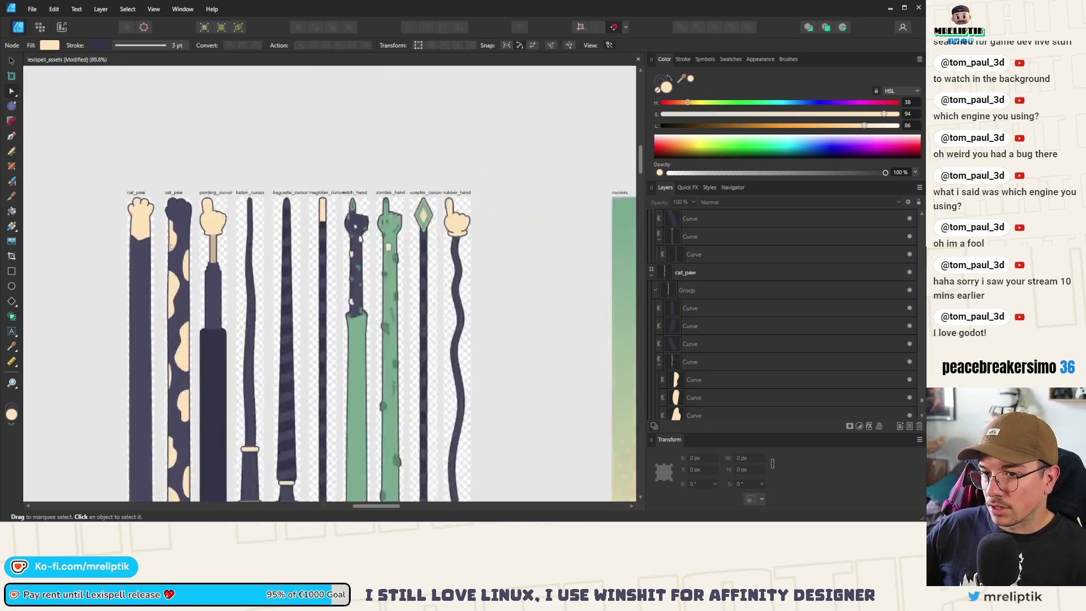
scroll(171, 247, "up", 2)
left_click(178, 249)
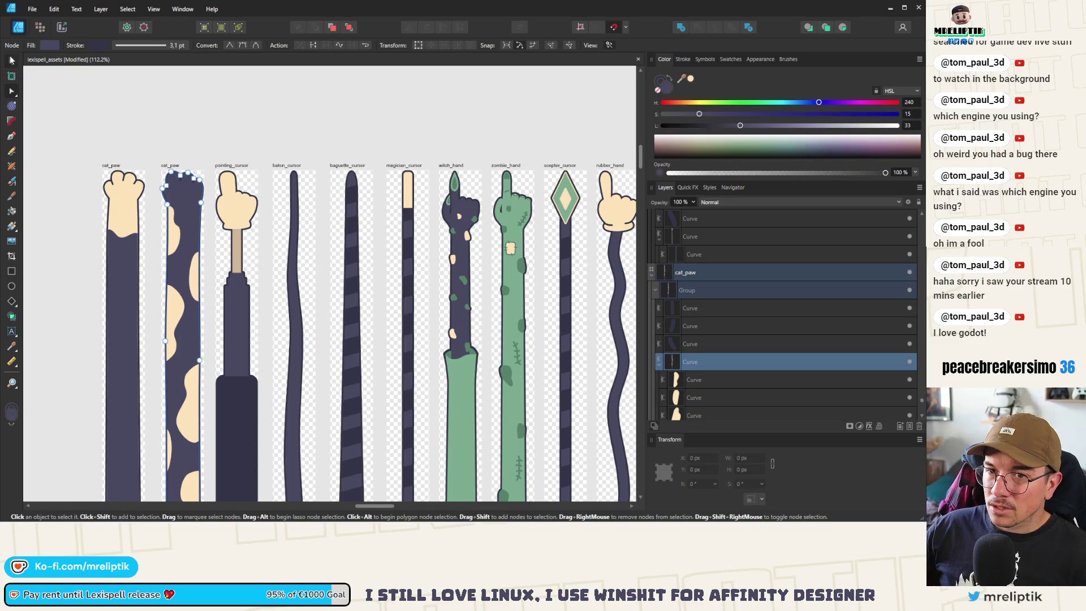
left_click(12, 59)
key("ctrl+s")
scroll(172, 227, "down", 1)
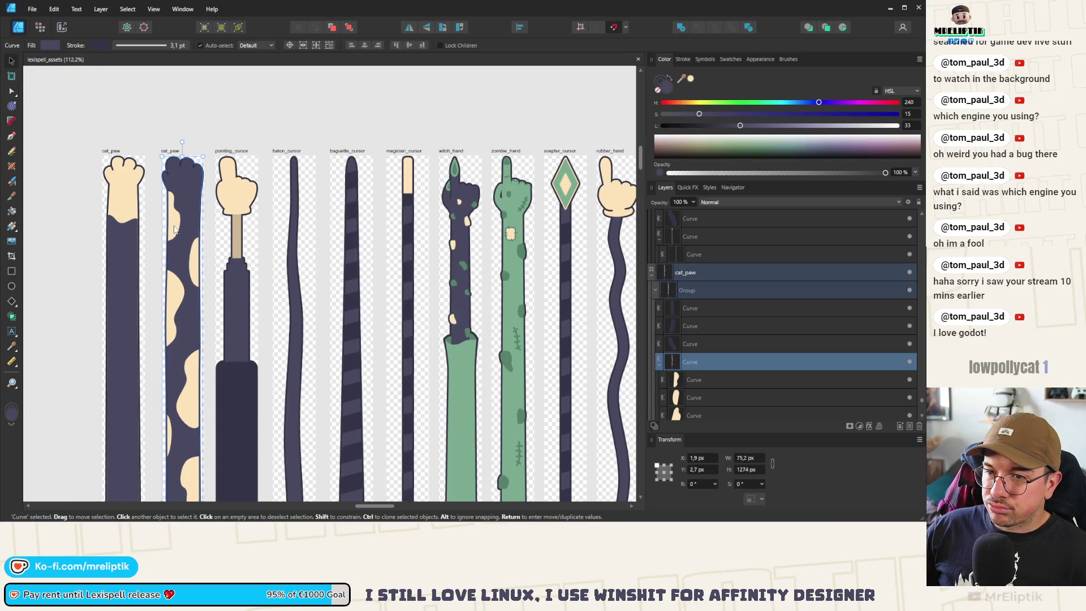
scroll(173, 176, "up", 4)
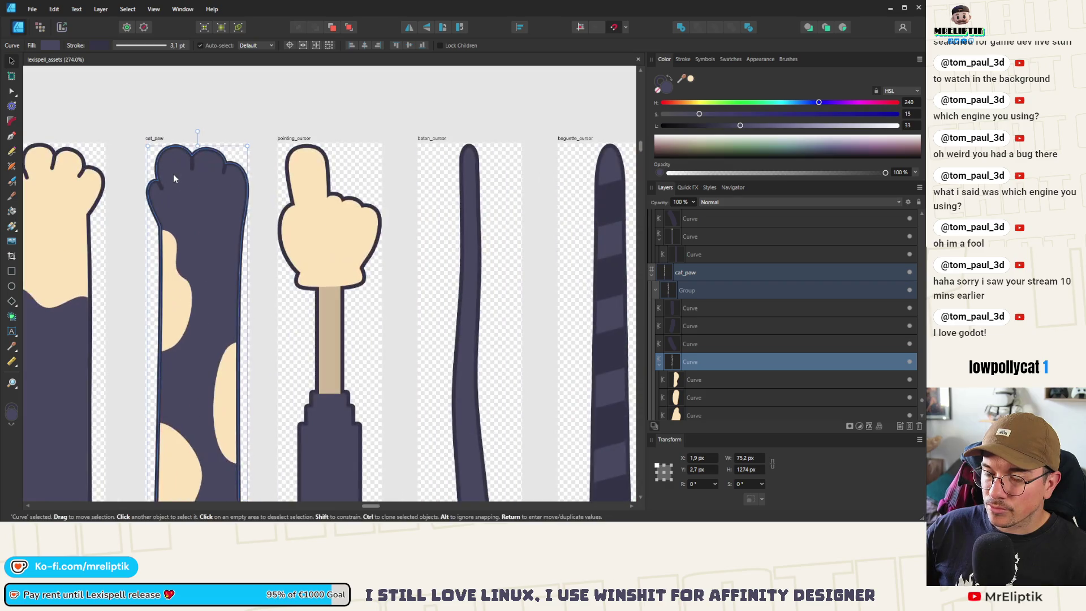
scroll(237, 227, "down", 1)
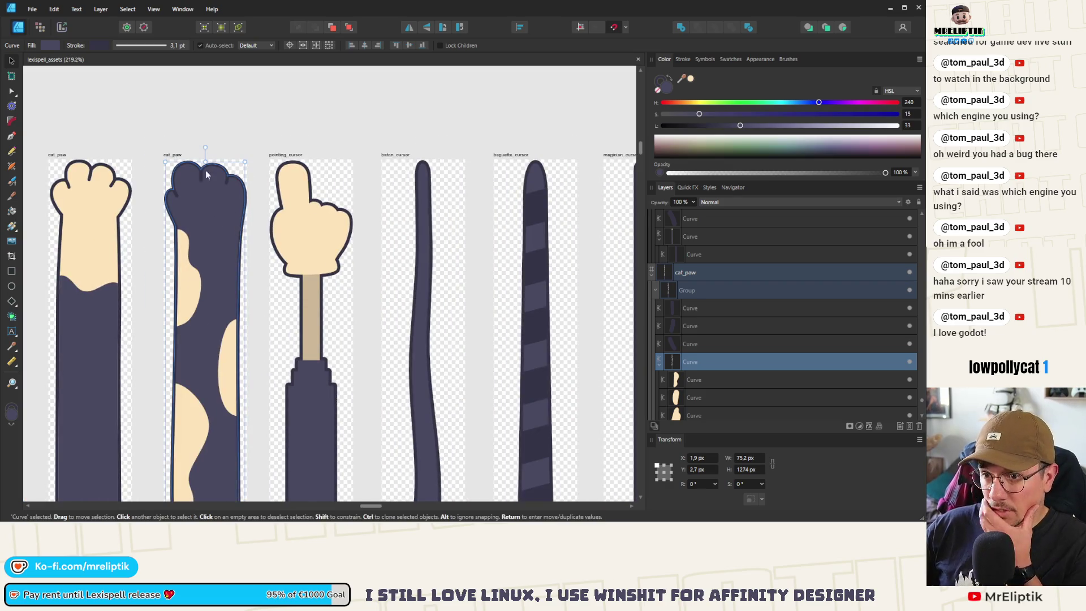
key("Escape")
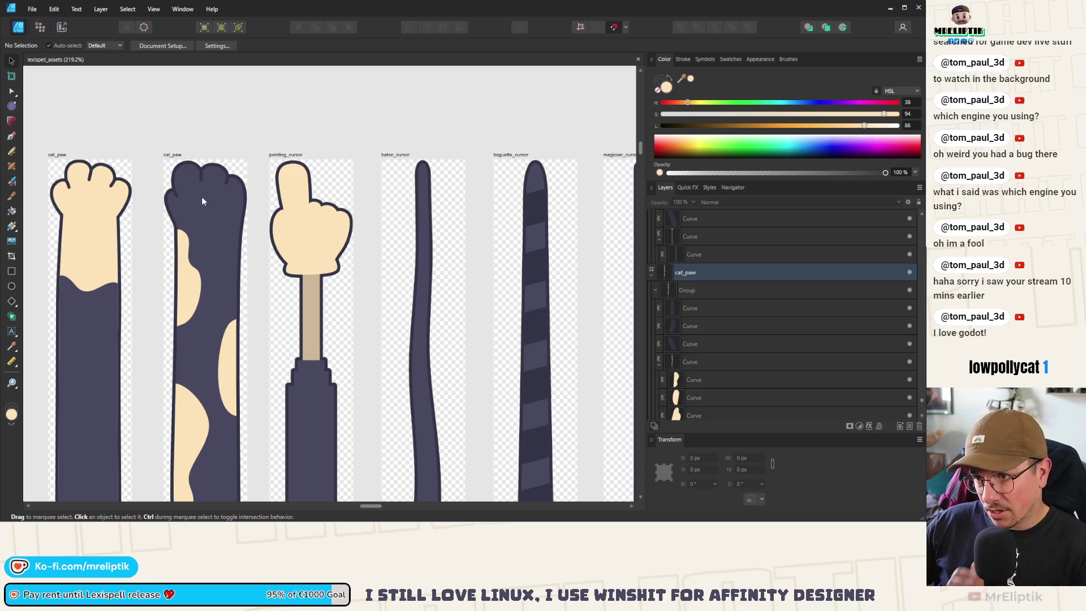
scroll(264, 231, "down", 4)
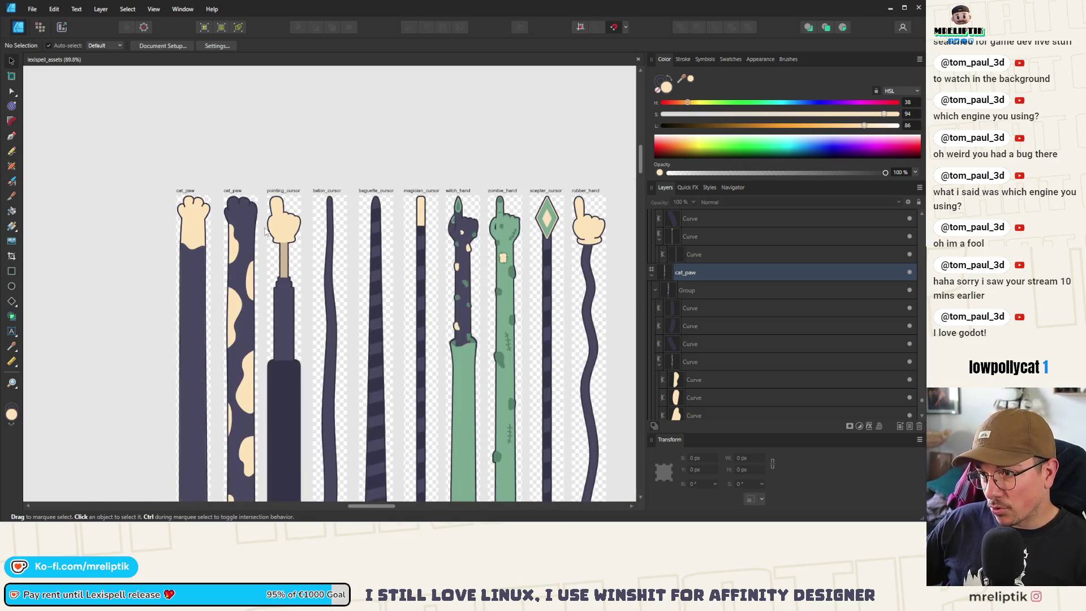
scroll(246, 215, "up", 3)
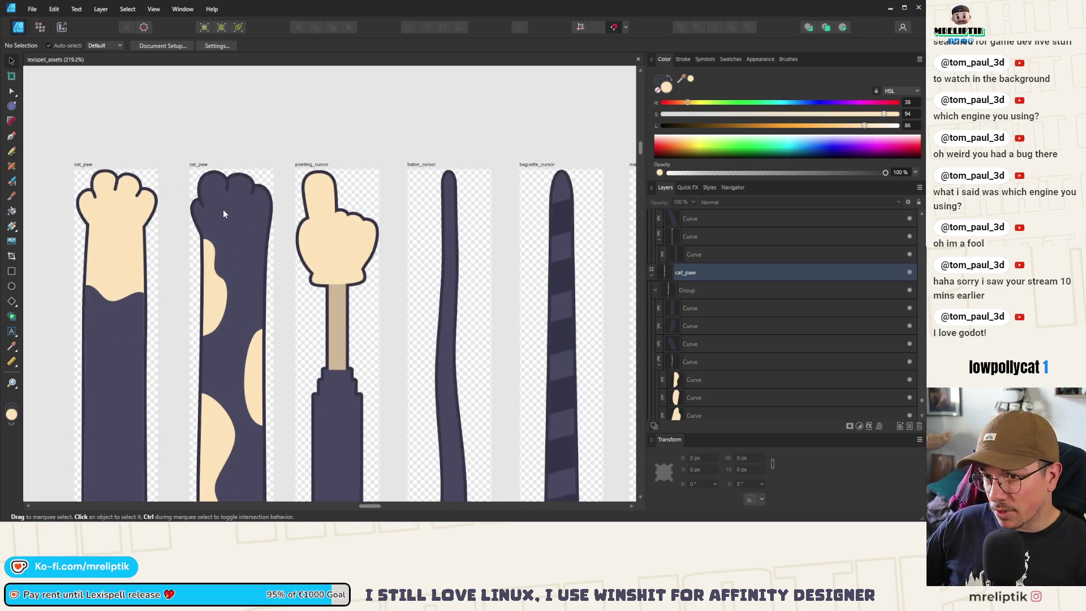
left_click(220, 262)
scroll(221, 309, "down", 5)
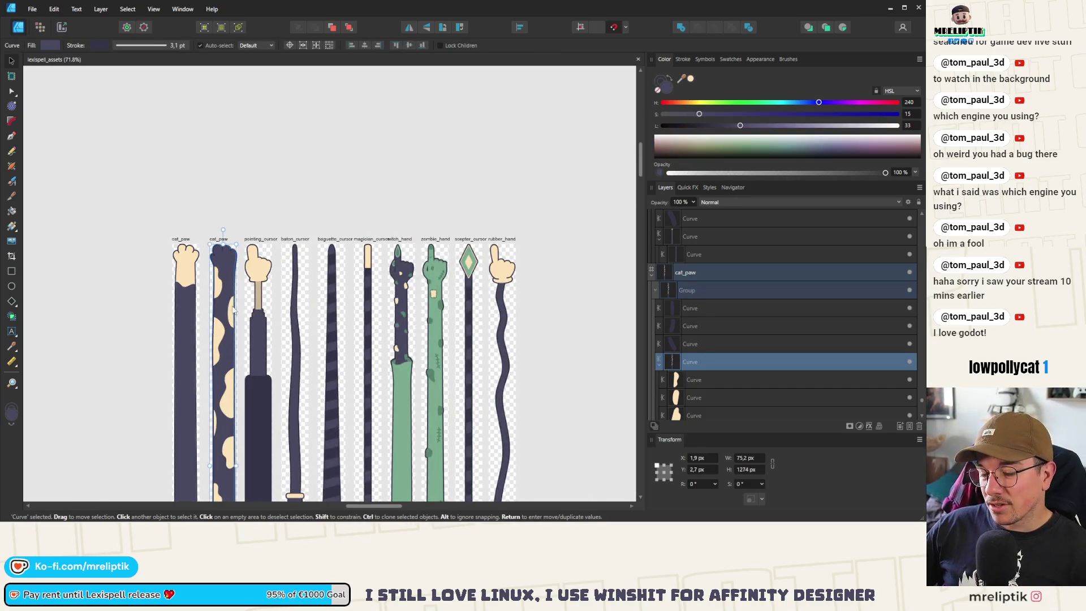
scroll(224, 397, "down", 6)
key("ctrl+d")
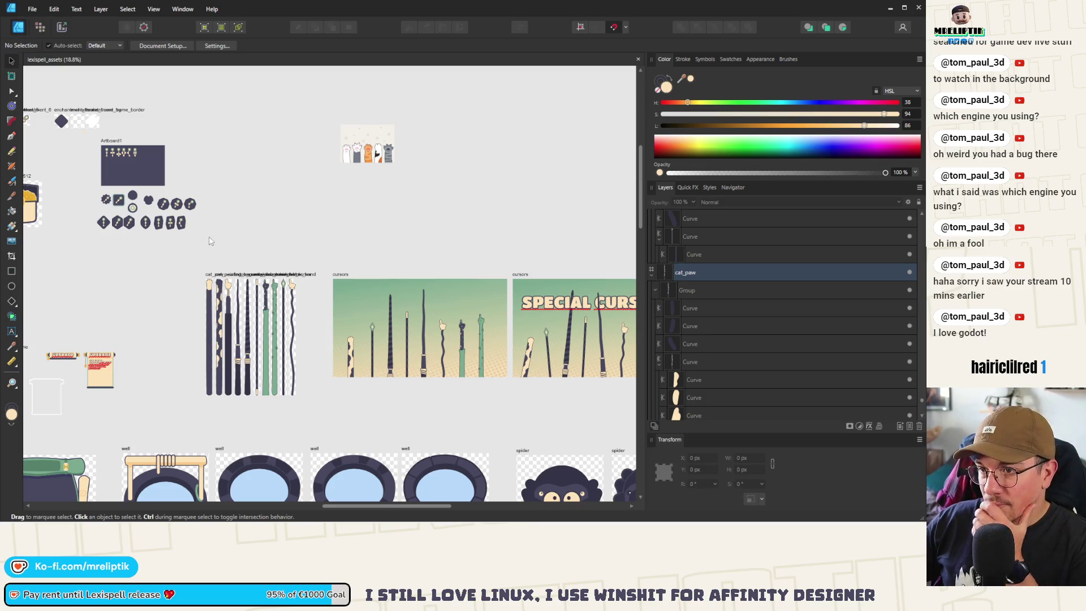
scroll(228, 284, "up", 8)
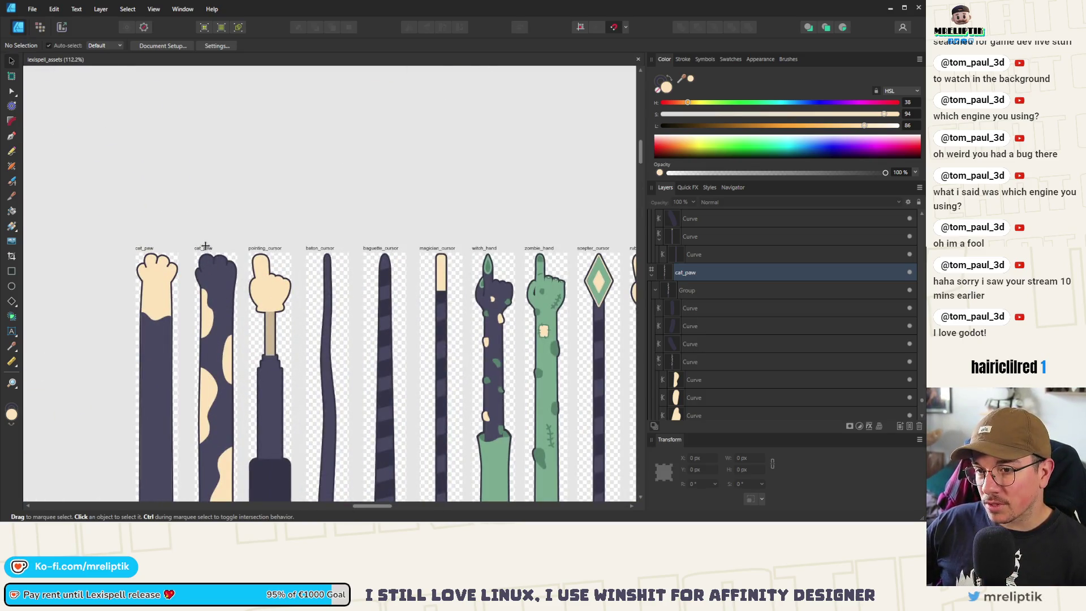
scroll(206, 246, "down", 3)
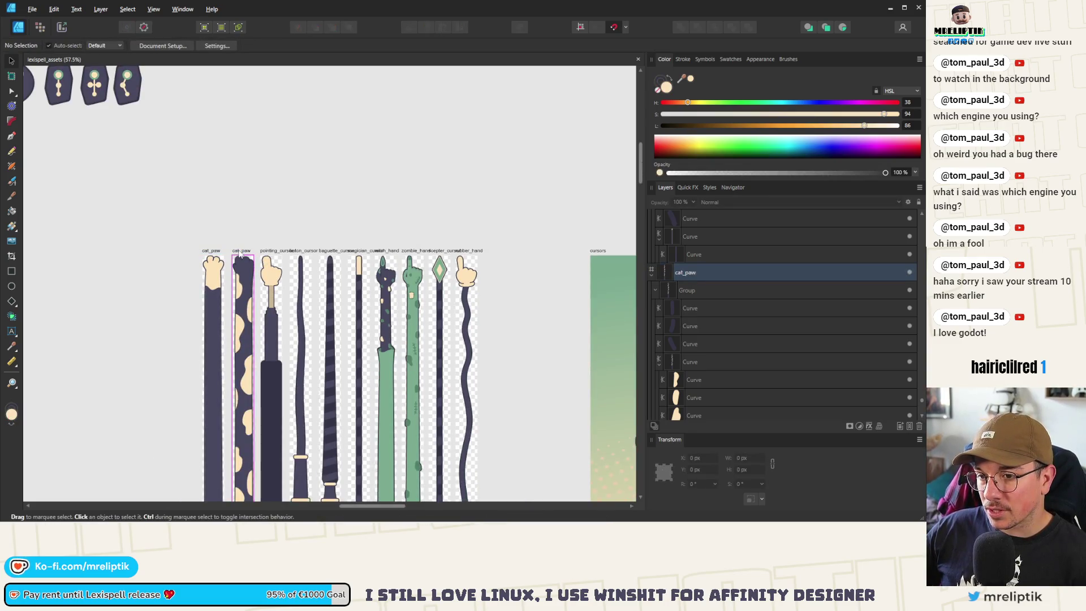
- Duplicate the spotted cat_paw artboard to the front of the row and delete its upper cream spot
left_click(240, 254)
left_click_drag(240, 253, 181, 254)
scroll(178, 256, "up", 3)
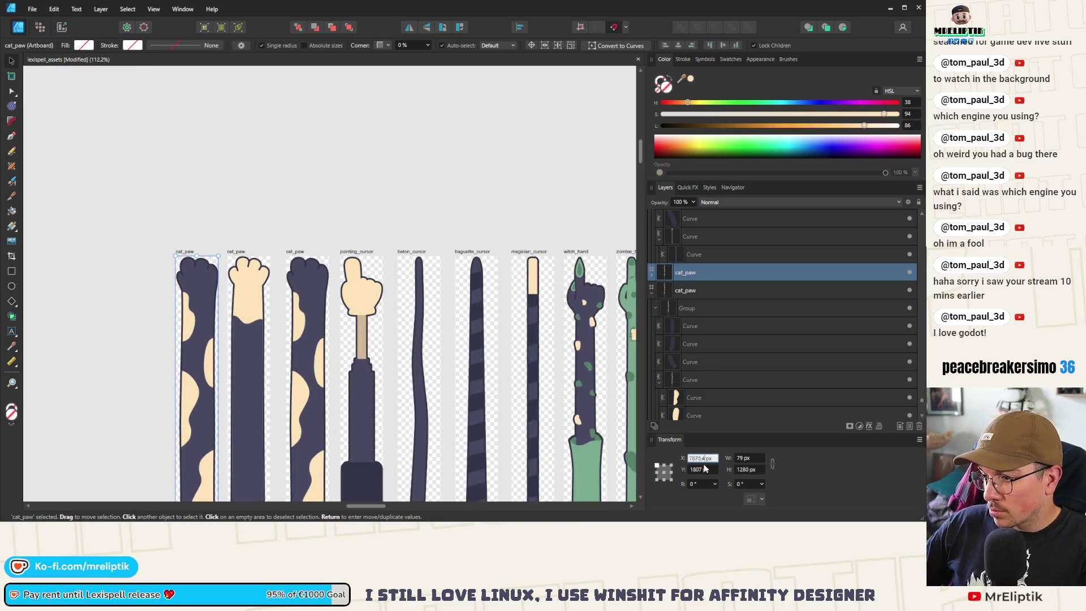
scroll(180, 321, "up", 4)
left_click(209, 318)
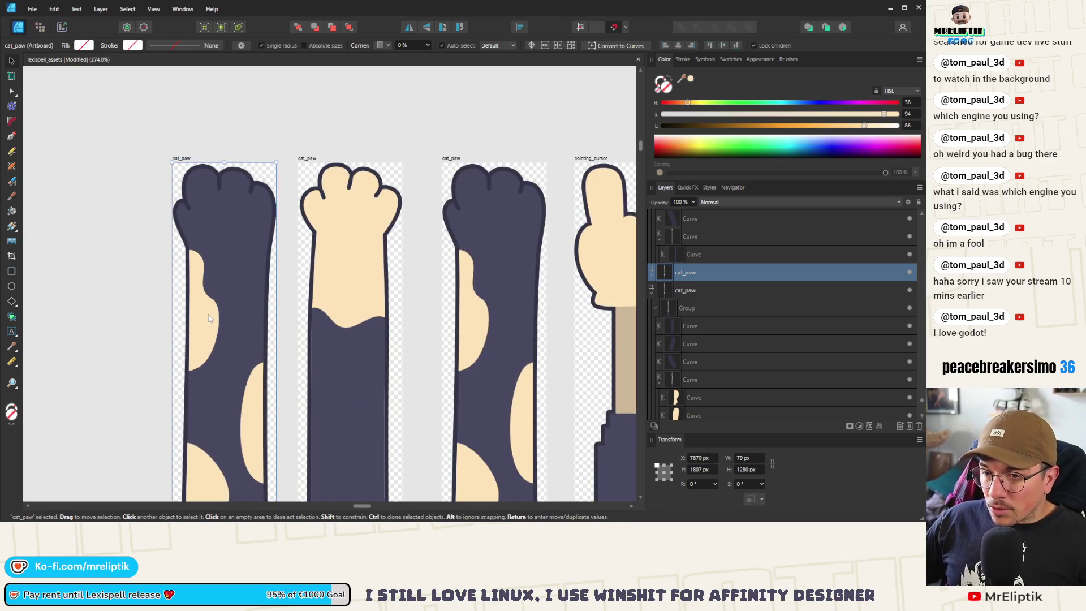
left_click(209, 321)
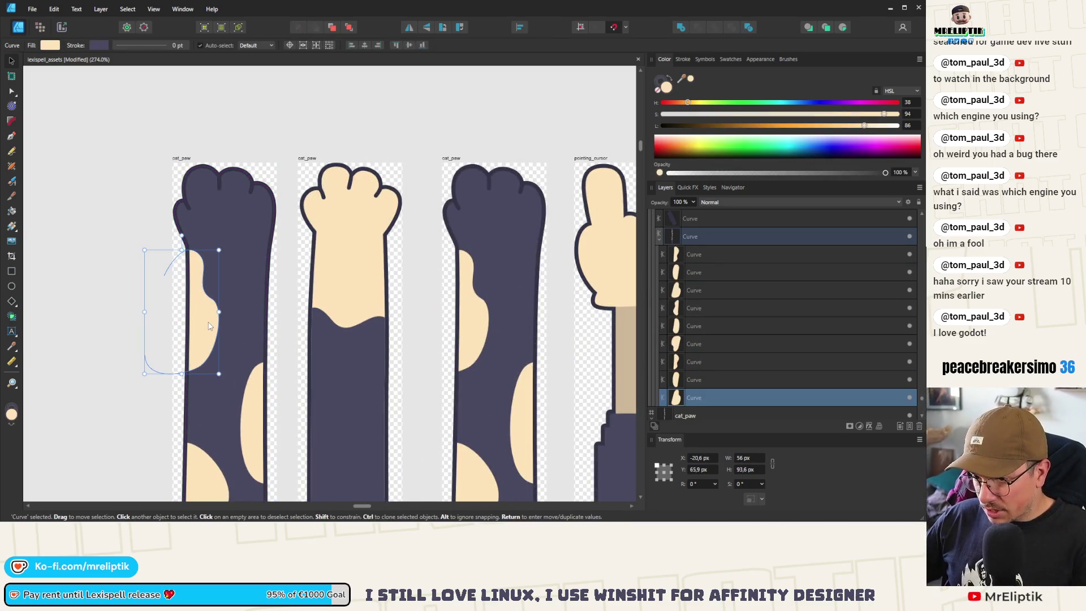
key("Delete")
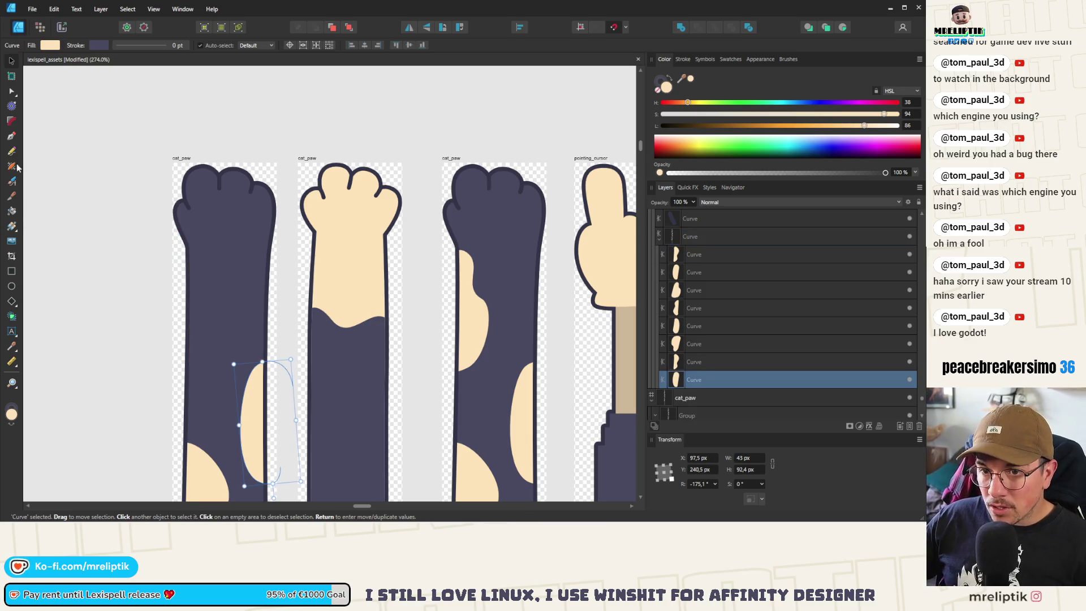
- Draw a new closed band shape with the Pen tool on the copy's upper arm
left_click(13, 136)
left_click(240, 291)
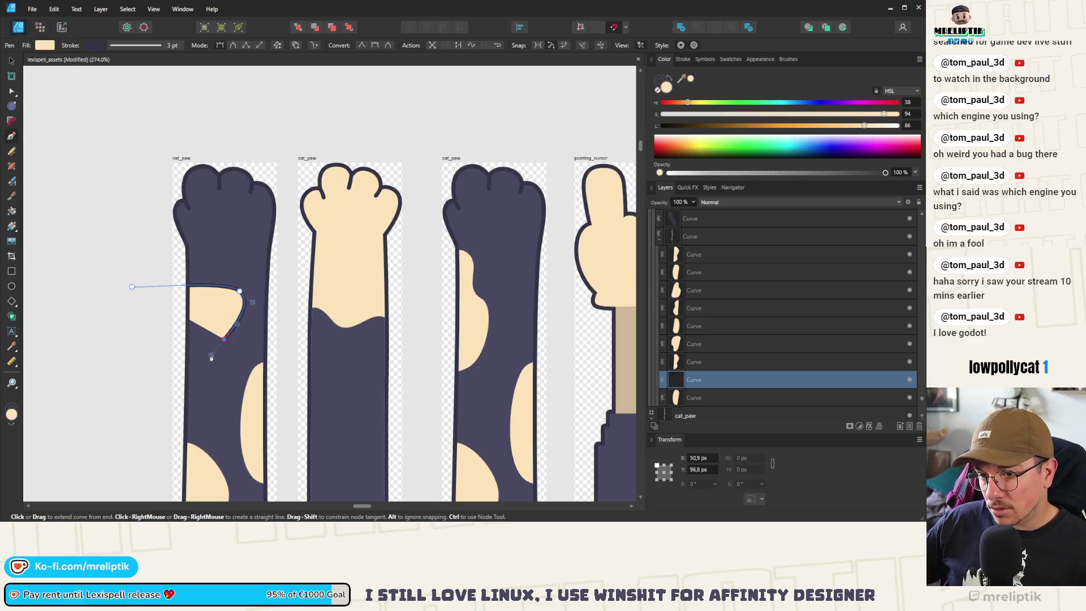
left_click_drag(215, 317, 189, 315)
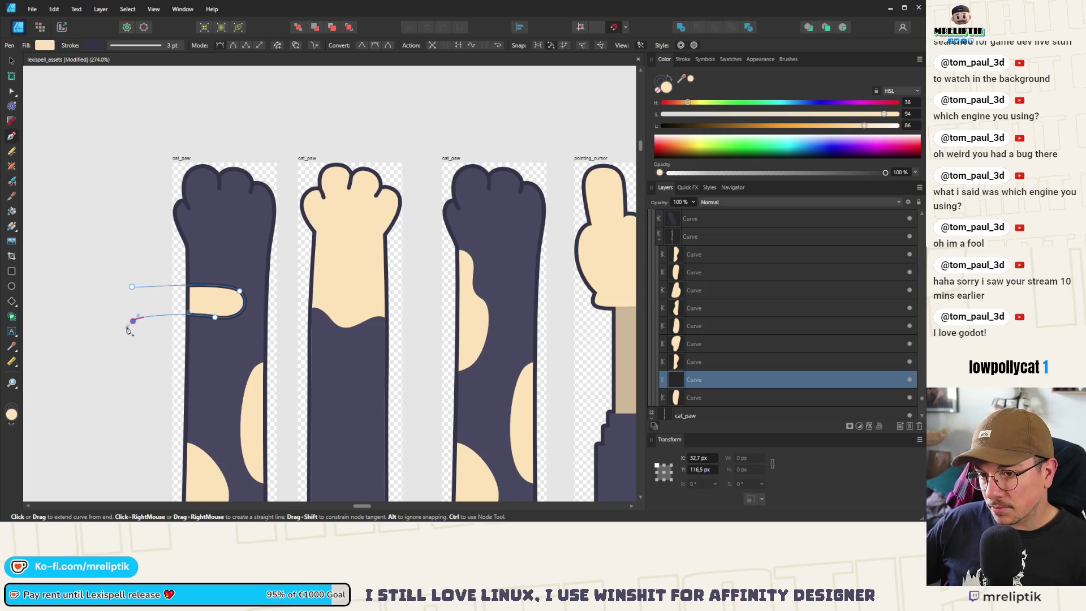
left_click(132, 287)
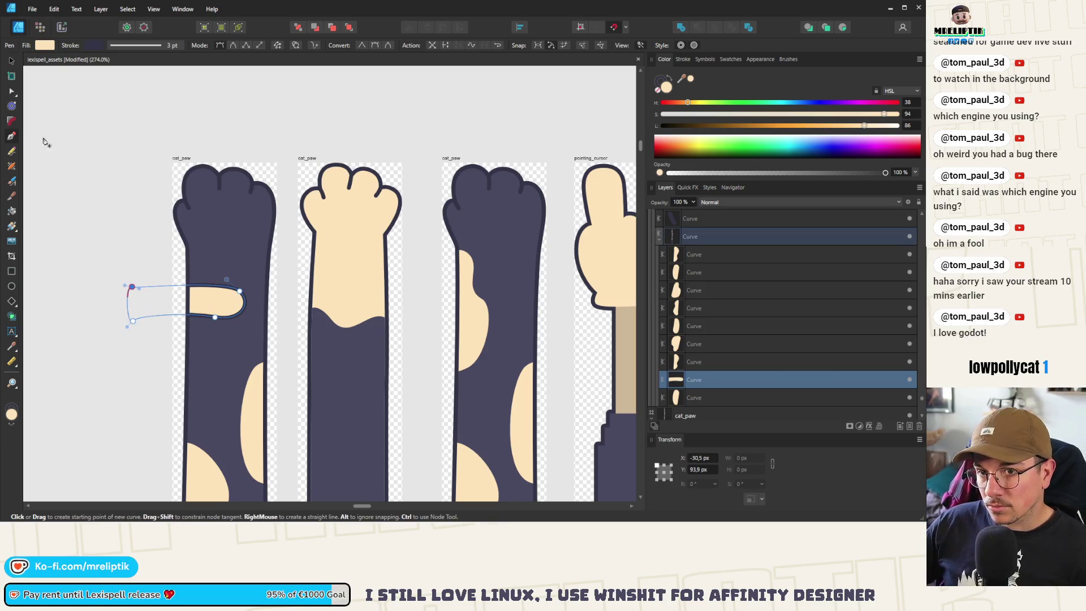
- Round the band's upper-left and lower-left bends with the Node tool, stretching it past the arm's edge
key("a")
scroll(134, 287, "up", 2)
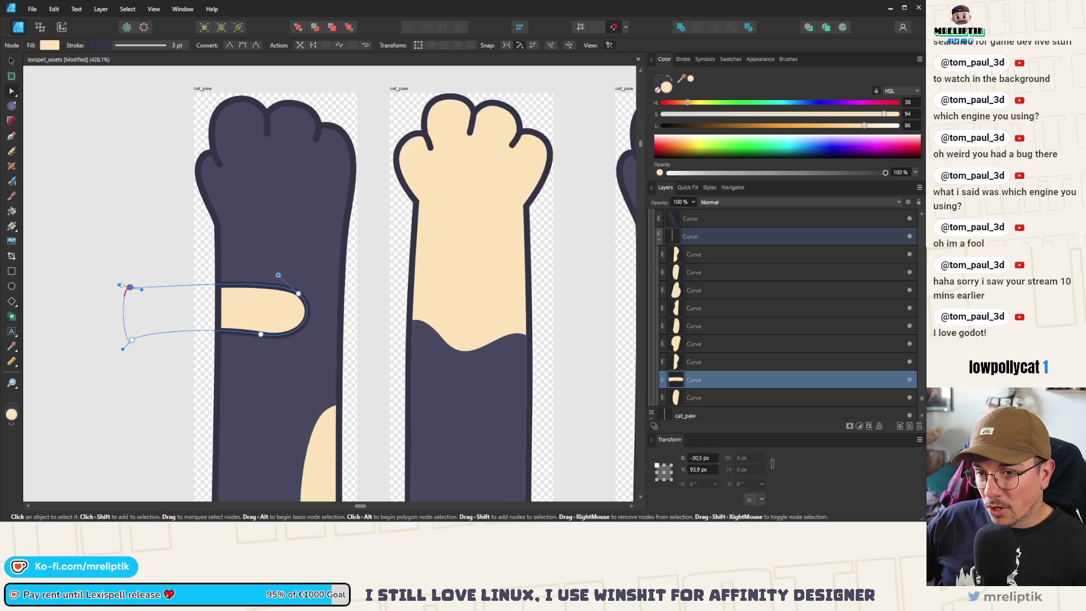
left_click_drag(118, 285, 86, 291)
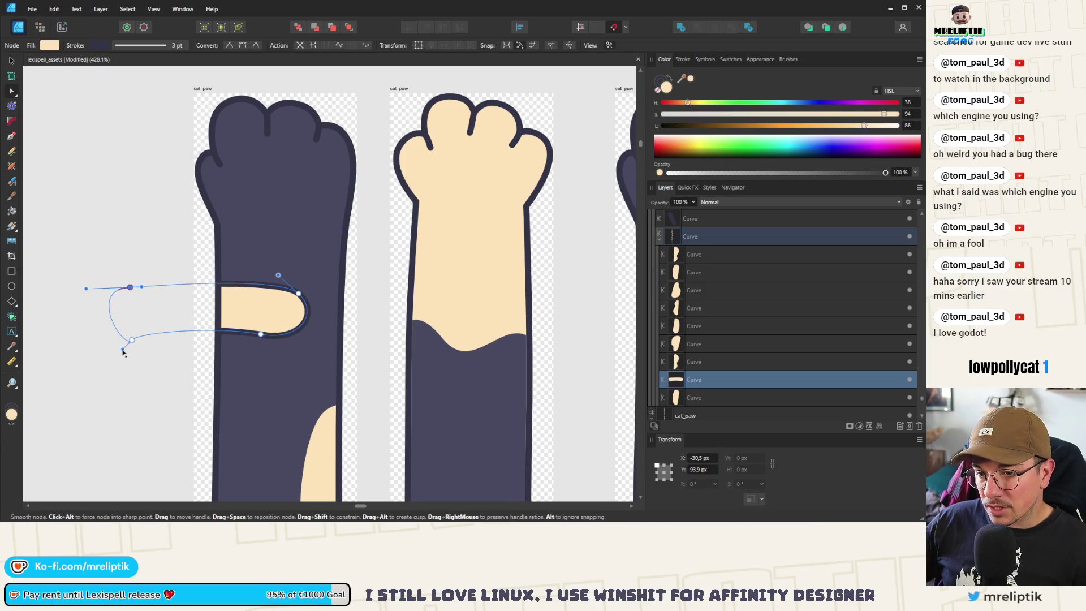
left_click_drag(123, 349, 101, 337)
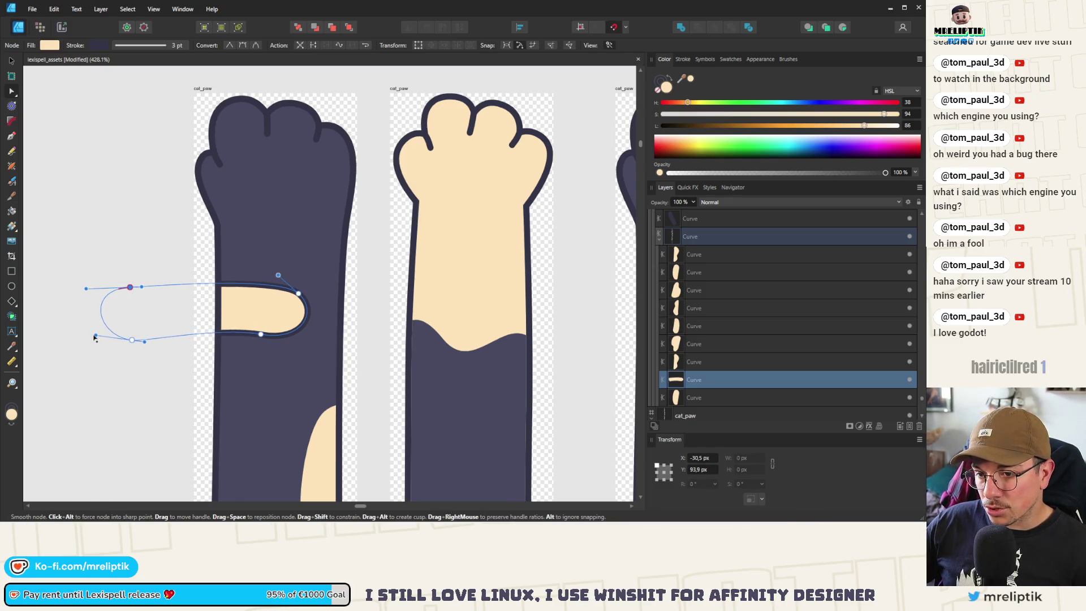
mouse_move(145, 342)
left_mouse_down()
mouse_move(153, 353)
mouse_move(130, 332)
mouse_move(97, 327)
mouse_move(113, 324)
left_mouse_up()
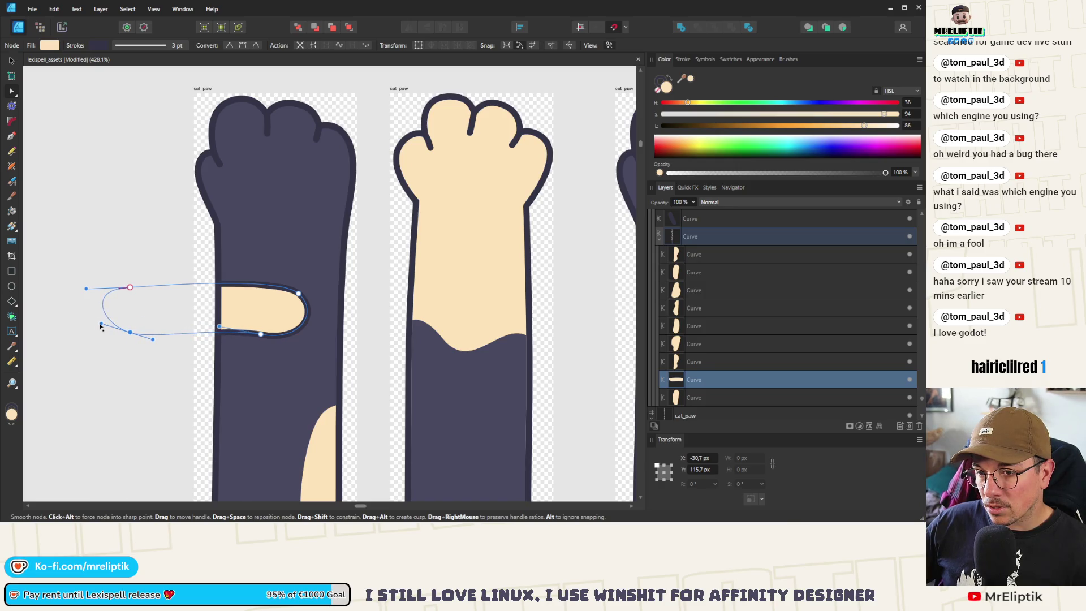
mouse_move(99, 288)
left_mouse_down()
mouse_move(96, 273)
mouse_move(88, 279)
left_mouse_up()
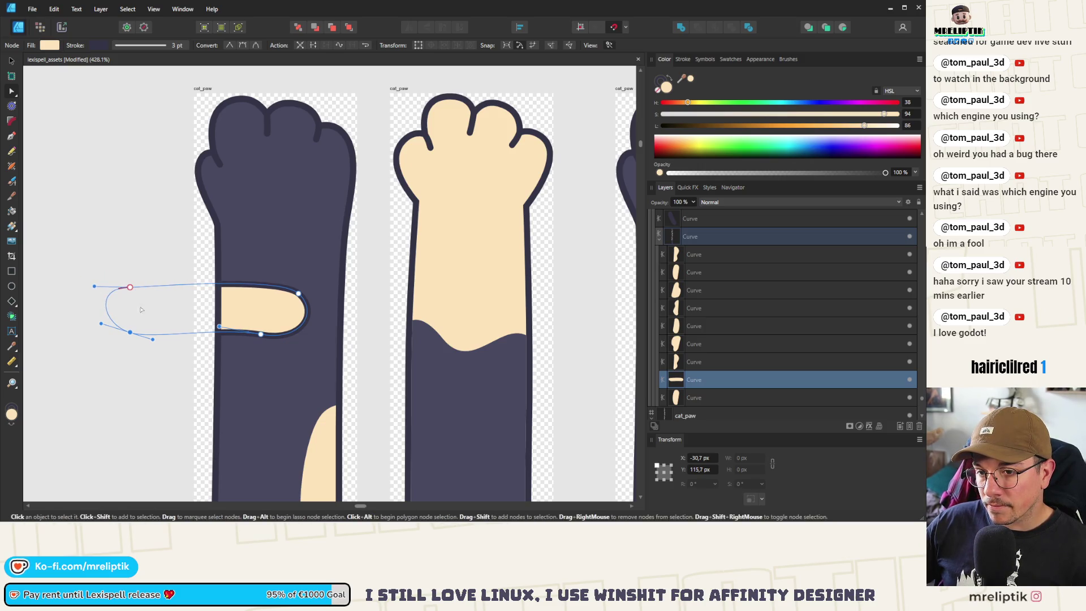
left_click(130, 287)
left_click_drag(146, 292, 165, 294)
left_click(131, 334)
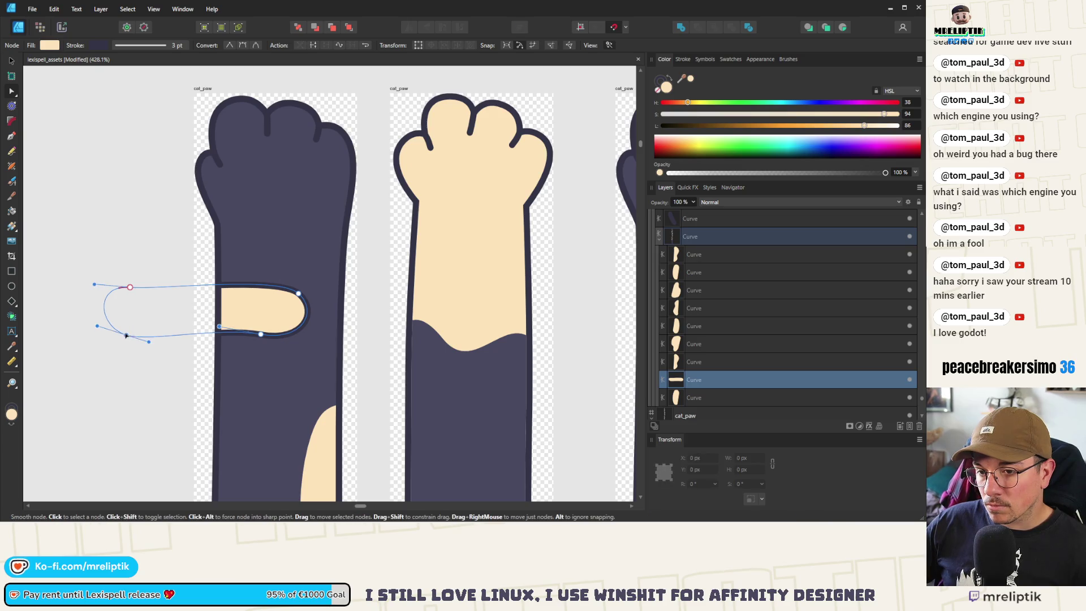
left_click_drag(126, 335, 150, 348)
key("super+shift+s")
key("Escape")
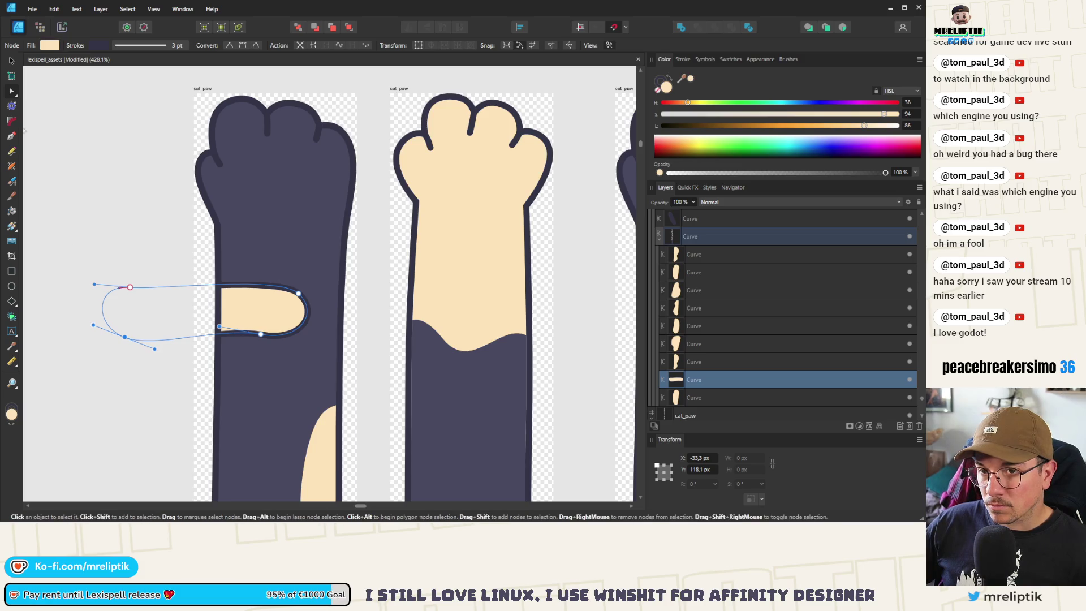
left_click(11, 60)
scroll(168, 250, "down", 3)
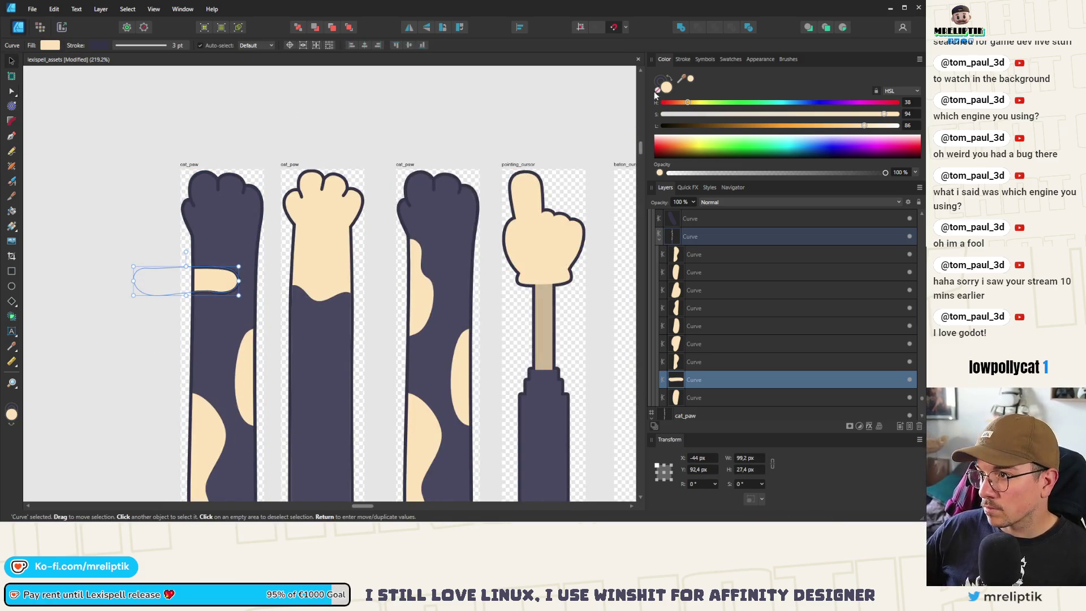
- Rotate the new cream band about 16 degrees on the copied paw
left_click(682, 59)
scroll(179, 301, "down", 4)
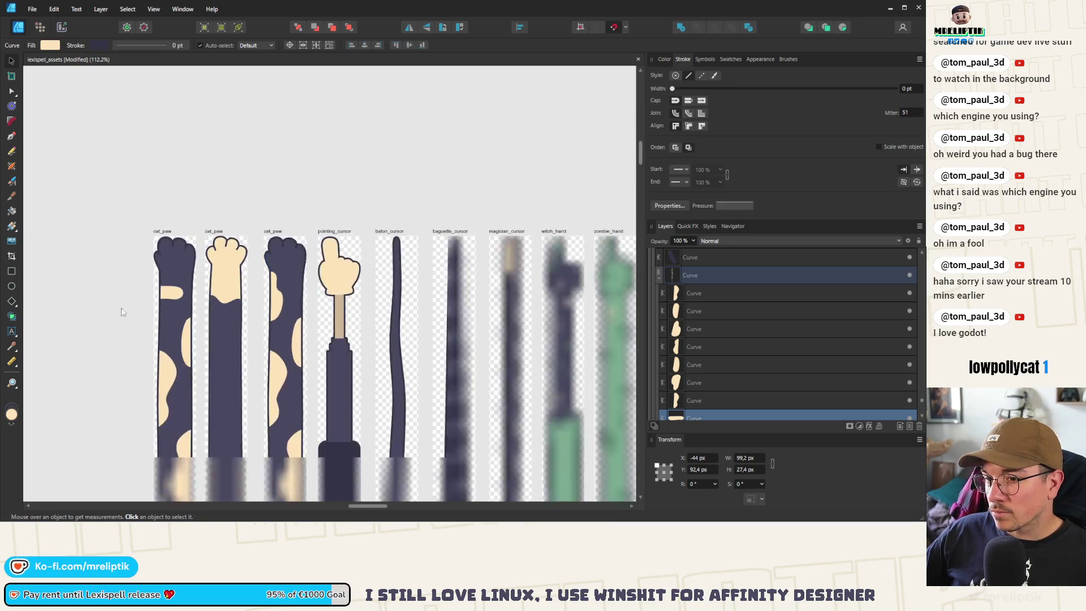
scroll(178, 301, "up", 4)
left_click_drag(156, 275, 145, 275)
- Select all the cream spots down the copied paw, down to the lowest one
left_click(204, 388)
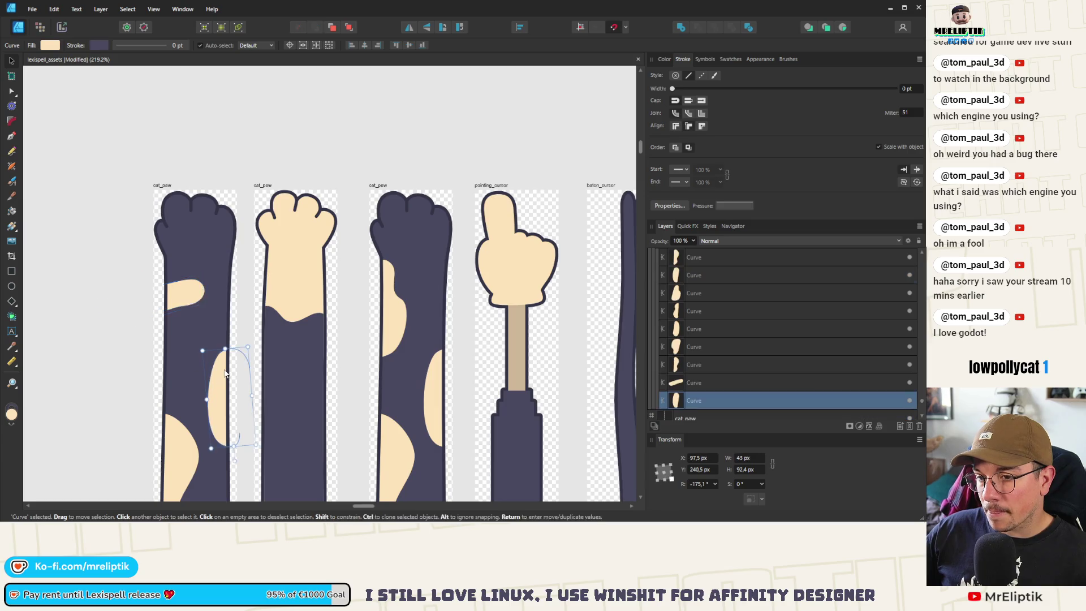
scroll(187, 362, "down", 5)
left_click(178, 351, "shift")
scroll(188, 329, "down", 3)
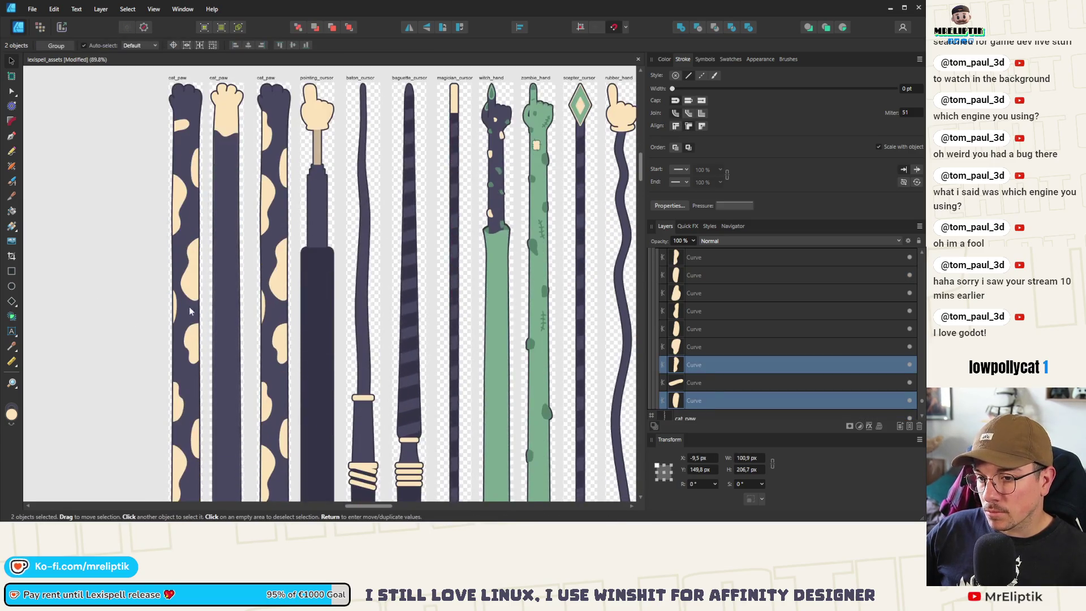
left_click(174, 308, "shift")
left_click(174, 190, "shift")
left_click(194, 349, "shift")
scroll(194, 349, "down", 3)
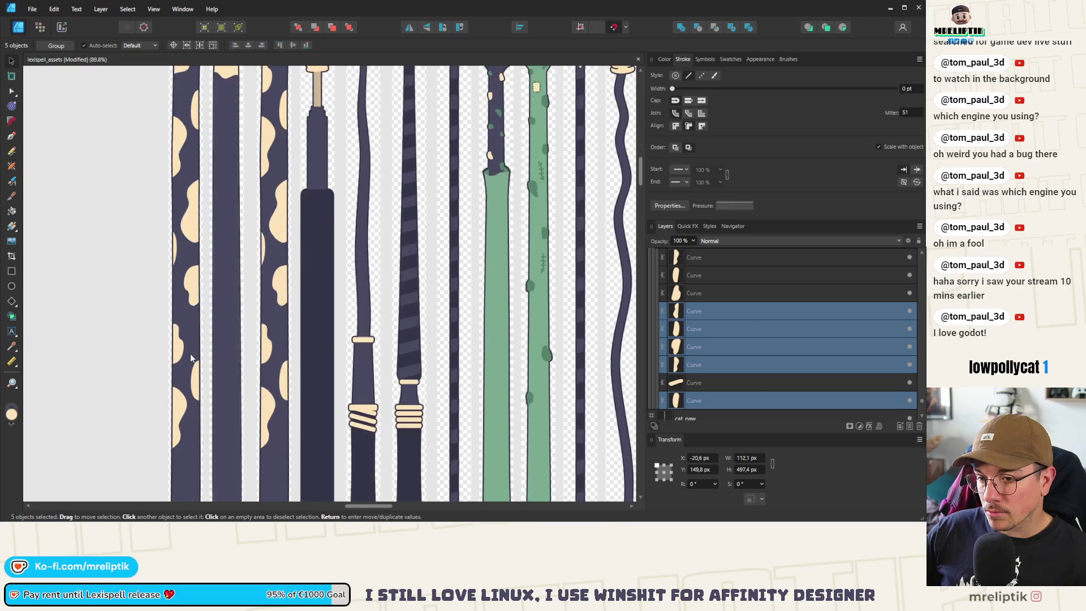
left_click(177, 299, "shift")
left_click(194, 339, "shift")
left_click(179, 368, "shift")
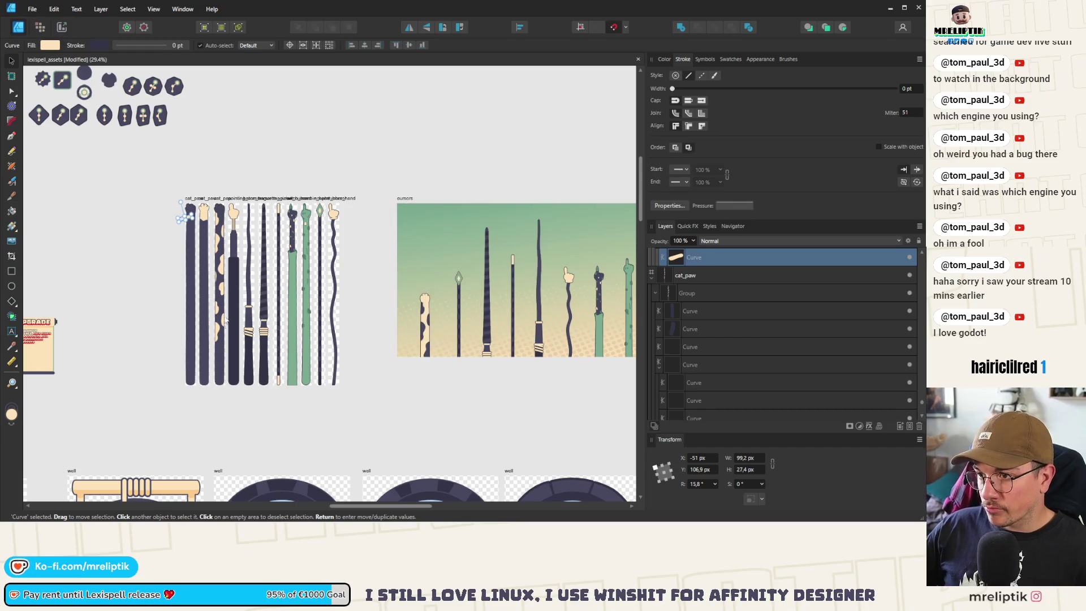
- Place a tilted copy of the cream band lower on the paw
scroll(190, 220, "up", 5)
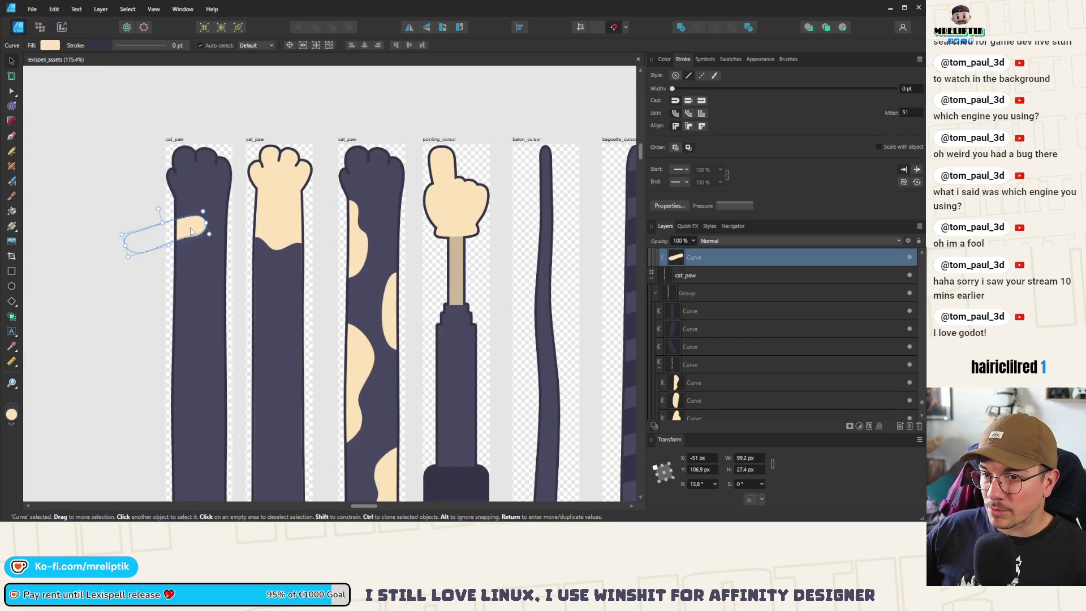
mouse_move(191, 230)
left_mouse_down("ctrl")
mouse_move(205, 283)
mouse_move(178, 258)
mouse_move(221, 285)
mouse_move(232, 274)
left_mouse_up("ctrl")
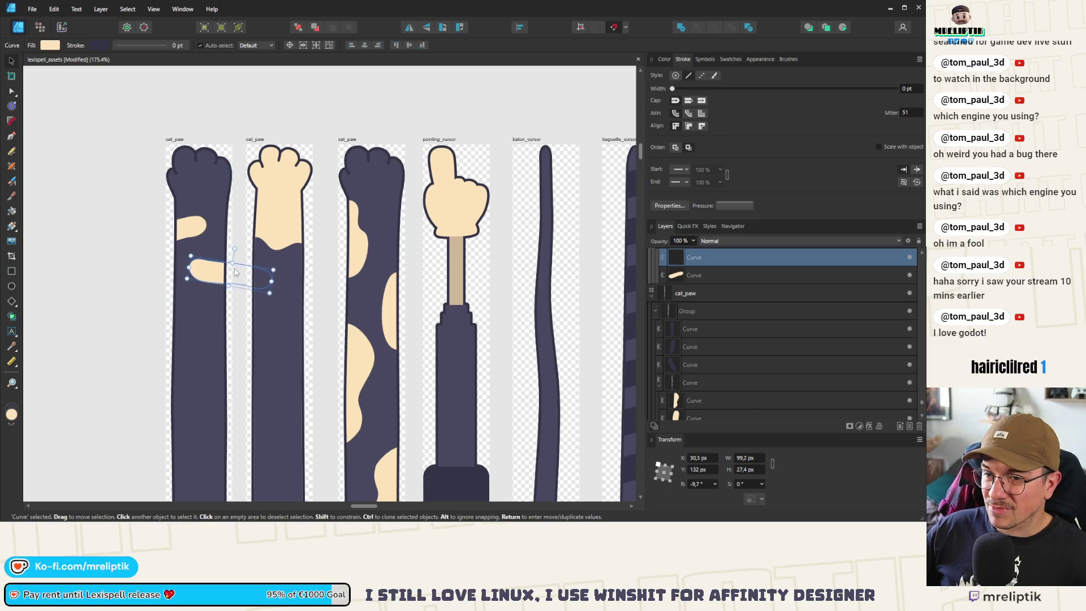
scroll(236, 273, "down", 6)
scroll(150, 303, "down", 6)
scroll(325, 251, "up", 3)
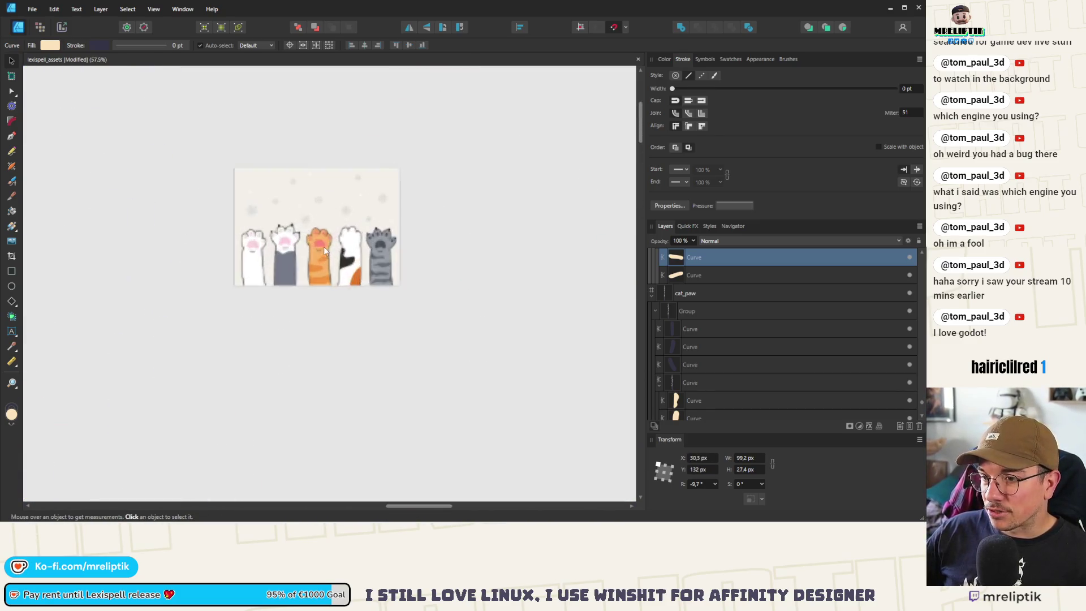
scroll(324, 250, "down", 5)
scroll(223, 265, "up", 3)
scroll(221, 261, "down", 3)
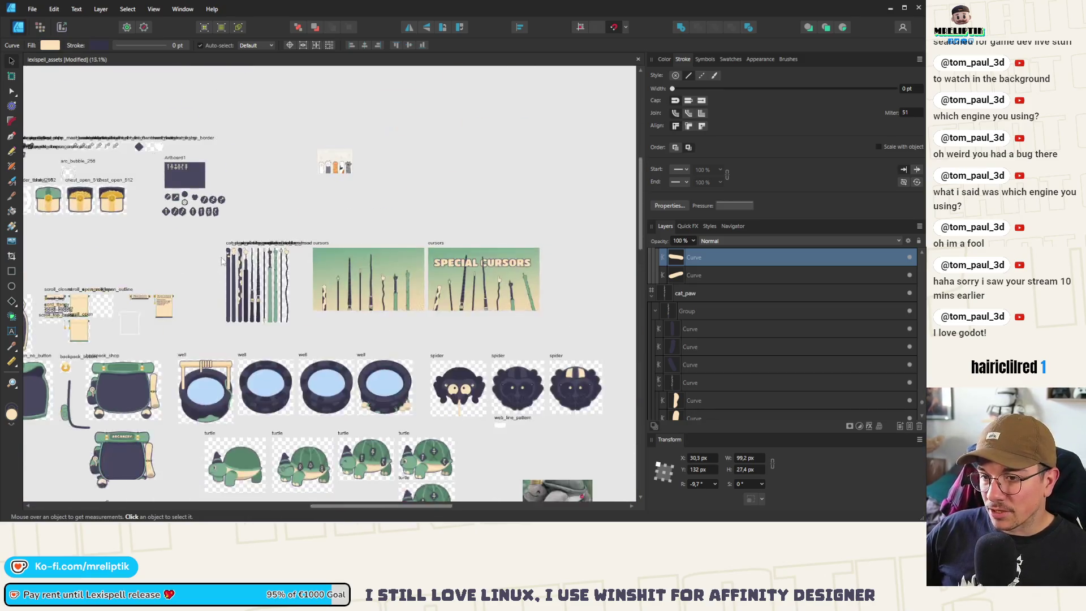
scroll(221, 261, "up", 9)
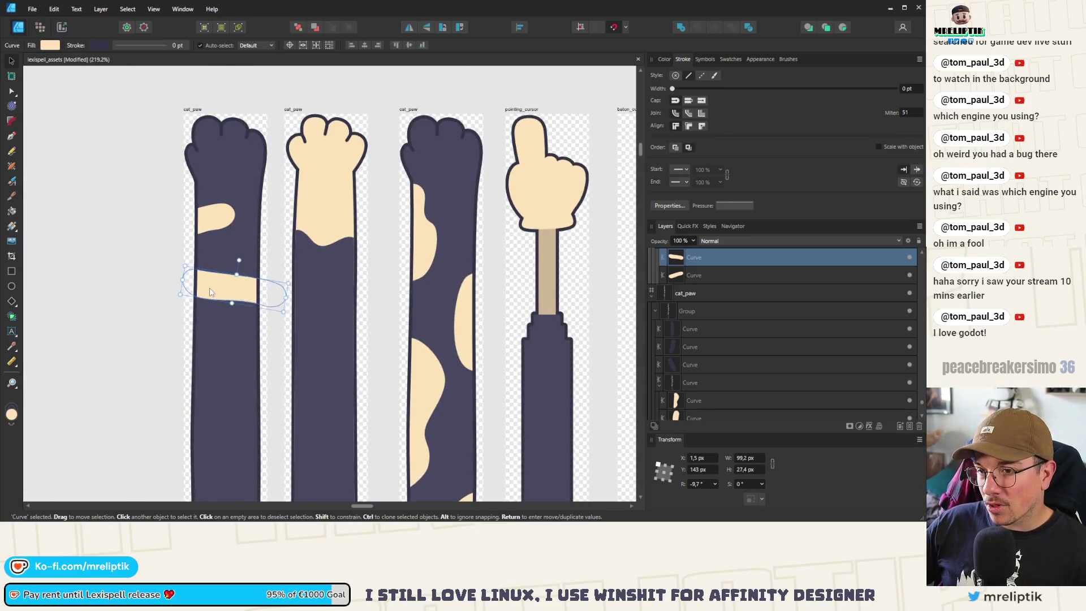
scroll(198, 255, "down", 4)
- Duplicate the beige stripe, move it lower down the paw and shrink it
left_click(130, 260)
scroll(212, 267, "up", 4)
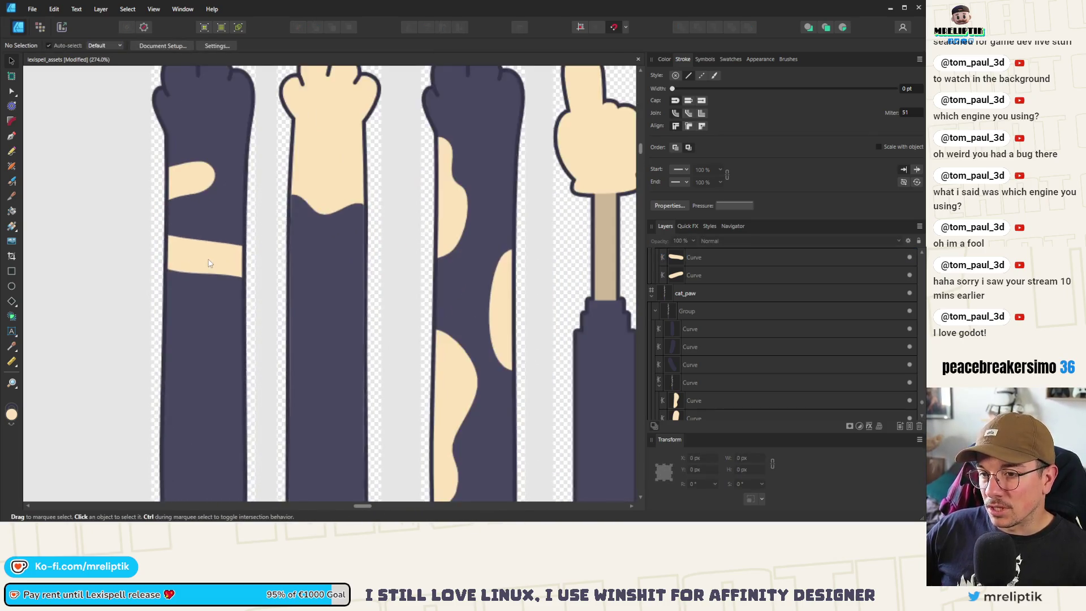
left_click(214, 267)
double_click(203, 259)
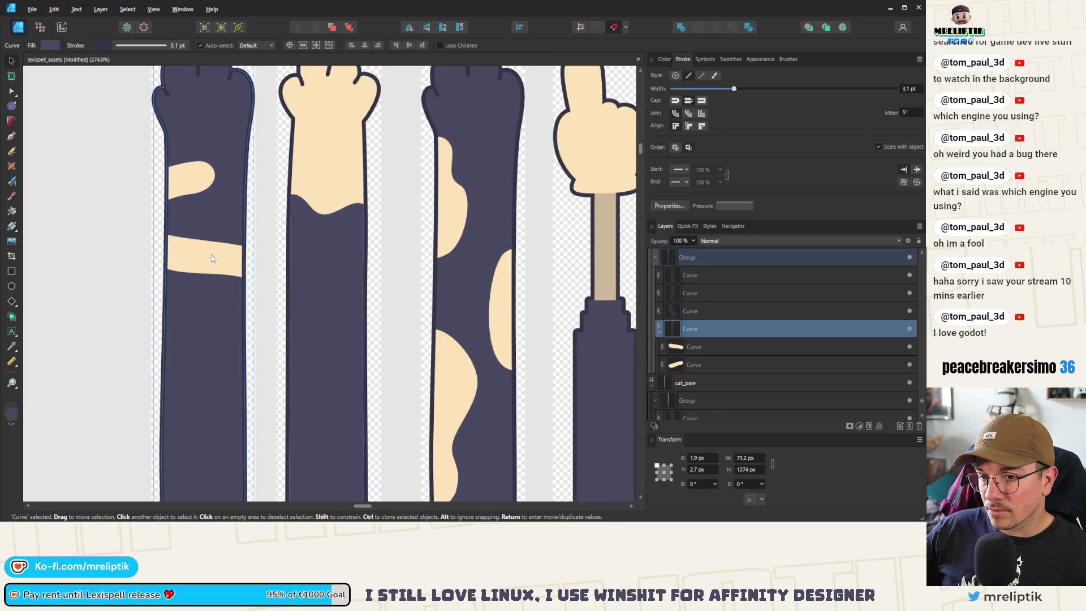
key("ctrl+j")
mouse_move(213, 255)
left_mouse_down()
mouse_move(208, 295)
mouse_move(138, 364)
mouse_move(207, 359)
left_mouse_up()
mouse_move(273, 337)
left_mouse_down()
mouse_move(249, 311)
mouse_move(223, 322)
mouse_move(252, 322)
left_mouse_up()
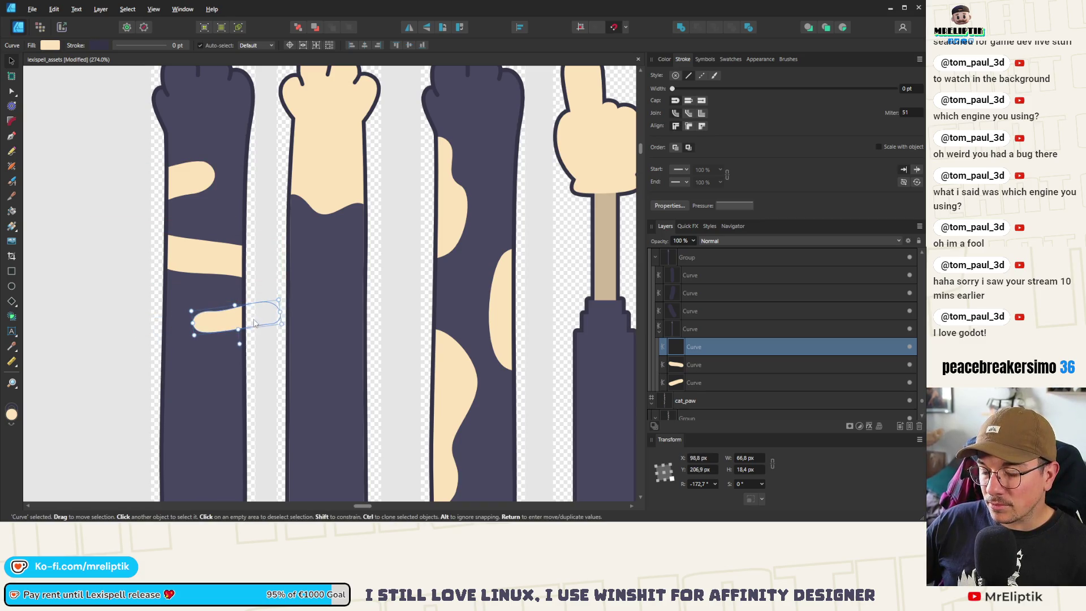
- Duplicate the middle beige stripe and position and angle the copy
scroll(252, 322, "down", 4)
left_click(224, 215)
left_click(226, 246)
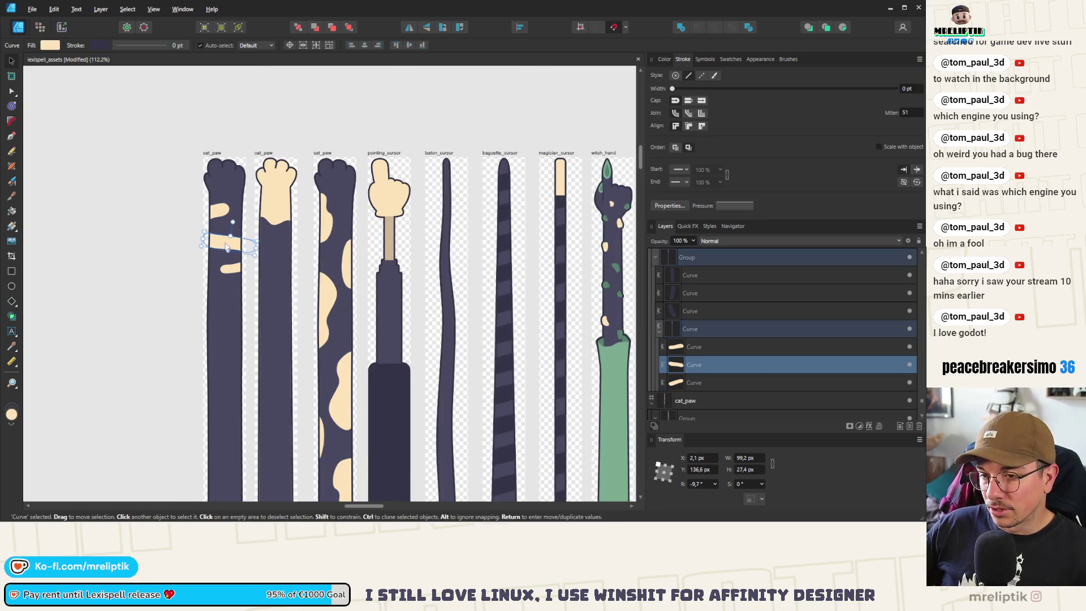
key("ctrl+j")
left_click_drag(215, 293, 215, 298)
- Add another stripe copy tilted the other way, slightly enlarged and nudged down-left
left_click(183, 241)
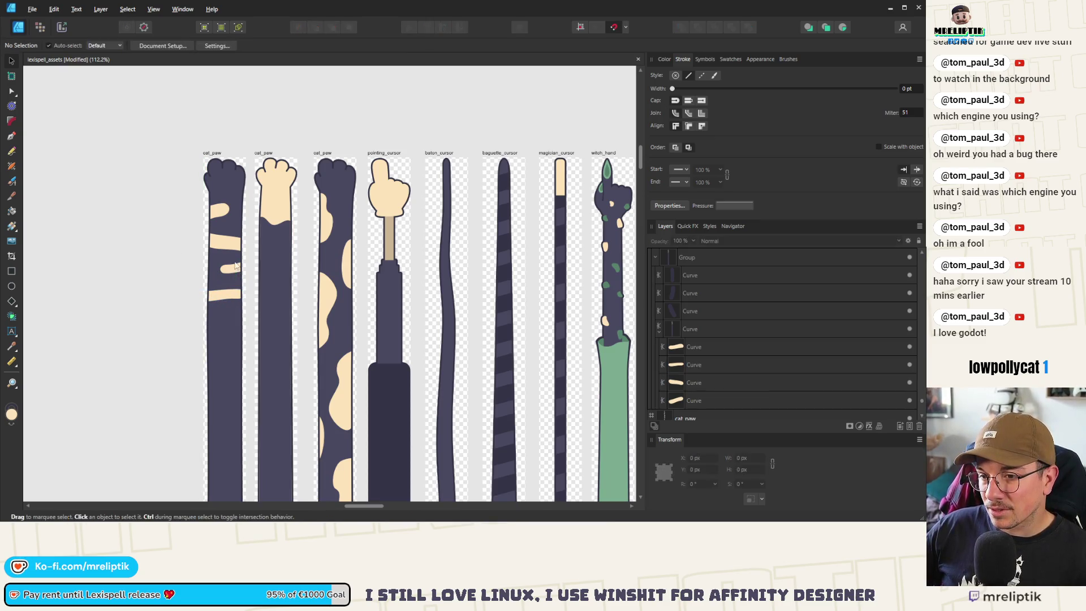
left_click(237, 270)
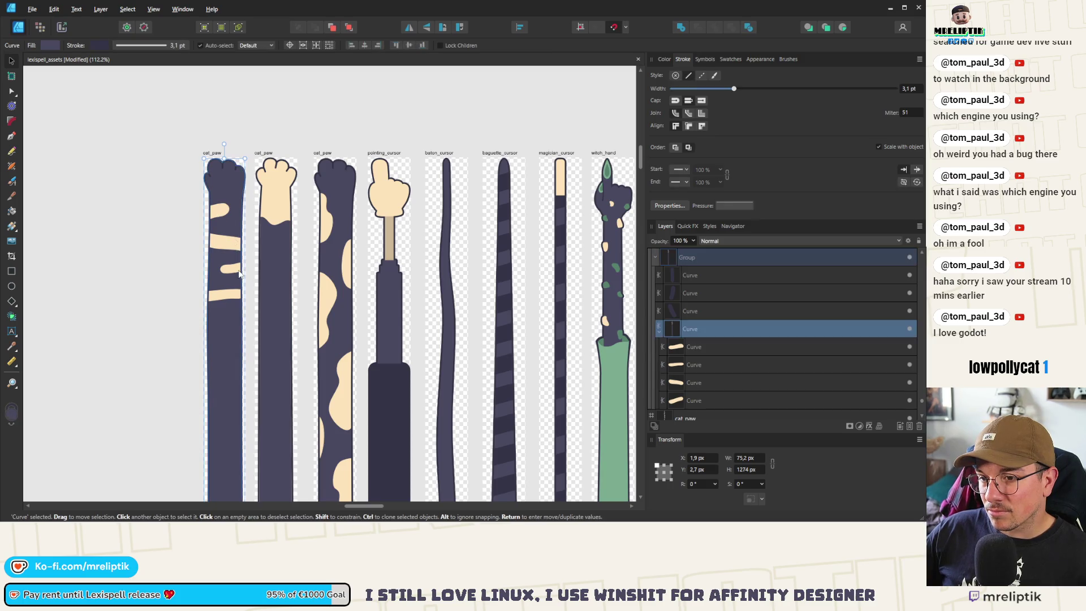
double_click(229, 293)
key("ctrl+j")
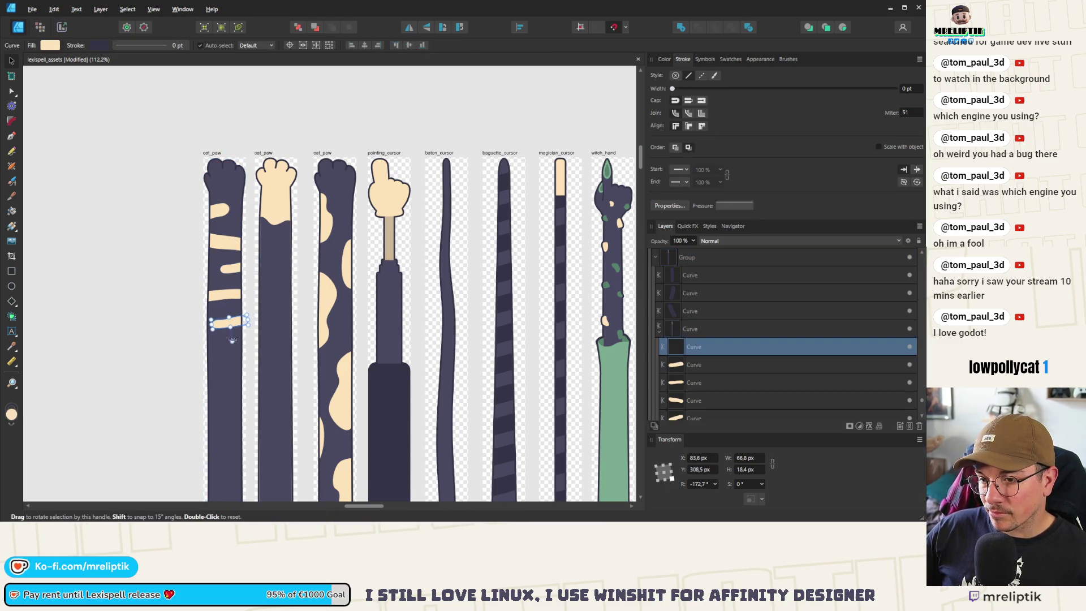
left_click_drag(226, 338, 226, 338)
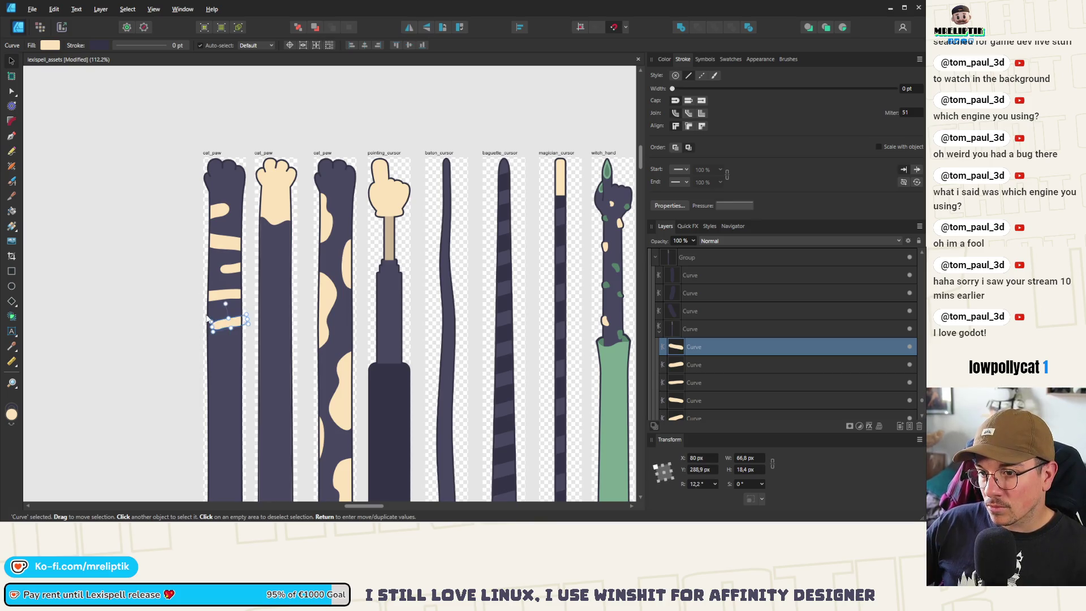
scroll(208, 319, "up", 4)
left_click_drag(223, 329, 308, 277)
left_click_drag(296, 339, 290, 347)
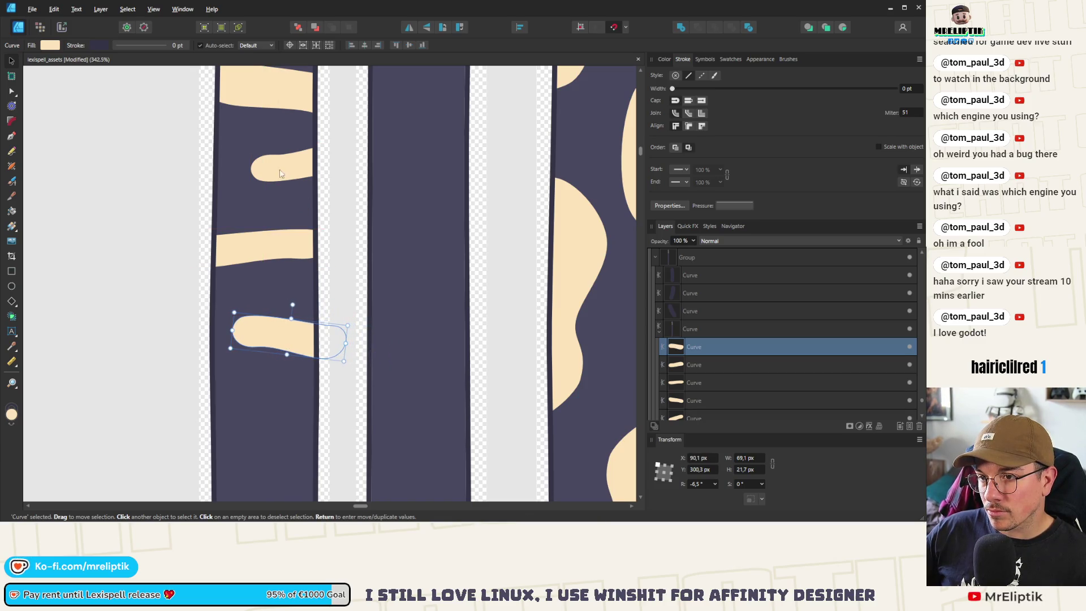
- Shift the upper short stripe right and resize another stripe inside the paw
left_click(283, 172)
left_click_drag(276, 169, 289, 170)
scroll(289, 169, "down", 5)
left_click(263, 158)
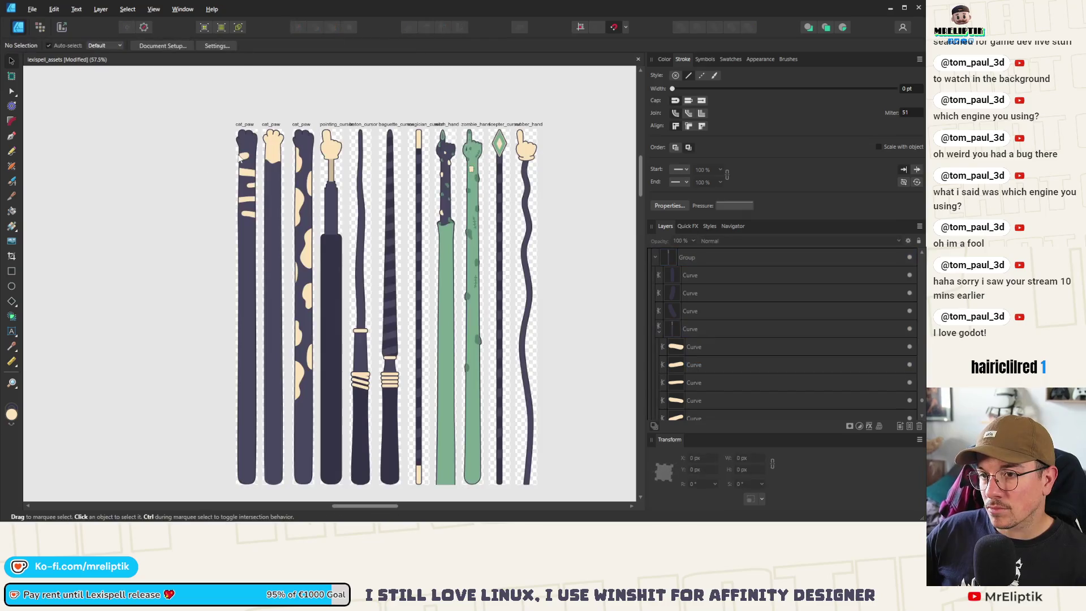
scroll(261, 156, "up", 3)
double_click(261, 156)
scroll(260, 156, "up", 3)
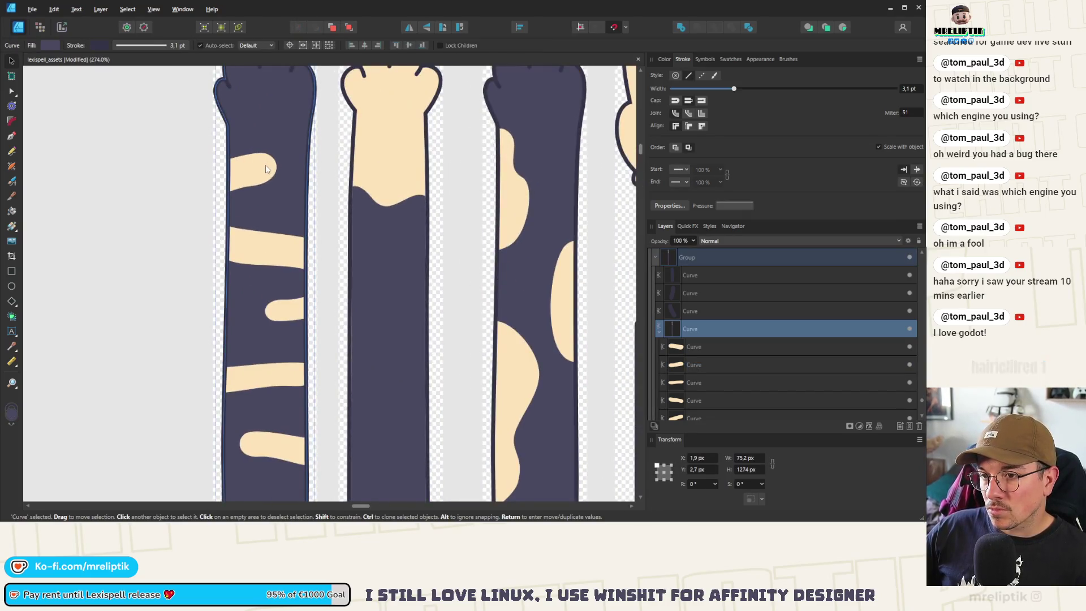
left_click_drag(266, 165, 281, 164)
- Deselect everything and save the document
left_click(134, 144)
key("ctrl+s")
scroll(121, 173, "down", 1)
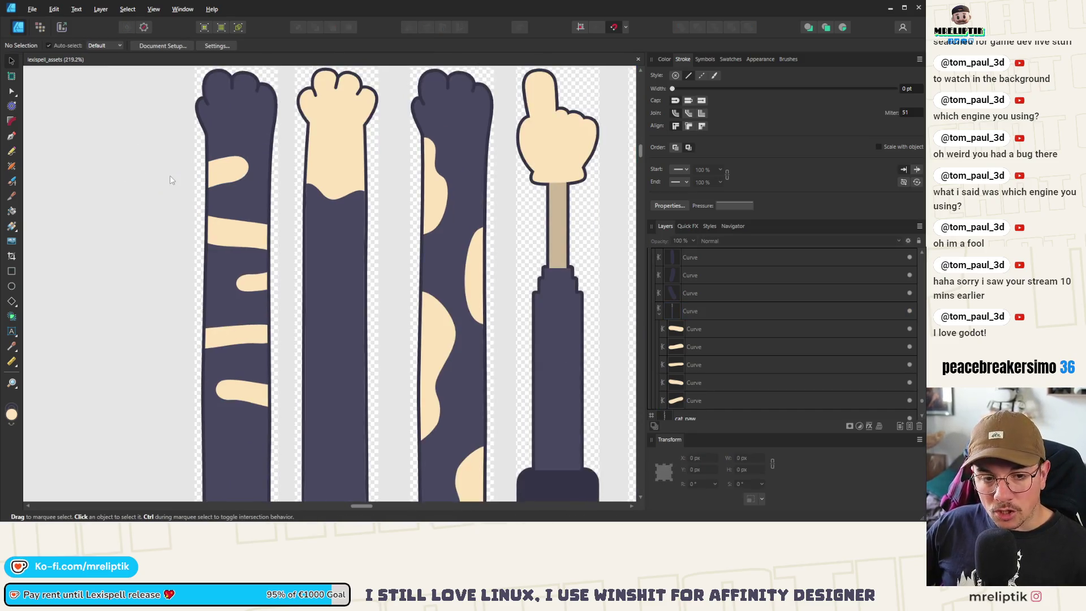
- Reshape the upper curve of the beige patch near the paw's top with the Node tool
left_click(237, 177)
scroll(238, 177, "down", 5)
scroll(226, 186, "up", 5)
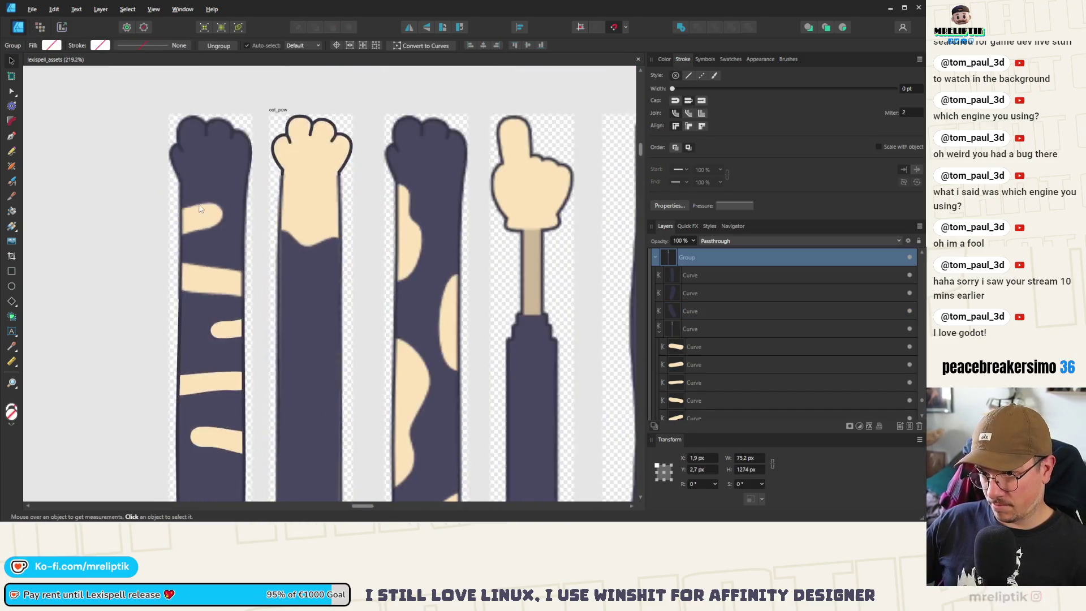
scroll(211, 201, "down", 3)
scroll(388, 207, "down", 4)
scroll(430, 218, "up", 4)
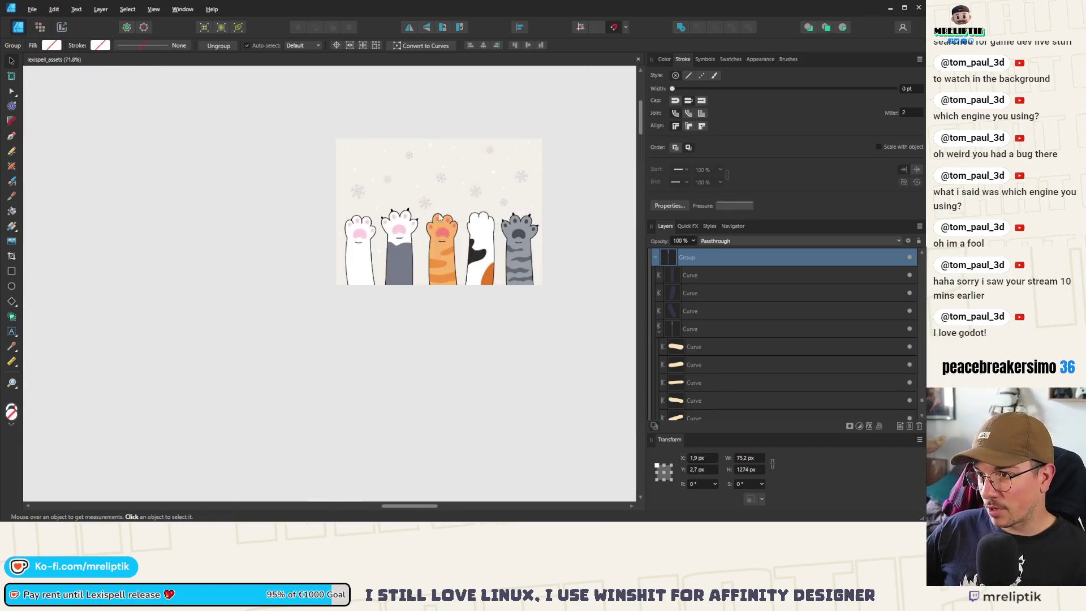
scroll(454, 266, "down", 2)
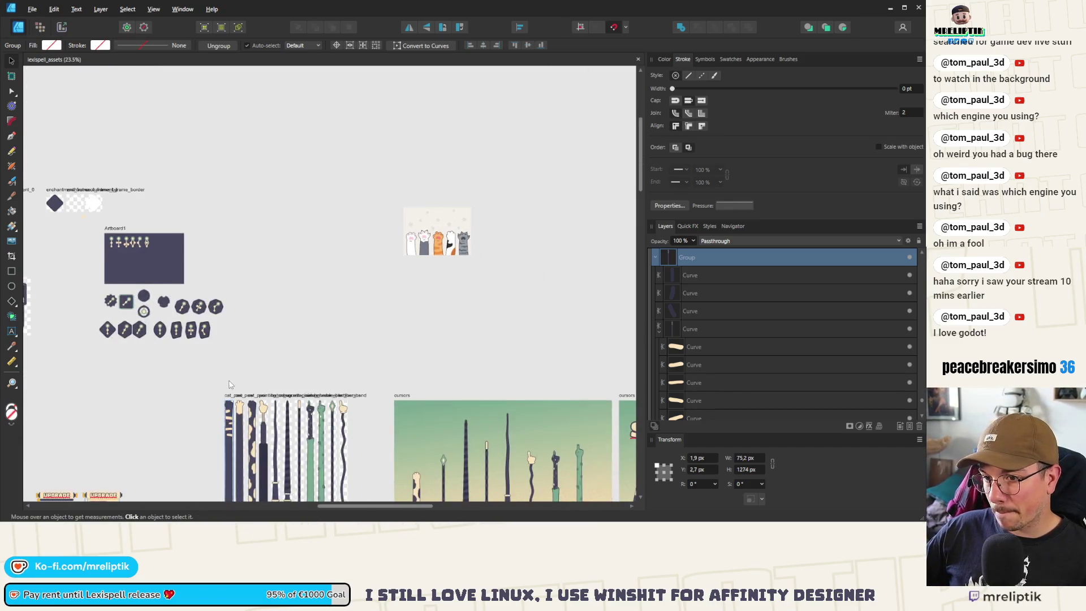
scroll(234, 366, "up", 5)
scroll(233, 366, "up", 3)
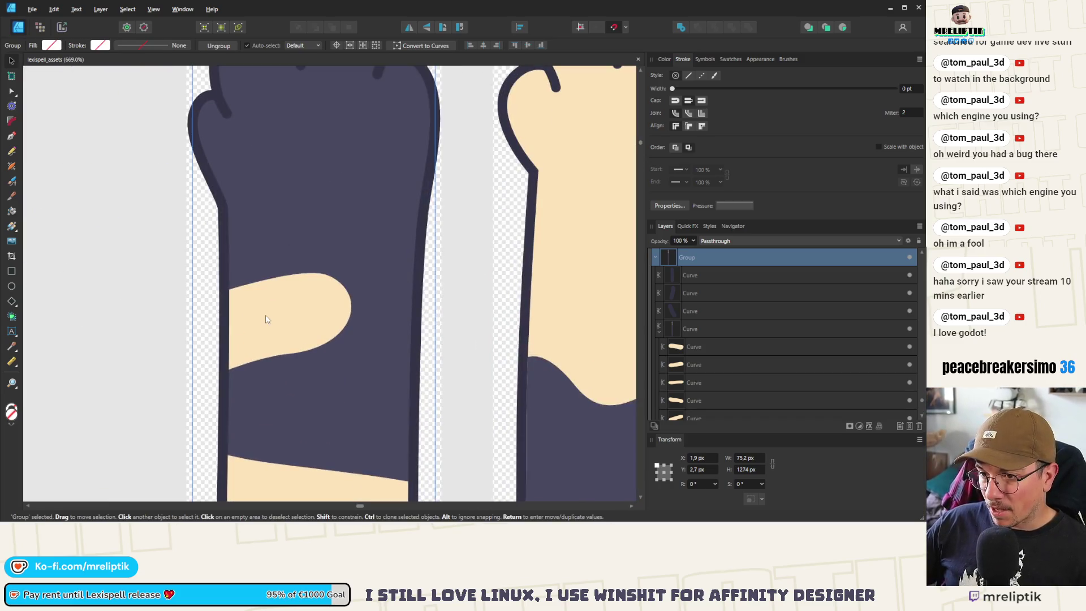
double_click(297, 305)
key("a")
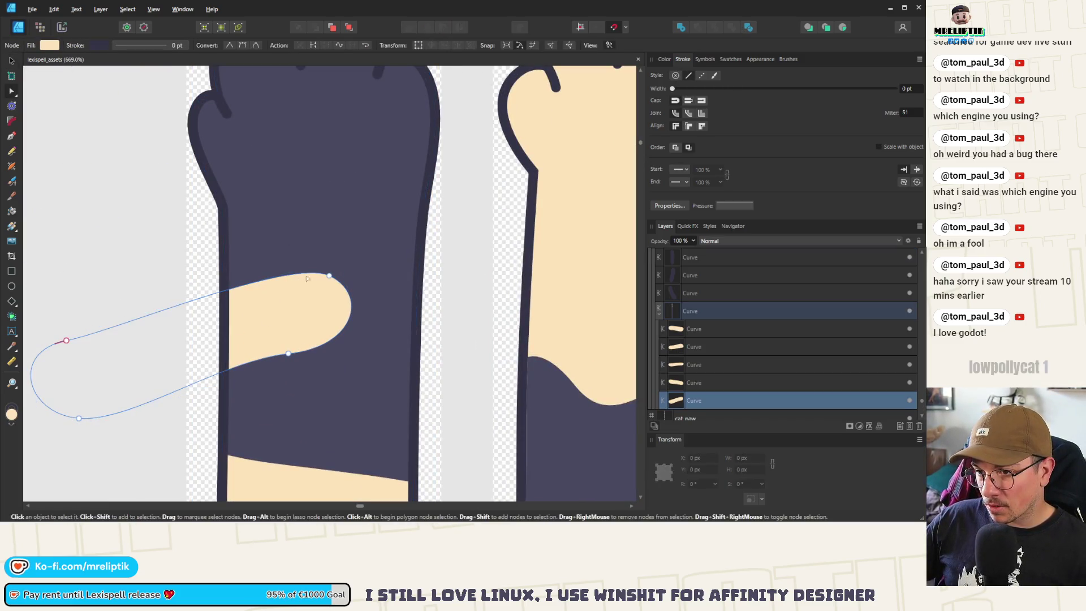
left_click(328, 291)
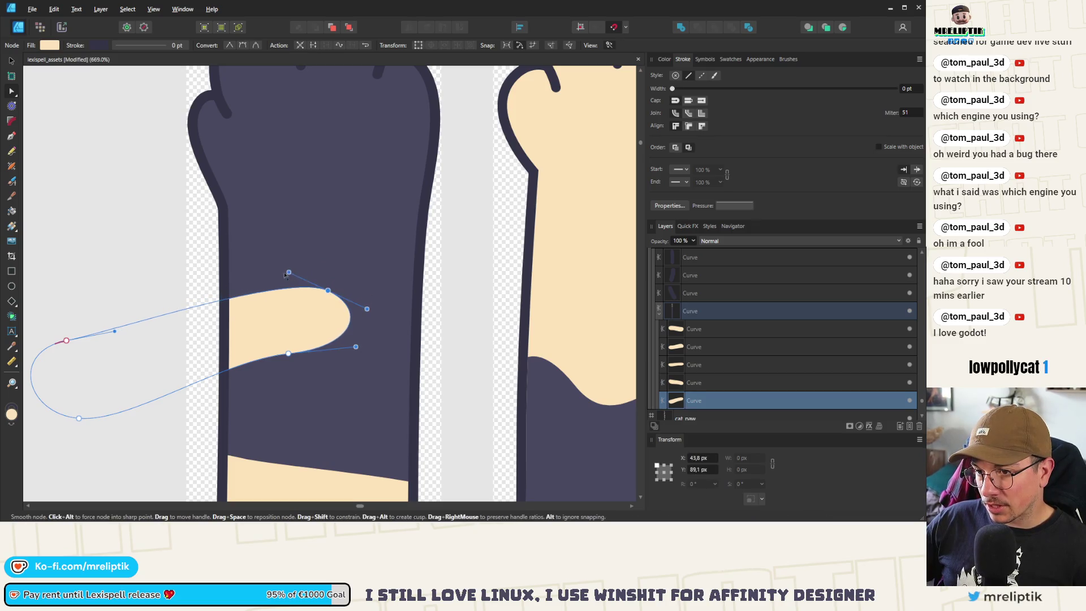
mouse_move(288, 273)
left_mouse_down()
mouse_move(261, 255)
mouse_move(258, 228)
mouse_move(267, 243)
mouse_move(245, 248)
mouse_move(242, 238)
left_mouse_up()
- Reshape and fine-tune that patch's lower edge
left_click(288, 353)
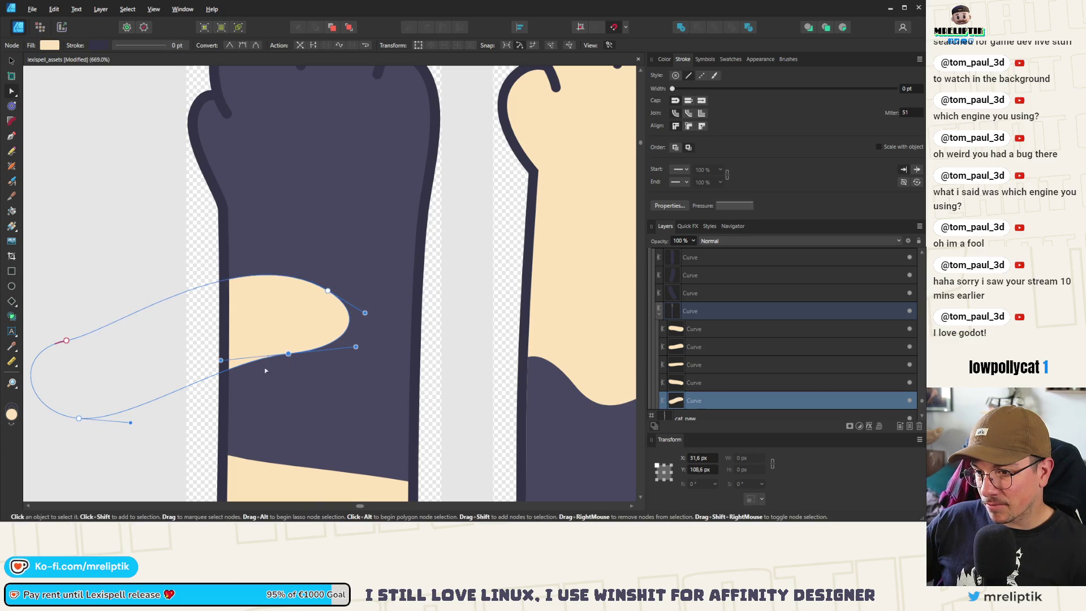
left_click_drag(221, 359, 192, 331)
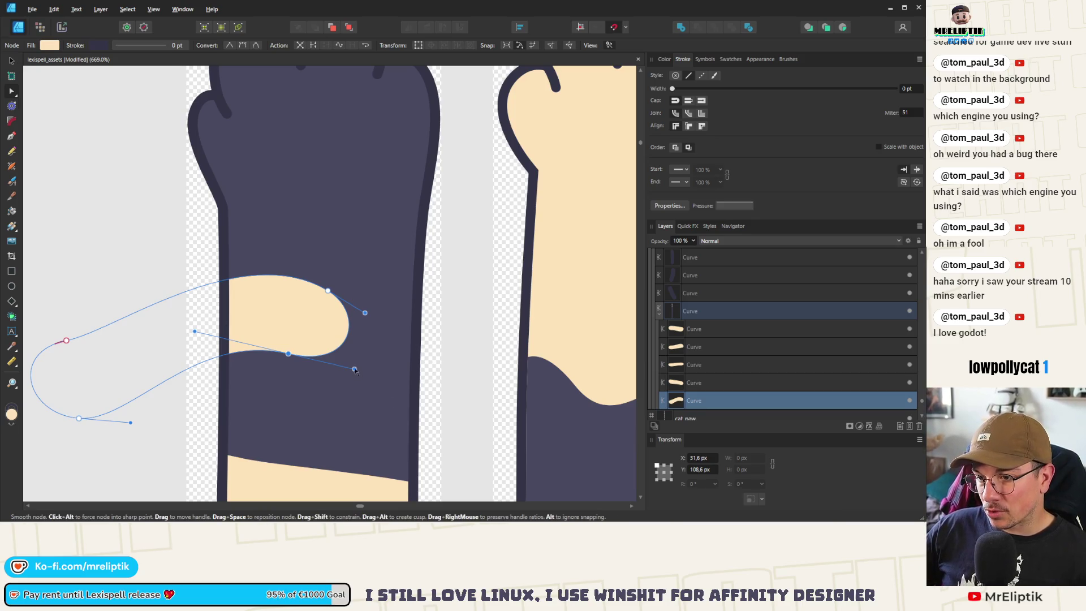
left_click_drag(354, 369, 373, 369)
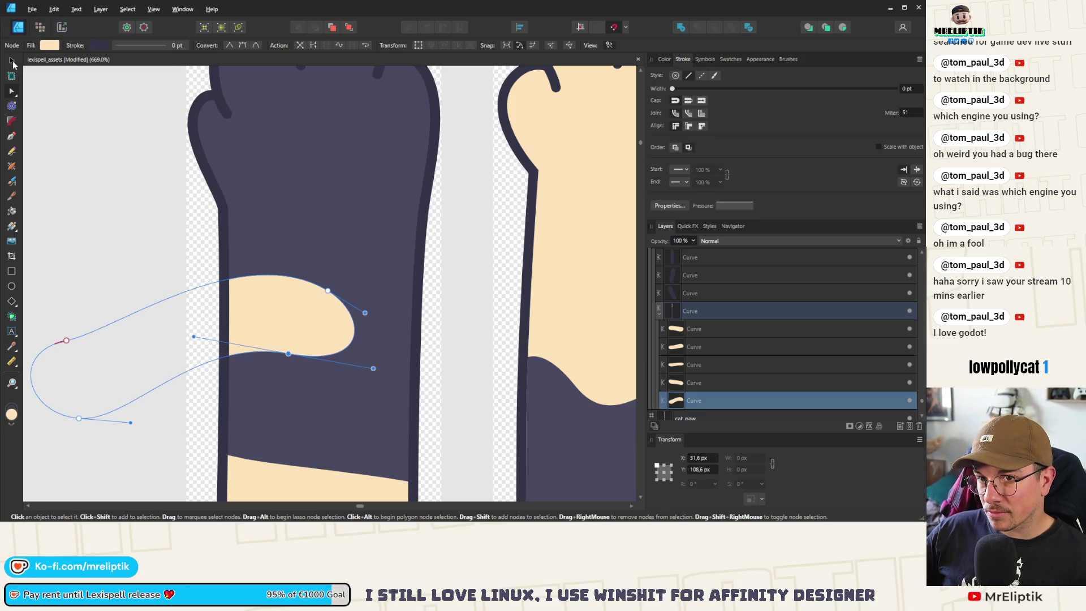
left_click(12, 64)
left_click(144, 259)
- Reshape the left end of the lower stripe inside the paw
scroll(113, 238, "down", 4)
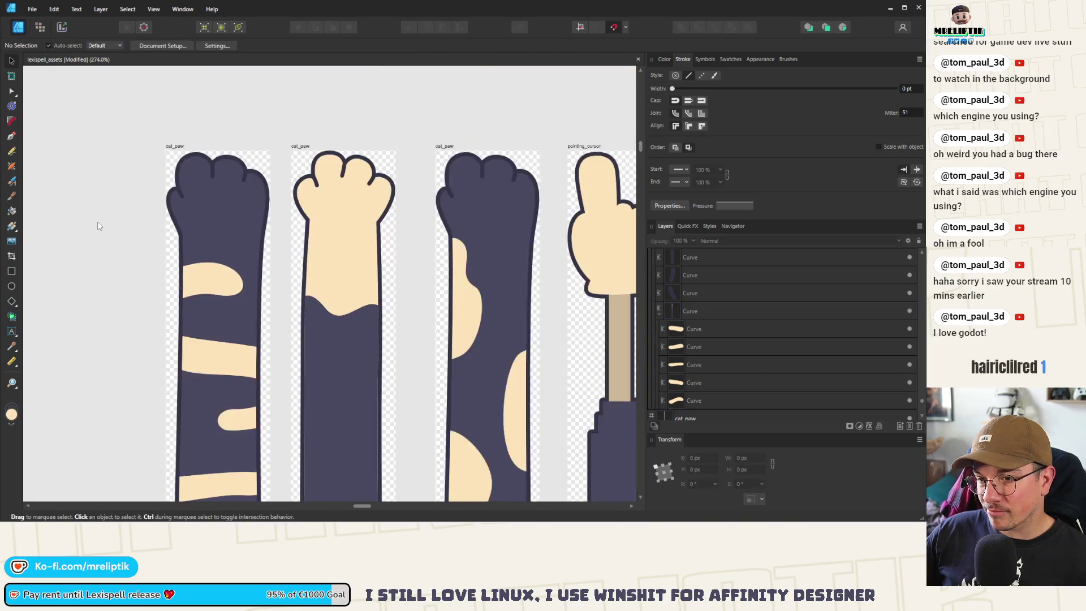
scroll(99, 225, "down", 5)
scroll(235, 319, "up", 4)
left_click(221, 404)
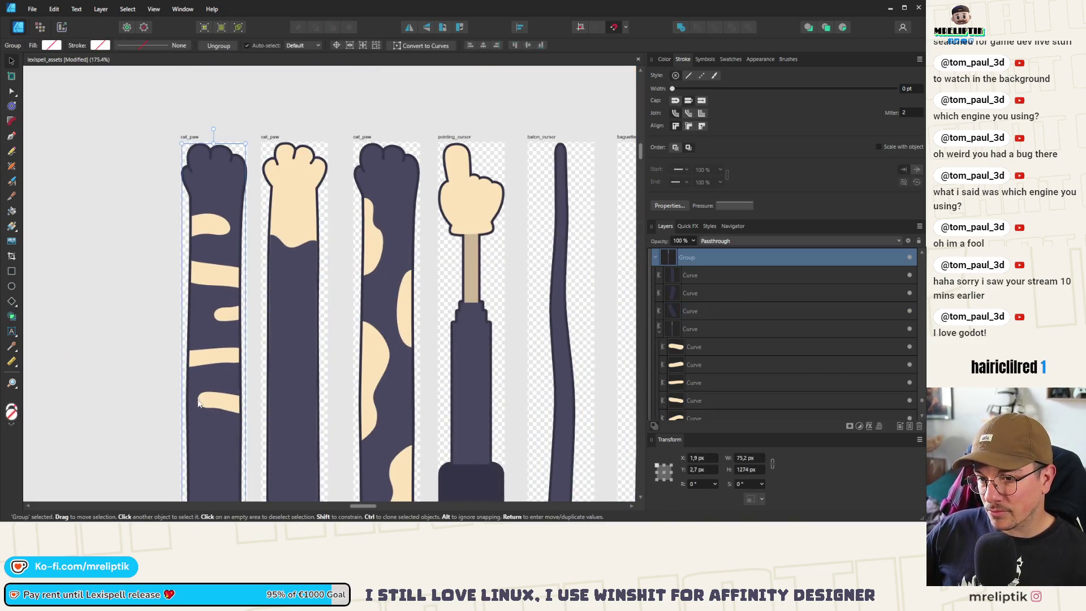
scroll(218, 396, "up", 8)
double_click(214, 389)
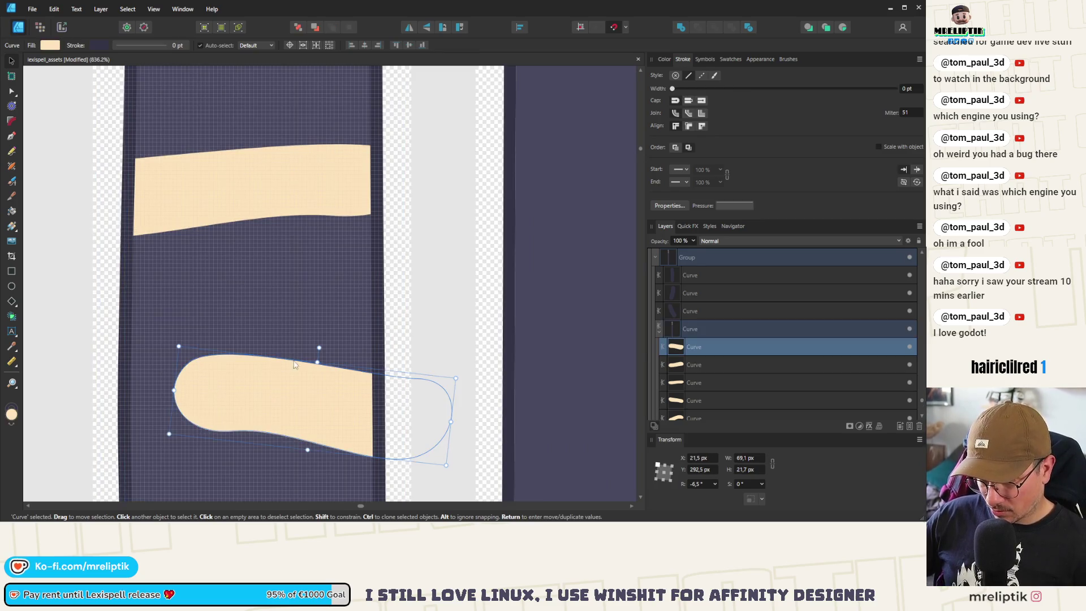
key("a")
mouse_move(189, 365)
left_mouse_down()
mouse_move(231, 326)
mouse_move(281, 304)
mouse_move(274, 294)
left_mouse_up()
- Round off that stripe's left end and curve, then flatten, its lower edge
left_click(200, 350)
left_click_drag(168, 375, 153, 376)
left_click(233, 431)
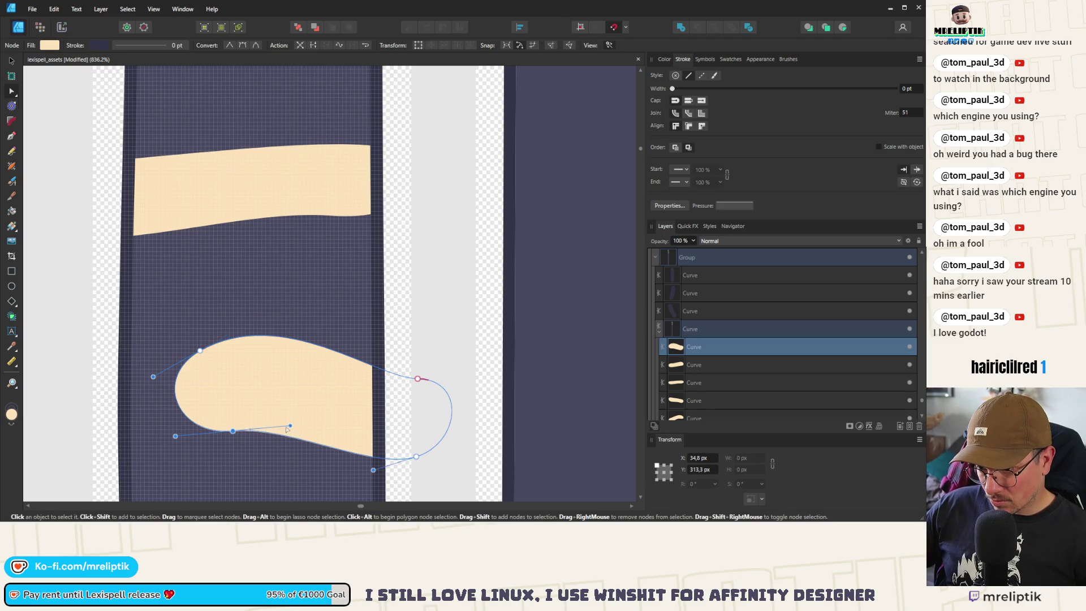
mouse_move(289, 426)
left_mouse_down()
mouse_move(326, 404)
mouse_move(312, 433)
mouse_move(320, 450)
mouse_move(252, 475)
mouse_move(317, 456)
mouse_move(317, 440)
left_mouse_up()
left_click_drag(176, 420, 166, 432)
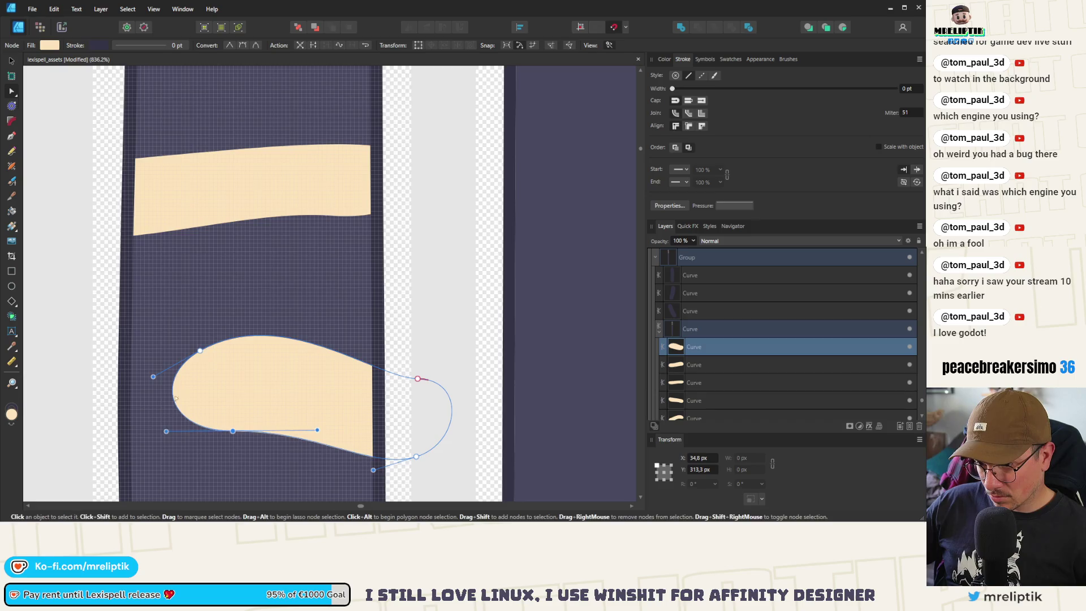
scroll(152, 354, "down", 8)
left_click(151, 354)
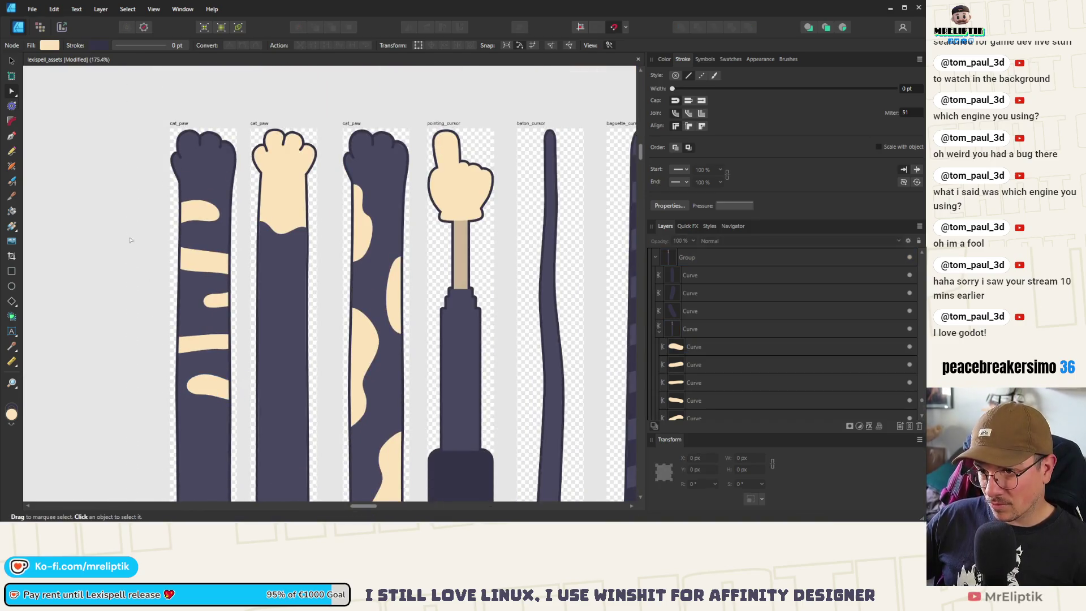
- Round the small tan stripe's tip and pull its lower-left point further left
left_click(11, 61)
scroll(264, 323, "up", 8)
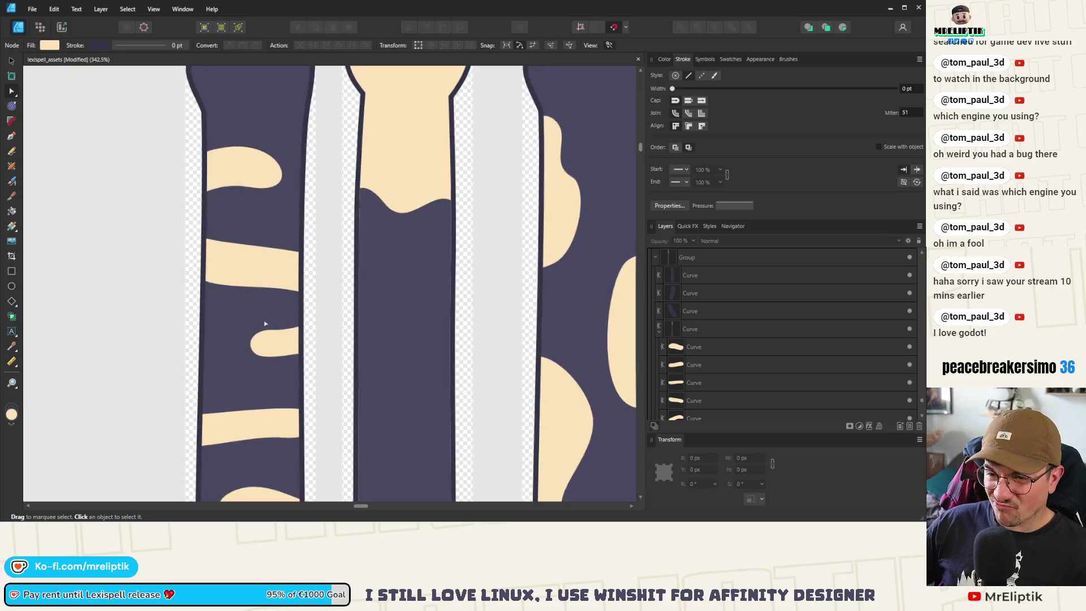
left_click(304, 328)
key("a")
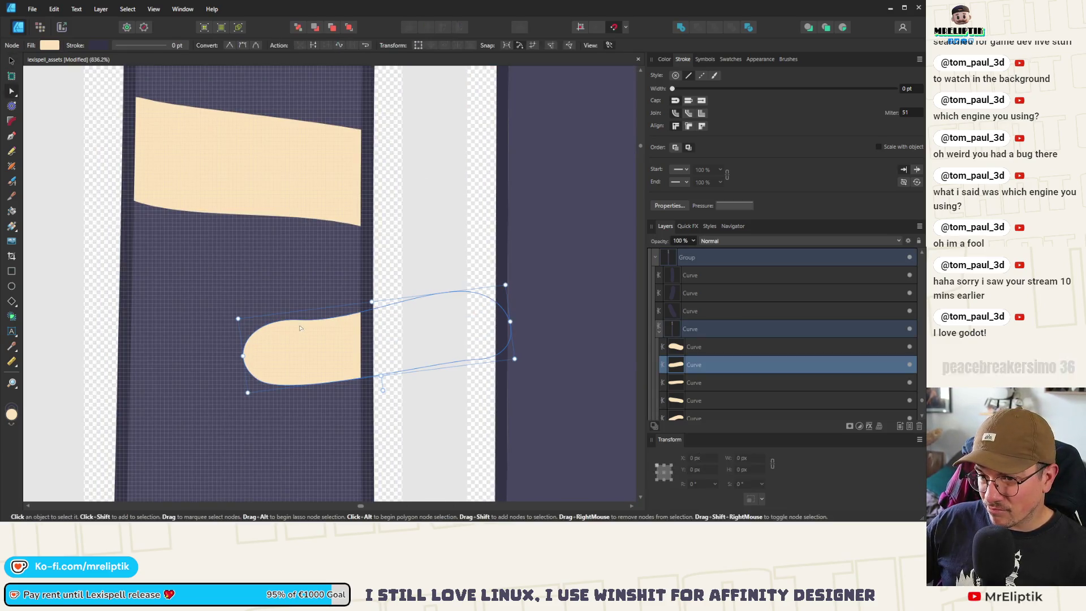
left_click(299, 306)
left_click_drag(355, 308, 359, 284)
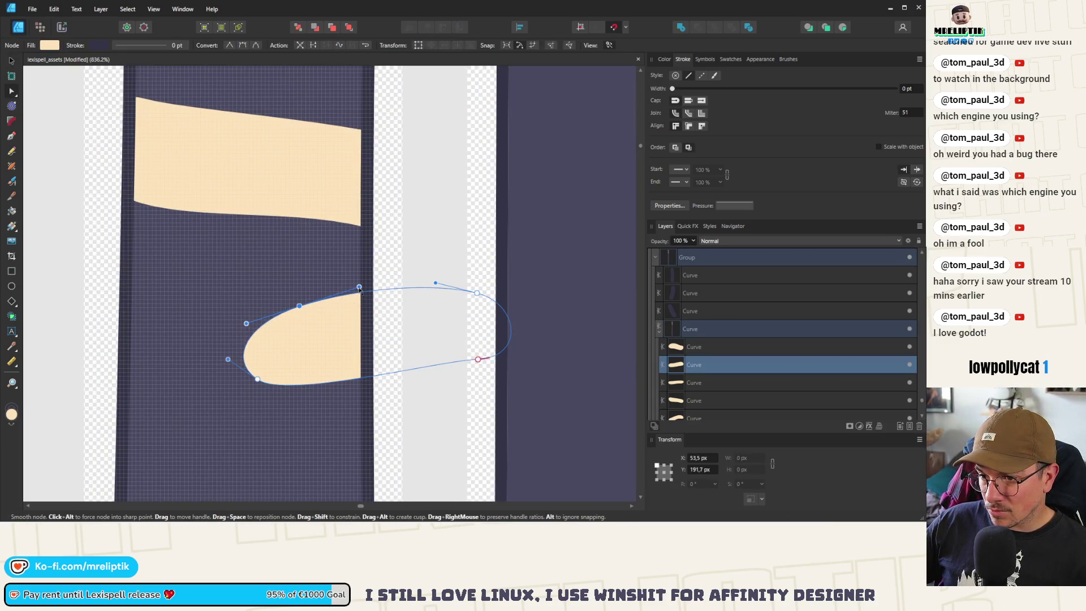
mouse_move(300, 309)
left_mouse_down()
mouse_move(286, 304)
mouse_move(302, 306)
left_mouse_up()
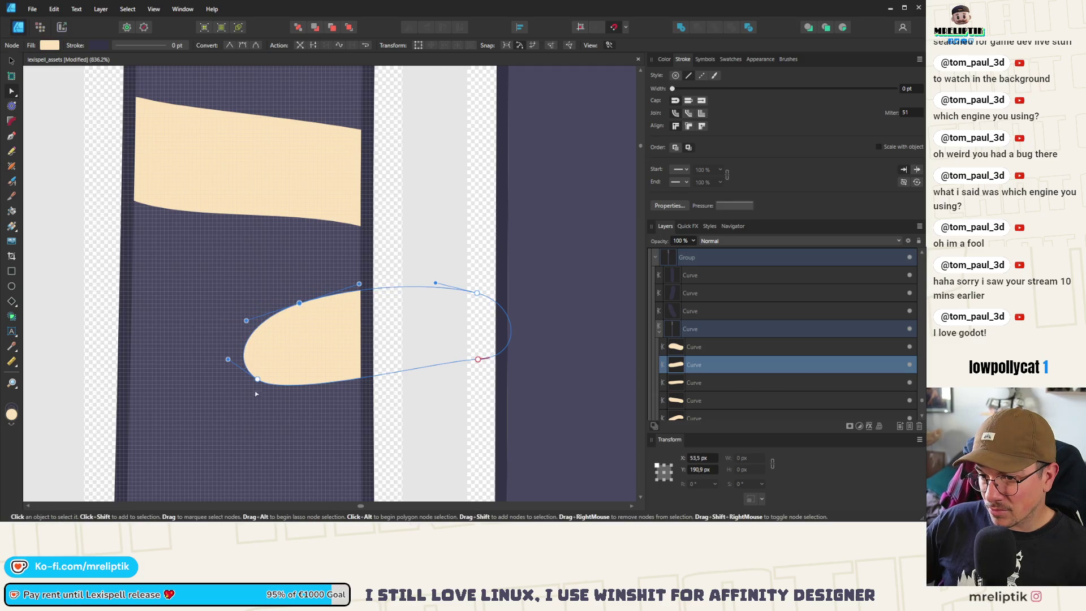
left_click_drag(257, 379, 234, 383)
scroll(215, 323, "down", 10)
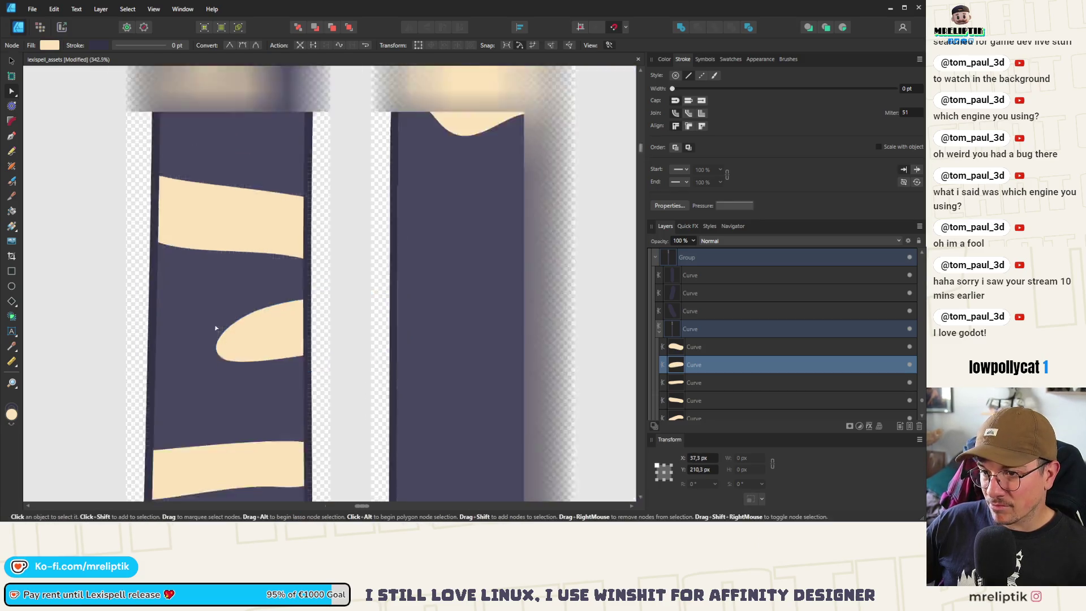
left_click(143, 322)
- Bend the lower tan stripe's top edge down and raise its upper-right corner
scroll(137, 311, "up", 5)
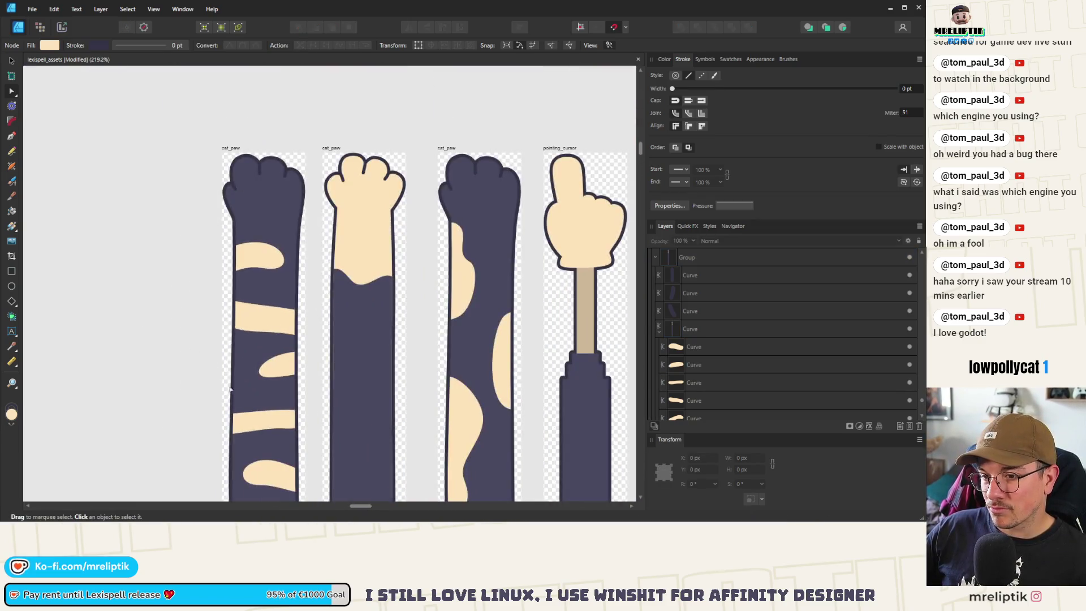
left_click(258, 420)
scroll(260, 418, "up", 4)
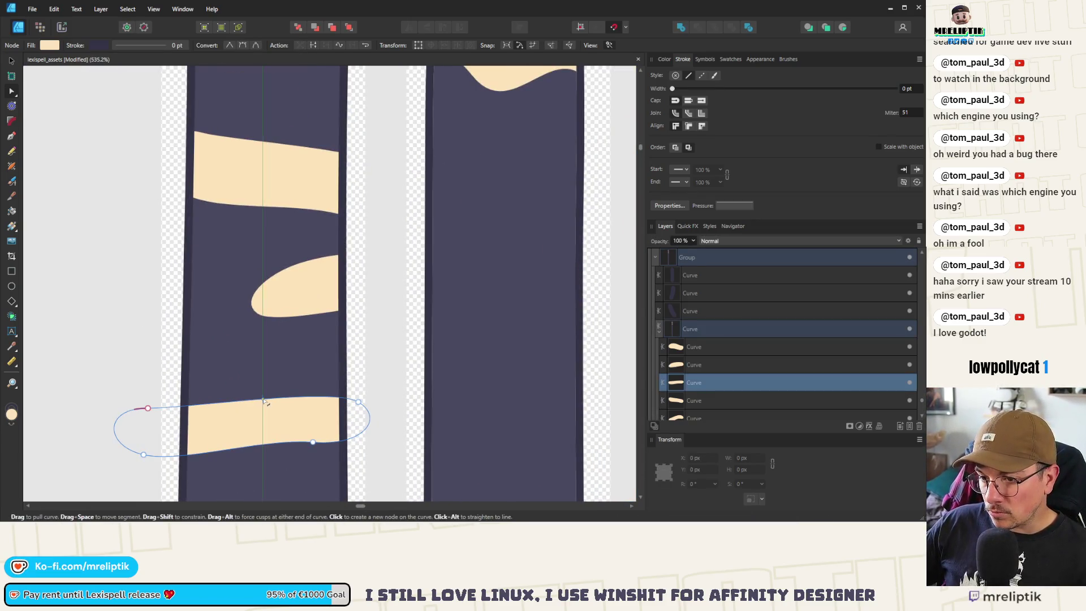
left_click_drag(156, 407, 148, 395)
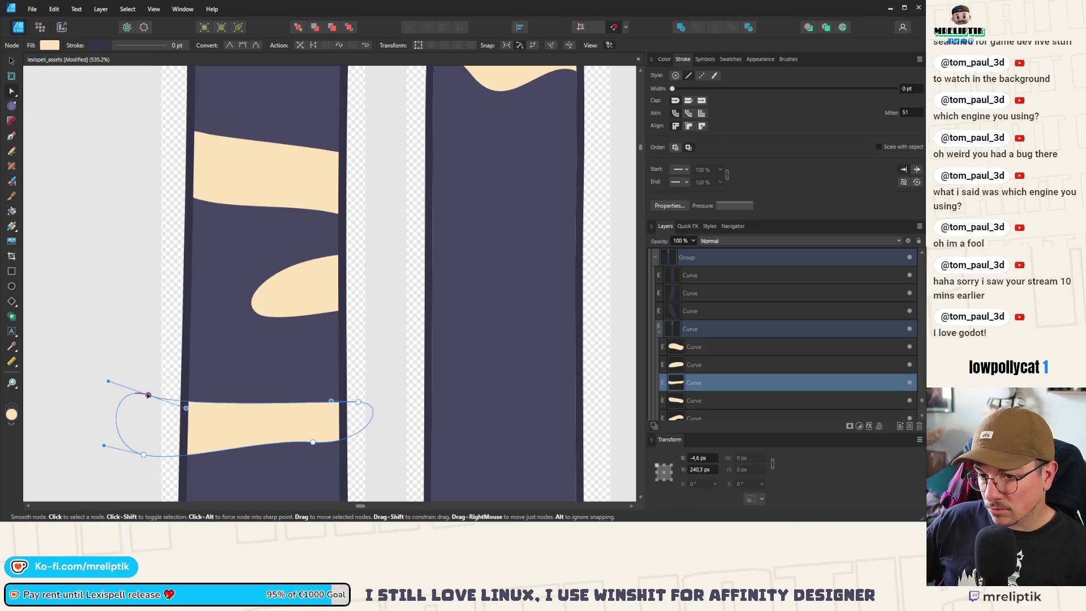
mouse_move(330, 402)
left_mouse_down()
mouse_move(334, 393)
mouse_move(307, 408)
left_mouse_up()
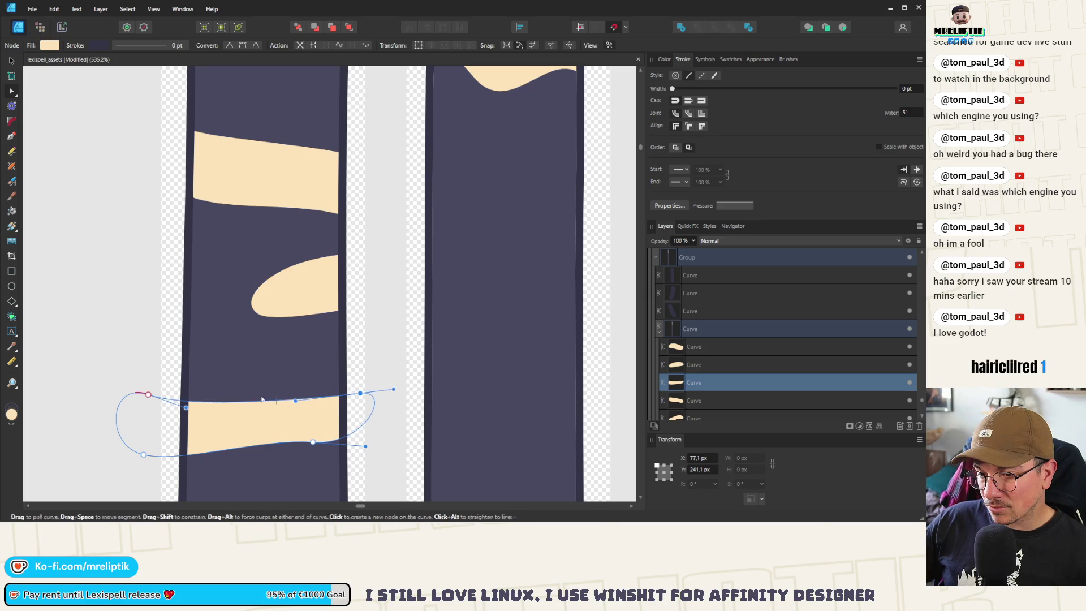
- Add a node to the upper tan stripe's lower edge
left_click(259, 201)
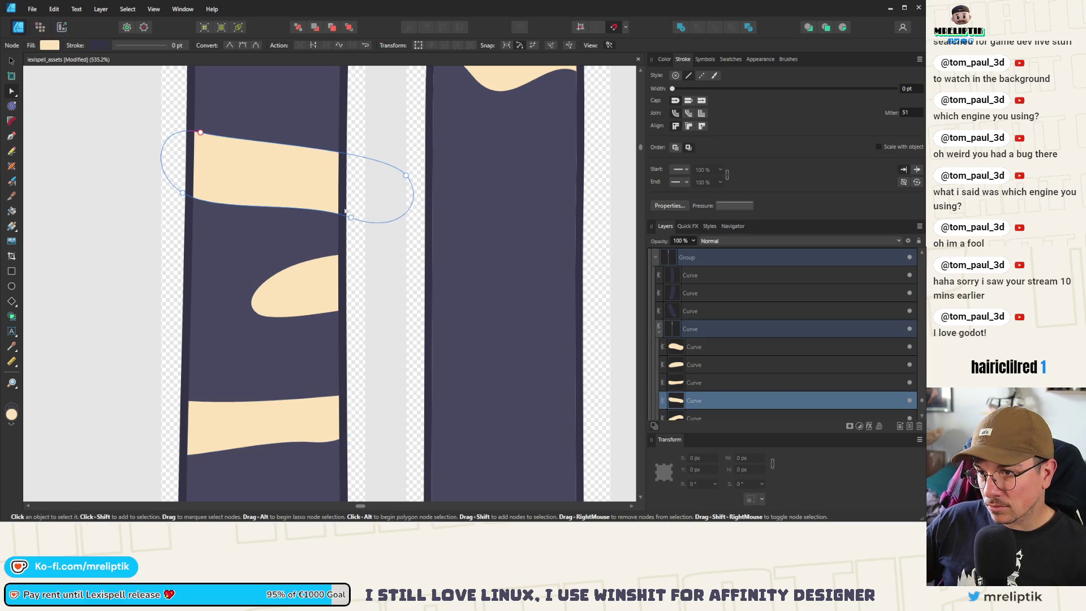
left_click(302, 201)
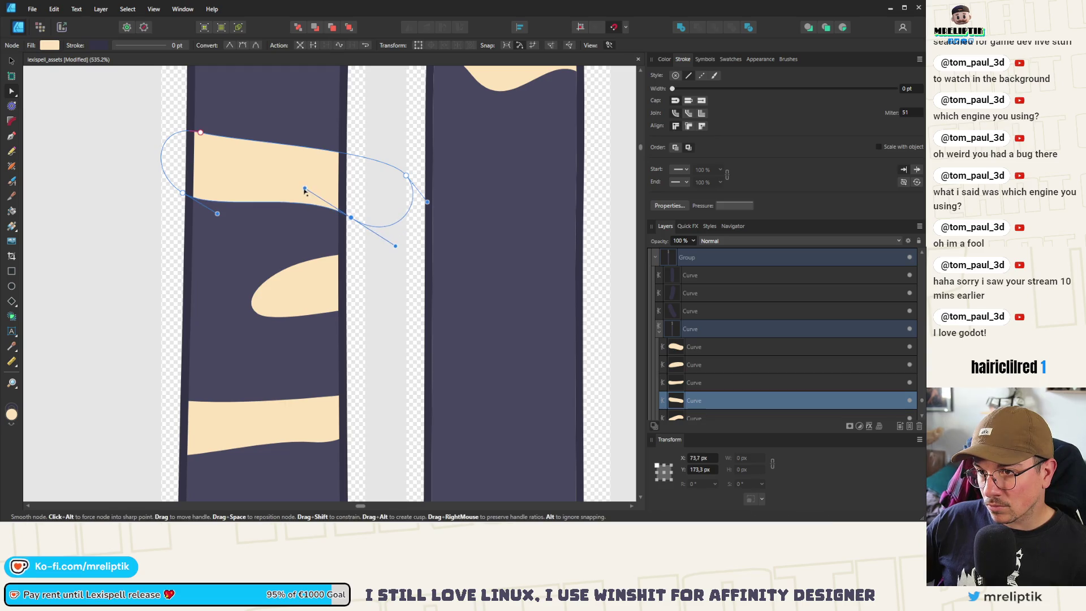
key("Escape")
scroll(215, 237, "down", 5)
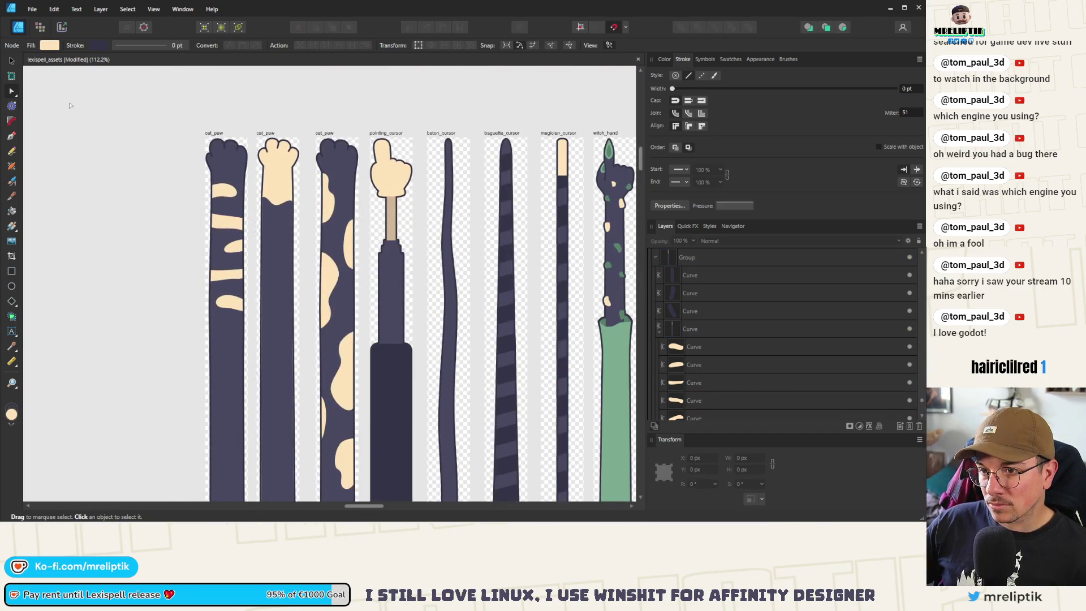
- With the Move tool, select four tan stripes in the striped cat paw and shift them slightly down
key("v")
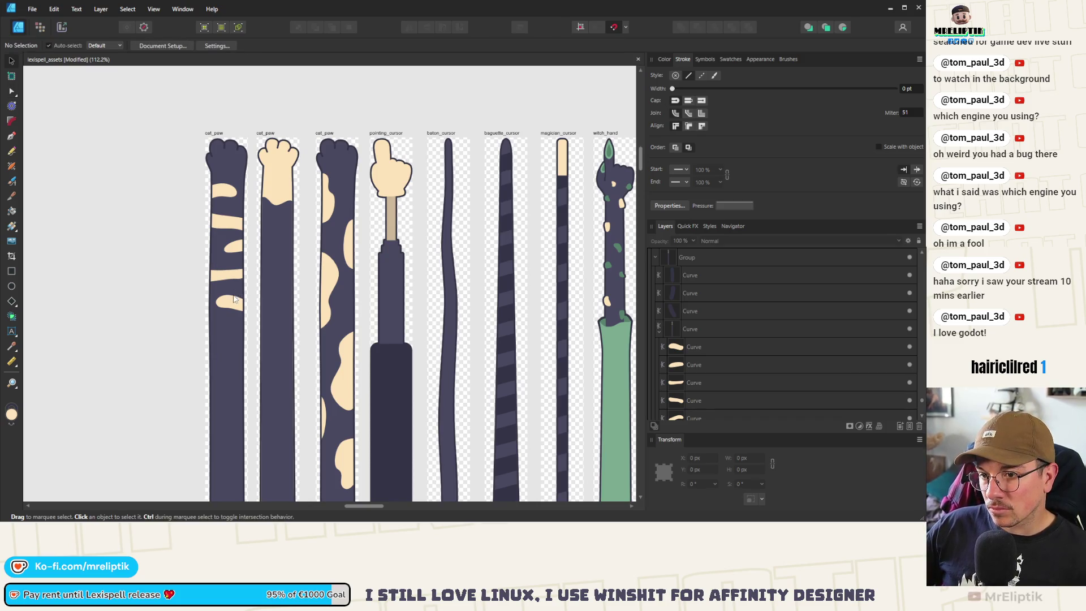
left_click(224, 264)
left_click(218, 193)
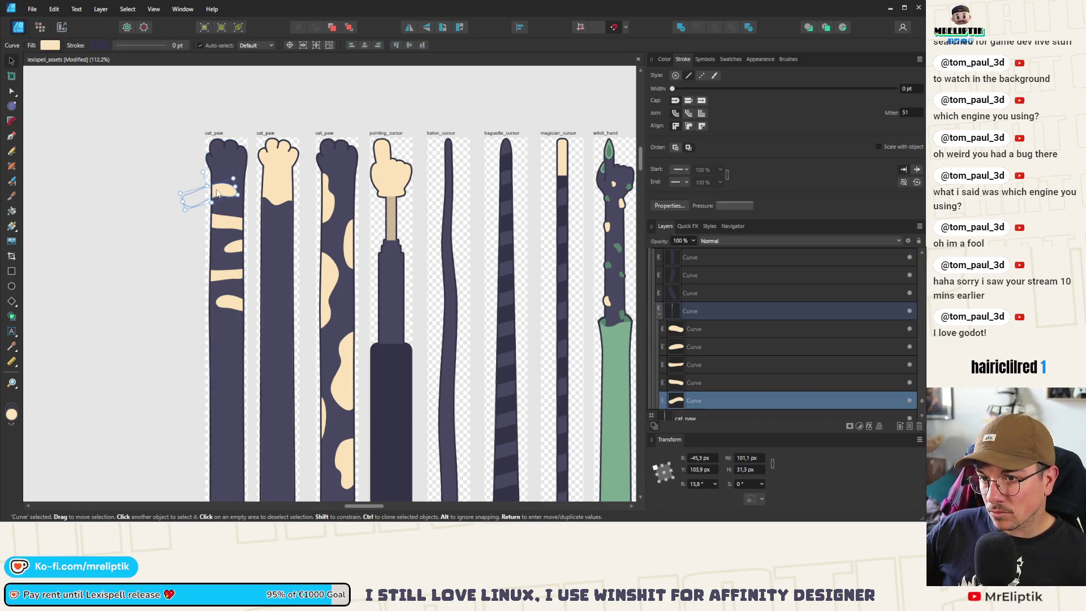
left_click(227, 222)
left_click(233, 246, "shift")
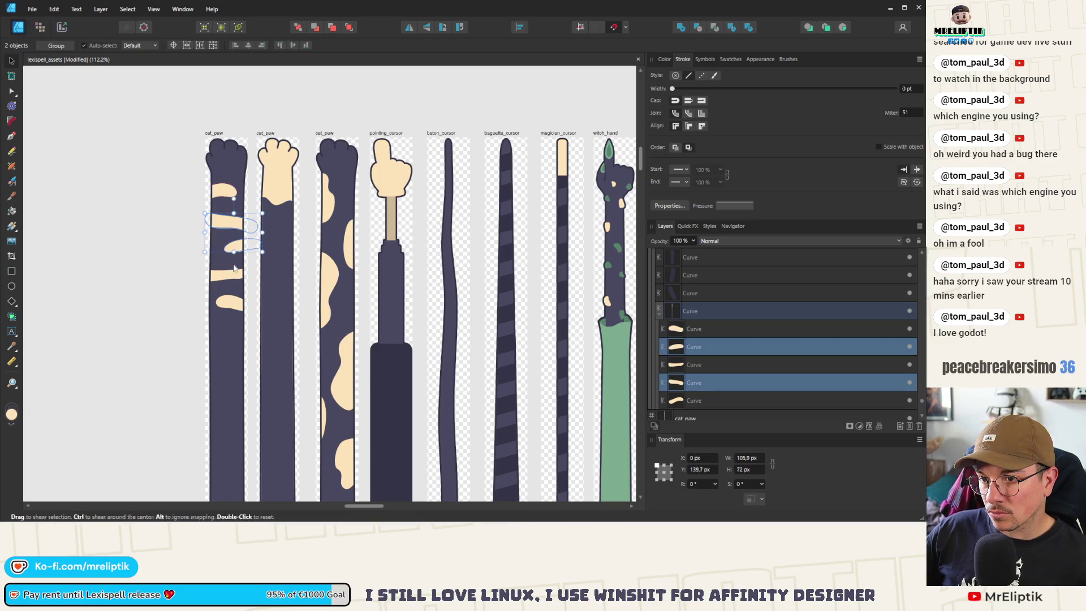
left_click(231, 274, "shift")
left_click(226, 304, "shift")
left_click_drag(231, 226, 229, 234)
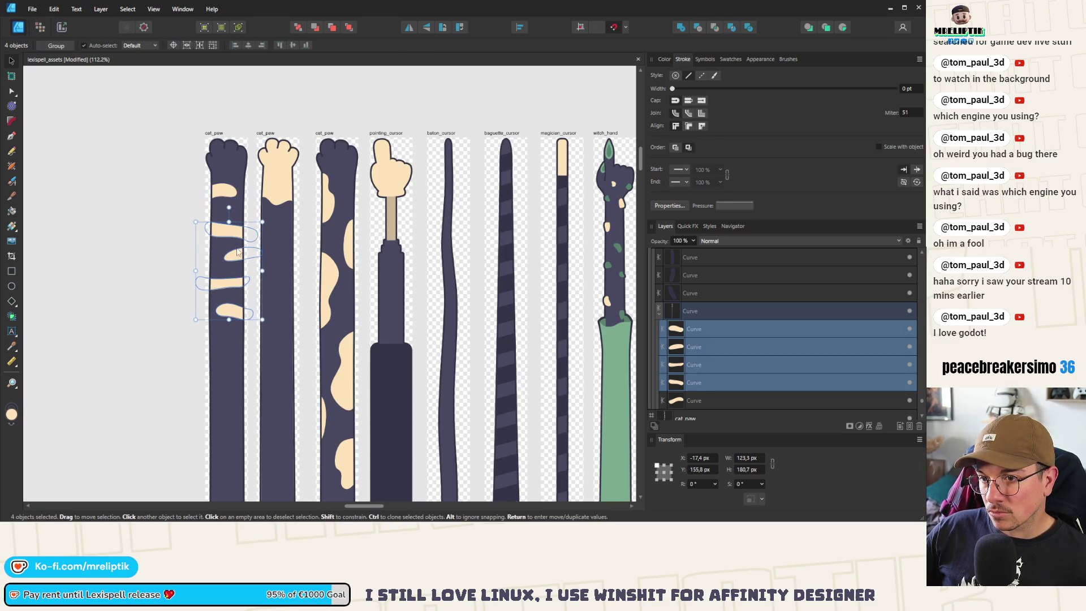
- Nudge the three lower stripes further down and rotate one stripe to point the other way
left_click(232, 283)
left_click(235, 258, "shift")
left_click(232, 311, "shift")
left_click_drag(234, 289, 234, 294)
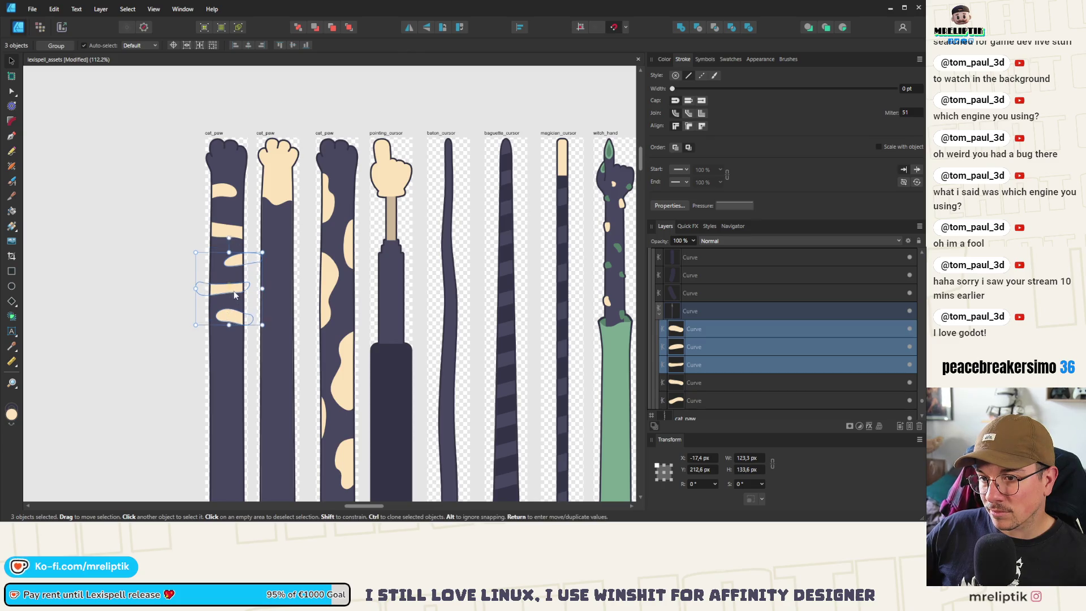
left_click(236, 323)
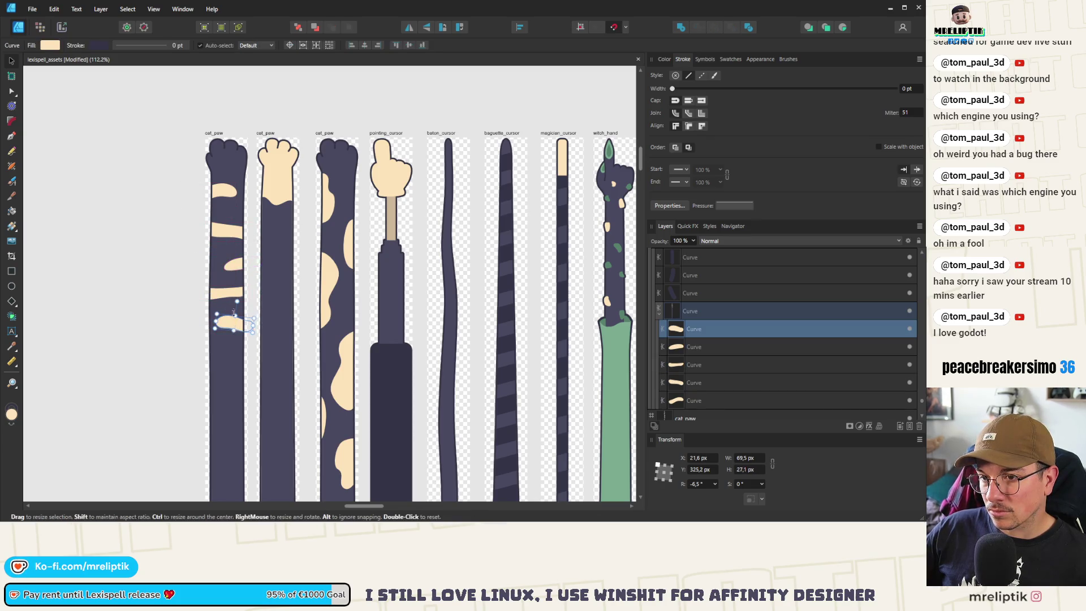
left_click(234, 265)
mouse_move(240, 352)
left_mouse_down()
mouse_move(199, 354)
mouse_move(209, 351)
mouse_move(202, 369)
left_mouse_up()
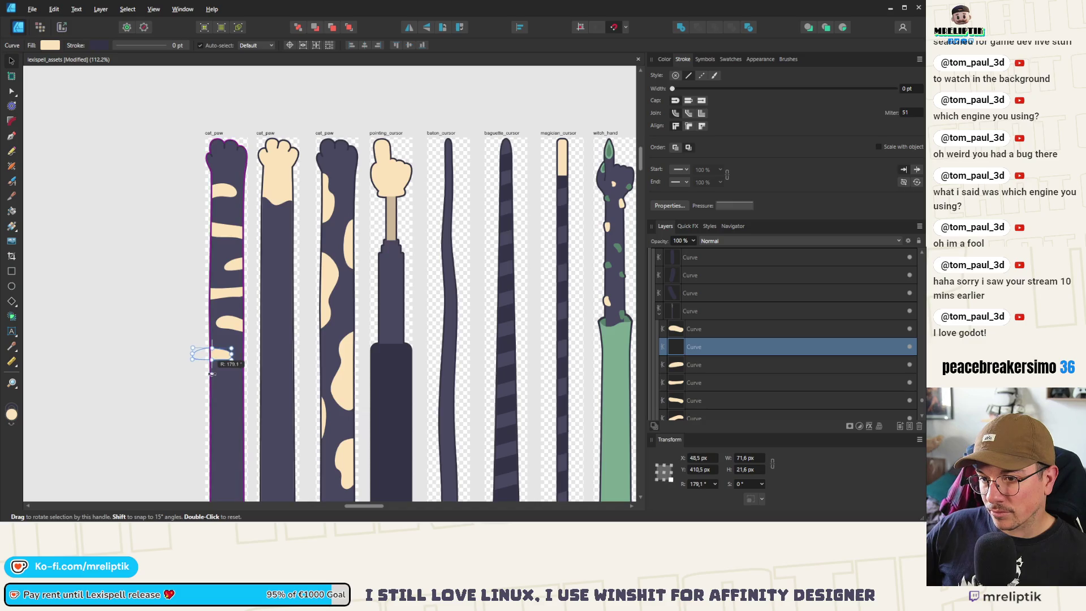
- Move six stripes down, flip them upside down and shift them slightly right onto the arm
left_click(229, 324, "shift")
left_click(229, 293, "shift")
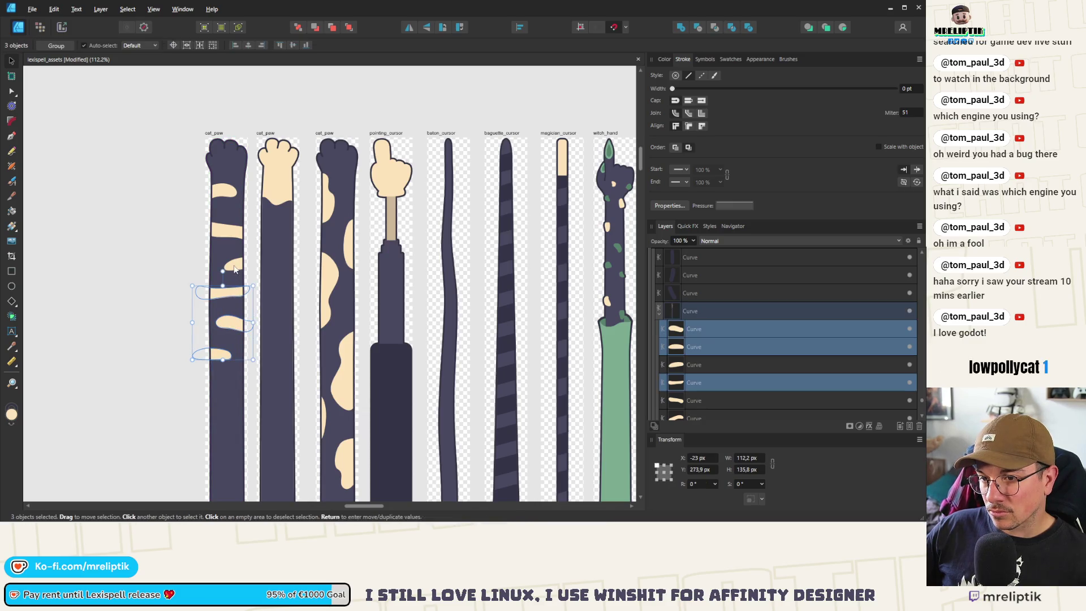
left_click(234, 267, "shift")
left_click(232, 232, "shift")
left_click(221, 193, "shift")
left_click_drag(227, 227, 227, 468)
scroll(166, 290, "down", 3)
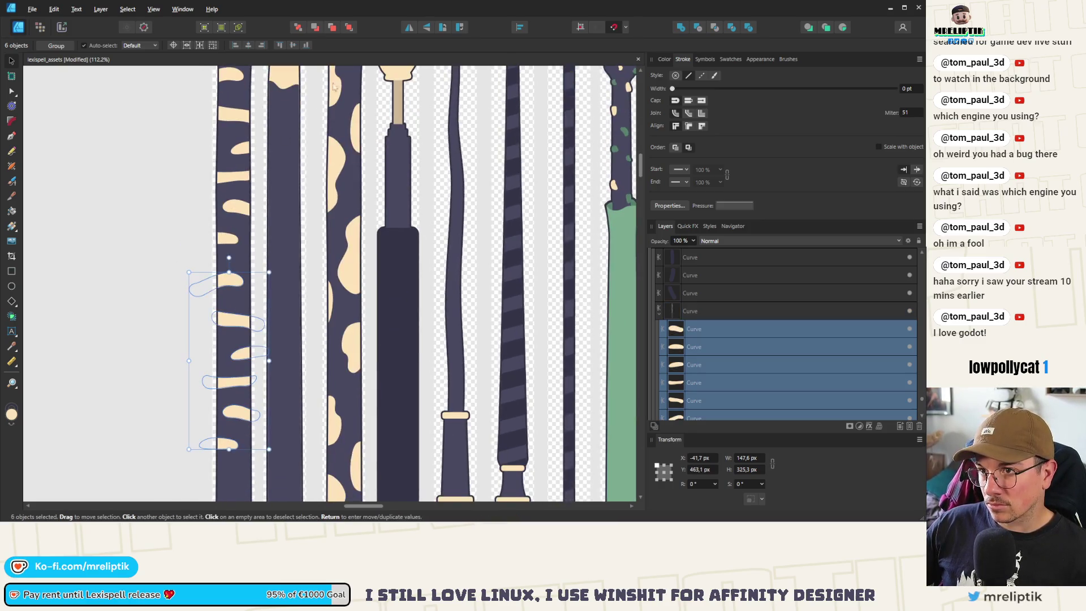
left_click(426, 28)
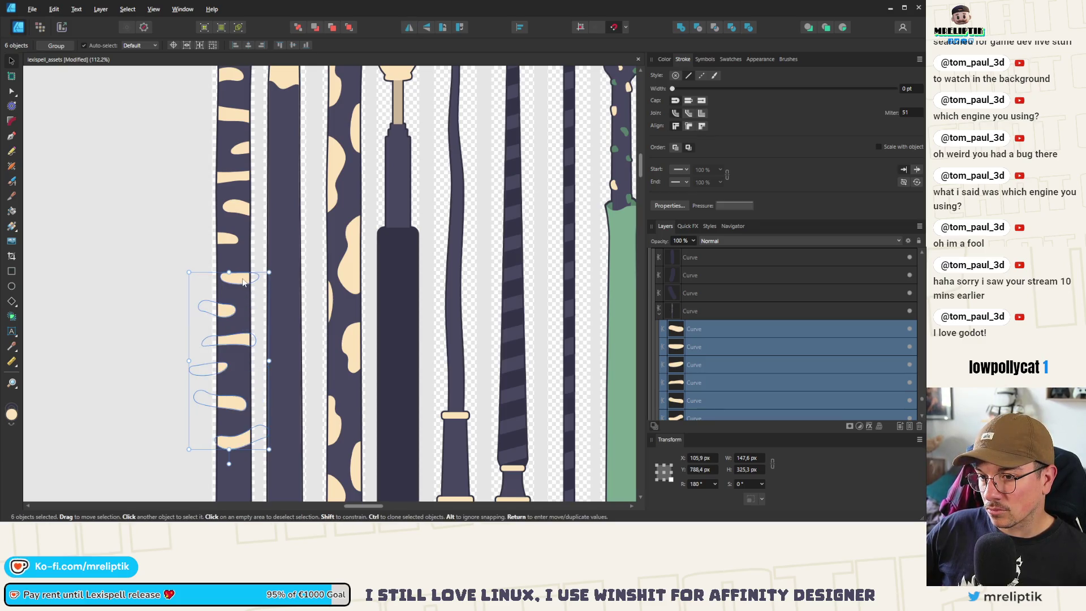
left_click_drag(242, 281, 248, 281)
left_click(185, 232)
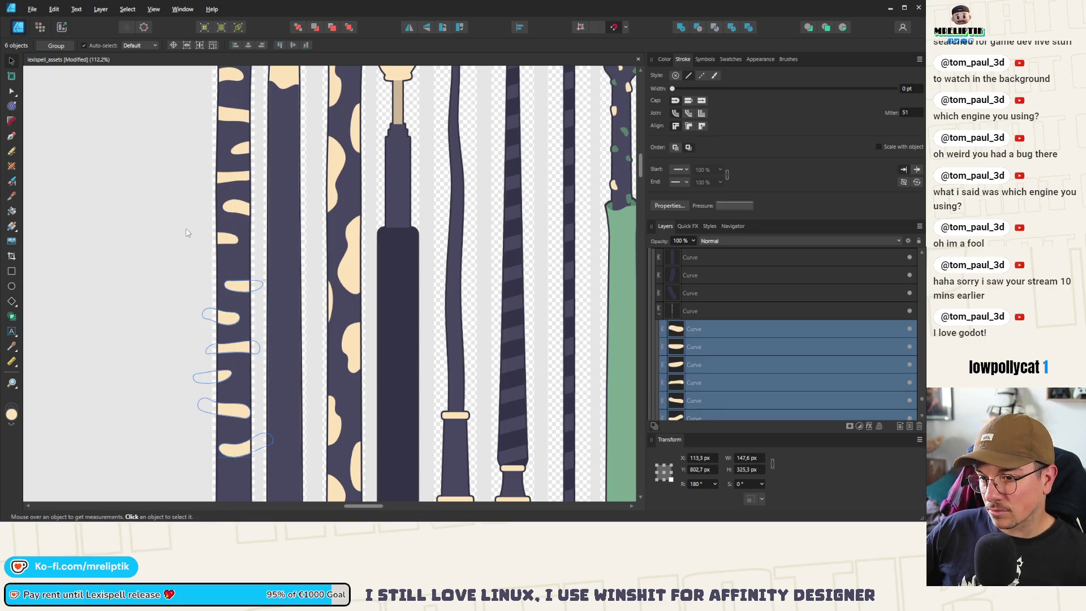
- Select the six upper stripes in the paw group and move them down onto the lower arm
scroll(185, 232, "down", 5)
scroll(164, 246, "up", 4)
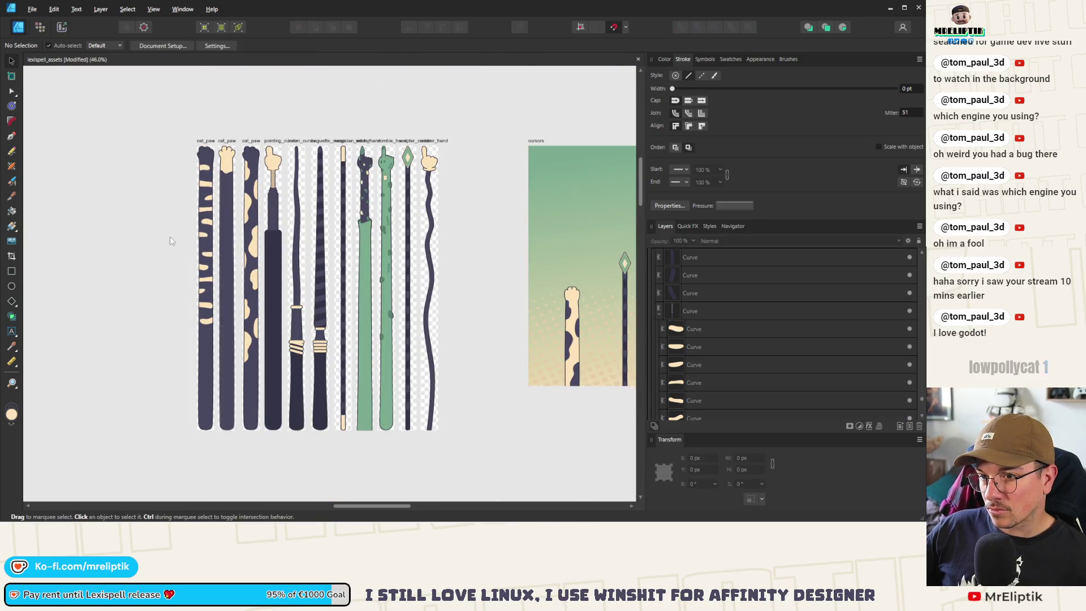
left_click(245, 272)
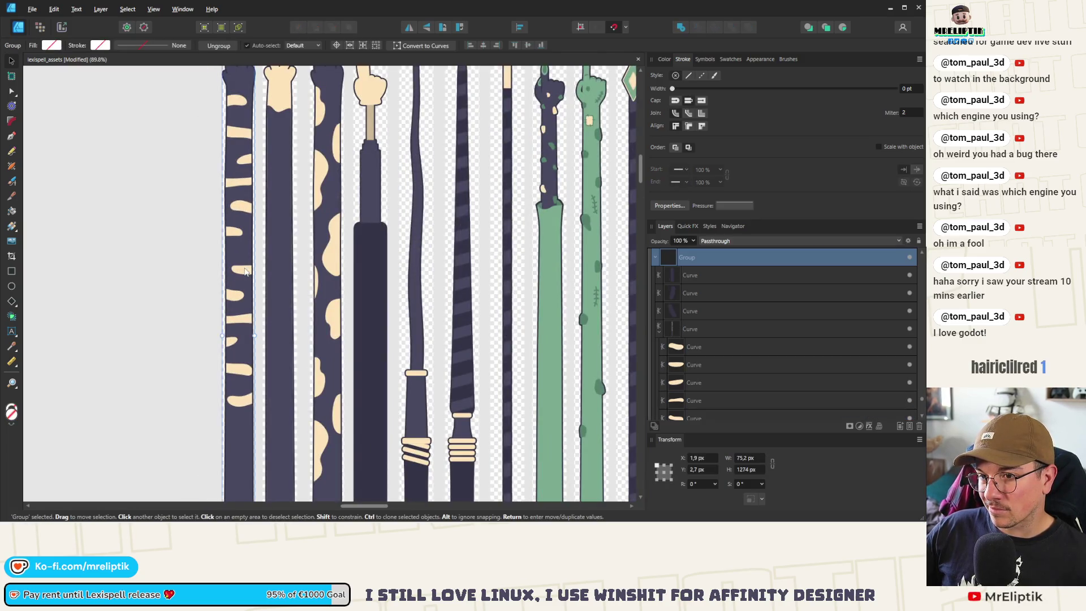
left_click(239, 102, "ctrl")
left_click(240, 133, "ctrl+shift")
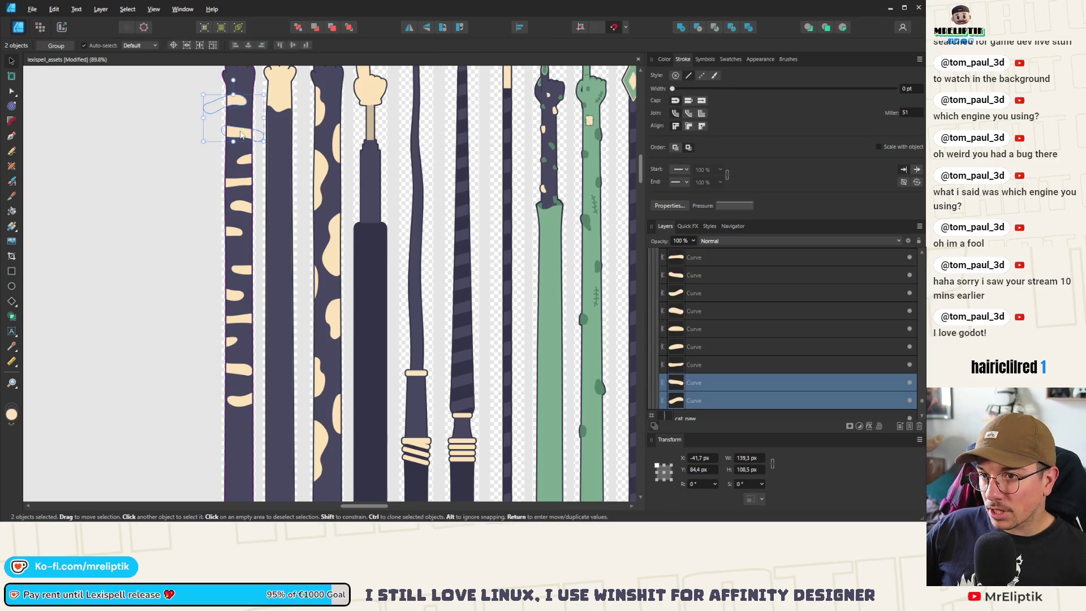
left_click(246, 161, "ctrl+shift")
left_click(237, 181, "ctrl+shift")
left_click(242, 208, "ctrl+shift")
left_click(233, 232, "ctrl+shift")
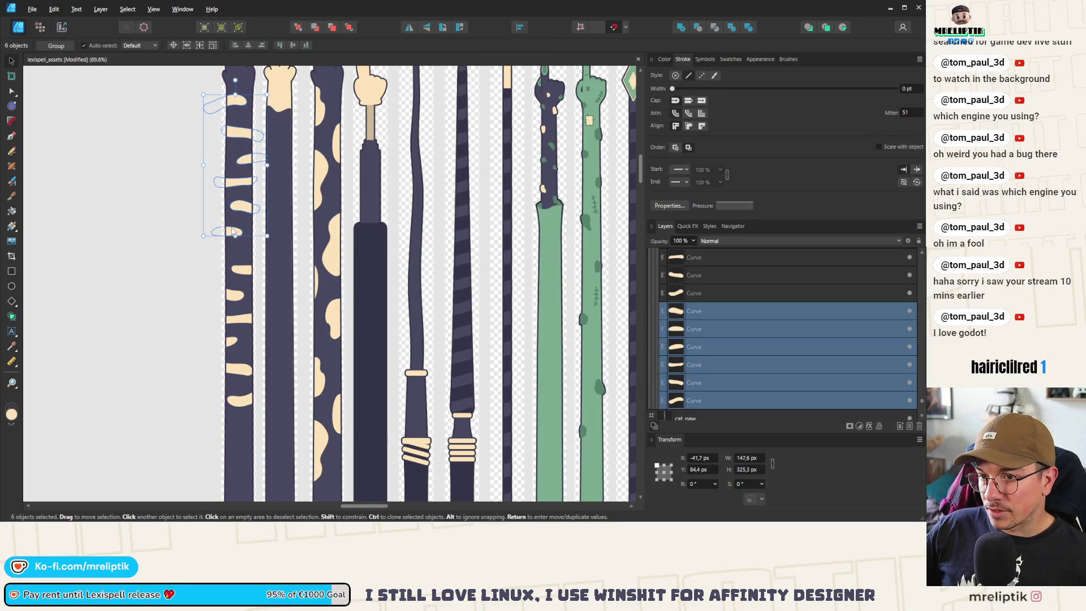
scroll(219, 134, "down", 4)
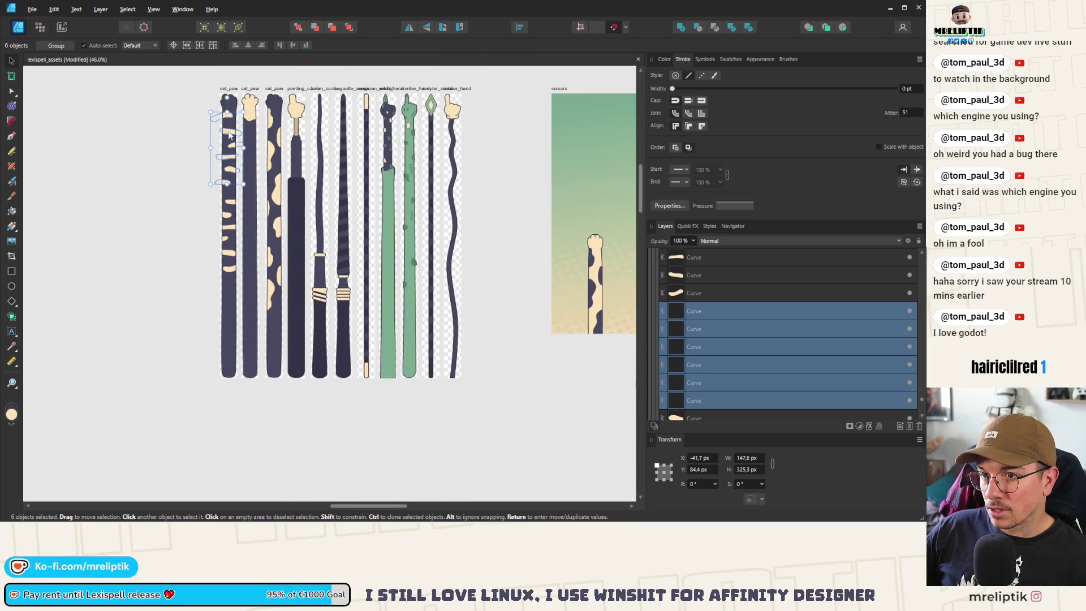
mouse_move(233, 104)
left_mouse_down()
mouse_move(233, 316)
mouse_move(263, 292)
mouse_move(263, 303)
left_mouse_up()
scroll(215, 280, "up", 3)
scroll(240, 304, "up", 2)
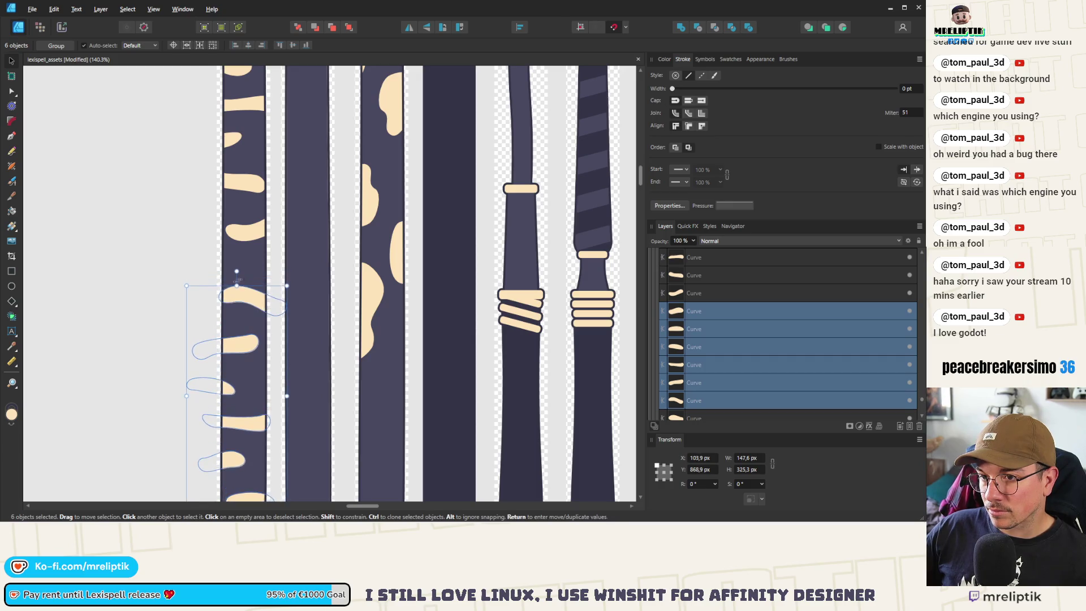
left_click(197, 265)
- Select the cream stripes on the first paw one by one, then clear the selection
scroll(229, 231, "down", 3)
scroll(229, 230, "up", 4)
left_click(226, 225)
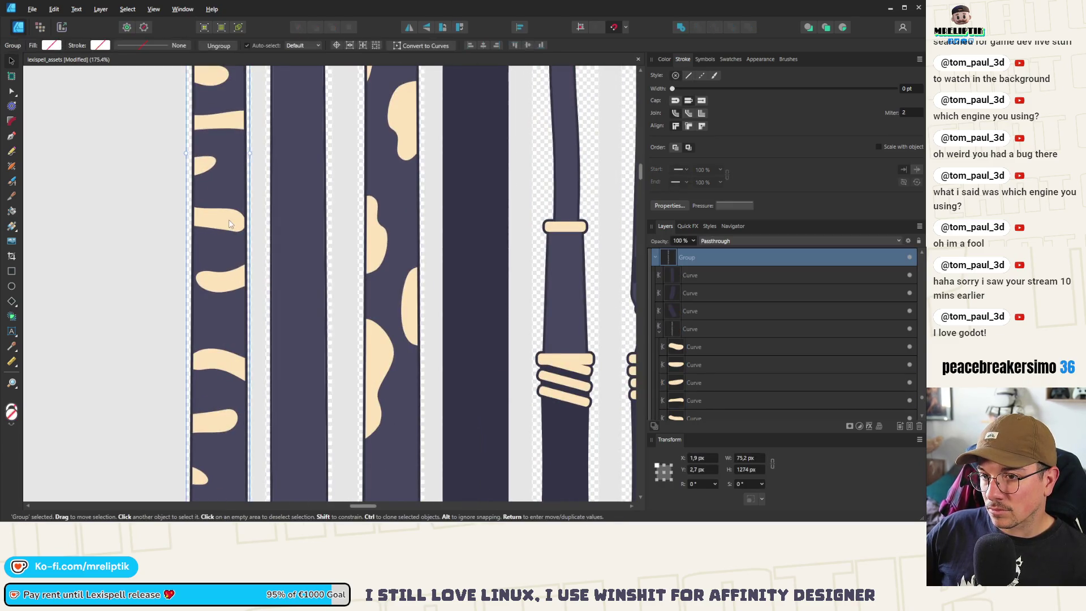
left_click(226, 224)
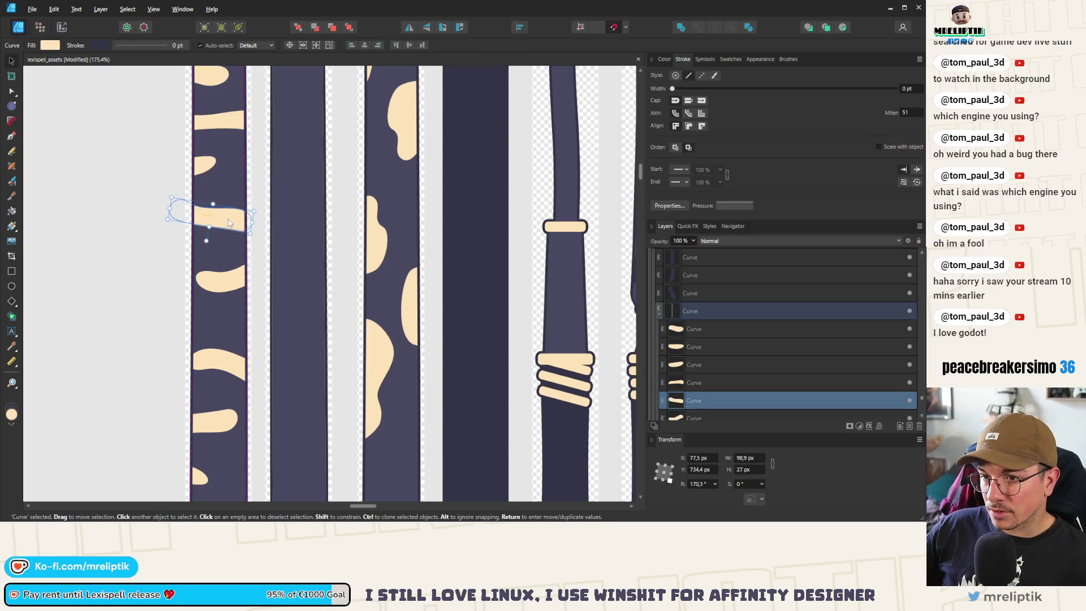
left_click(223, 285)
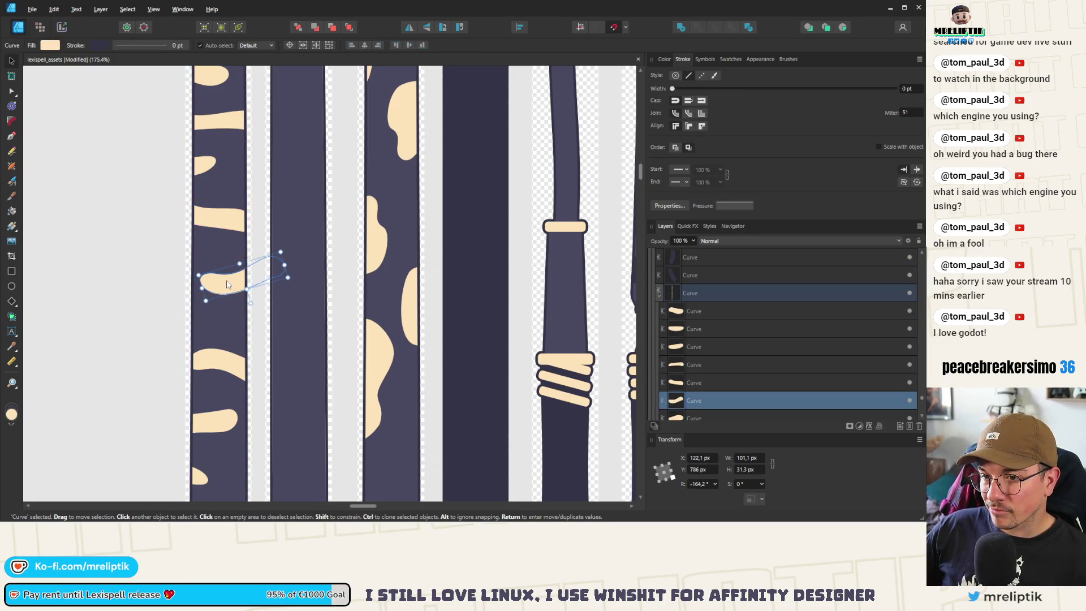
scroll(226, 355, "down", 4)
scroll(230, 207, "up", 2)
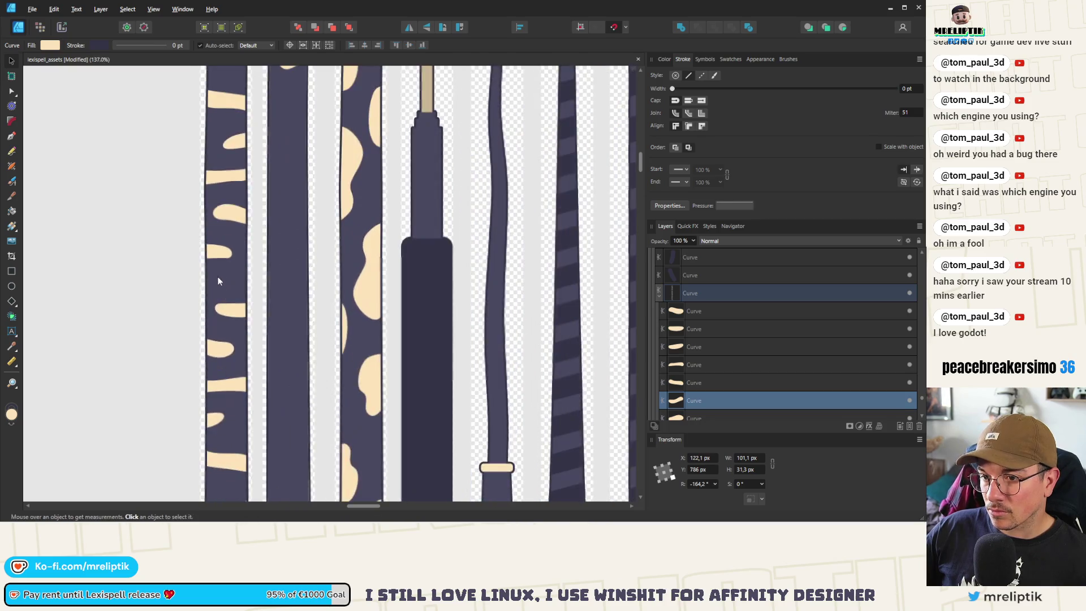
left_click(237, 304)
scroll(223, 246, "down", 5)
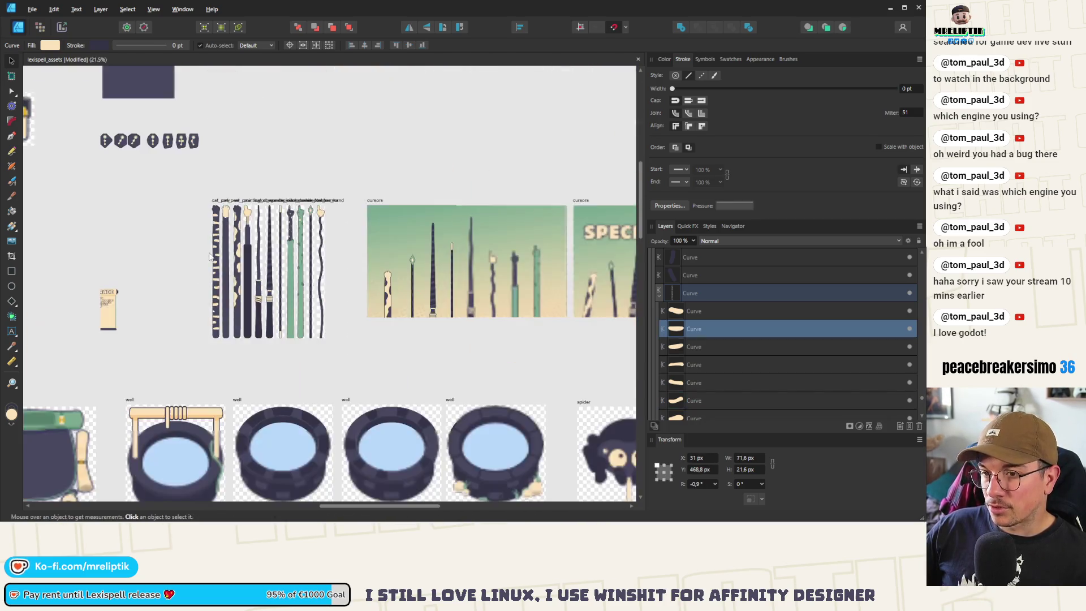
left_click(283, 170)
scroll(358, 105, "down", 3)
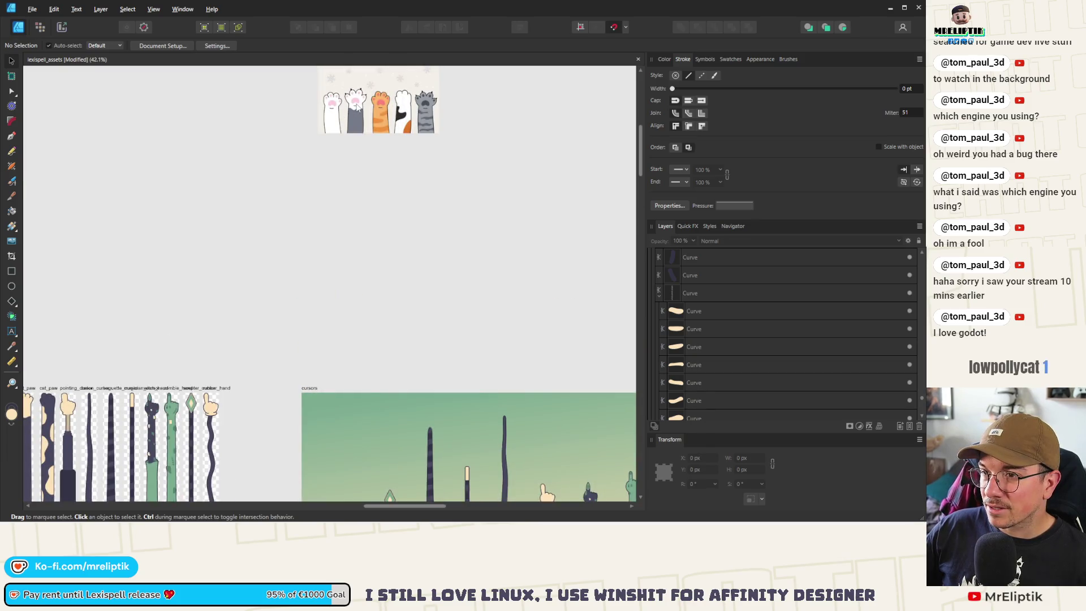
scroll(128, 258, "up", 4)
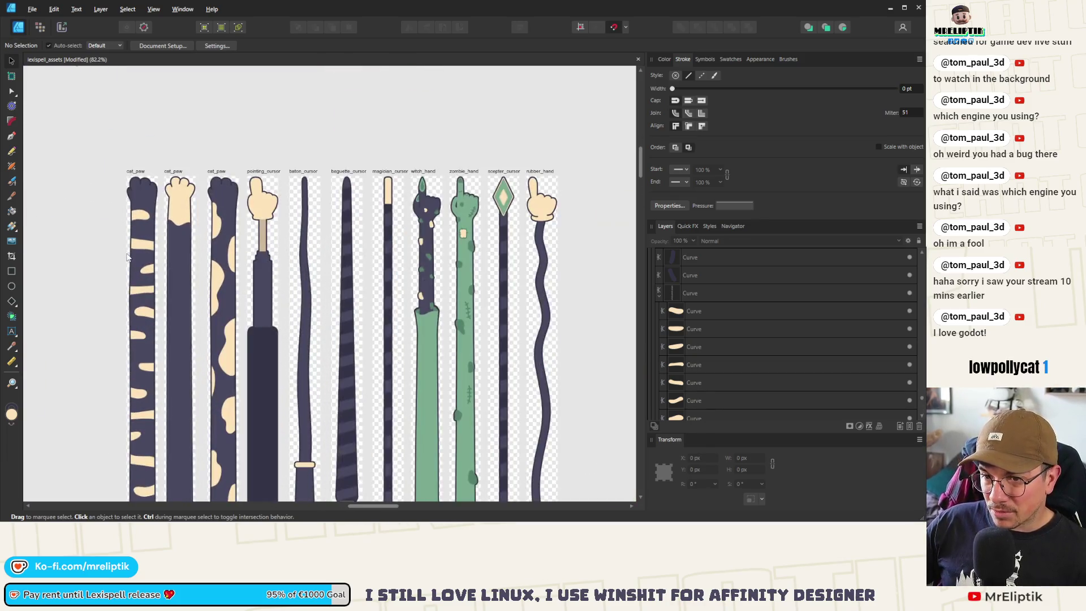
scroll(154, 217, "down", 1)
scroll(137, 186, "up", 5)
- Select the cream stripe near the paw's top, then pan down to the cat paws reference picture
left_click(147, 174)
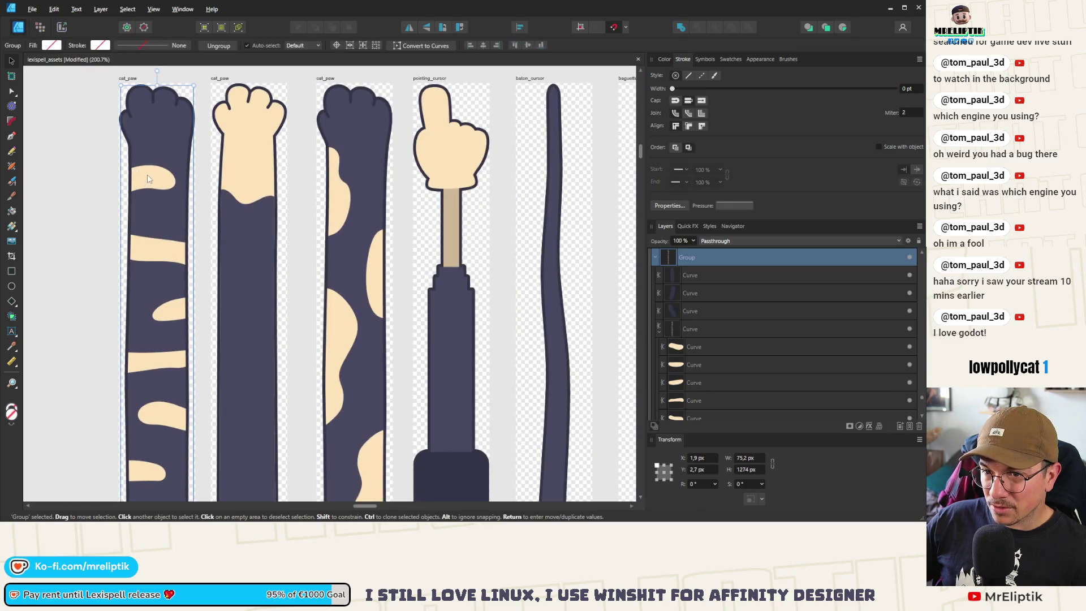
left_click(154, 180)
left_click(157, 184)
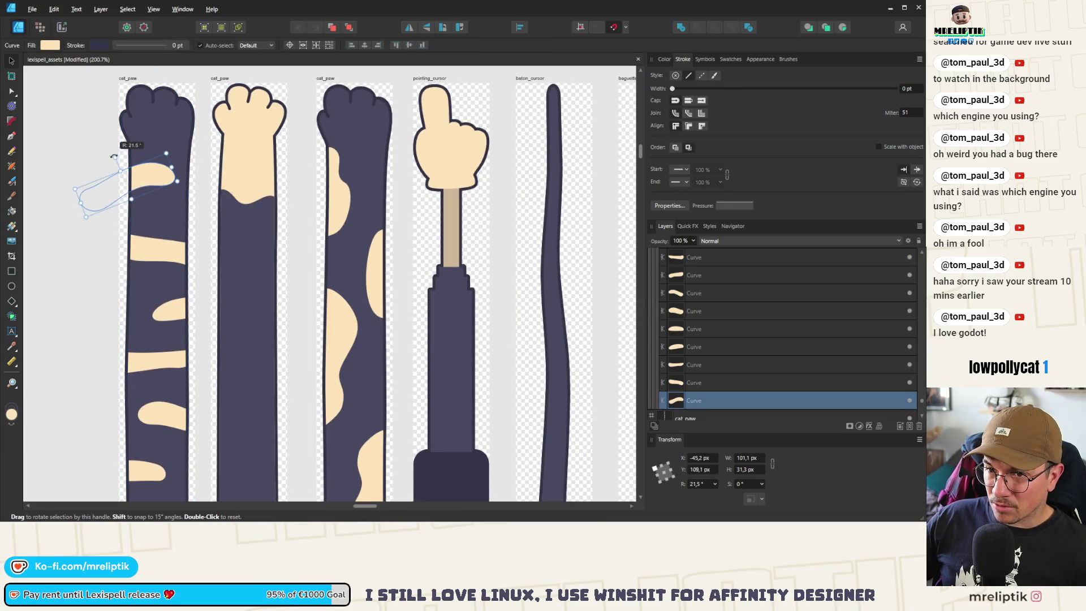
left_click(78, 171)
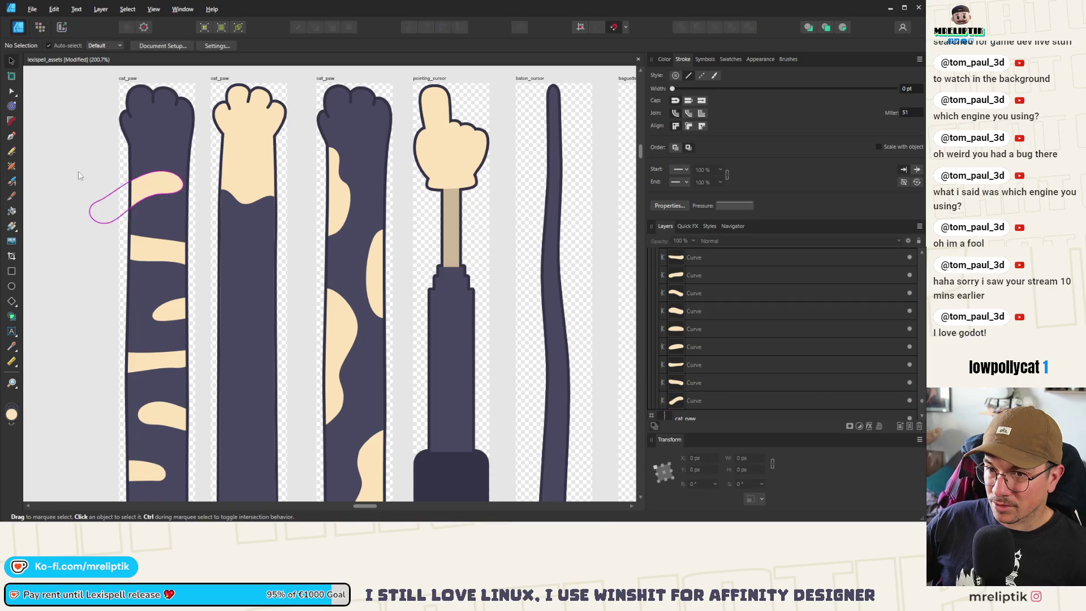
scroll(162, 225, "down", 7)
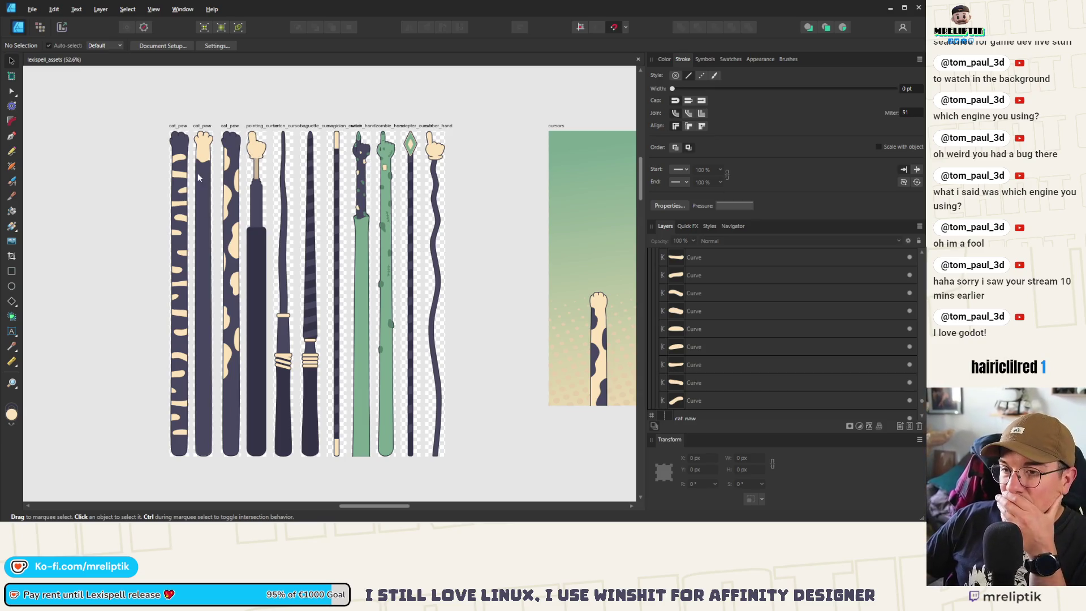
left_click_drag(198, 178, 171, 498)
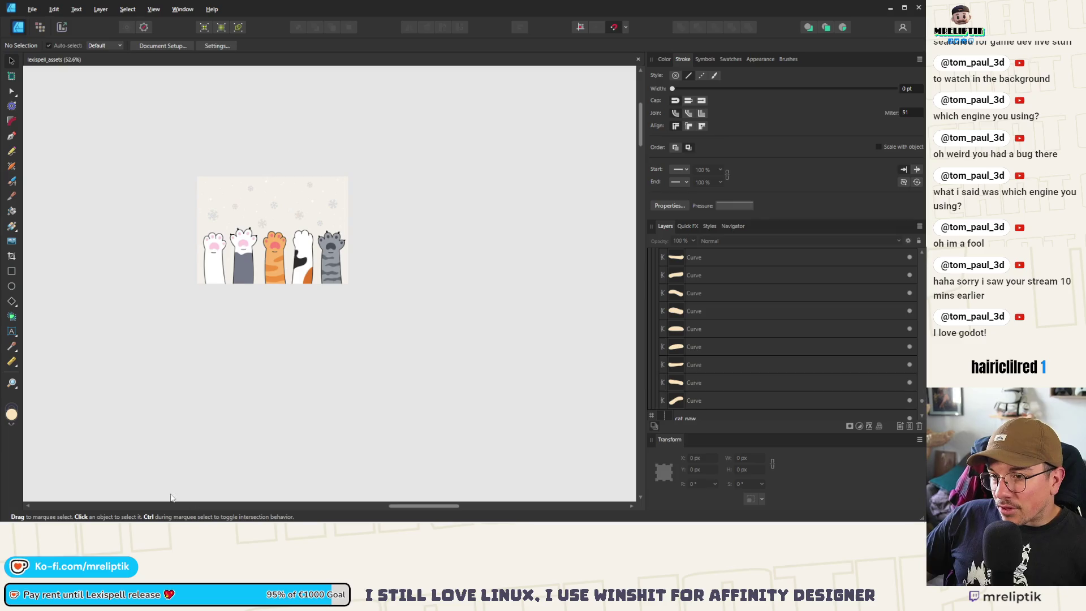
- Edit the spotted paw's cream patch nodes so its right edge bulges further outward
scroll(171, 497, "down", 3)
scroll(196, 286, "up", 9)
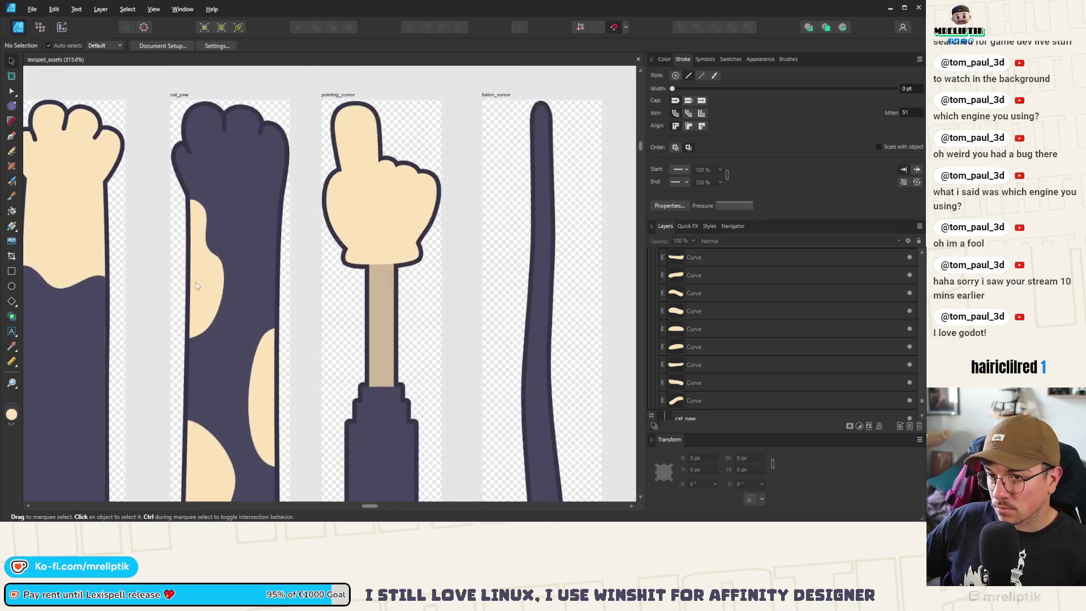
left_click(199, 277)
double_click(214, 266)
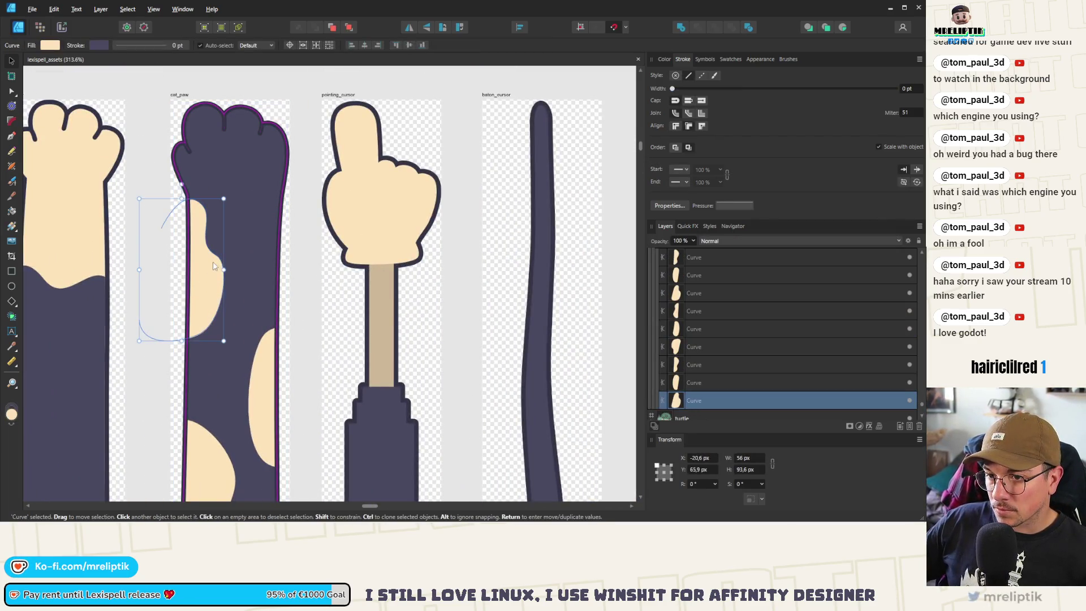
double_click(212, 274)
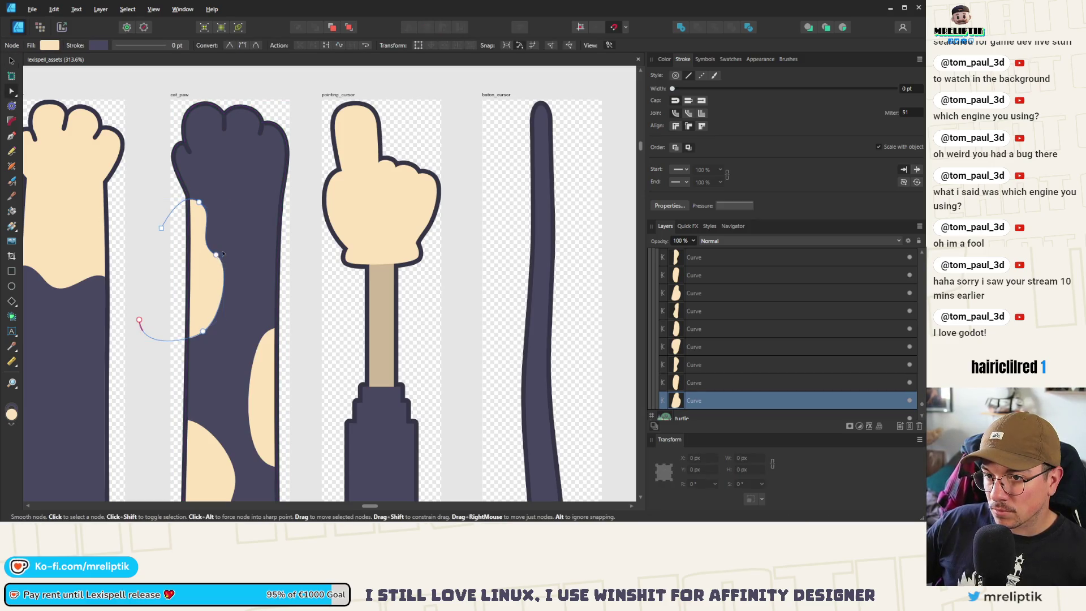
mouse_move(207, 242)
left_mouse_down()
mouse_move(220, 227)
mouse_move(192, 277)
left_mouse_up()
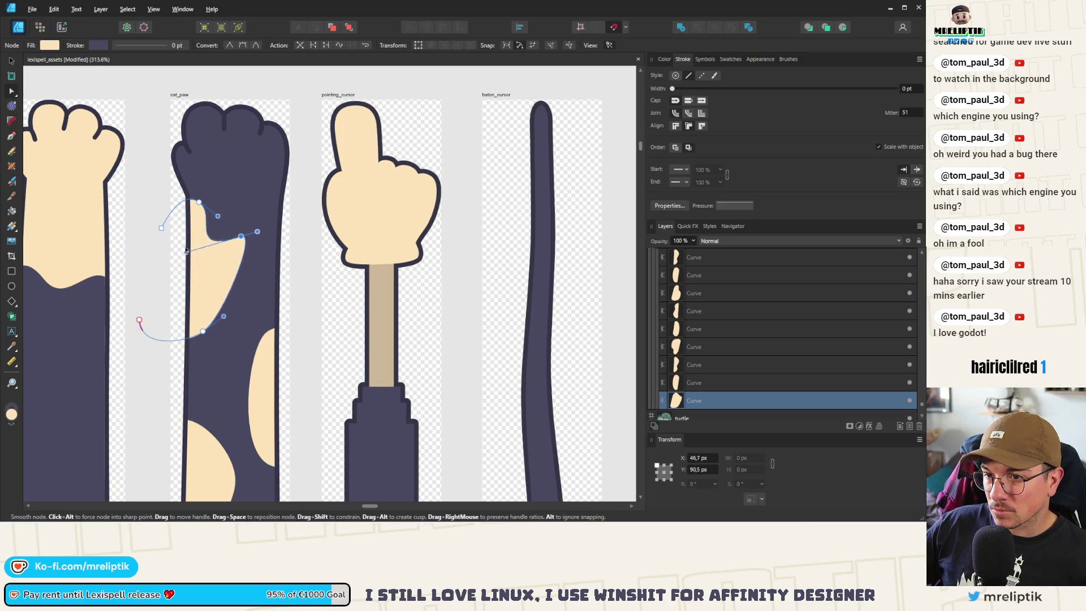
mouse_move(258, 235)
left_mouse_down()
mouse_move(285, 230)
mouse_move(236, 236)
left_mouse_up()
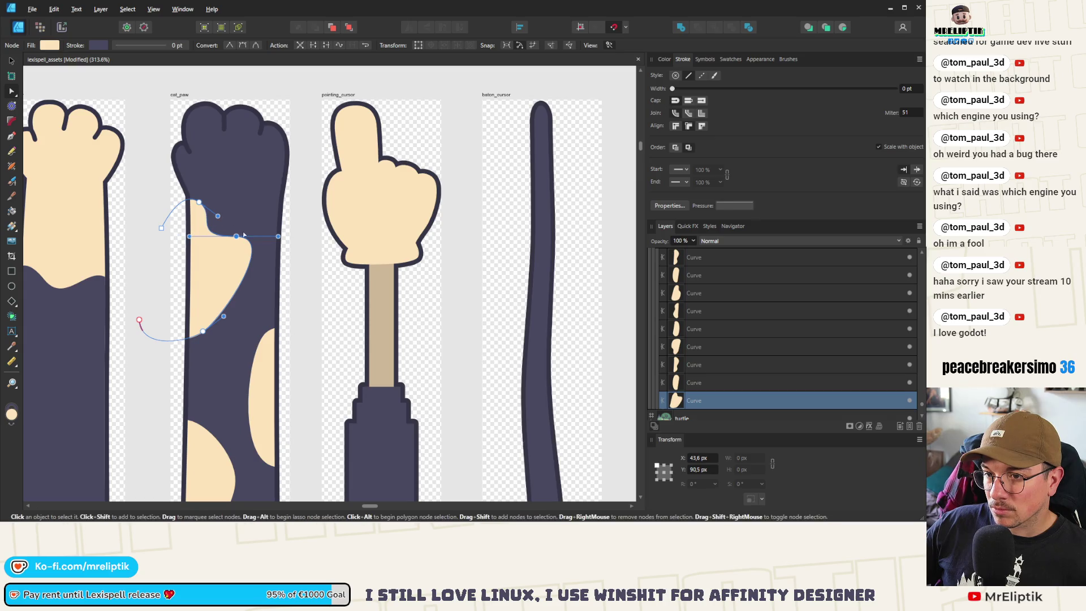
left_click(147, 221)
- Return to the Move tool and shift another cream spot on the third paw
scroll(147, 221, "down", 6)
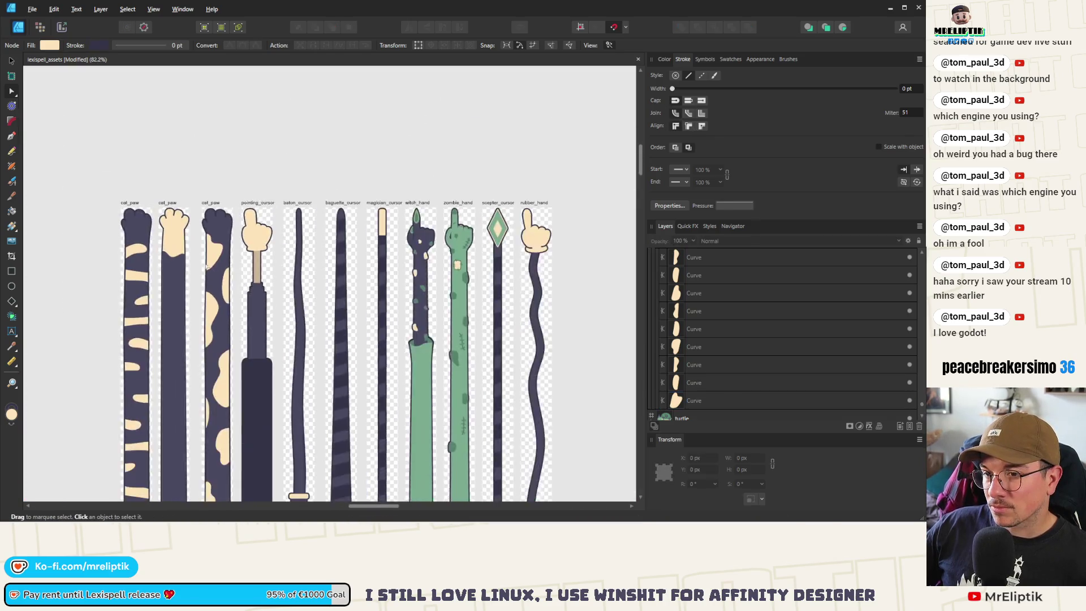
scroll(177, 215, "up", 5)
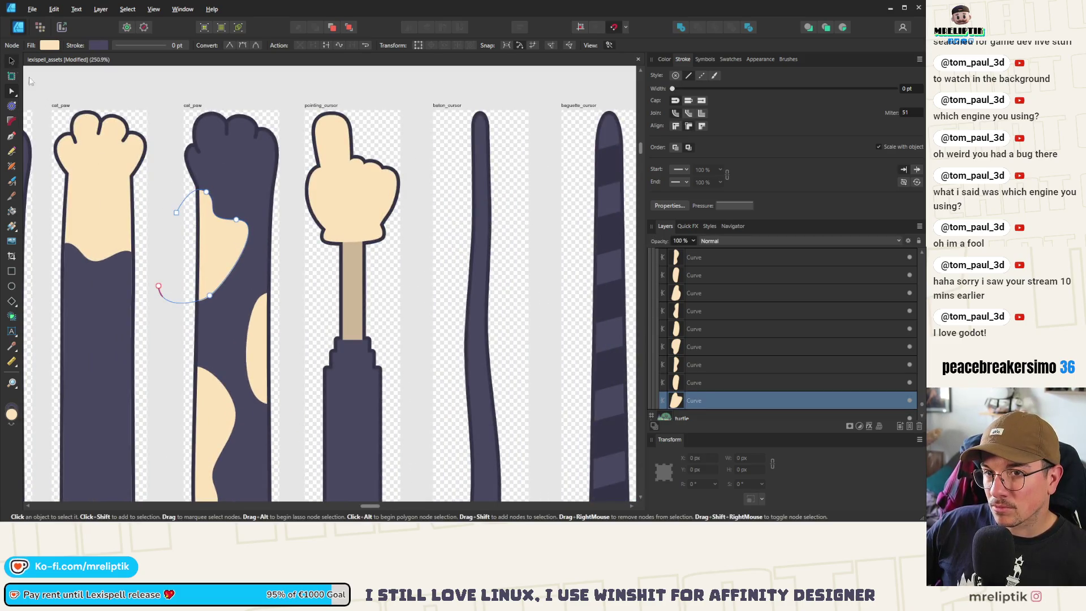
key("v")
scroll(214, 281, "down", 2)
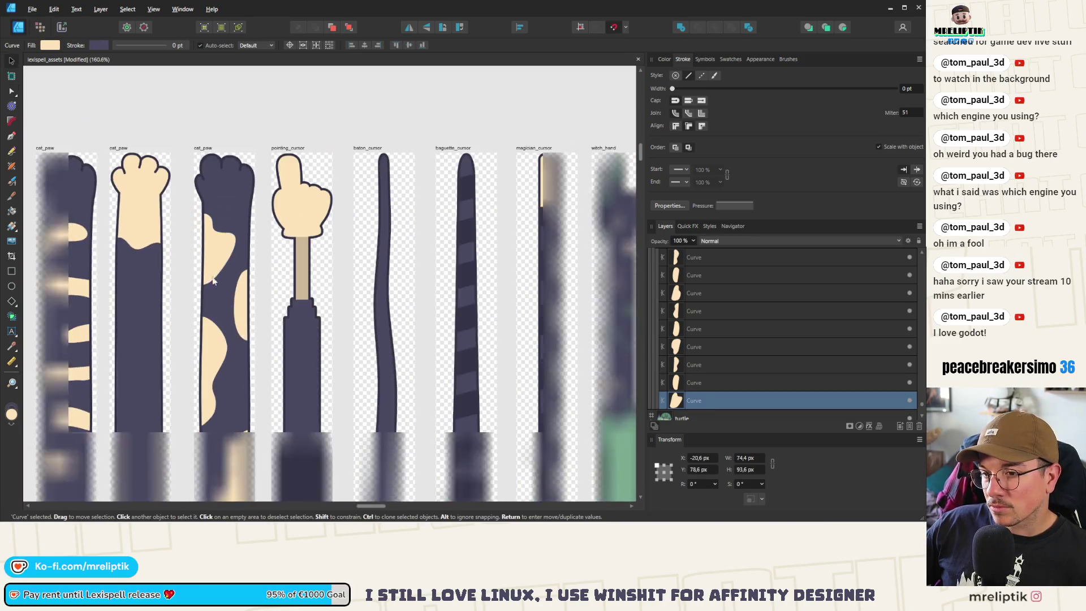
mouse_move(240, 309)
left_mouse_down()
mouse_move(252, 316)
mouse_move(211, 390)
left_mouse_up()
scroll(215, 277, "down", 5)
- Select five cream spots on the spotted paw and move them down together
scroll(216, 275, "up", 2)
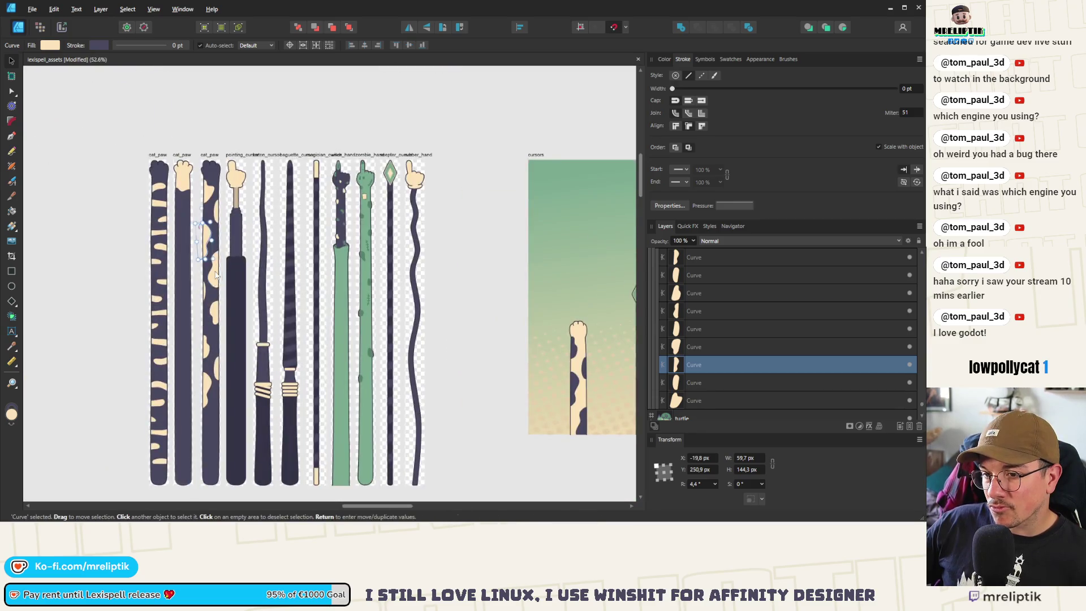
left_click(216, 275)
scroll(217, 280, "up", 3)
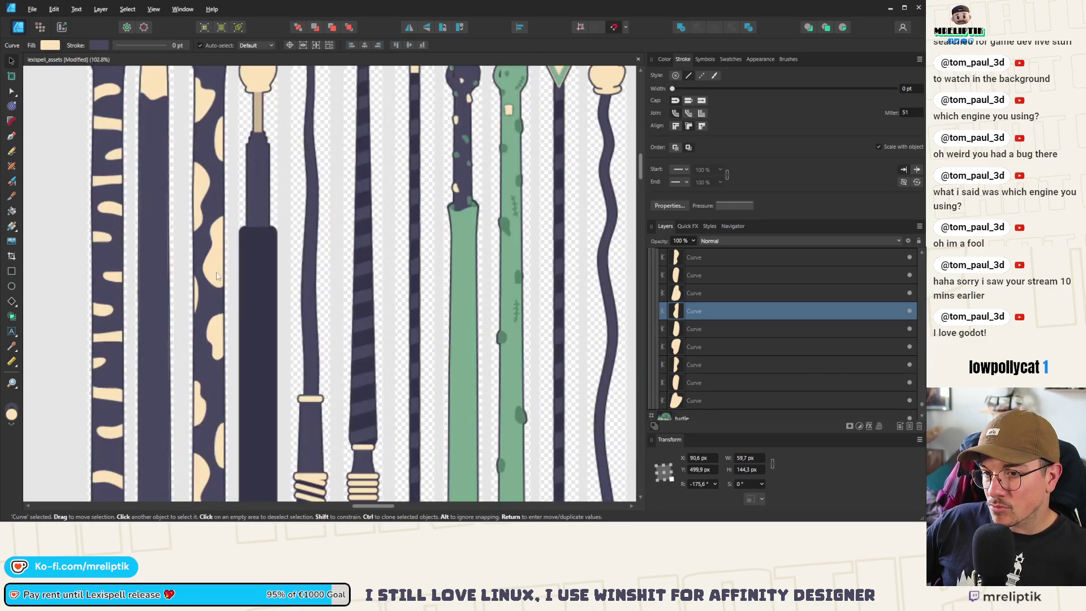
left_click(219, 339)
left_click(200, 305, "shift")
left_click(202, 392, "shift")
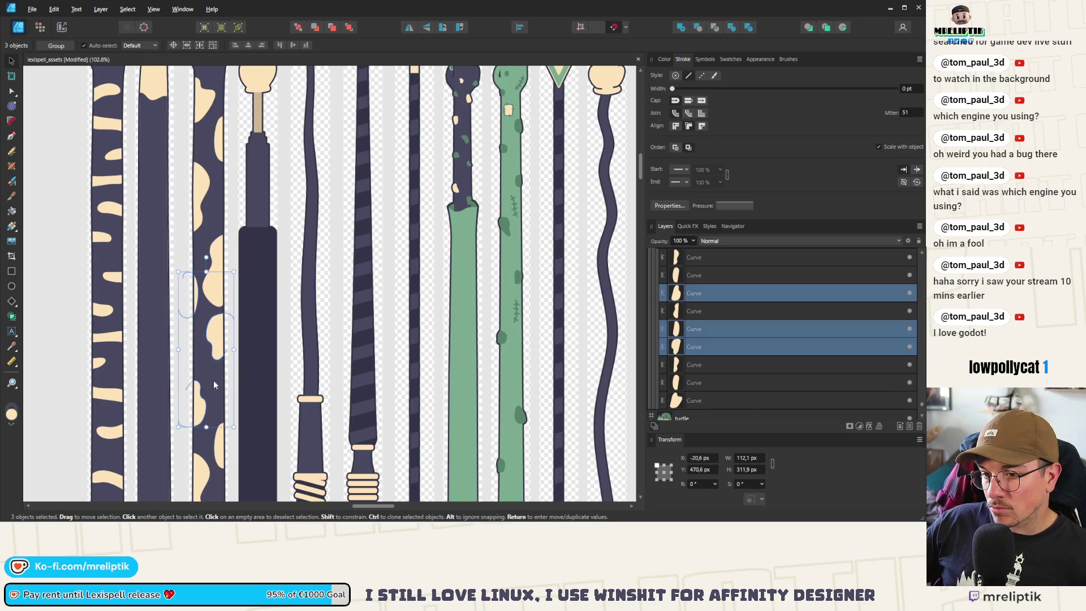
left_click(222, 451, "shift")
left_click(202, 476, "shift")
left_click_drag(215, 339, 215, 388)
- Widen the small cream spot near the striped stick
left_click(205, 357)
scroll(193, 339, "up", 3)
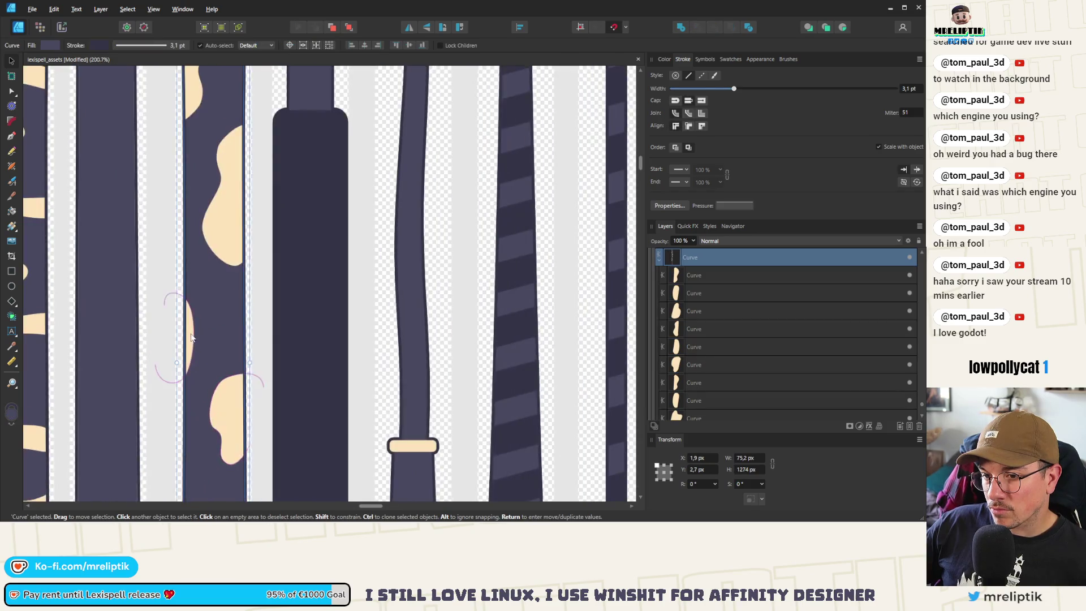
left_click(191, 332)
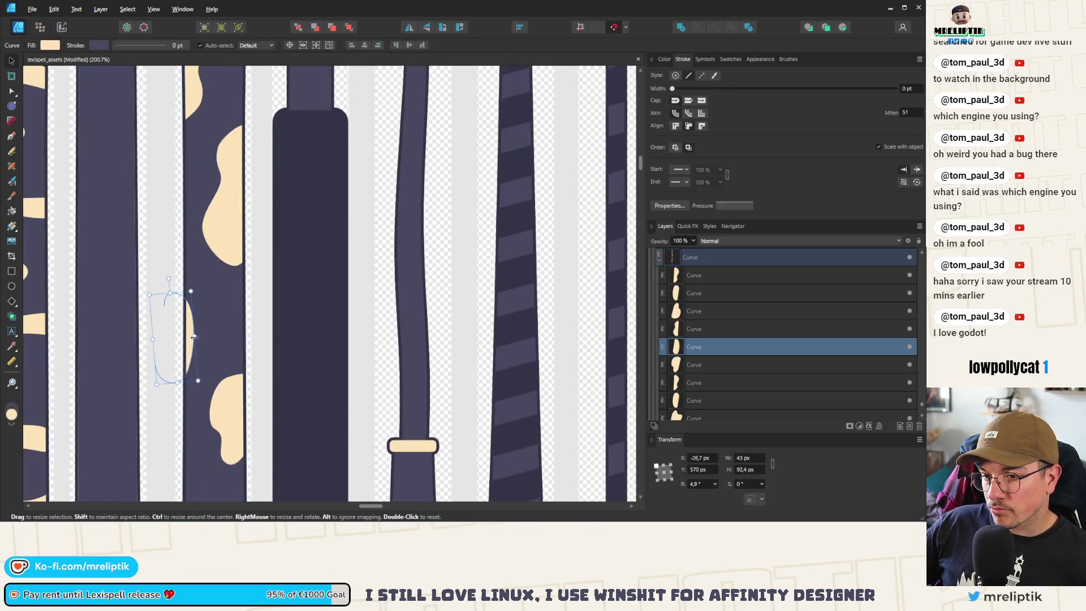
mouse_move(194, 335)
left_mouse_down()
mouse_move(232, 311)
mouse_move(211, 317)
mouse_move(209, 306)
left_mouse_up()
scroll(193, 296, "down", 5)
scroll(193, 296, "up", 3)
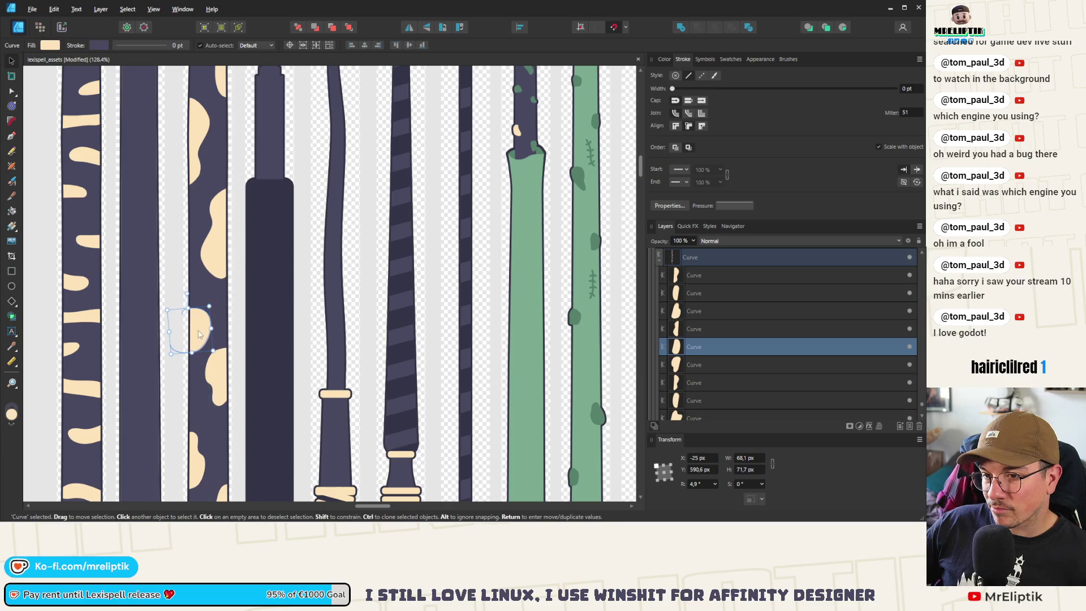
scroll(202, 338, "down", 1)
- Rotate another cream spot to about 46° and drag one of its outline points
left_click(221, 381)
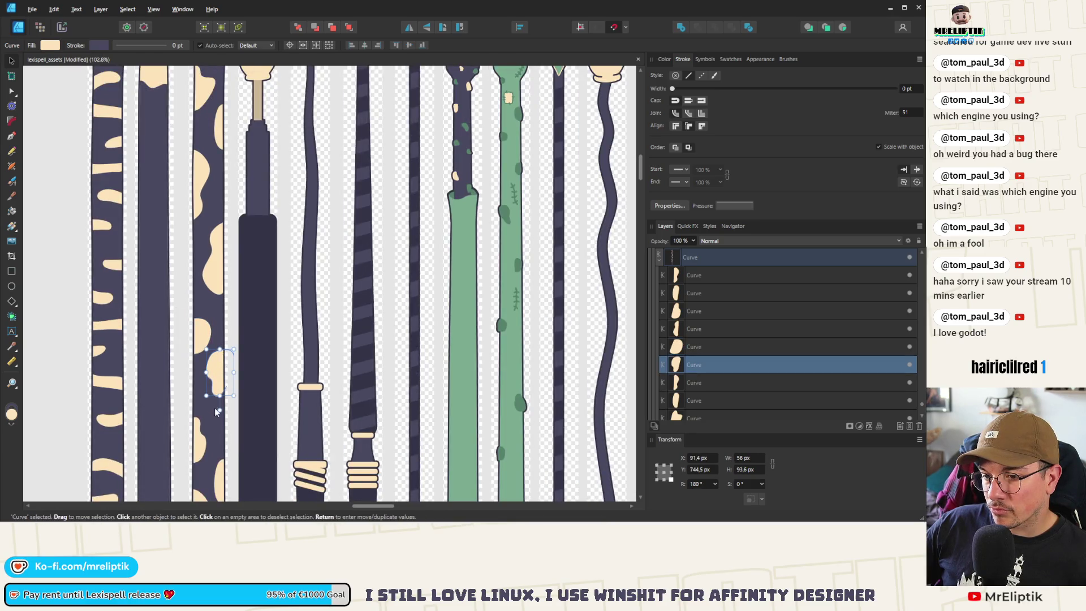
mouse_move(235, 398)
left_mouse_down()
mouse_move(192, 367)
mouse_move(221, 394)
left_mouse_up()
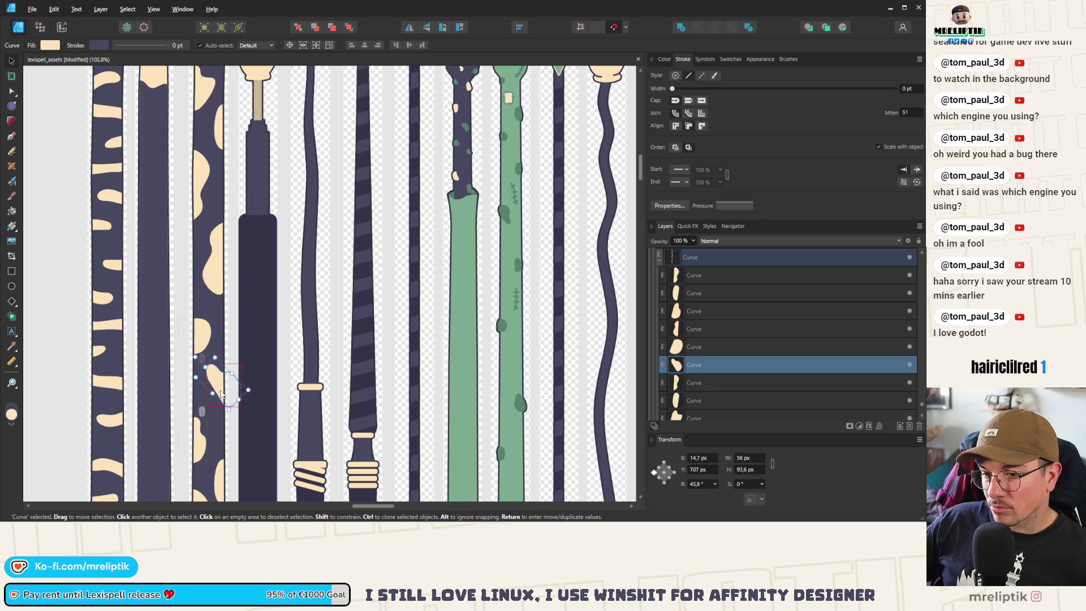
scroll(219, 387, "up", 4)
key("a")
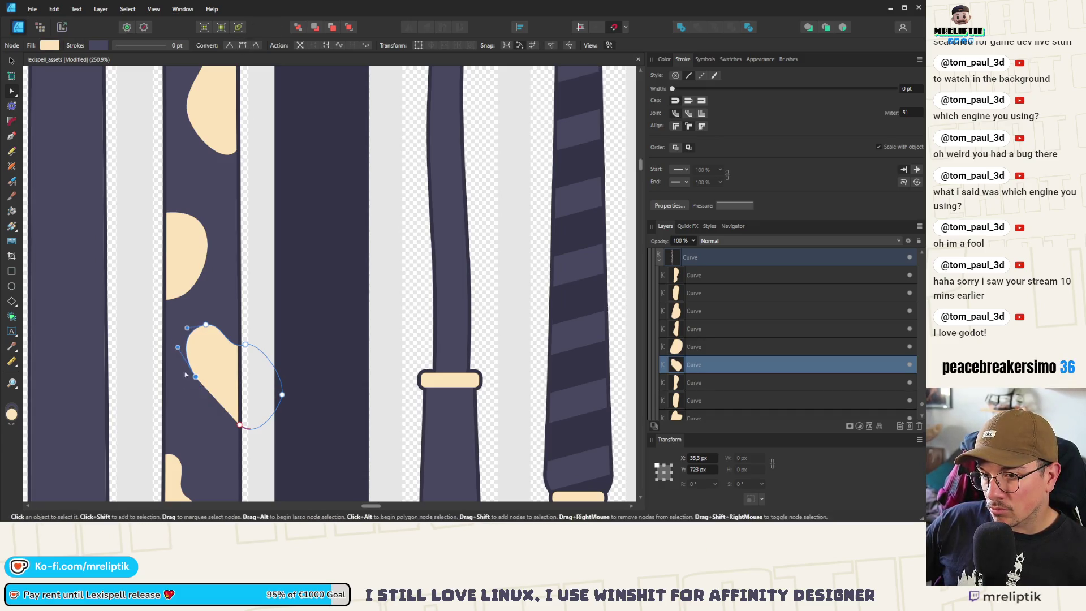
left_click_drag(196, 377, 191, 399)
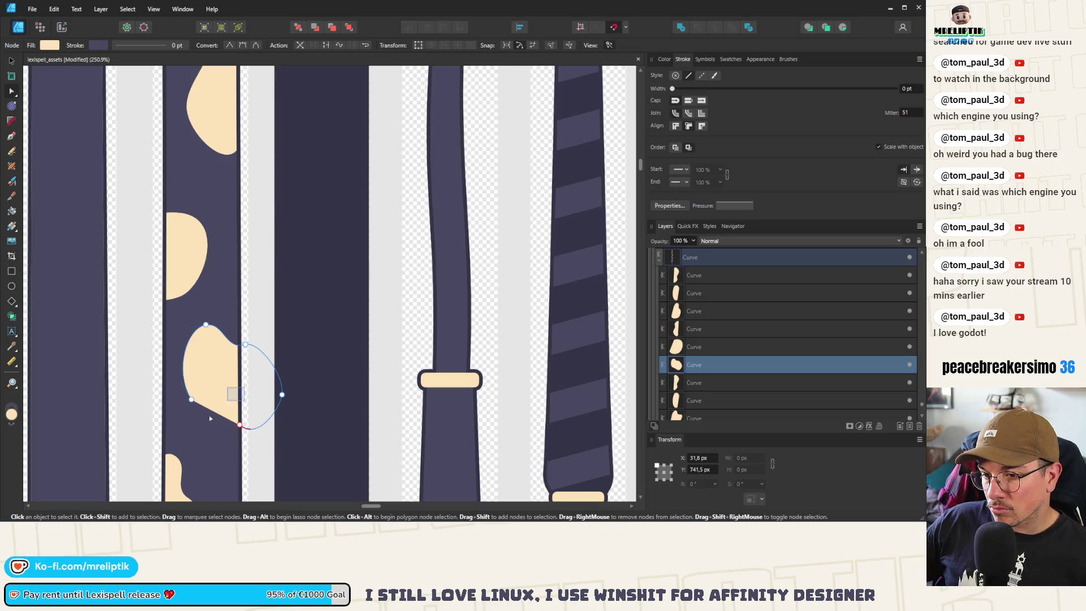
- Try reshaping the spot's bottom edge with all points selected, then undo it
key("ctrl+a")
left_click(327, 45)
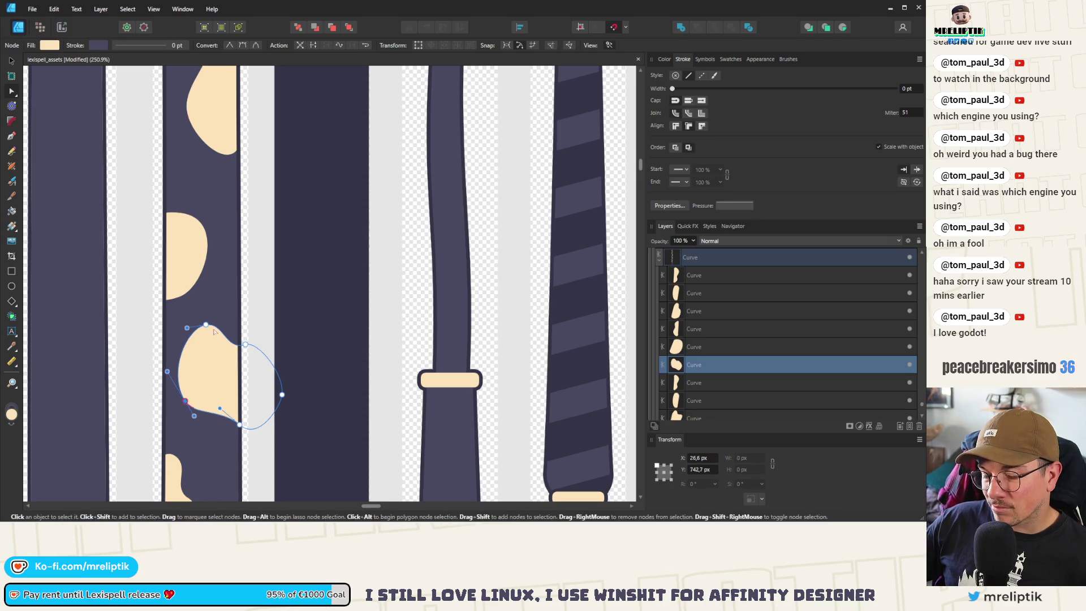
scroll(194, 275, "down", 5)
left_click(194, 275)
scroll(194, 275, "up", 2)
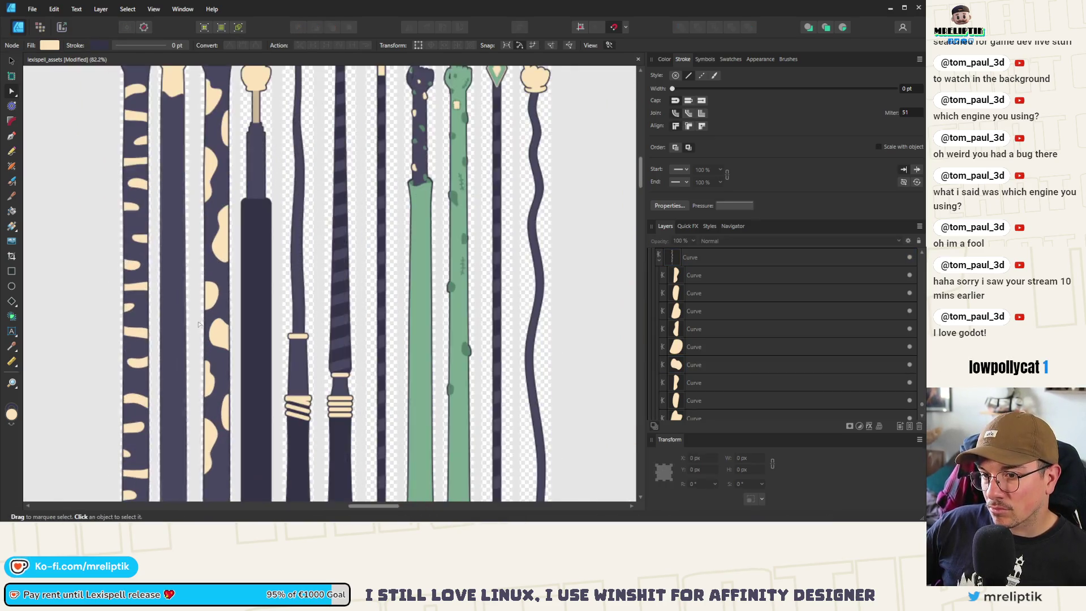
key("ctrl+z")
left_click(12, 61)
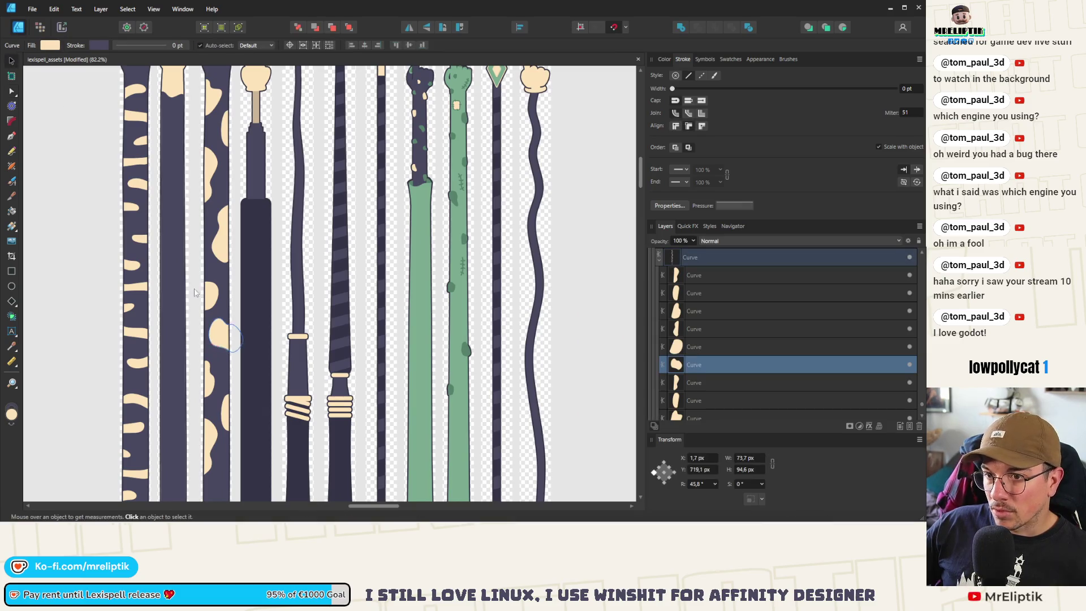
scroll(224, 249, "down", 2)
scroll(224, 249, "up", 2)
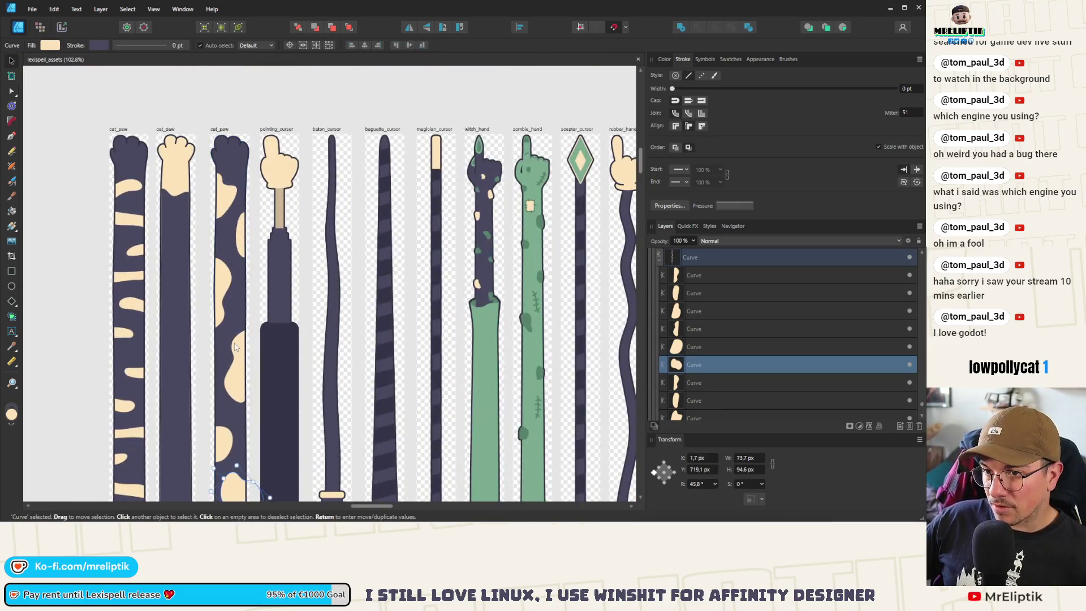
- Shrink a cream spot, delete its right-edge node and pull its corner and edge outward
left_click(243, 322)
scroll(244, 325, "up", 2)
mouse_move(244, 324)
left_mouse_down()
mouse_move(259, 297)
mouse_move(236, 351)
mouse_move(250, 349)
mouse_move(231, 354)
left_mouse_up()
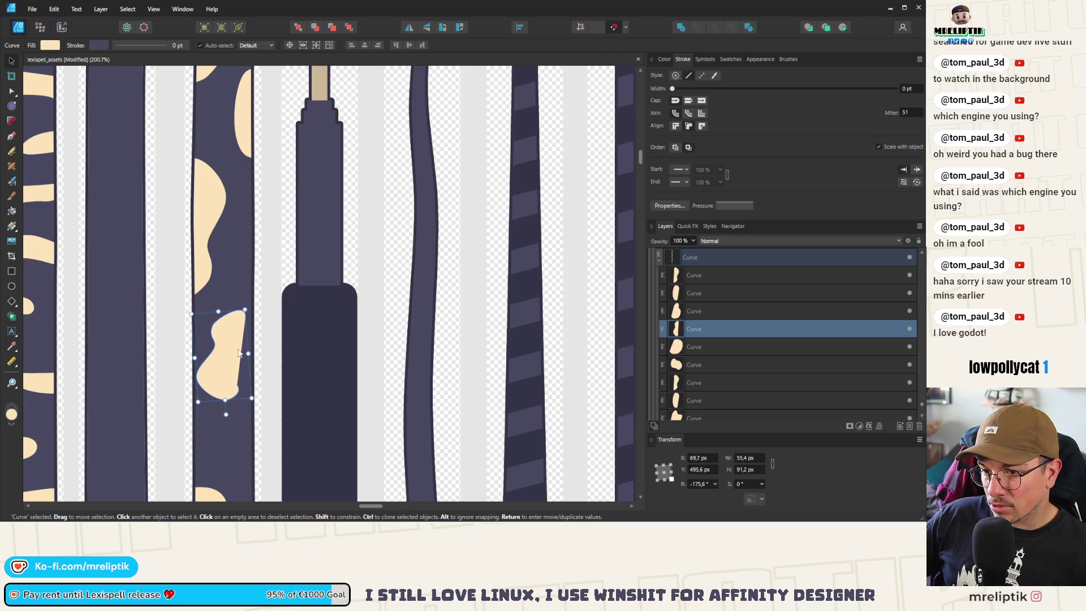
scroll(238, 353, "up", 2)
key("a")
left_click_drag(270, 260, 226, 354)
key("Delete")
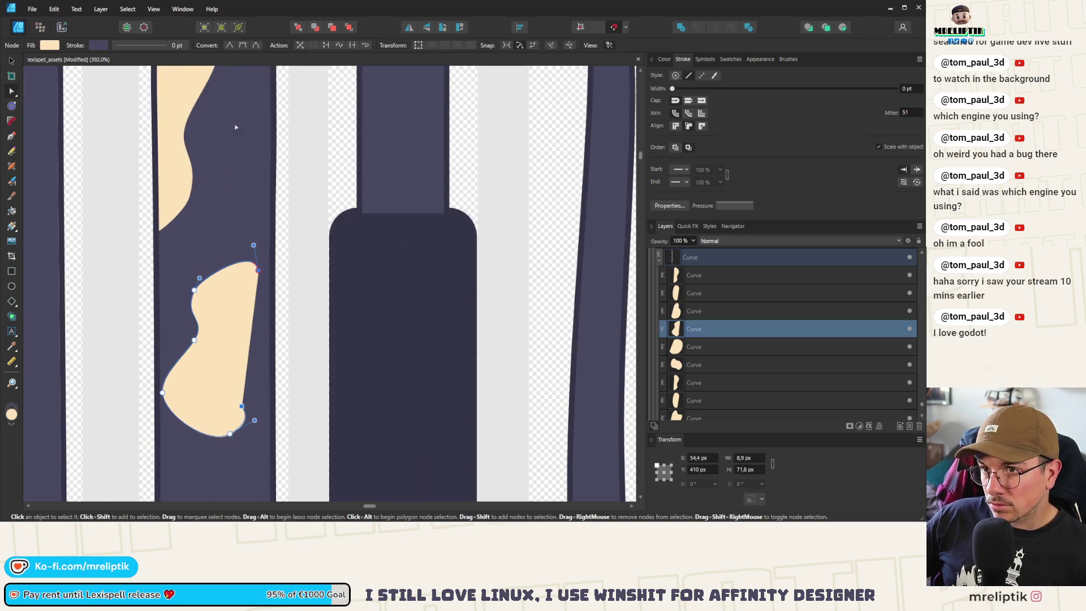
left_click(242, 46)
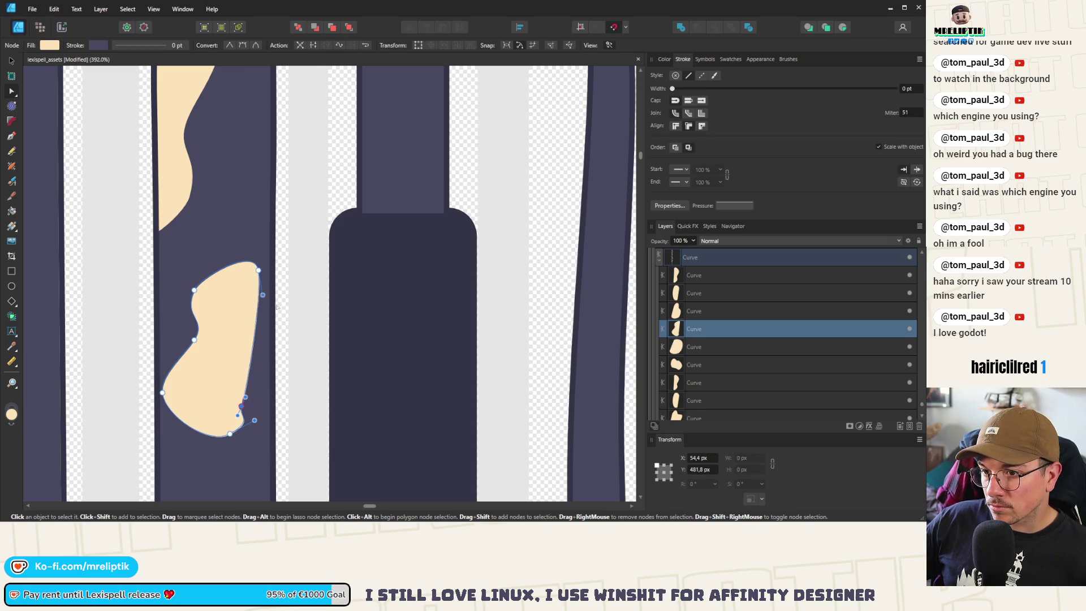
left_click_drag(241, 407, 272, 399)
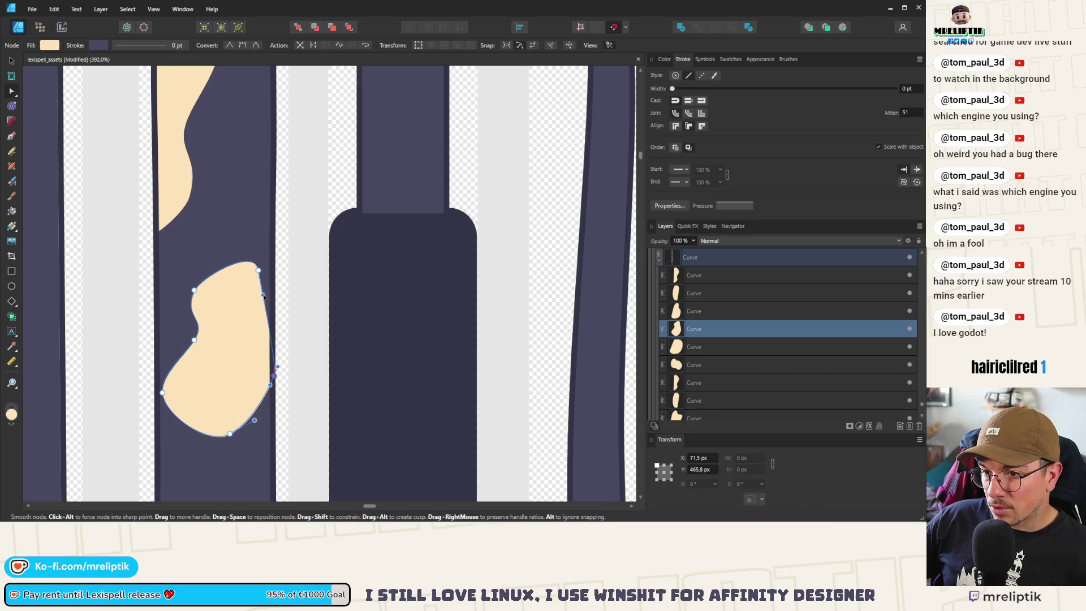
left_click_drag(264, 294, 282, 285)
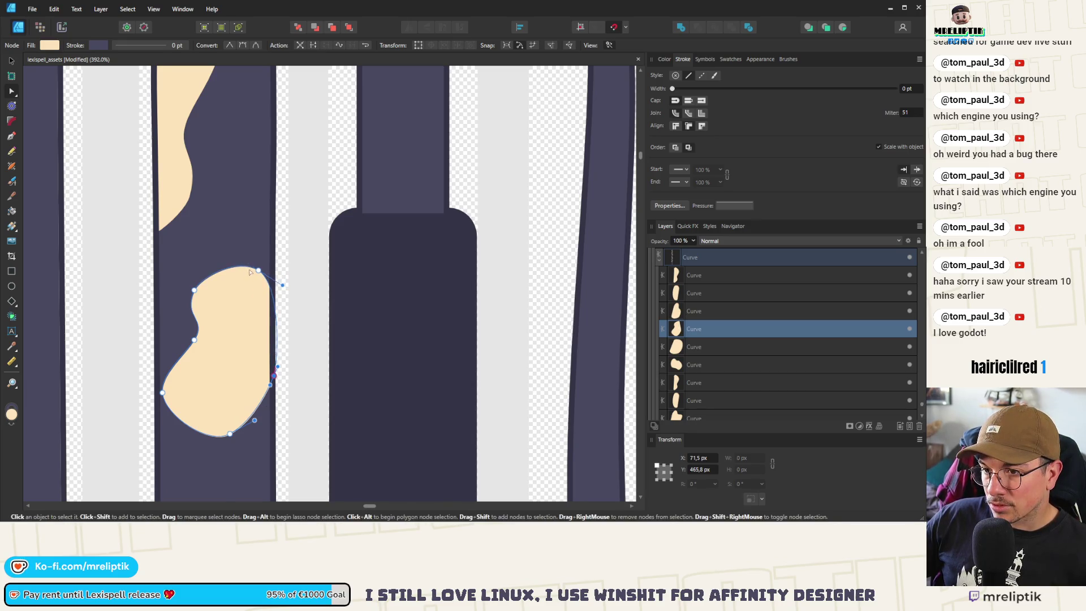
- Shrink the reshaped cream spot slightly and deselect it
scroll(250, 272, "down", 5)
scroll(225, 285, "up", 4)
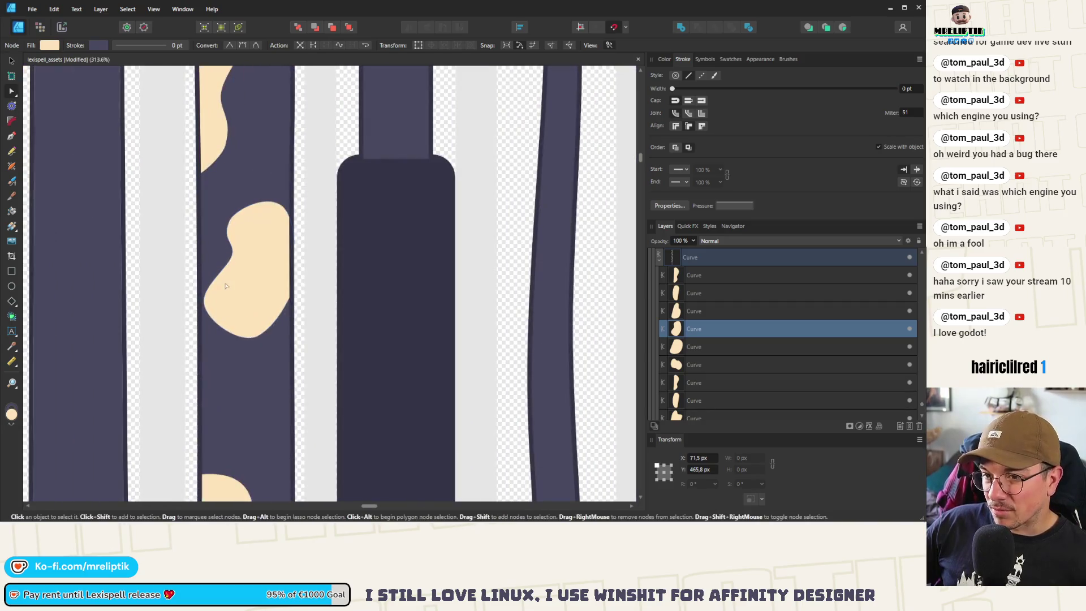
left_click(225, 286)
left_click(12, 60)
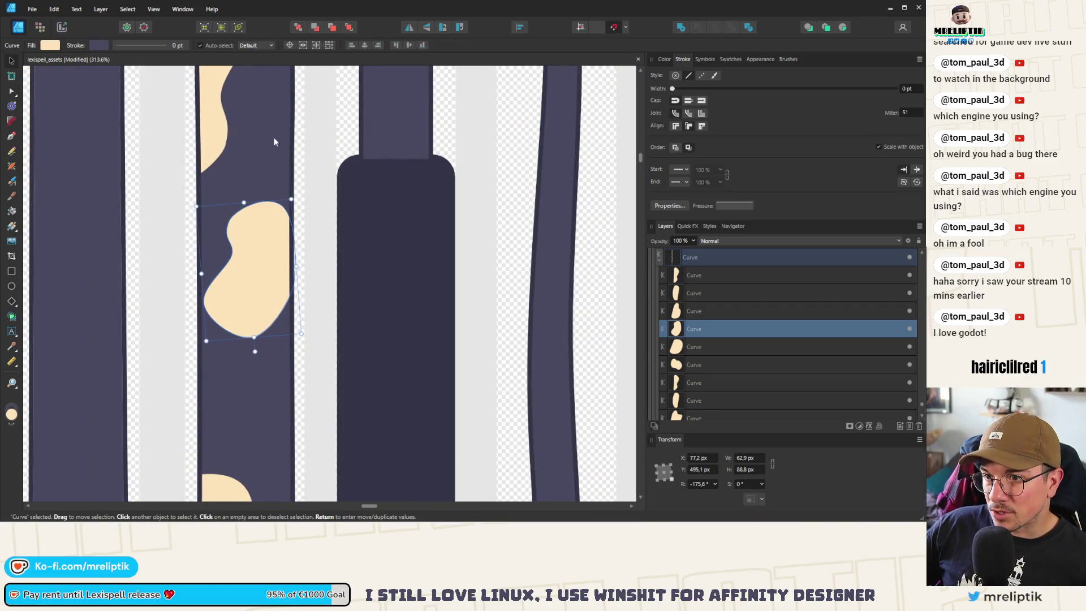
left_click_drag(293, 199, 267, 229)
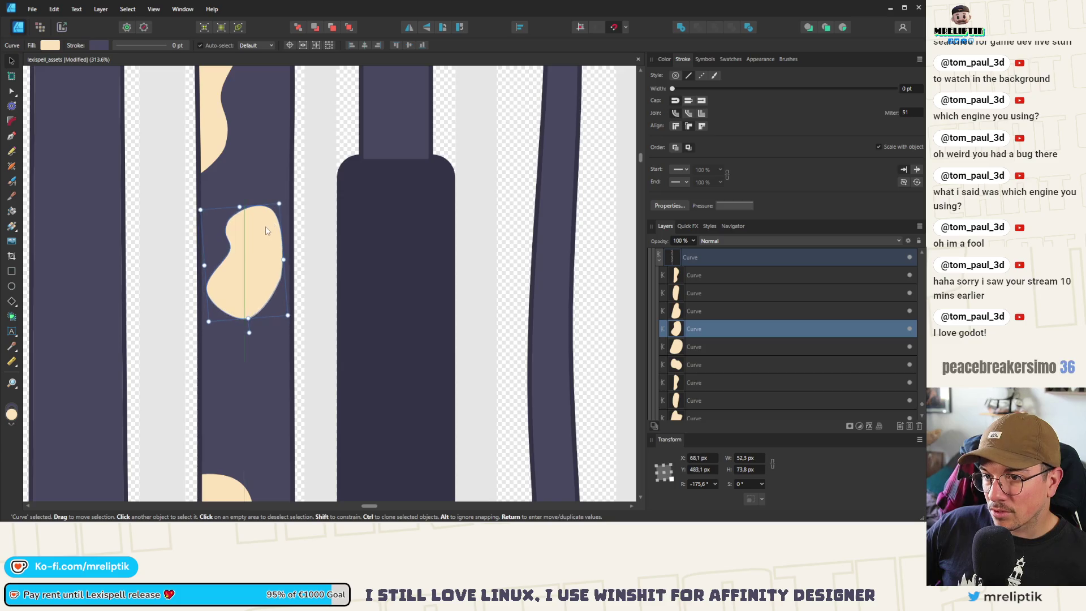
scroll(196, 263, "down", 3)
key("Escape")
- Move two cream blobs up together by about 64 px
left_click(204, 357)
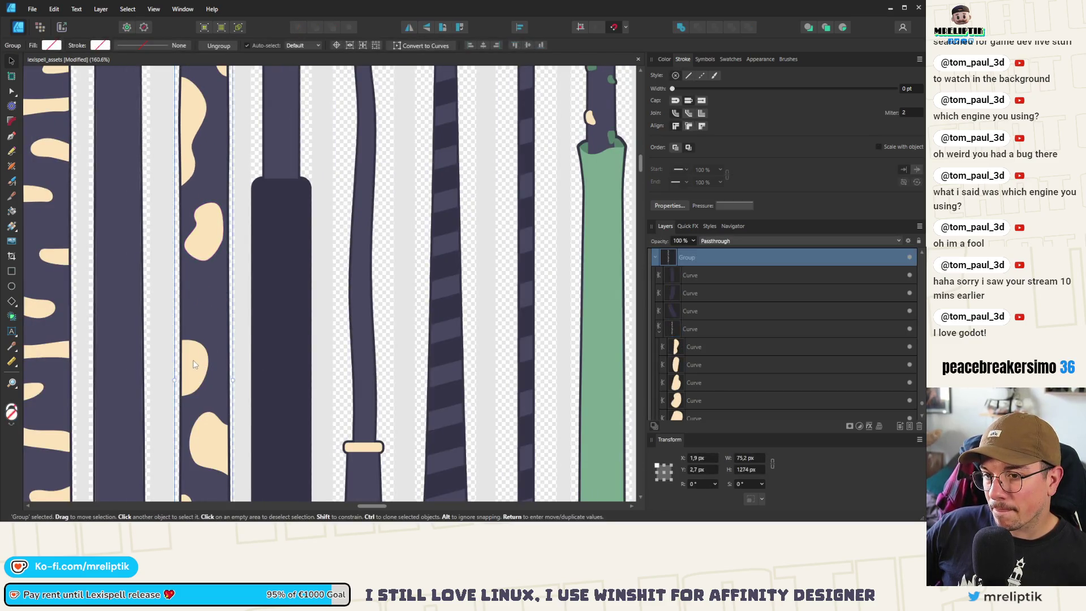
left_click(201, 377)
left_click(191, 371)
left_click(200, 416, "shift")
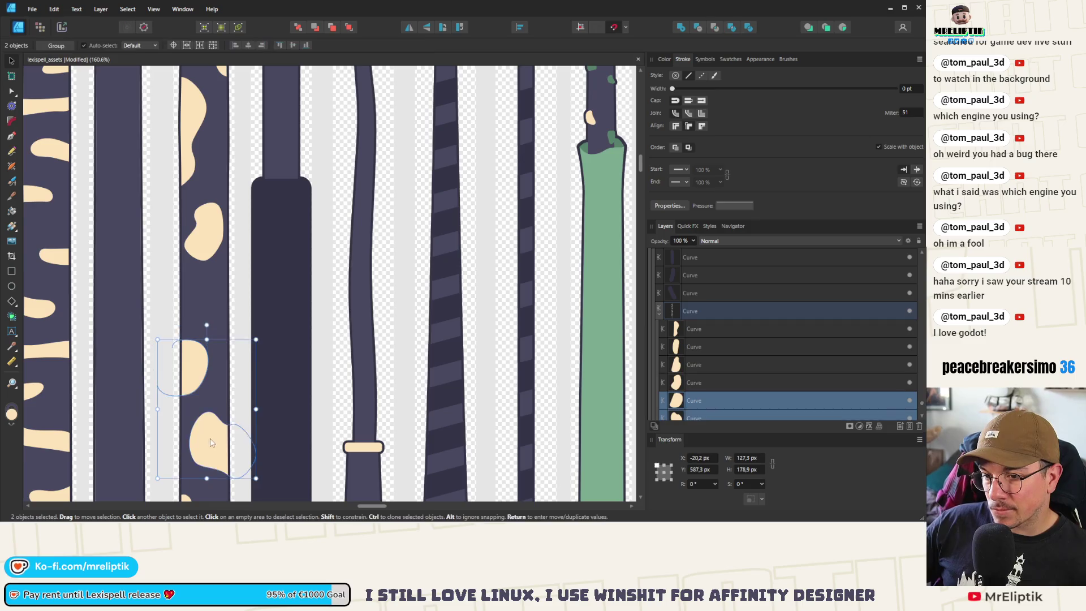
left_click_drag(189, 349, 188, 313)
scroll(188, 313, "down", 3)
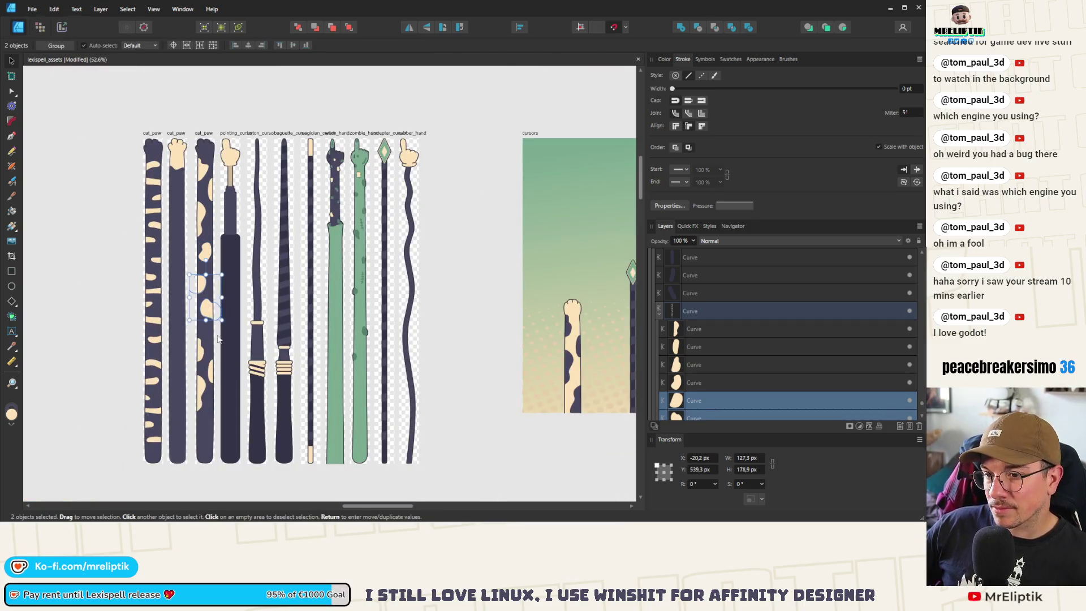
scroll(203, 354, "up", 3)
- Nudge a small spot higher, enlarge the top spot slightly, and move a lower spot further down
left_click(202, 354)
scroll(205, 360, "up", 2)
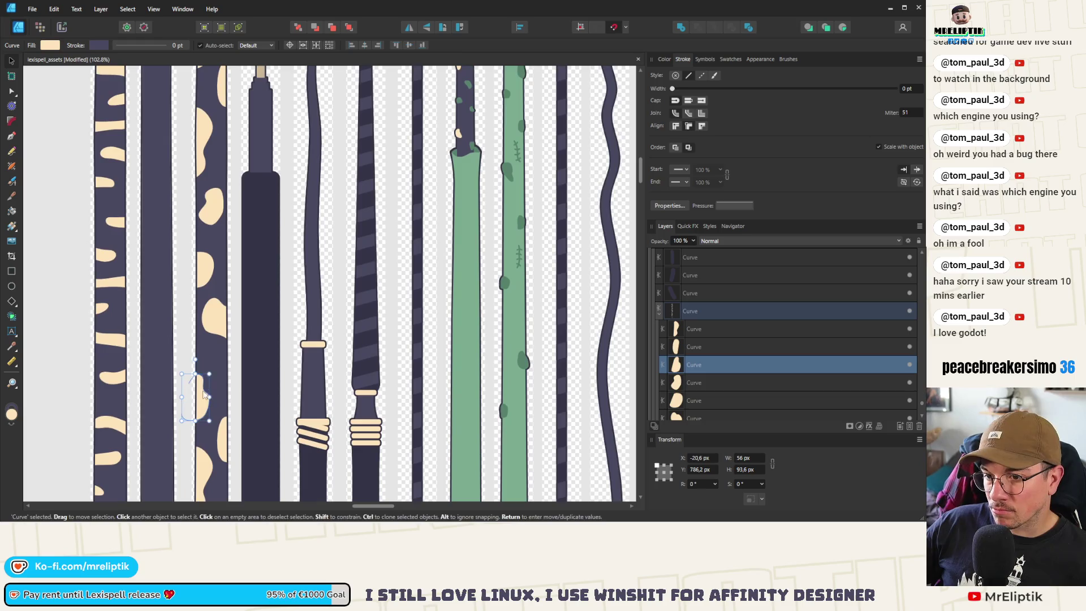
left_click_drag(205, 396, 206, 377)
scroll(226, 433, "down", 3)
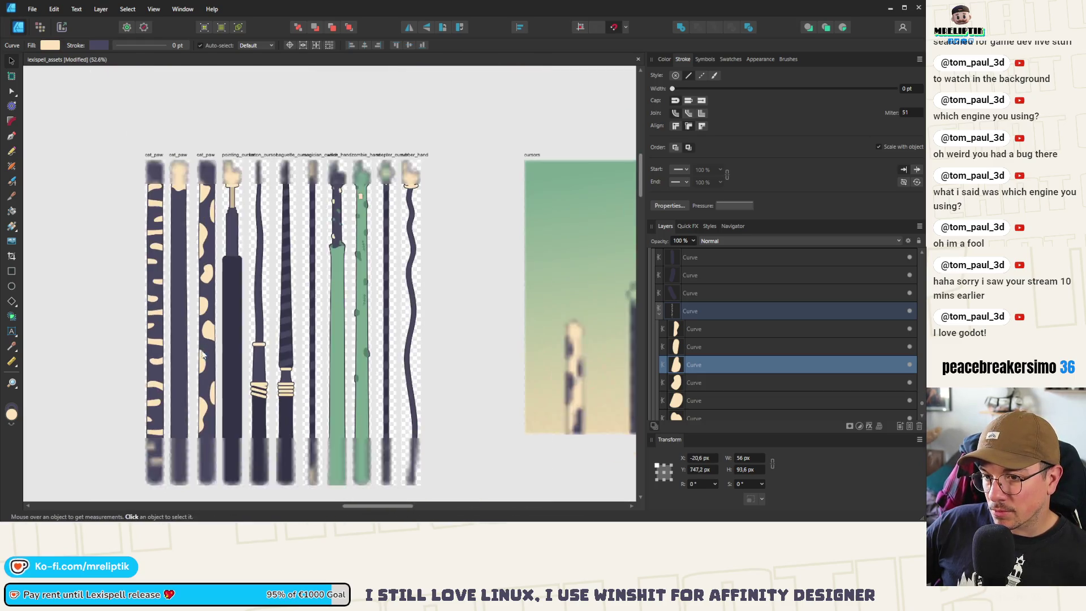
left_click(205, 190)
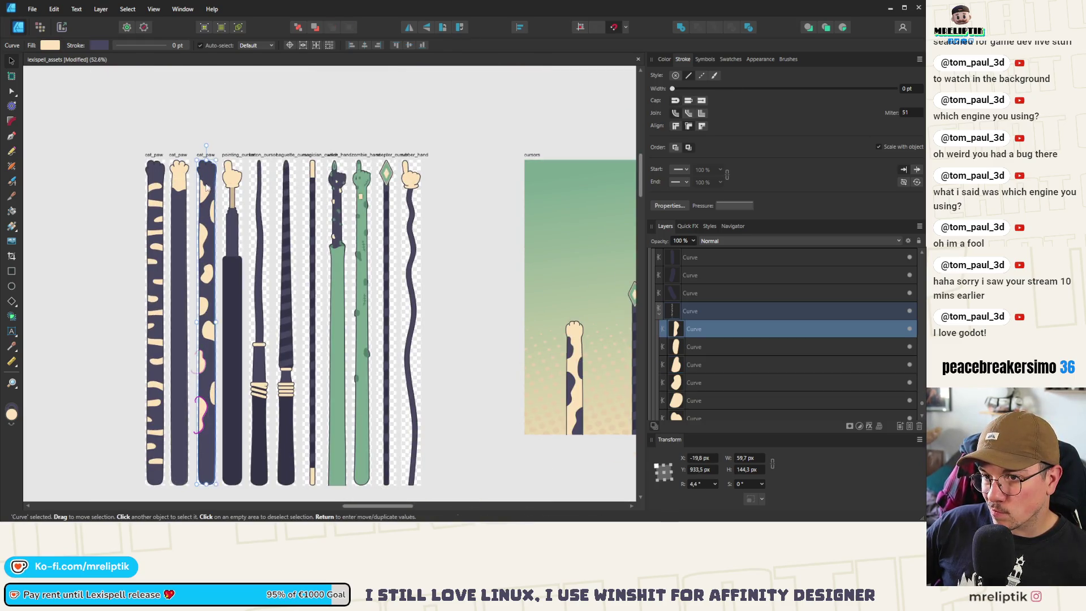
left_click_drag(210, 203, 212, 205)
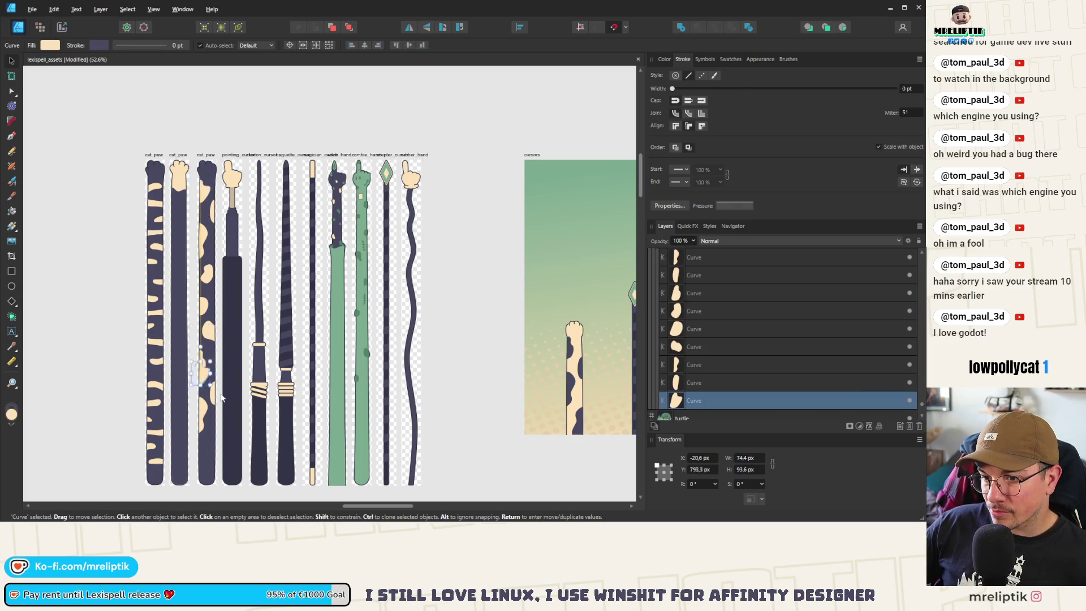
left_click(203, 407)
scroll(202, 405, "up", 2)
scroll(193, 396, "down", 2)
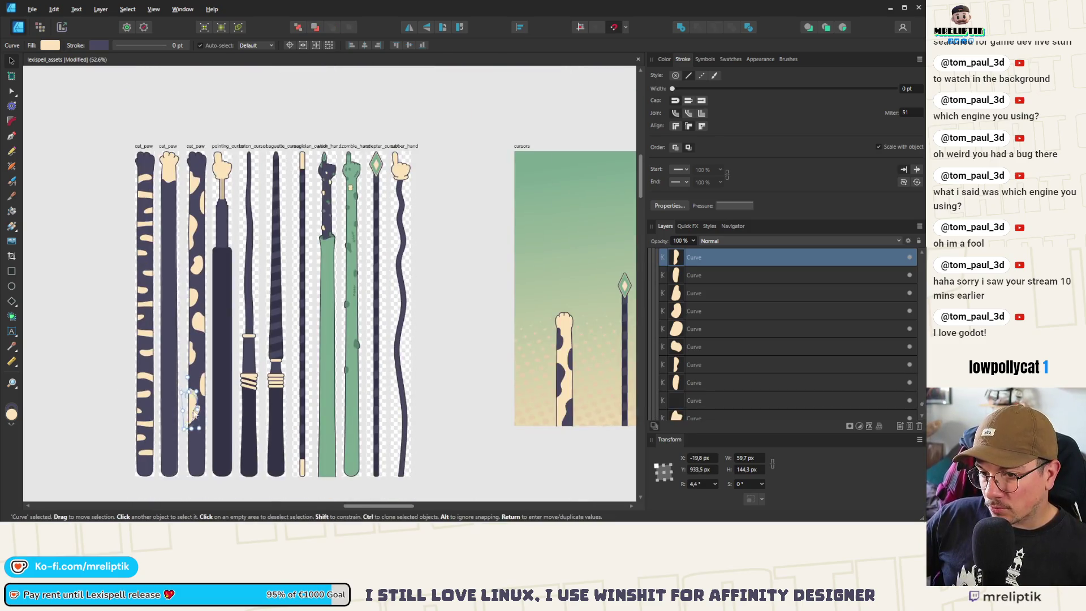
mouse_move(193, 396)
left_mouse_down()
mouse_move(191, 447)
mouse_move(163, 417)
left_mouse_up()
scroll(191, 442, "up", 4)
- Rotate the lower cream blob to about 76° and nudge it down-right
left_click(201, 375)
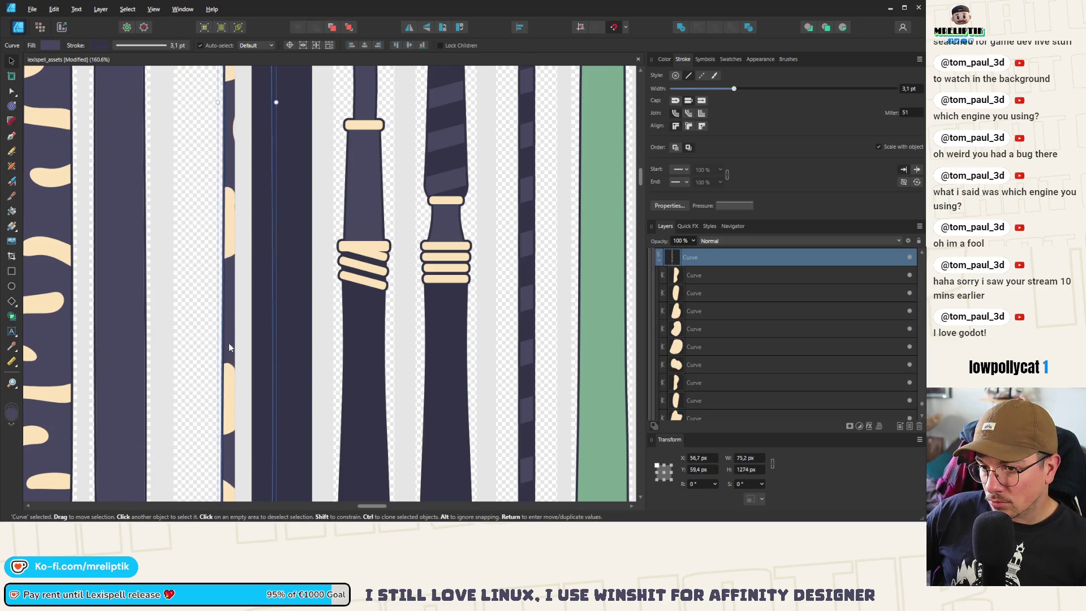
left_click(189, 348)
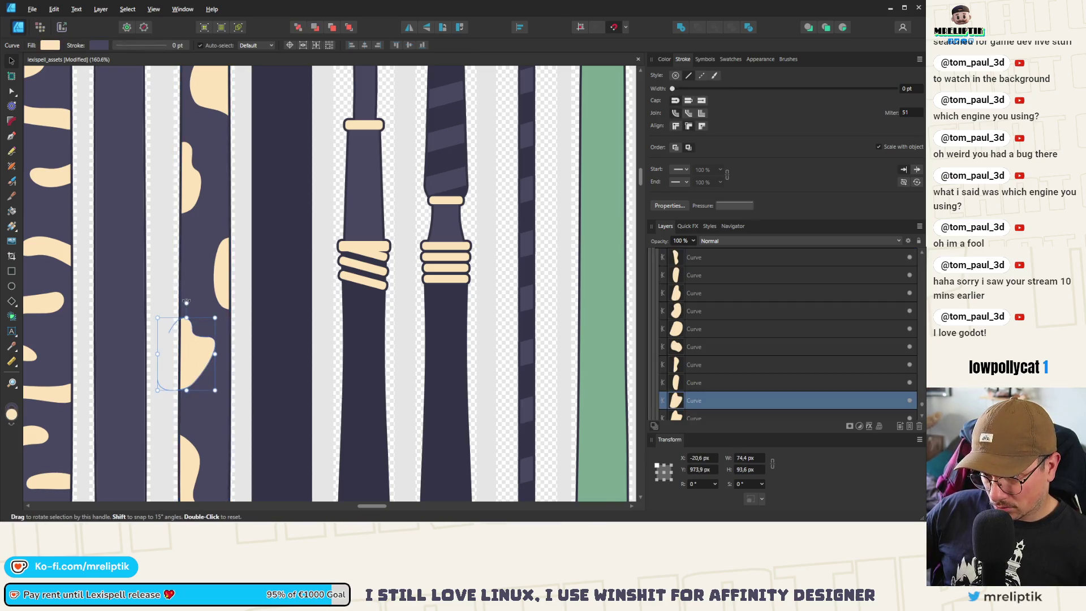
mouse_move(205, 403)
left_mouse_down()
mouse_move(164, 401)
mouse_move(128, 377)
mouse_move(148, 402)
left_mouse_up()
left_click_drag(173, 352, 213, 372)
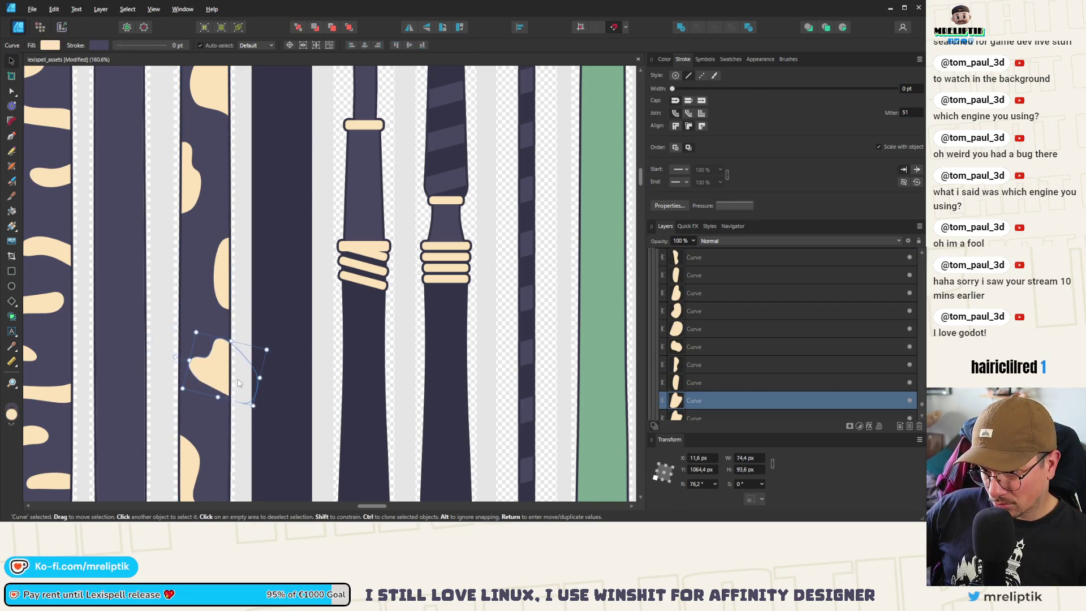
key("a")
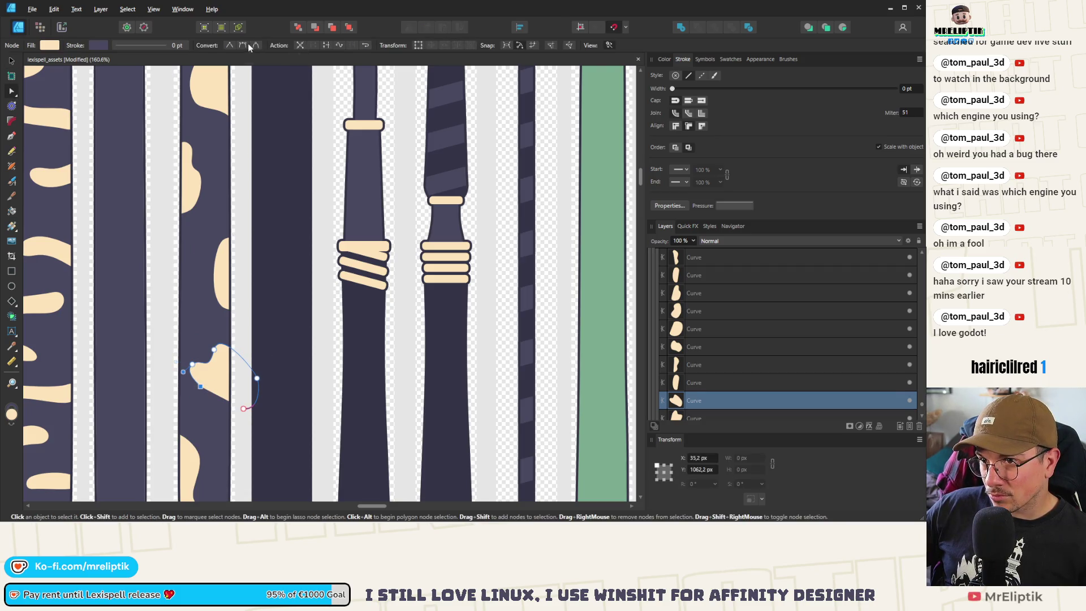
- Close the cream blob's open outline and nudge a node on its edge
left_click(326, 47)
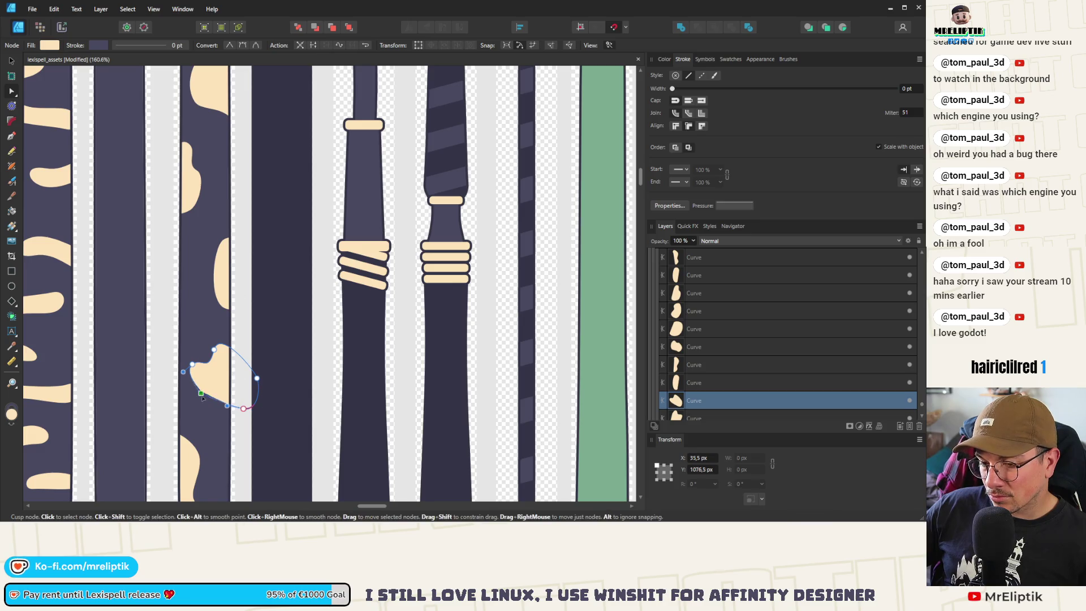
left_click_drag(203, 399, 202, 400)
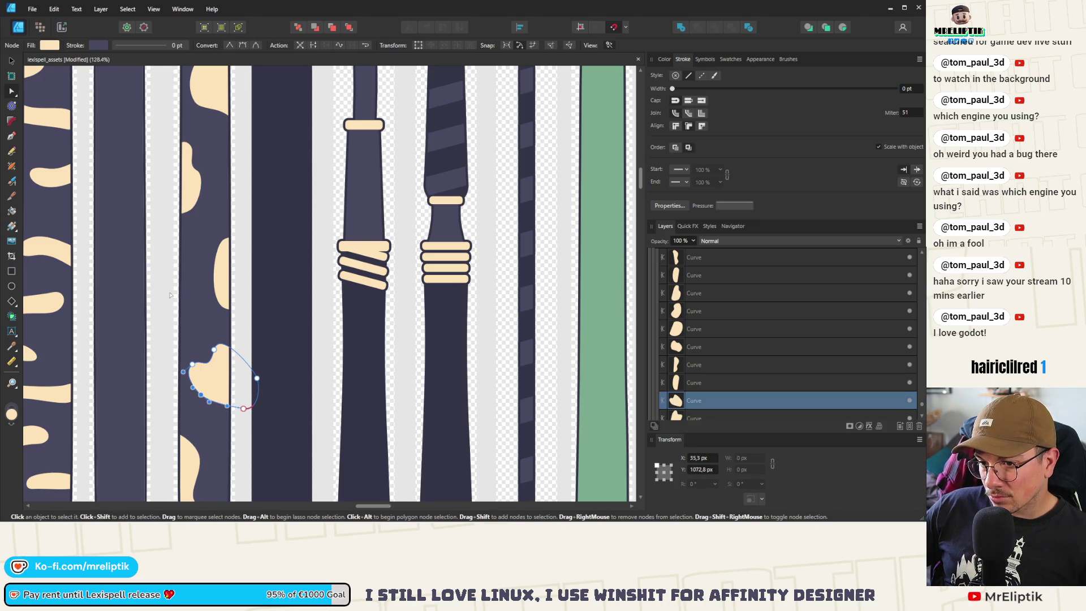
scroll(169, 294, "down", 5)
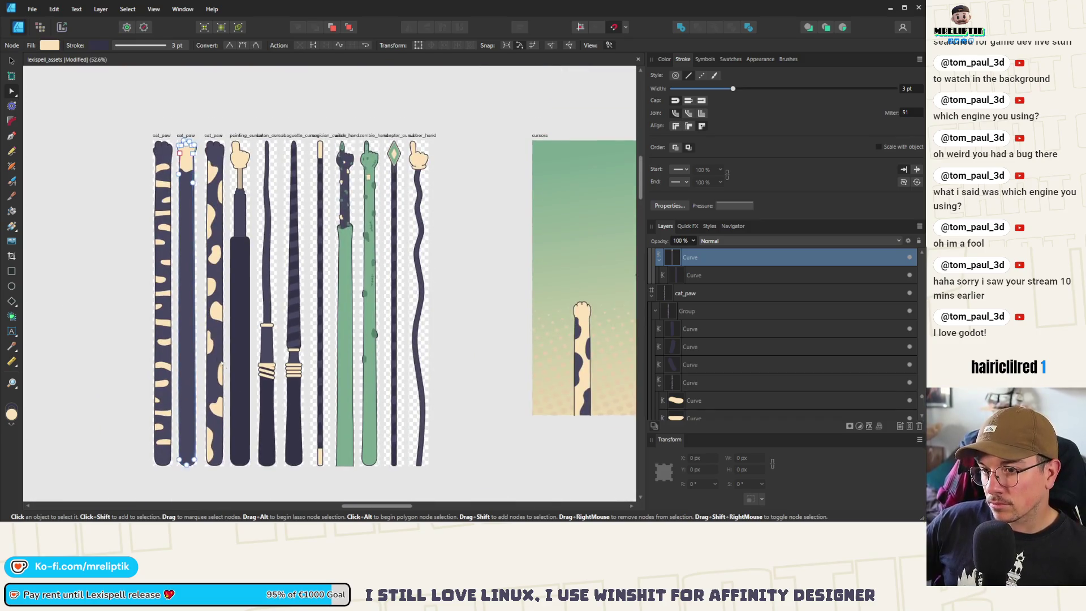
scroll(221, 365, "up", 3)
- Break a small cream spot's outline at its right-edge node and pull its bottom node down-left
left_click(224, 373)
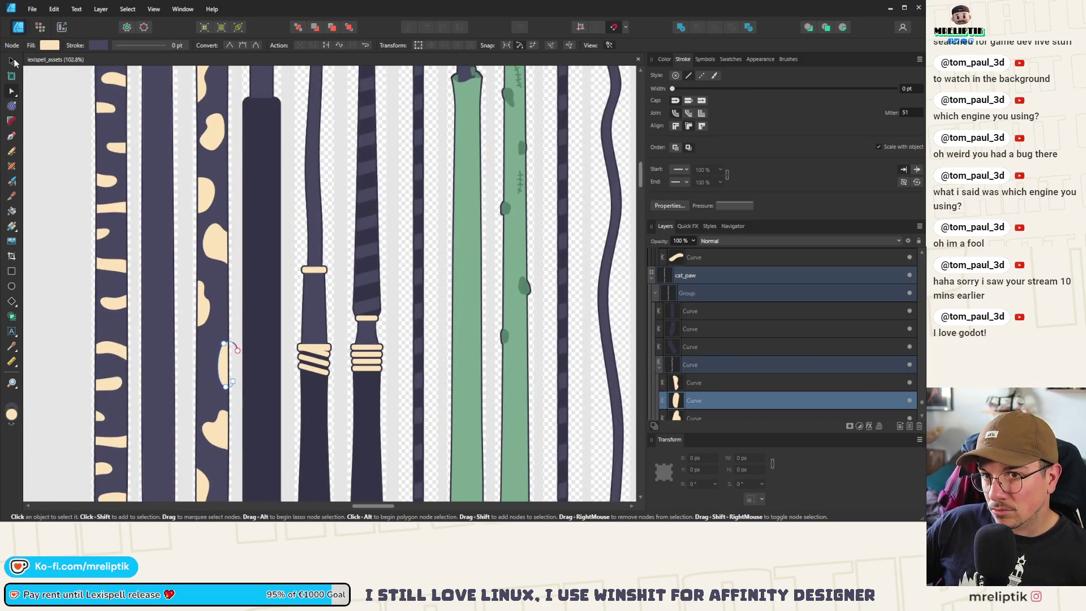
left_click(12, 60)
scroll(213, 365, "up", 3)
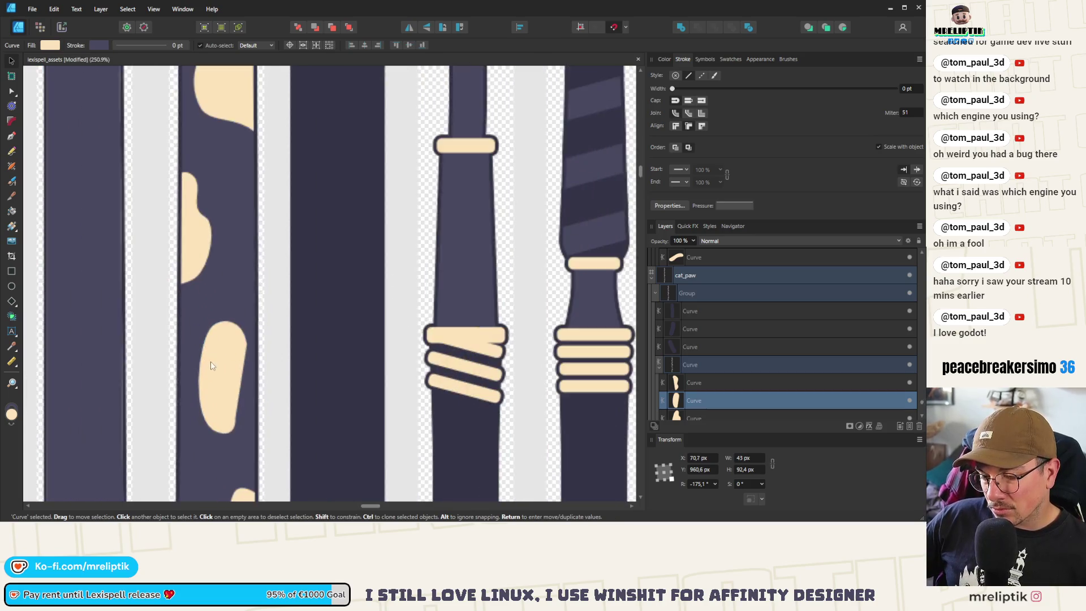
key("a")
left_click_drag(239, 430, 237, 430)
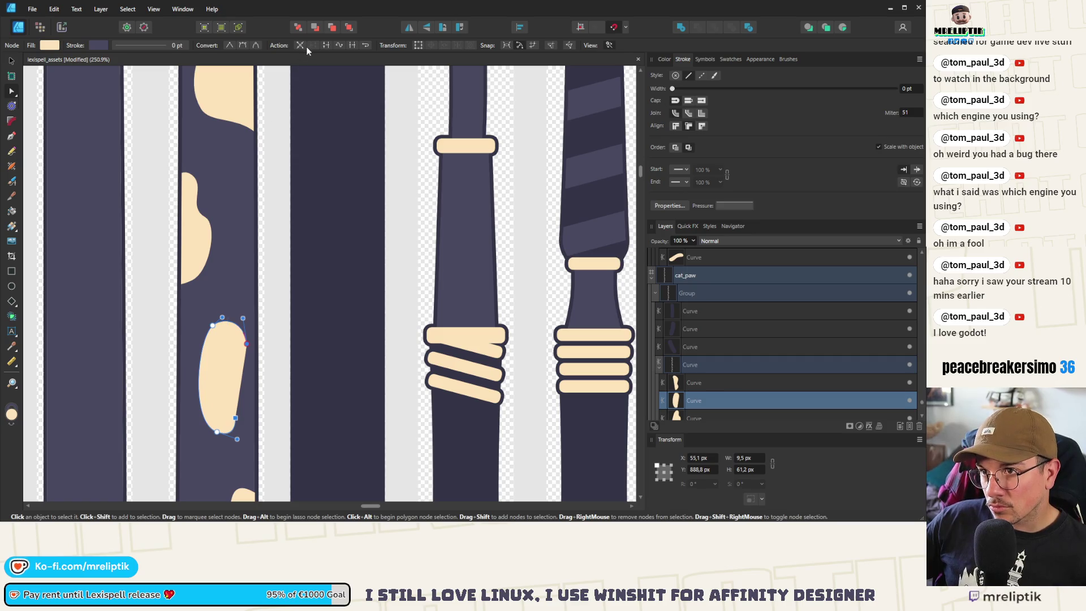
left_click(326, 45)
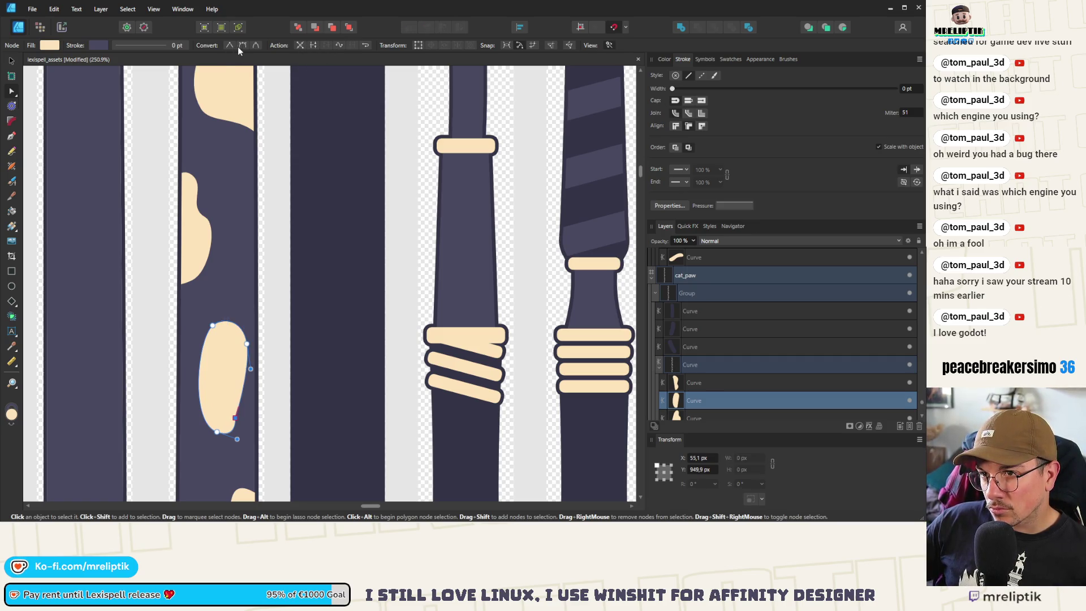
left_click(233, 409)
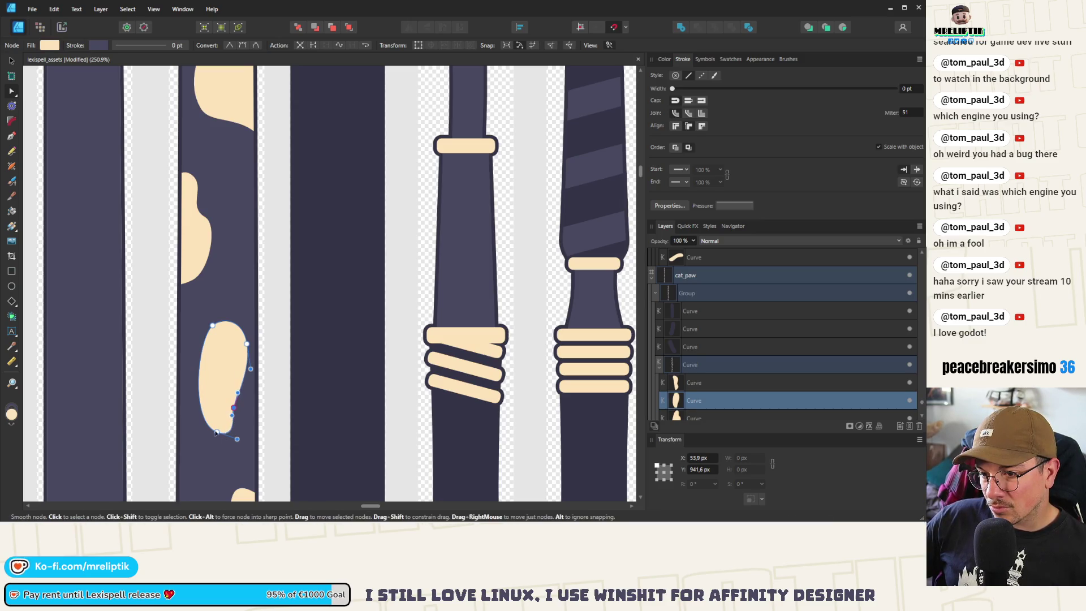
left_click_drag(216, 431, 211, 429)
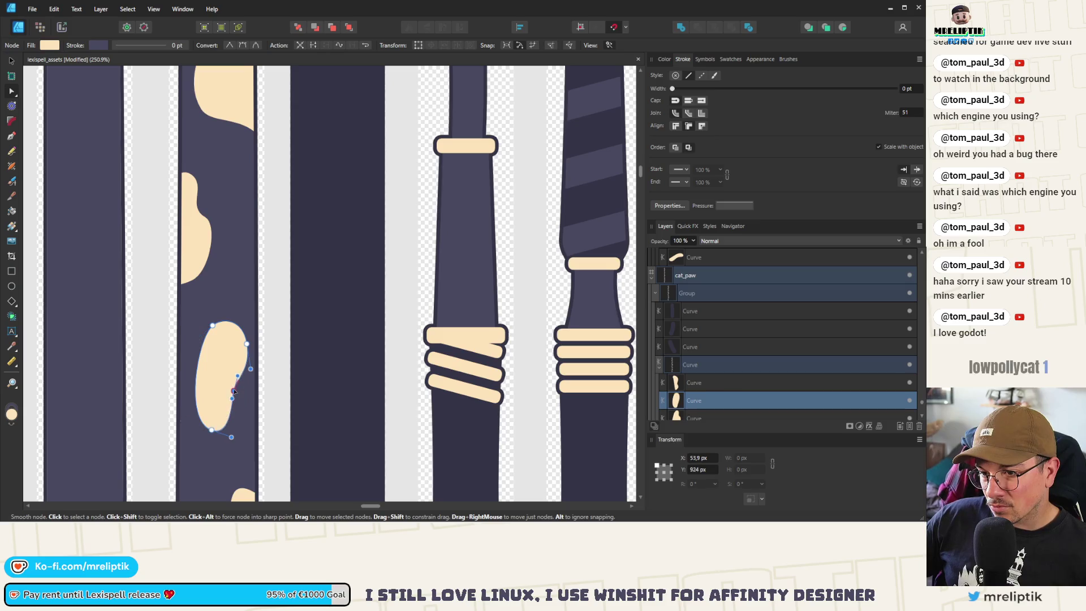
left_click(234, 391)
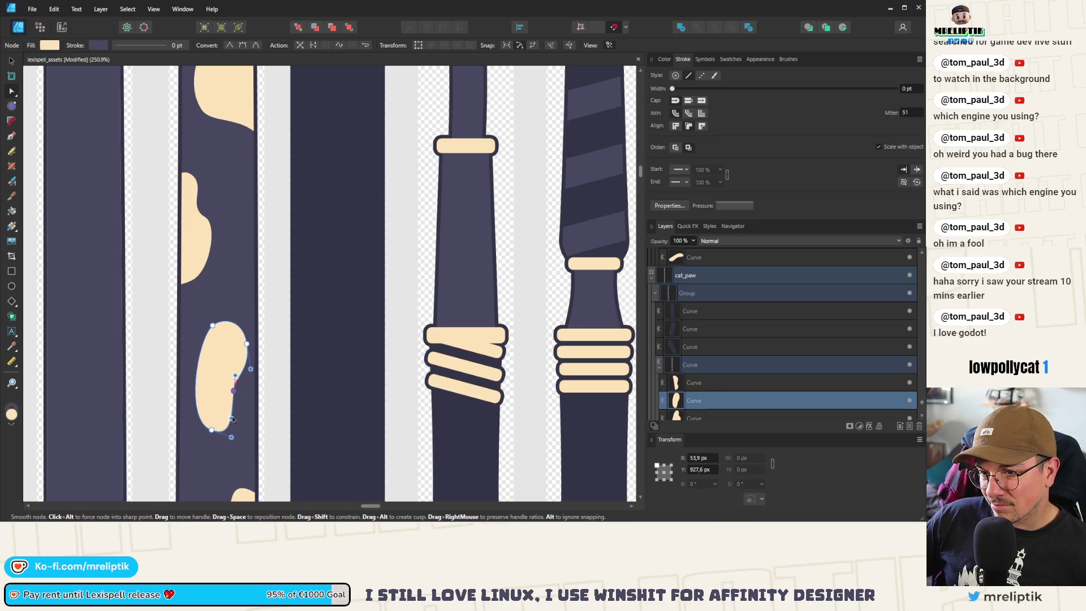
scroll(233, 419, "down", 8)
- Drag the upper cream patch's nodes so it reaches up just below the paw
key("ctrl+d")
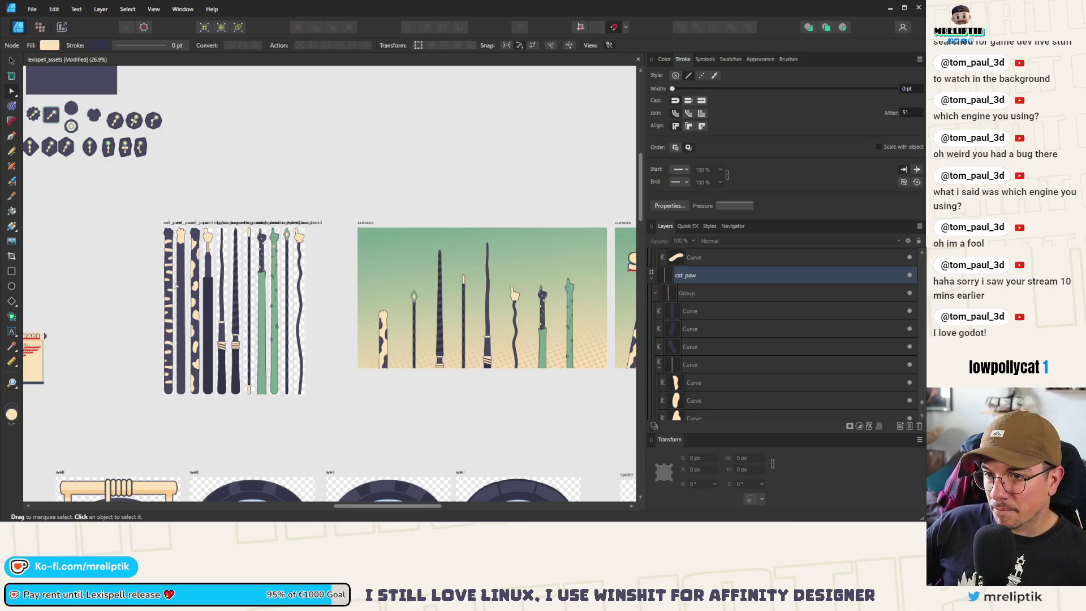
scroll(176, 287, "up", 10)
left_click(217, 312)
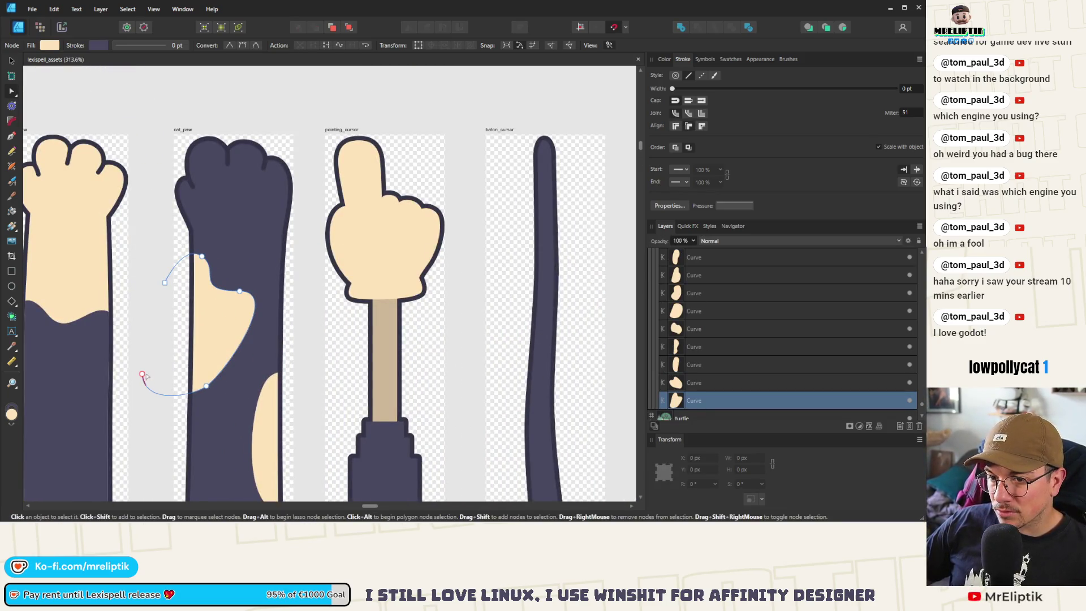
mouse_move(142, 375)
left_mouse_down()
mouse_move(145, 322)
mouse_move(144, 345)
left_mouse_up()
mouse_move(207, 386)
left_mouse_down()
mouse_move(203, 374)
mouse_move(175, 388)
left_mouse_up()
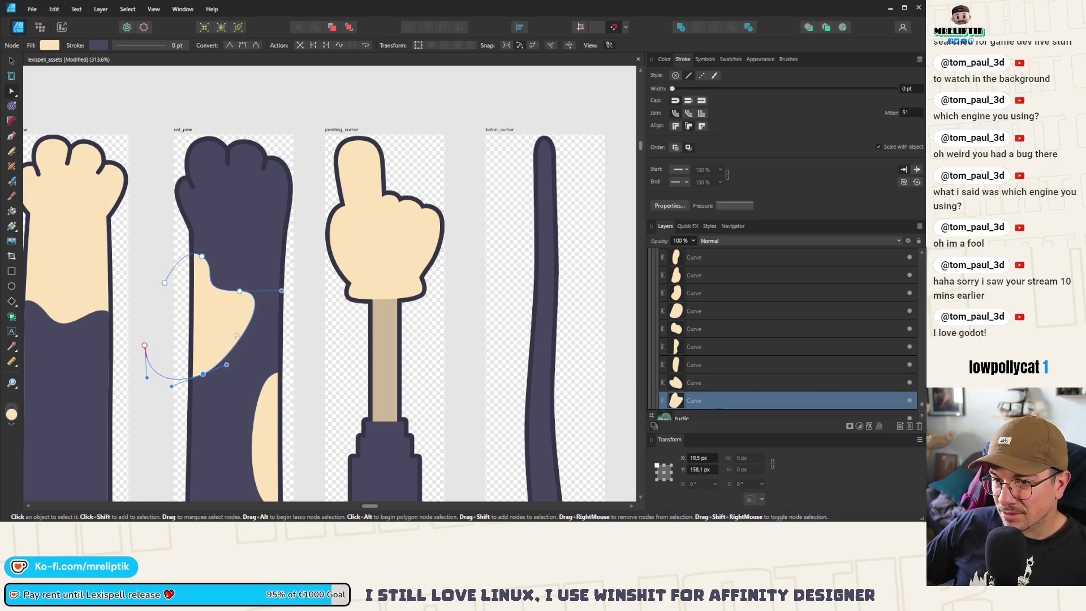
left_click_drag(240, 291, 233, 298)
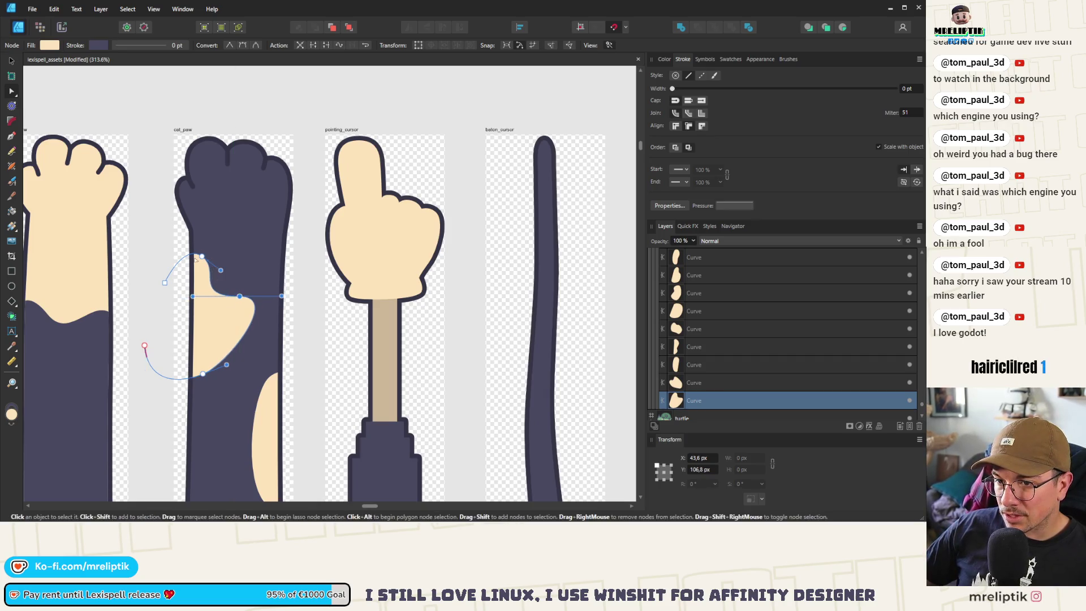
key("ctrl+d")
scroll(216, 274, "down", 5)
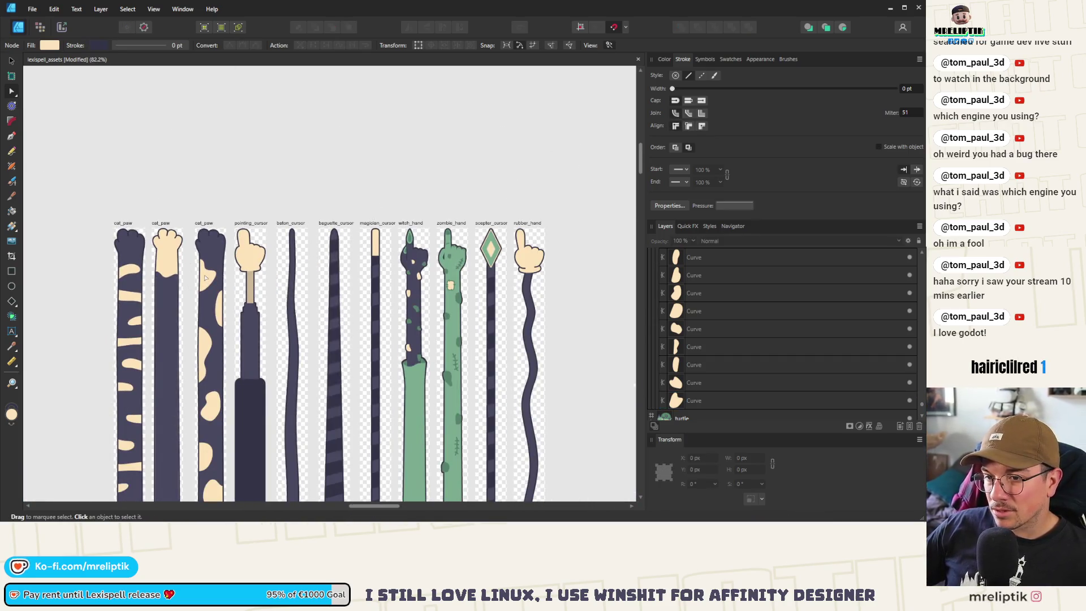
scroll(205, 277, "down", 4)
scroll(208, 306, "up", 3)
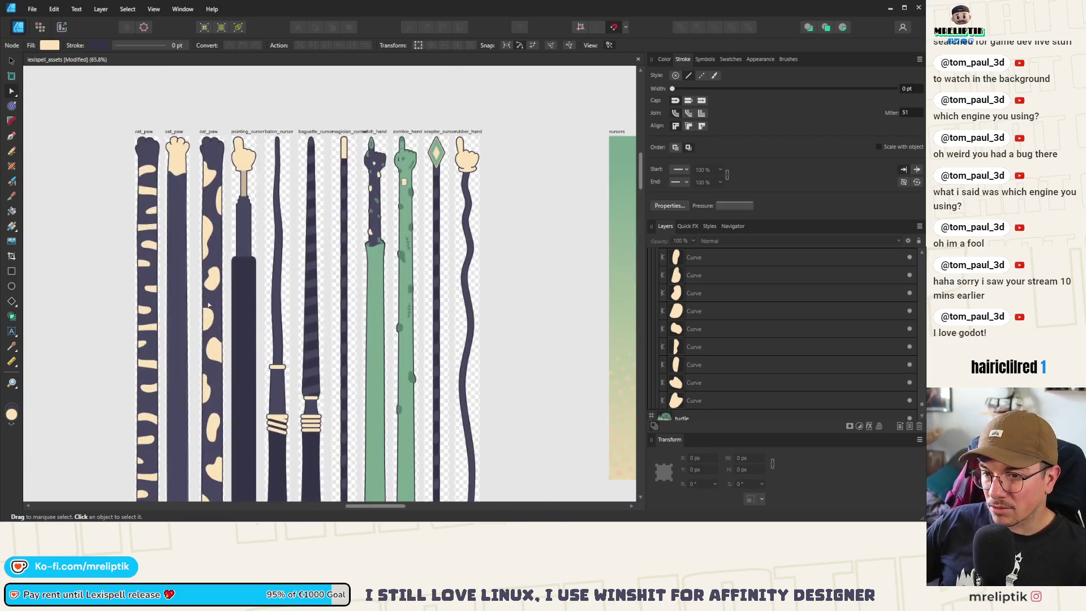
left_click(11, 61)
scroll(198, 261, "up", 5)
left_click(237, 300)
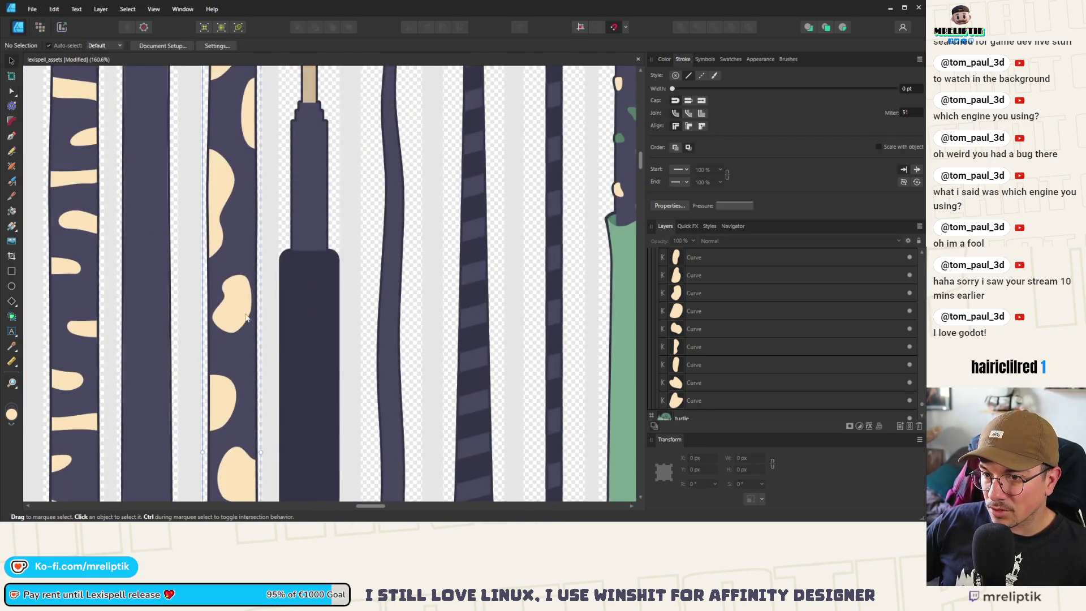
scroll(238, 307, "up", 4)
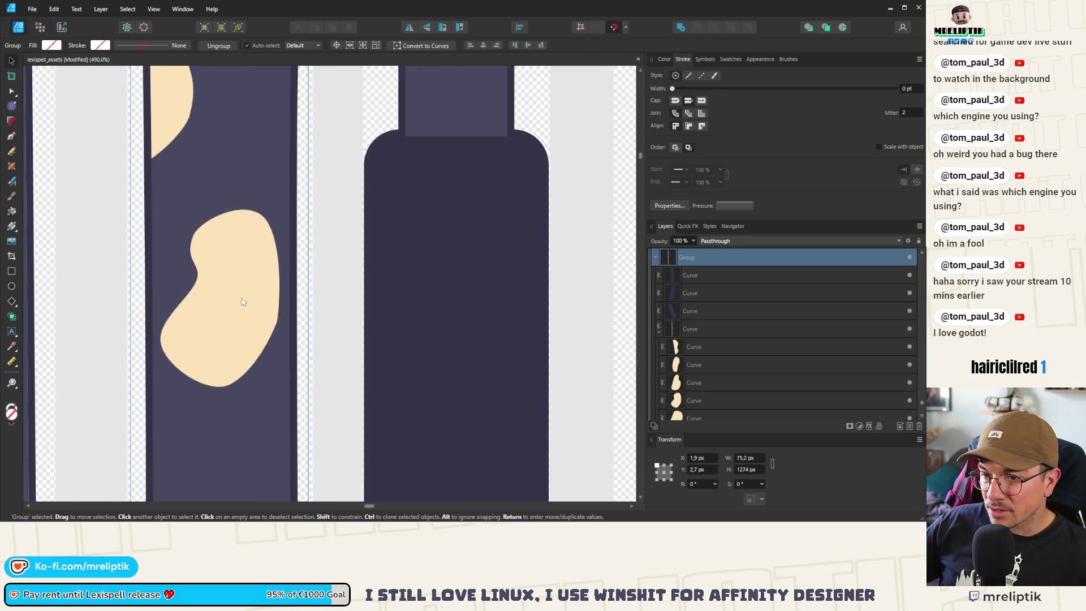
double_click(242, 302)
double_click(258, 321)
double_click(262, 323)
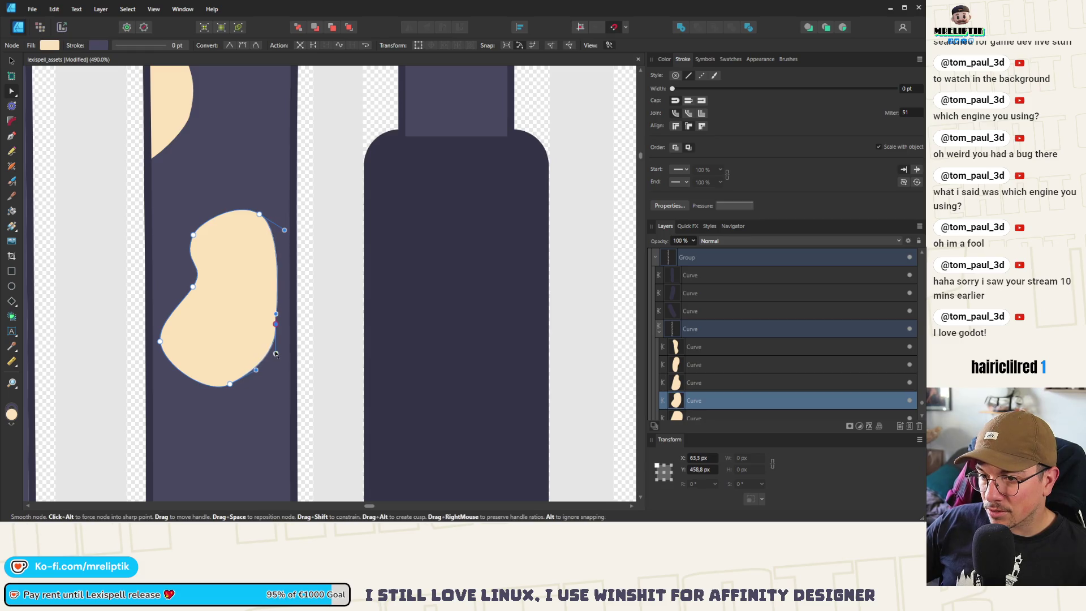
scroll(269, 357, "down", 10)
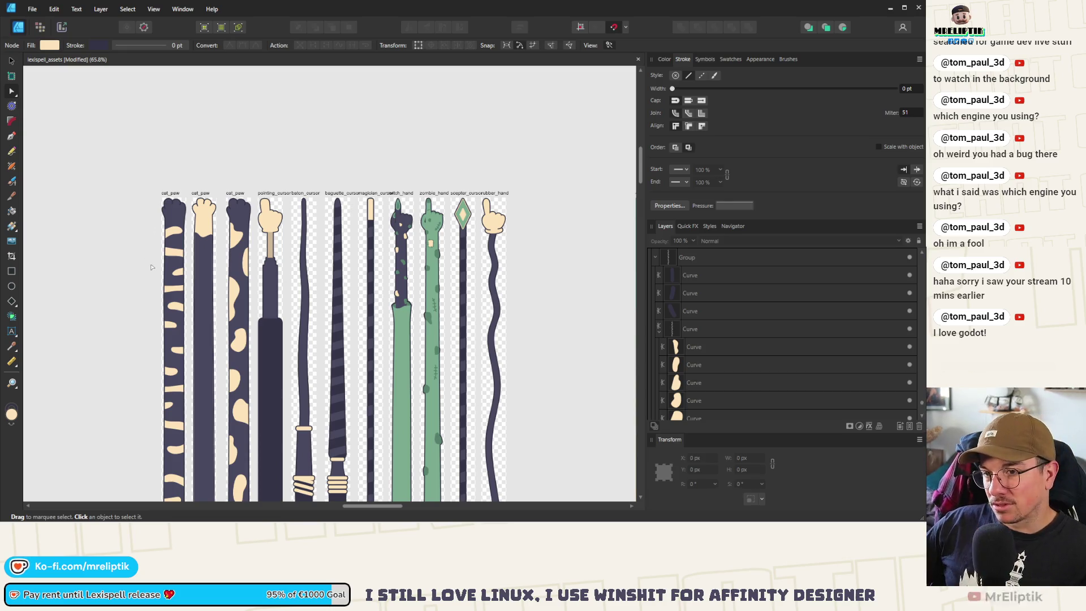
scroll(218, 224, "up", 4)
scroll(115, 165, "down", 4)
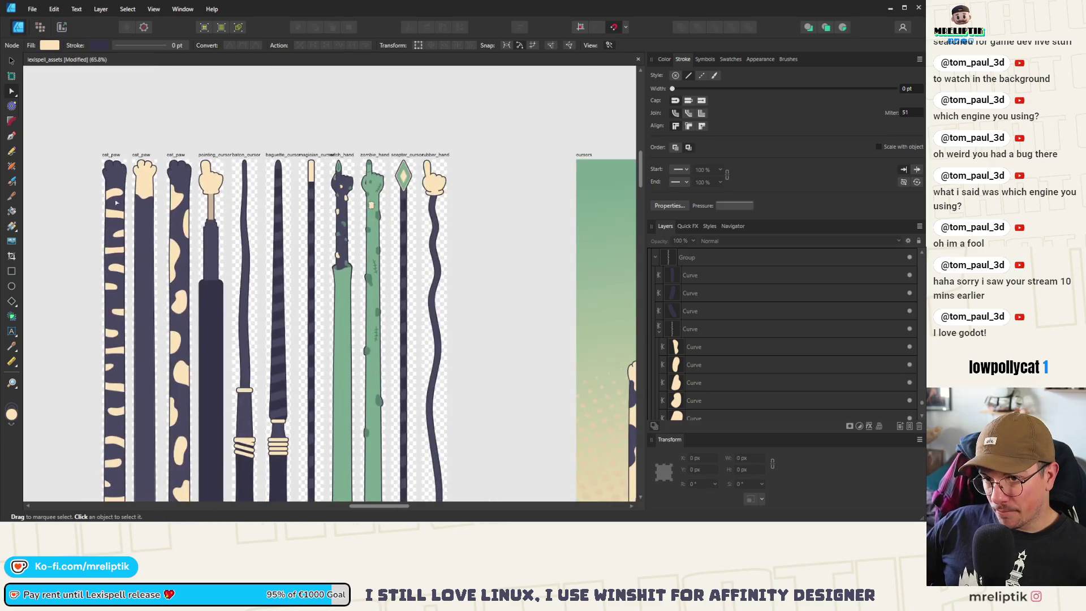
scroll(112, 201, "down", 2)
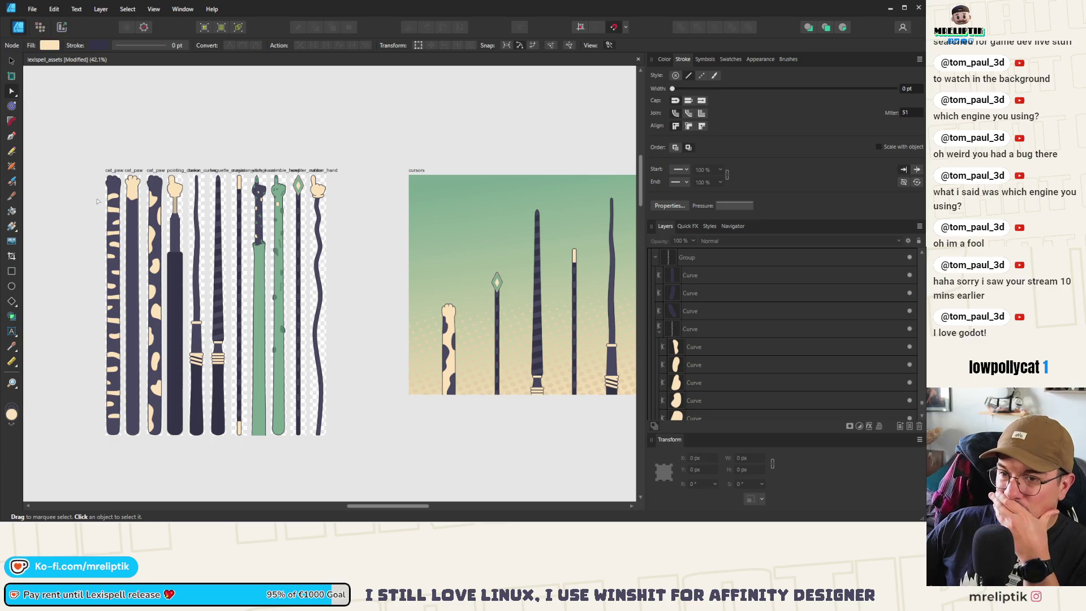
scroll(142, 183, "up", 8)
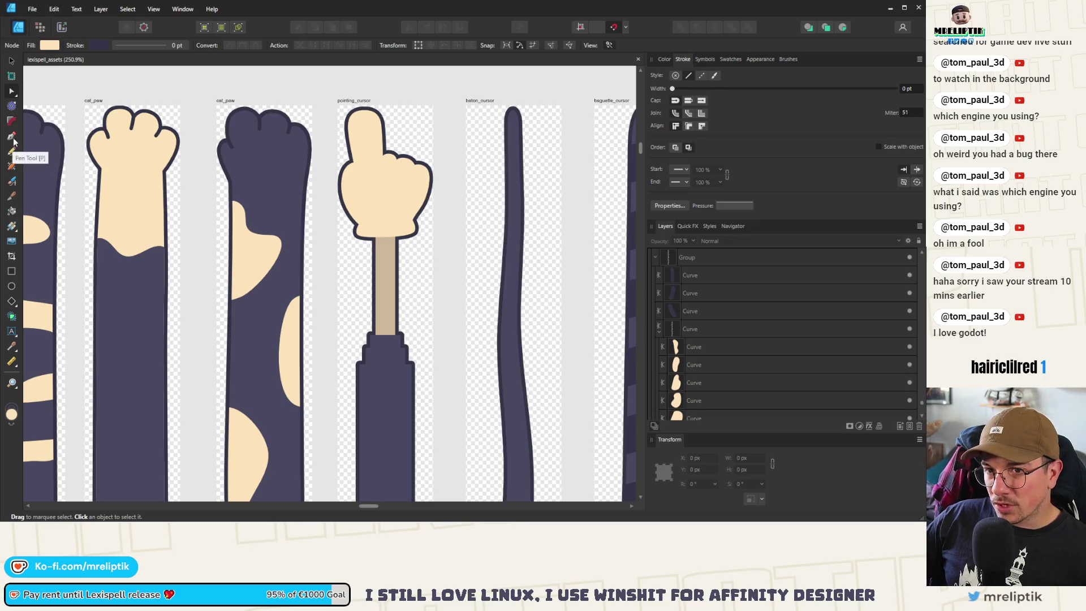
key("v")
left_click(97, 201)
scroll(153, 147, "down", 10)
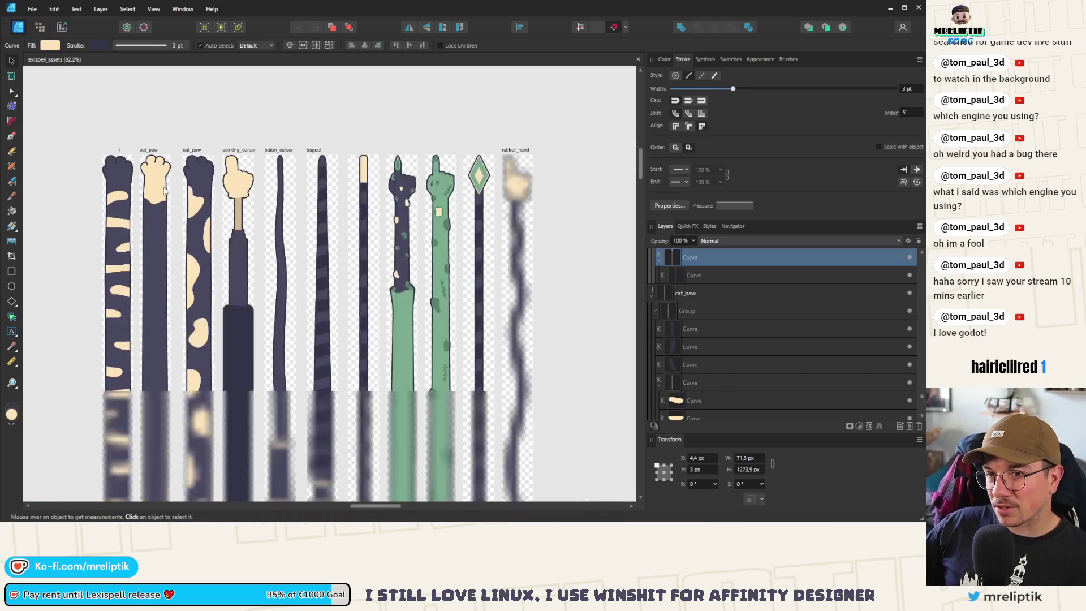
left_click(141, 186)
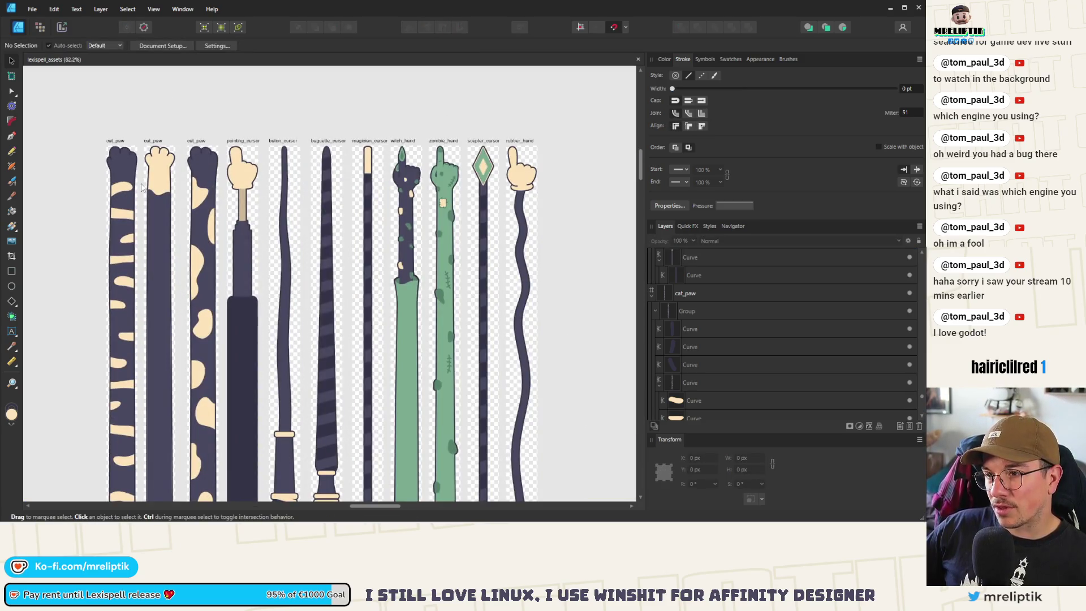
- Rename the first cat_paw artboard to cat_paw_stripes
left_click(117, 146)
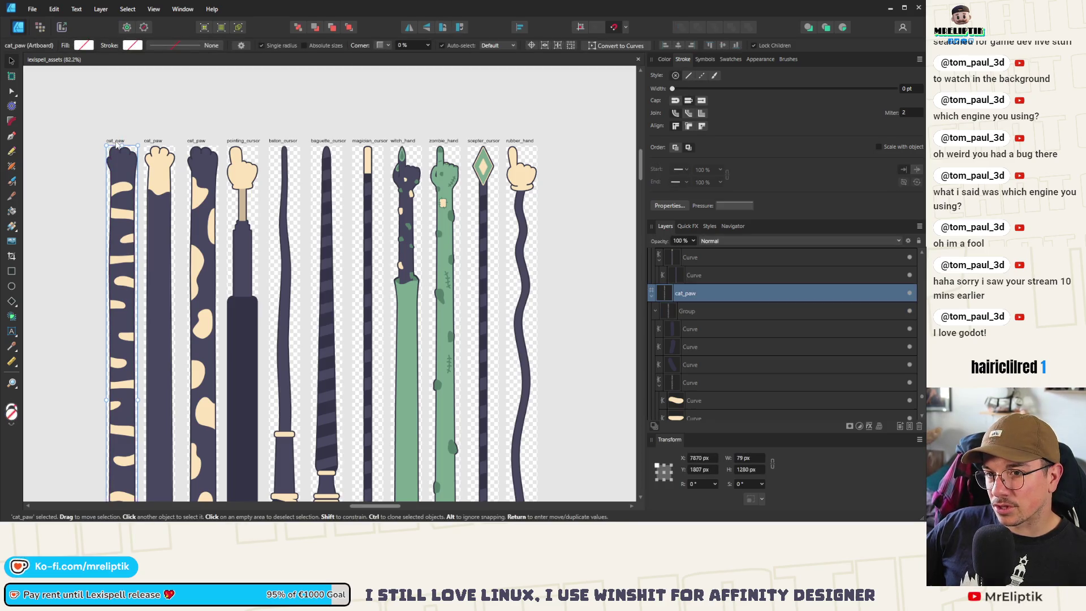
left_click(156, 142)
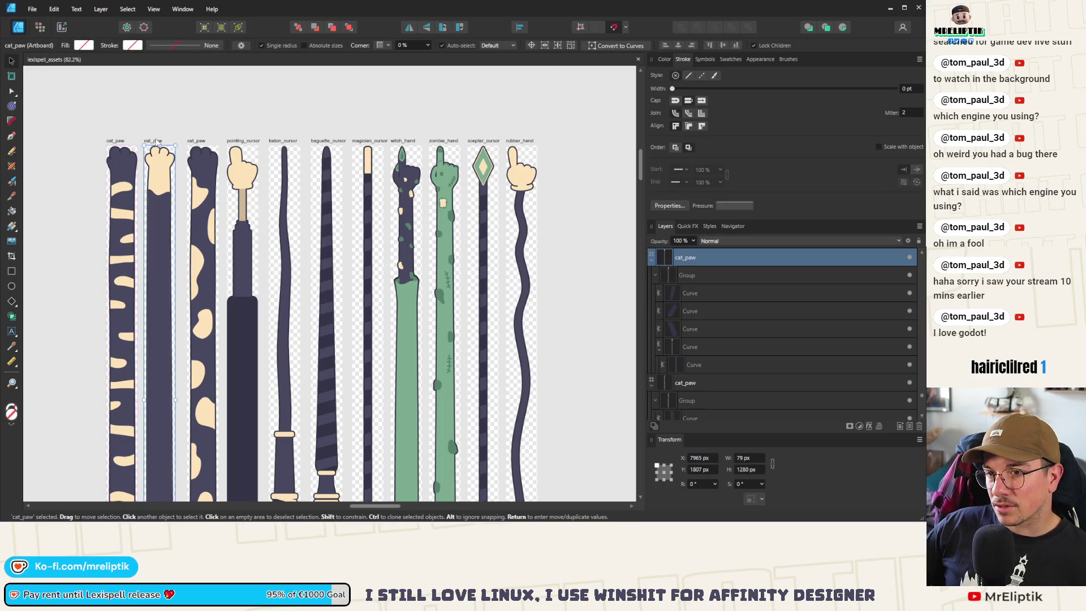
double_click(115, 140)
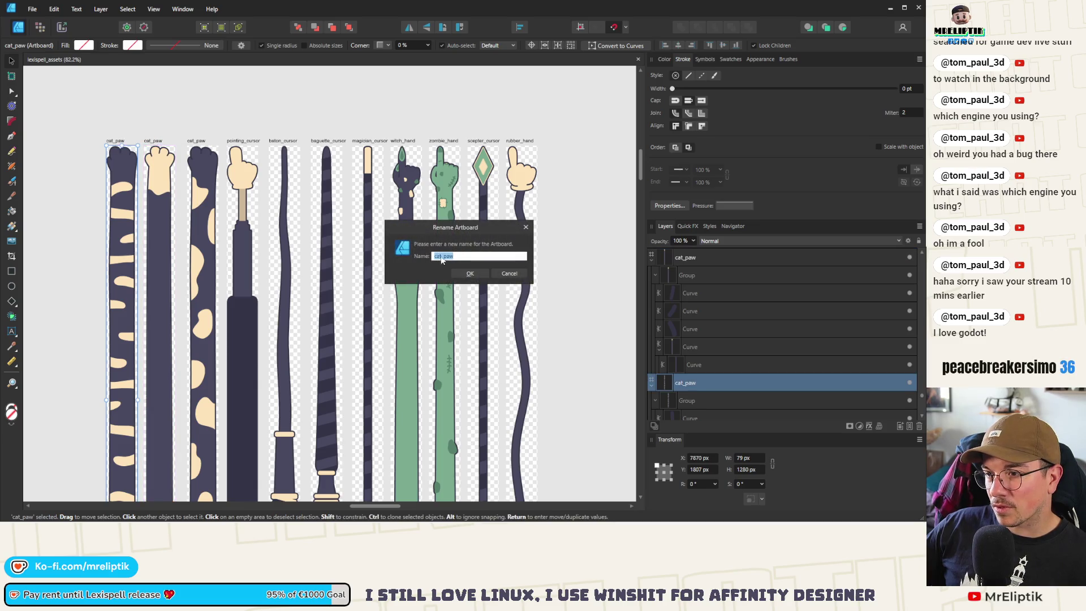
left_click(444, 257)
type("_")
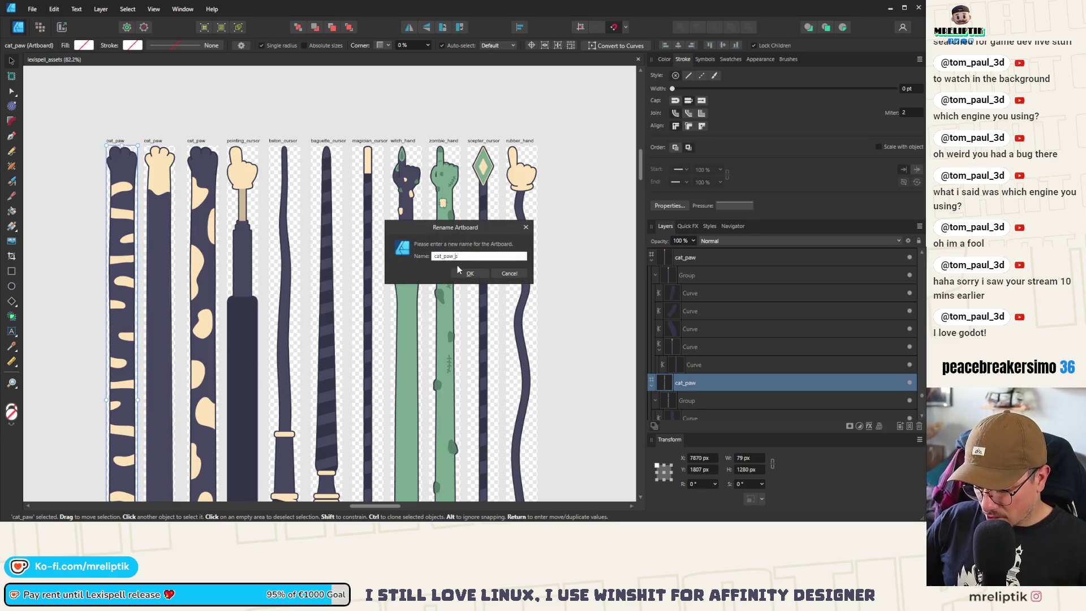
type("tripes")
key("Return")
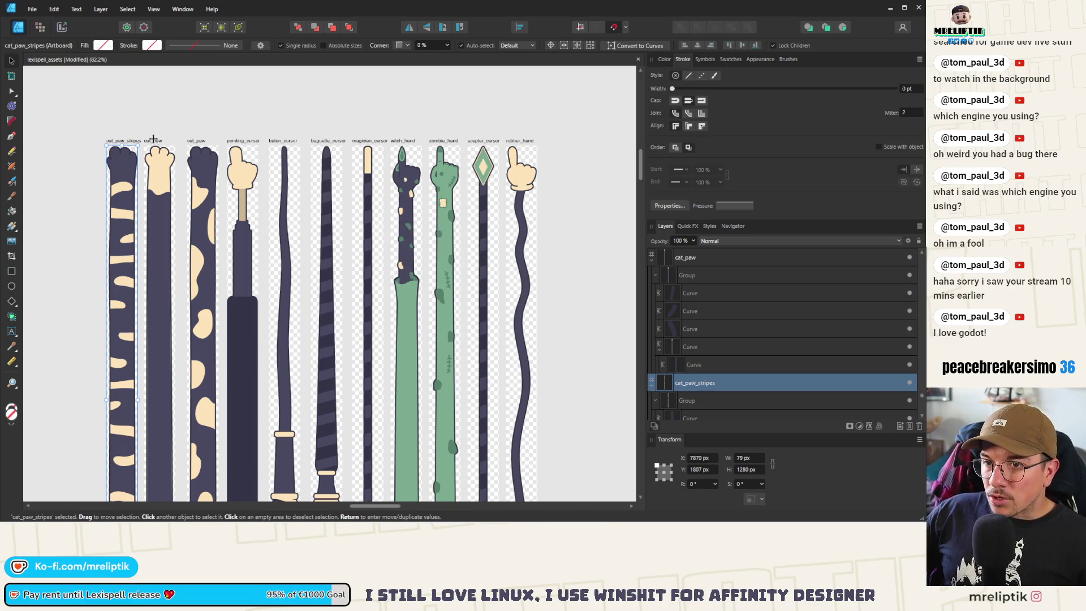
- Rename the second artboard to cat_paw_sleeve and start renaming the third
double_click(153, 140)
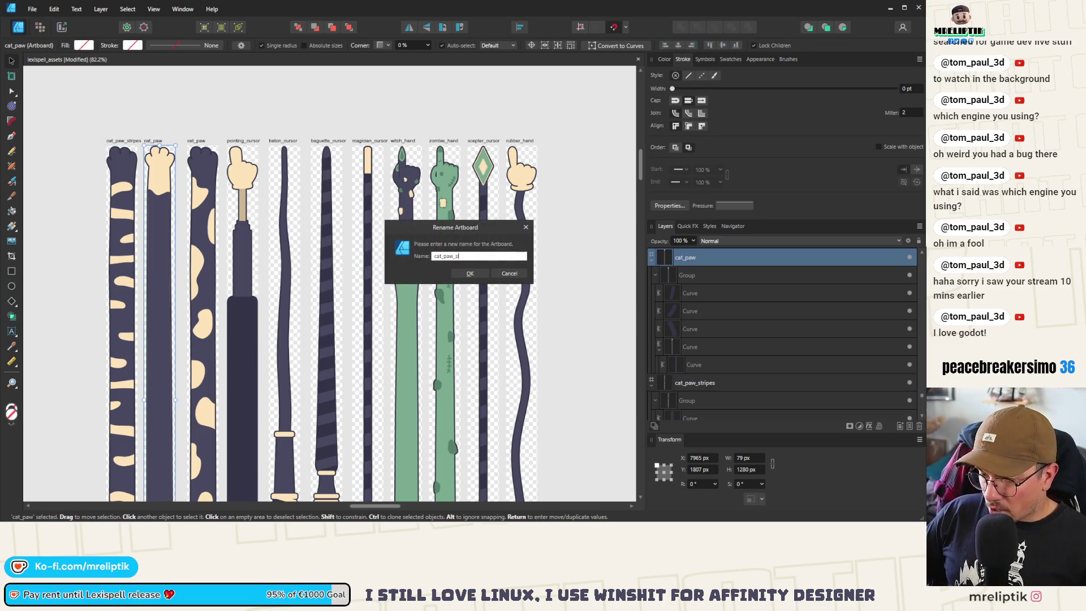
type("leeve")
key("Return")
double_click(201, 142)
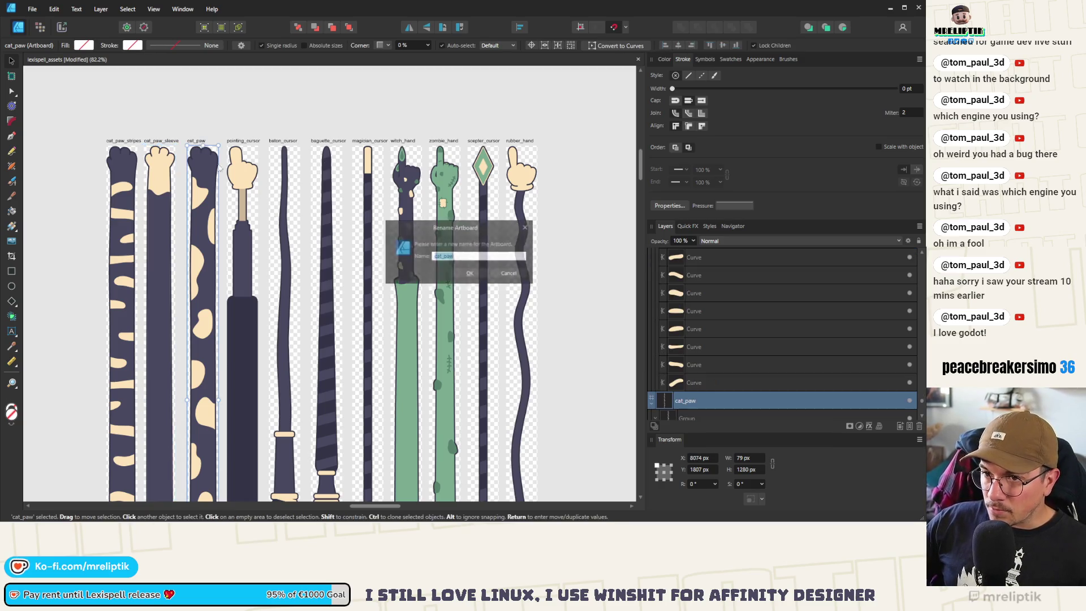
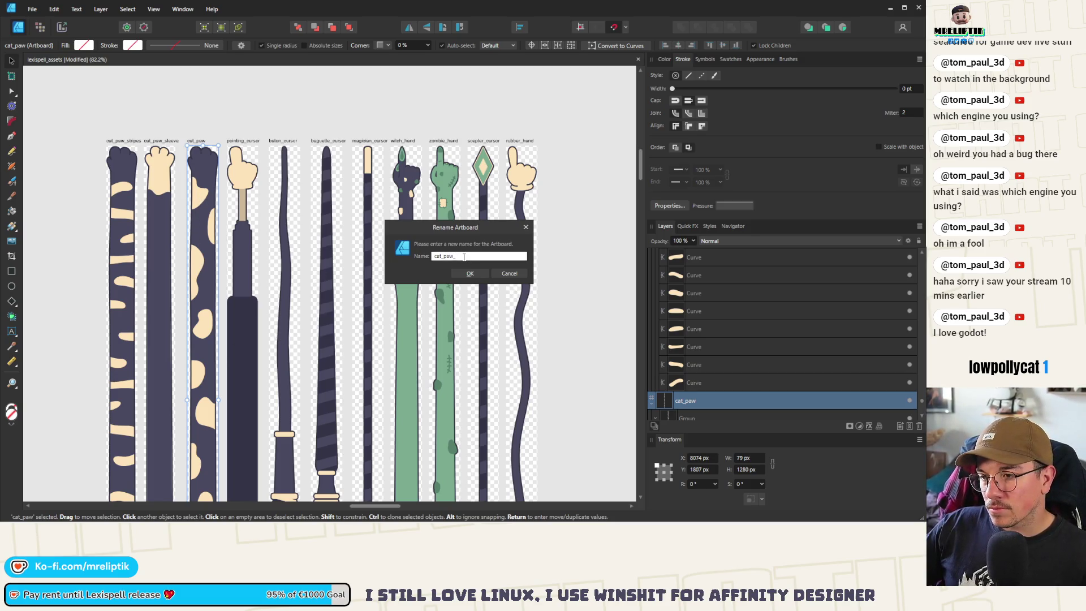
- Name the artboard cat_paw_spots and move two cream spots to new positions on its stick
type("ots")
key("Return")
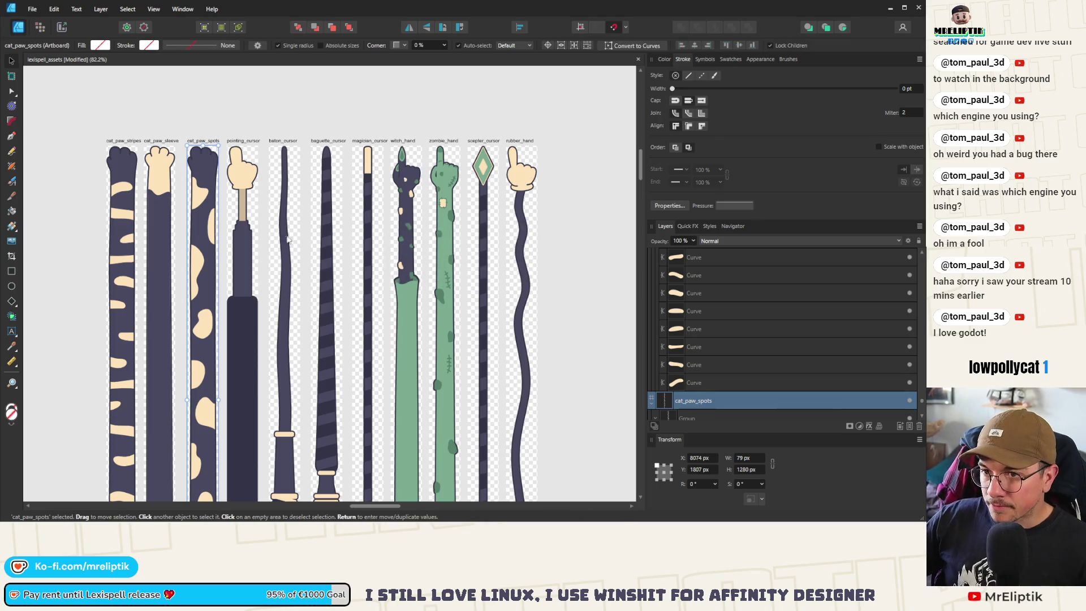
left_click(201, 201)
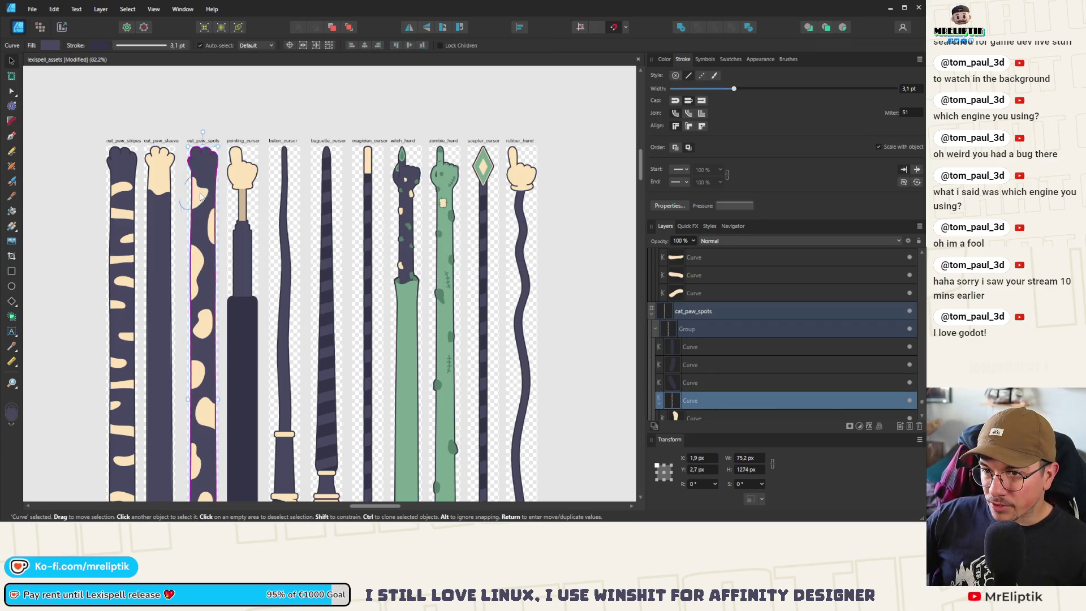
left_click_drag(201, 196, 196, 371)
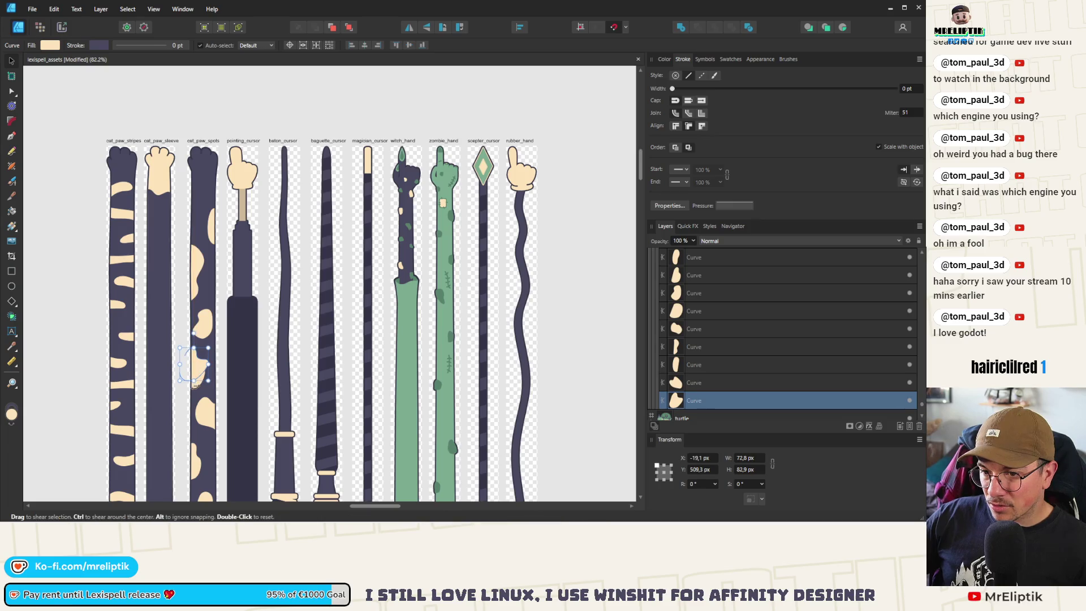
left_click(201, 389)
left_click_drag(200, 386, 198, 205)
left_click(227, 98)
- Start exporting the SPECIAL CURSORS banner artboard as PNG, then cancel the save
scroll(310, 157, "down", 3)
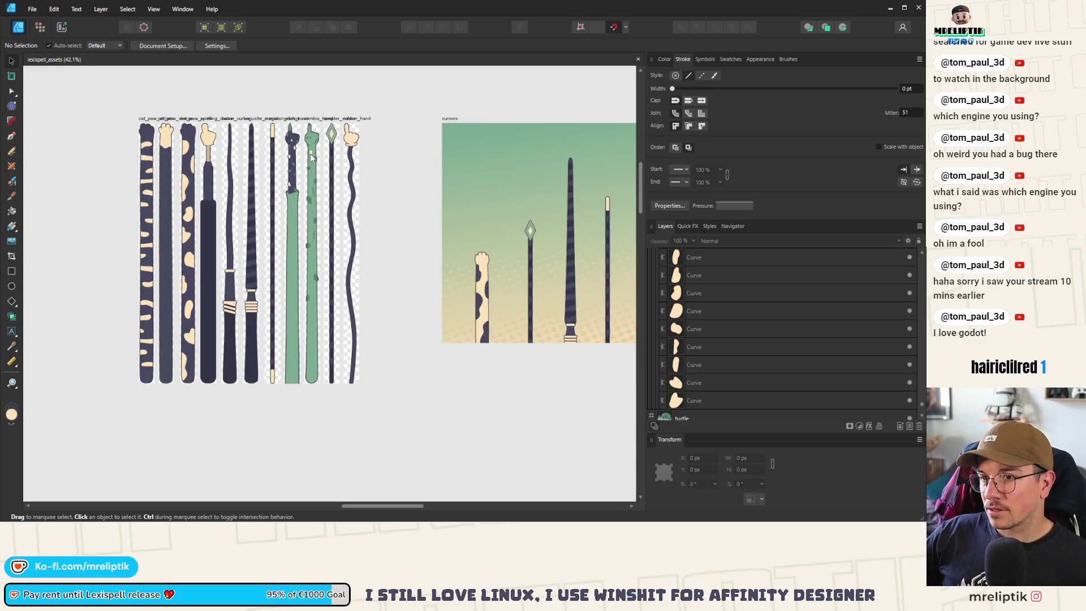
scroll(310, 157, "down", 3)
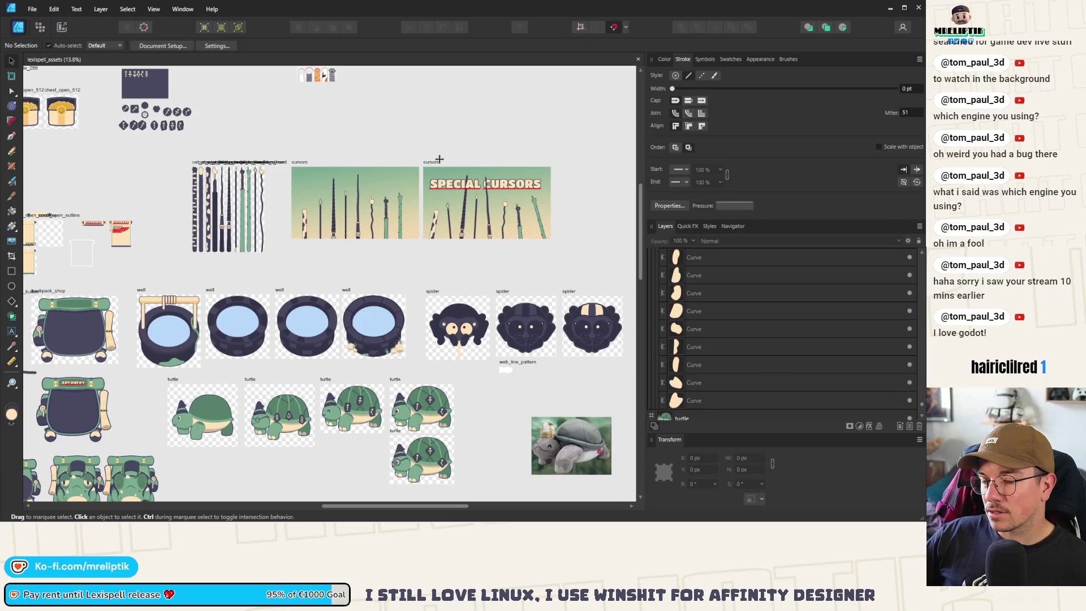
left_click(440, 159)
key("ctrl+shift+alt+s")
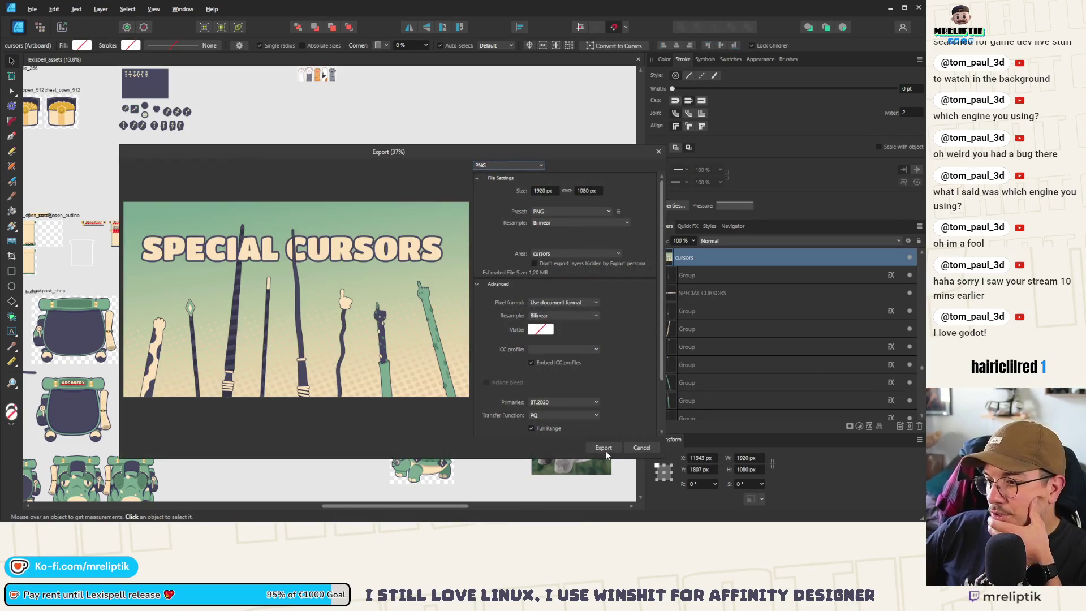
left_click(605, 449)
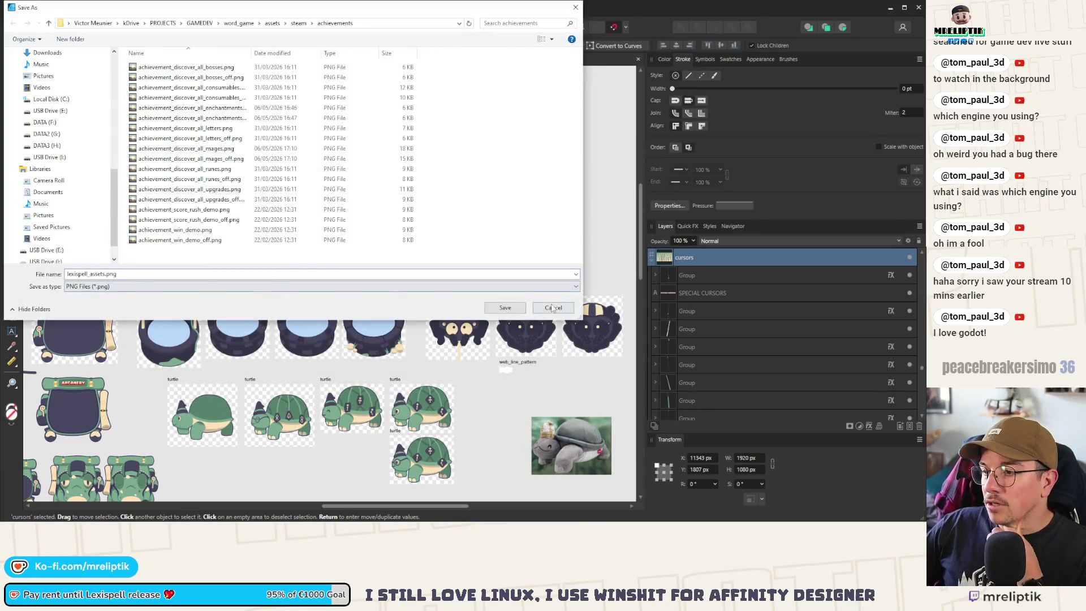
left_click(553, 308)
scroll(317, 205, "down", 2)
scroll(317, 205, "up", 3)
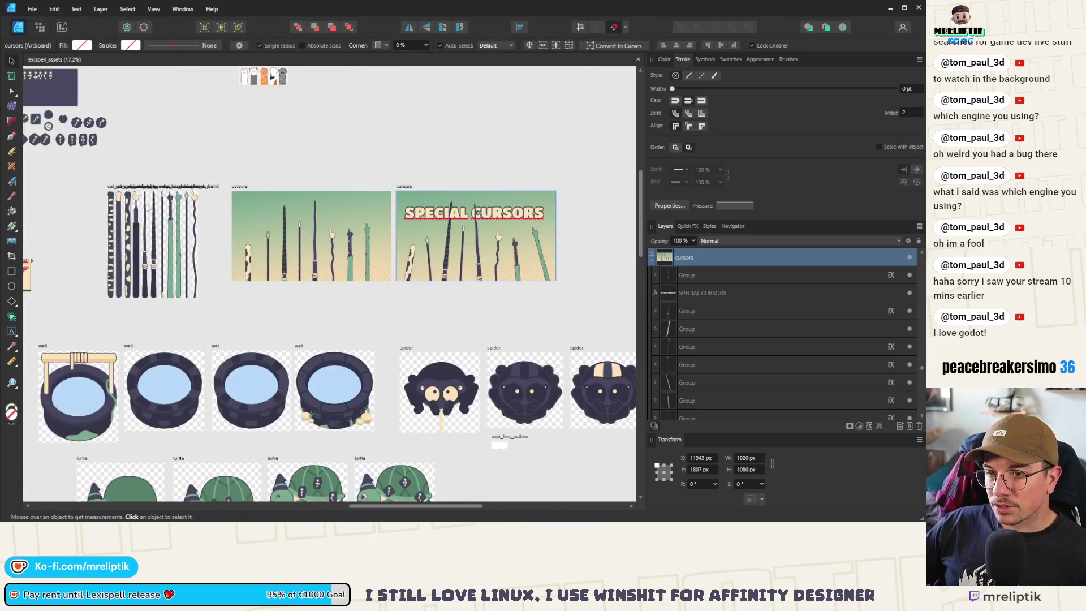
scroll(148, 210, "up", 3)
- Select the cat_paw_spots and cat_paw_sleeve sticks together
left_click(109, 195)
scroll(103, 192, "up", 2)
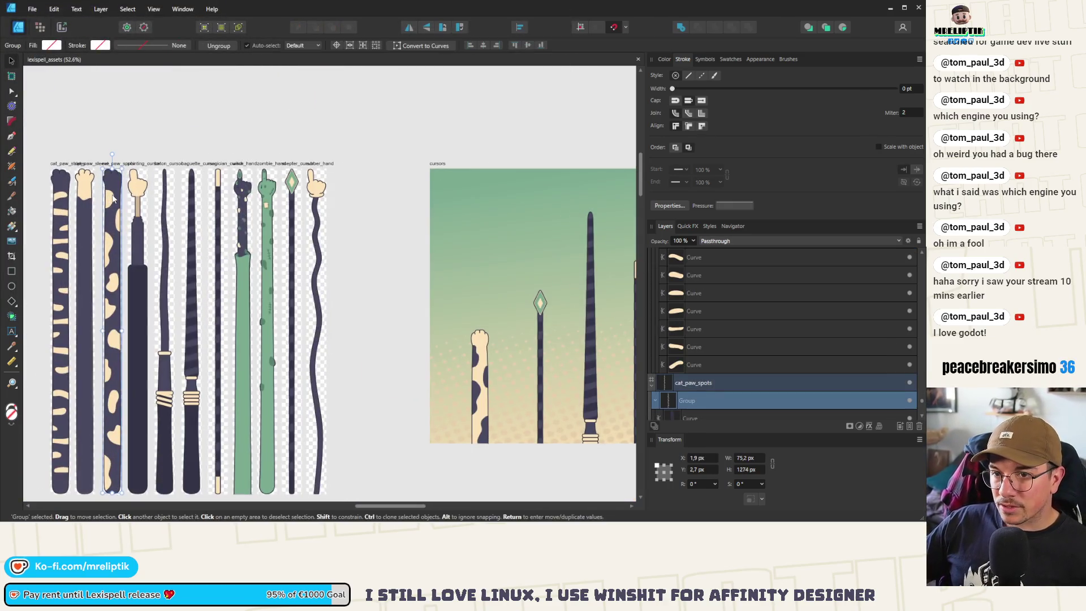
left_click(83, 188, "shift")
scroll(97, 202, "down", 3)
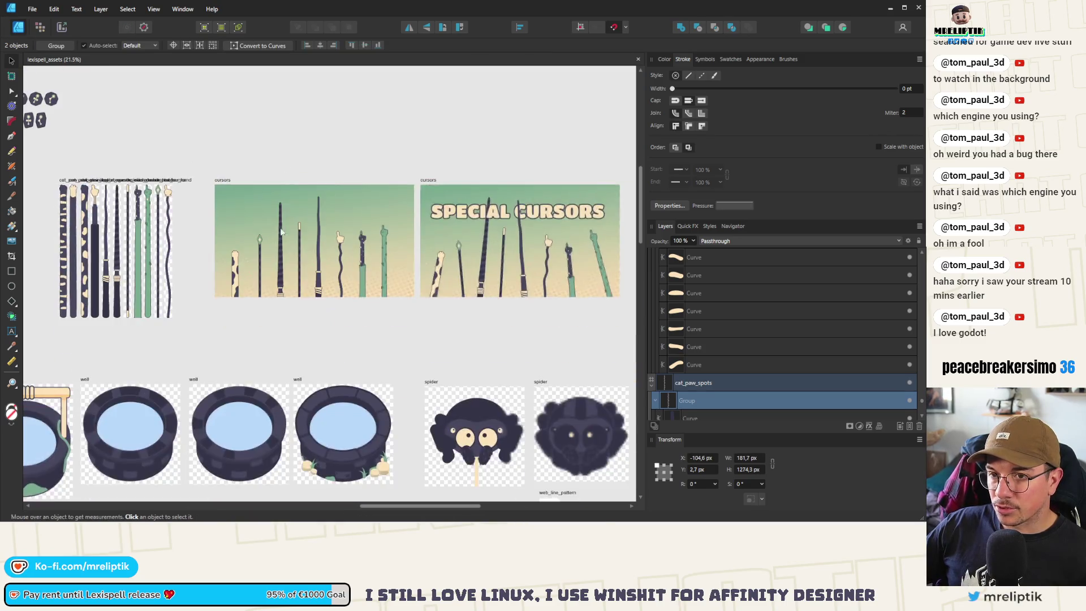
scroll(383, 224, "down", 2)
scroll(382, 223, "up", 3)
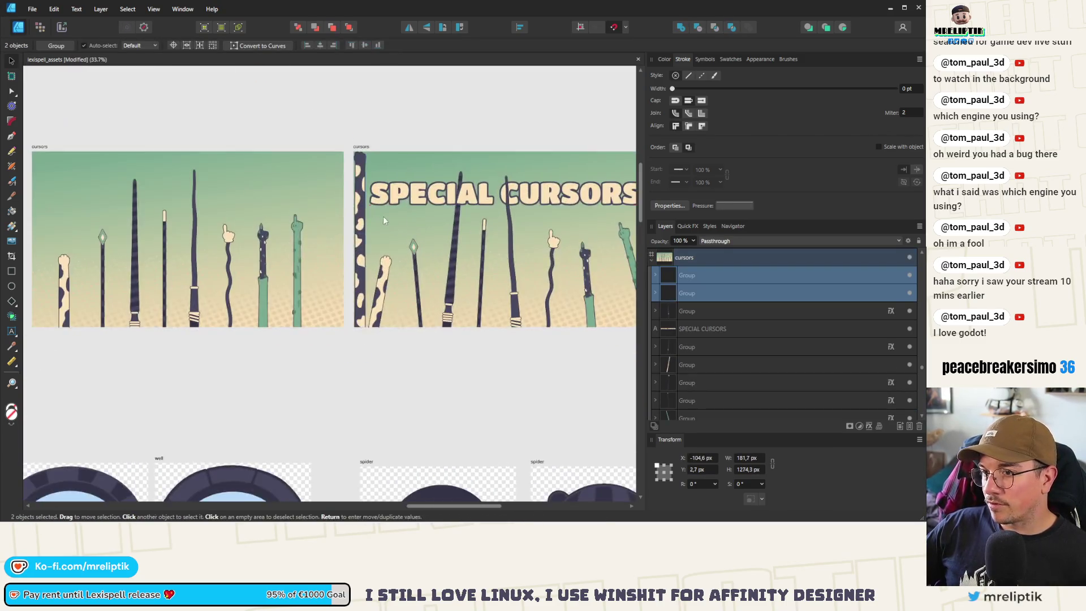
- Move the hand-topped stick down-left tilted about -9.6°, and tilt the cow-spotted stick about 8.5°
left_click(383, 278)
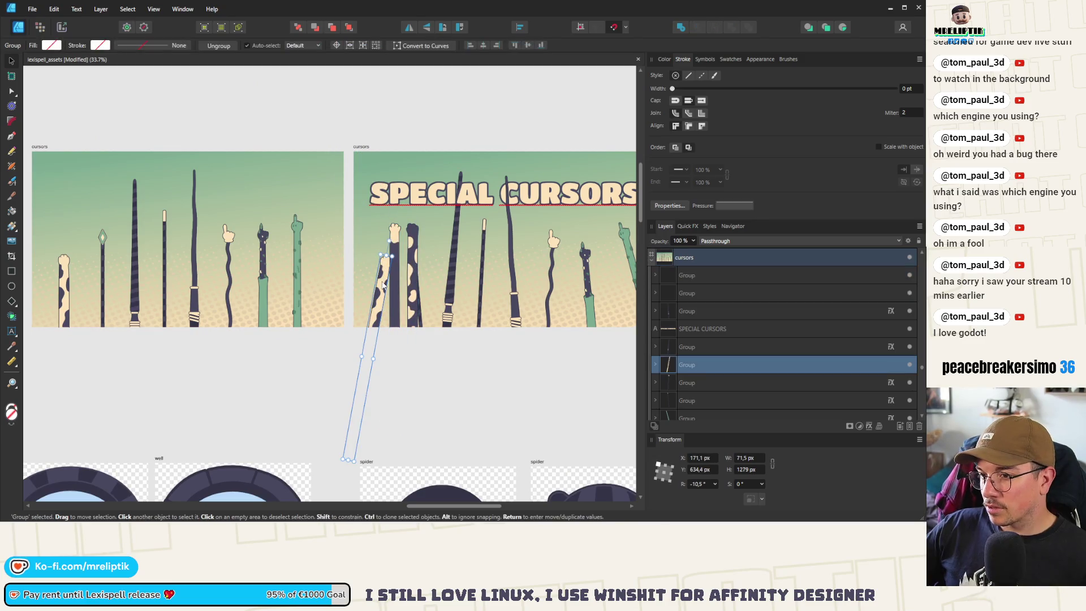
left_click_drag(394, 269, 370, 307)
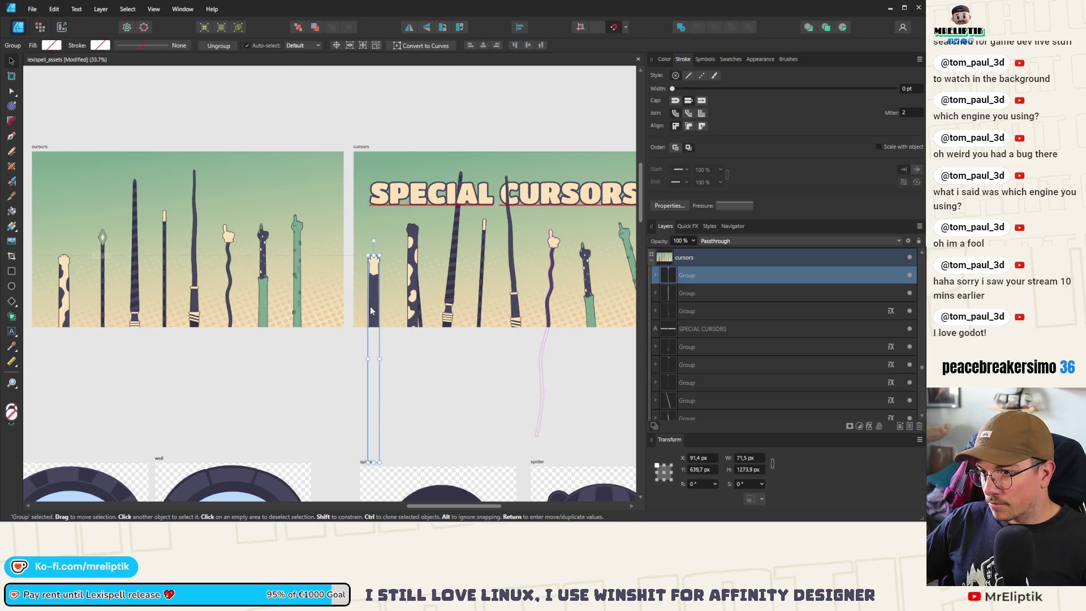
scroll(370, 307, "up", 2)
left_click_drag(366, 262, 421, 246)
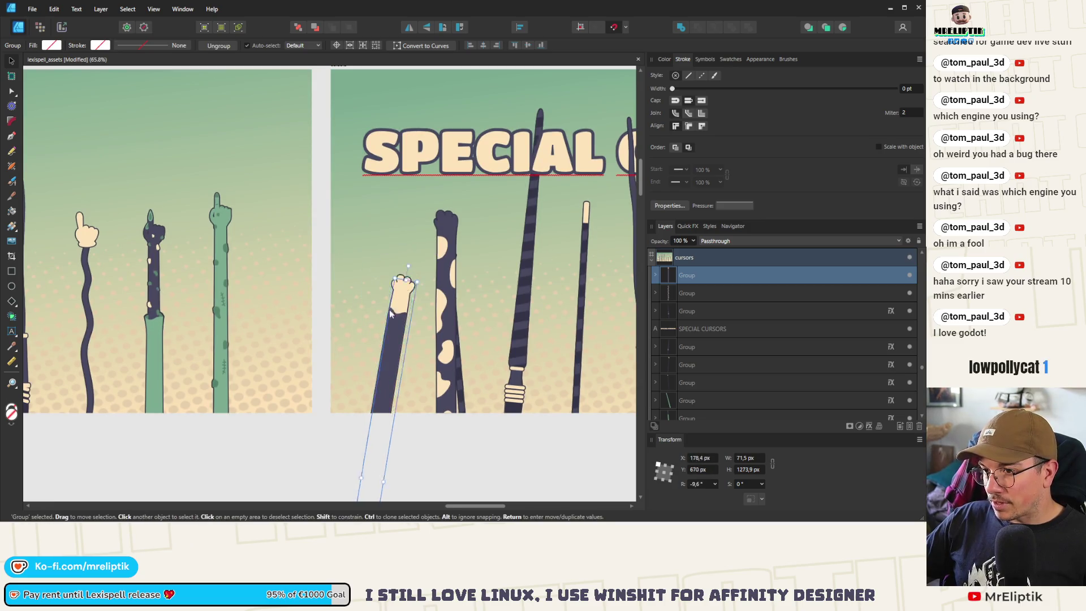
left_click_drag(391, 314, 369, 348)
left_click(445, 294)
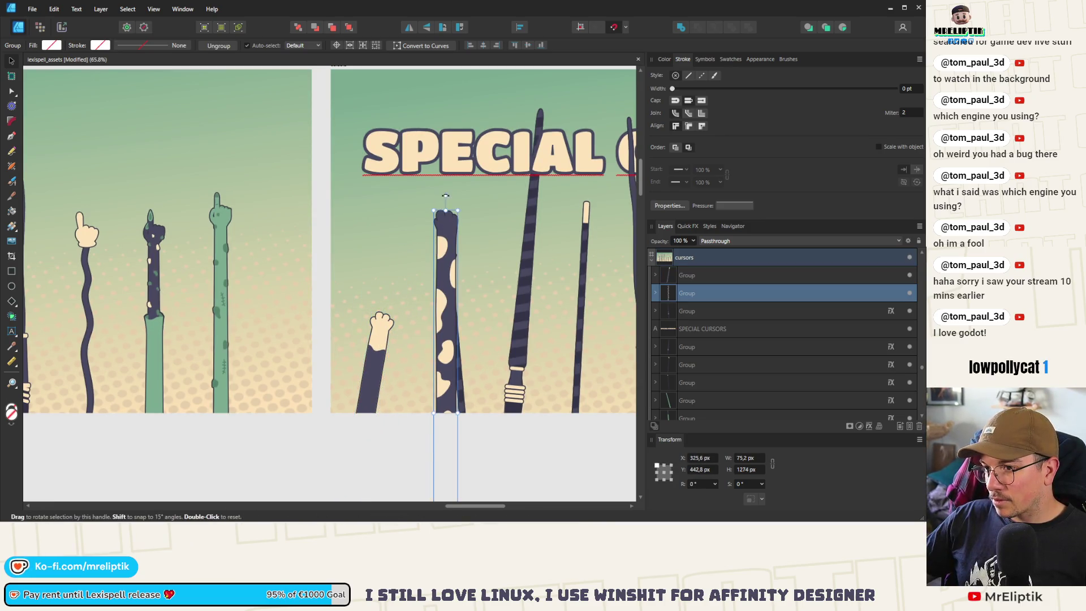
left_click_drag(445, 195, 422, 198)
scroll(363, 274, "down", 3)
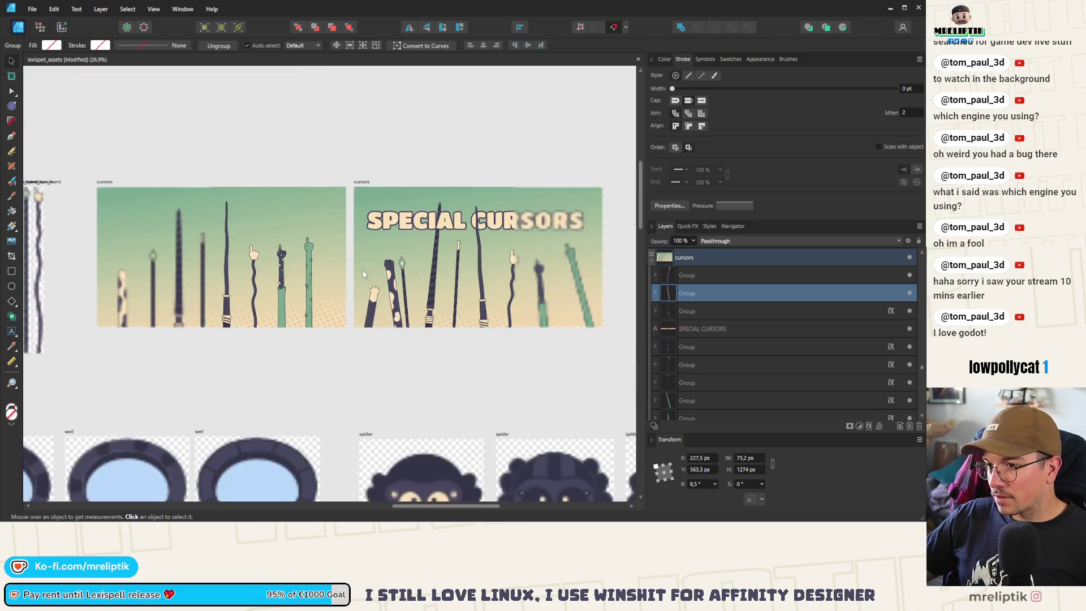
- Space the nine banner sticks evenly with Alignment > Space Horizontally
left_click_drag(612, 231, 334, 390)
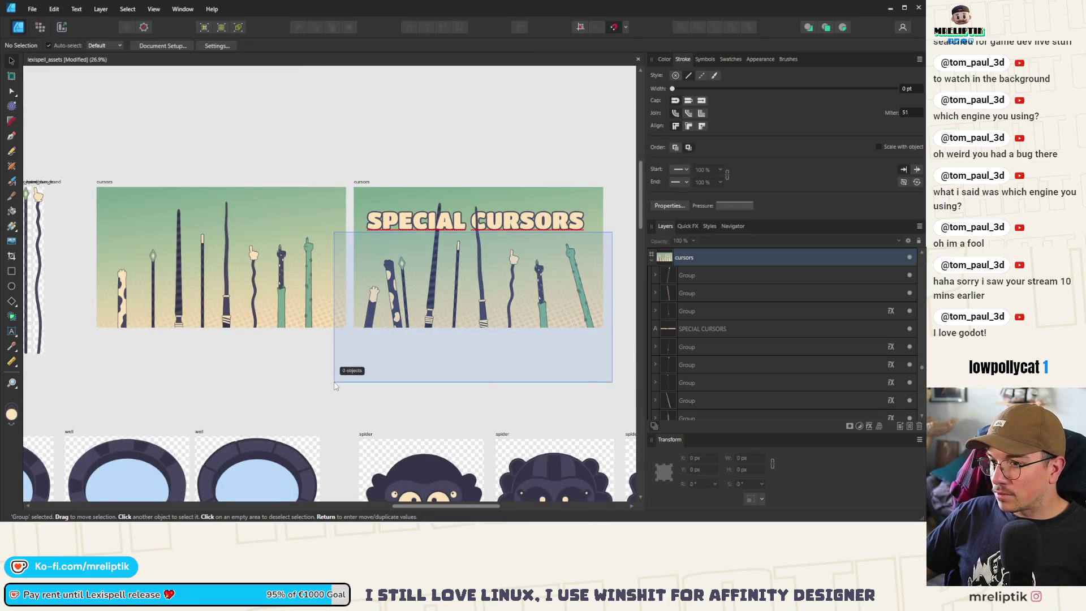
left_click(368, 338)
left_click(394, 297, "shift")
left_click(405, 268, "shift")
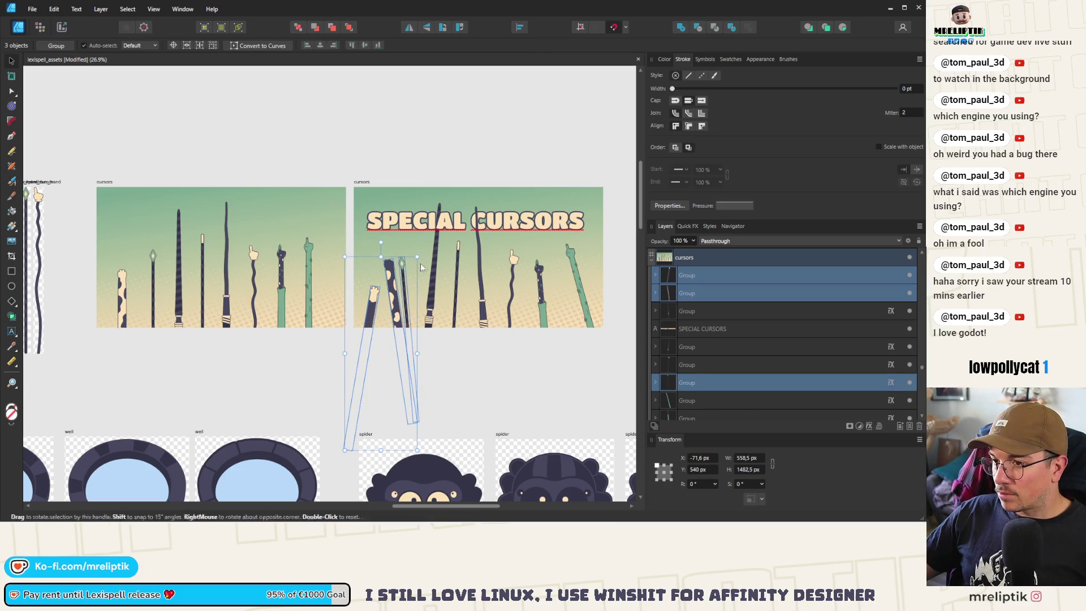
left_click(436, 249, "shift")
left_click(458, 253, "shift")
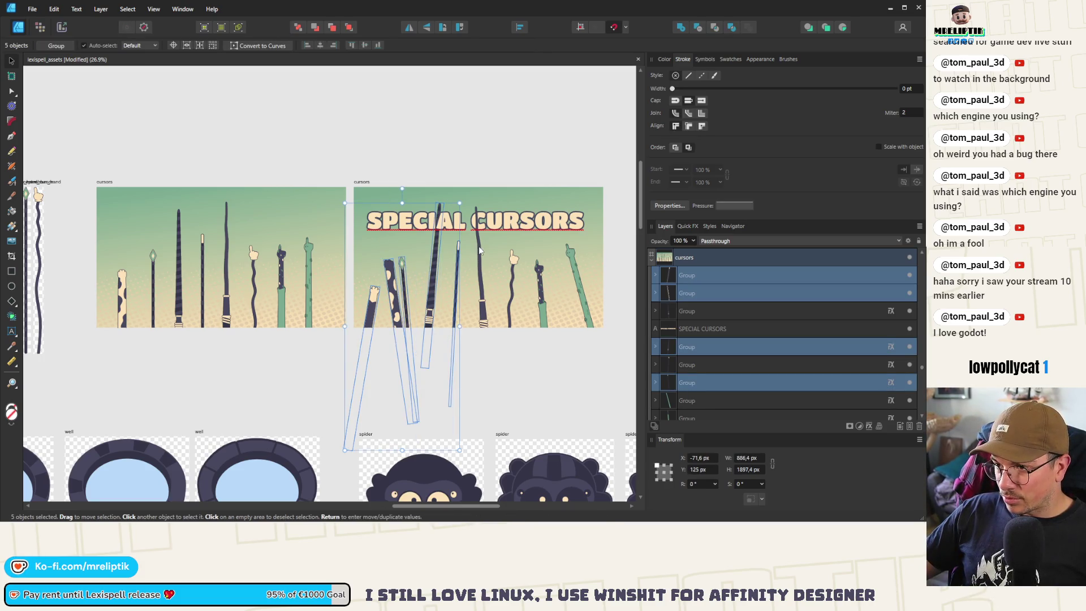
left_click(480, 250, "shift")
left_click(512, 270, "shift")
left_click(538, 276, "shift")
left_click(574, 256, "shift")
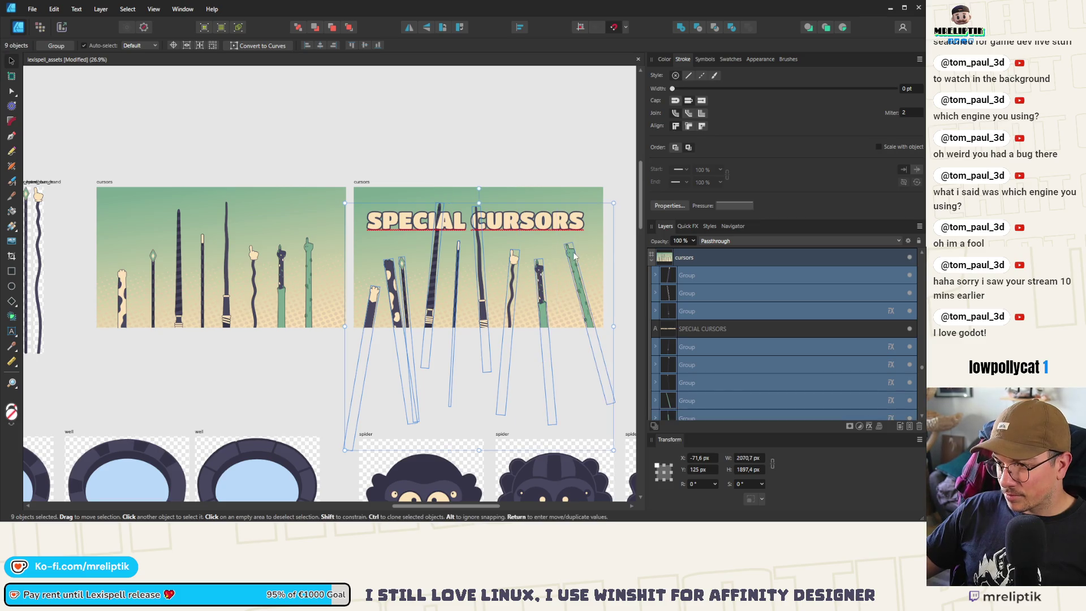
left_click(520, 27)
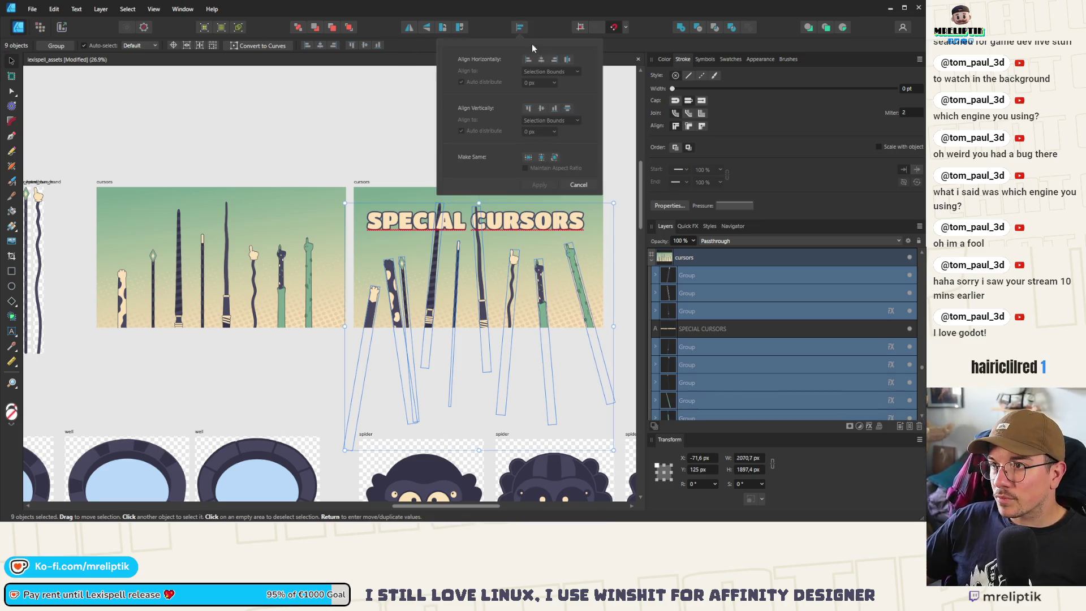
left_click(568, 59)
scroll(345, 187, "down", 2)
key("Escape")
scroll(378, 282, "up", 3)
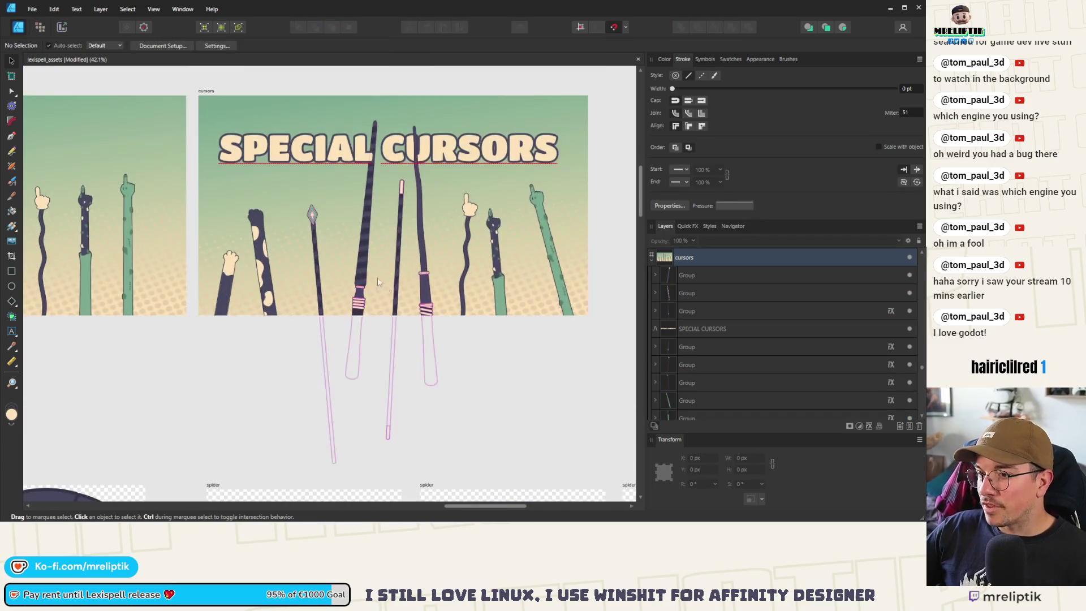
scroll(332, 288, "up", 2)
- Nudge the diamond staff down-left, raise the cat-paw arm about 40 px, and shift the striped staff
left_click(314, 292)
scroll(314, 291, "up", 2)
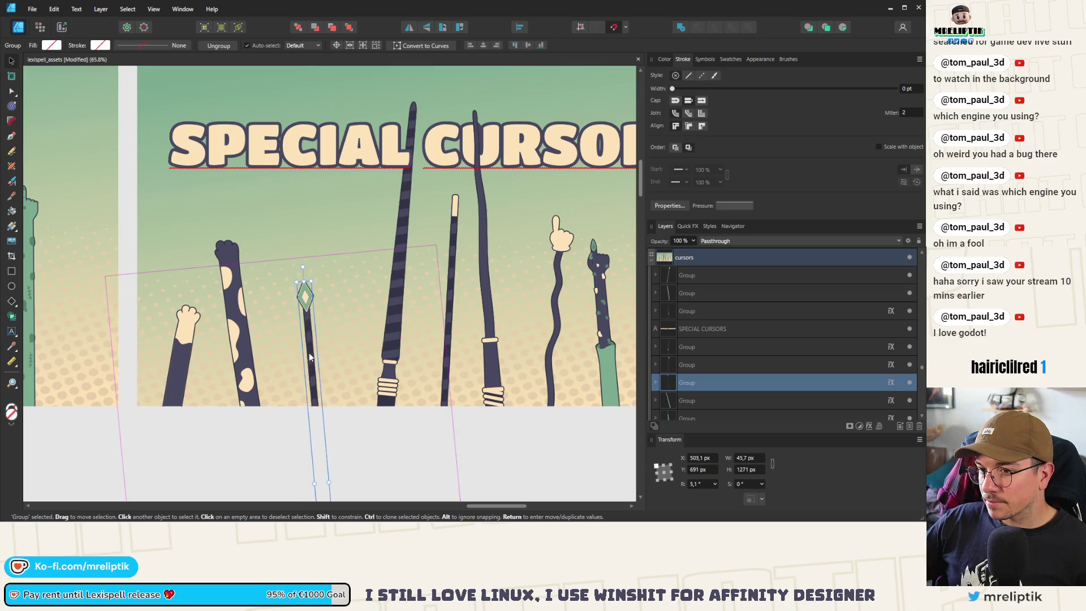
left_click_drag(308, 352, 304, 362)
left_click(227, 296)
left_click_drag(231, 312, 233, 289)
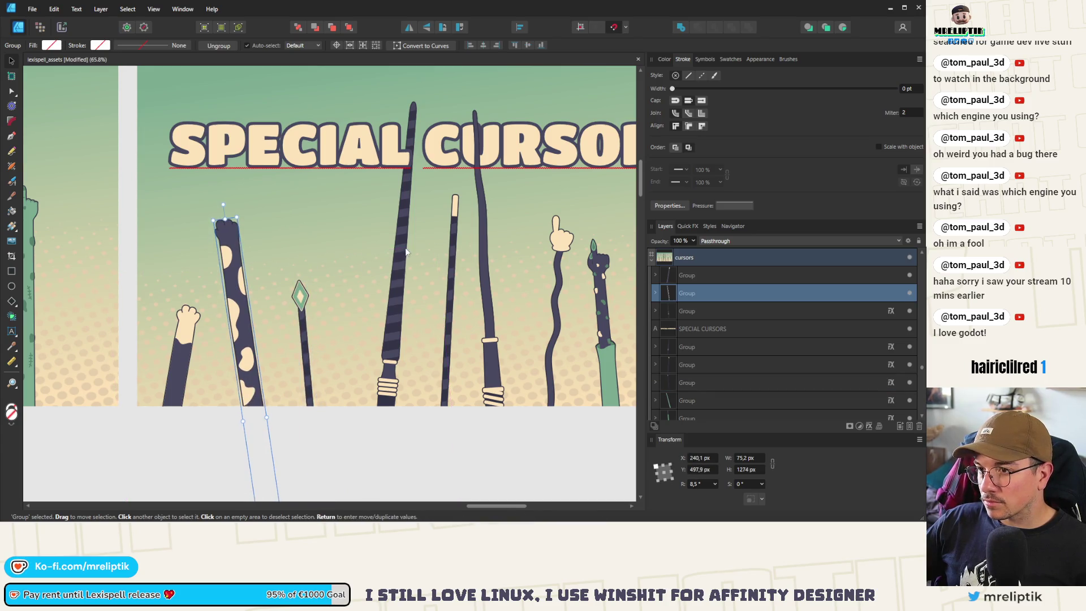
mouse_move(402, 264)
left_mouse_down()
mouse_move(390, 267)
mouse_move(476, 275)
left_mouse_up()
left_click(479, 277)
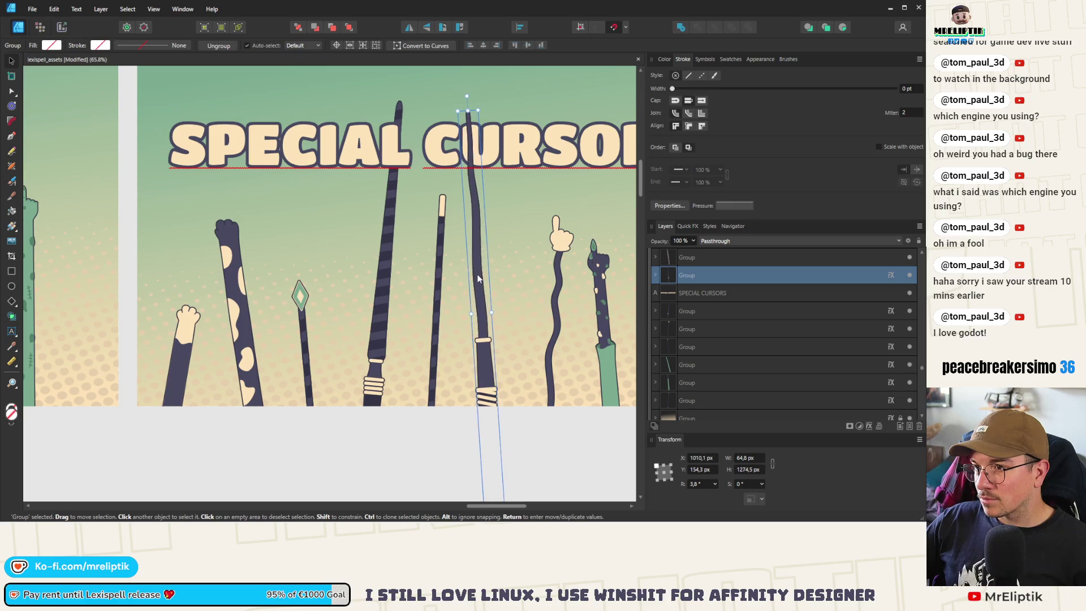
scroll(430, 258, "down", 3)
key("ctrl+d")
scroll(311, 243, "down", 3)
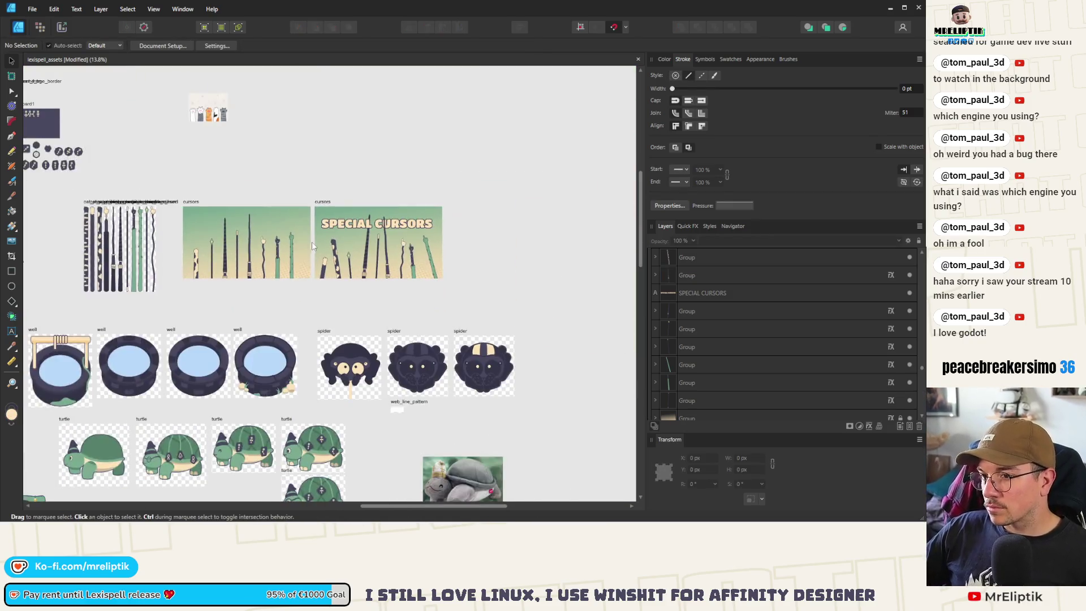
scroll(394, 229, "up", 3)
- Delete the older plain cursors artboard on the left and confirm the deletion
left_click(253, 188)
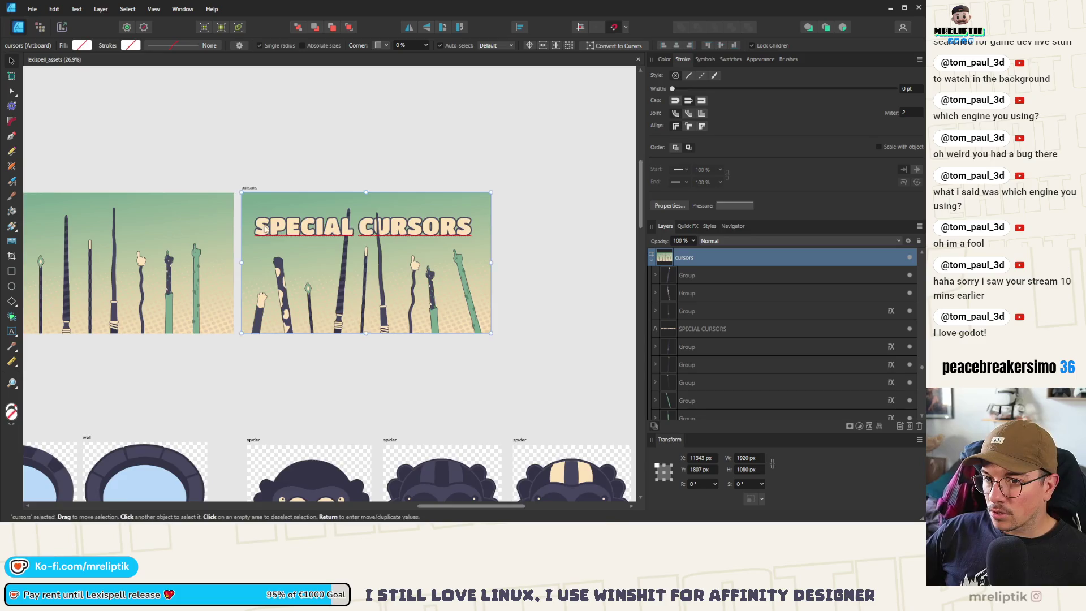
scroll(347, 236, "down", 2)
left_click(125, 207)
key("Delete")
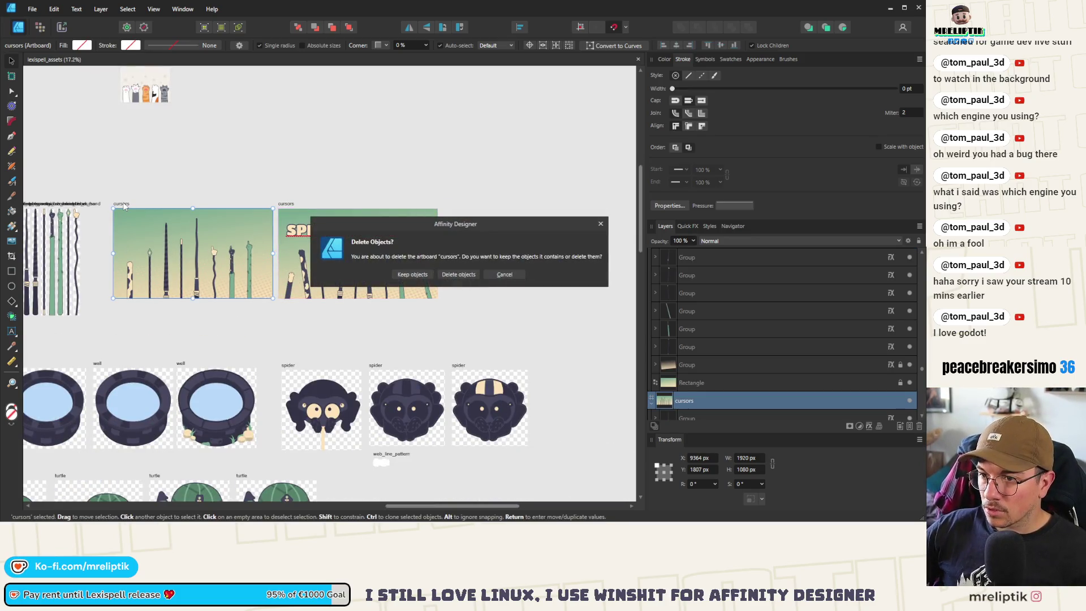
left_click(459, 275)
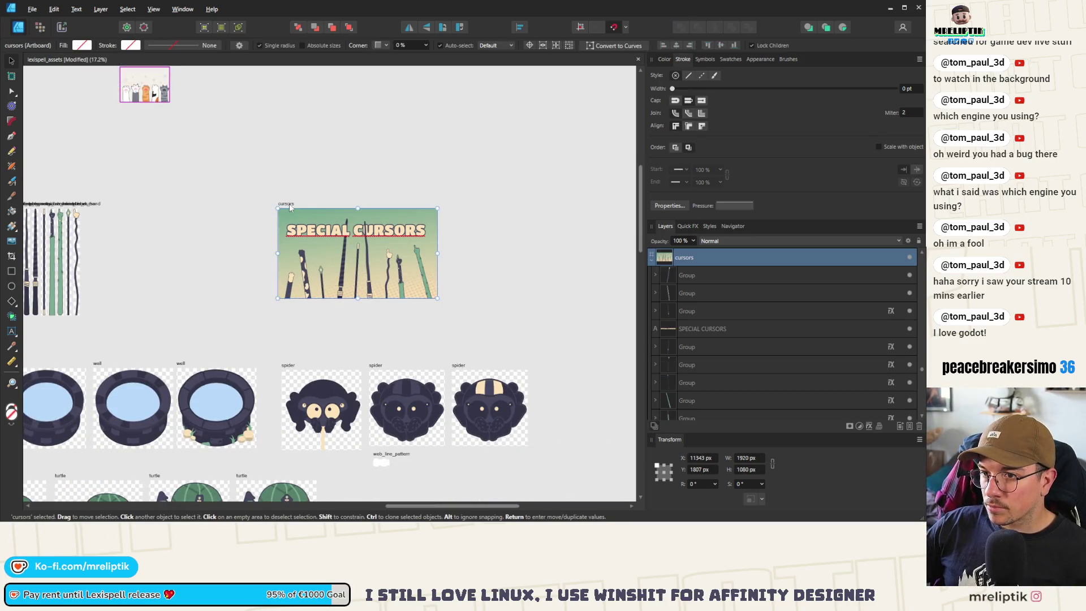
- Cancel the artboard export and select the SPECIAL CURSORS title text
key("ctrl+alt+shift+s")
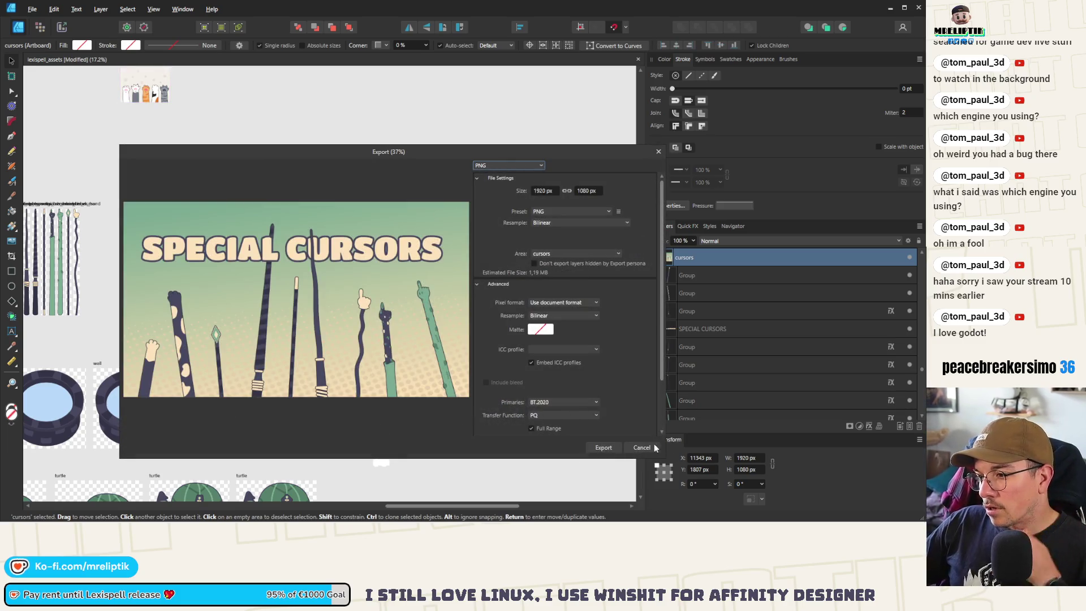
left_click(625, 462)
scroll(368, 249, "up", 3)
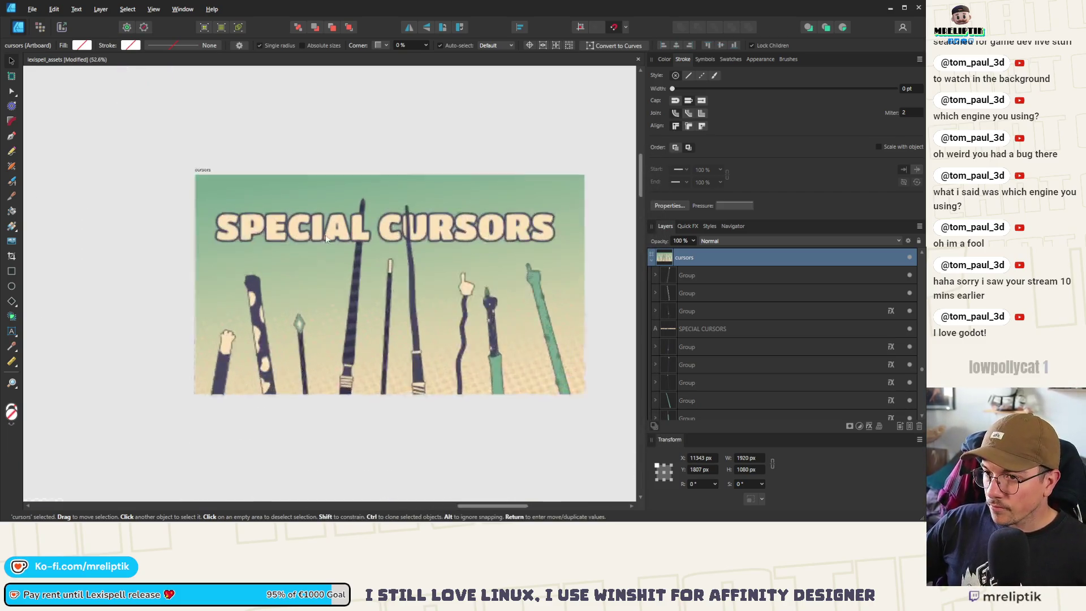
left_click(220, 246)
scroll(294, 242, "down", 1)
scroll(295, 242, "up", 3)
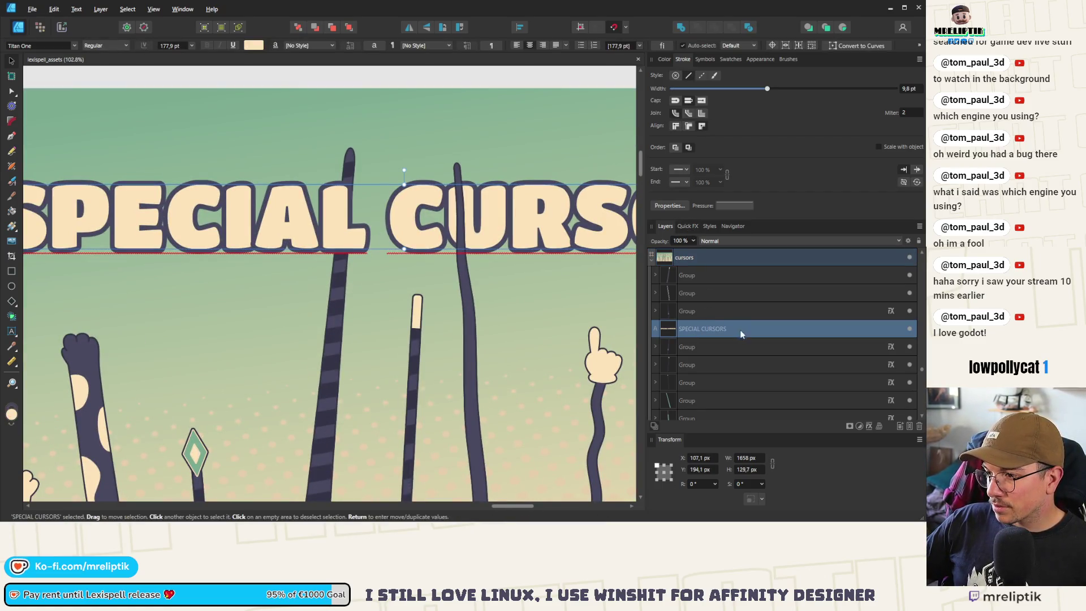
- Group the SPECIAL CURSORS text and enable an Outer Shadow on the title
key("ctrl+Return")
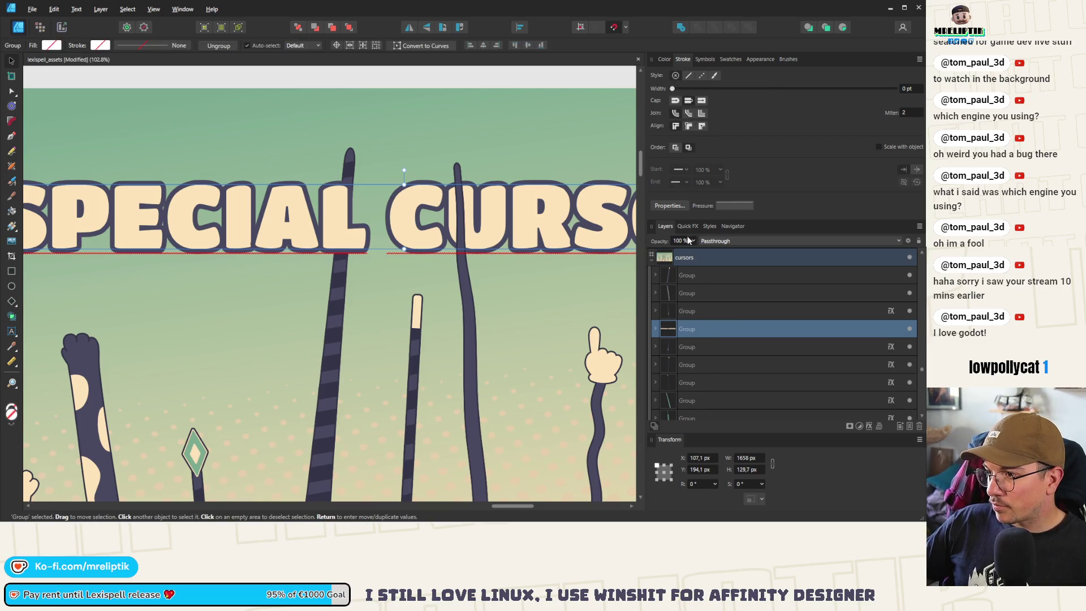
left_click(655, 329)
left_click(686, 346)
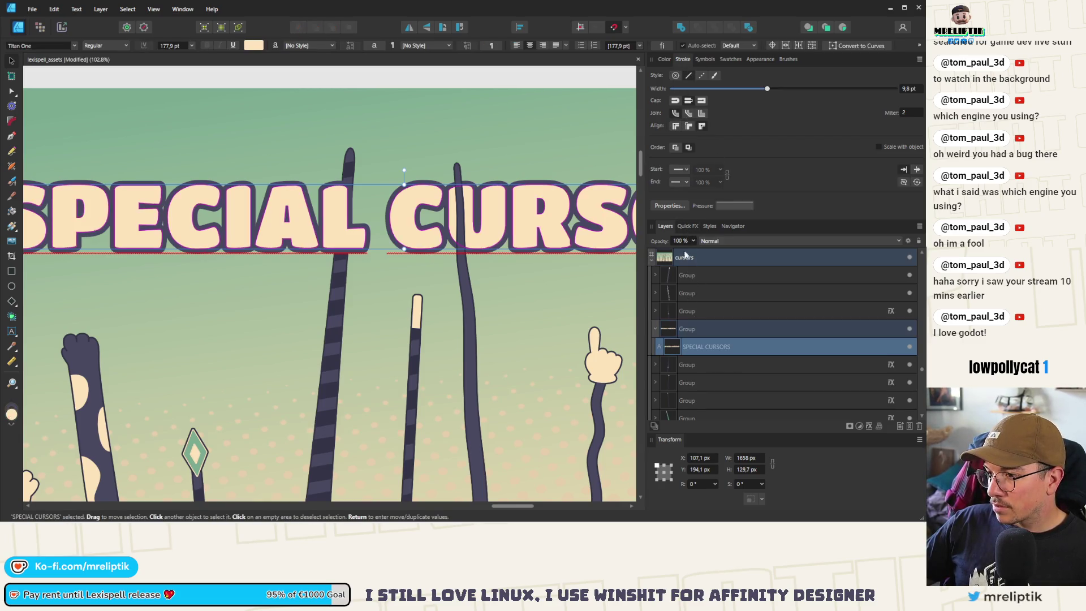
left_click(688, 226)
left_click(665, 392)
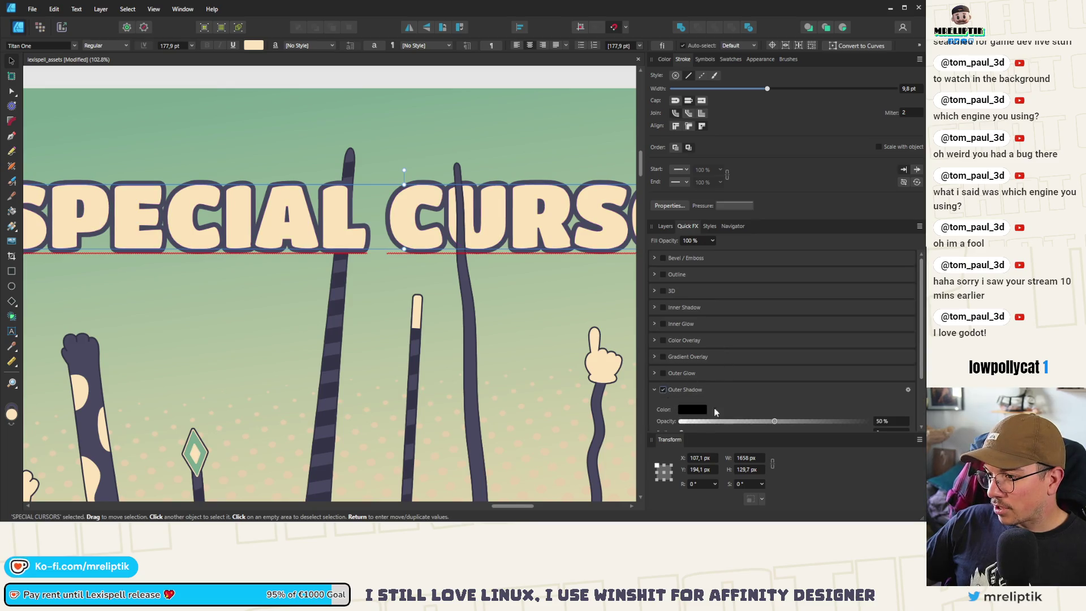
scroll(714, 407, "down", 2)
left_click_drag(770, 374, 870, 375)
- Make the shadow a sampled purple-grey, offset 8 px below the letters, with Normal blend mode
left_click(909, 343)
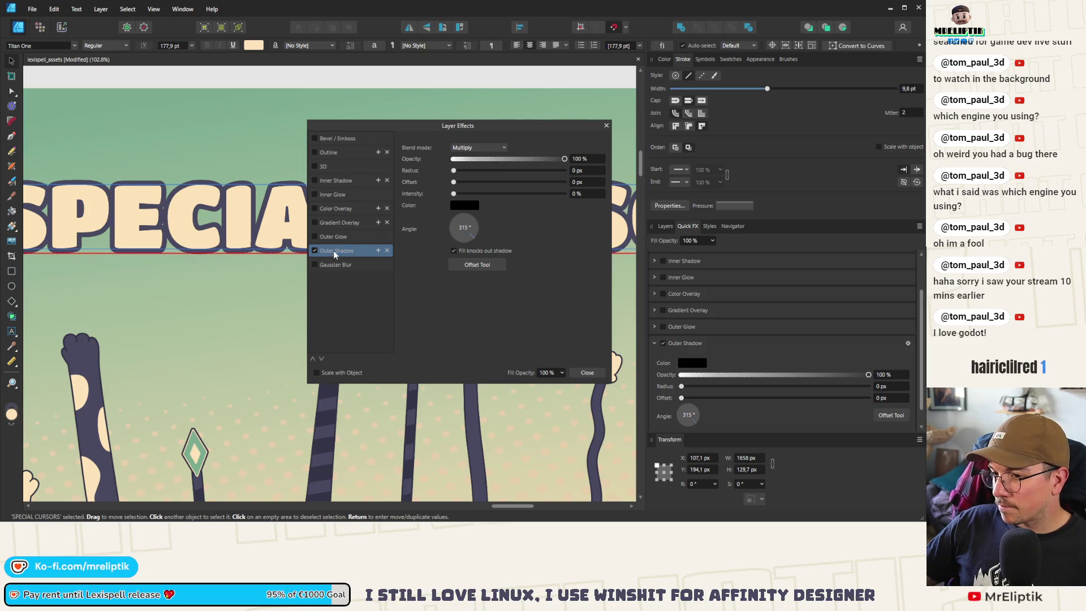
left_click(463, 207)
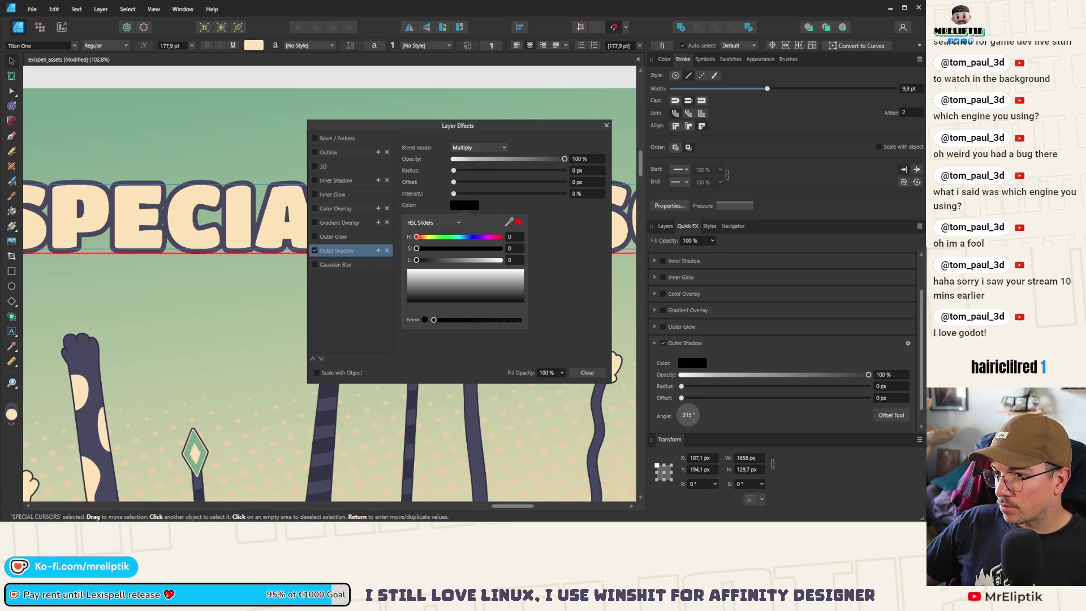
left_click_drag(509, 221, 249, 184)
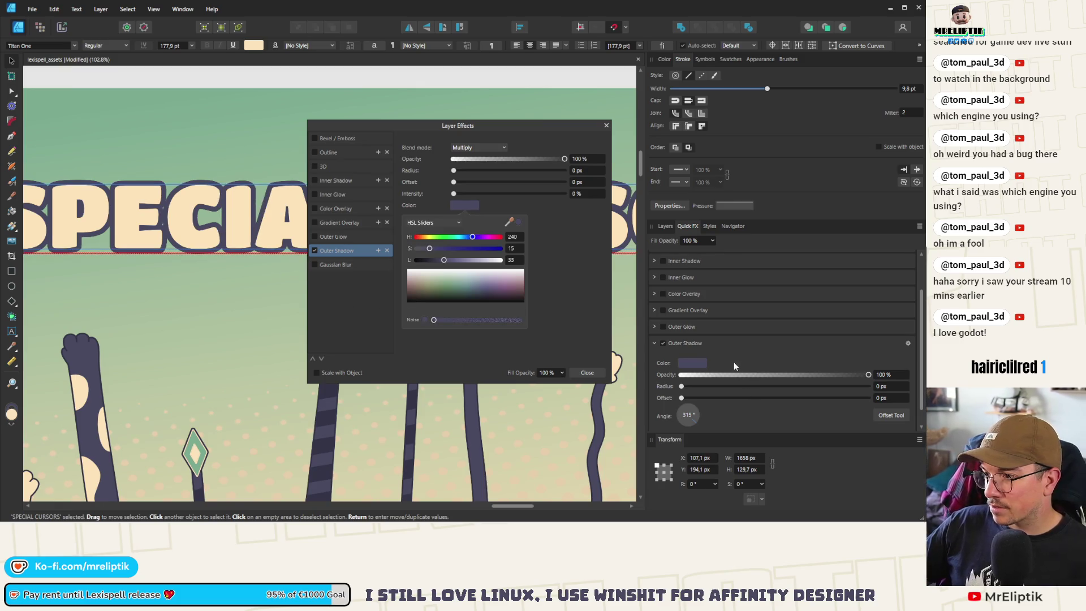
left_click(587, 372)
left_click_drag(681, 398, 753, 398)
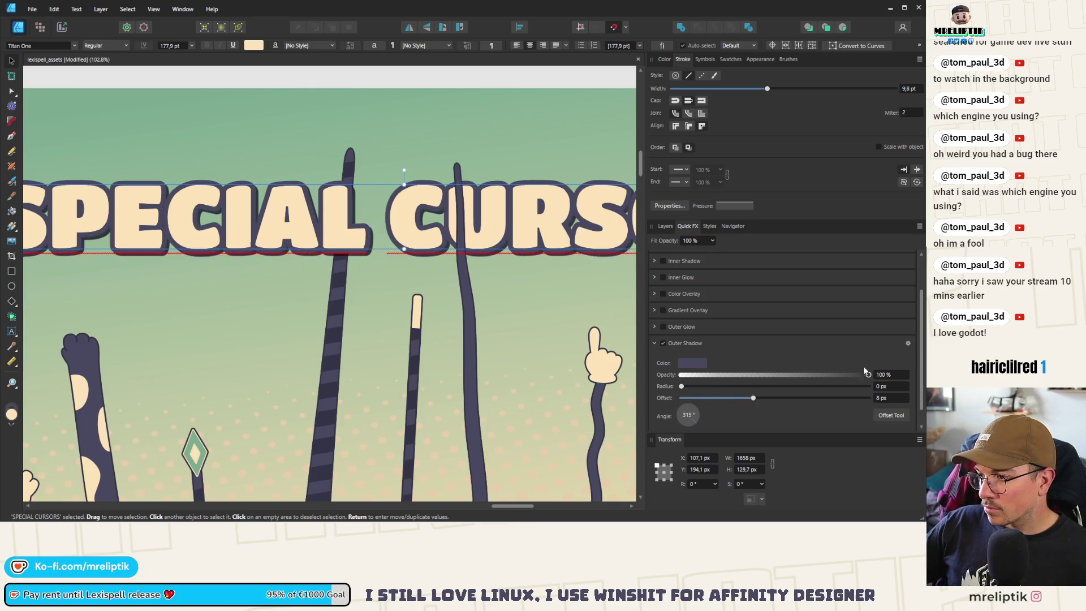
left_click(908, 344)
left_click(479, 147)
left_click(470, 151)
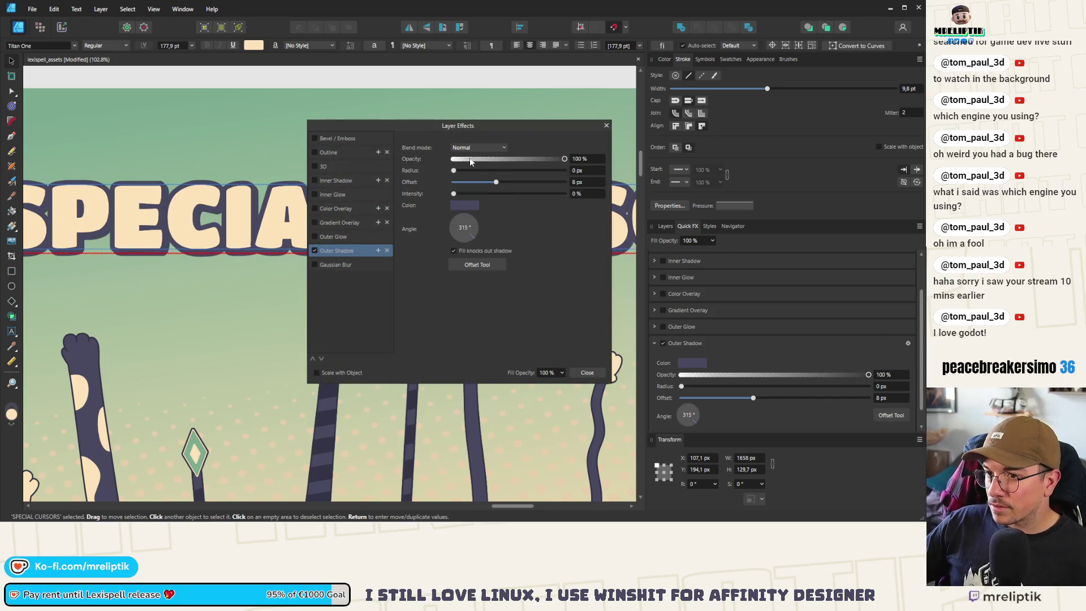
left_click(582, 373)
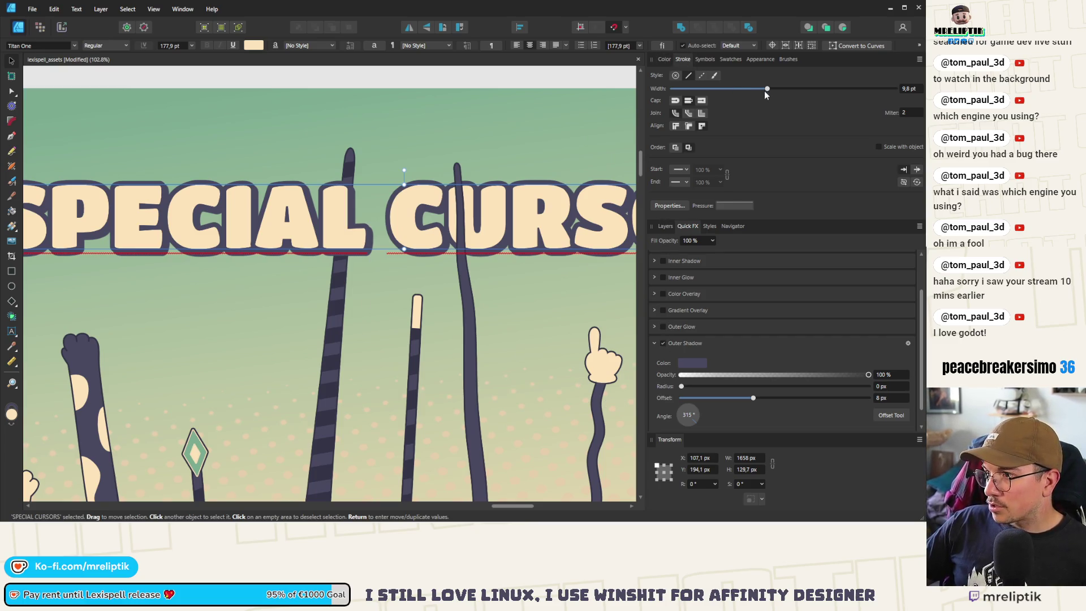
- Set the title's stroke width to 0 and add a thickened Outline effect to the group
left_click_drag(768, 89, 600, 86)
left_click(669, 59)
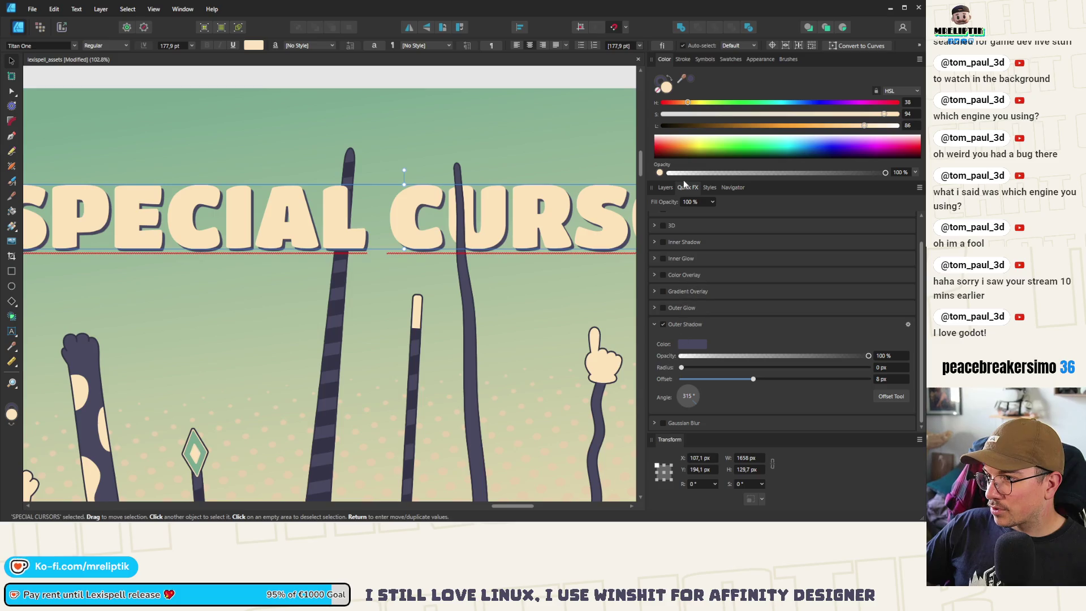
left_click(665, 187)
left_click(701, 292)
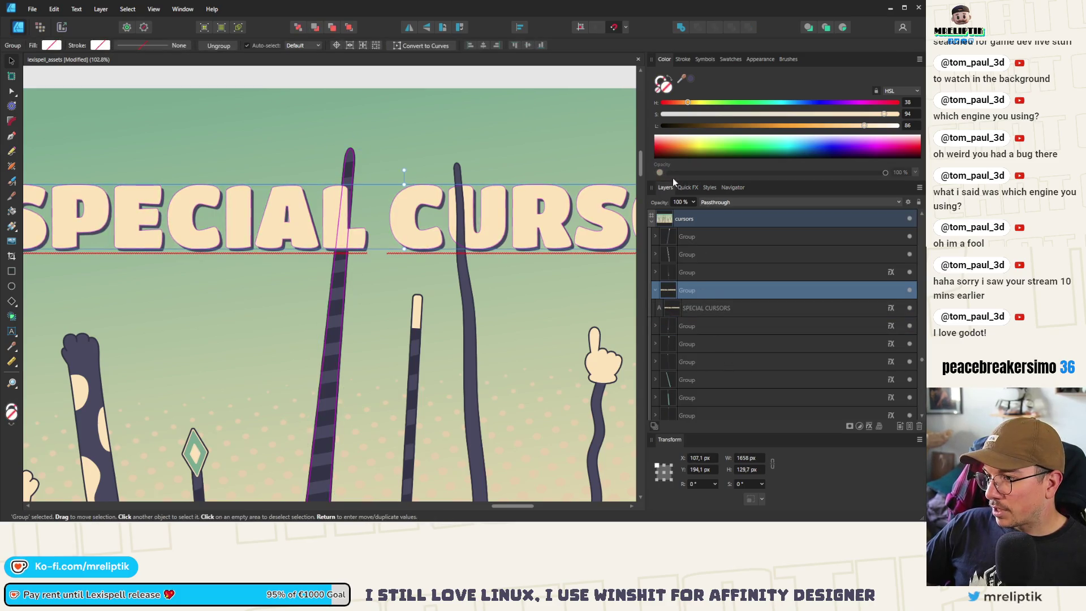
left_click(687, 187)
left_click(663, 236)
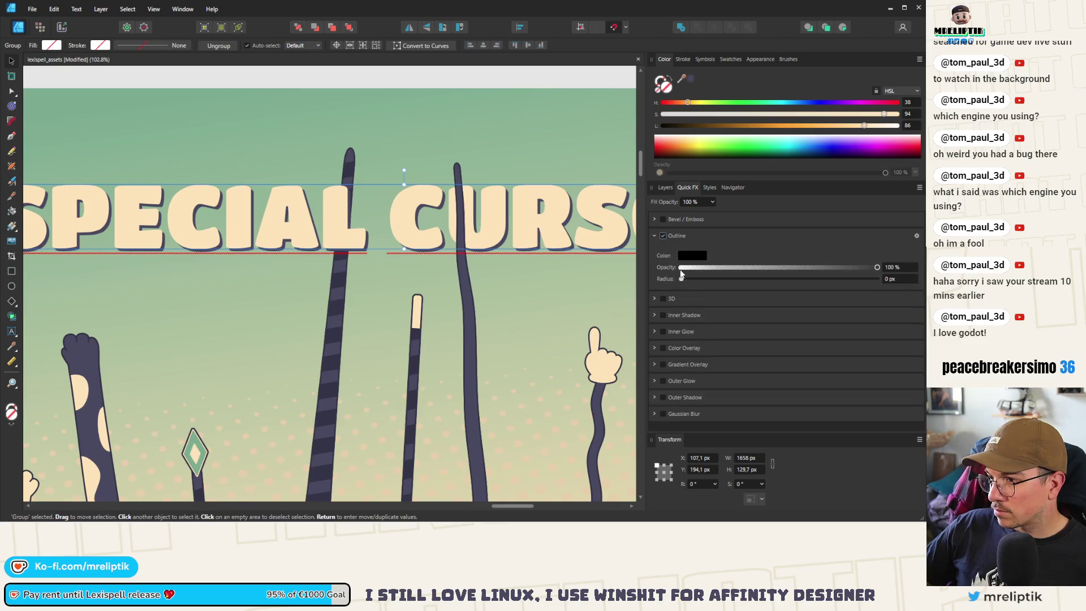
mouse_move(683, 278)
left_mouse_down()
mouse_move(771, 279)
mouse_move(734, 281)
mouse_move(745, 280)
left_mouse_up()
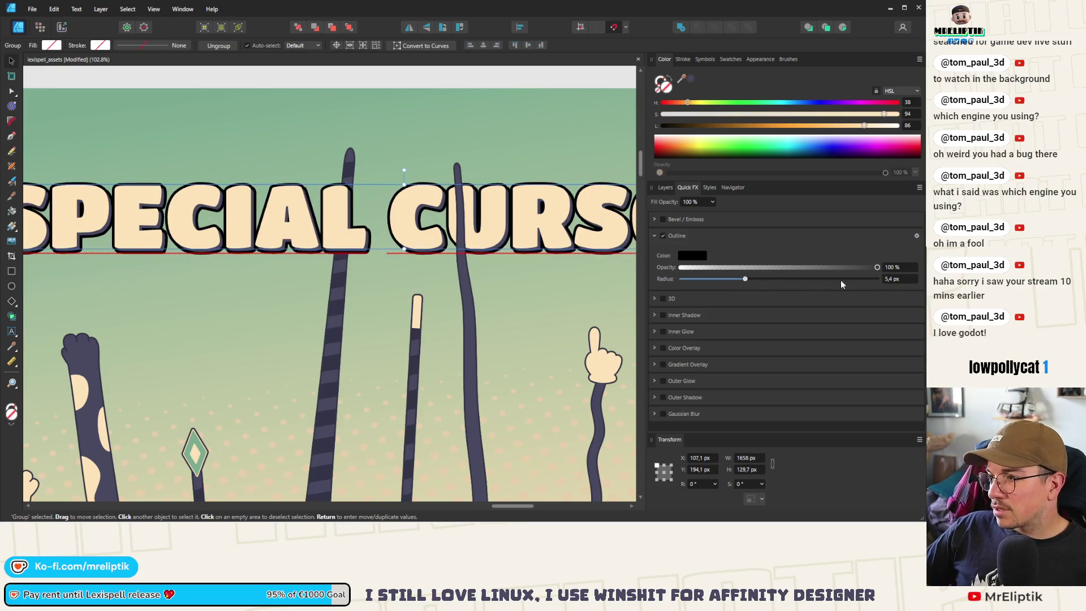
- Sample the artwork's purple-grey as the outline colour
left_click(702, 256)
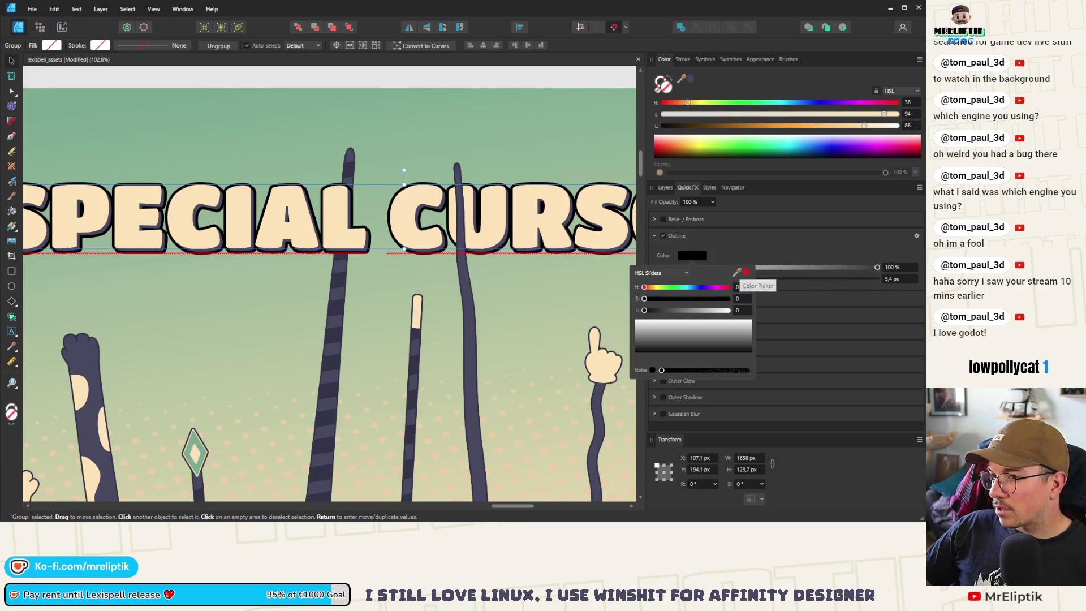
mouse_move(737, 272)
left_mouse_down()
mouse_move(405, 215)
mouse_move(167, 332)
mouse_move(79, 360)
left_mouse_up()
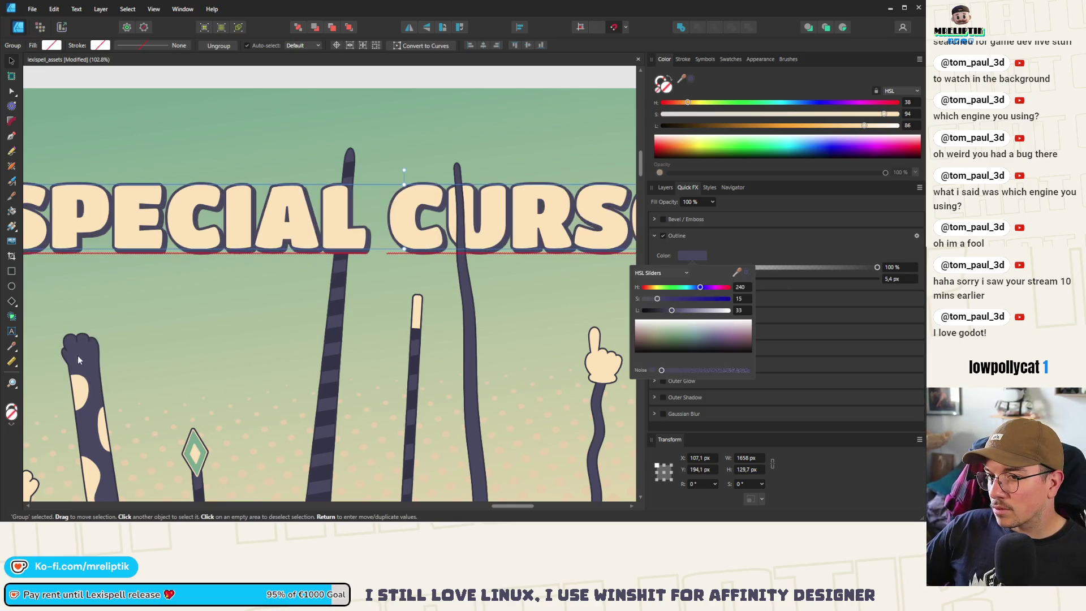
key("Escape")
scroll(255, 203, "down", 4)
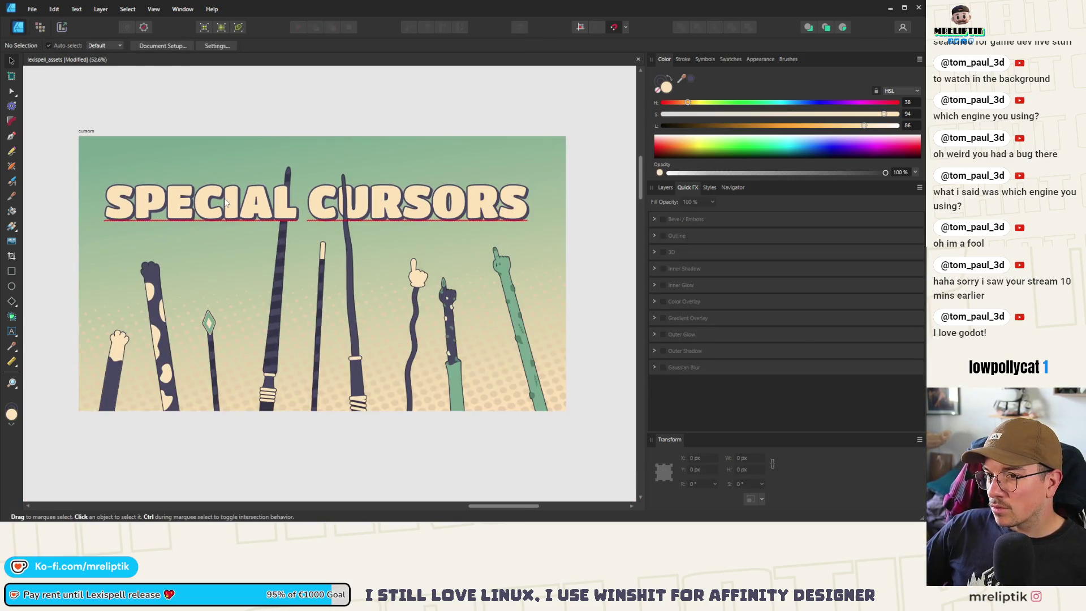
left_click(255, 204)
scroll(505, 217, "up", 2)
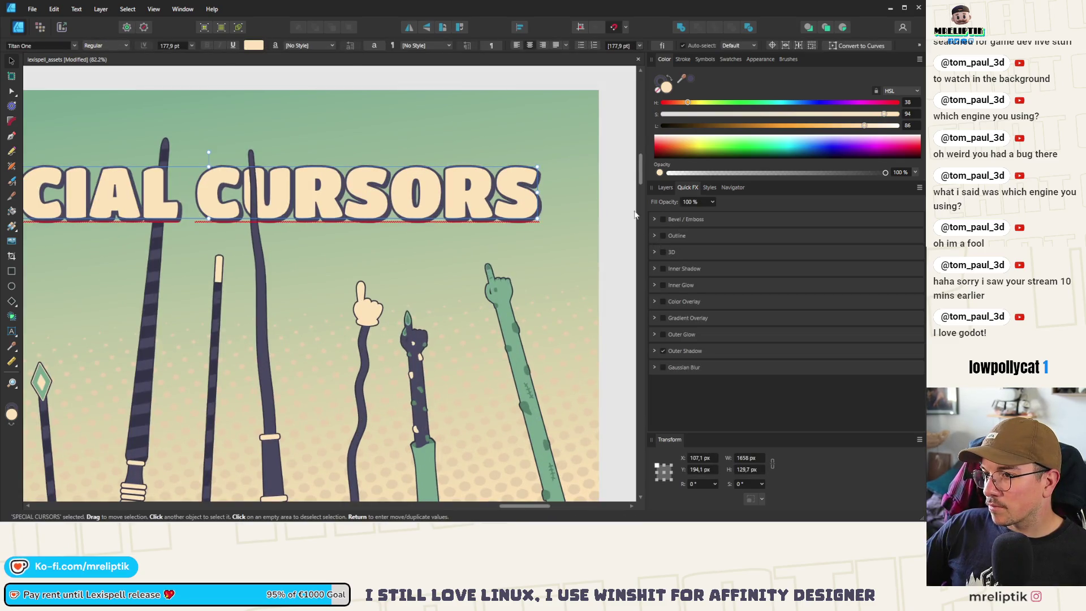
- Set the group's Outline radius to 9 px
left_click(666, 188)
left_click(691, 331)
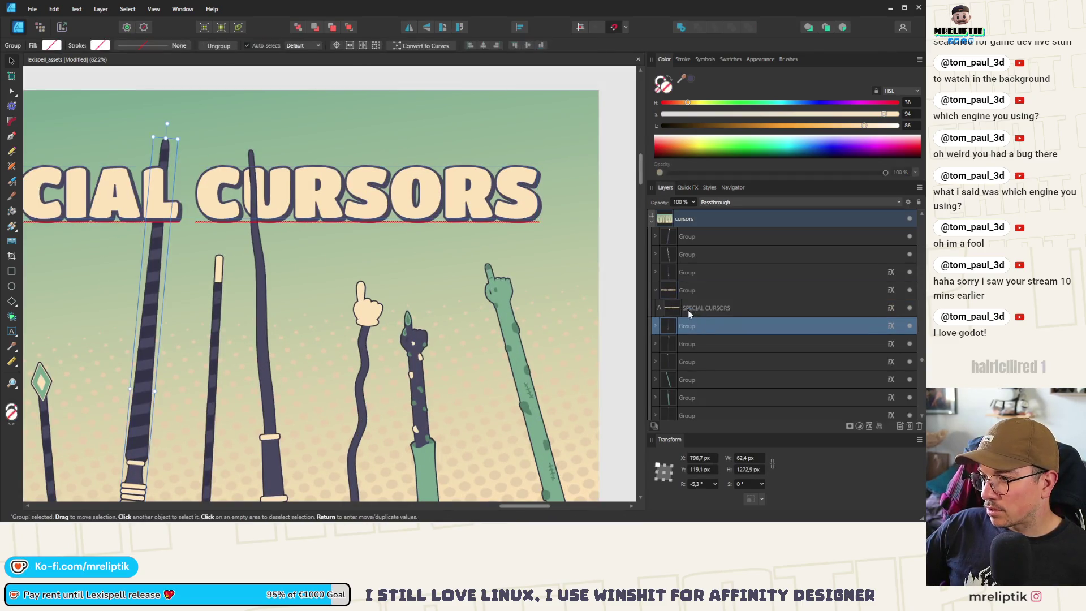
left_click(688, 310)
left_click(688, 290)
left_click(688, 187)
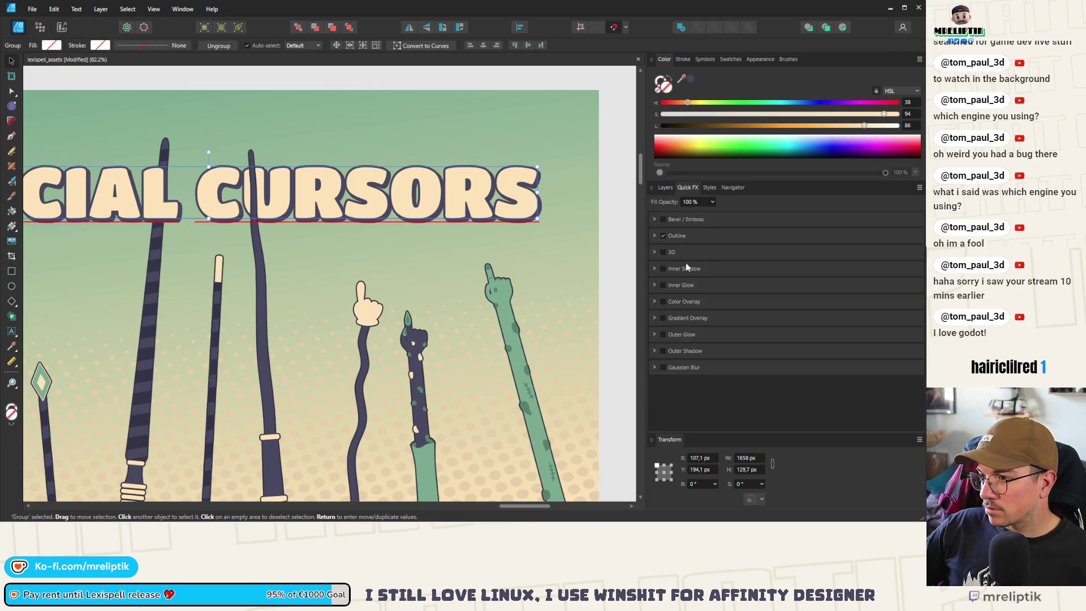
left_click(654, 236)
type("9")
key("Return")
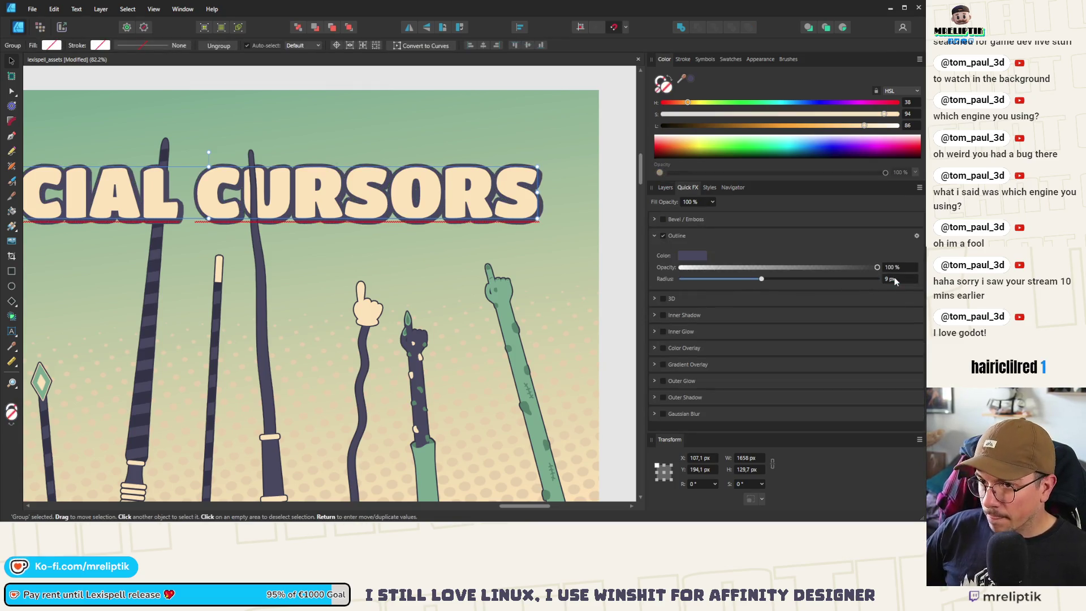
- Save the document with Ctrl+S and open export settings for the cursors artboard
scroll(214, 250, "down", 5, "ctrl")
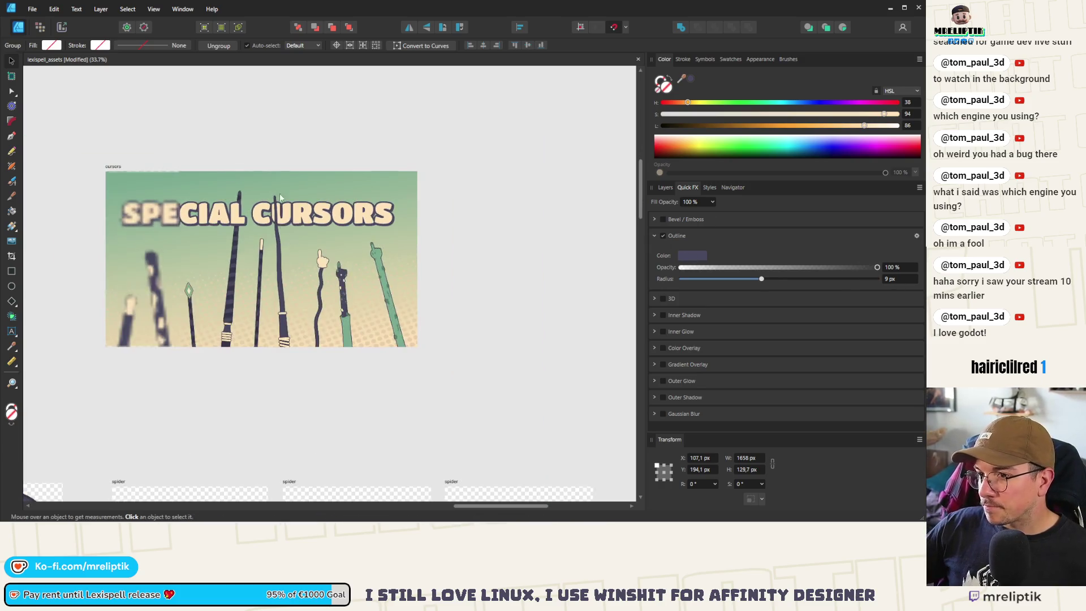
key("Escape")
left_click(113, 174)
key("ctrl+s")
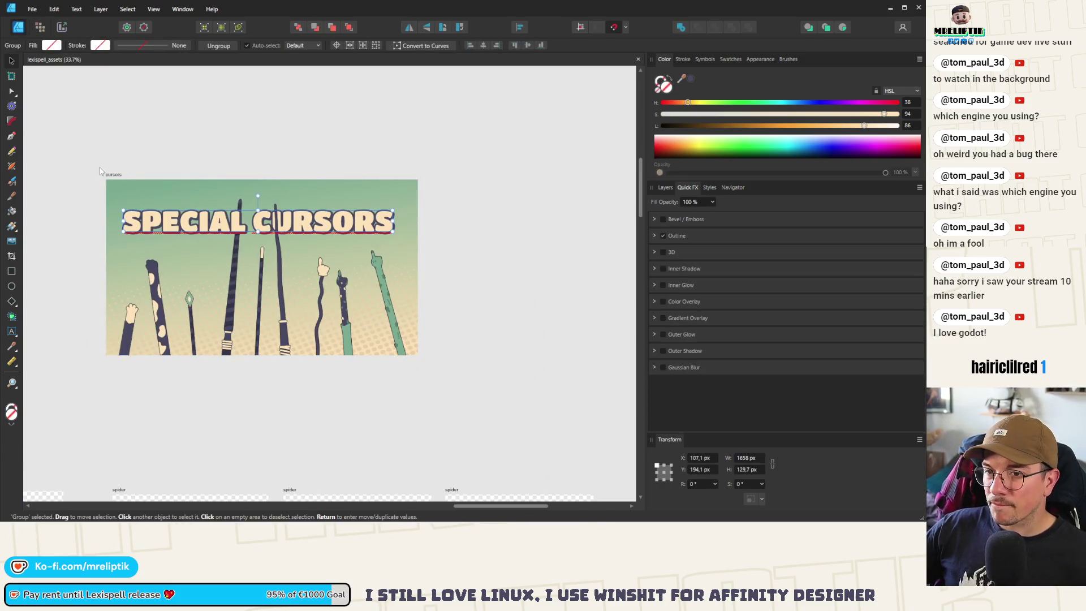
key("ctrl+alt+shift+s")
- Export the artboard over cursors.png in assets/steam/dlc/screenshots, confirming the replacement
left_click(604, 447)
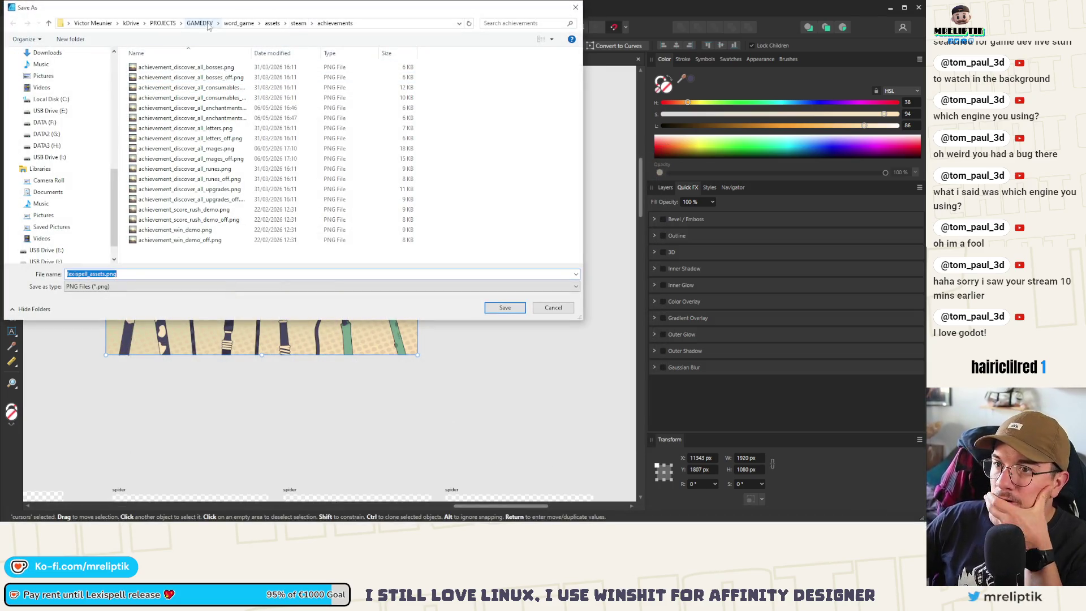
left_click(239, 23)
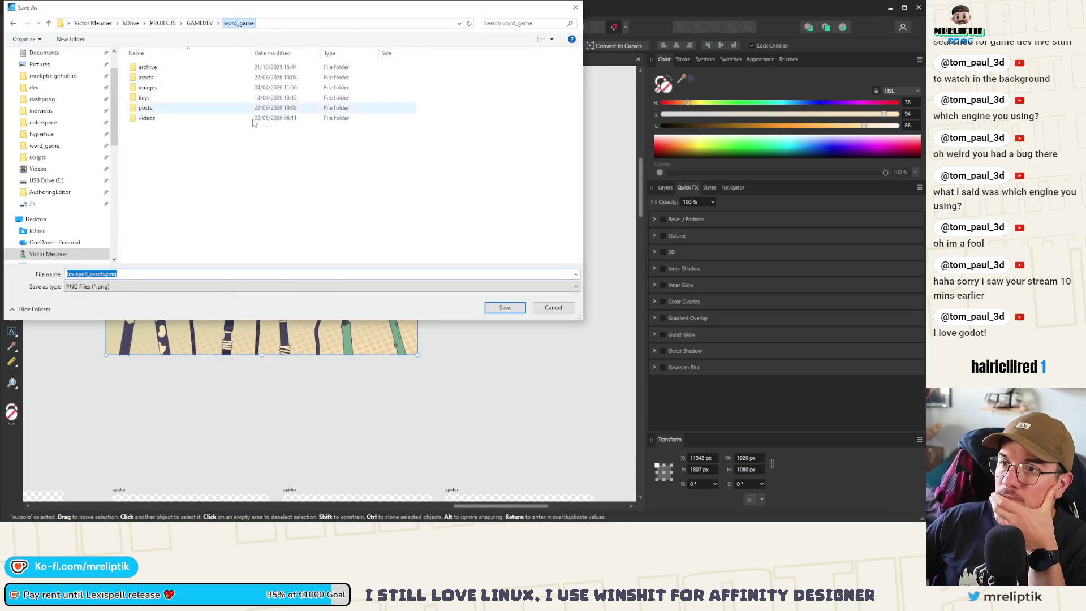
double_click(148, 78)
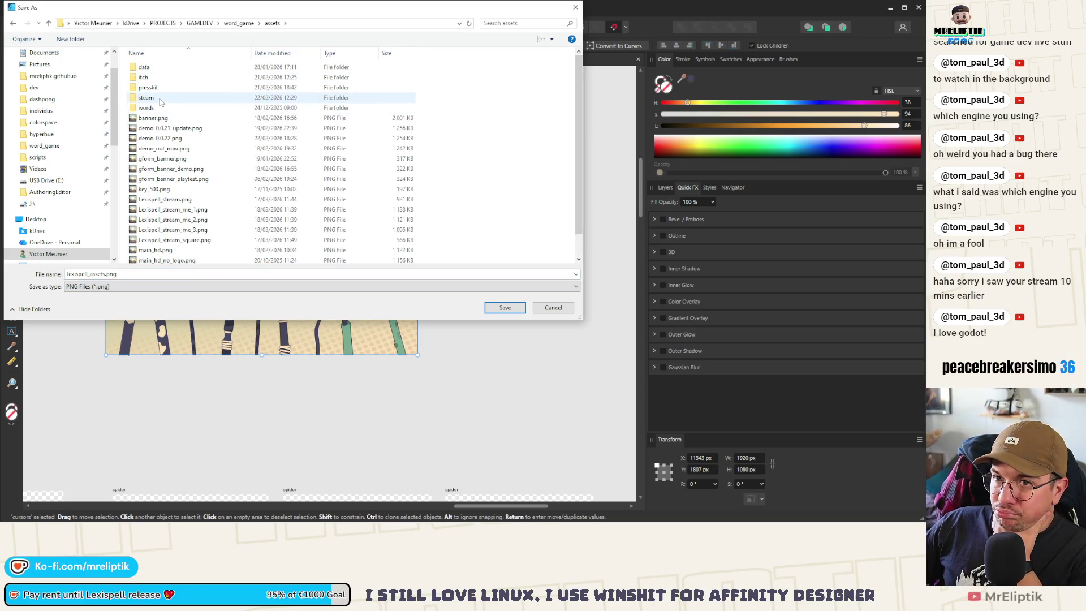
double_click(148, 98)
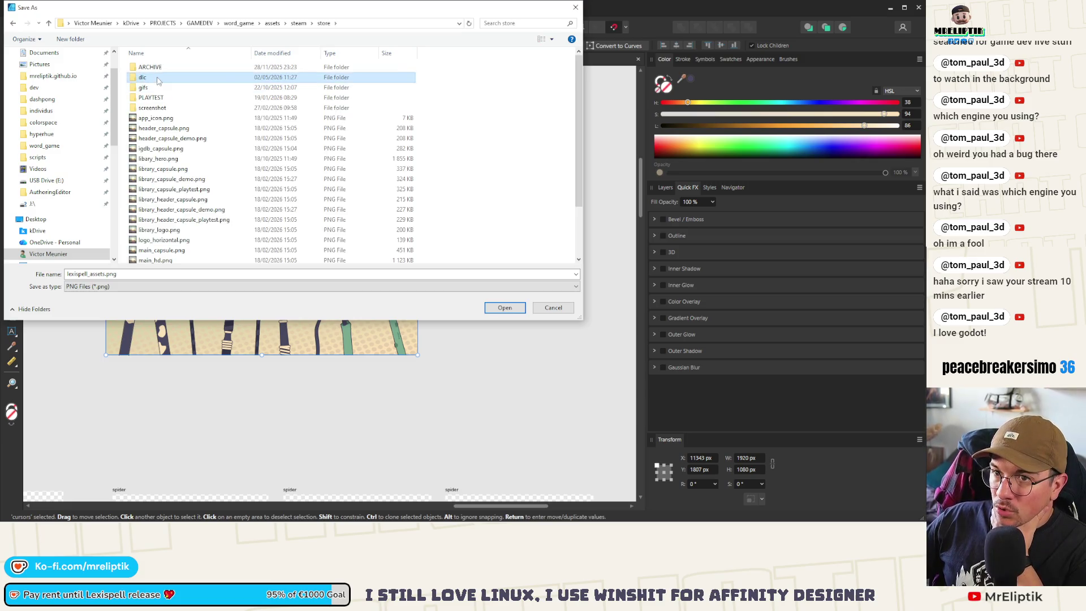
double_click(158, 77)
double_click(158, 67)
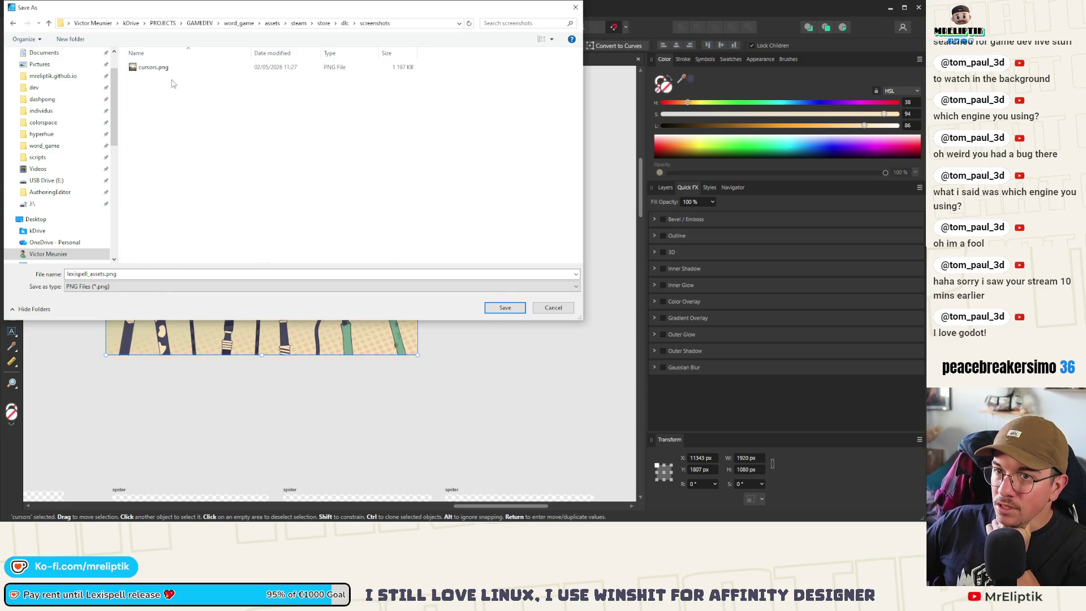
left_click(159, 67)
left_click(505, 310)
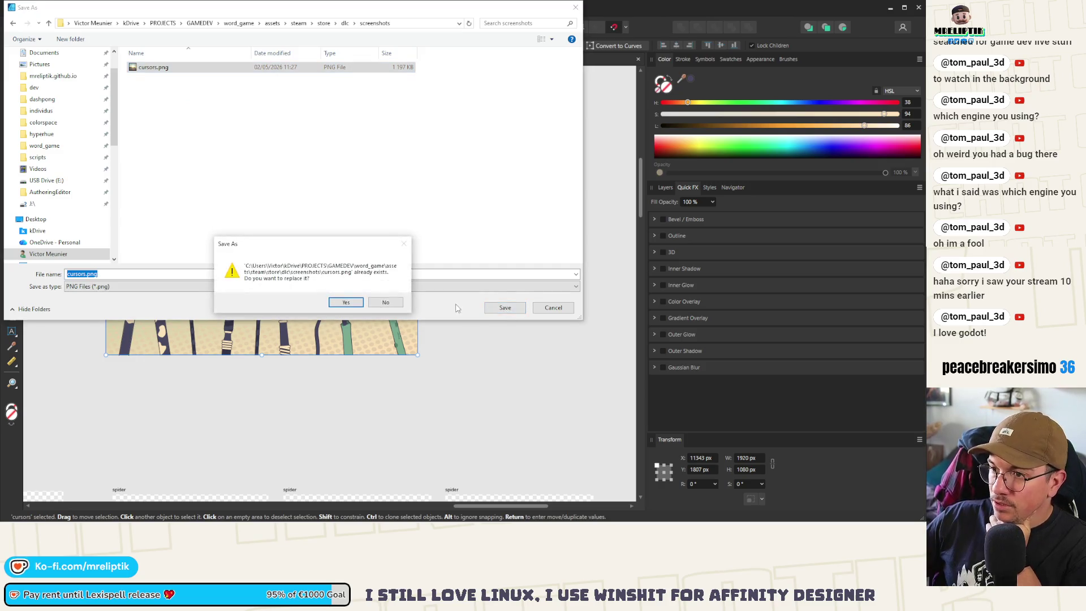
left_click(340, 300)
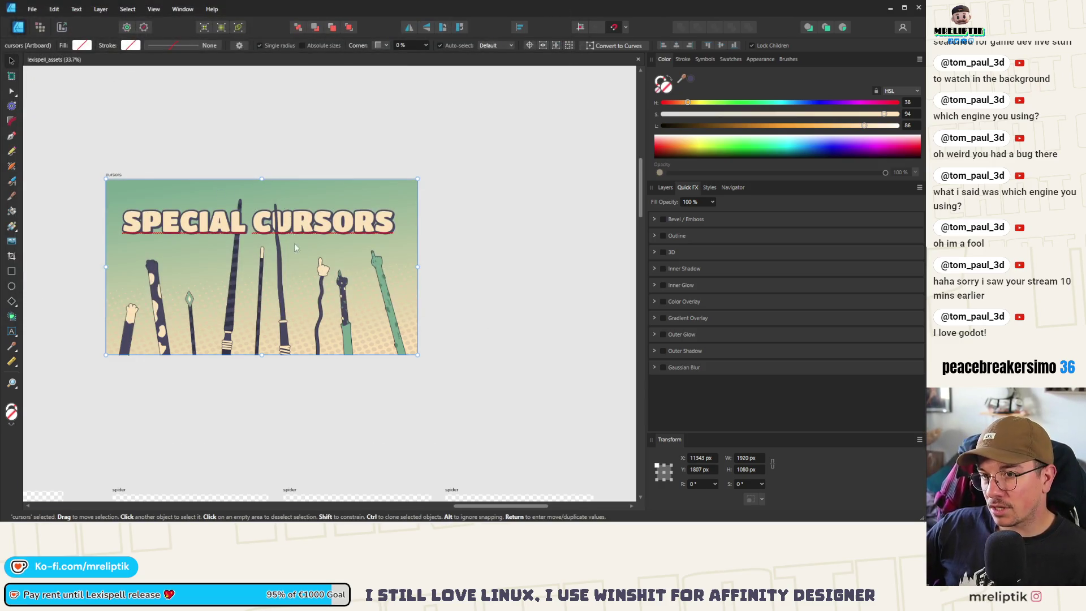
scroll(340, 258, "down", 3)
- Switch to the Export persona and select the slices rubber_hand through cat_paw_spots
scroll(340, 258, "up", 3)
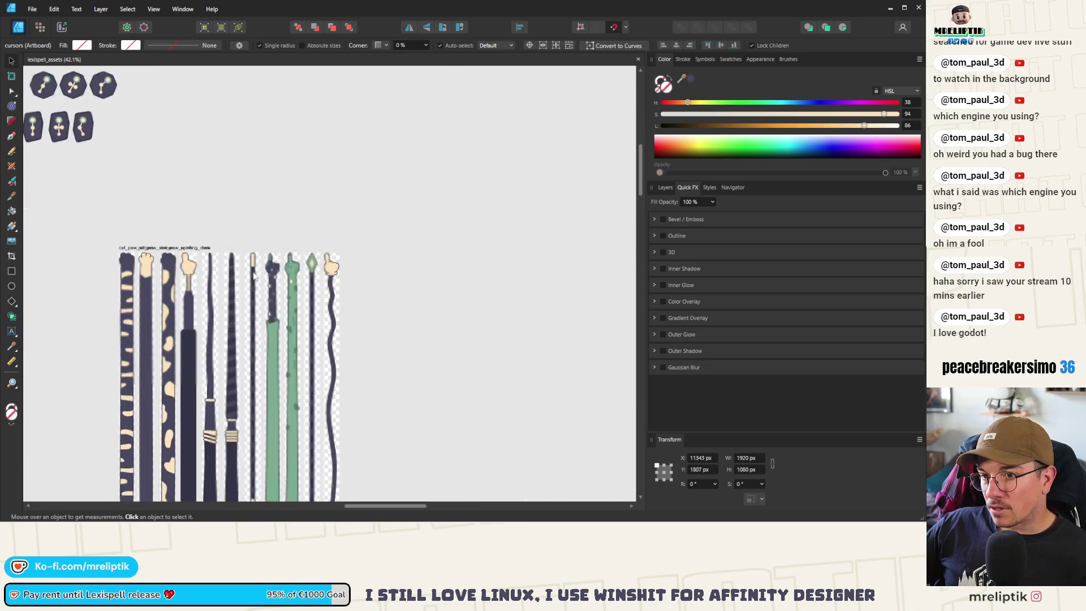
key("ctrl+3")
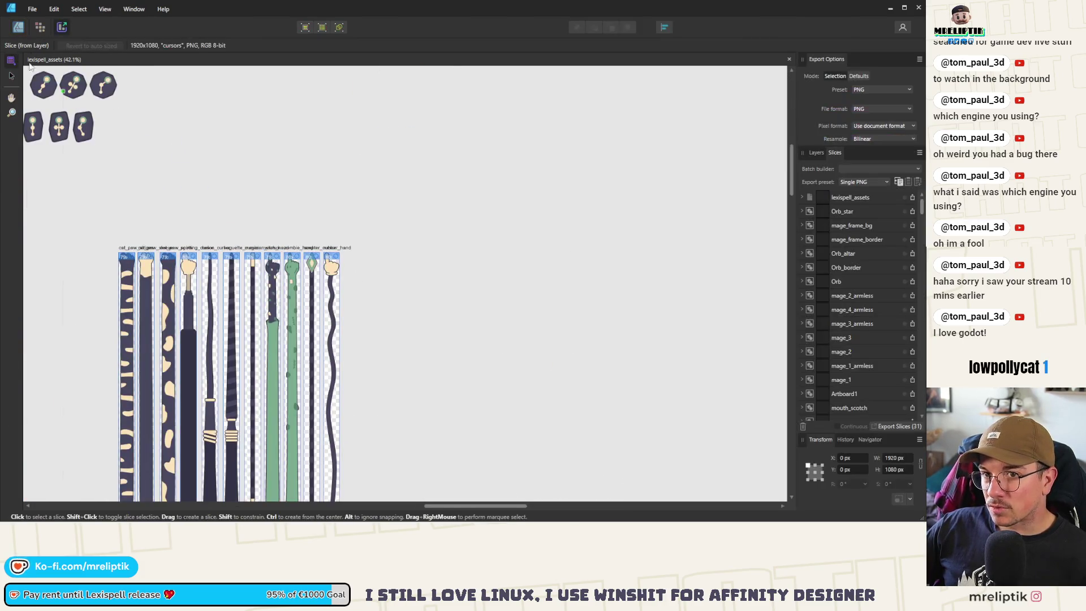
scroll(379, 190, "down", 2)
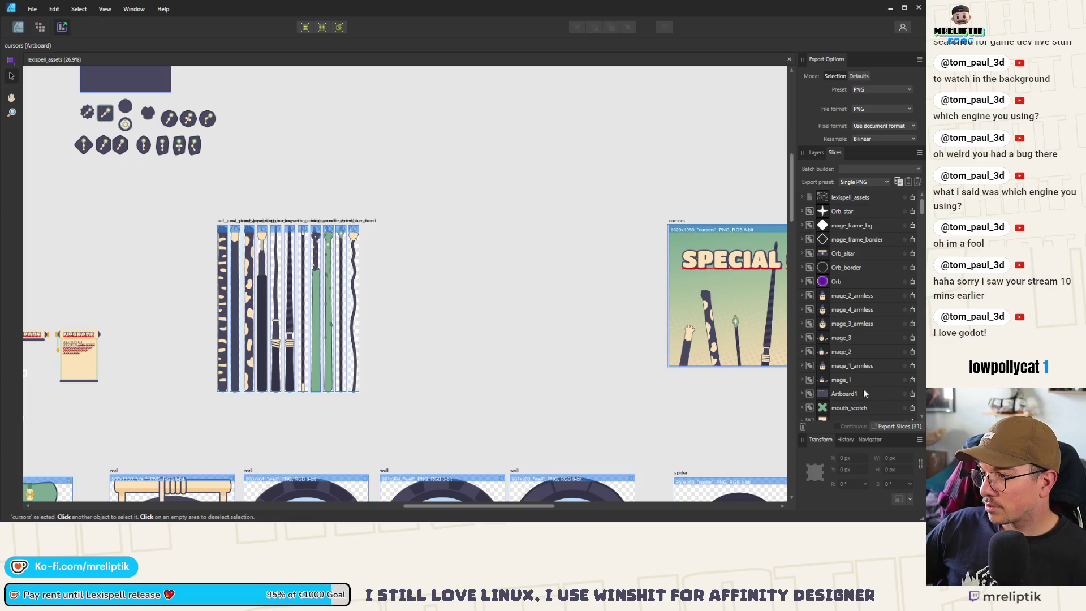
scroll(863, 366, "down", 10)
scroll(861, 353, "down", 5)
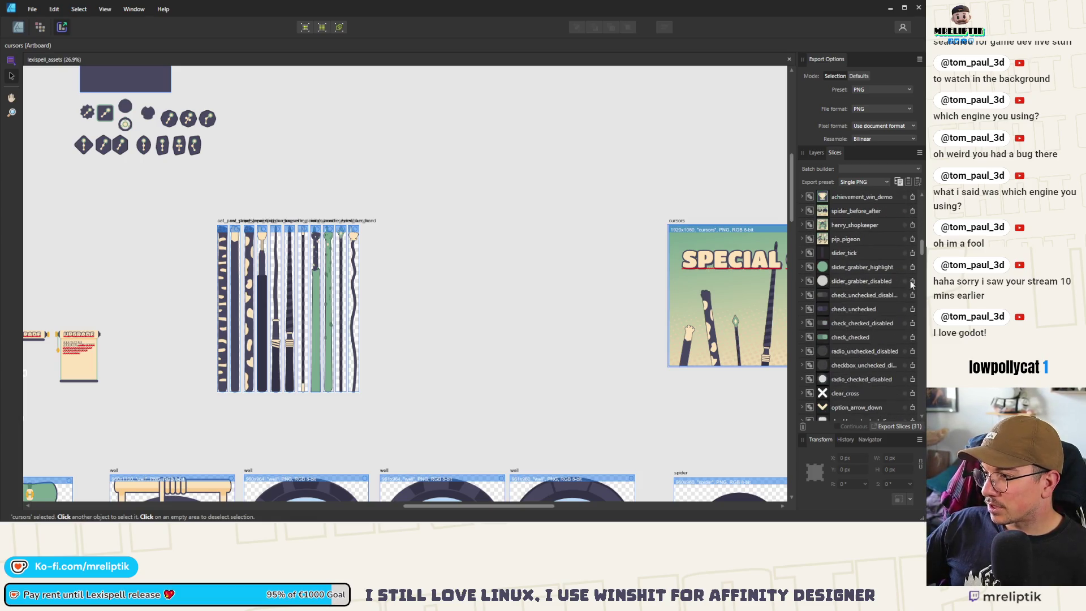
left_click_drag(922, 247, 922, 416)
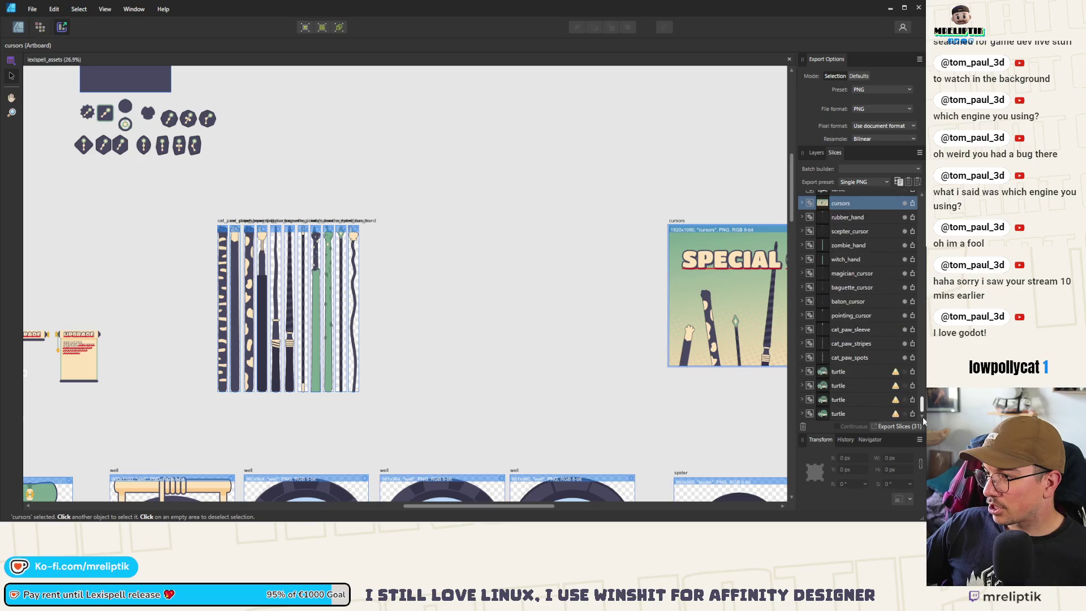
left_click(849, 217)
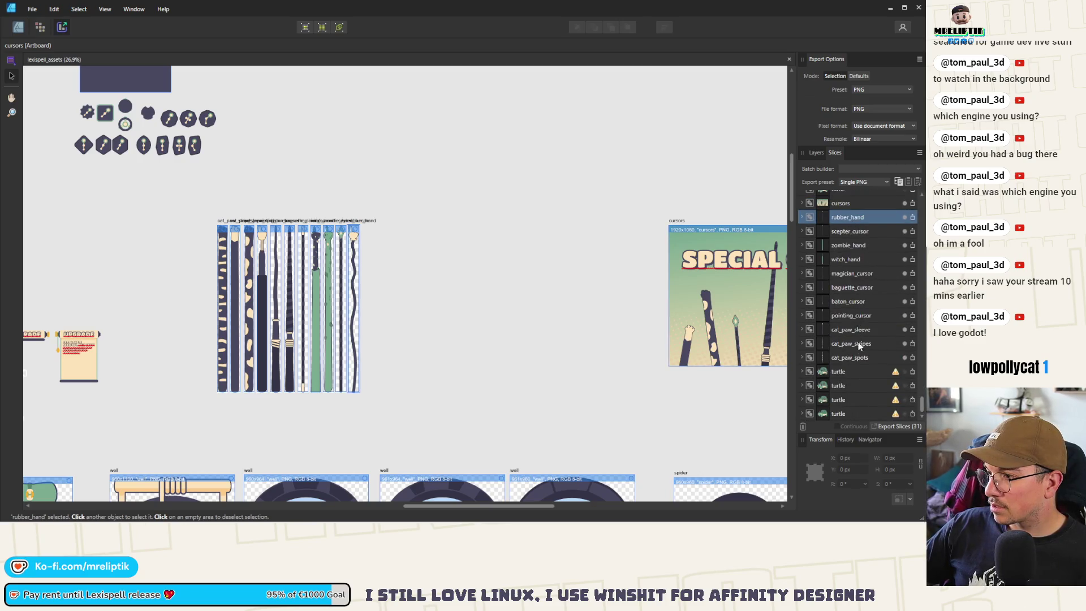
left_click(863, 361, "shift")
left_click(884, 429)
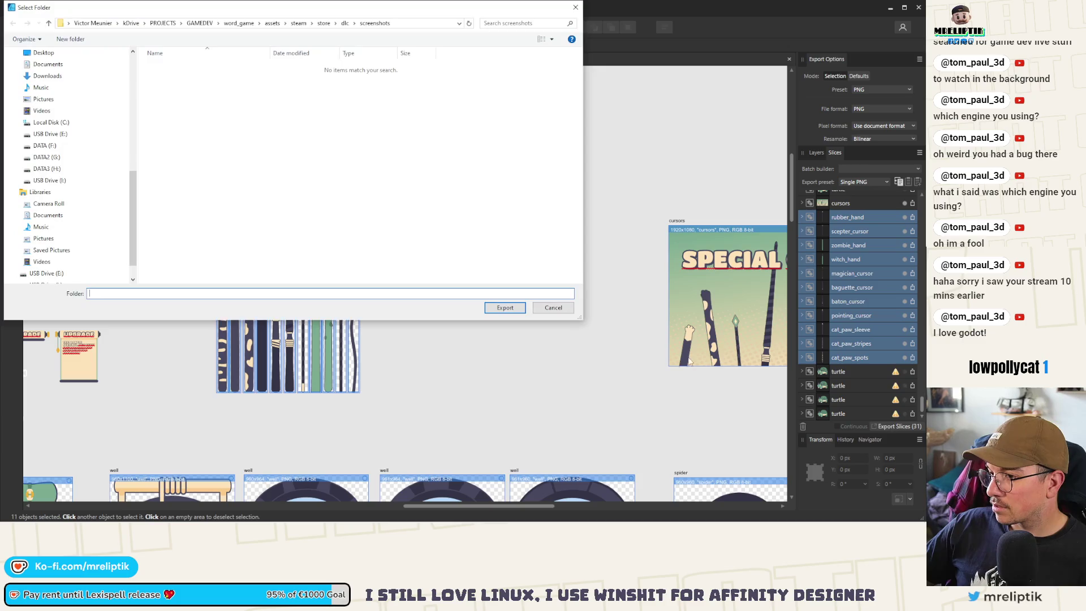
key("Return")
- Adjust the slices' export toggles and reselect the eleven cursor slices for export
left_click(904, 357)
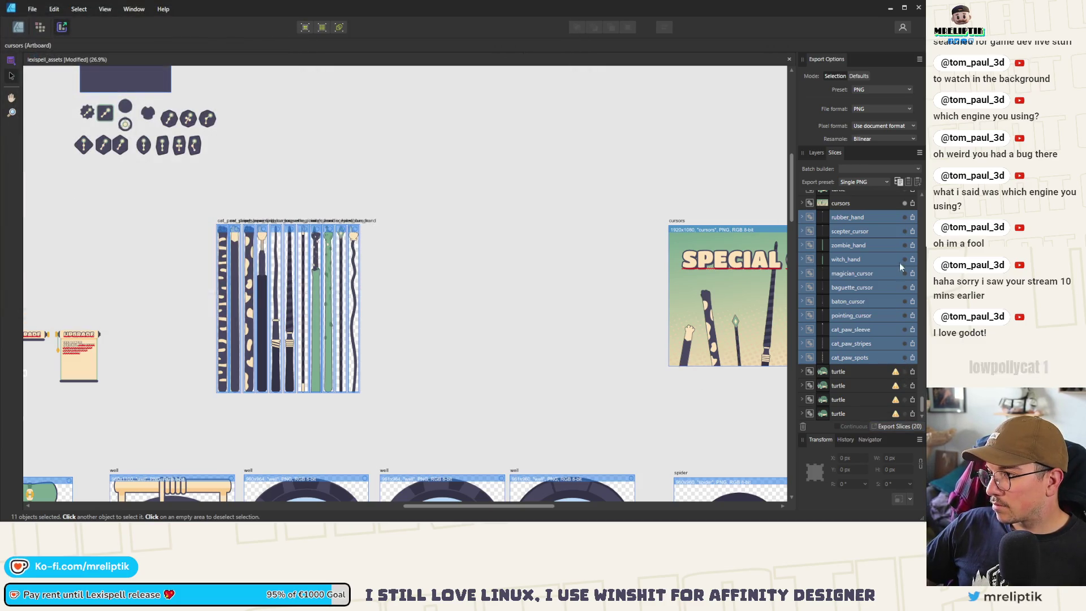
left_click(881, 232)
key("ctrl+a")
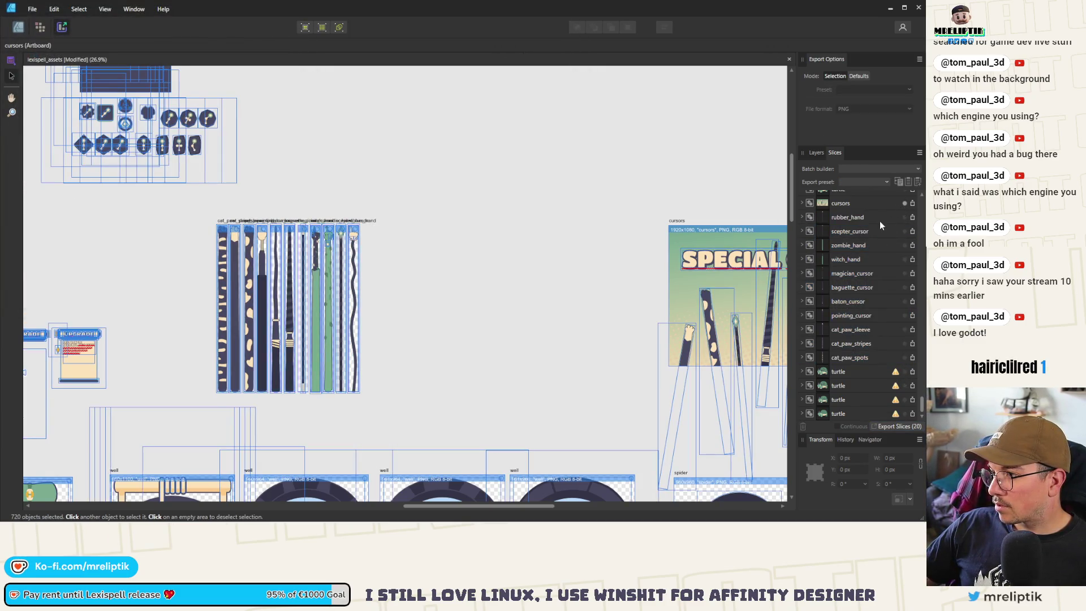
key("ctrl+d")
key("ctrl+a")
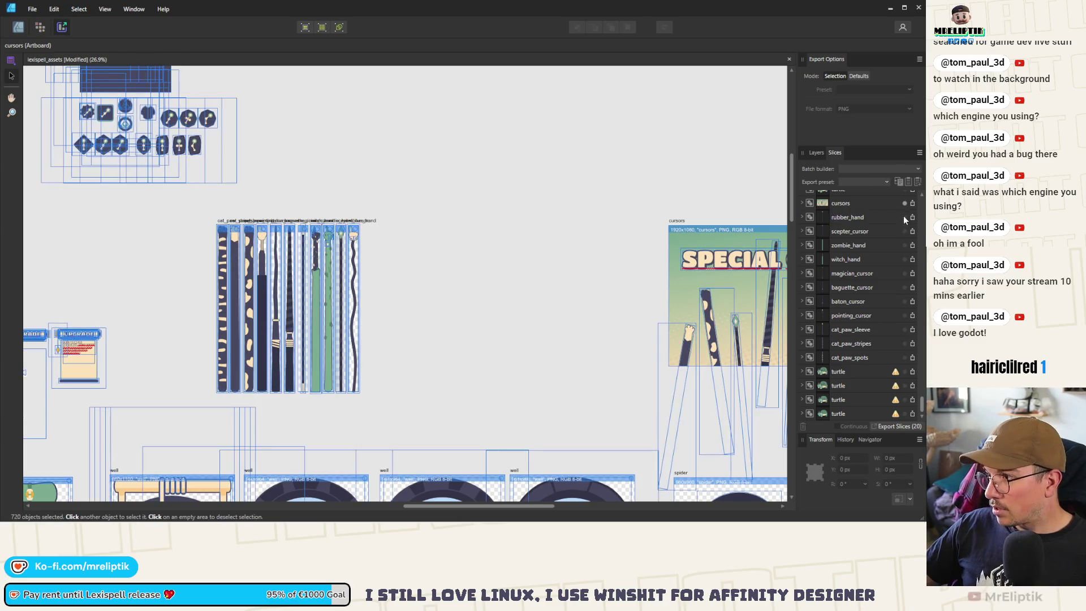
left_click(905, 217)
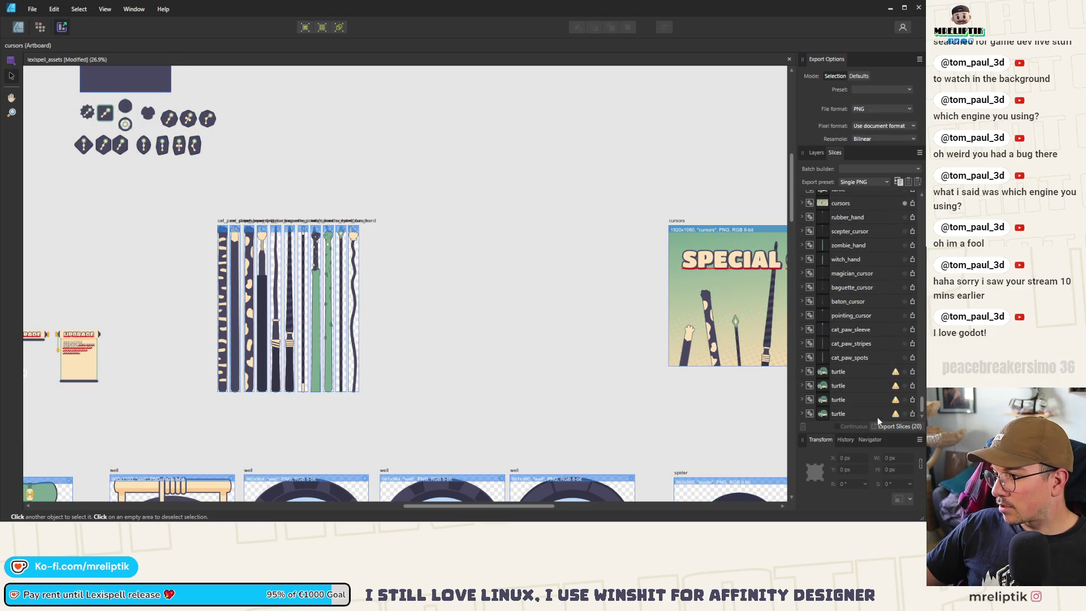
key("ctrl+a")
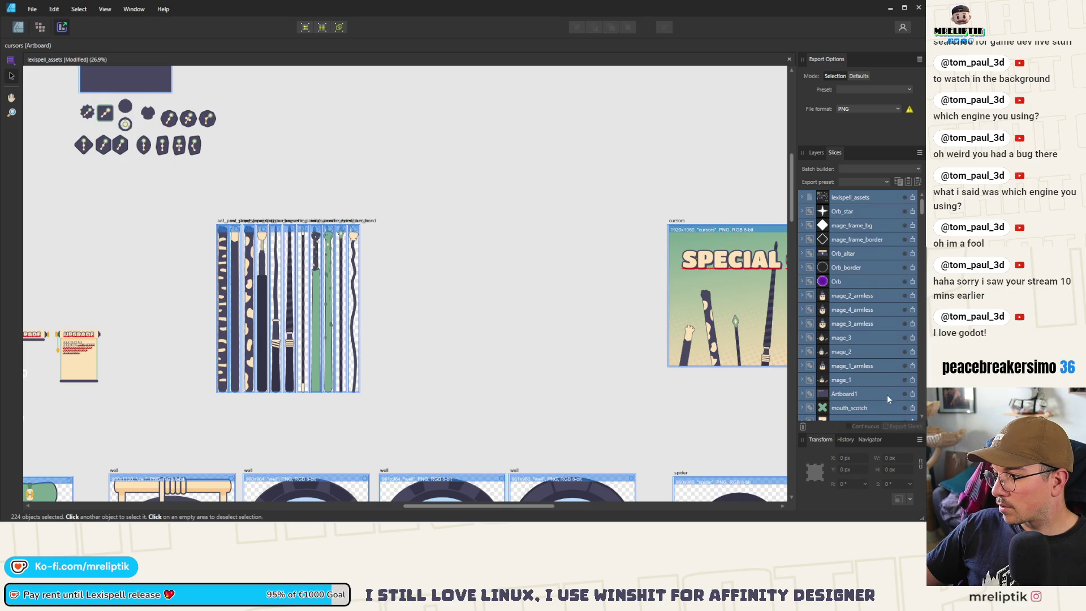
left_click_drag(444, 178, 198, 416)
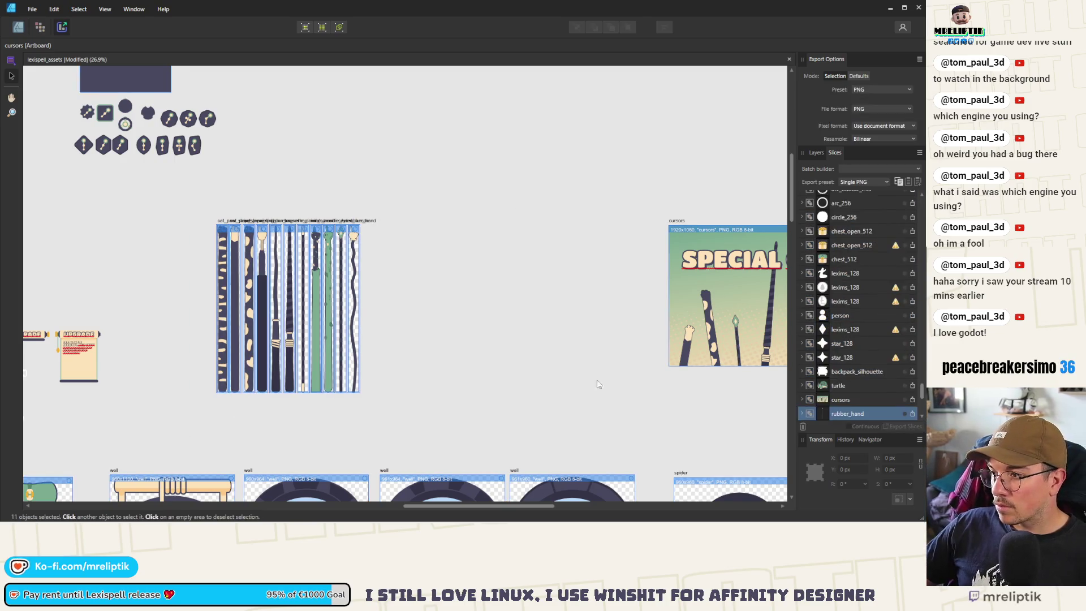
scroll(874, 372, "down", 1)
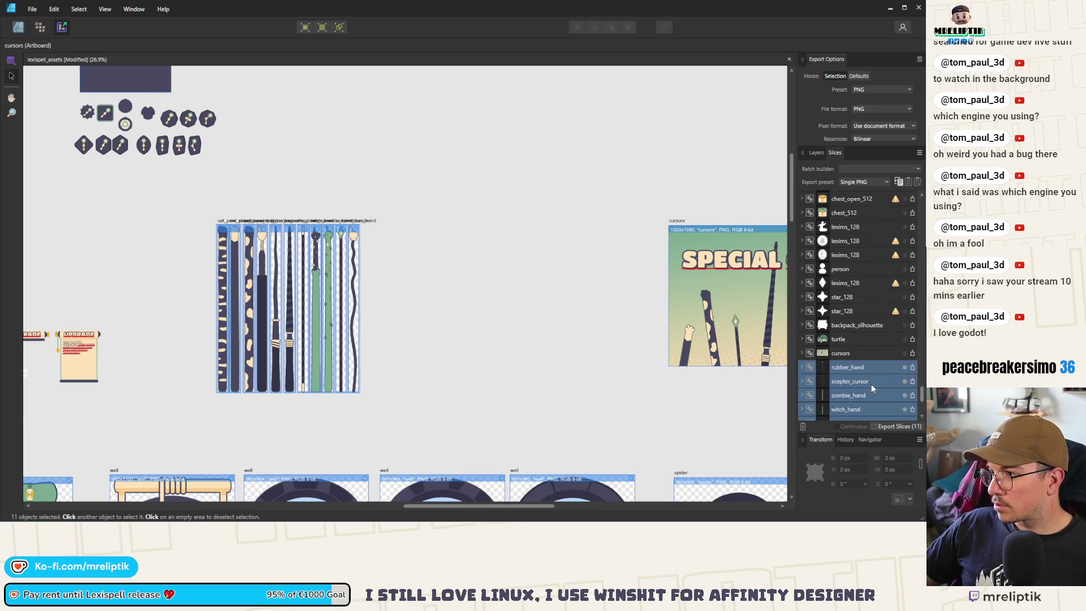
- Export all 11 cursor slices to word_game/dlc/supporter_pack/visuals, replacing the existing pointing_cursor.png
left_click(901, 427)
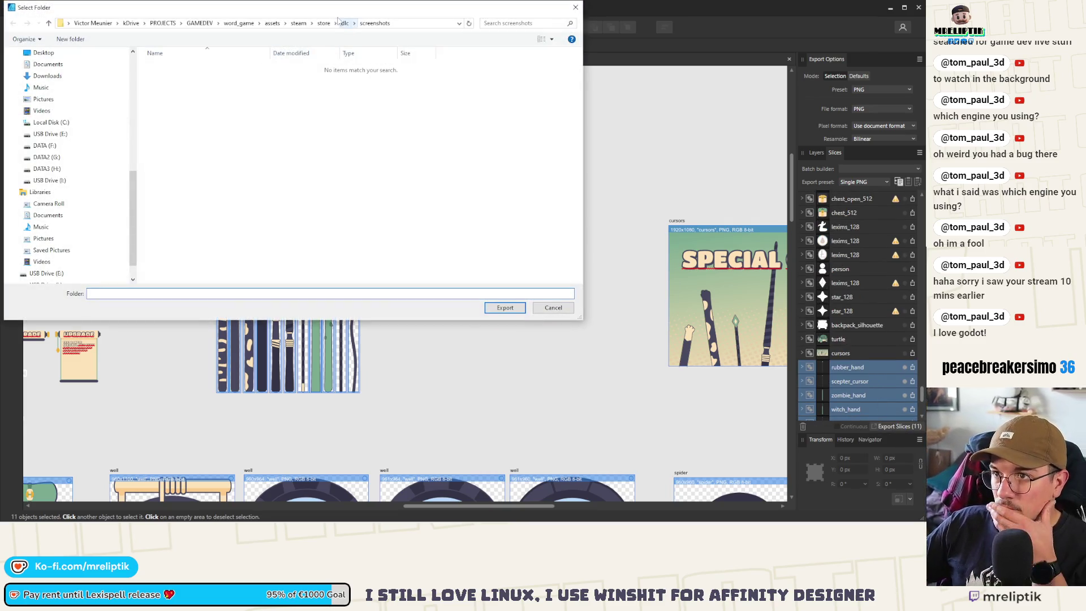
left_click(345, 23)
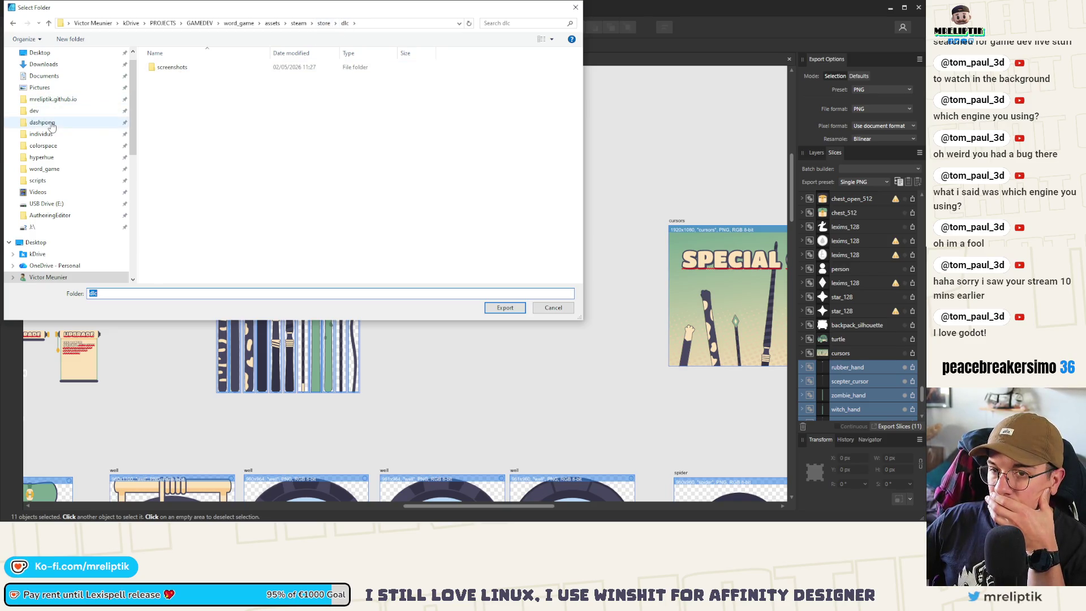
left_click(44, 168)
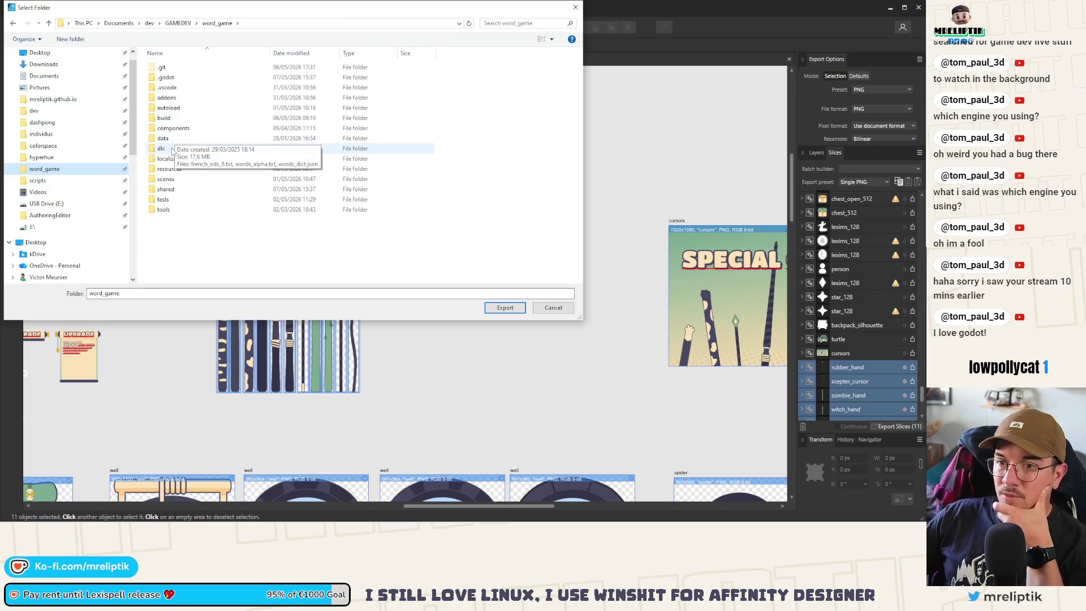
double_click(170, 148)
double_click(206, 68)
double_click(187, 80)
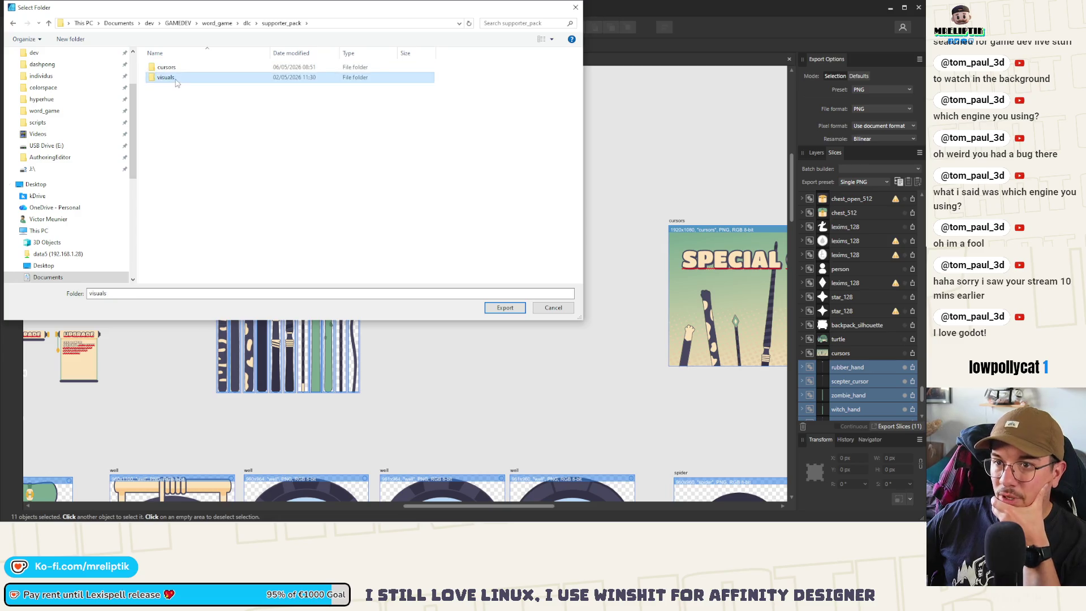
left_click(504, 307)
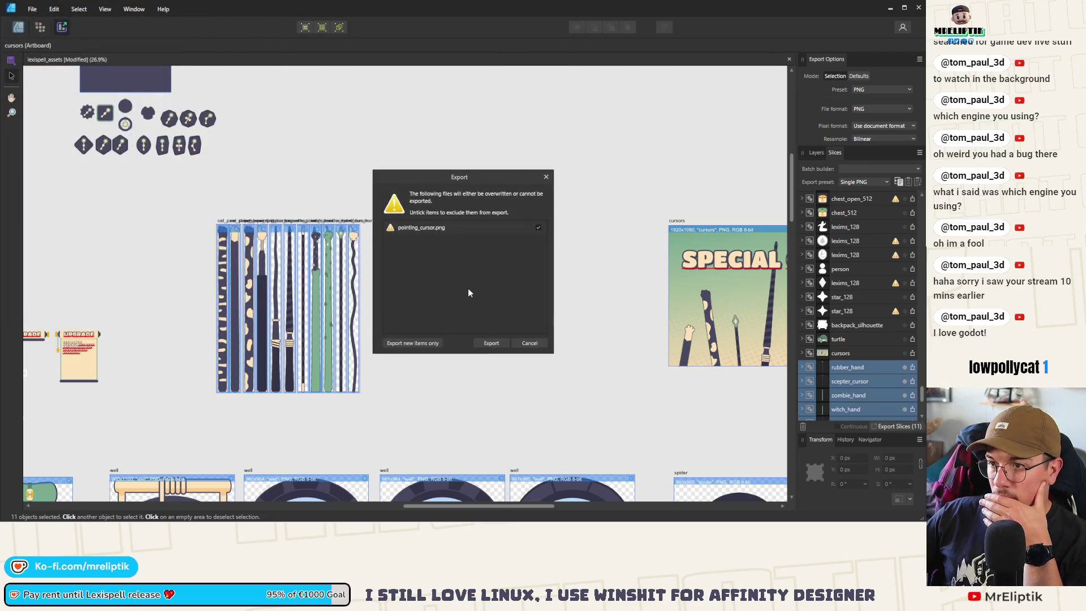
left_click(488, 343)
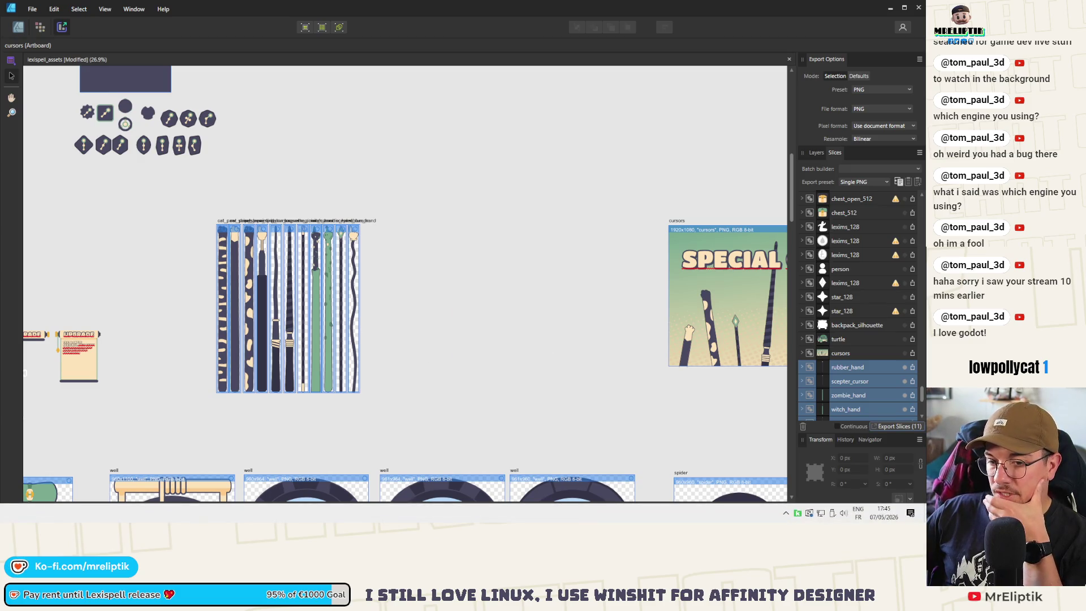
- Back in Godot, collapse components and expand the supporter_pack visuals folder to list the exported cursor PNGs
key("alt+Tab")
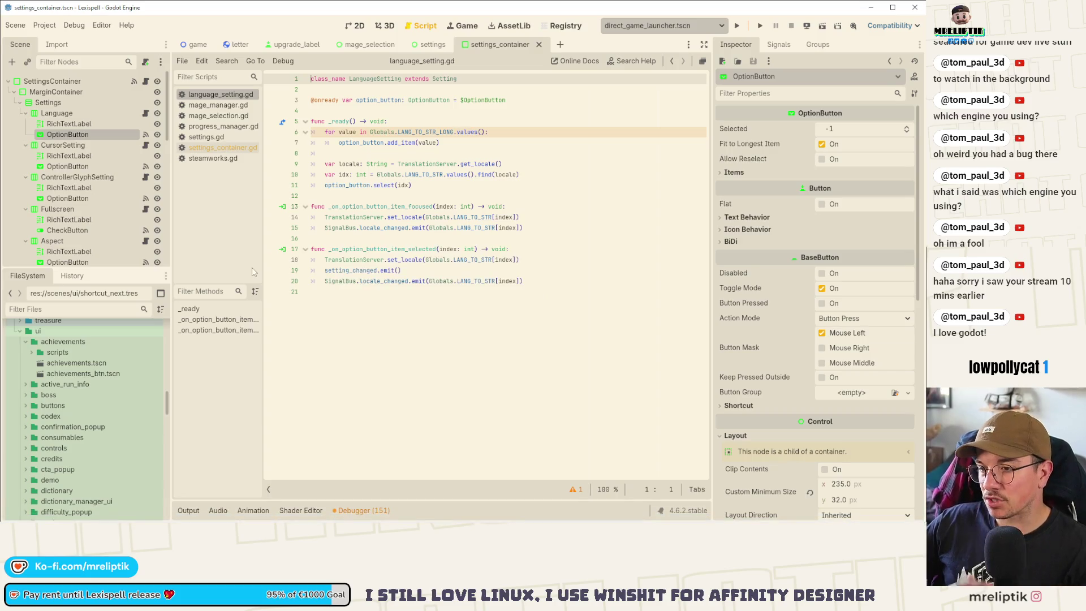
scroll(108, 414, "up", 10)
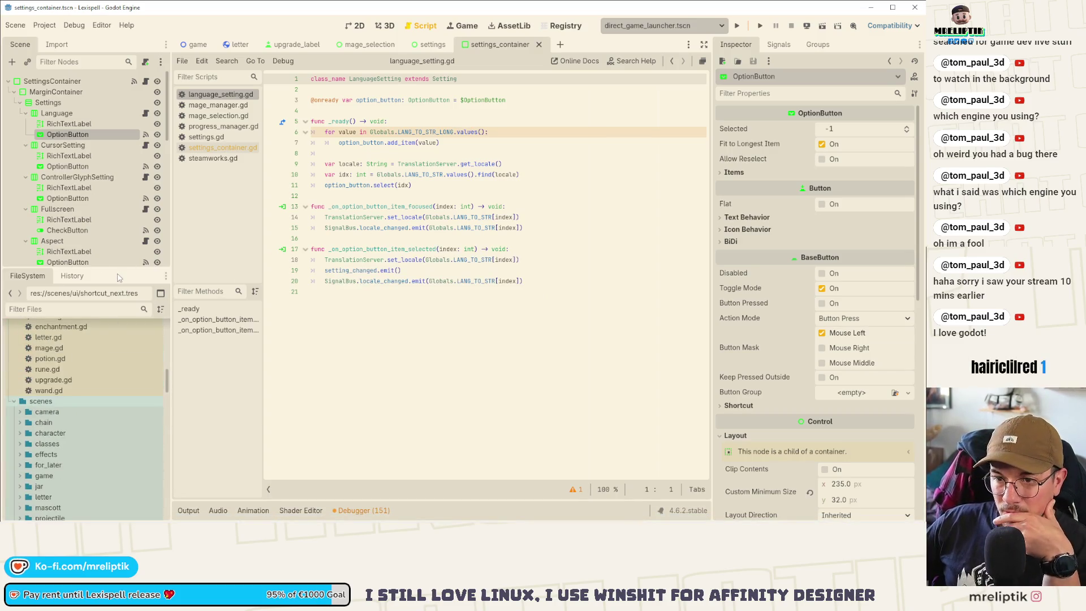
left_click_drag(120, 268, 120, 151)
scroll(108, 365, "up", 10)
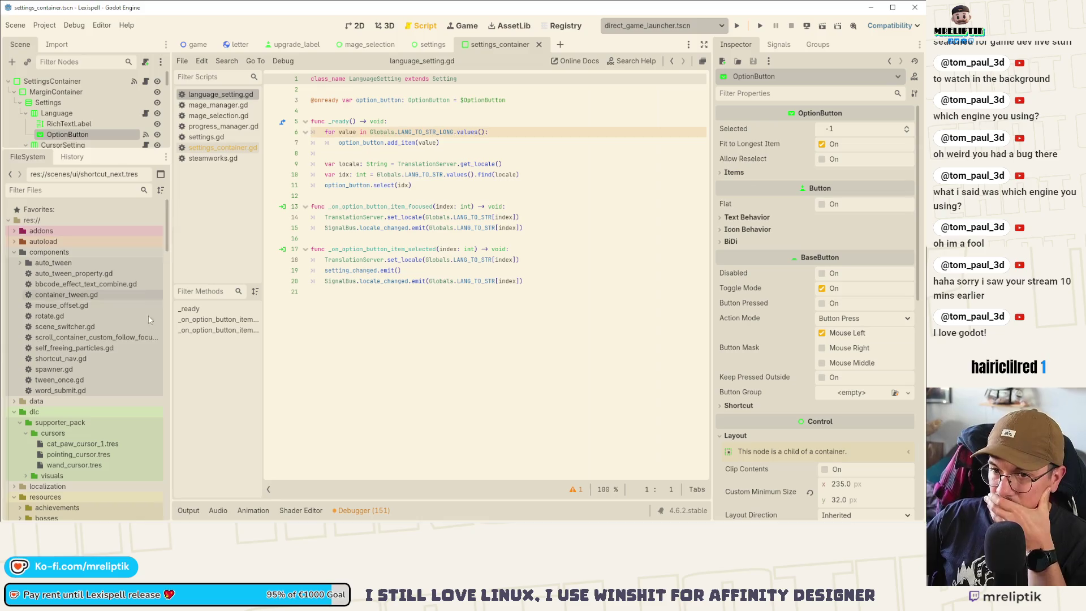
left_click(14, 253)
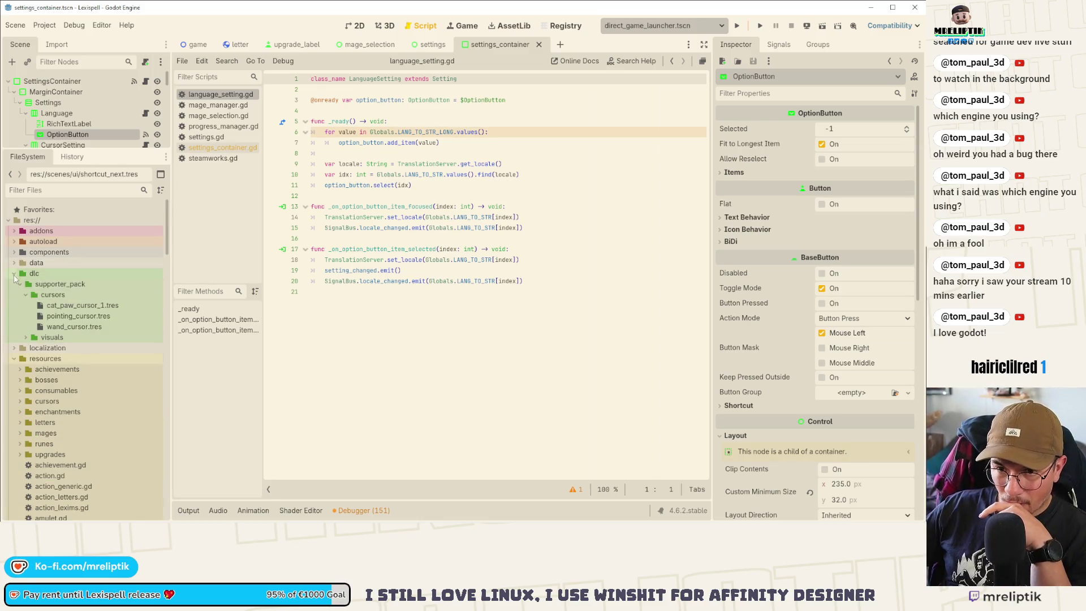
left_click(27, 337)
scroll(34, 396, "down", 2)
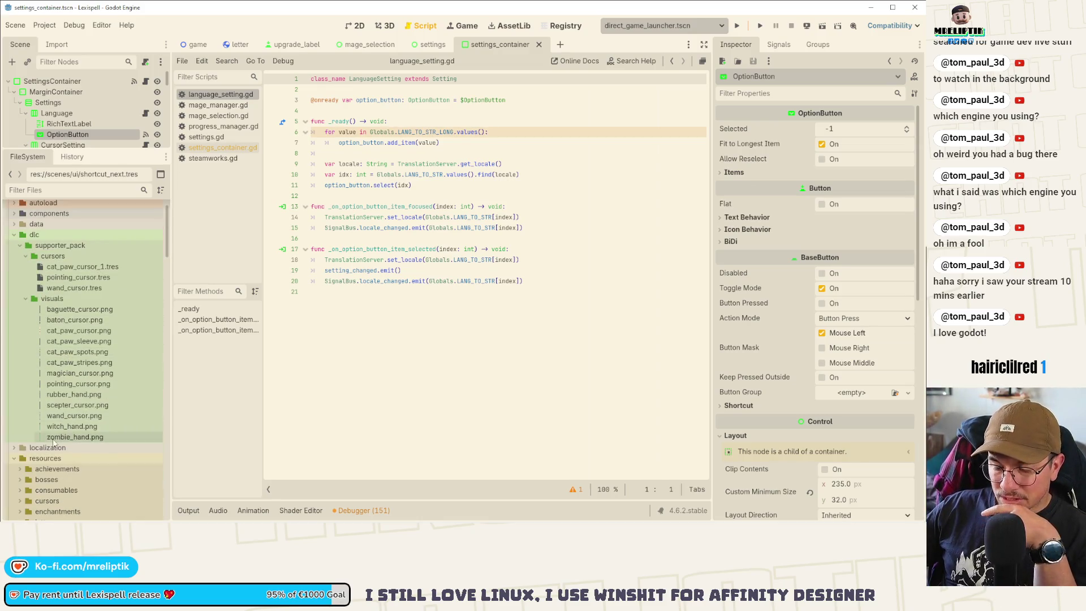
scroll(16, 464, "down", 5)
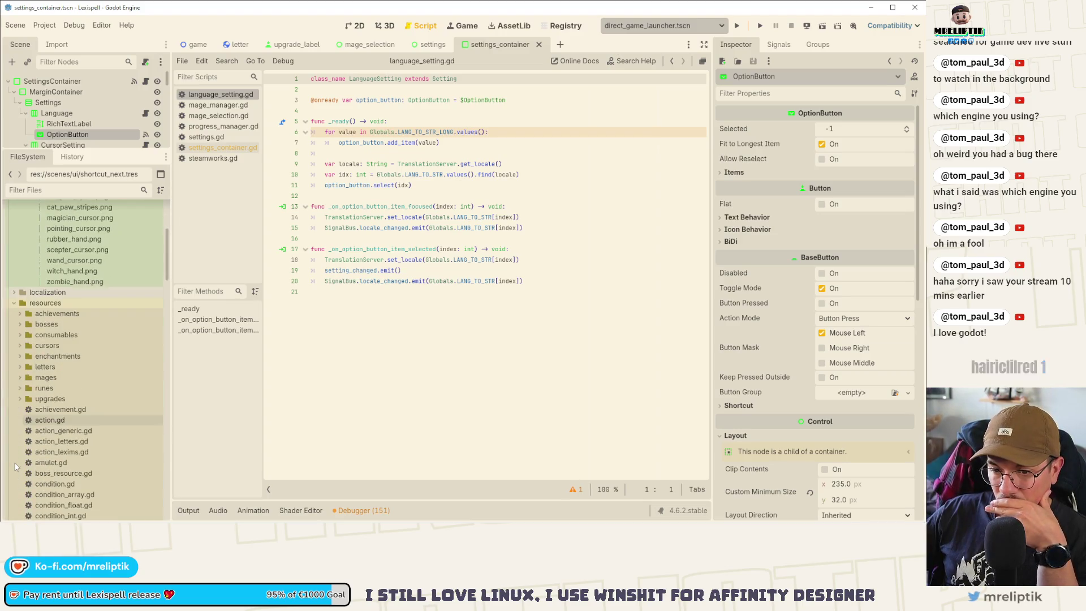
scroll(23, 393, "down", 7)
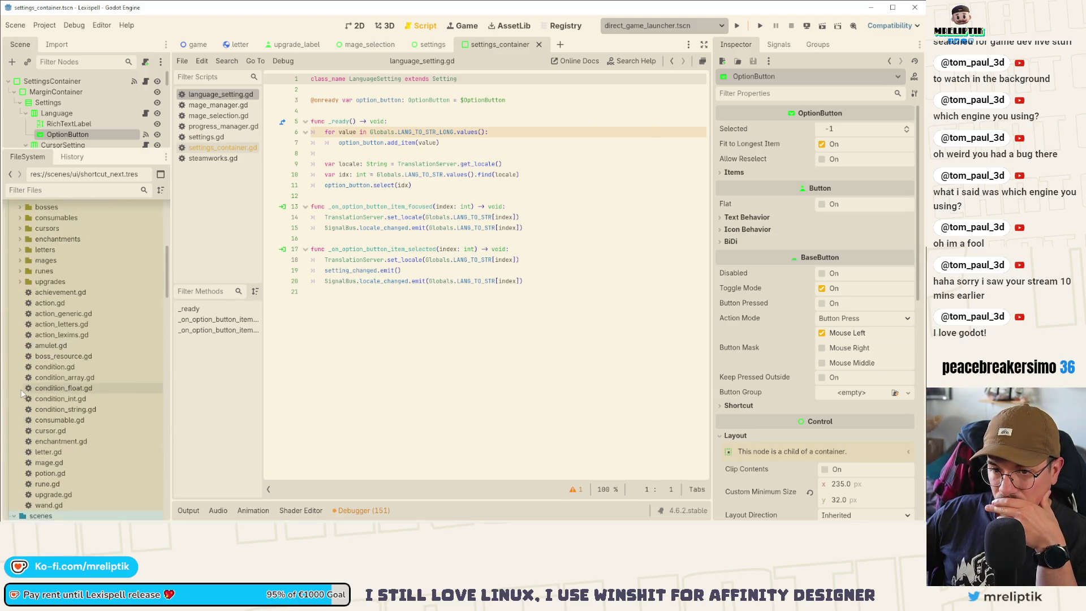
scroll(22, 398, "up", 5)
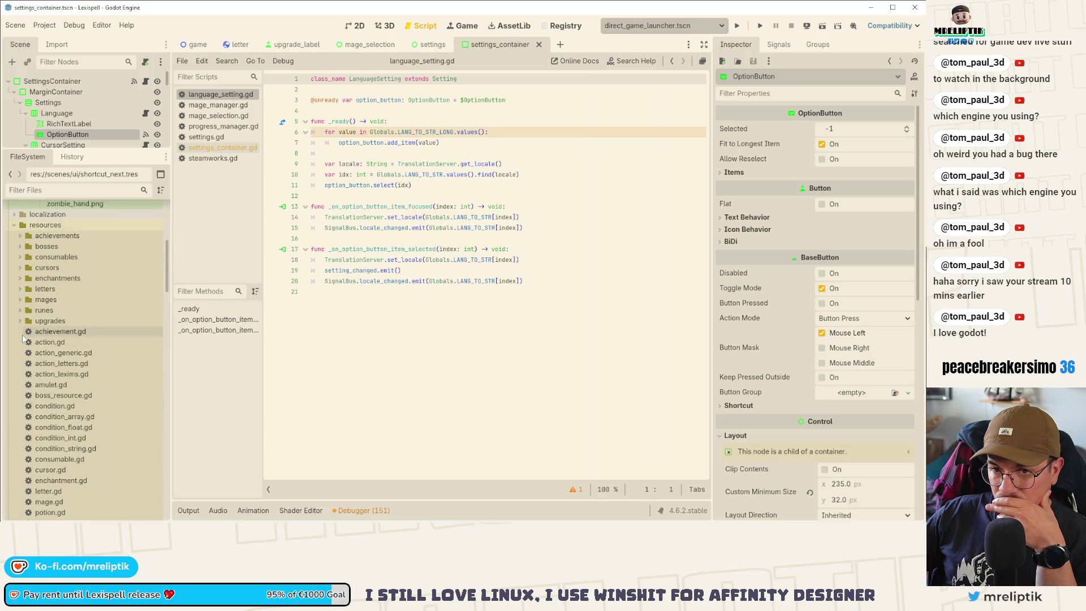
scroll(22, 317, "down", 4)
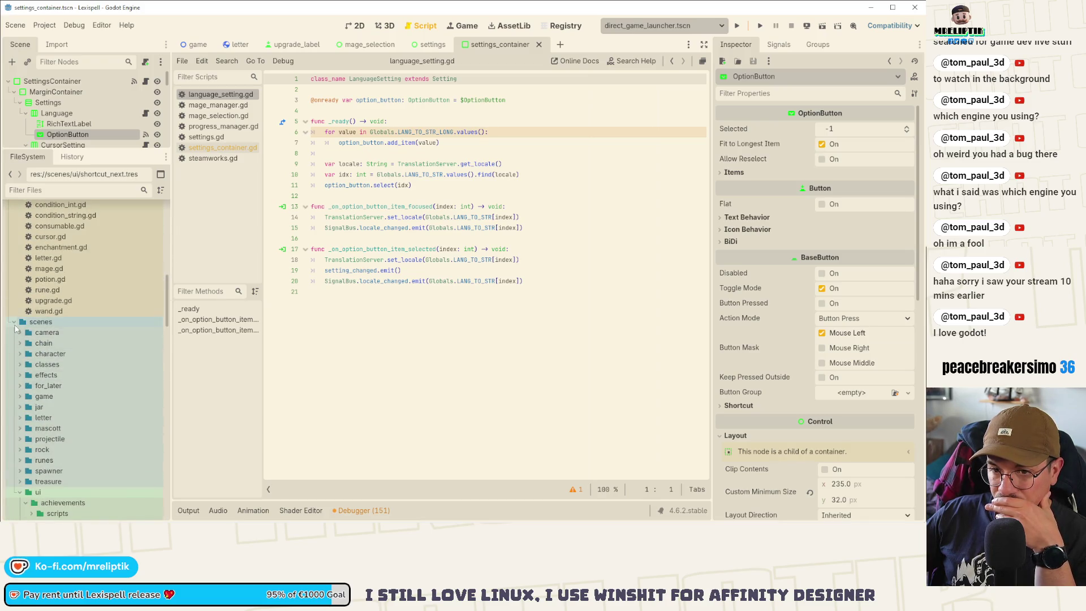
scroll(26, 407, "up", 5)
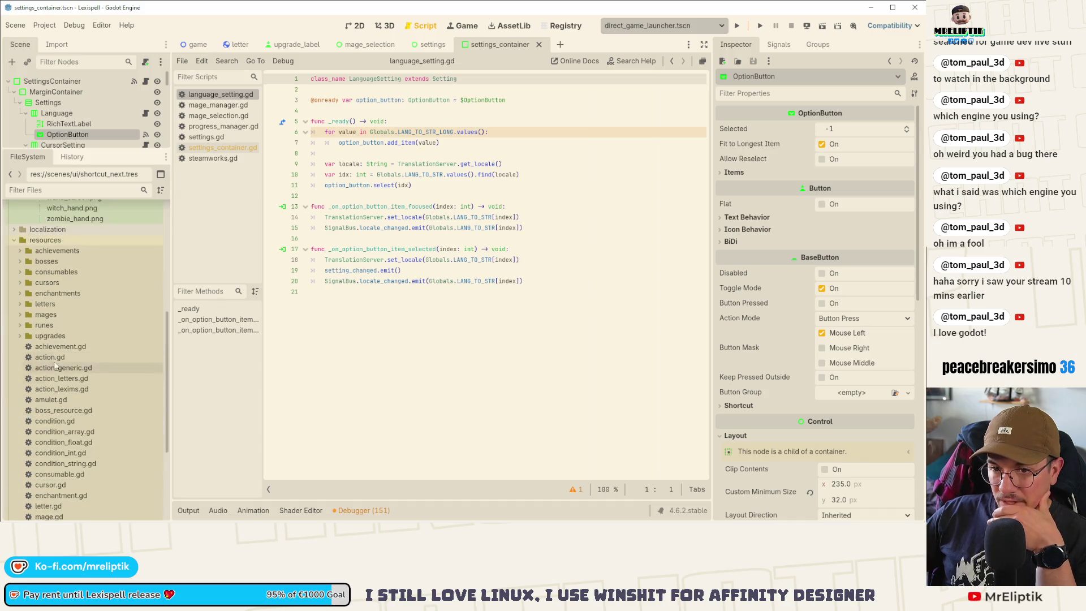
- Create a new folder named visuals inside resources/cursors
left_click(18, 282)
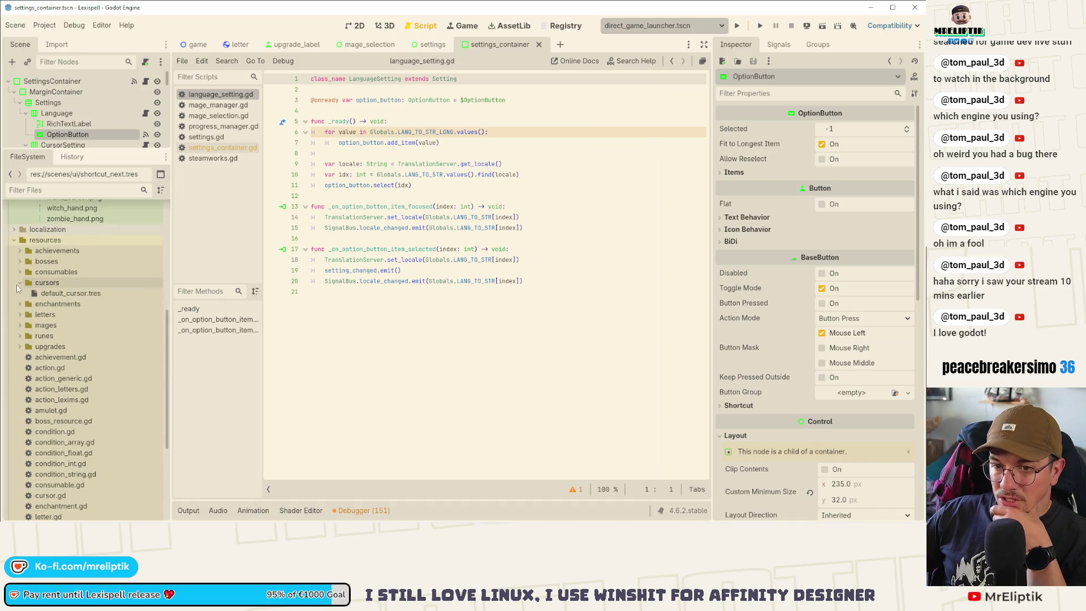
right_click(48, 283)
mouse_move(170, 293)
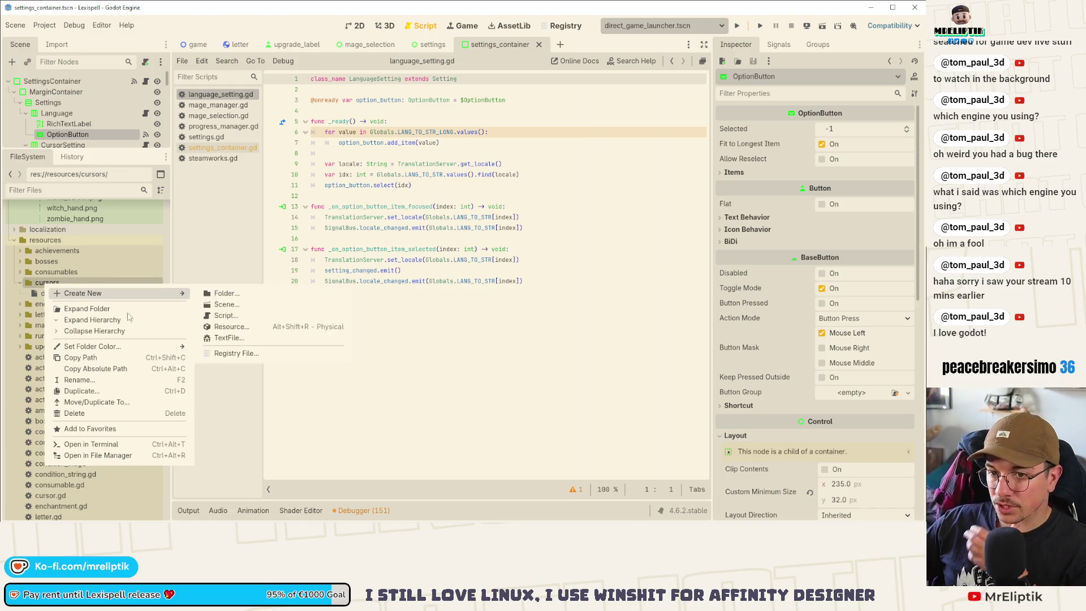
left_click(234, 294)
type("visuals")
key("Return")
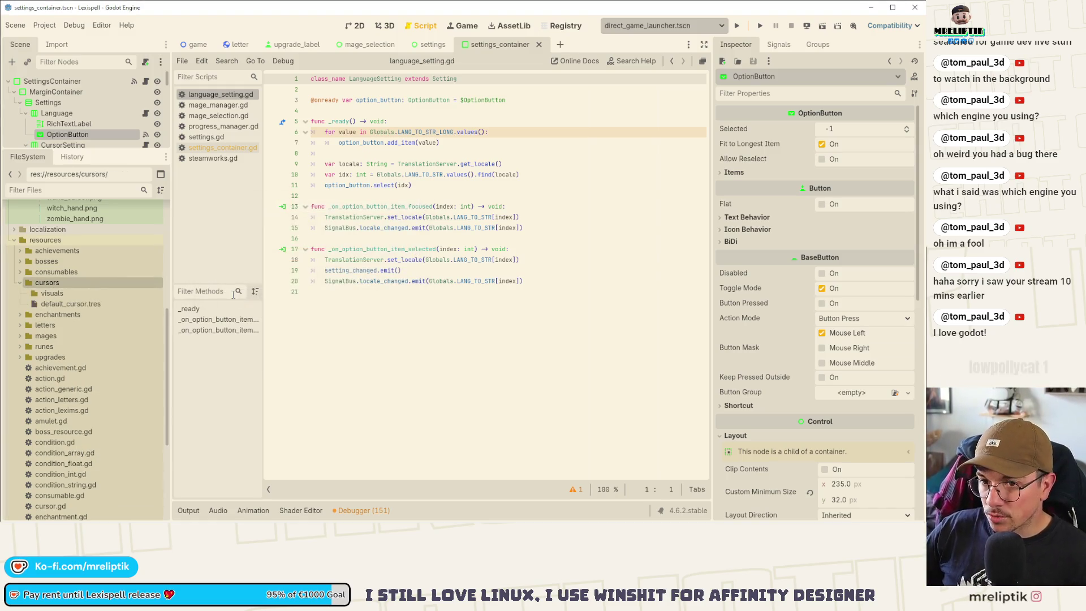
scroll(113, 293, "up", 5)
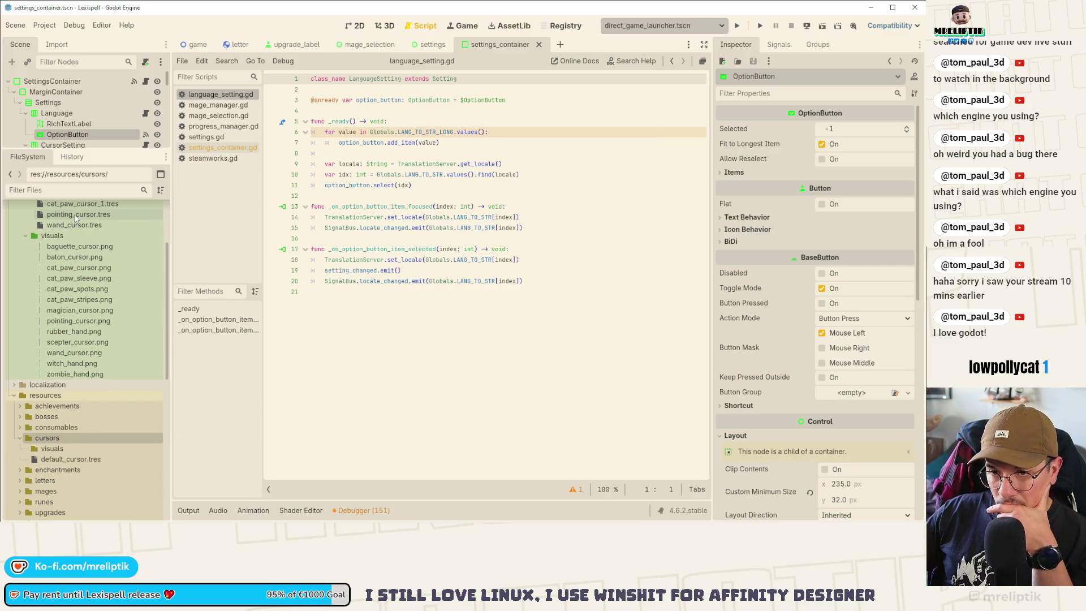
- Move pointing_cursor.tres into resources/cursors and pointing_cursor.png into resources/cursors/visuals
left_click(92, 216)
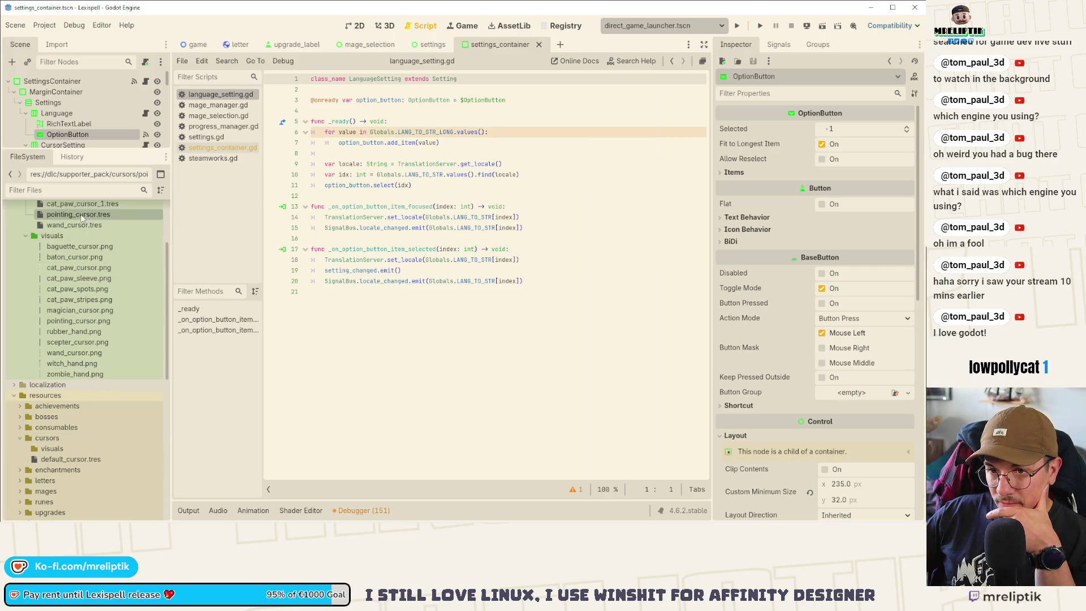
mouse_move(80, 214)
left_mouse_down()
mouse_move(90, 262)
mouse_move(85, 450)
left_mouse_up()
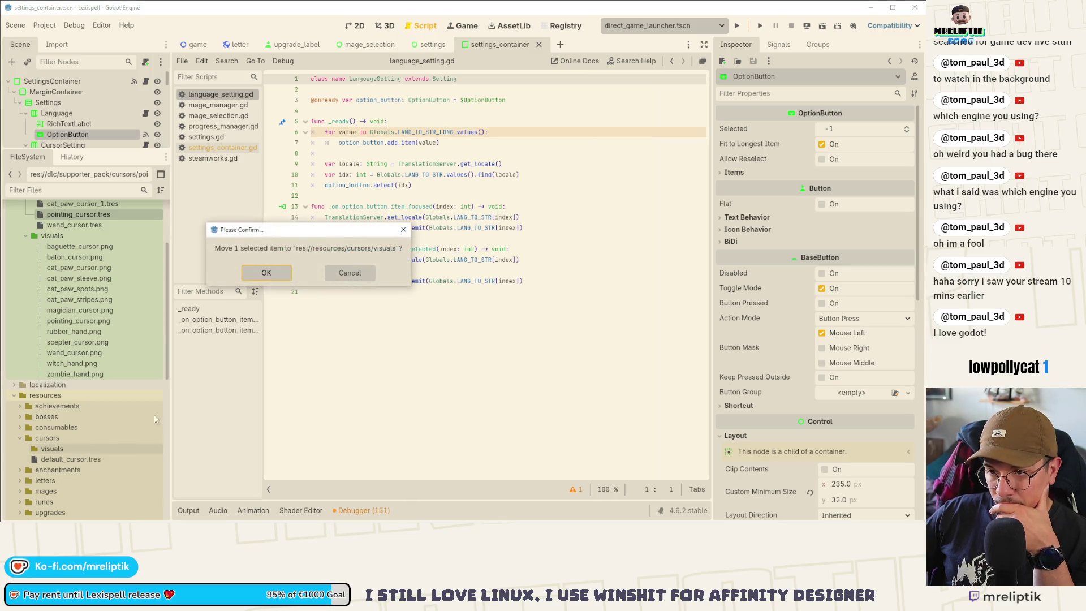
left_click(373, 277)
mouse_move(80, 215)
left_mouse_down()
mouse_move(74, 412)
mouse_move(56, 439)
left_mouse_up()
left_click(267, 272)
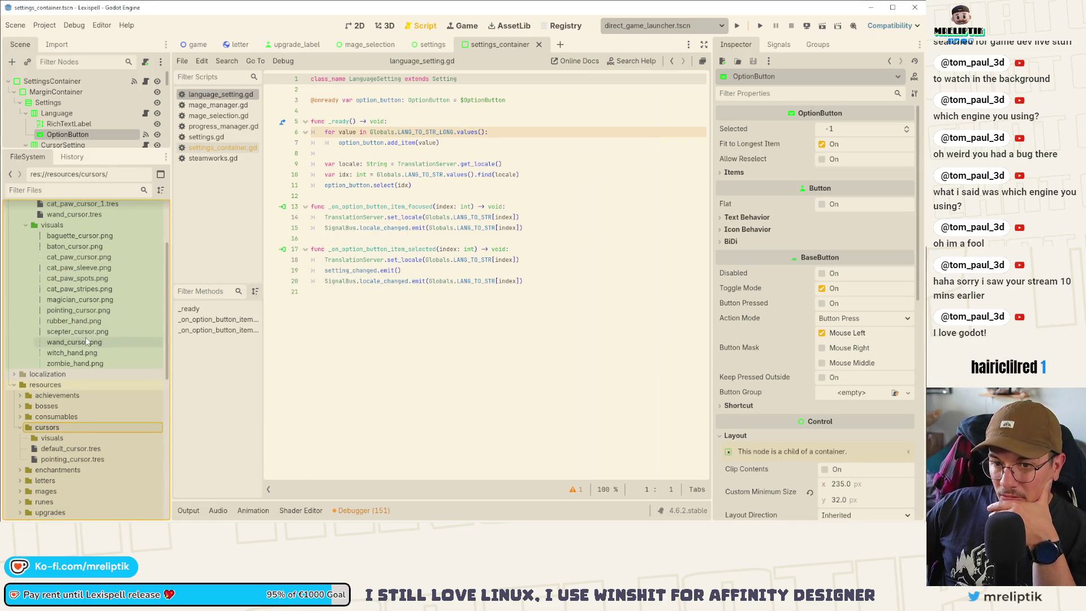
mouse_move(80, 311)
left_mouse_down()
mouse_move(93, 312)
mouse_move(111, 408)
mouse_move(74, 439)
mouse_move(88, 439)
left_mouse_up()
key("Return")
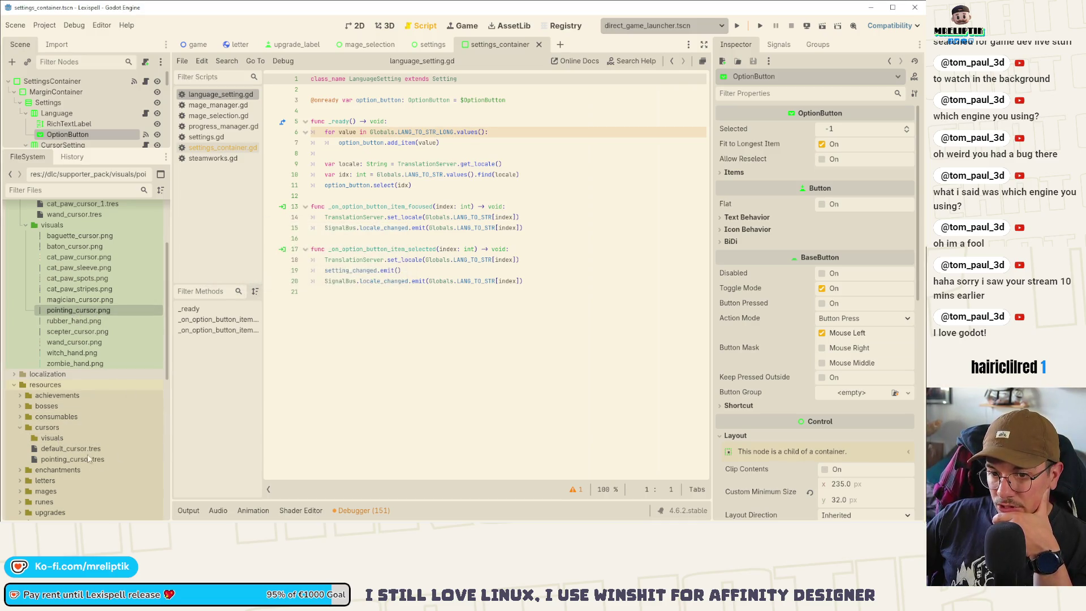
left_click(59, 449)
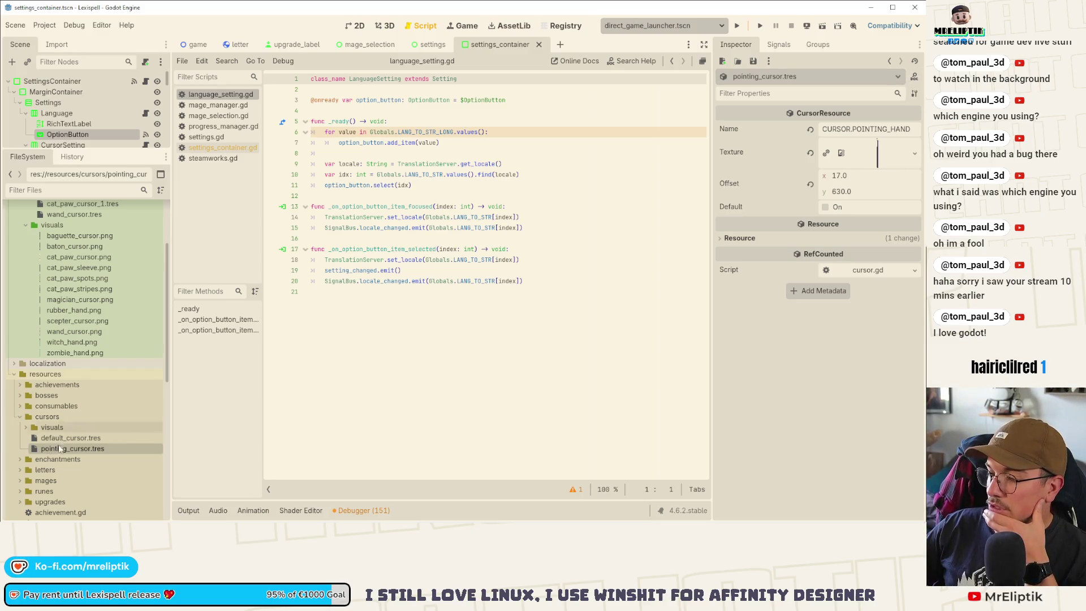
- Set pointing_cursor.png from resources/cursors/visuals as the Texture of pointing_cursor.tres and check its preview
left_click(26, 428)
mouse_move(74, 438)
left_mouse_down()
mouse_move(263, 416)
mouse_move(566, 228)
mouse_move(876, 165)
left_mouse_up()
left_click(874, 156)
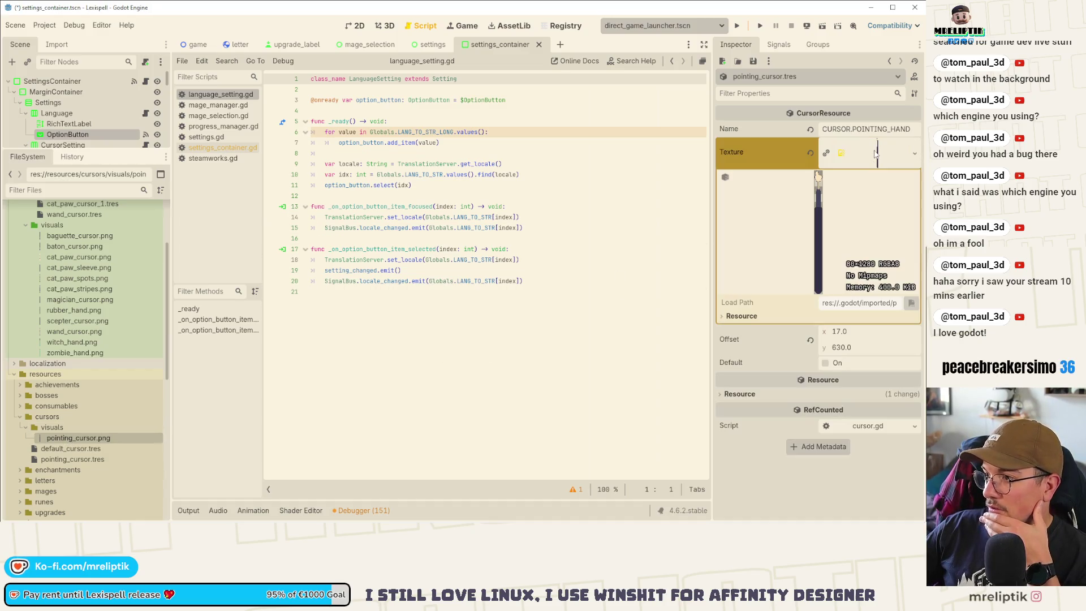
left_click(842, 154)
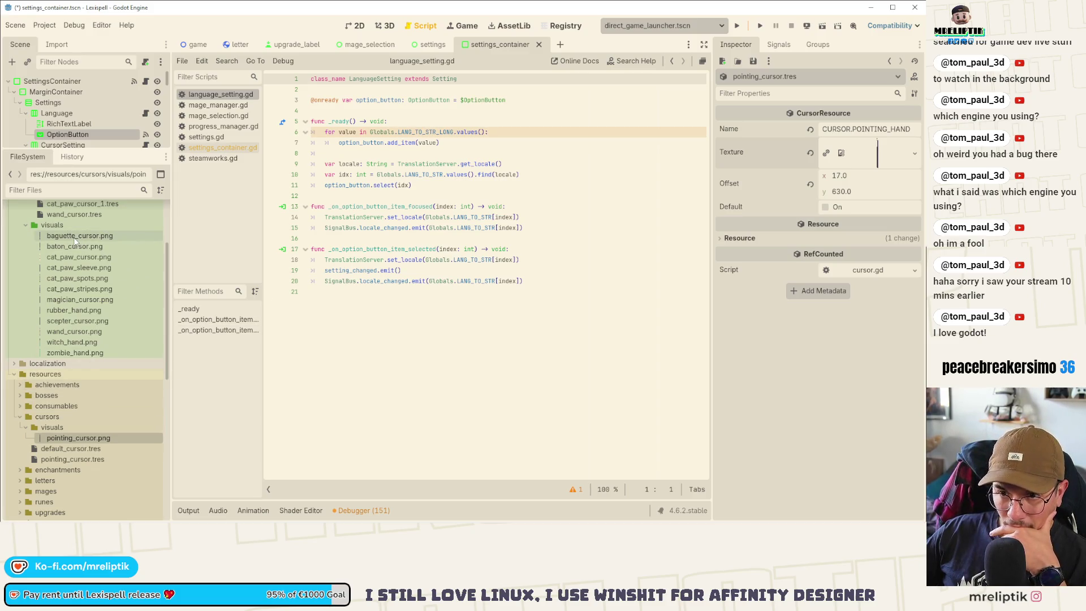
scroll(94, 320, "up", 3)
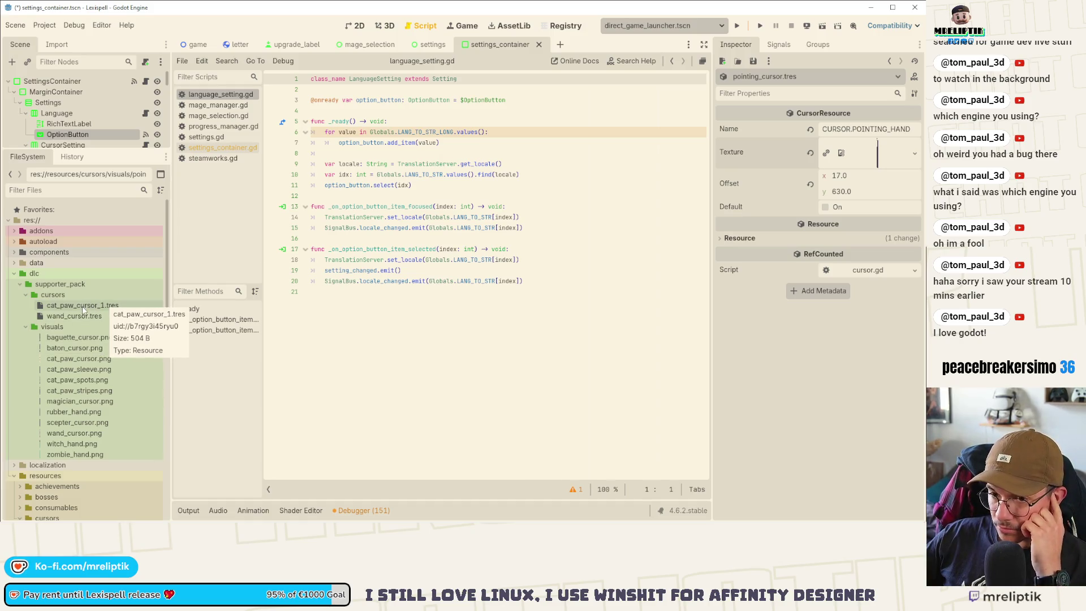
scroll(88, 337, "down", 1)
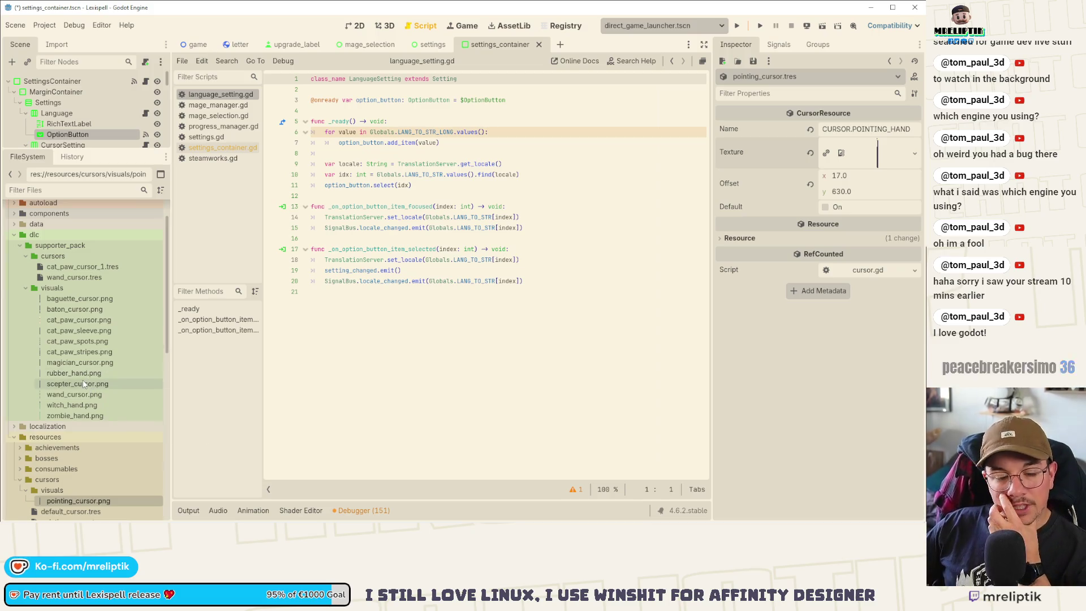
mouse_move(85, 522)
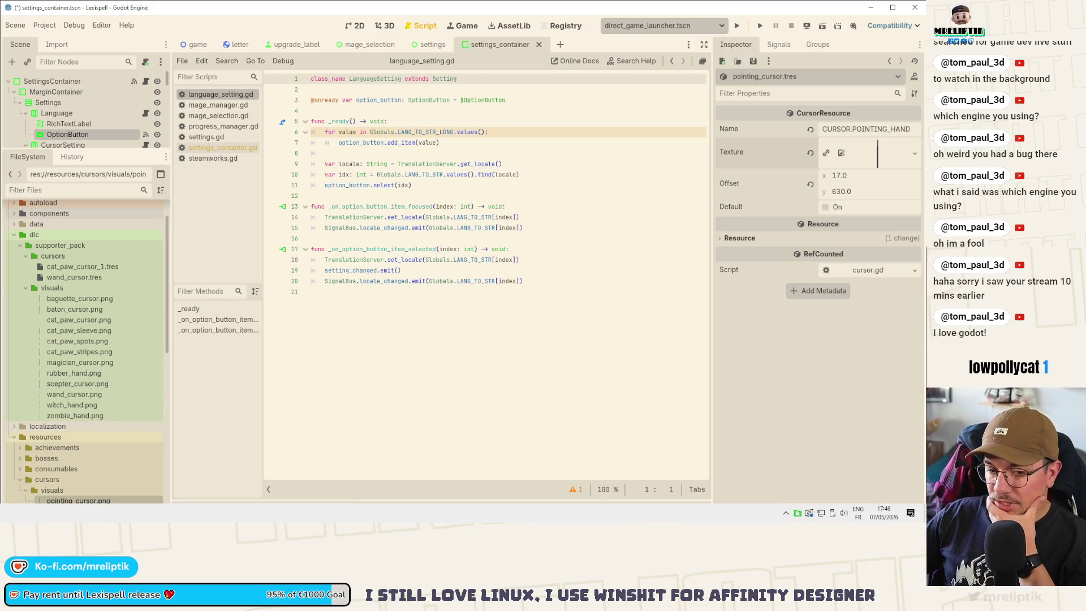
key("alt+Tab")
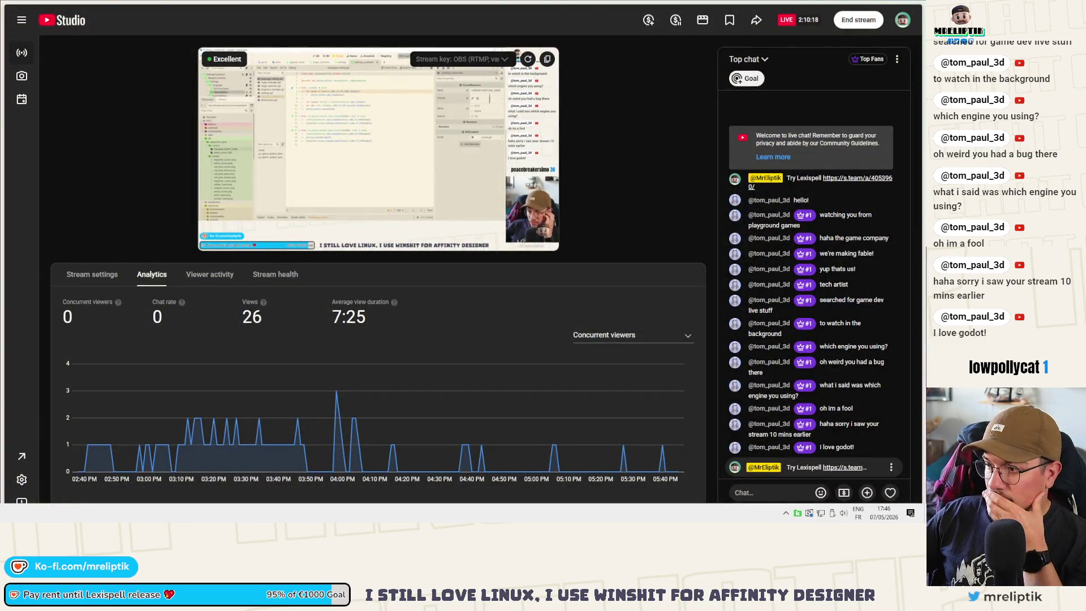
mouse_move(877, 11)
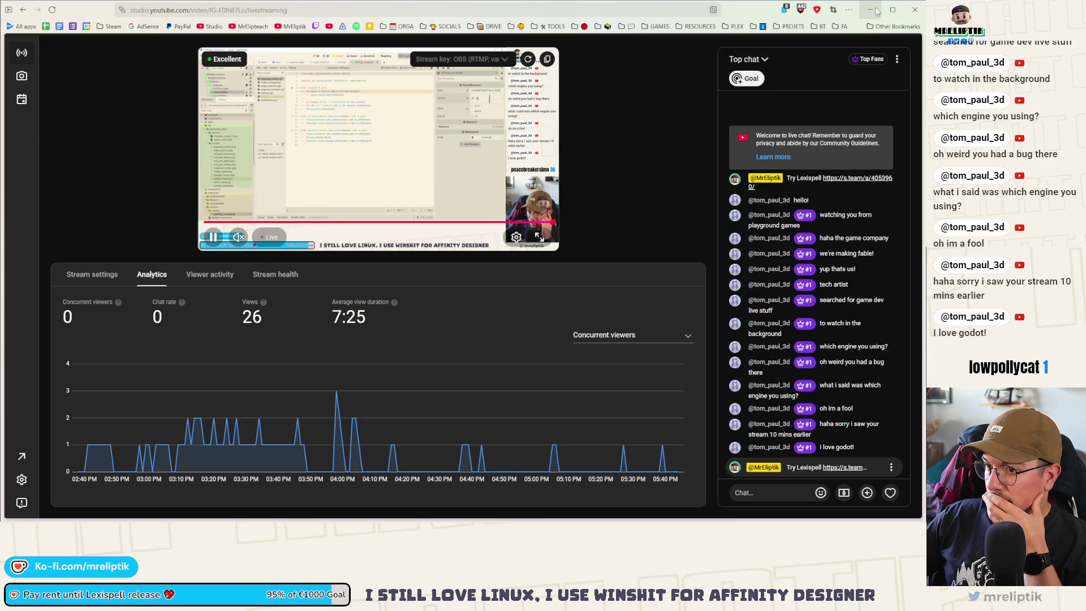
left_click(876, 10)
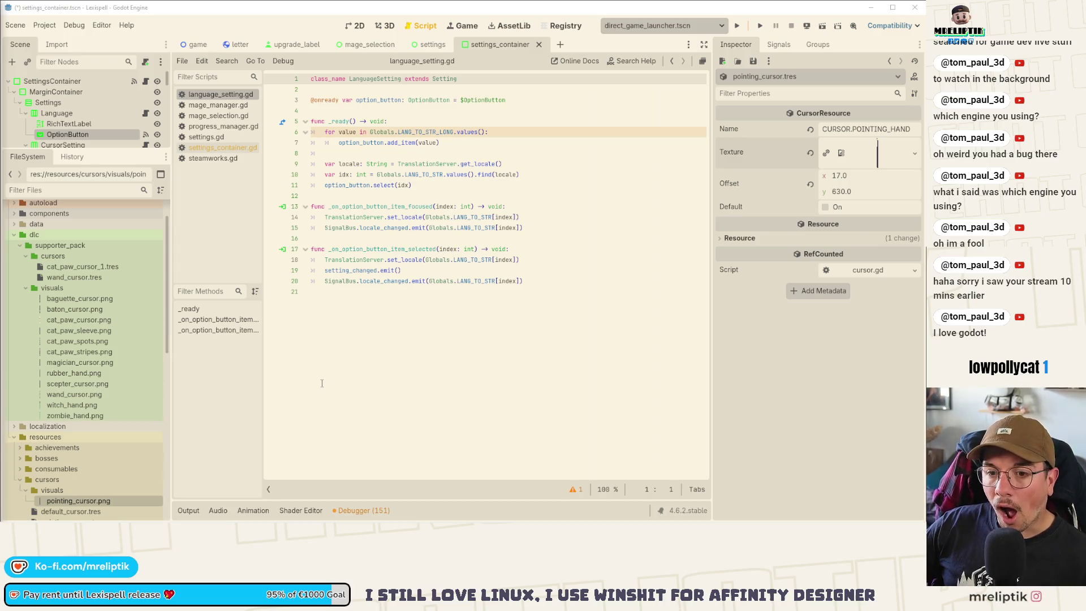
- Inspect cat_paw_cursor_1.tres and delete the unused cat_paw_cursor.png from the dlc visuals folder
left_click(371, 326)
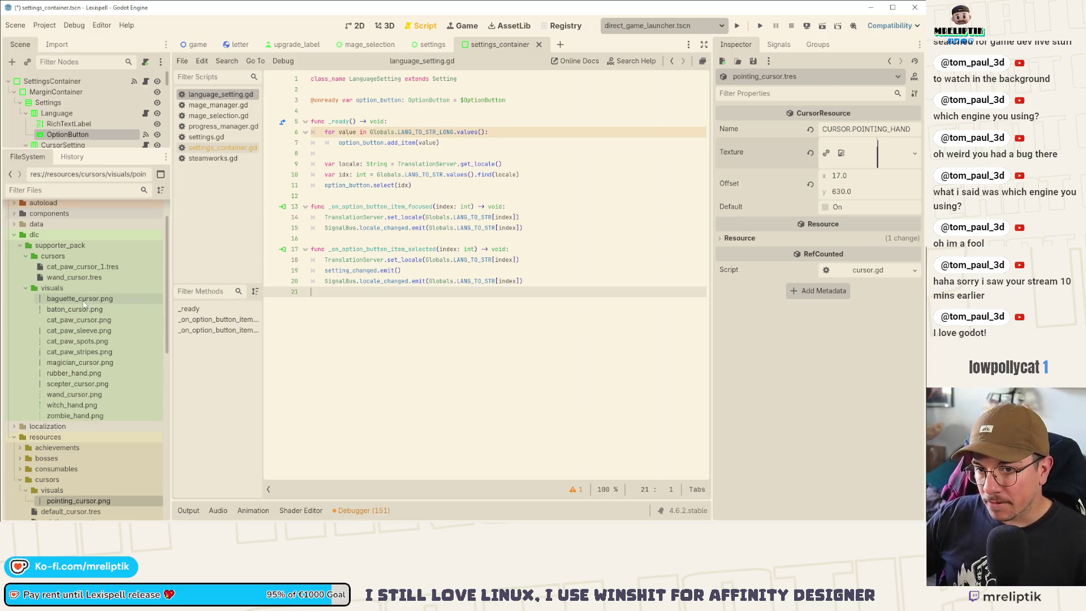
left_click(66, 270)
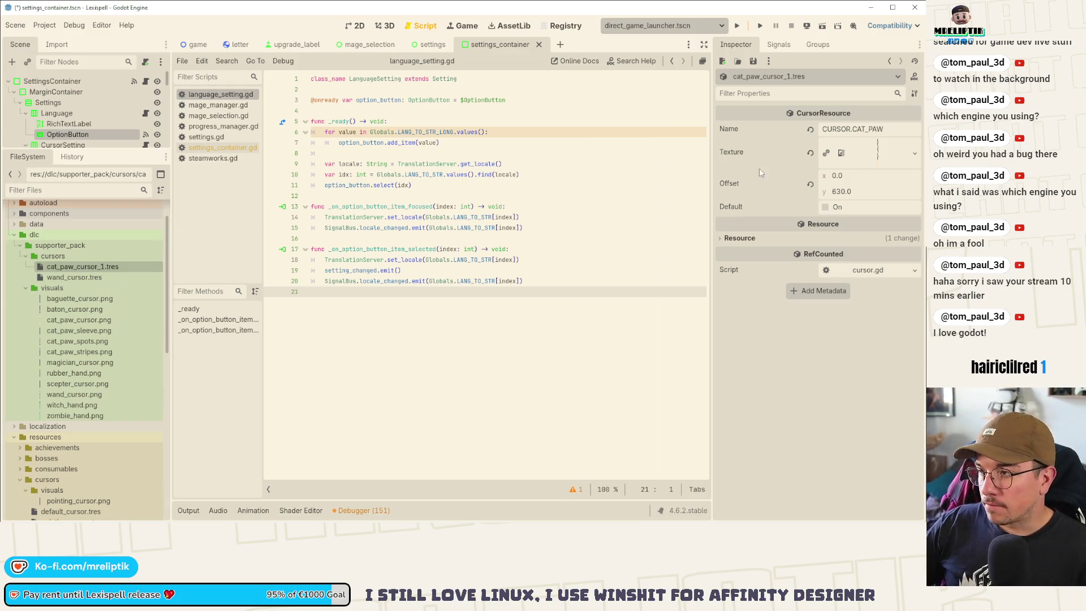
right_click(67, 267)
left_click(79, 366)
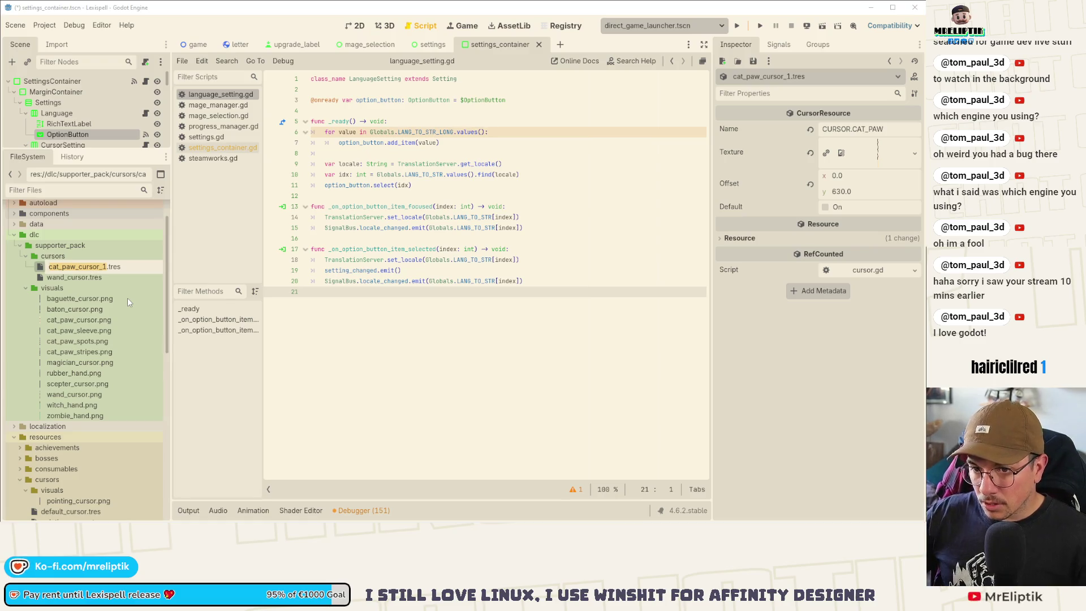
left_click(62, 320)
right_click(62, 320)
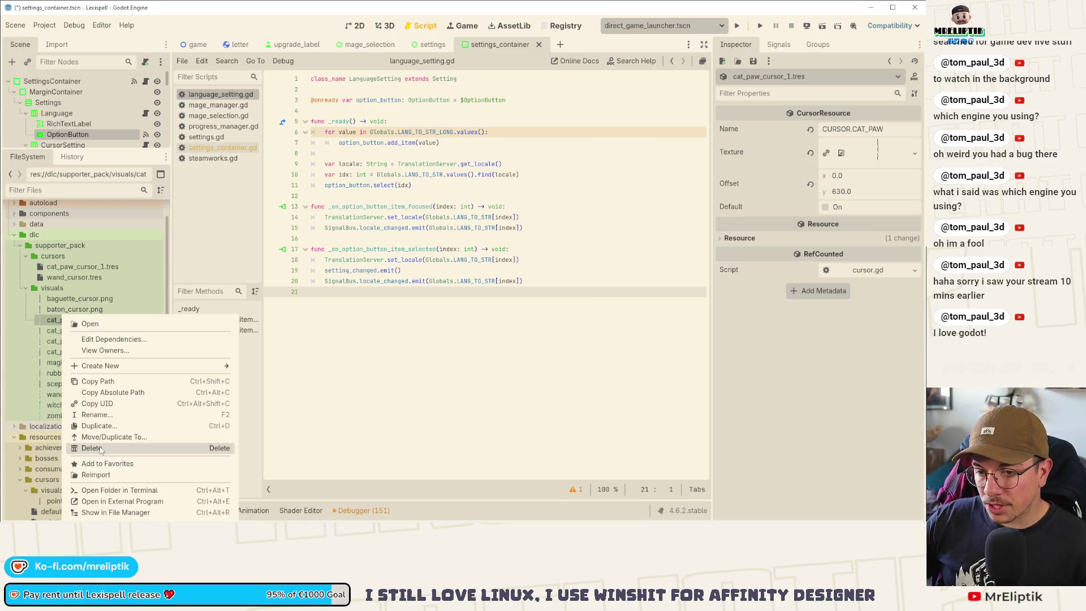
left_click(92, 448)
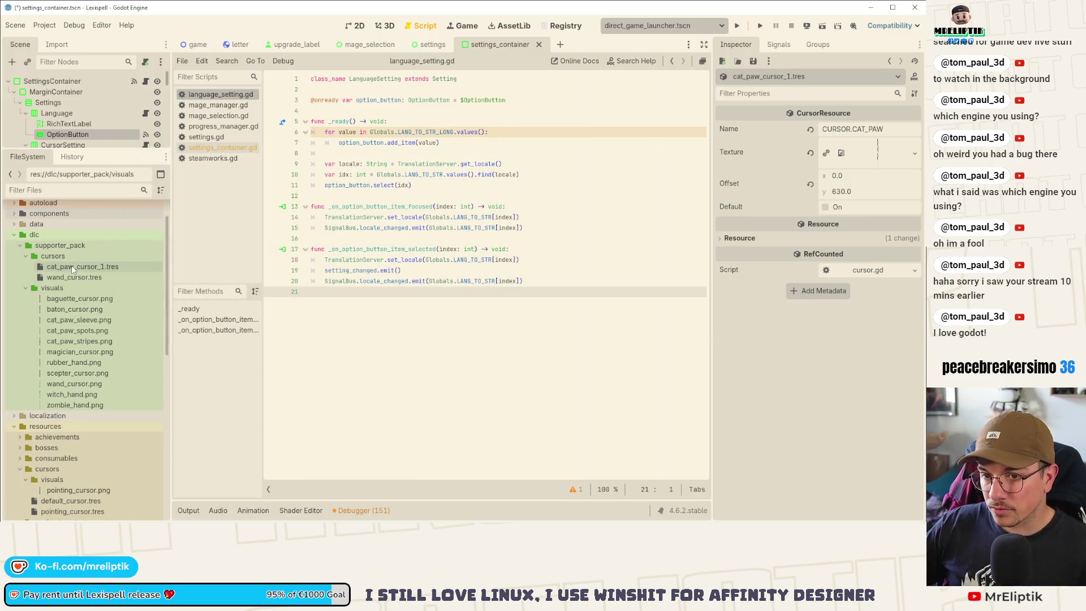
- Duplicate cat_paw_cursor_1.tres as cat_paw_sleeve.tres
left_click(71, 266)
right_click(72, 266)
left_click(106, 381)
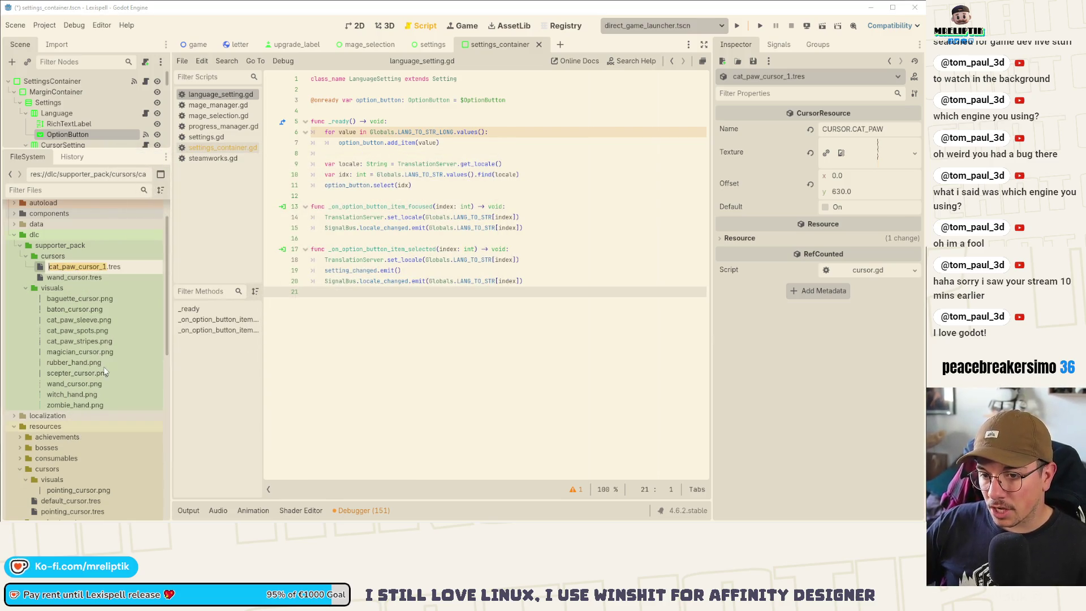
type("ca")
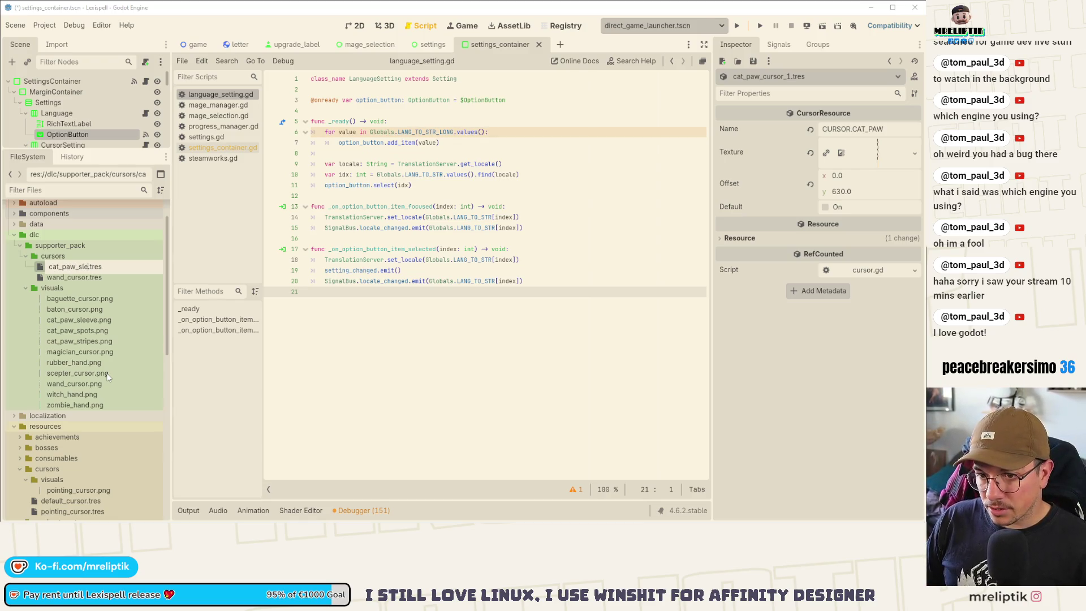
type("eve")
key("Return")
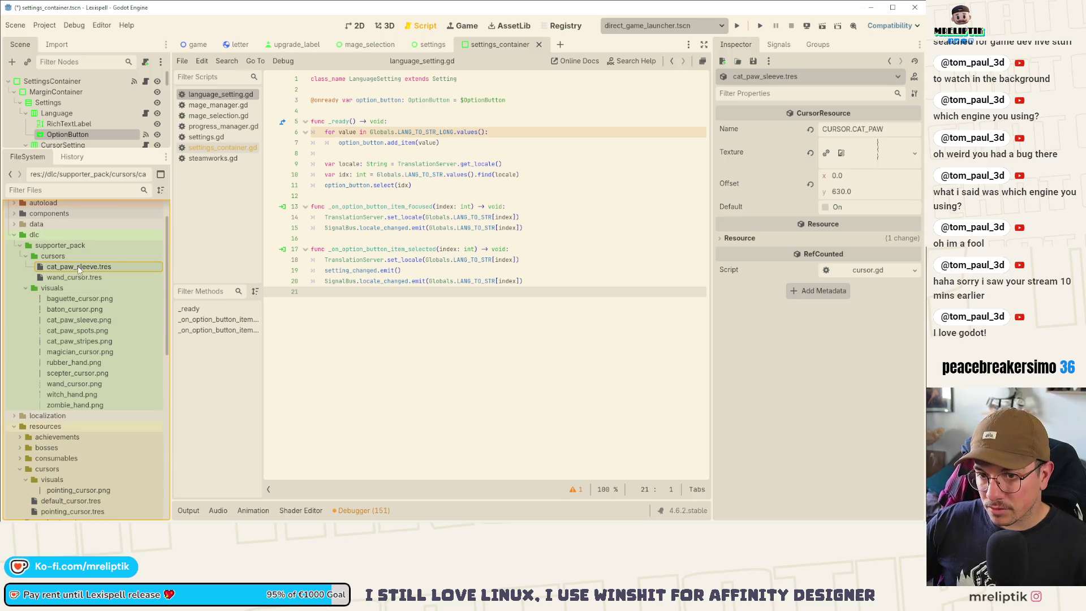
- Texture cat_paw_sleeve.tres with cat_paw_sleeve.png, rename it CURSOR.CAT_PAW_SLEEVE, and save
left_click_drag(79, 319, 879, 155)
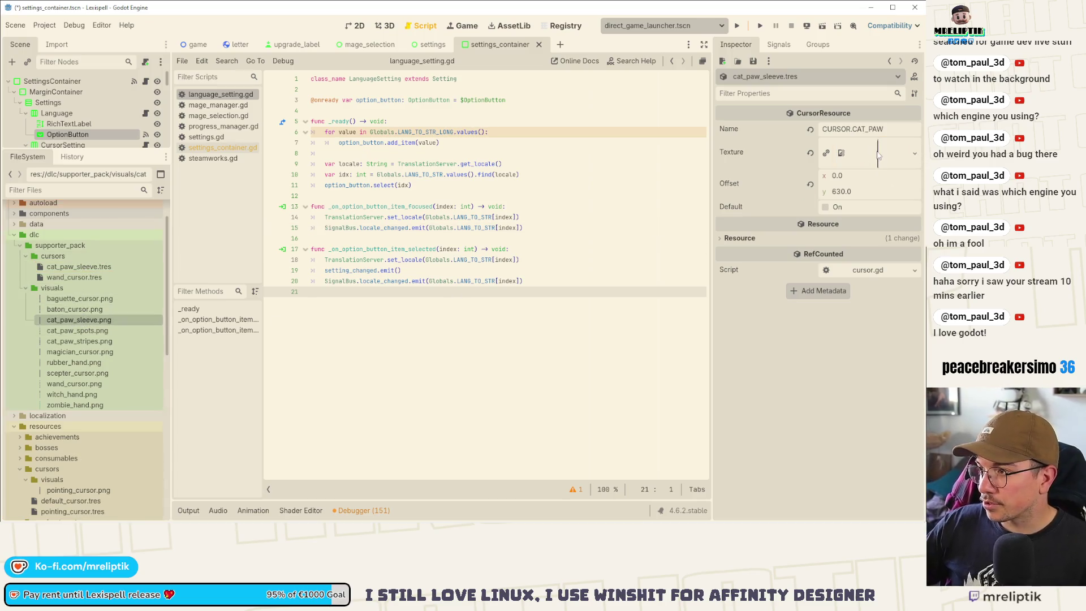
key("ctrl+s")
double_click(889, 132)
type("_SLEEVE")
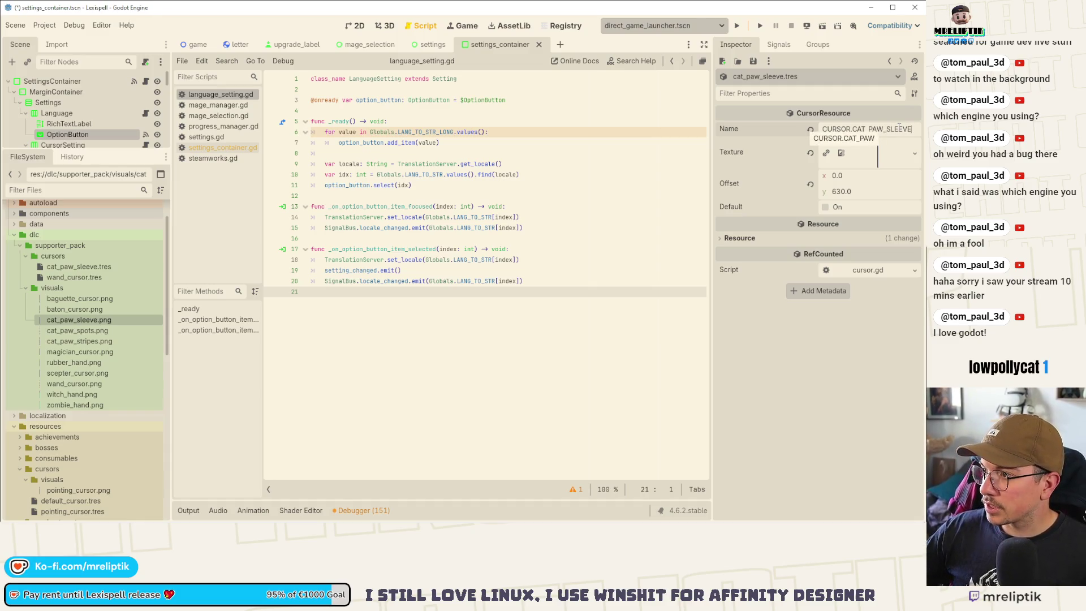
key("ctrl+s")
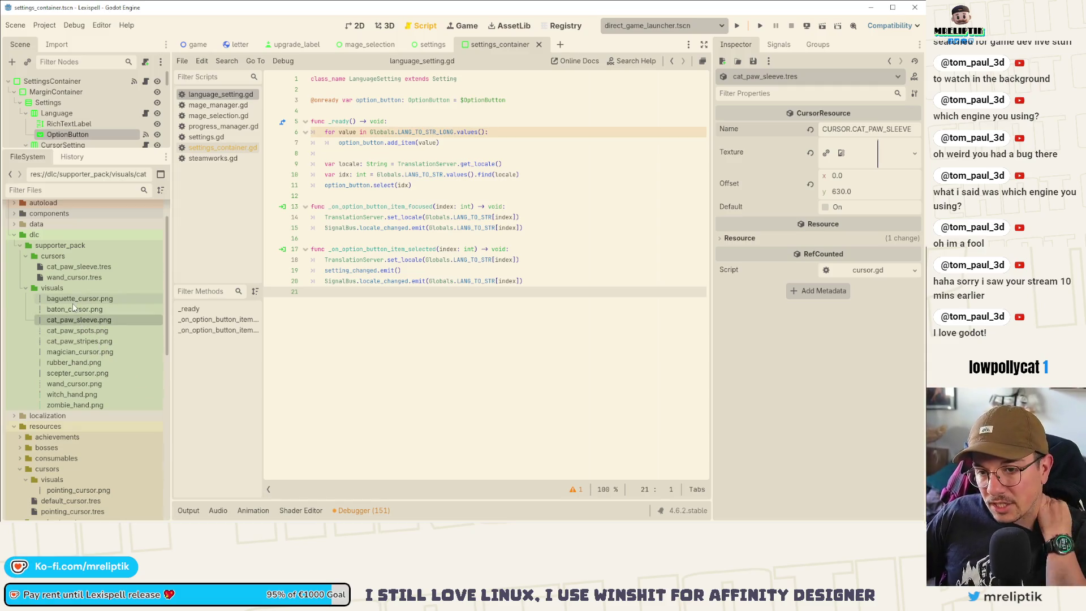
- Create a new CursorResource in the cursors folder saved as cat_paw_spots.tres
right_click(75, 257)
mouse_move(147, 264)
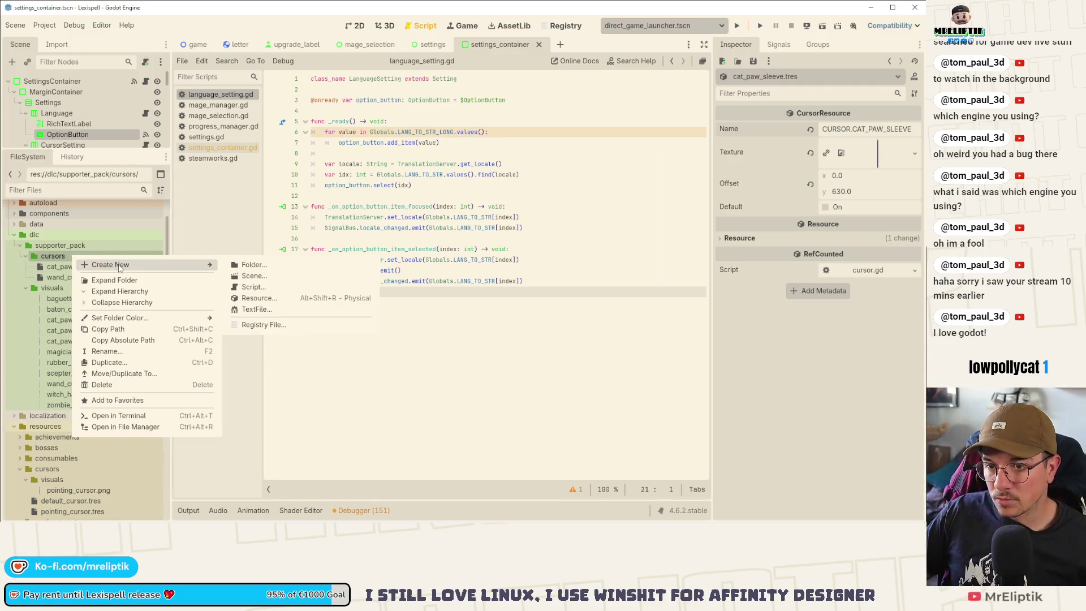
left_click(264, 298)
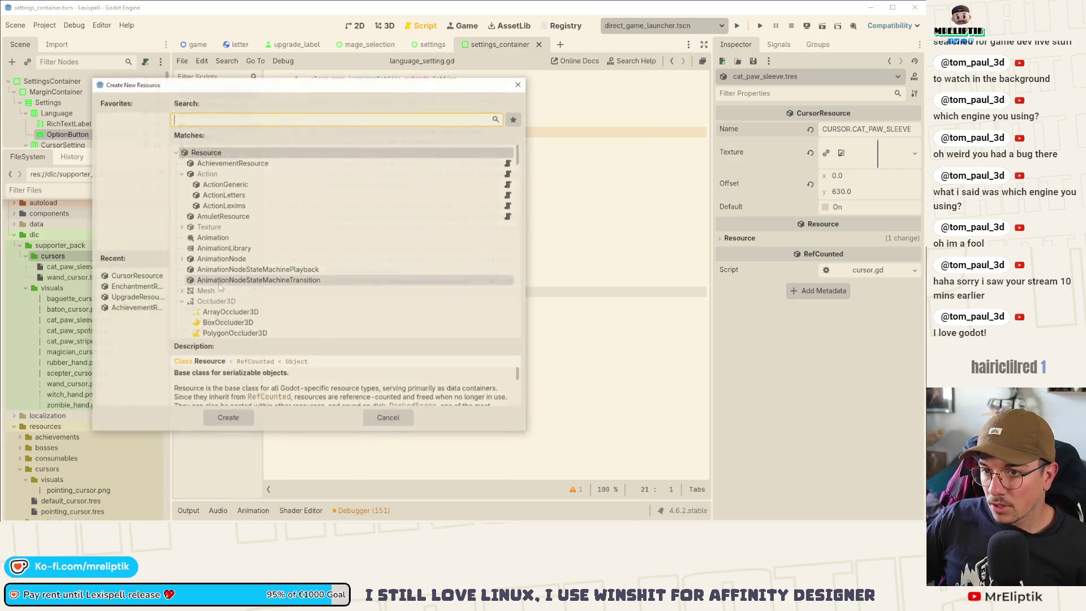
double_click(135, 279)
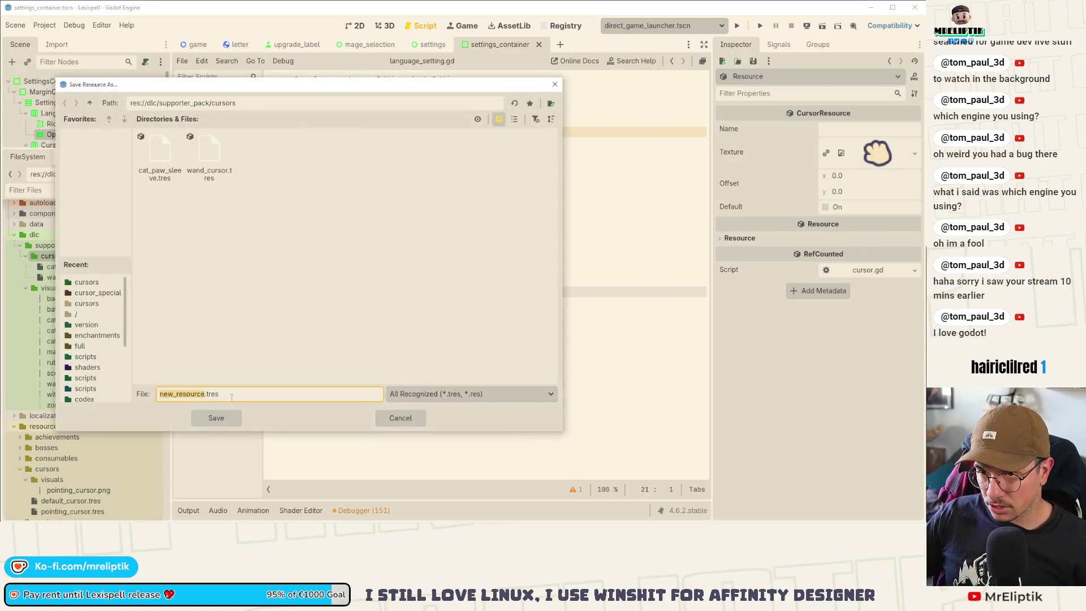
type("cat_paw")
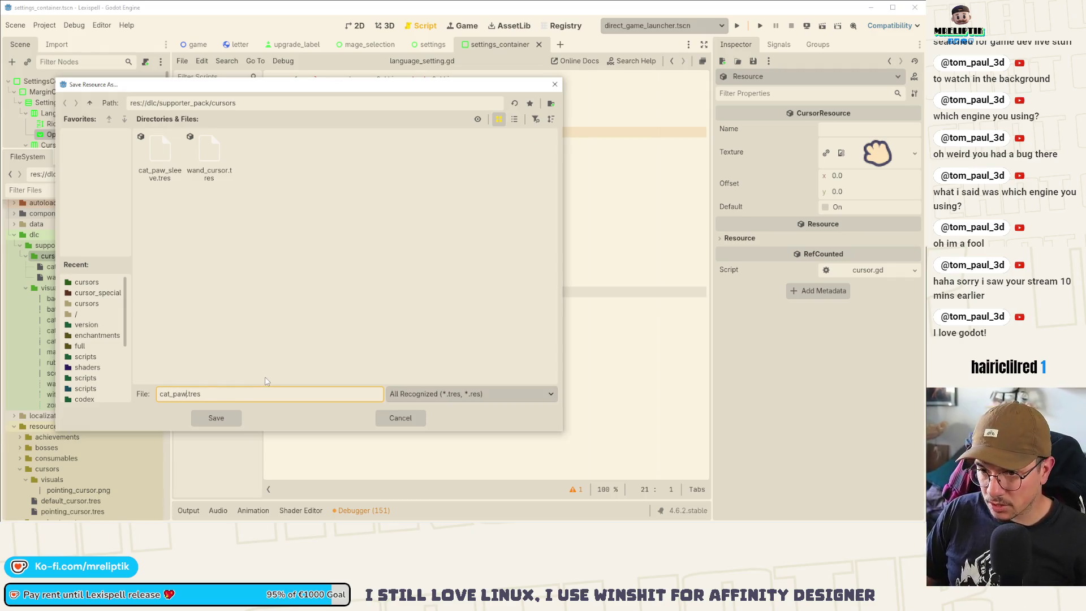
mouse_move(245, 85)
left_mouse_down()
mouse_move(346, 101)
mouse_move(371, 117)
left_mouse_up()
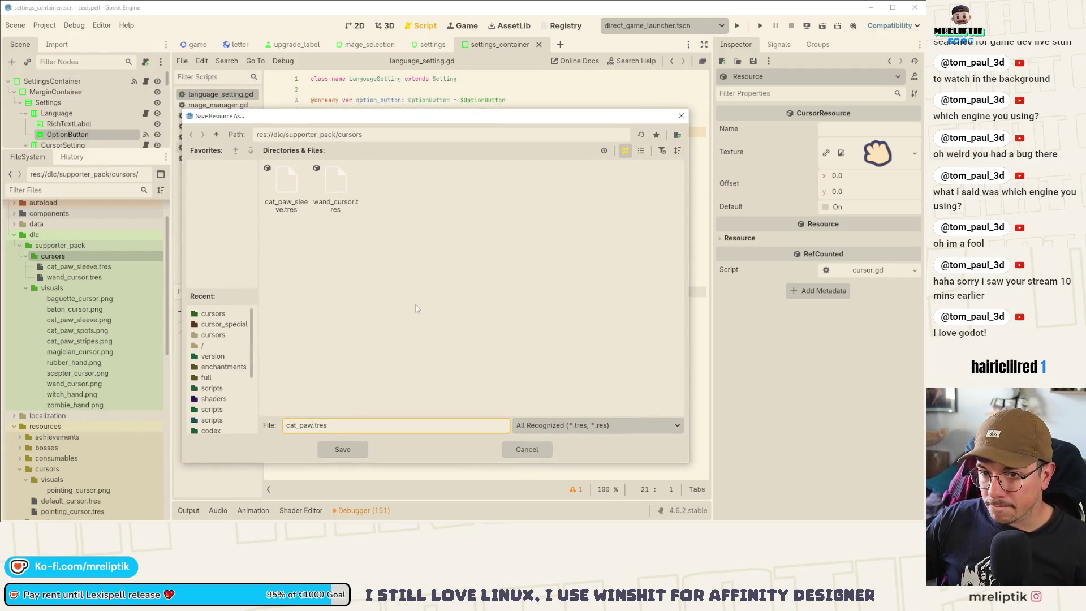
type("_spots")
key("Return")
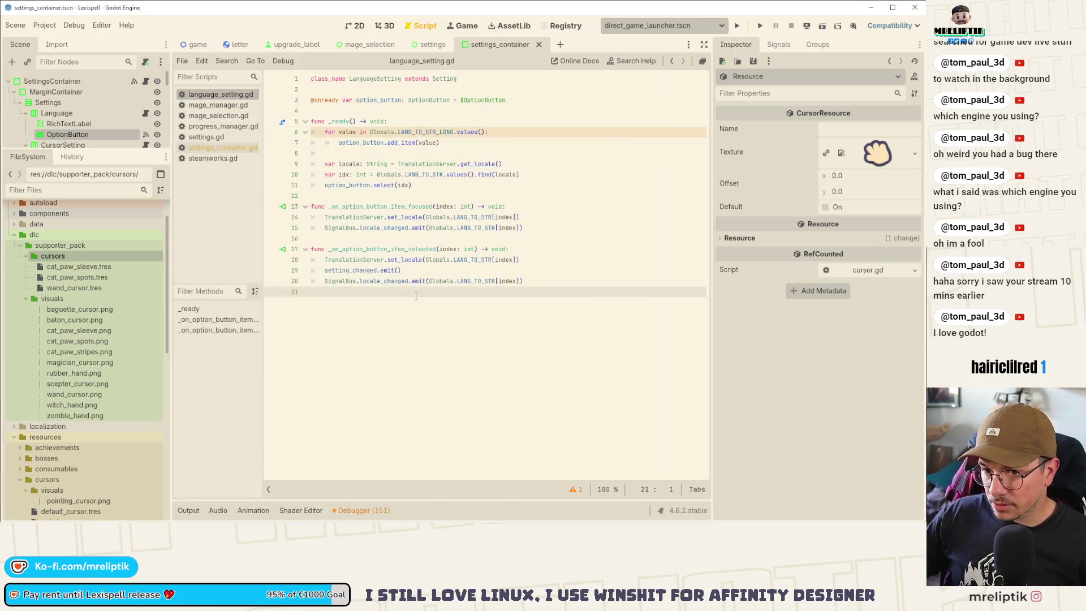
- Texture cat_paw_spots.tres with cat_paw_spots.png, name it CURSOR.CAT_PAW_SPOTS, and save
mouse_move(103, 342)
left_mouse_down()
mouse_move(396, 251)
mouse_move(566, 228)
mouse_move(877, 152)
left_mouse_up()
key("ctrl+s")
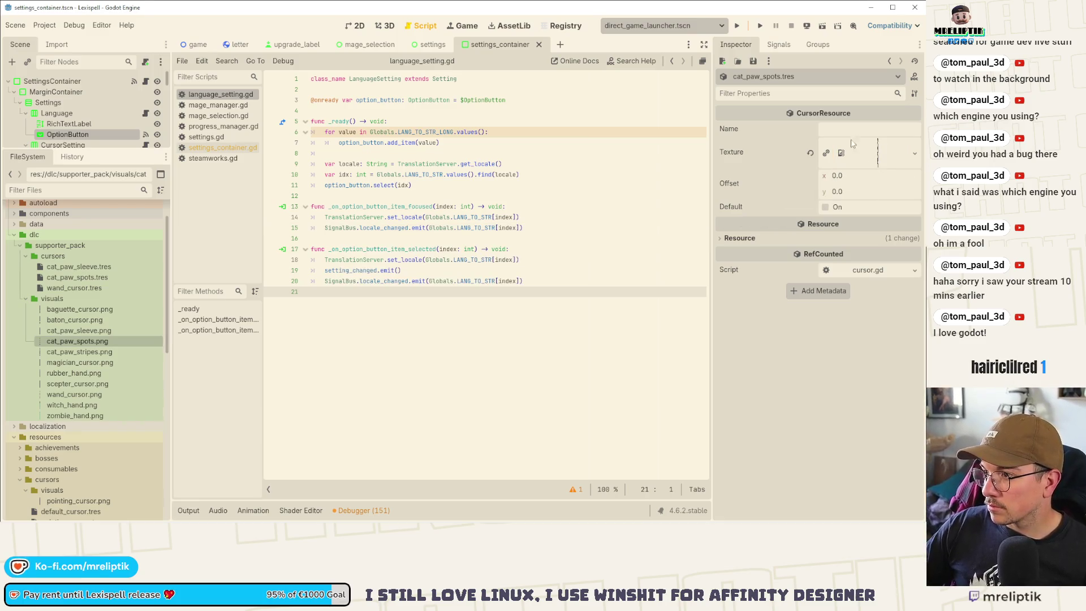
left_click(80, 330)
left_click(80, 268)
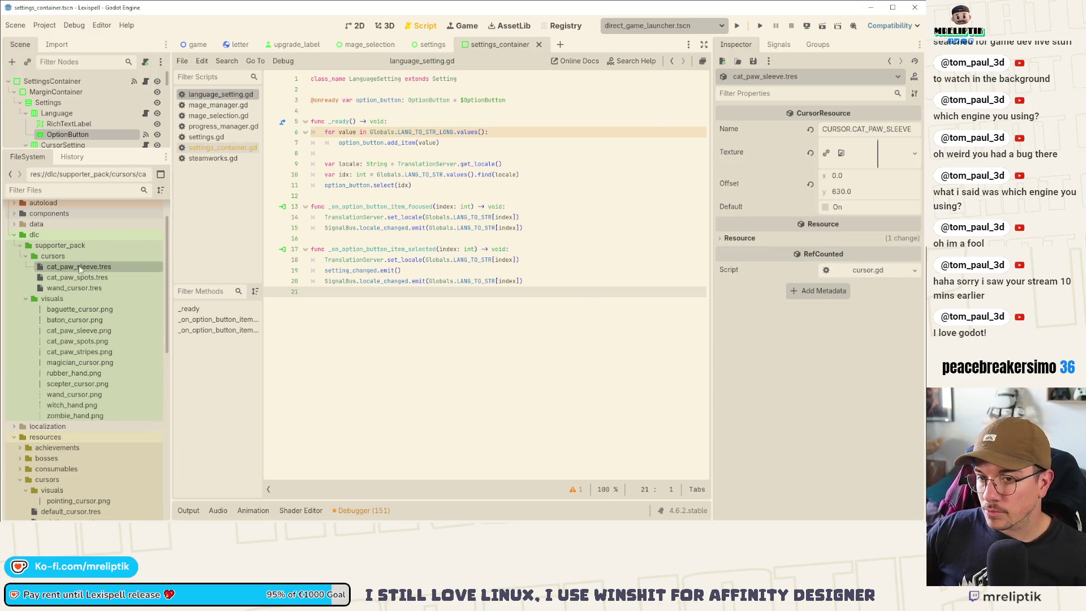
left_click(83, 276)
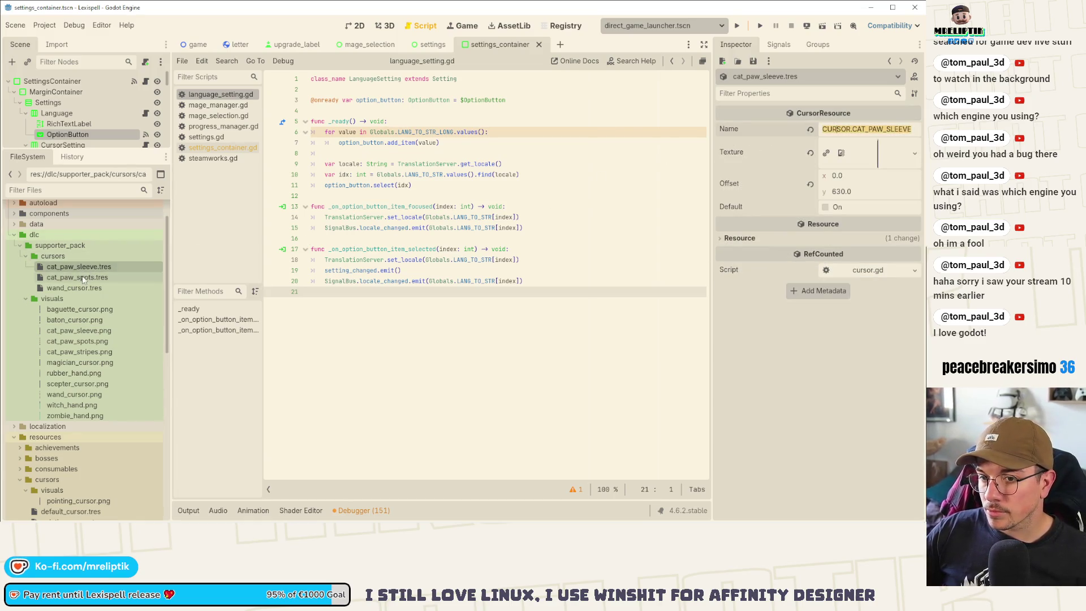
left_click(876, 129)
key("Return")
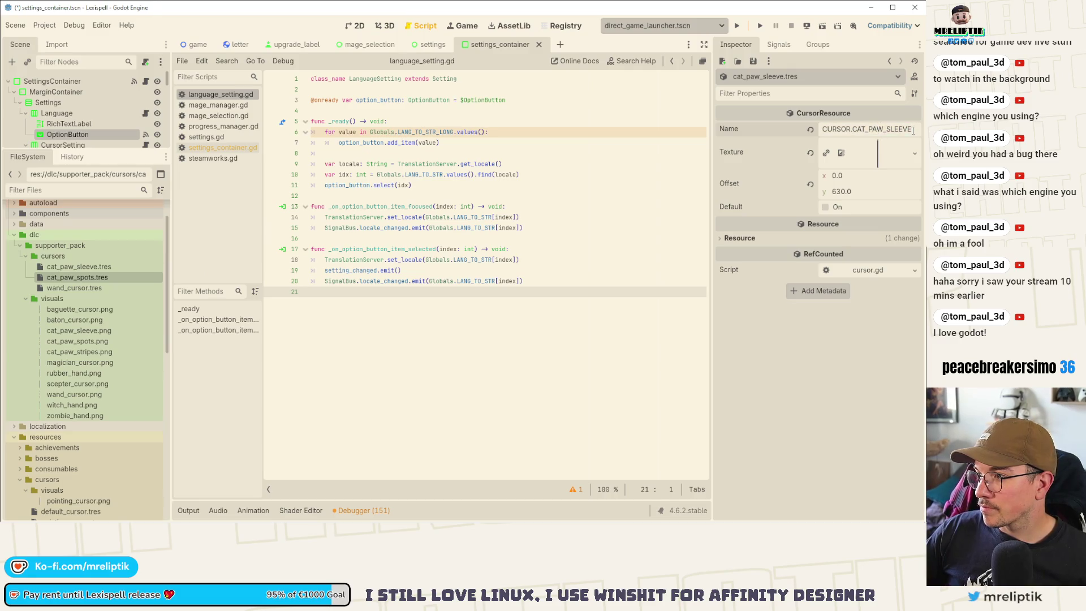
key("BackSpace")
type("POT")
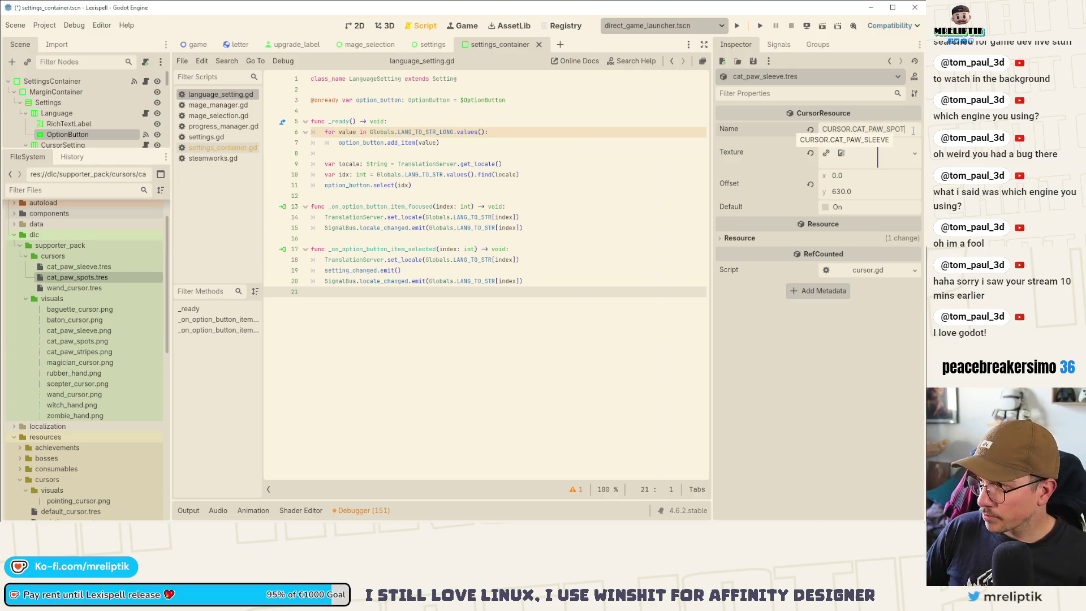
type("S")
key("ctrl+s")
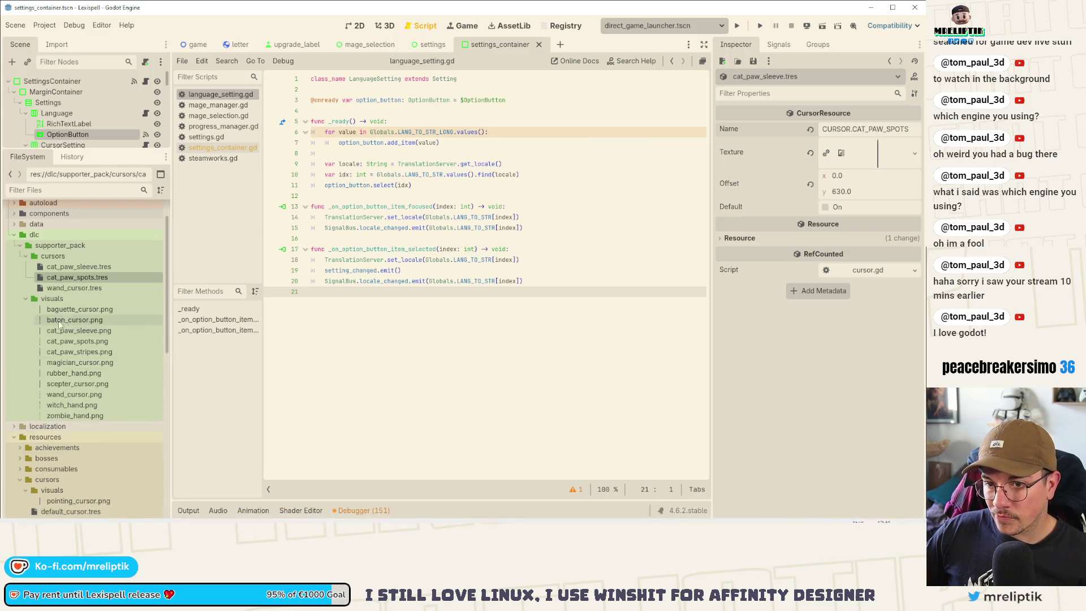
- After reviewing wand_cursor.tres, create a new CursorResource saved as baguette_cursor.tres in cursors
left_click(78, 287)
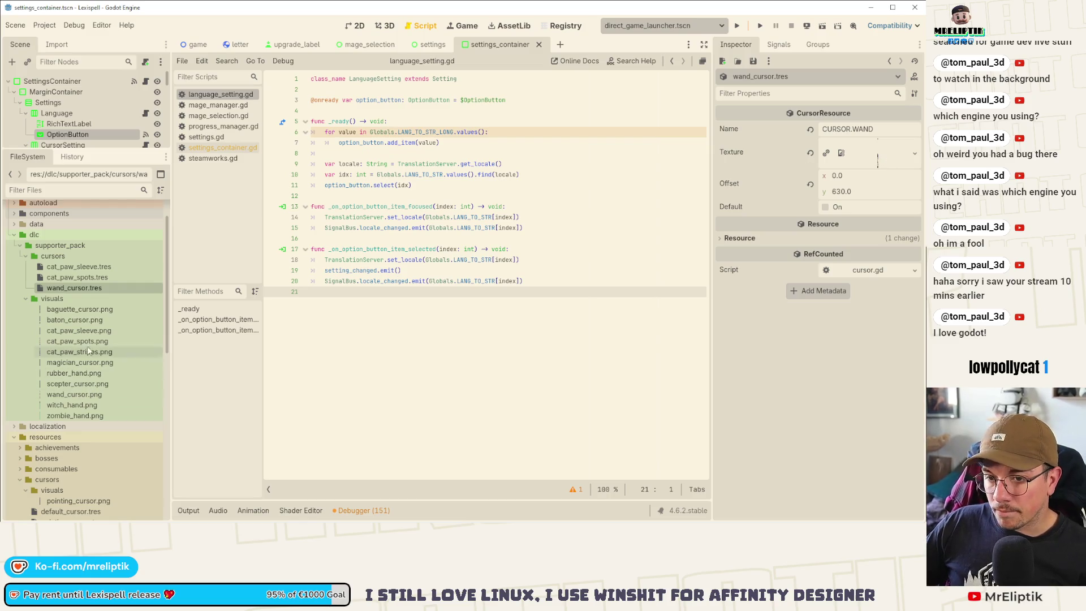
left_click(80, 312)
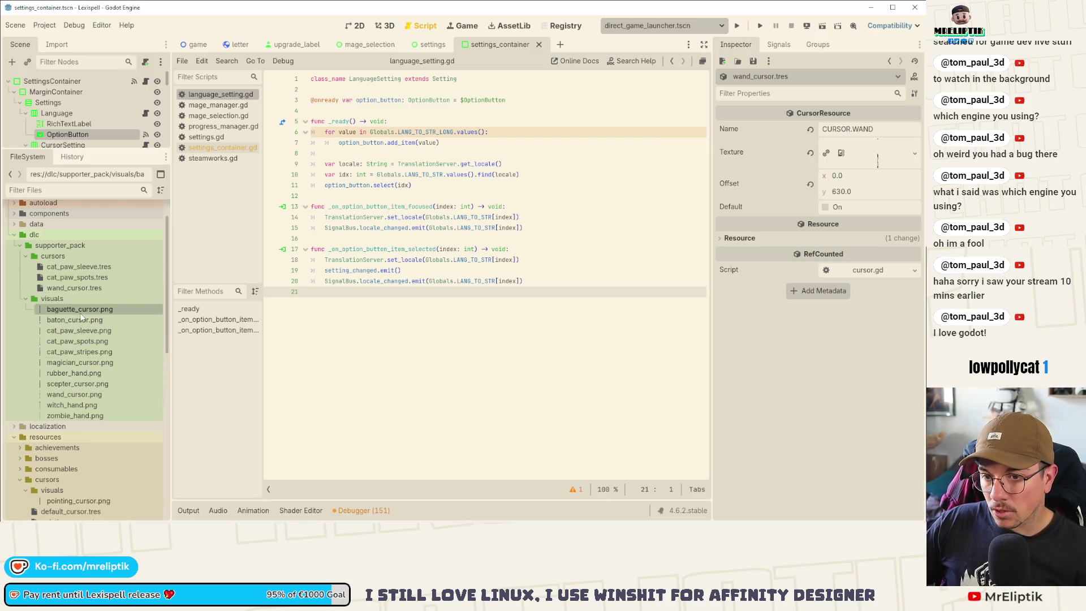
left_click(76, 290)
right_click(64, 257)
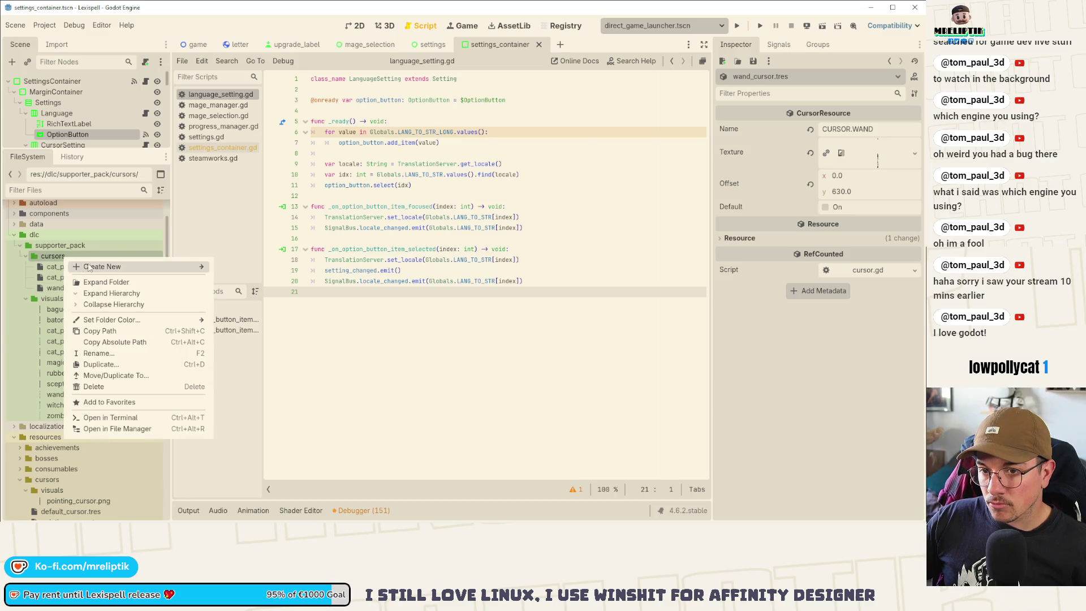
mouse_move(169, 266)
left_click(258, 300)
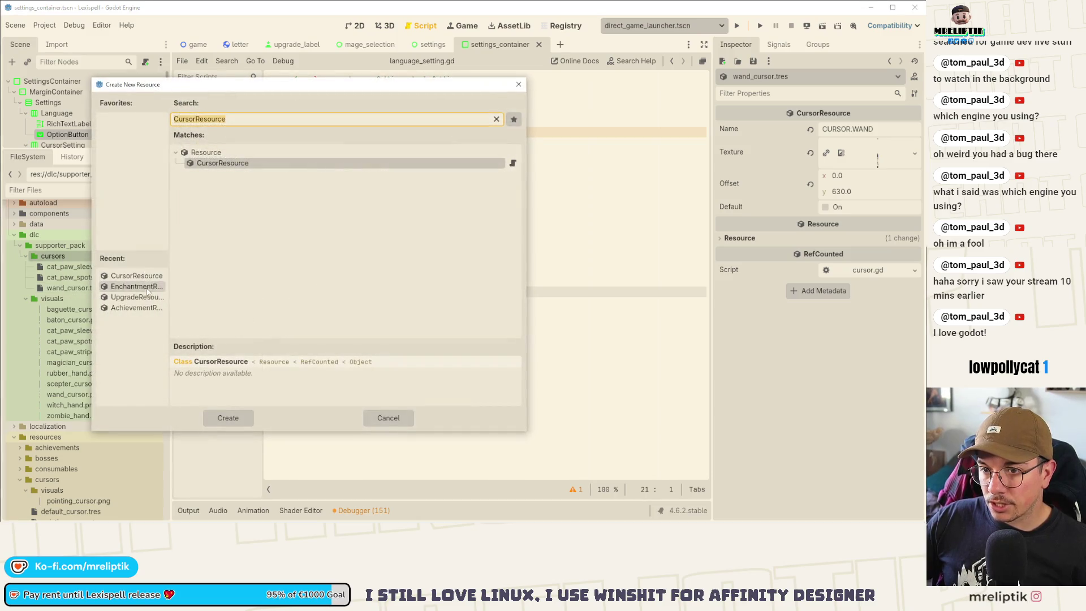
key("Return")
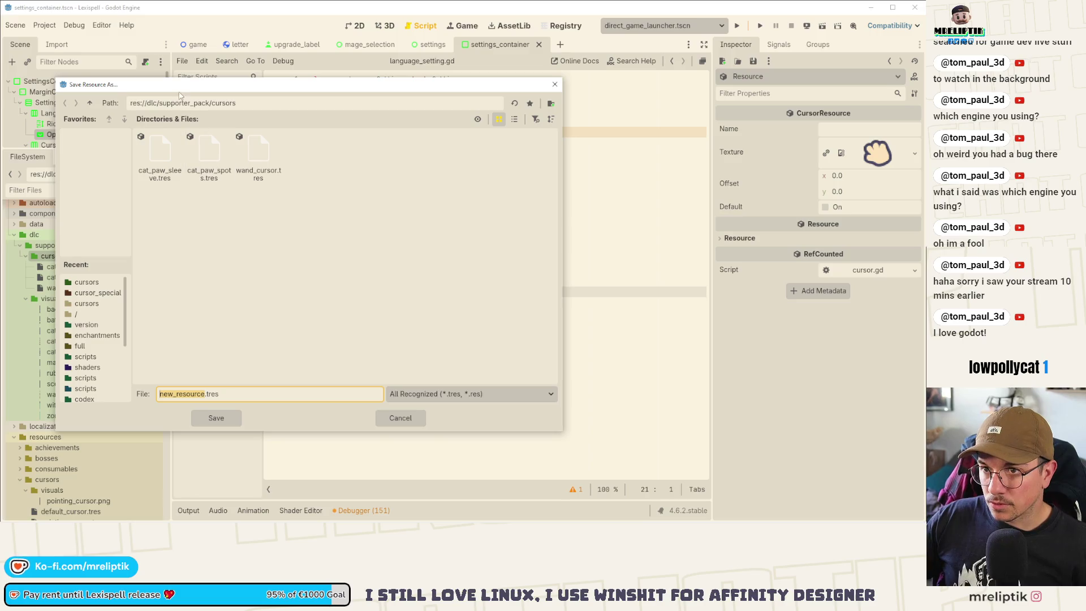
left_click_drag(180, 95, 331, 137)
type("baguette")
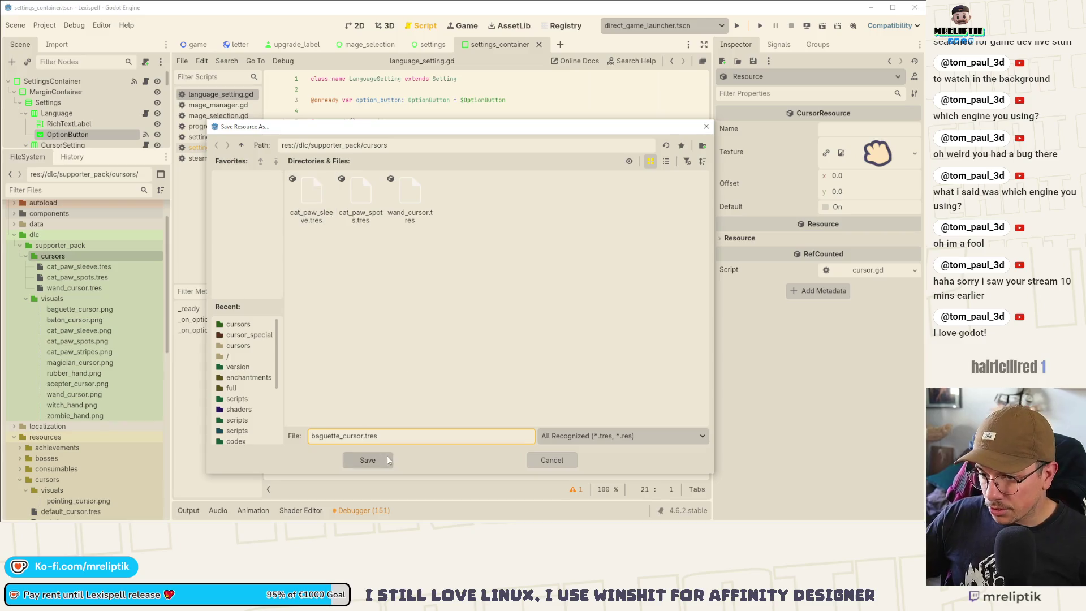
left_click(368, 460)
- Texture baguette_cursor.tres with baguette_cursor.png, name it CURSOR.BAGUETTE, and save
mouse_move(85, 319)
left_mouse_down()
mouse_move(775, 237)
mouse_move(875, 165)
left_mouse_up()
left_click(850, 127)
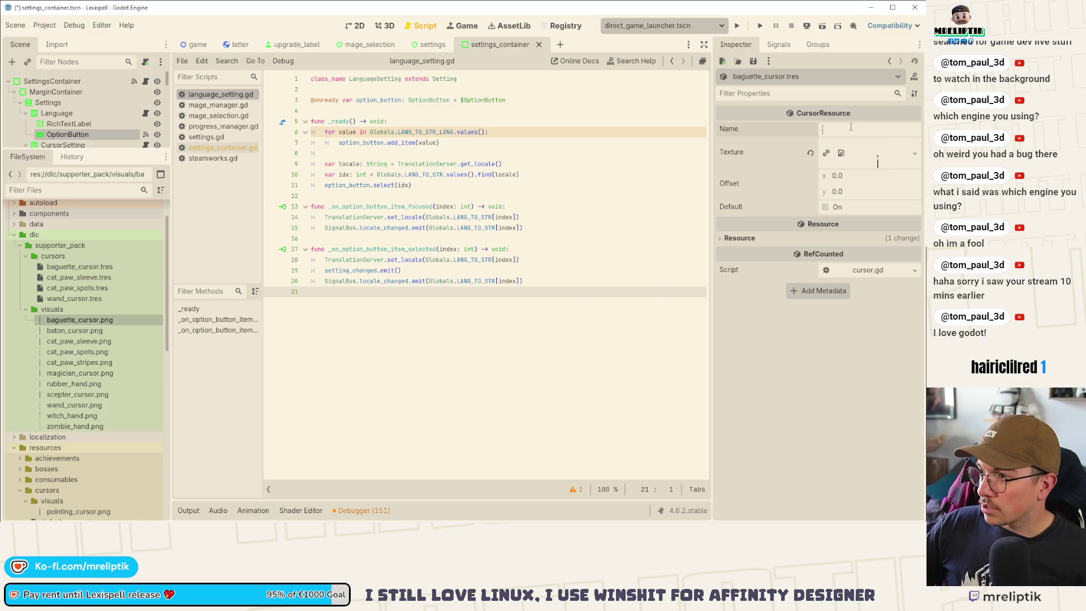
type("CURSOR_CAT_PAW_SLEEVE")
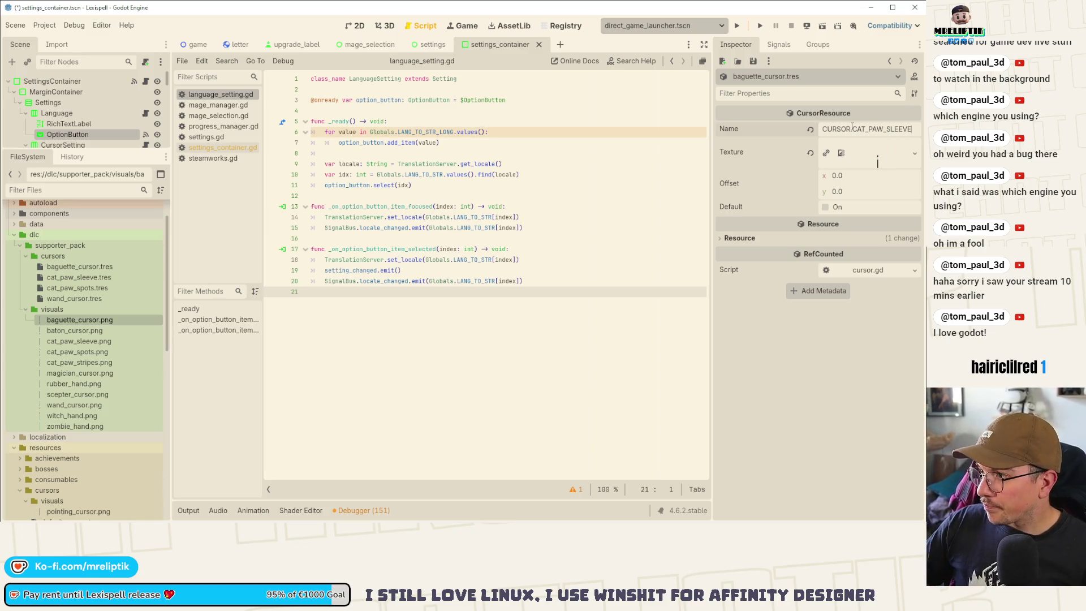
double_click(867, 128)
type("BAGUETTE")
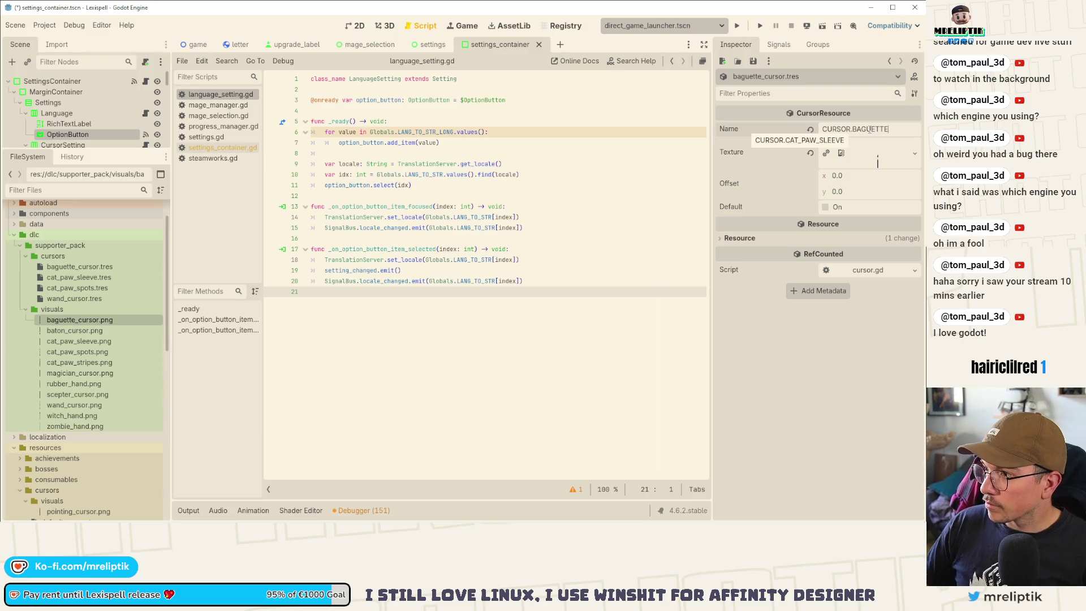
key("ctrl+s")
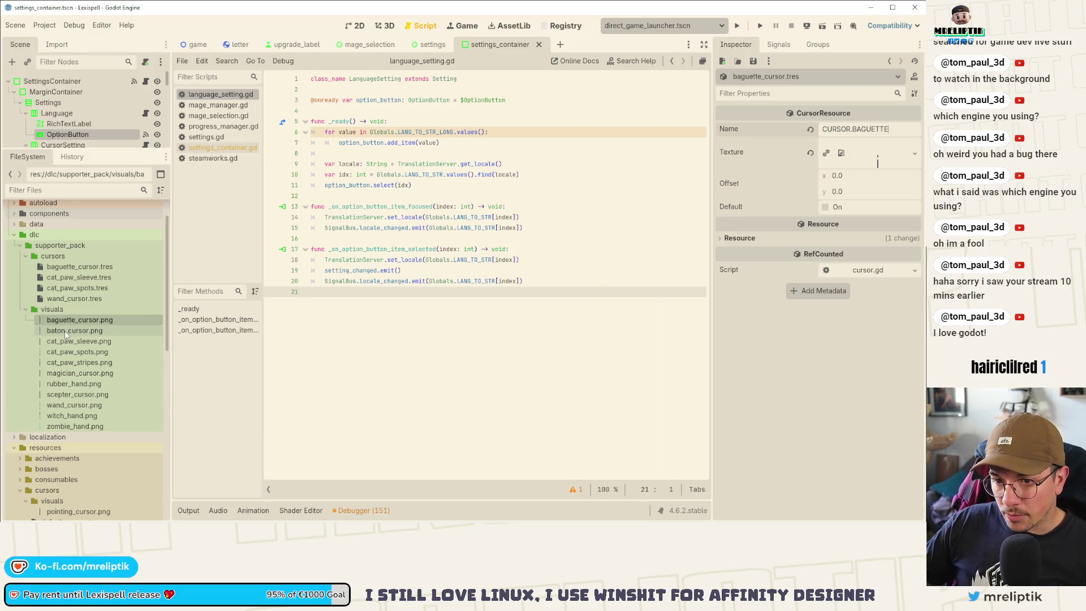
- Create a new CursorResource in the cursors folder saved as baton_cursor.tres
right_click(73, 257)
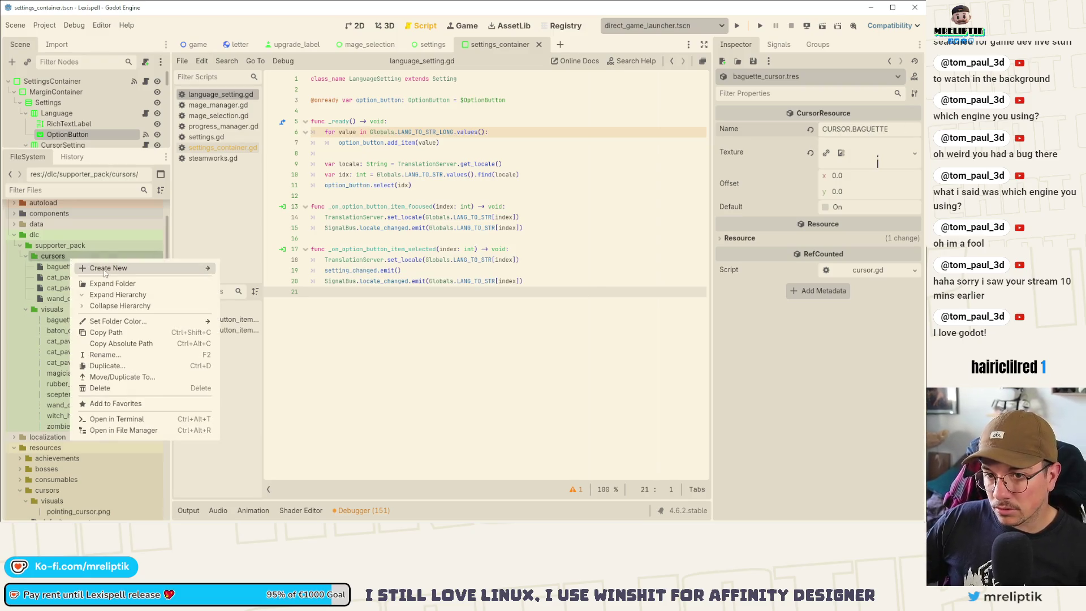
mouse_move(105, 268)
left_click(249, 298)
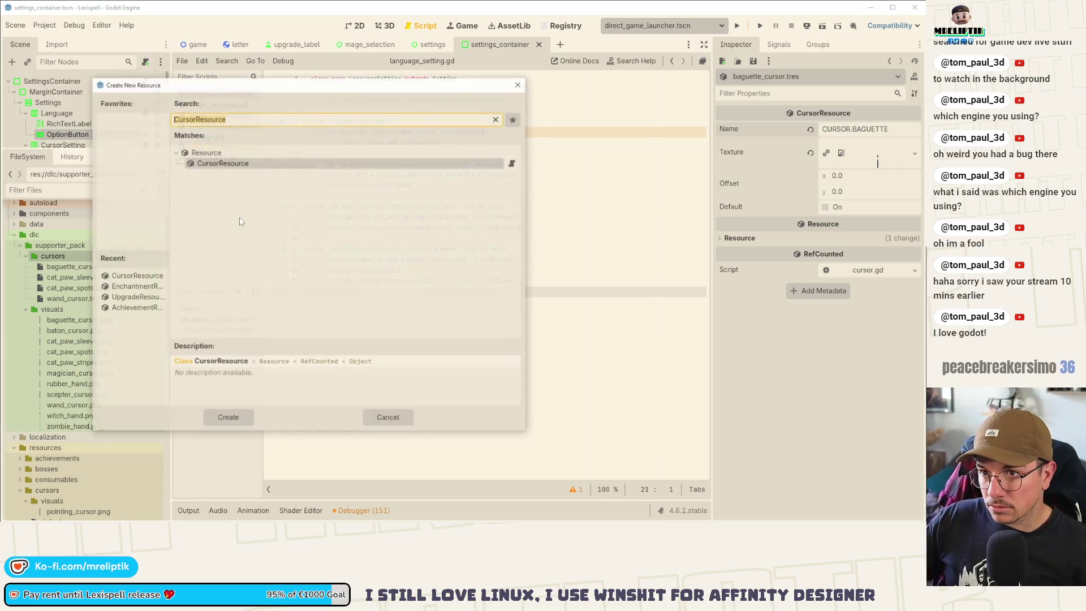
double_click(222, 162)
type("baton_cursor.tres")
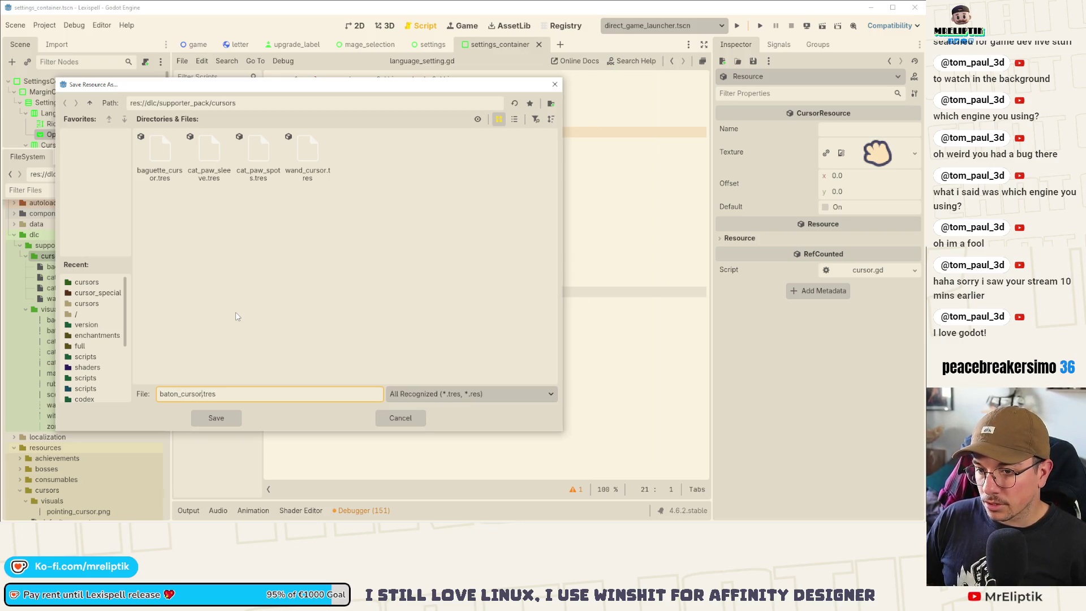
key("Return")
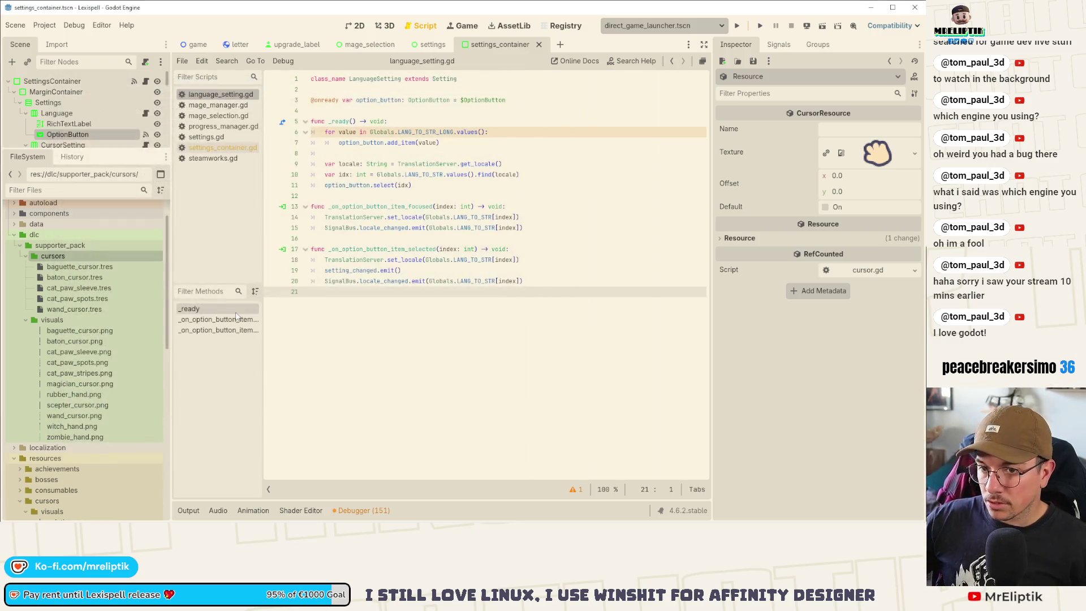
- Name baton_cursor.tres CURSOR.BATON, texture it with baton_cursor.png, and save
left_click(79, 278)
left_click(843, 129)
type("CURSOR.CAT_PAW_SLEEVE")
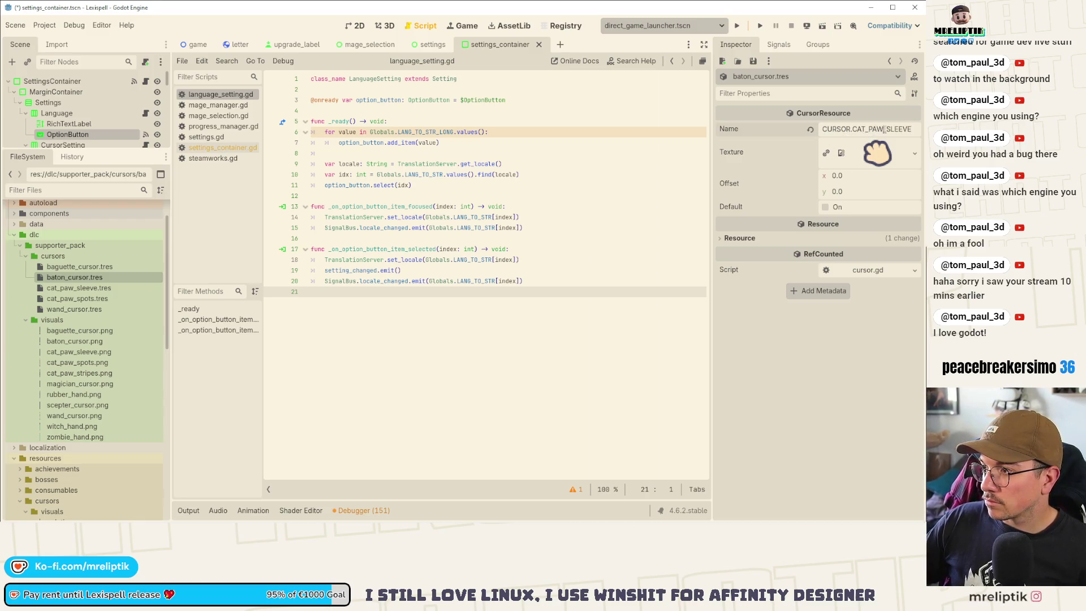
double_click(870, 129)
type("BATON")
key("Return")
key("ctrl+s")
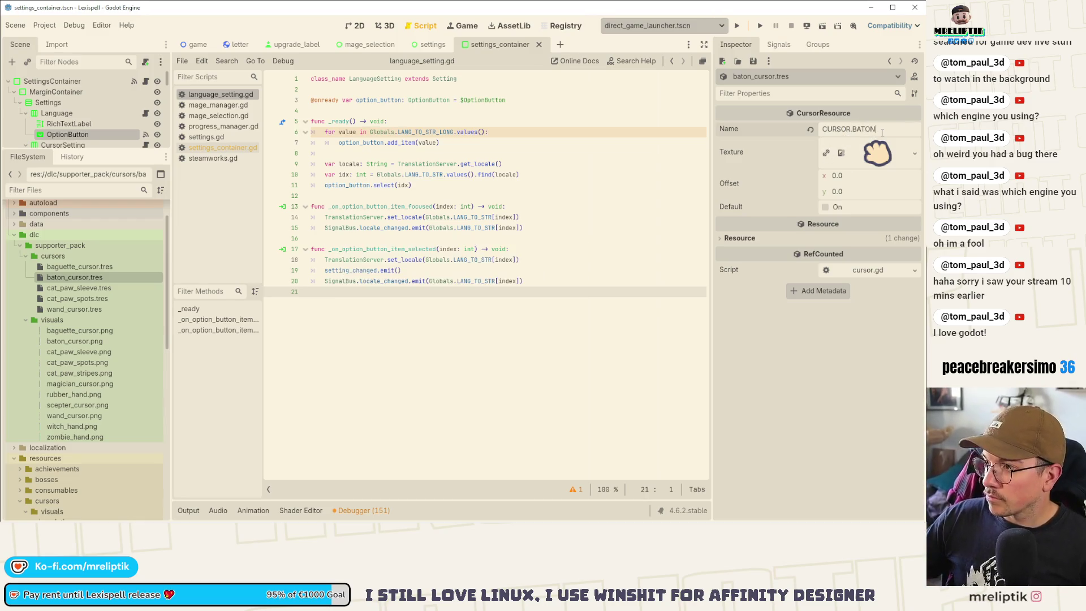
mouse_move(64, 341)
left_mouse_down()
mouse_move(226, 283)
mouse_move(904, 132)
mouse_move(877, 154)
left_mouse_up()
key("ctrl+s")
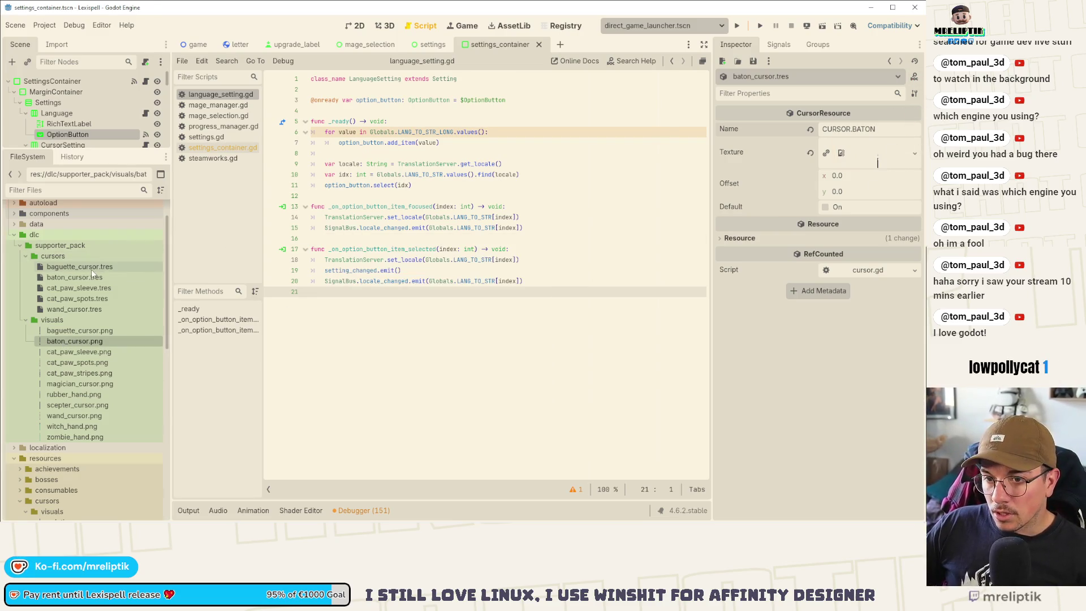
- Check baton_cursor.tres in a widened Inspector and preview the cat_paw sleeve, spots and stripes PNGs
left_click(81, 279)
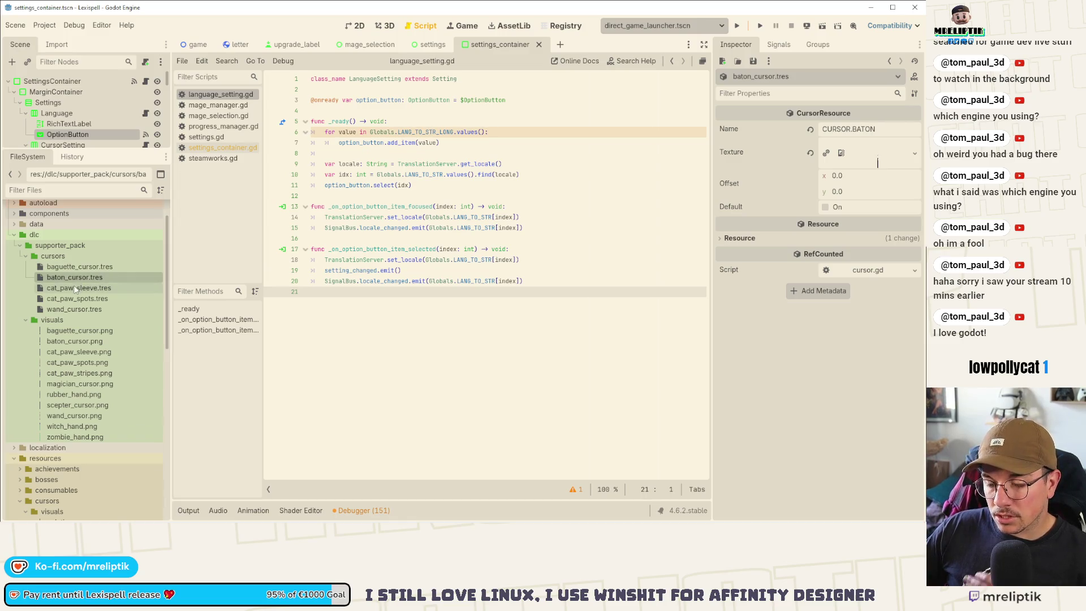
left_click_drag(711, 122, 497, 122)
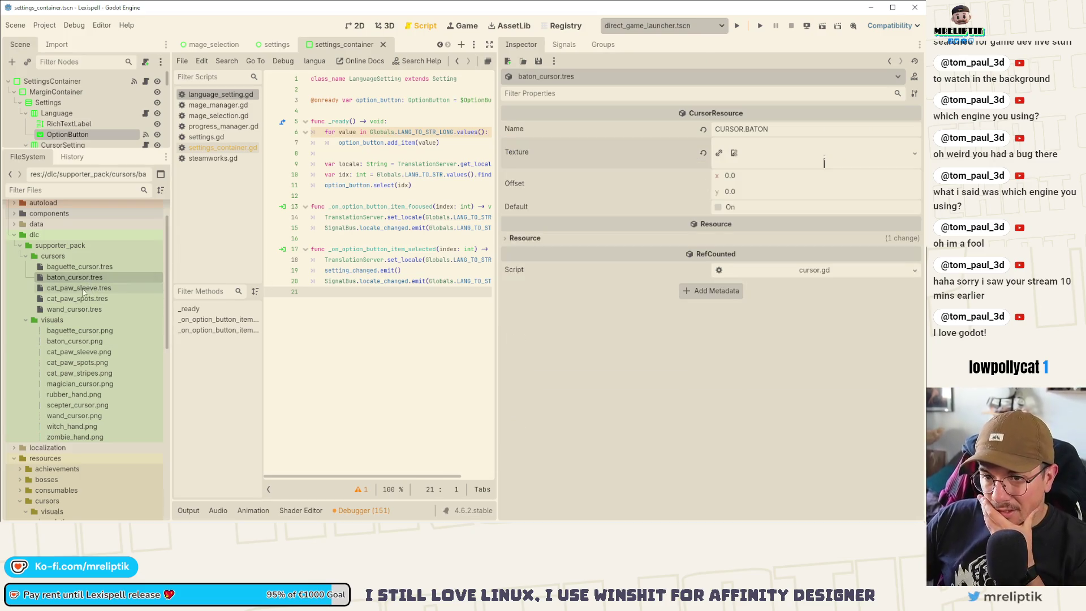
left_click(76, 352)
left_click(79, 363)
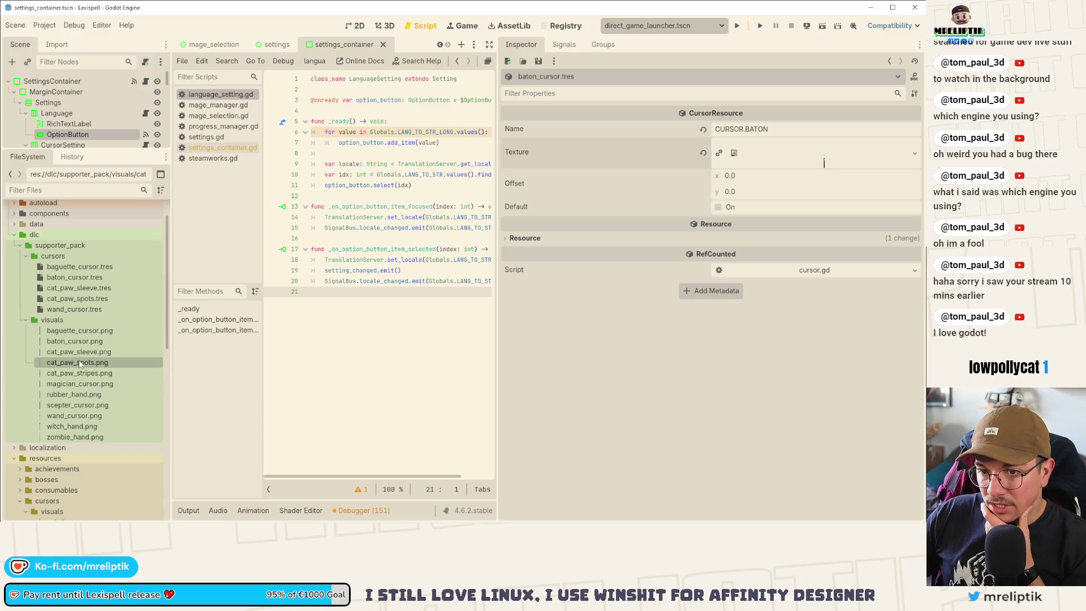
left_click(79, 374)
- Create a new CursorResource in the cursors folder saved as cat_paw_stripes.tres
right_click(66, 257)
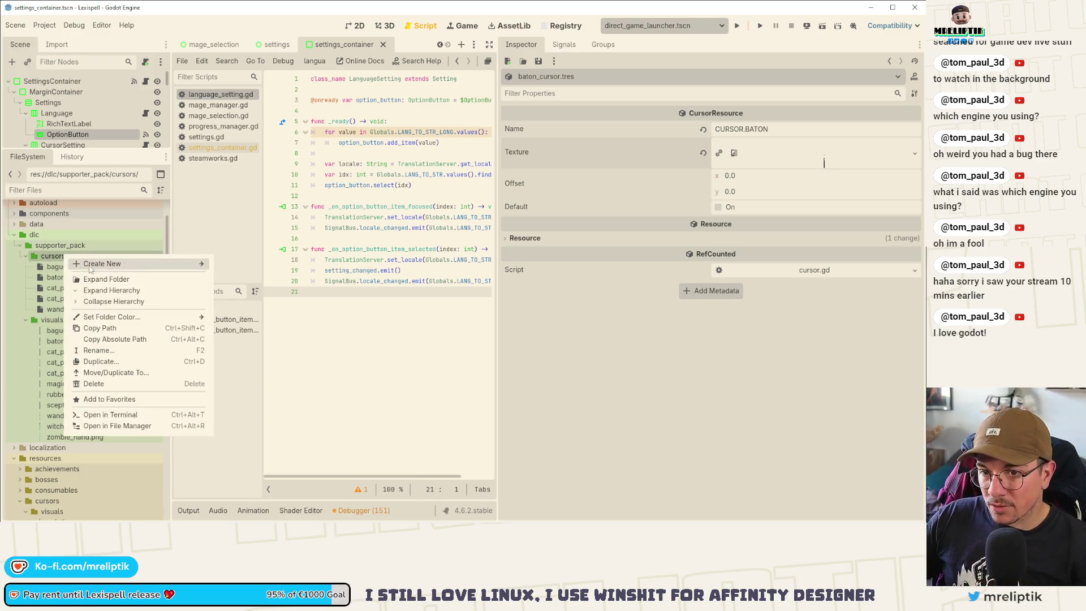
mouse_move(105, 266)
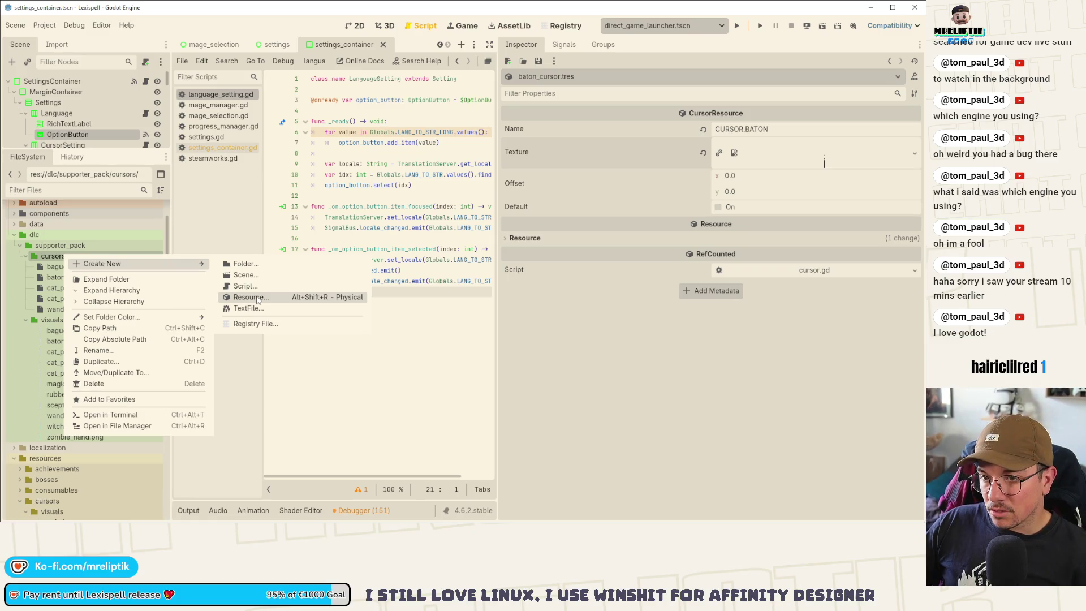
left_click(258, 298)
double_click(235, 155)
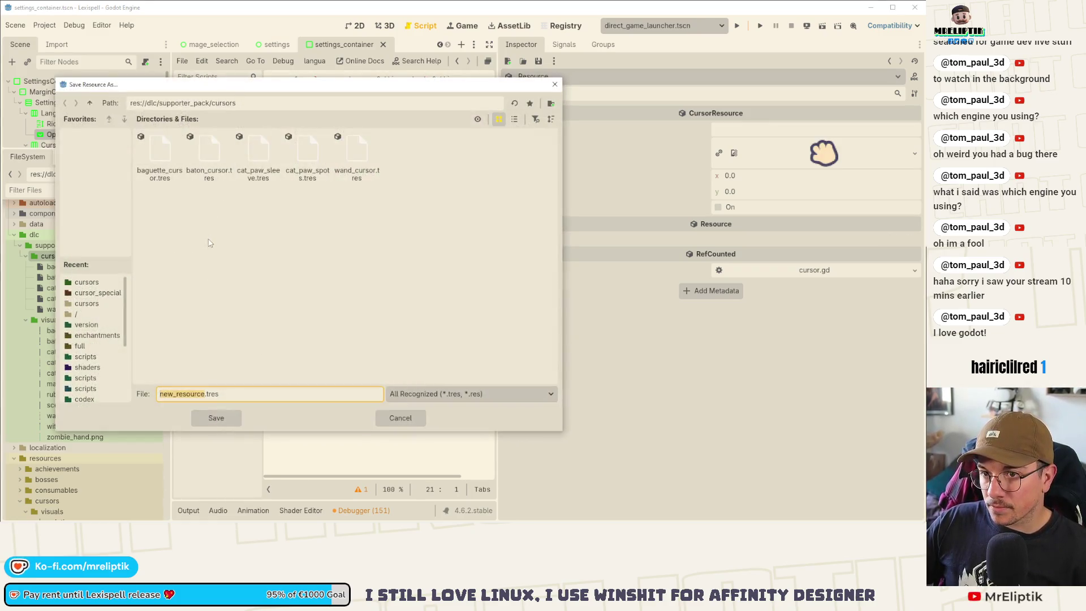
type("cat_paw_")
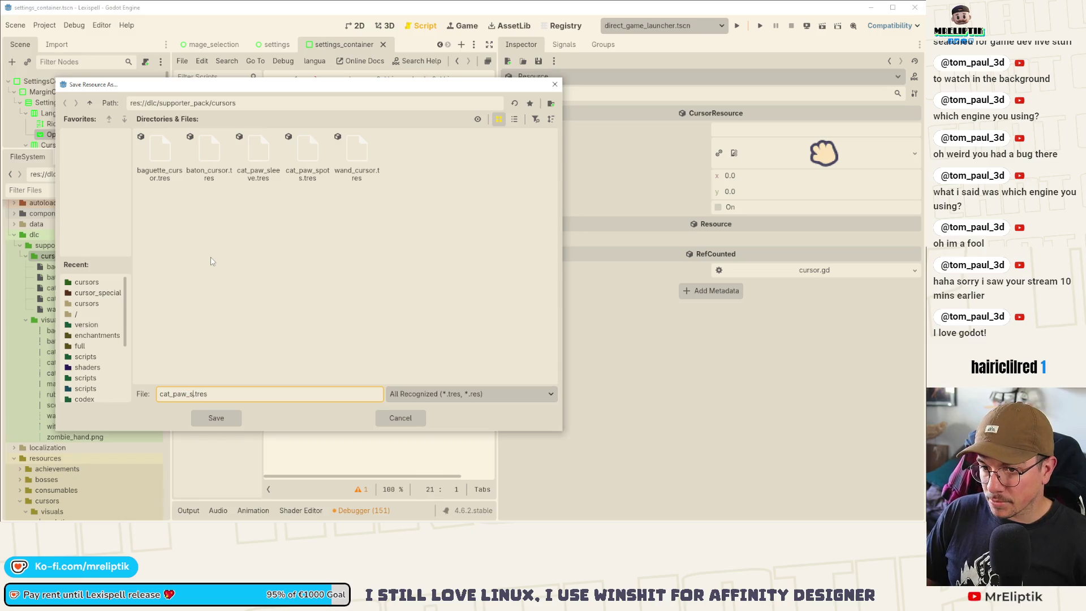
type("s")
key("Return")
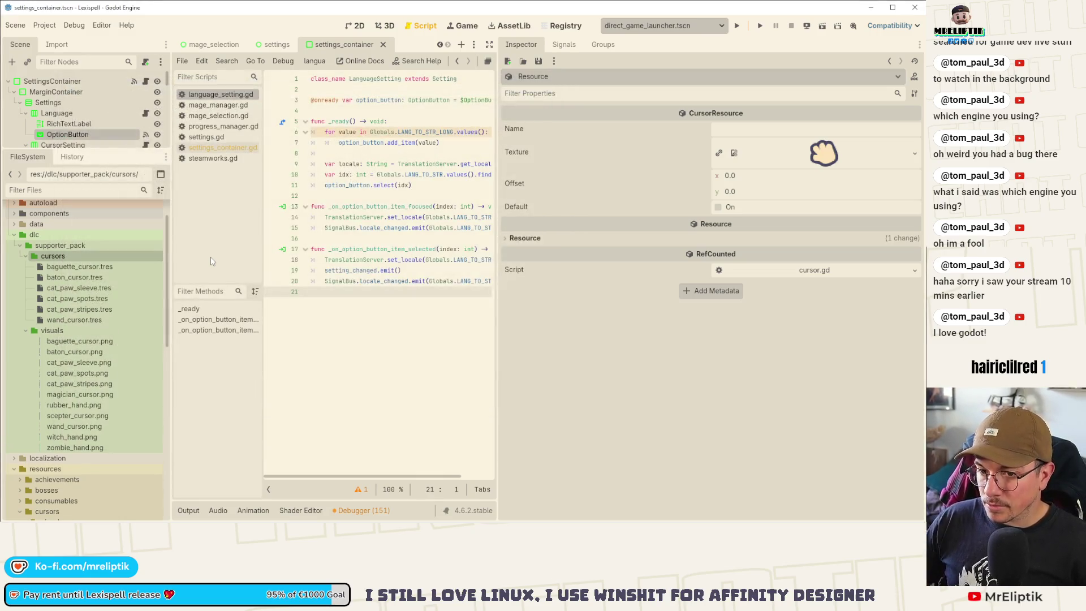
- Name it CURSOR.CAT_PAW_STRIPES and assign cat_paw_stripes.png as its texture
left_click(809, 129)
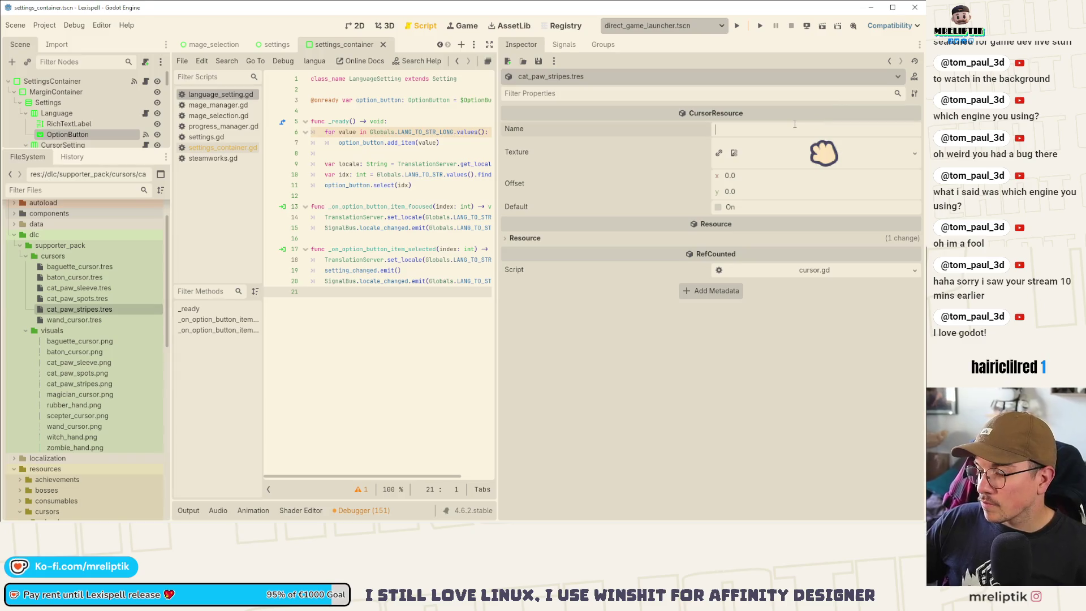
type("CURSOR.CAT_PAW_SLEEVE")
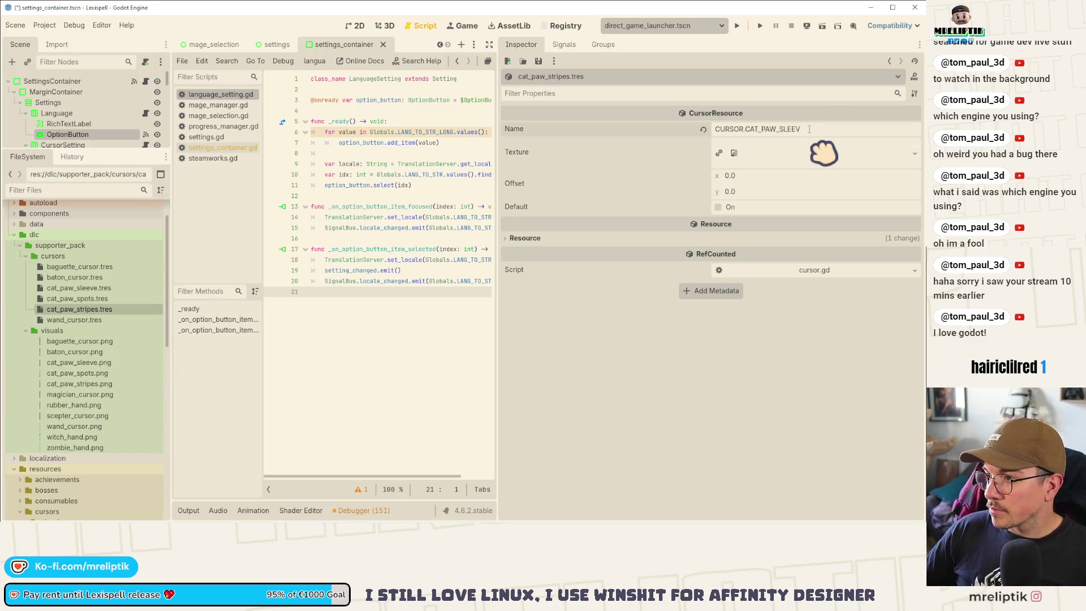
key("BackSpace")
key("BackSpace")
key("BackSpace")
type("S")
key("ctrl+s")
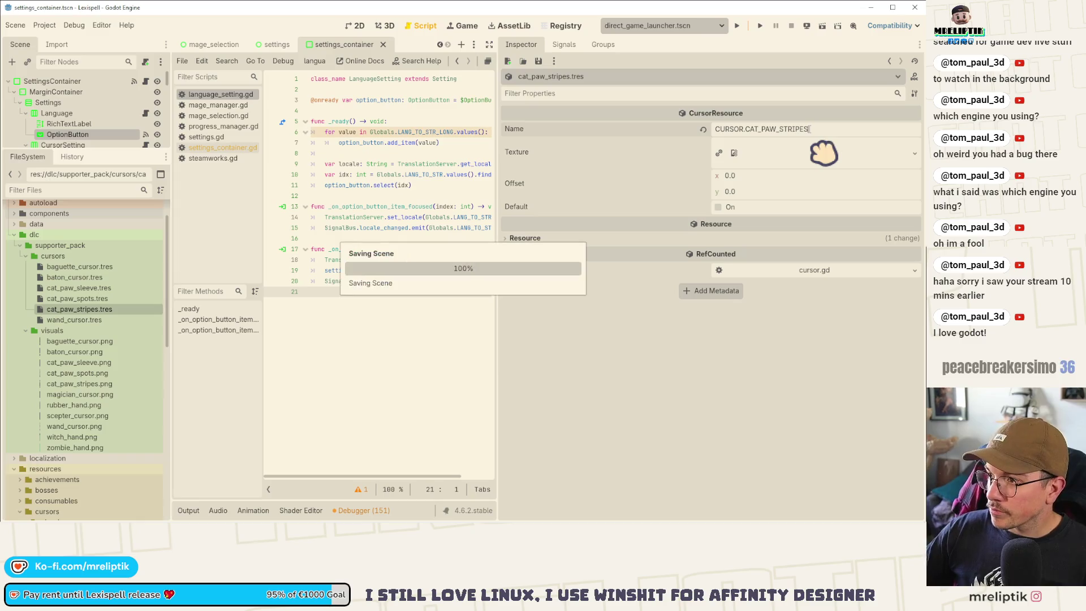
left_click(99, 385)
left_click_drag(825, 153, 825, 153)
- Create another CursorResource in the cursors folder saved as magician_cursor.tres
left_click(59, 256)
right_click(59, 255)
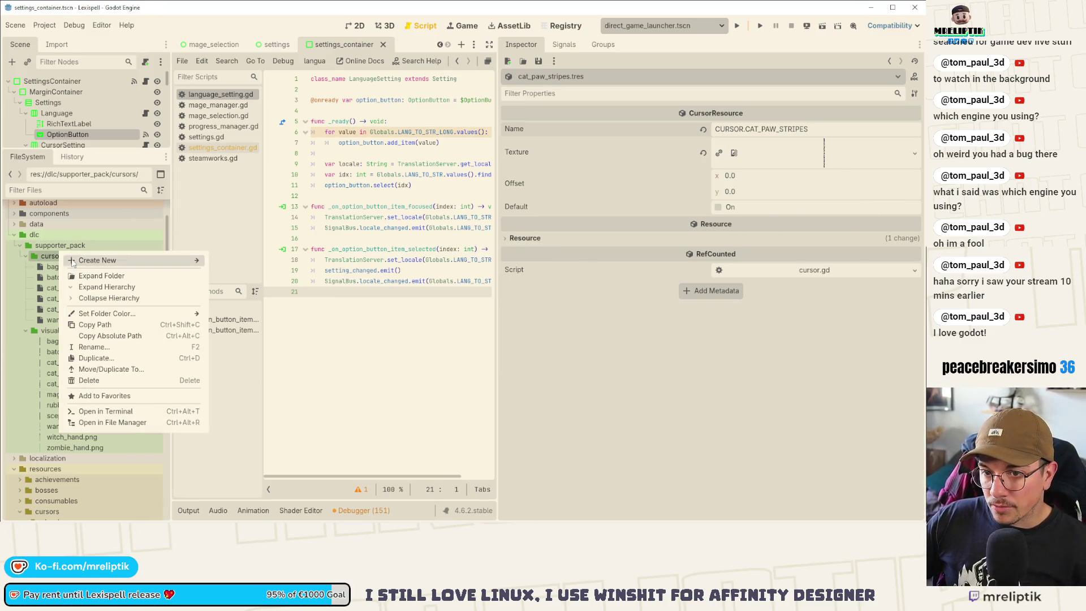
mouse_move(113, 260)
left_click(247, 295)
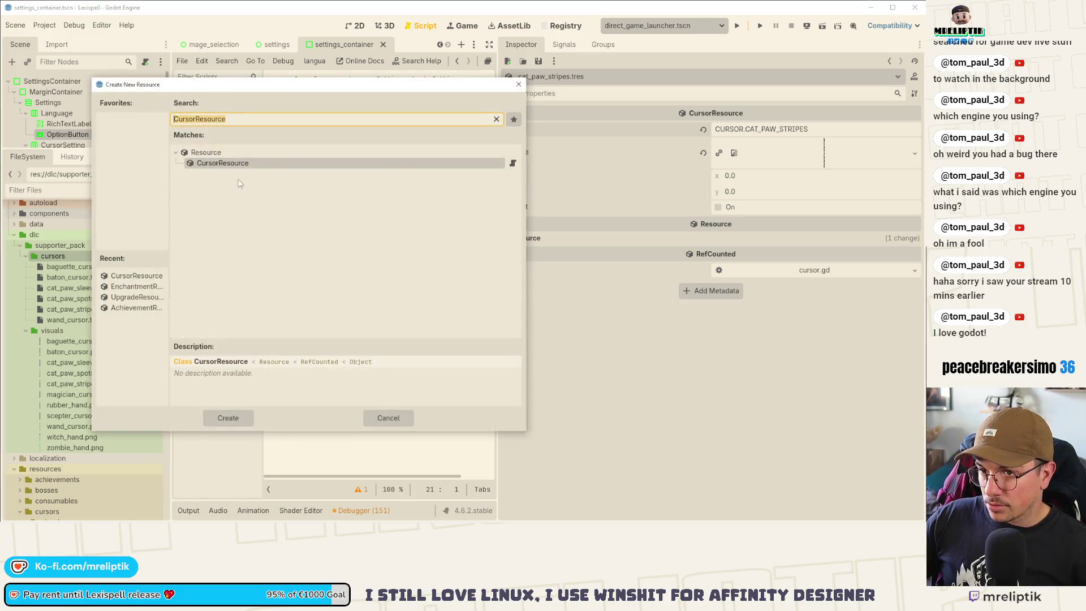
double_click(239, 163)
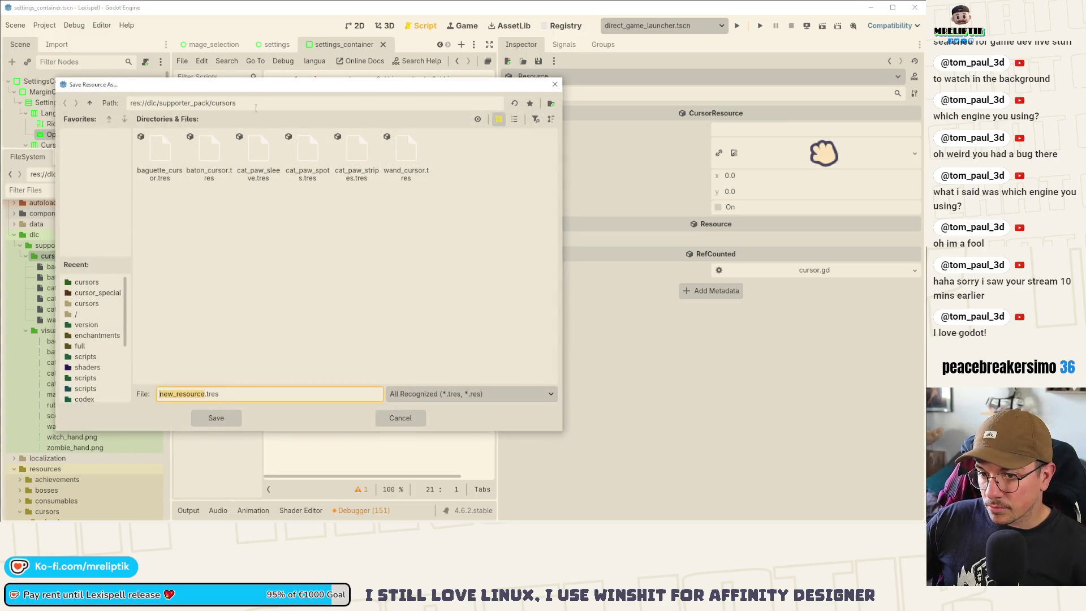
left_click_drag(255, 89, 370, 108)
type("maigicia")
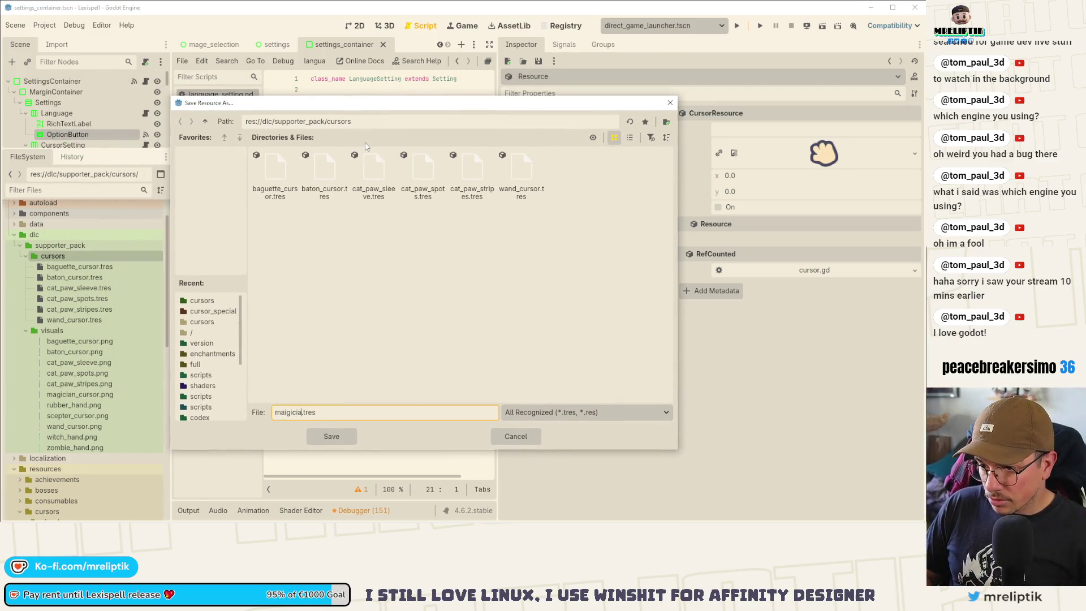
type("n_cursor")
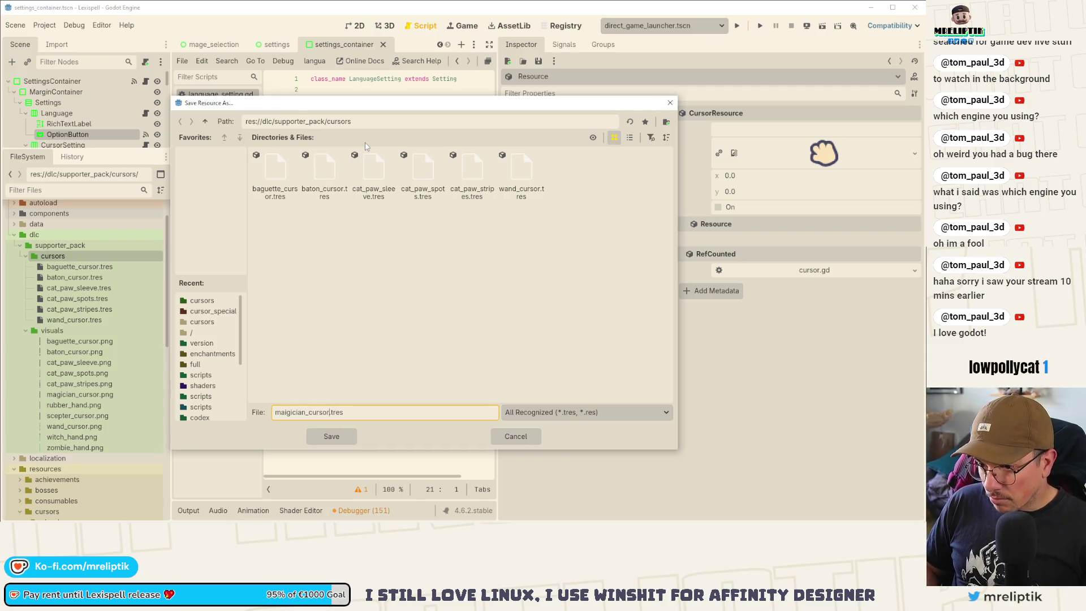
key("BackSpace")
key("Return")
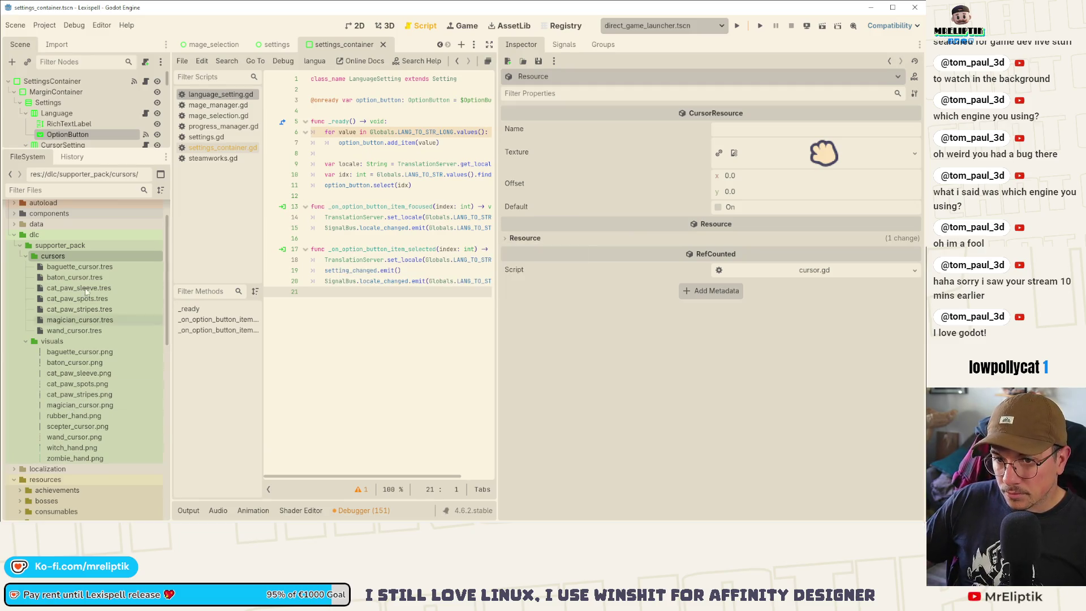
- Give magician_cursor.tres the magician_cursor.png texture and the name CURSOR.MAGICIAN, then save
left_click(91, 319)
mouse_move(79, 403)
left_mouse_down()
mouse_move(182, 397)
mouse_move(814, 152)
left_mouse_up()
left_click(758, 131)
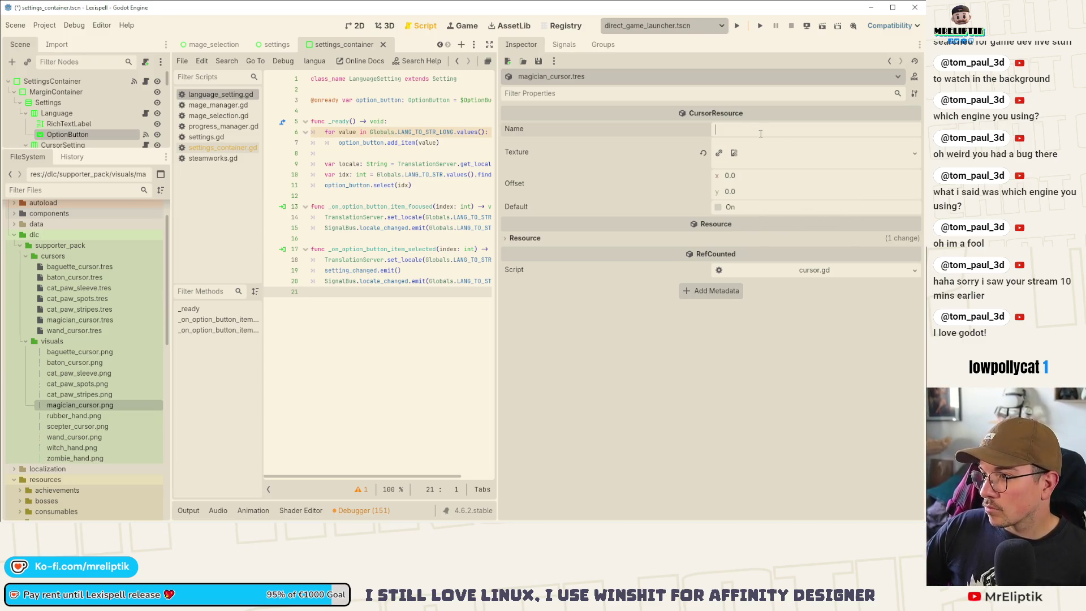
type("CURSOR.CAT_PAW_SLEEVE")
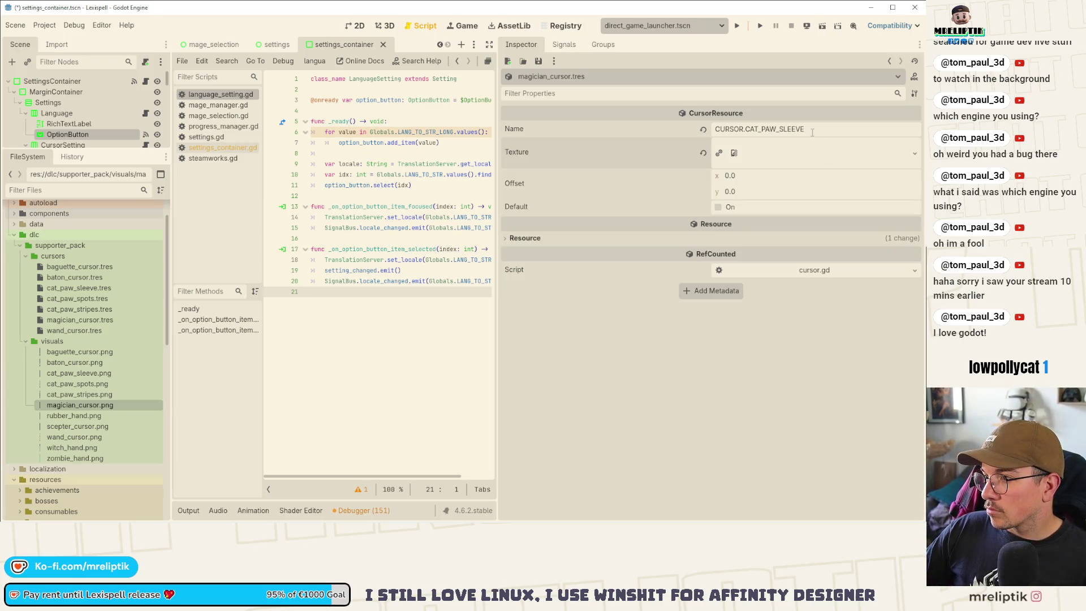
double_click(812, 132)
type("MAGICIAN")
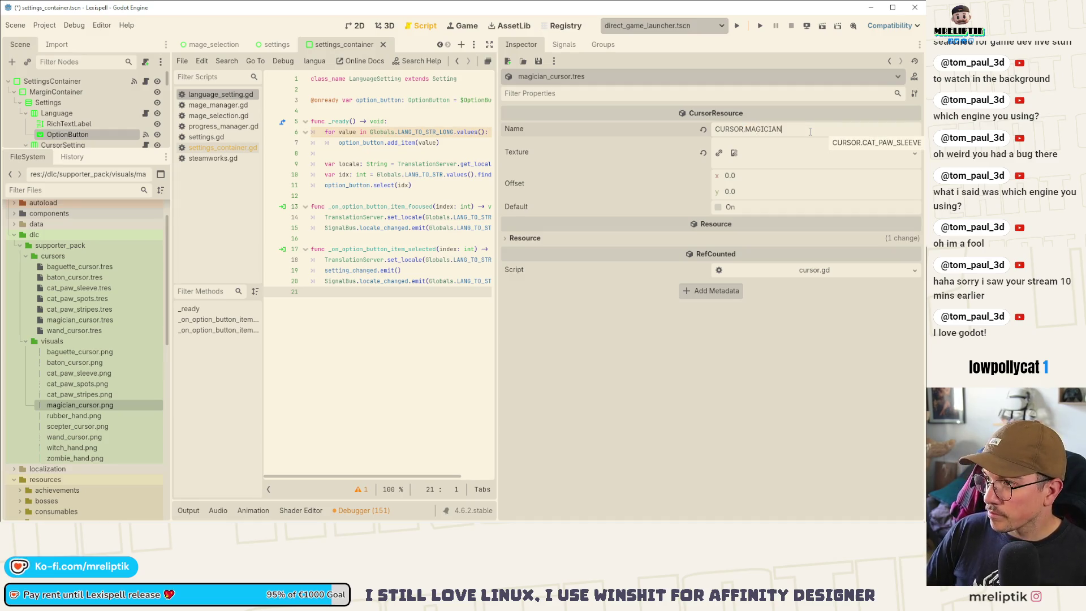
key("ctrl+s")
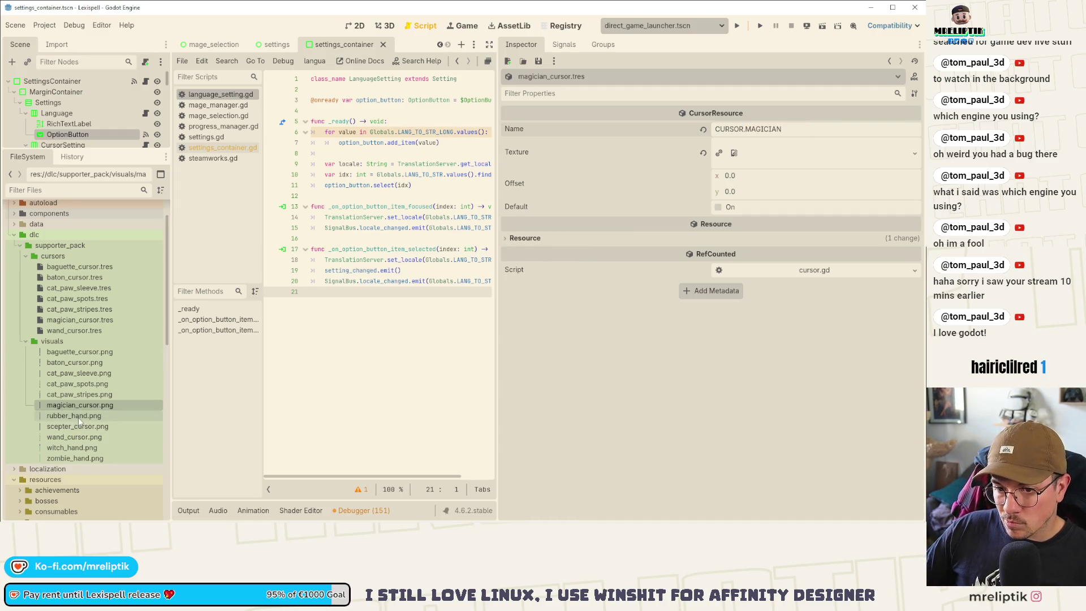
- Delete wand_cursor.png from the supporter pack
right_click(59, 255)
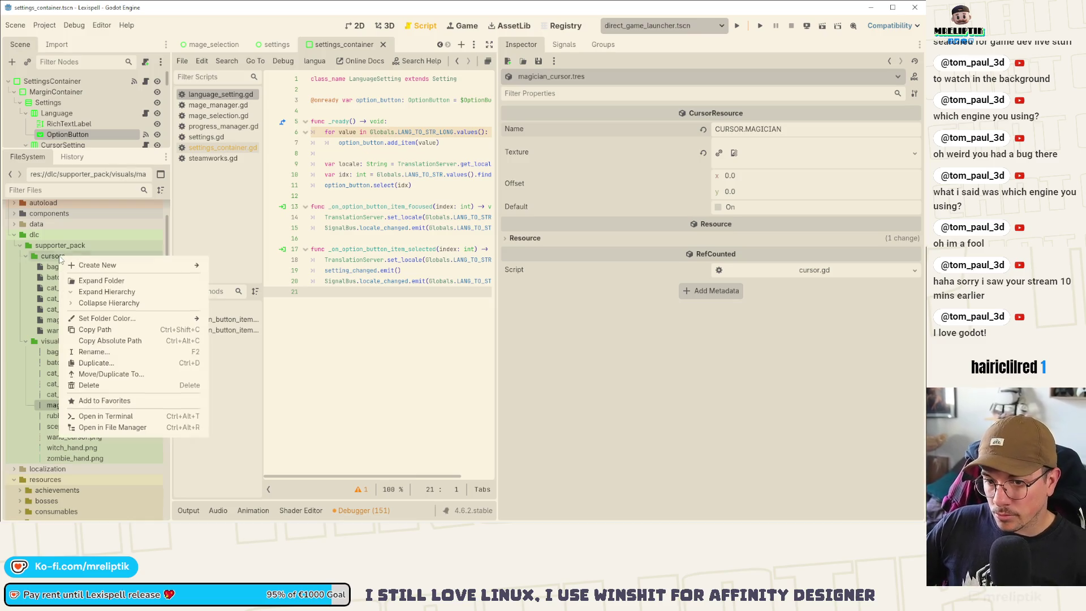
left_click(45, 451)
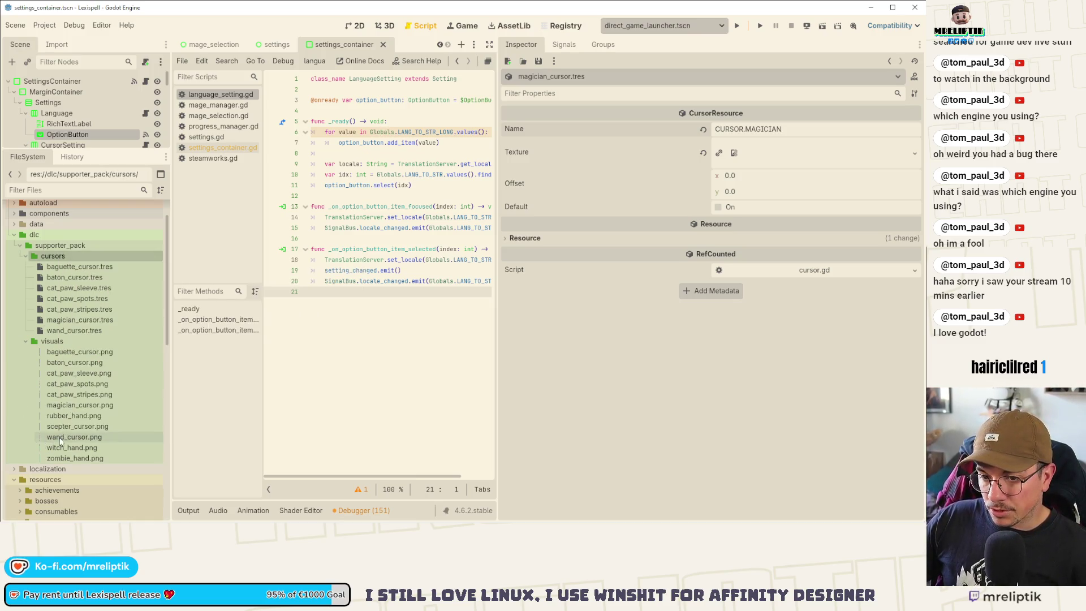
left_click(60, 438)
right_click(61, 440)
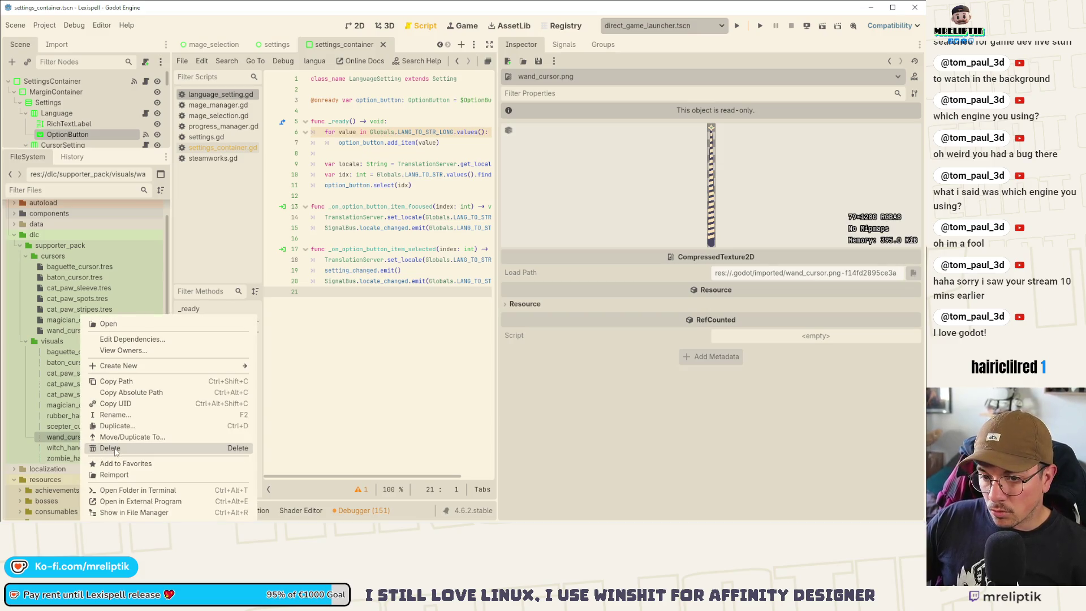
left_click(114, 445)
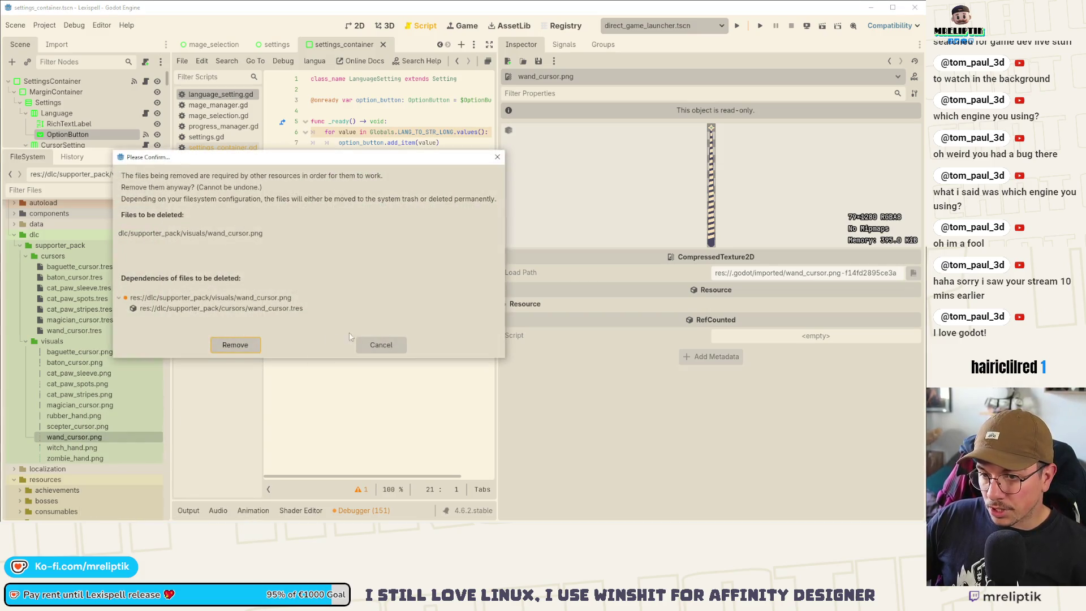
left_click(235, 346)
- Delete and remove the wand_cursor.tres resource
right_click(75, 333)
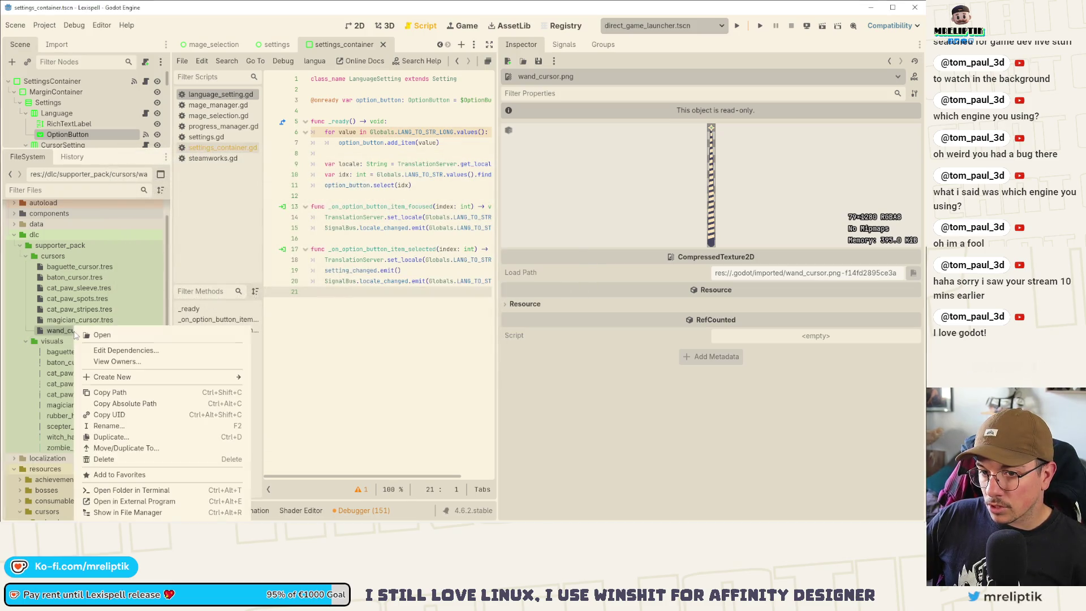
left_click(115, 459)
left_click(233, 308)
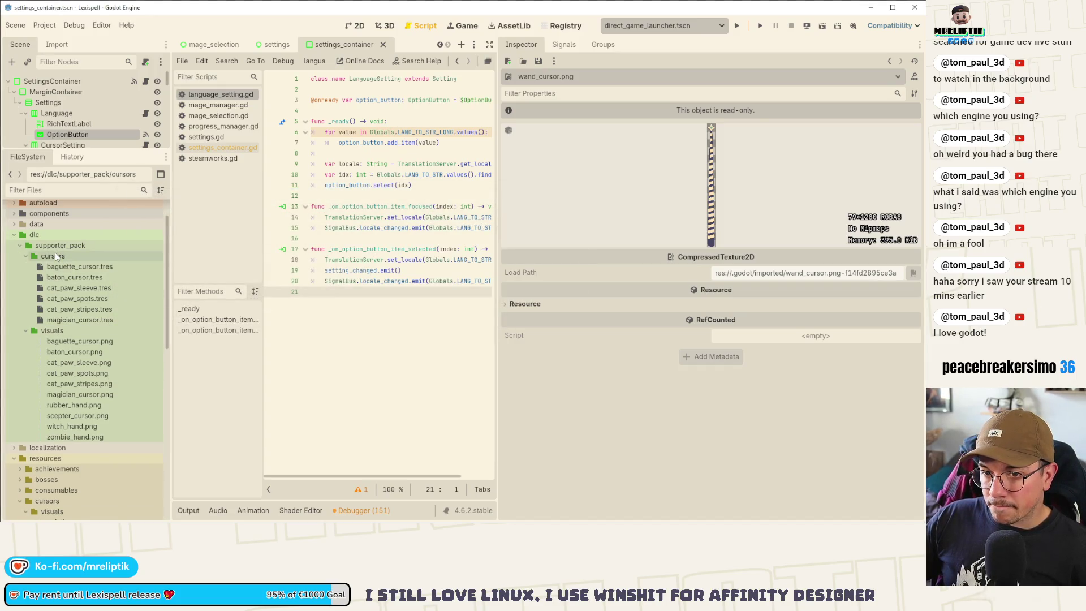
- Create a new CursorResource in the cursors folder saved as rubber_hand_cursor.tres
right_click(57, 255)
mouse_move(101, 263)
left_click(227, 296)
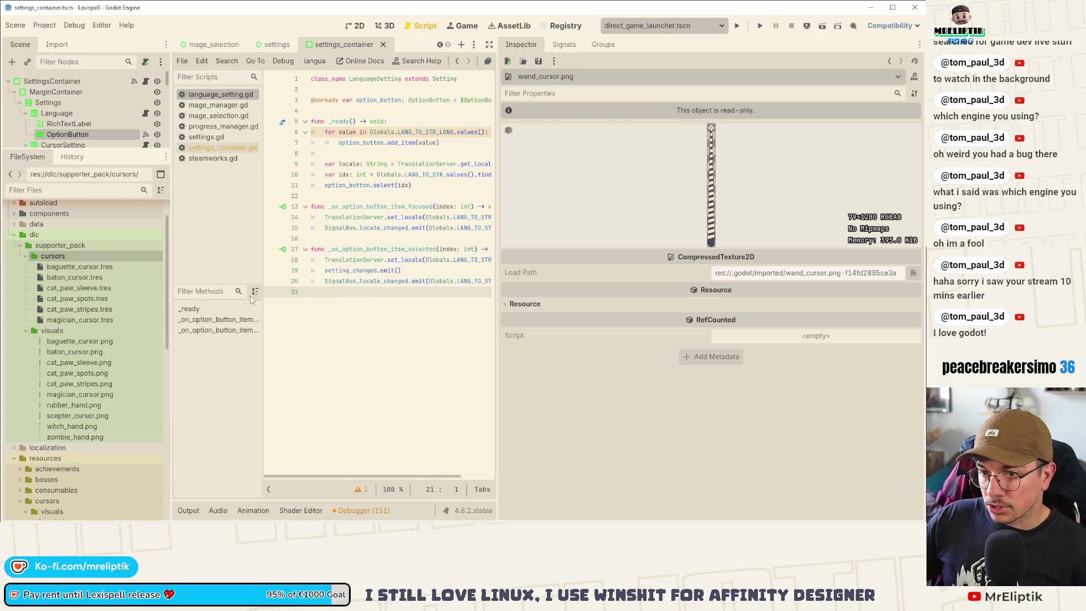
double_click(229, 166)
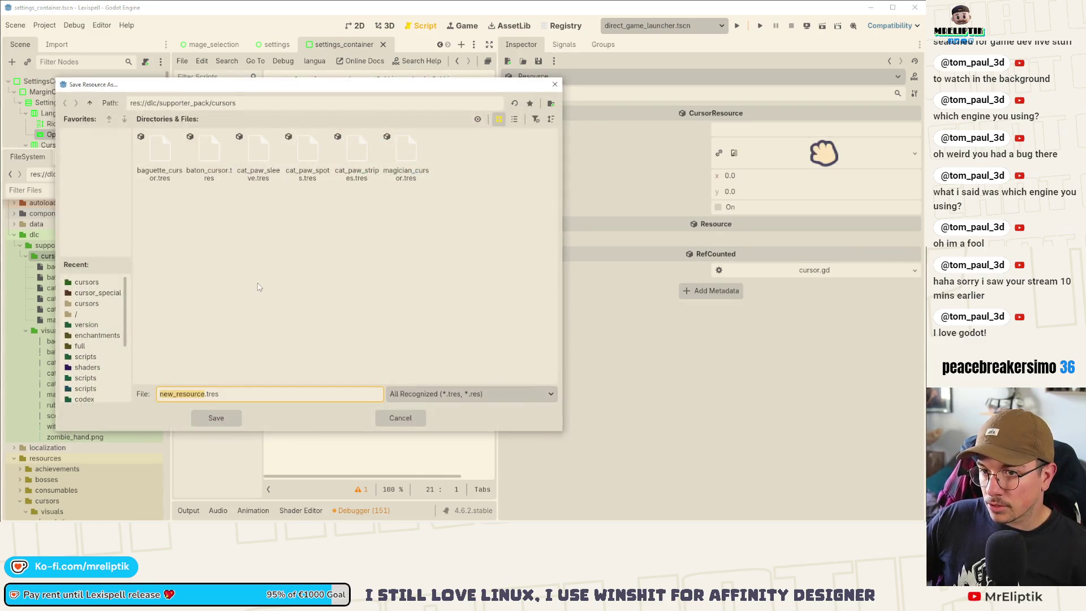
type("rubber_hand")
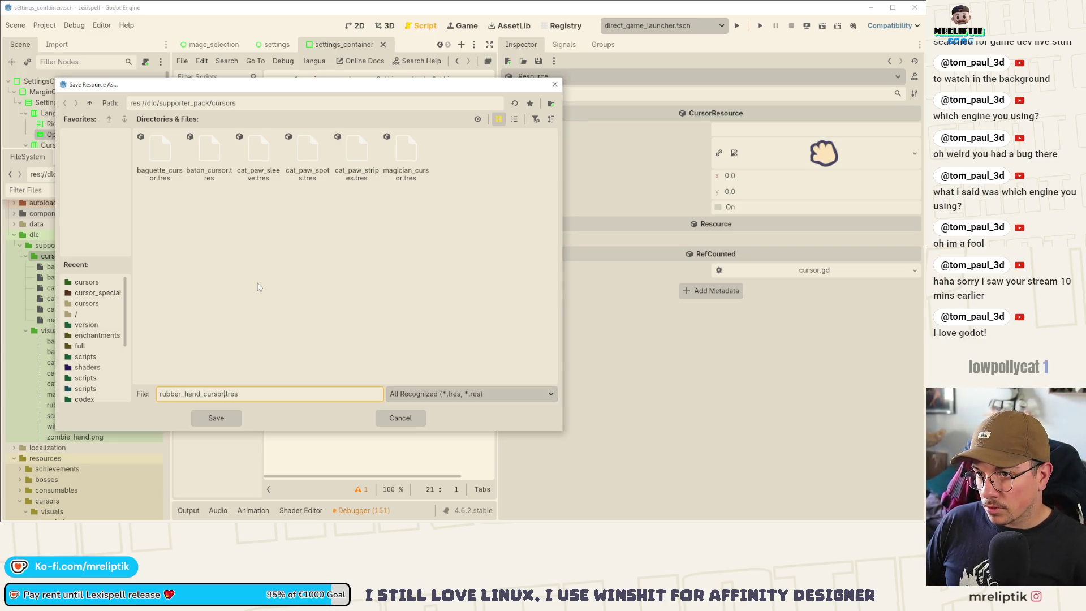
key("Return")
- Rename cat_paw_sleeve.tres and cat_paw_spots.tres to cat_paw_sleeve_cursor.tres and cat_paw_spots_cursor.tres
key("F2")
type("cursor_")
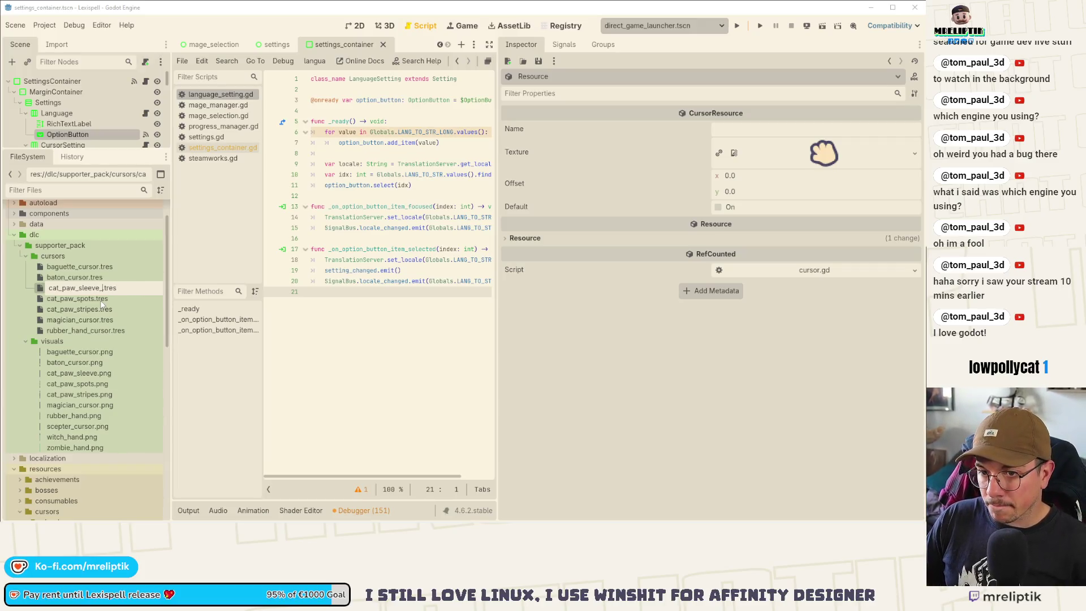
type("sor")
key("Return")
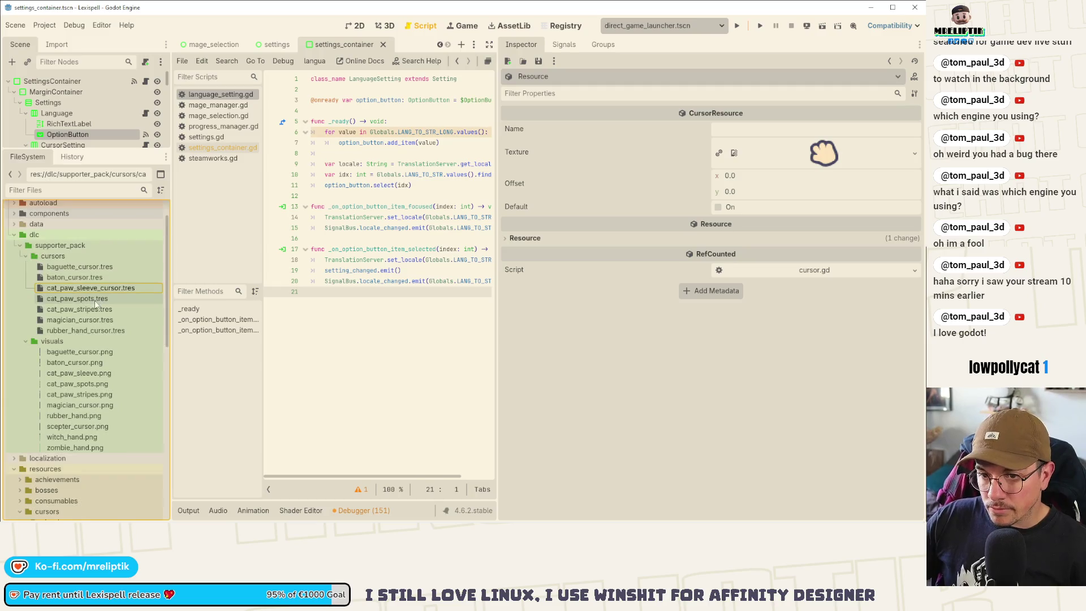
right_click(88, 304)
left_click(119, 400)
left_click(94, 298)
type("r")
key("Return")
- Rename cat_paw_stripes.tres to cat_paw_stripes_cursor.tres
right_click(96, 310)
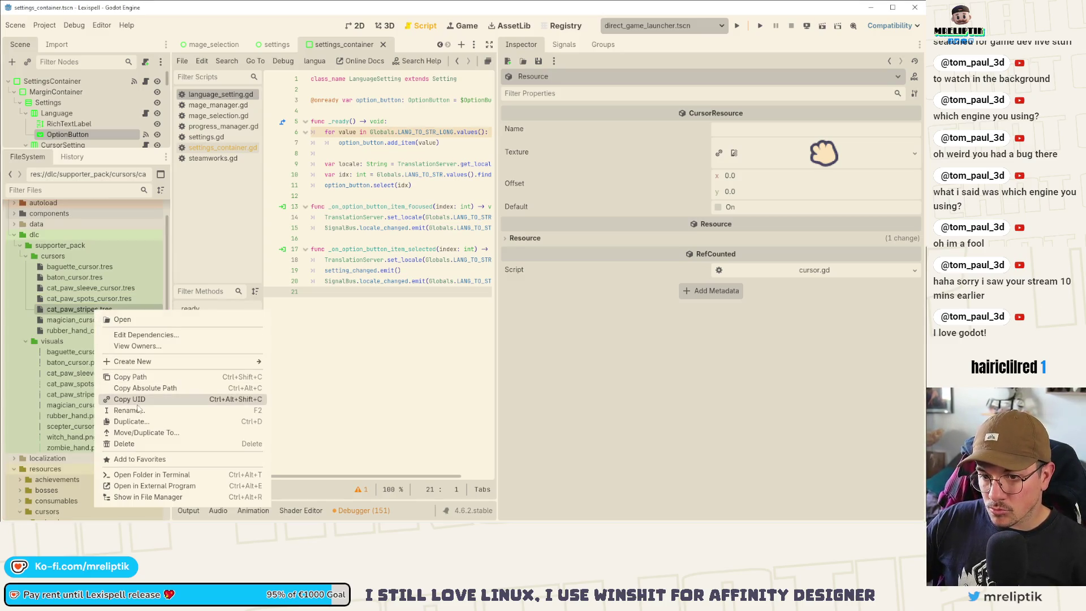
left_click(138, 410)
left_click(101, 309)
type("_cursor")
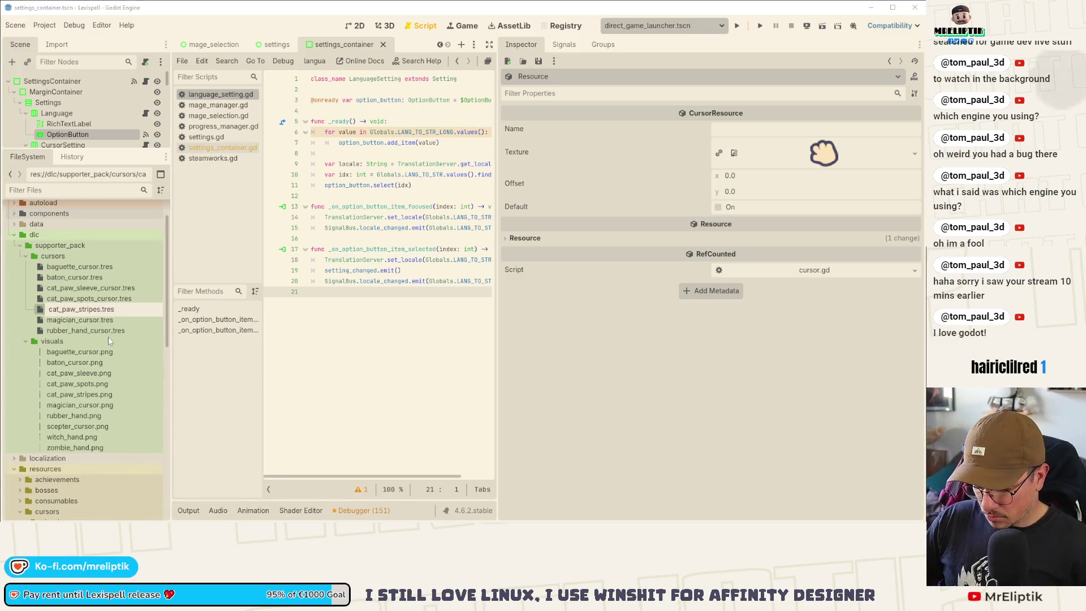
key("Return")
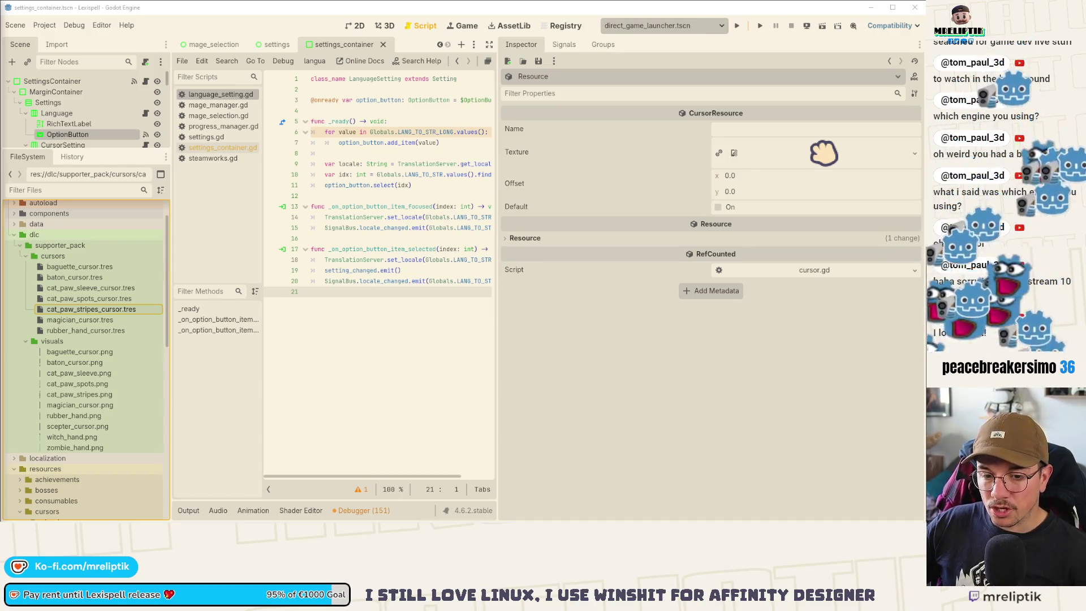
- Review the cat paw, baton and baguette cursor resources, including the spots texture, and save
left_click(85, 299)
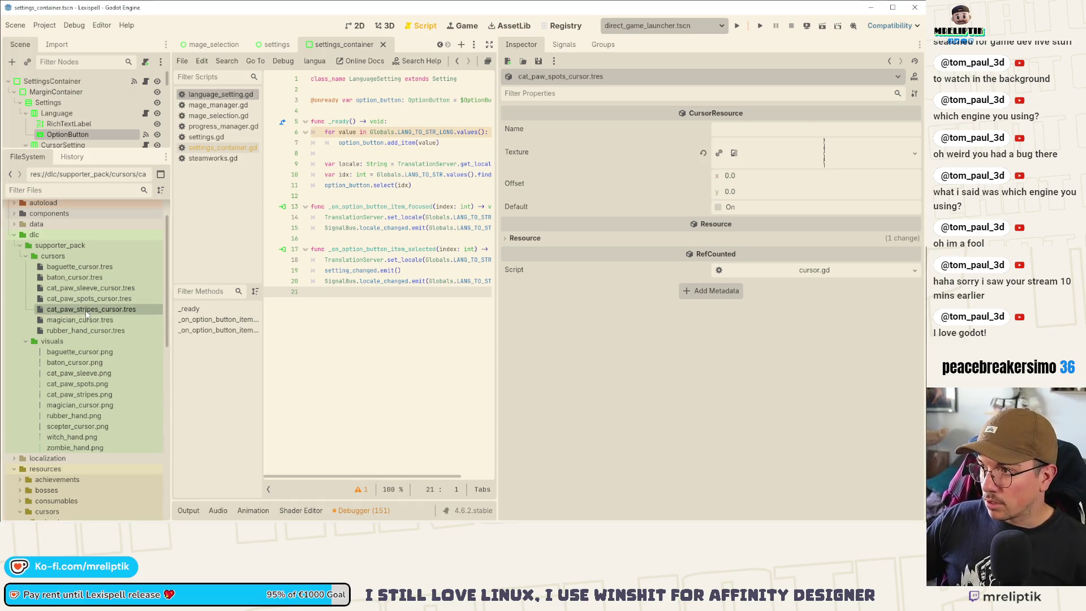
key("Up")
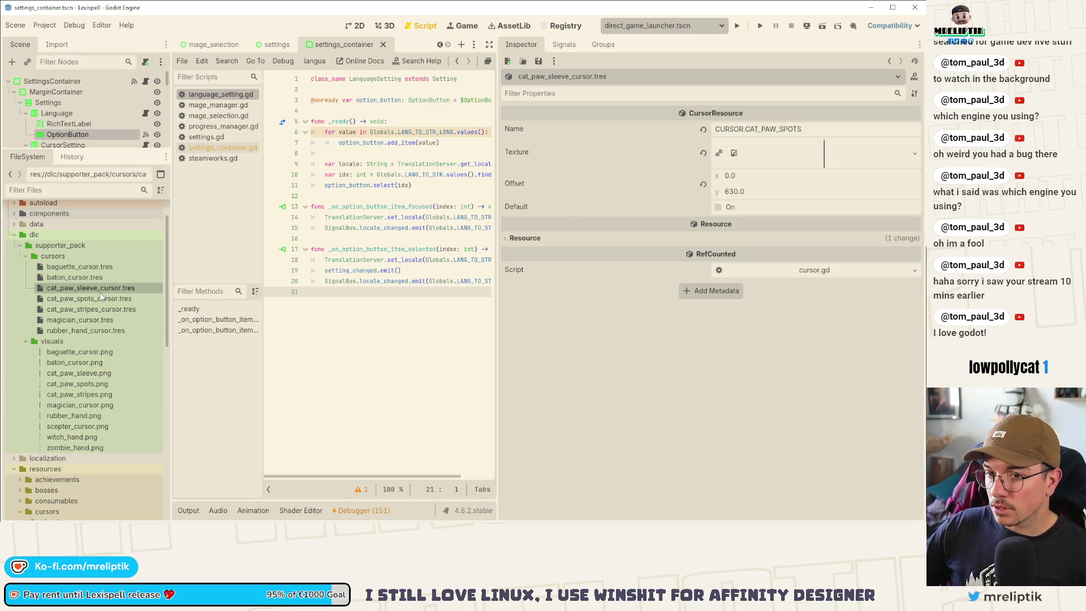
left_click(90, 280)
key("Up")
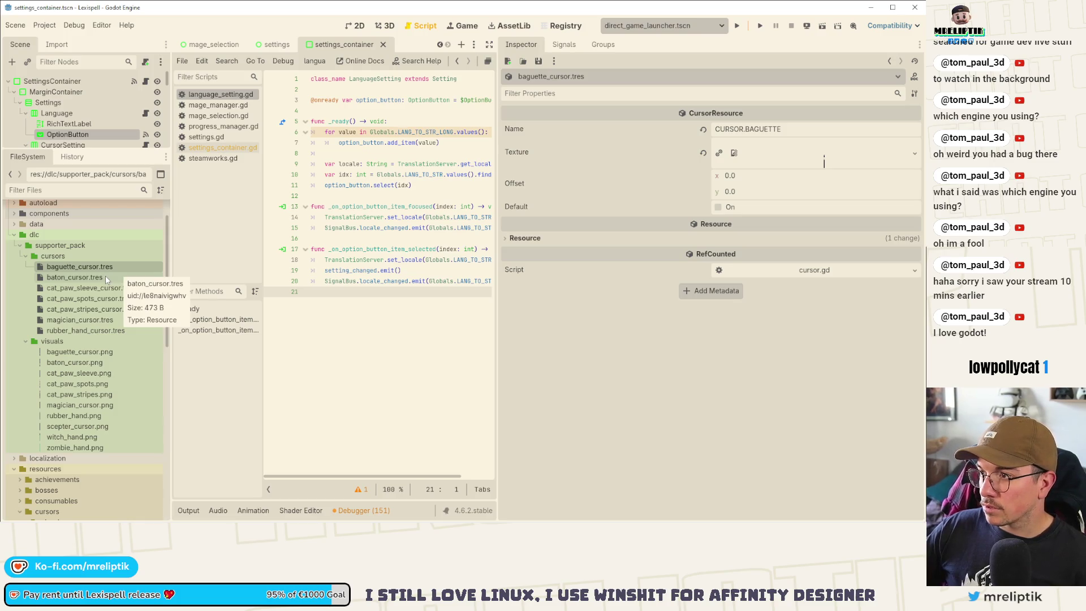
left_click(88, 277)
left_click(94, 285)
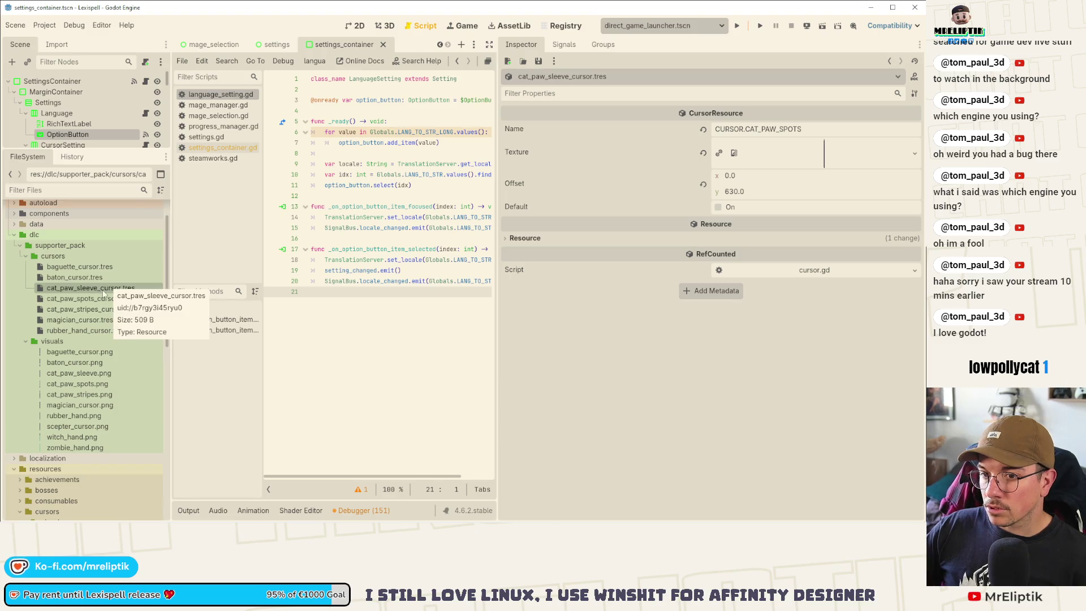
key("Down")
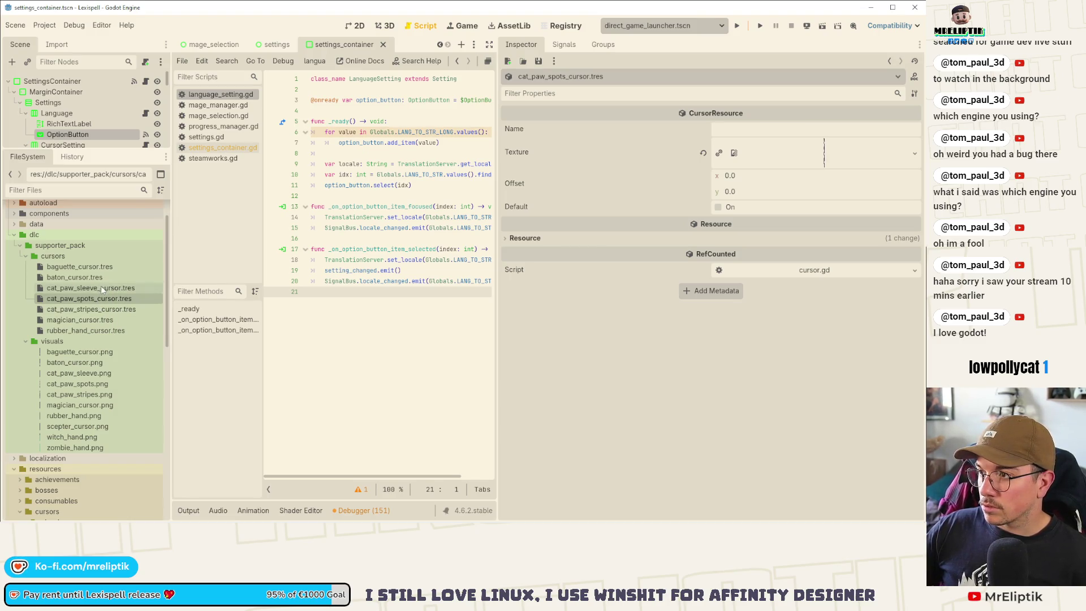
key("Up")
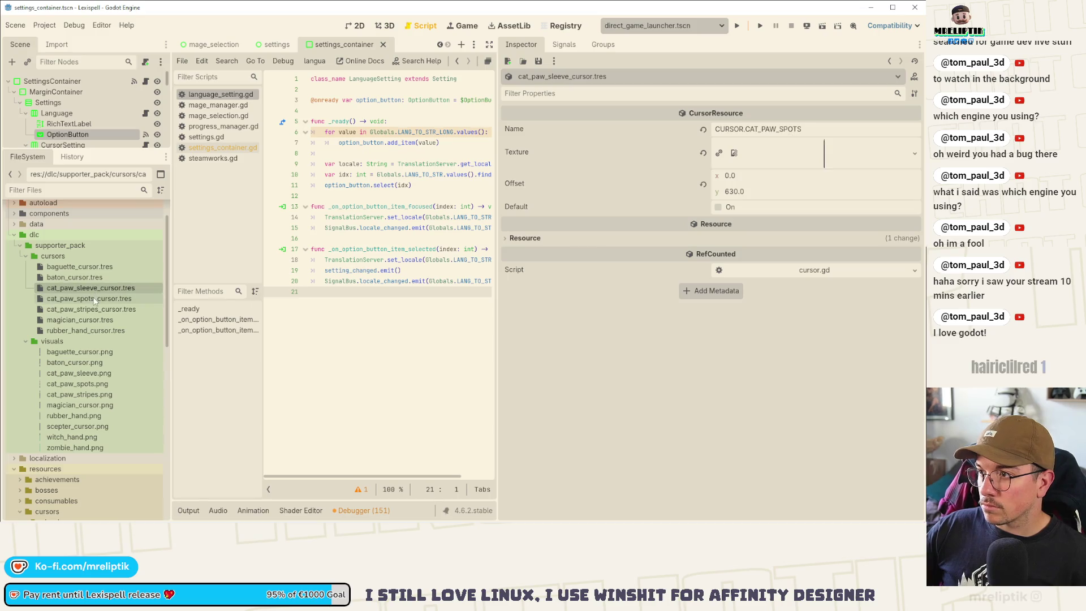
left_click(101, 299)
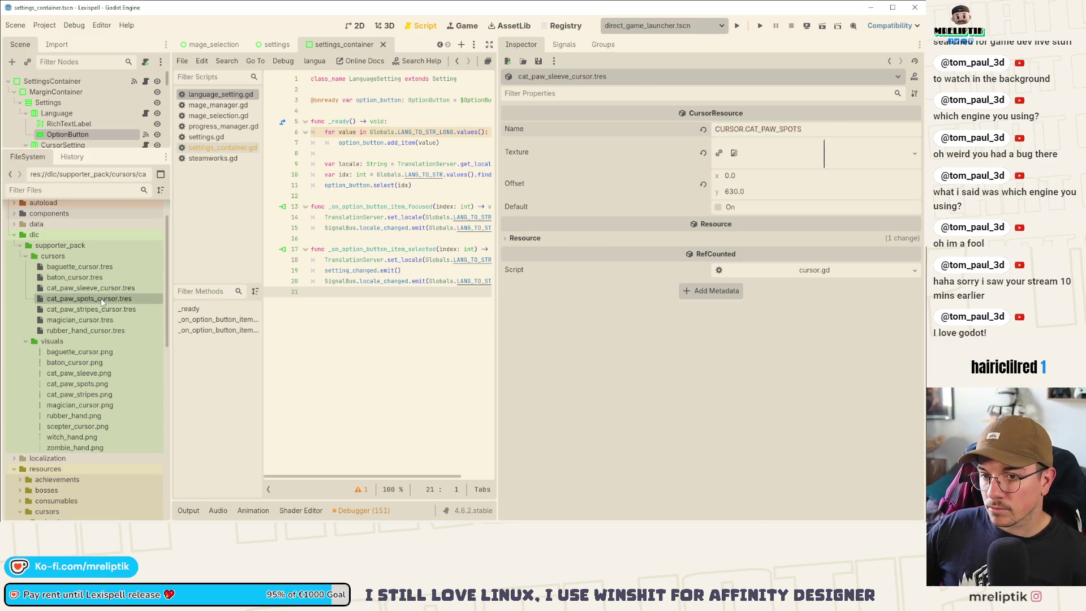
left_click(791, 154)
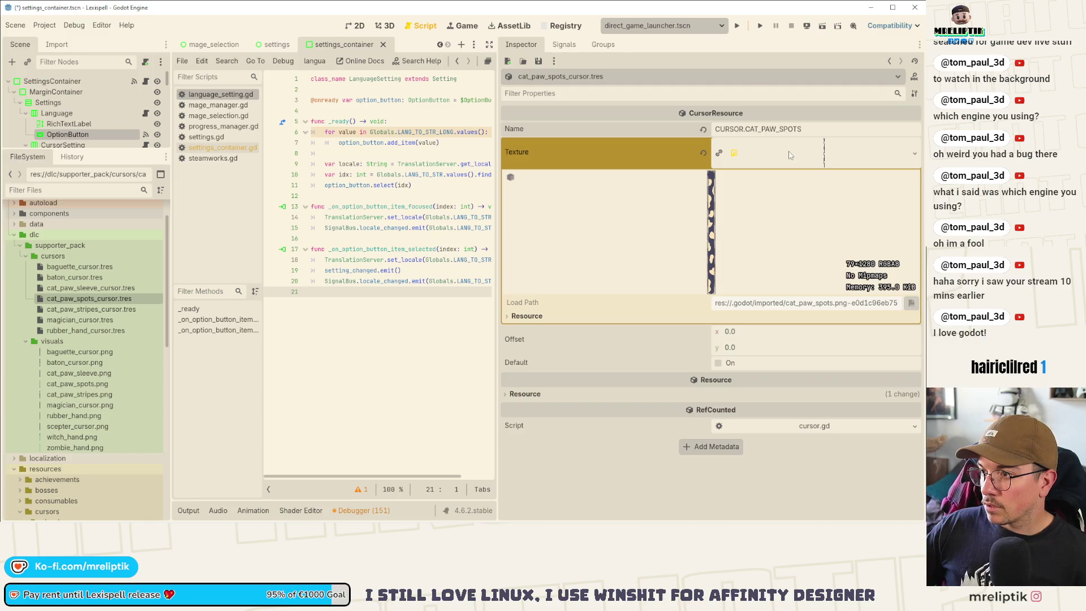
left_click(790, 155)
key("ctrl+s")
- Correct cat_paw_sleeve_cursor.tres's name from PAW_SPOTS to CURSOR.CAT_PAW_SLEEVE
right_click(101, 291)
left_click(147, 300)
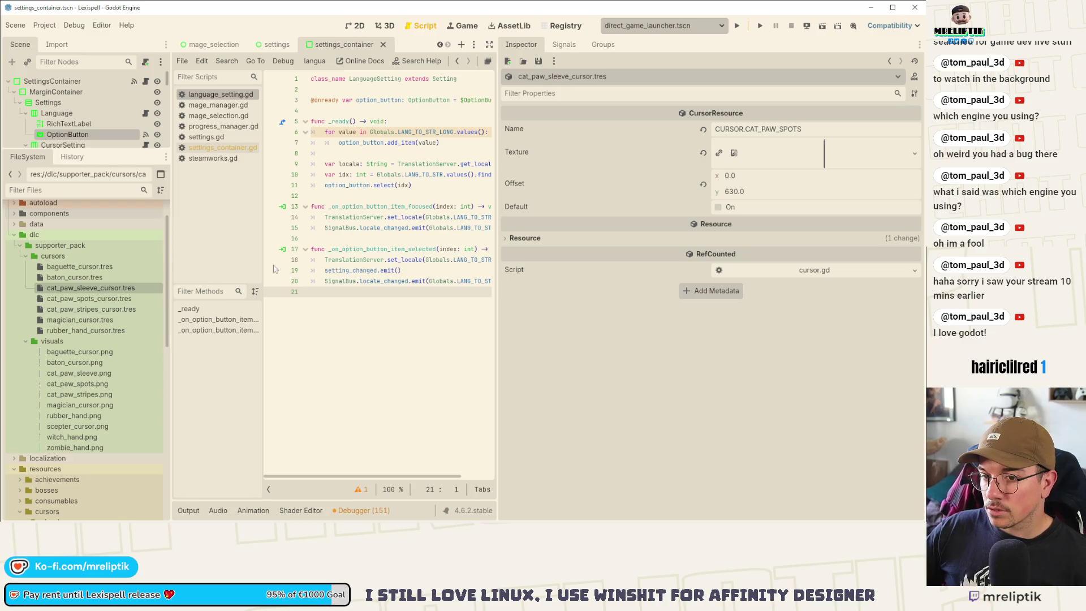
left_click(823, 129)
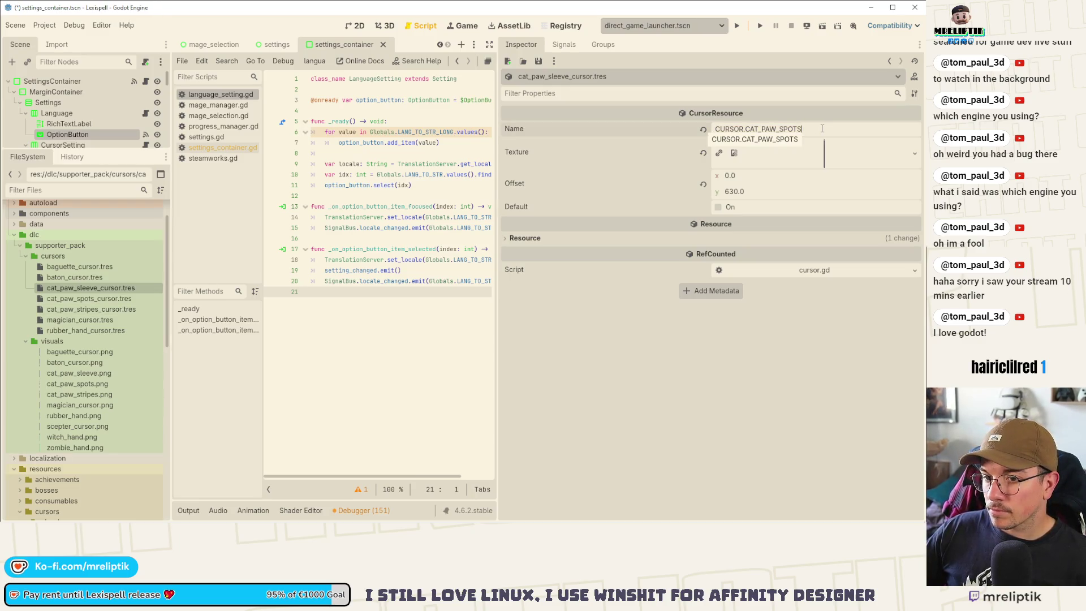
left_click_drag(807, 131, 766, 133)
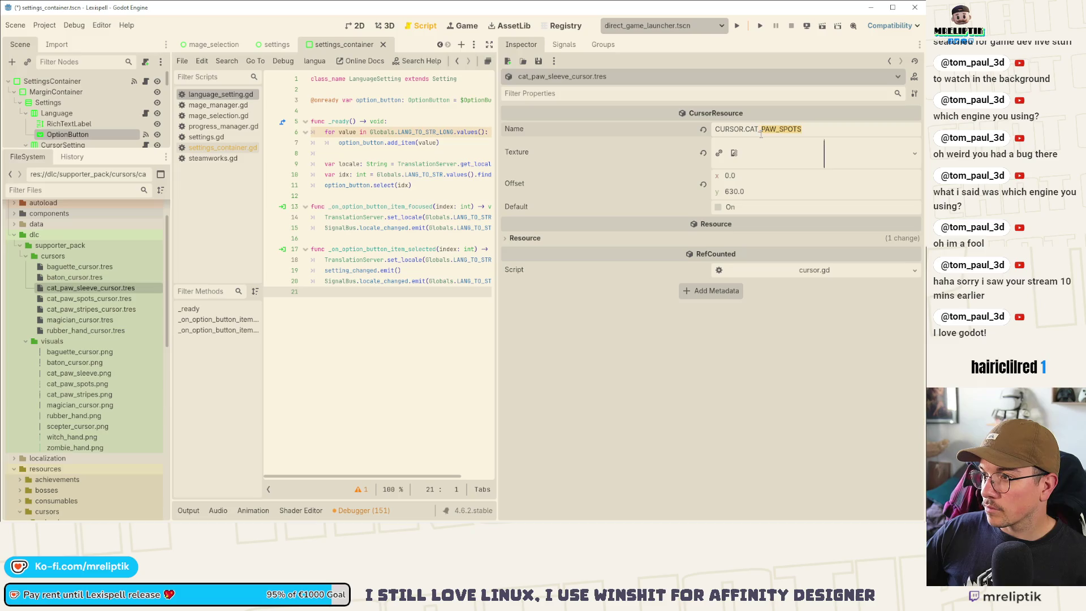
type("SLEEVE")
key("ctrl+s")
type("PAW_")
key("ctrl+s")
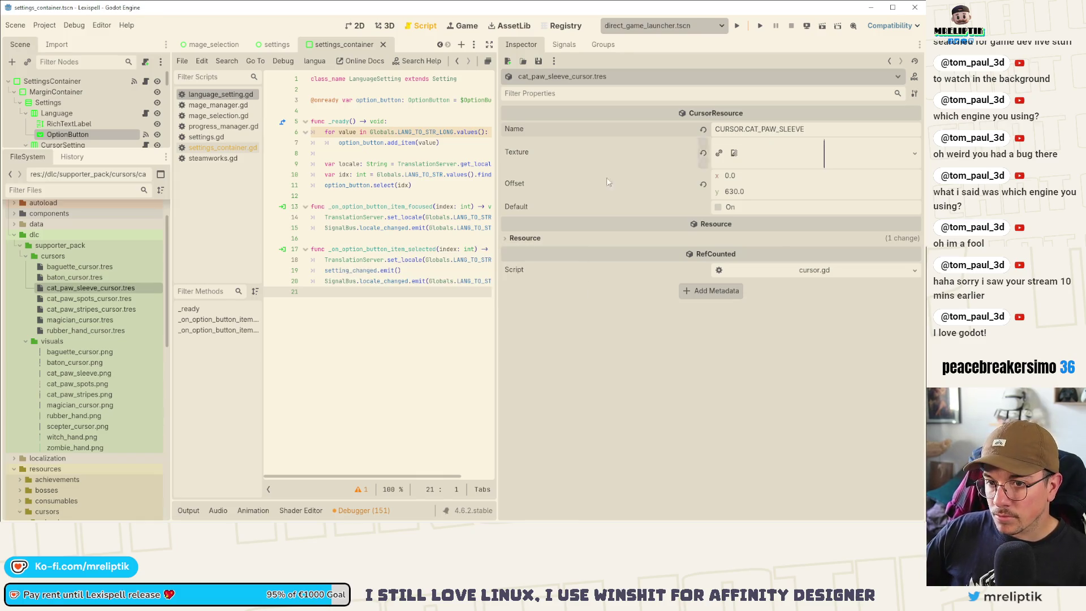
- Give rubber_hand_cursor.tres the rubber_hand.png texture and the name CURSOR.RUBBER_HAND
left_click(157, 307)
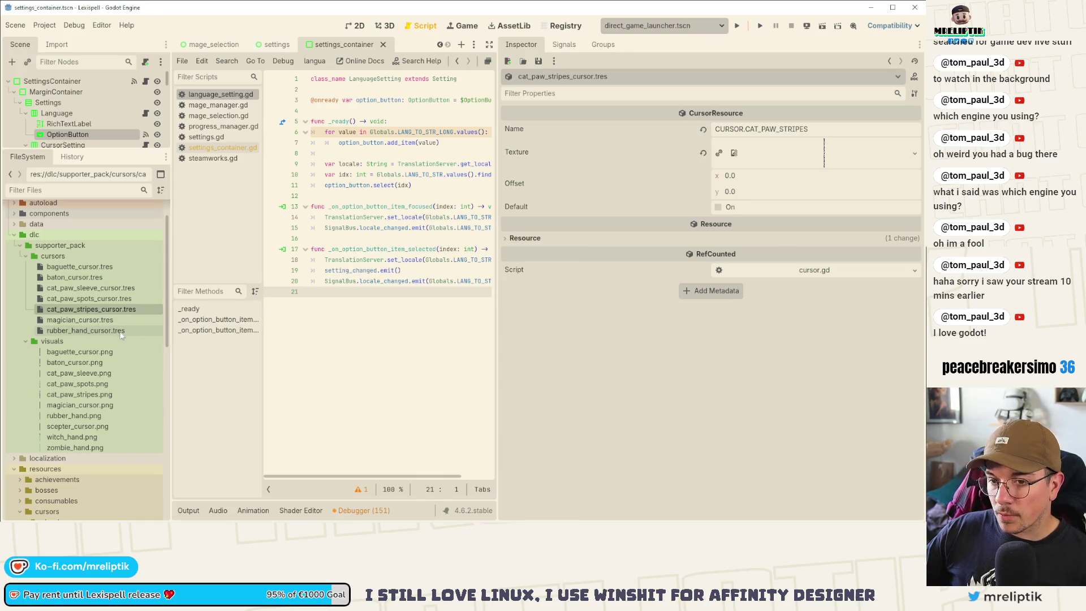
left_click(101, 319)
left_click(107, 333)
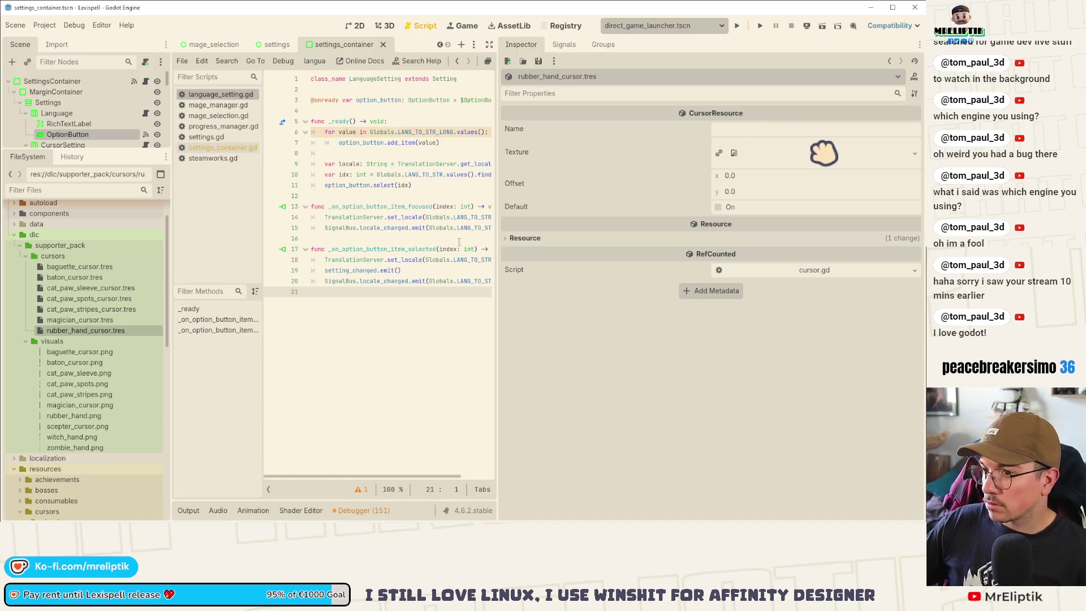
left_click(69, 419)
left_click_drag(77, 419, 792, 153)
left_click(788, 130)
type("CURSOR.CAT_PAW_SPOTS")
double_click(788, 130)
key("ctrl+c")
type("RUB")
key("ctrl+s")
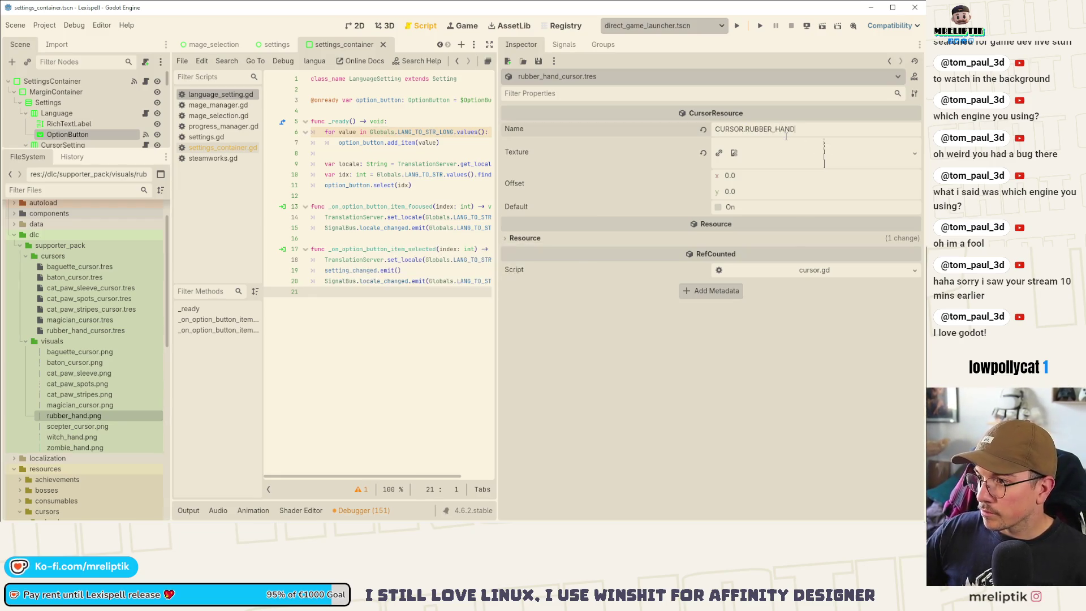
right_click(77, 258)
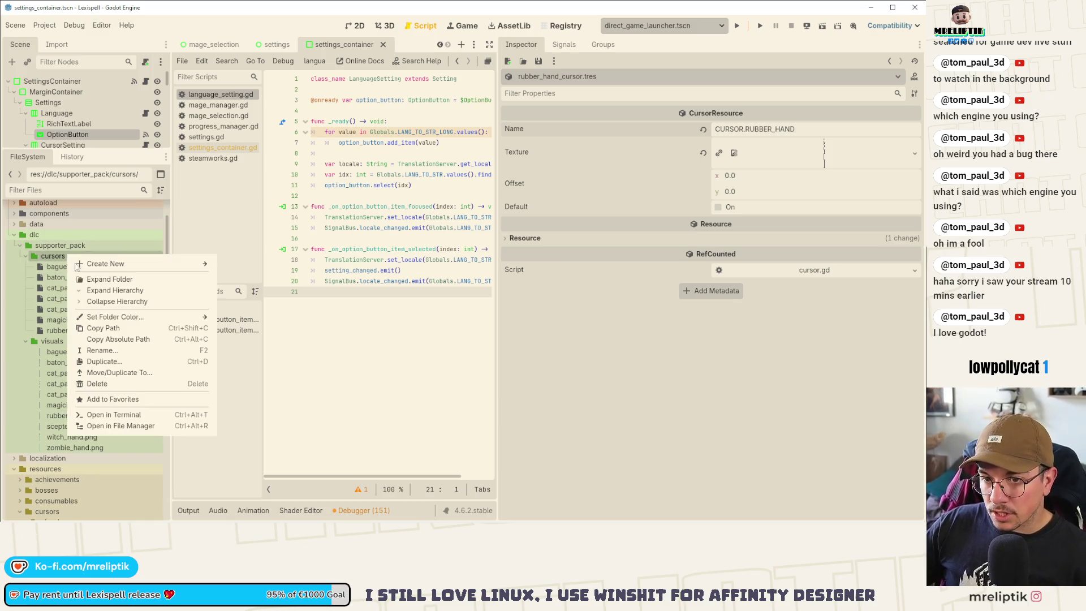
- Create a new CursorResource in the cursors folder saved as sceptre_cursor.tres
mouse_move(187, 263)
left_click(278, 298)
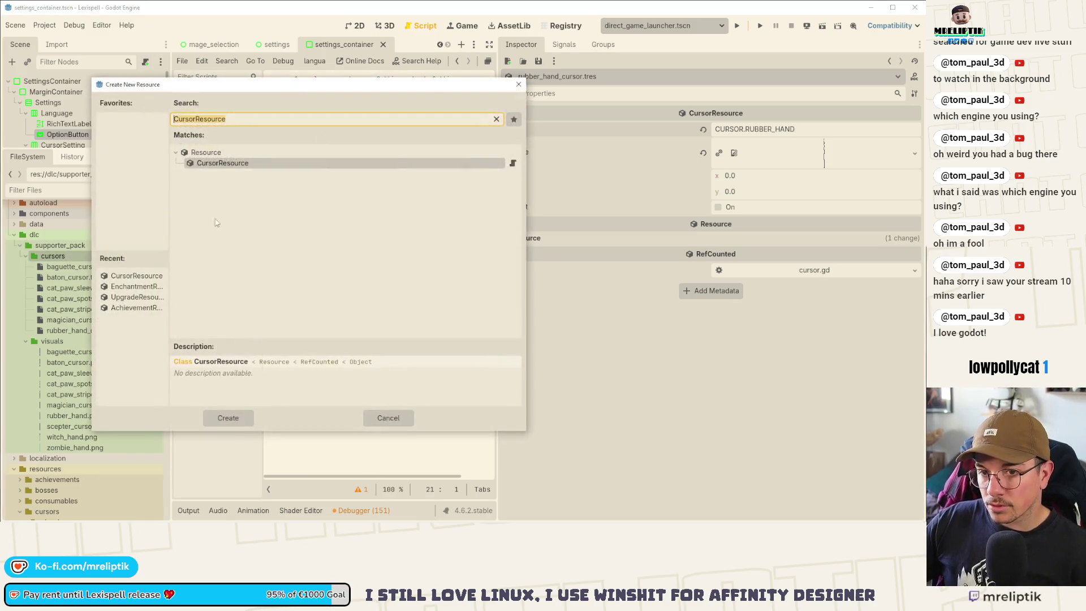
double_click(224, 164)
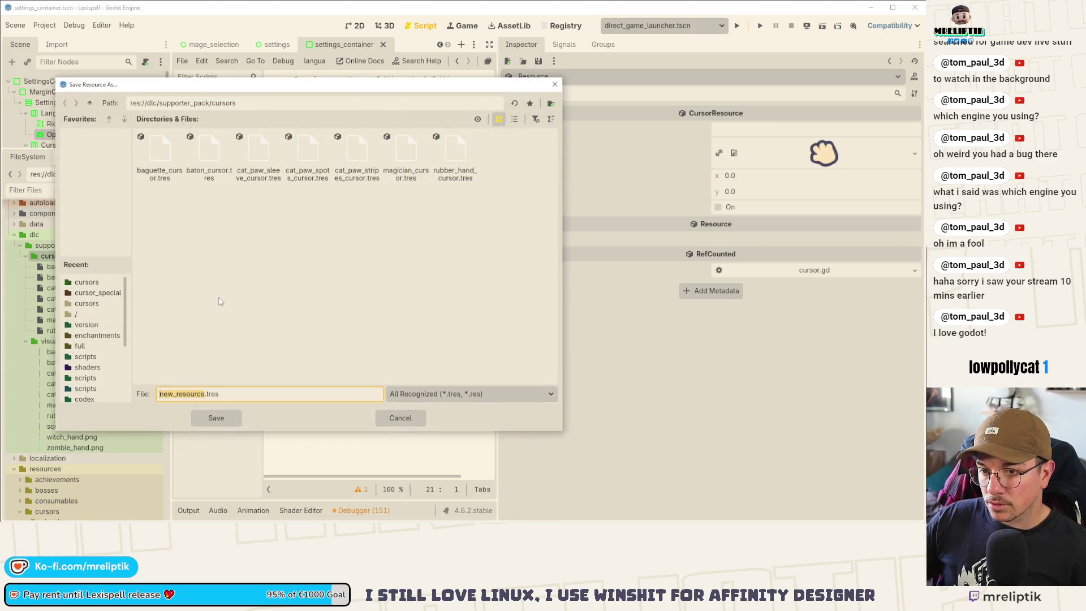
type("sceptre_cur")
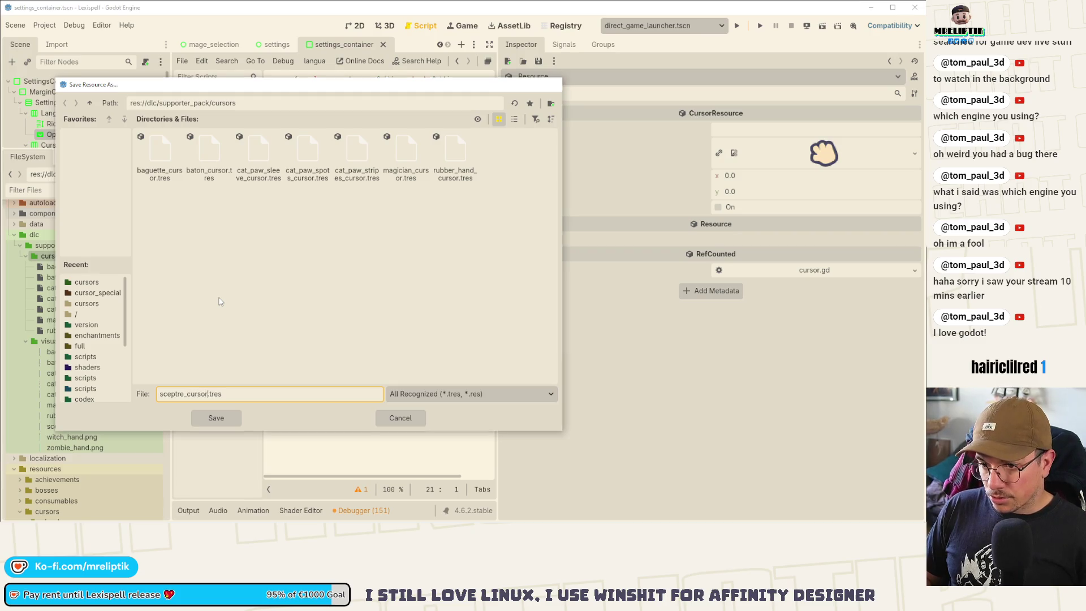
key("Return")
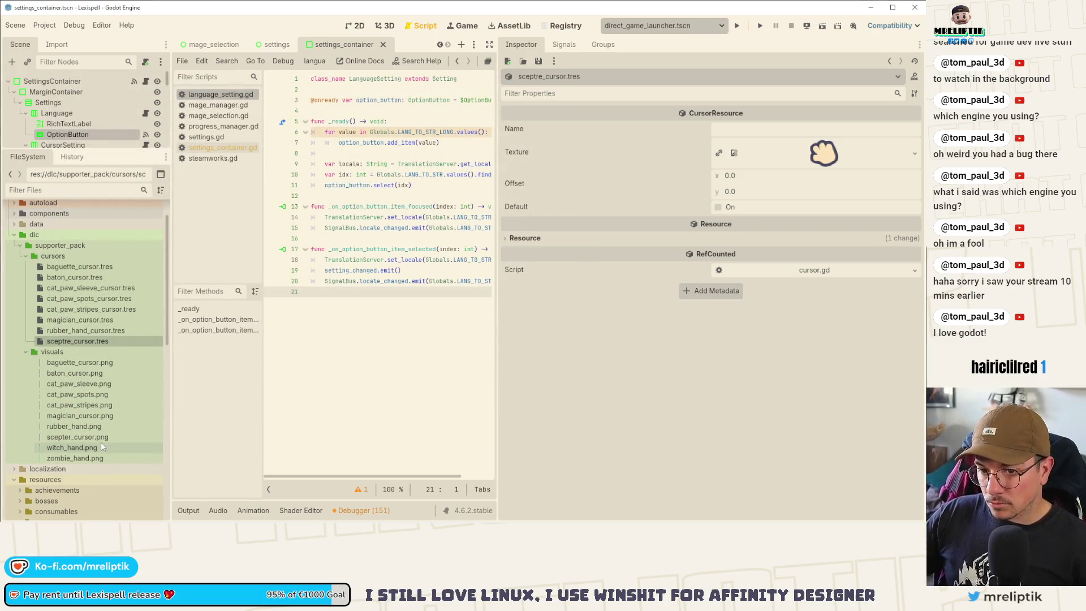
- Name it CURSOR.SCEPTRE, save, and assign scepter_cursor.png as its texture
left_click(781, 129)
key("ctrl+v")
double_click(784, 131)
type("SCEP")
key("ctrl+s")
left_click(77, 437)
left_click_drag(77, 436, 821, 164)
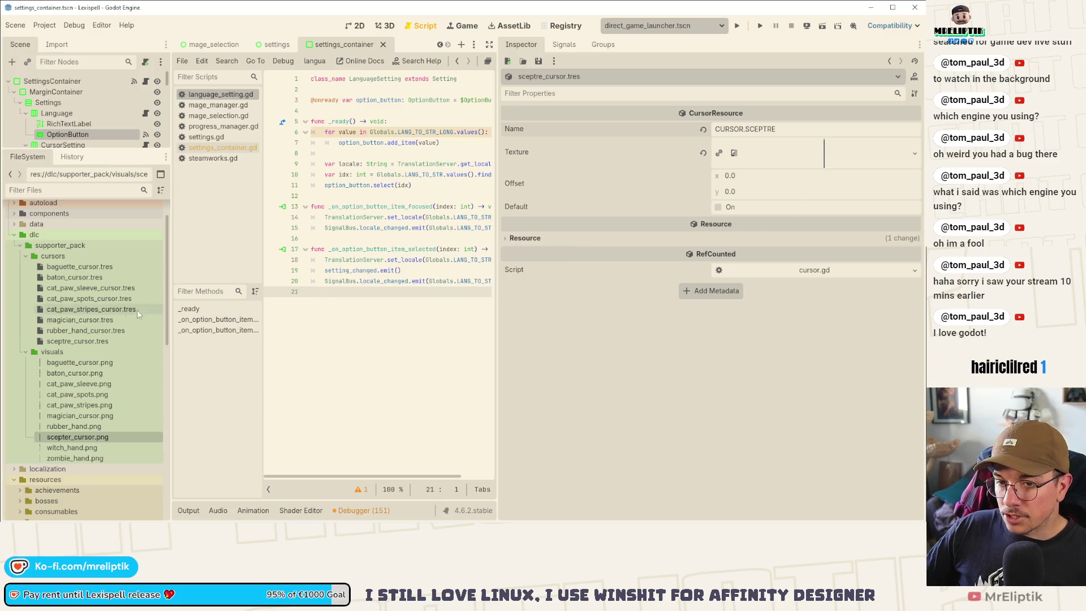
right_click(59, 258)
- Create a new CursorResource in the cursors folder saved as witch_hand_cursor.tres
mouse_move(108, 263)
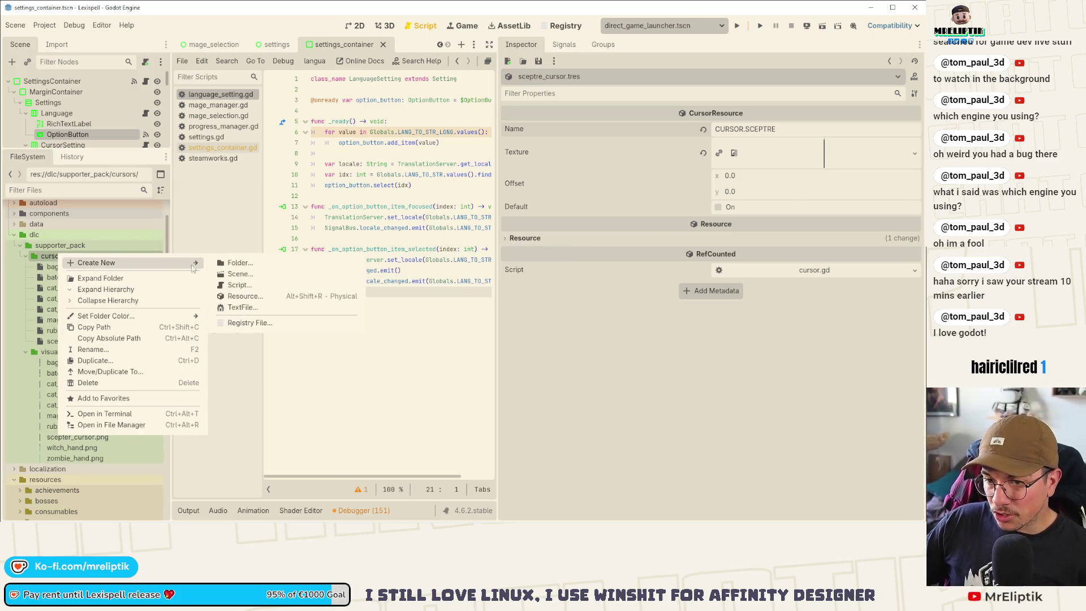
left_click(270, 297)
double_click(247, 165)
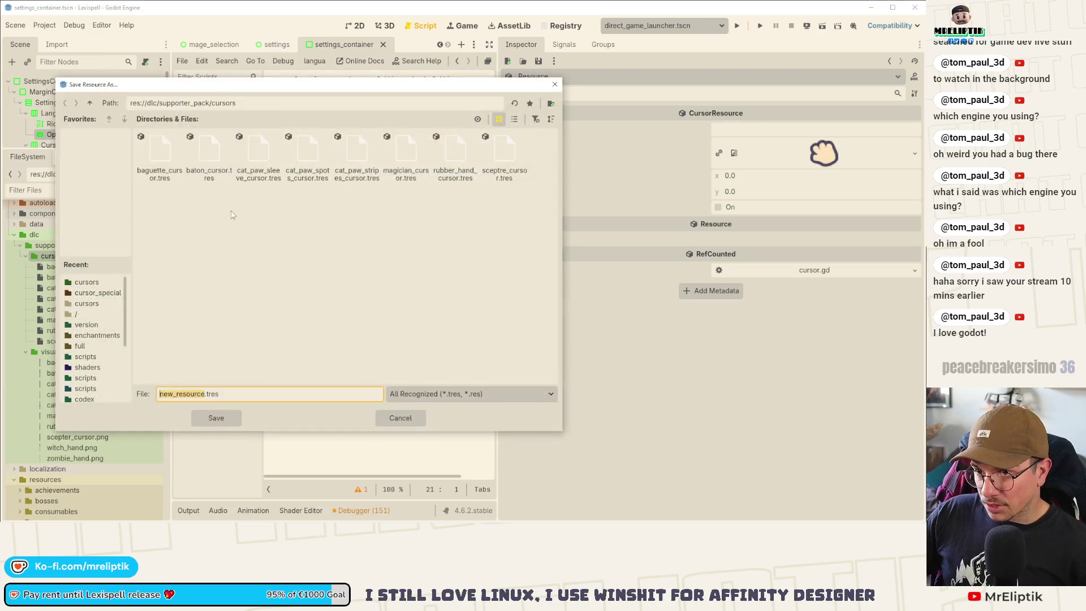
type("witch_hand_curs")
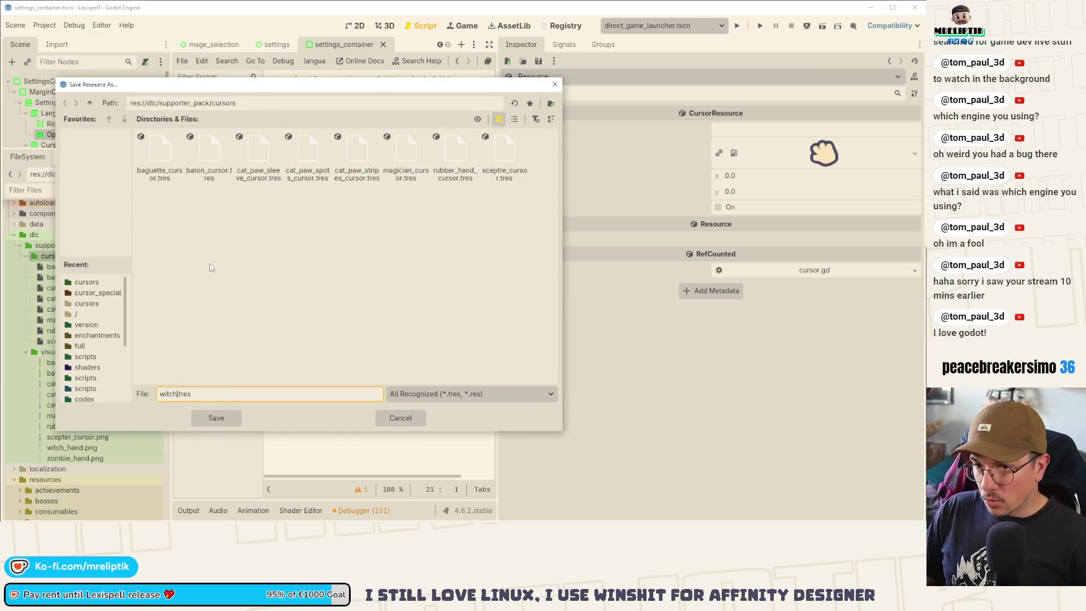
type("or")
key("Return")
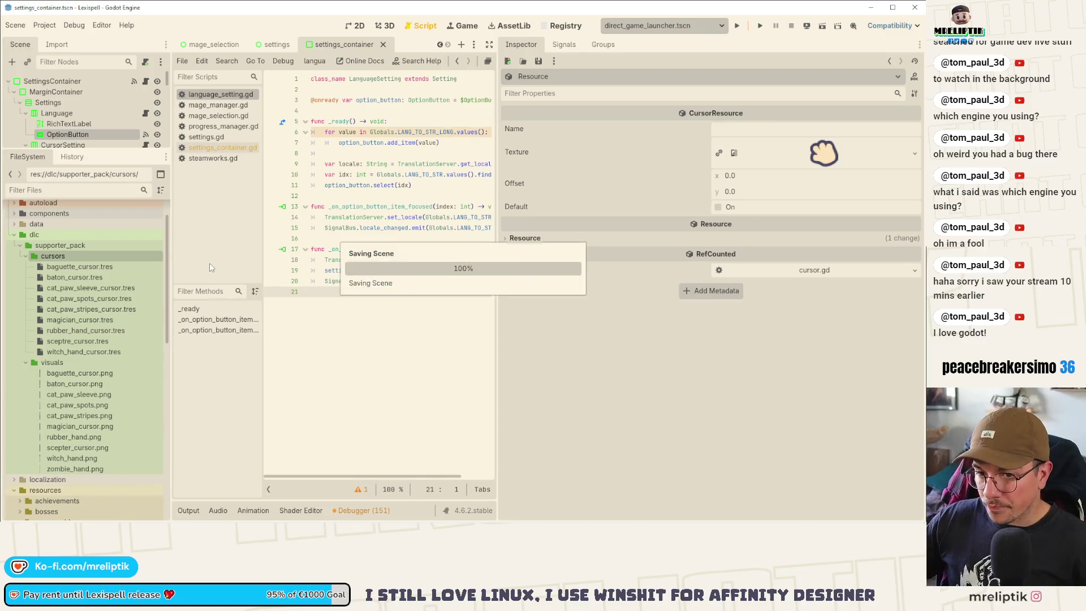
- Assign witch_hand.png as its texture and rename it CURSOR.WITCH_HAND
left_click_drag(73, 459, 824, 153)
left_click(794, 129)
key("ctrl+v")
double_click(789, 130)
type("WITH")
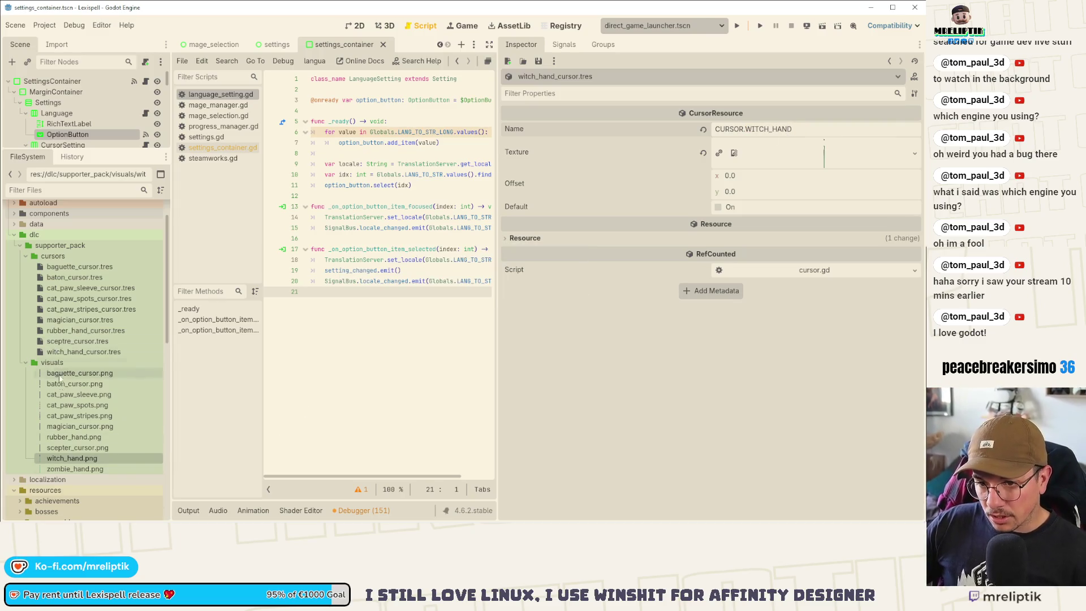
- Create a new CursorResource in the cursors folder saved as zombie_hand_cursor.tres
right_click(72, 256)
mouse_move(118, 268)
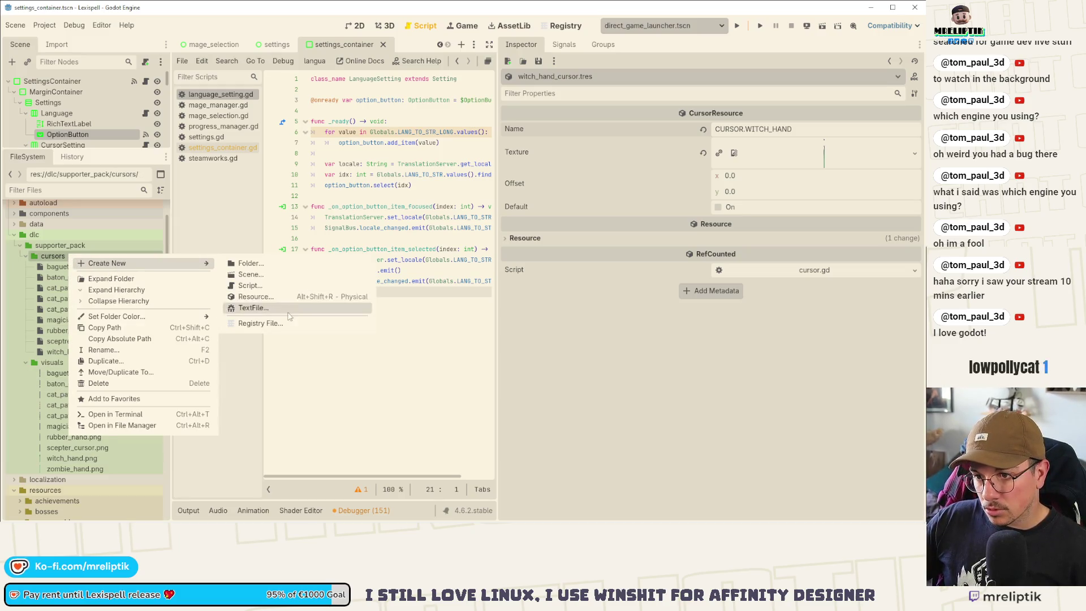
left_click(254, 297)
double_click(223, 163)
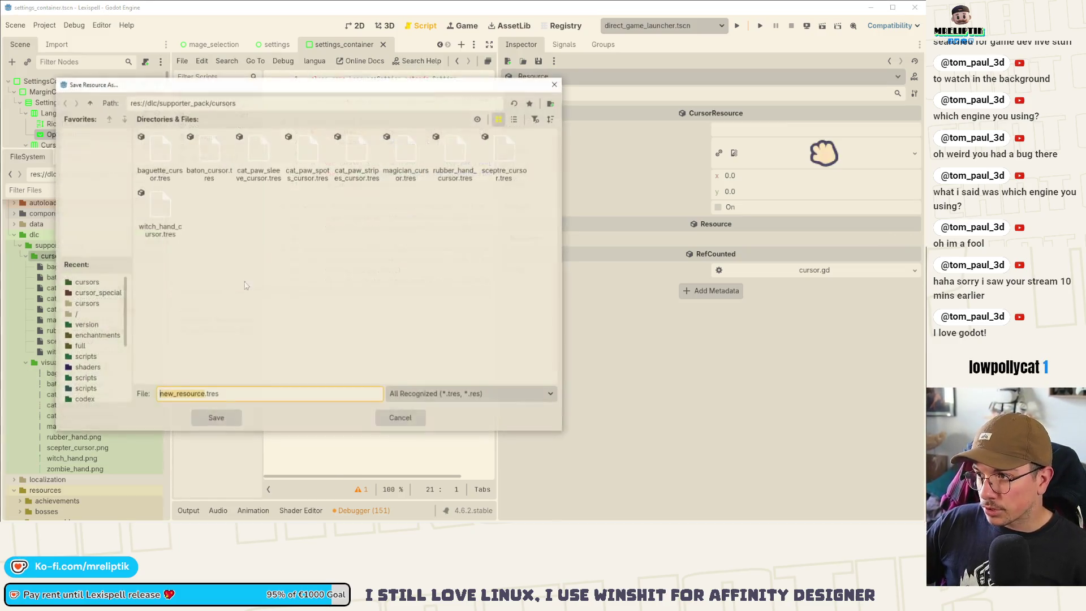
type("zombie_hand")
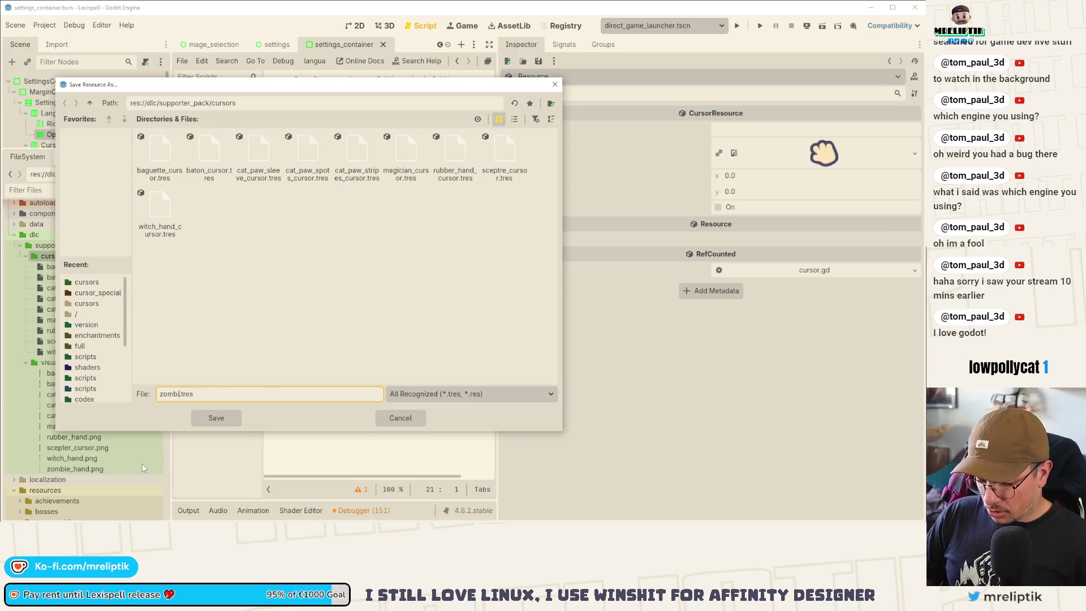
type("_cursor")
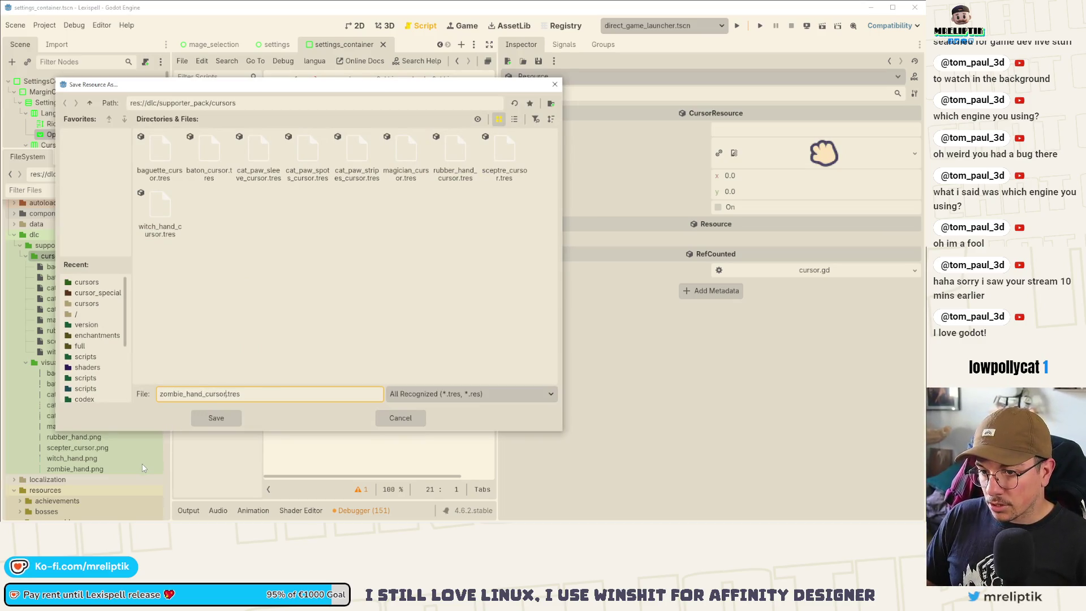
key("Return")
- Set the zombie hand resource's name to CURSOR.ZOMBIE_HAND
left_click(107, 362)
left_click(752, 129)
key("ctrl+v")
double_click(778, 129)
type("ZOMBIE")
key("ctrl+s")
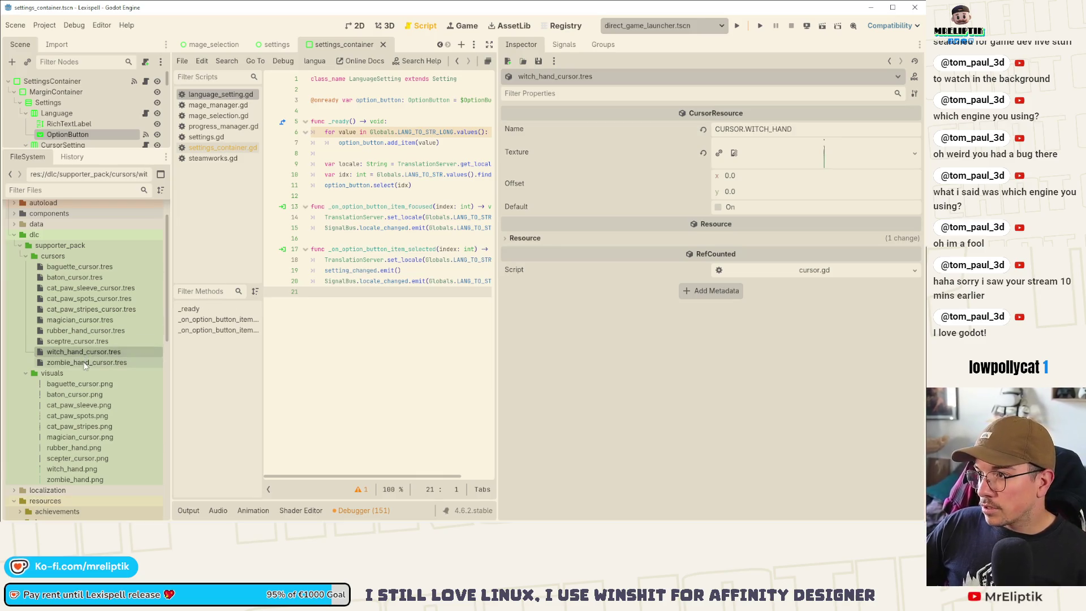
double_click(792, 129)
type("_HAND")
key("ctrl+s")
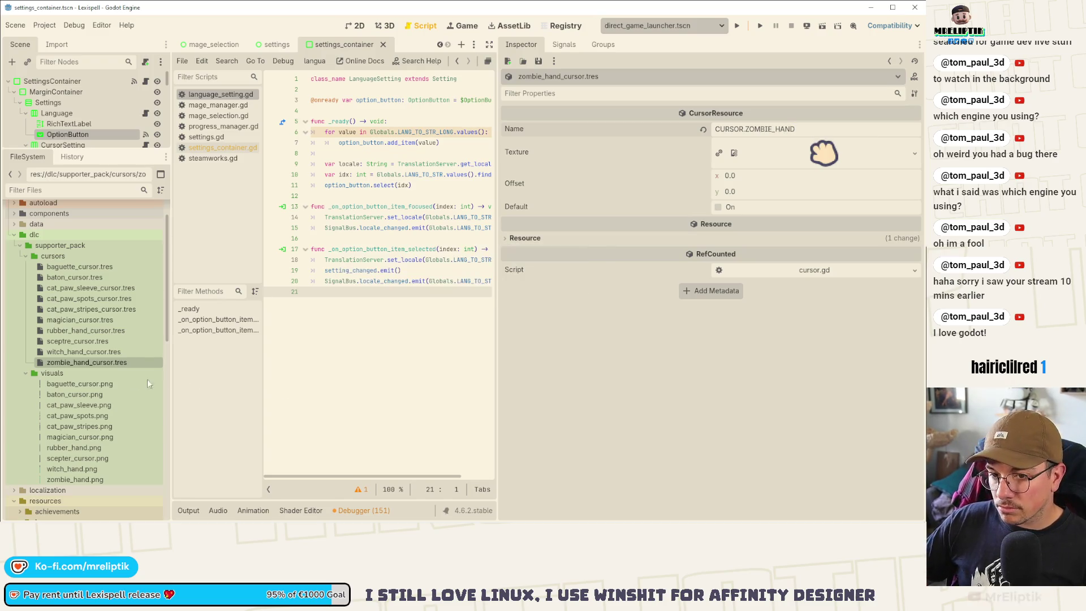
- Assign zombie_hand.png as its texture, save, and open the Lexispell_localization spreadsheet
left_click(73, 480)
mouse_move(73, 483)
left_mouse_down()
mouse_move(204, 456)
mouse_move(849, 154)
left_mouse_up()
key("ctrl+s")
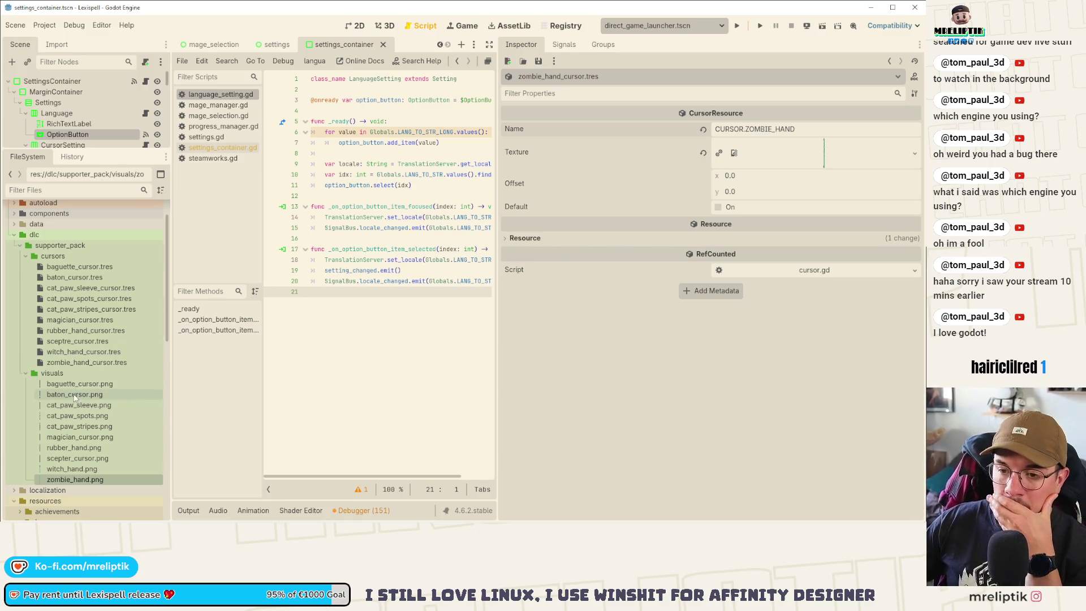
left_click(17, 519)
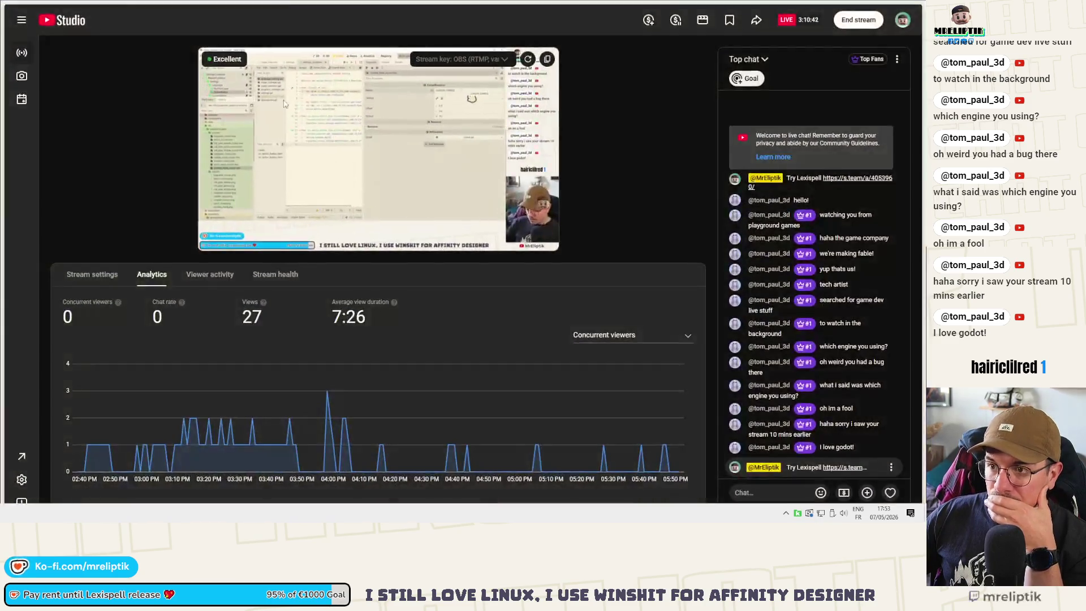
left_click(32, 261)
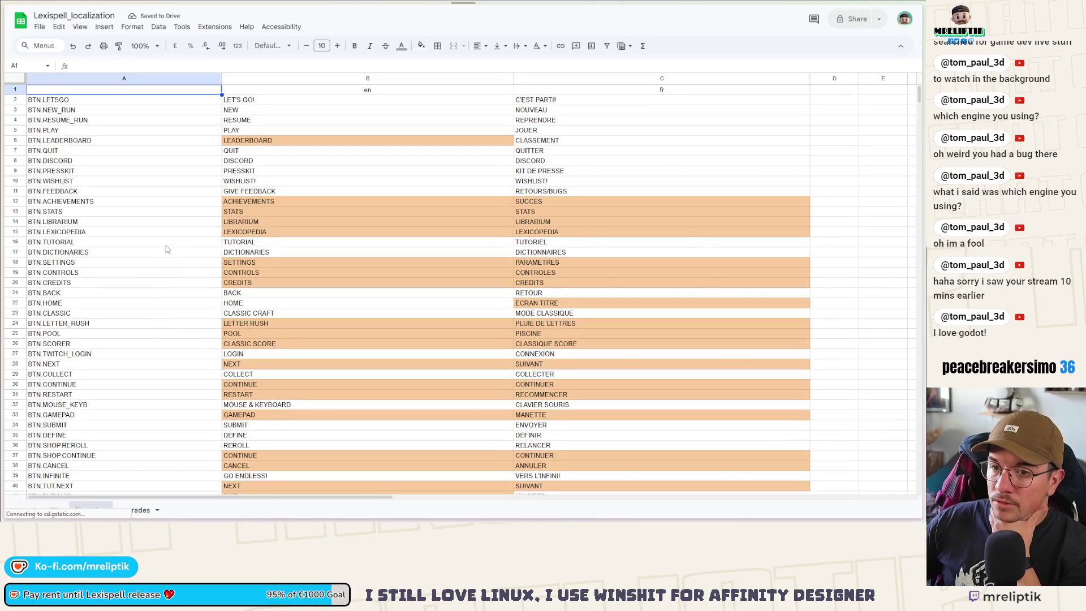
- Search the localization sheet for 'cursor' to find the CURSOR.* keys down to CURSOR.WAND, then return to Godot
scroll(157, 300, "down", 15)
scroll(155, 274, "down", 20)
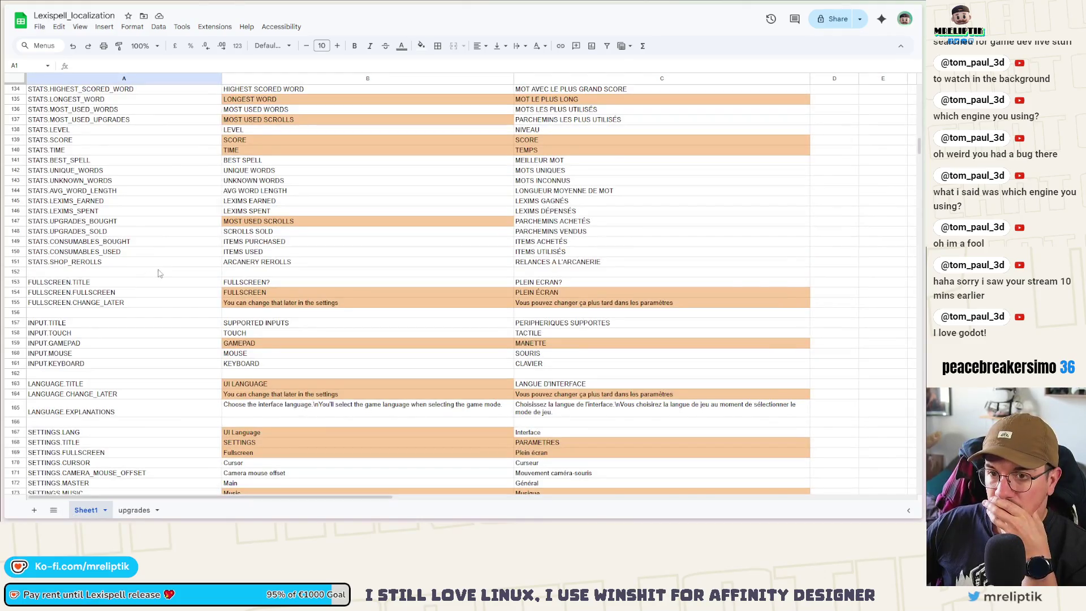
scroll(160, 276, "up", 15)
scroll(162, 280, "down", 5)
left_click(159, 285)
key("ctrl+f")
type("cursor")
scroll(161, 308, "down", 10)
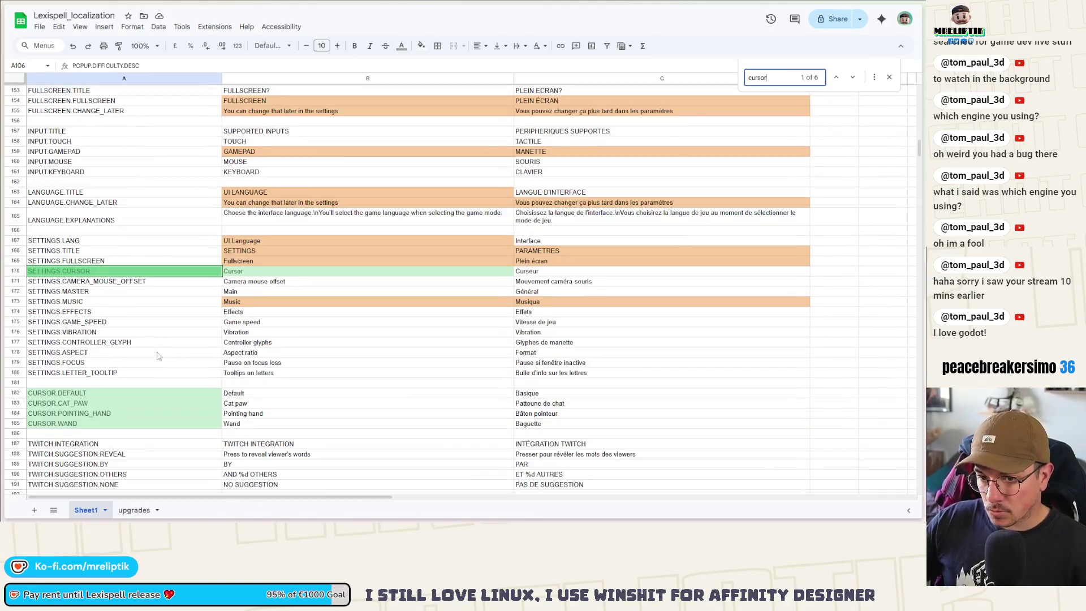
left_click(94, 346)
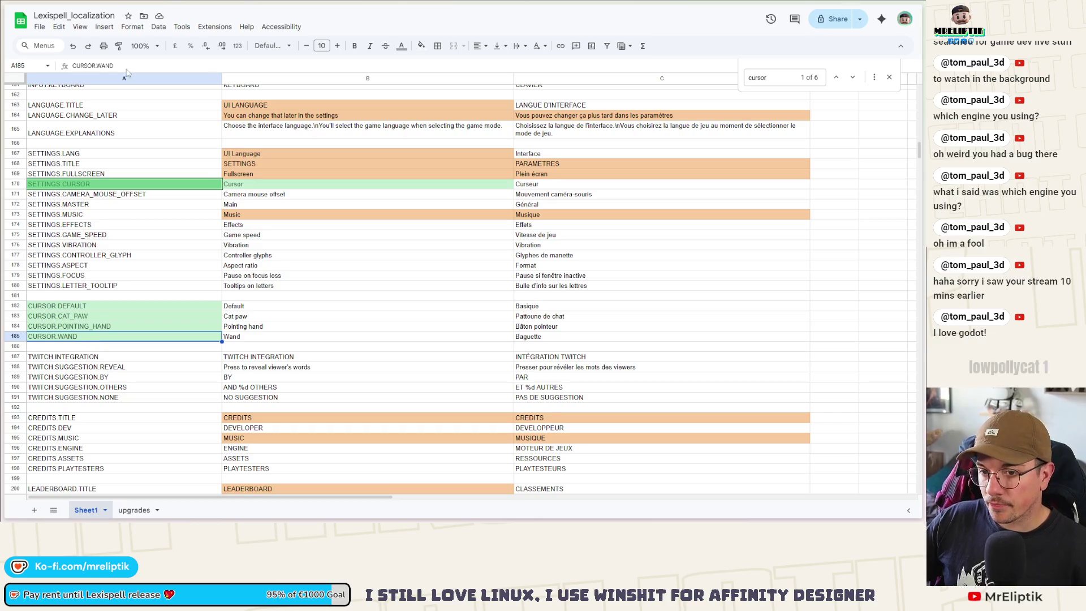
key("alt+Tab")
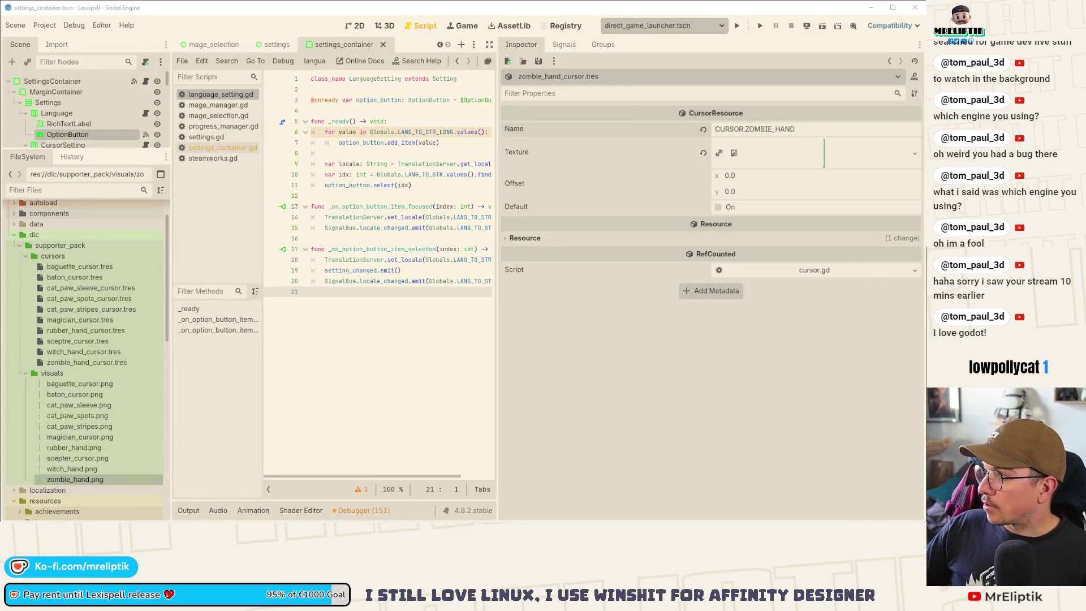
- Compare the Name fields of baguette_cursor.tres and baton_cursor.tres in the Inspector
left_click(81, 265)
left_click(804, 128)
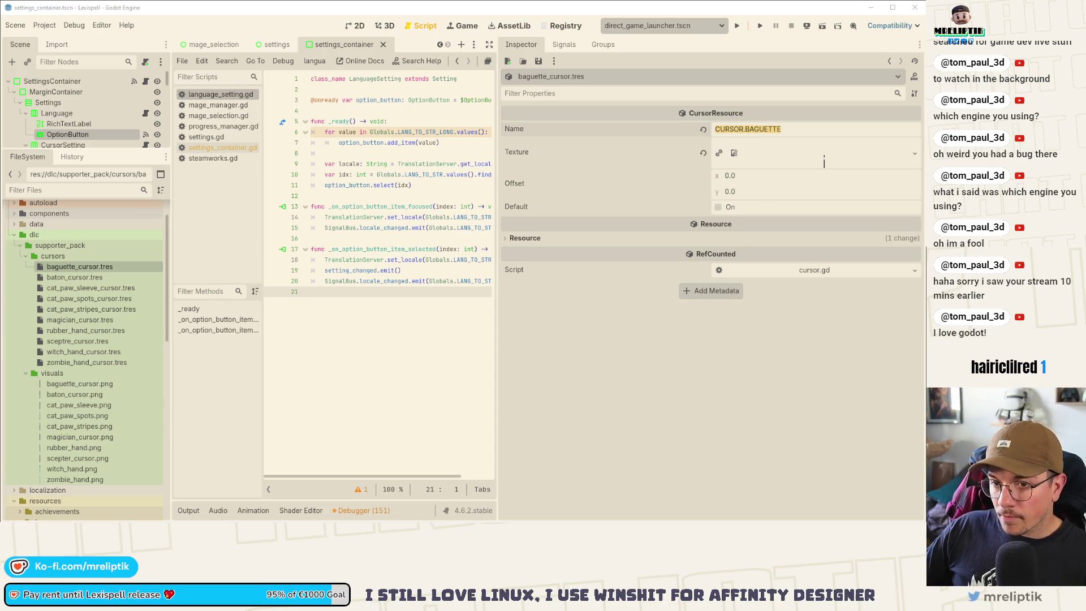
left_click(82, 280)
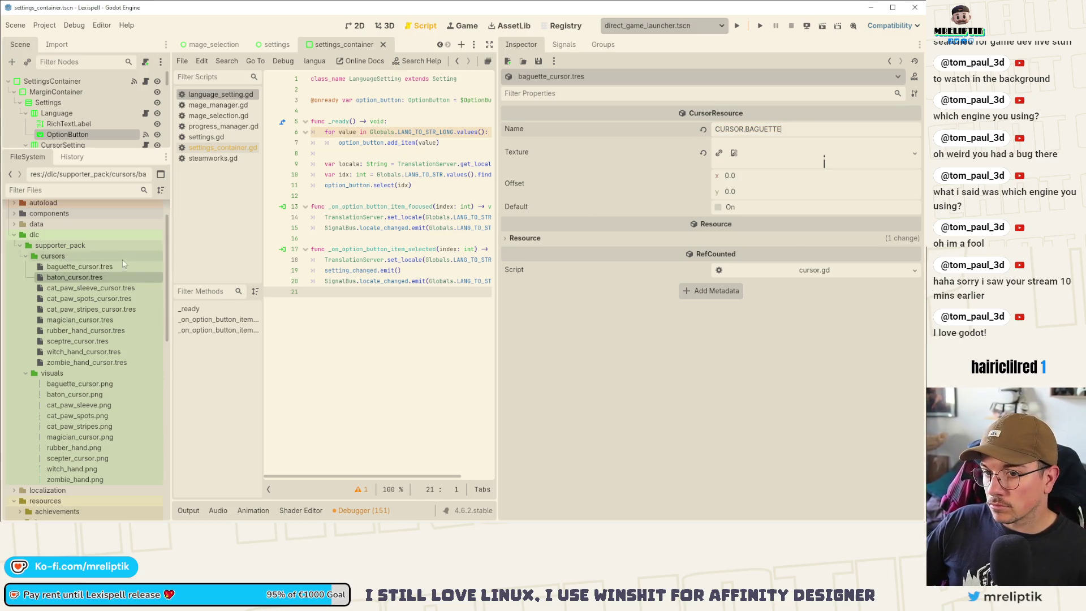
left_click(90, 267)
- Move back to baton_cursor.tres and select its Name, CURSOR.BATON
key("Down")
key("Up")
key("Down")
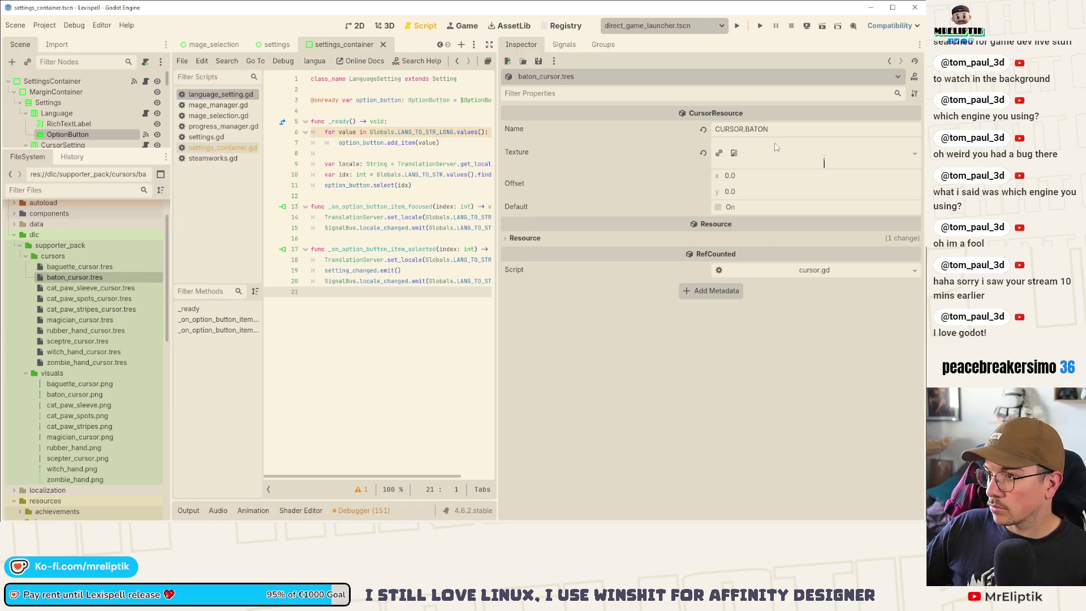
left_click(792, 129)
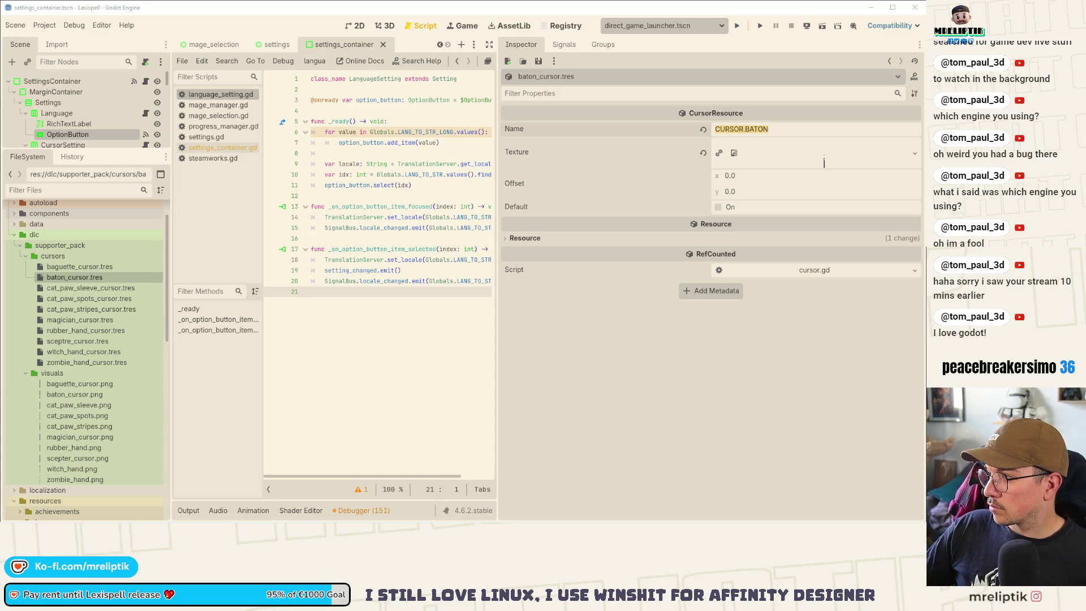
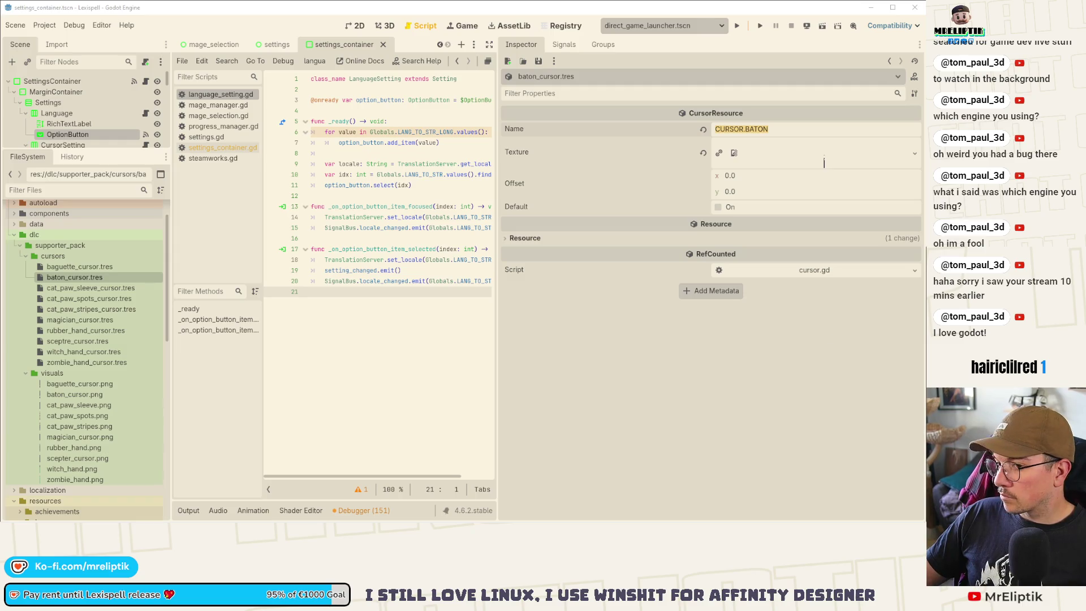
- Read the CURSOR name keys of the cat paw sleeve, spots and stripes cursor resources
left_click(91, 288)
left_click(815, 154)
key("ctrl+a")
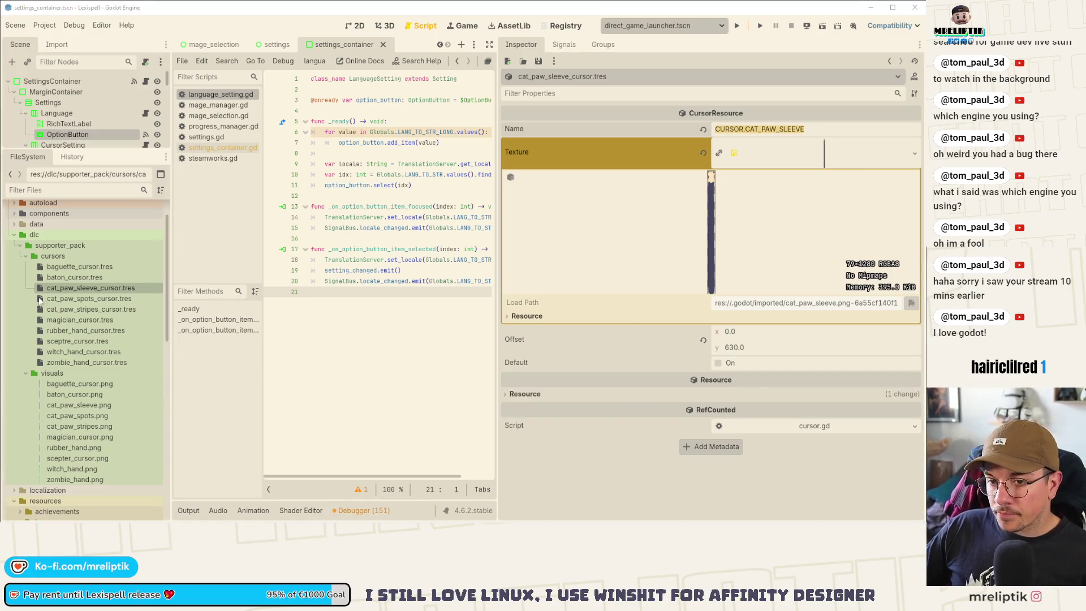
left_click(31, 299)
left_click(835, 126)
key("ctrl+a")
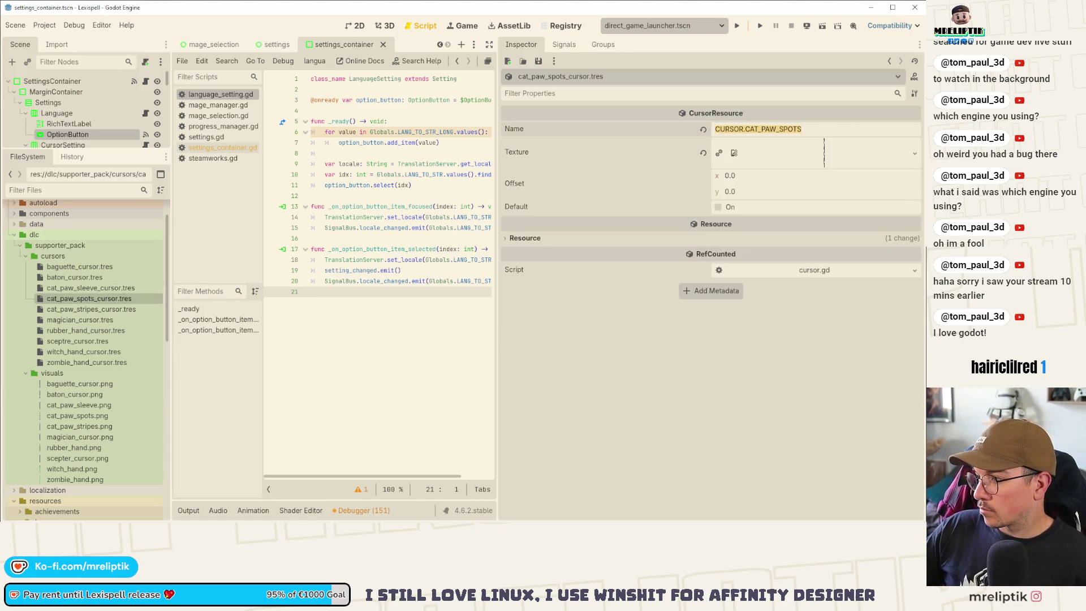
left_click(52, 310)
left_click(814, 153)
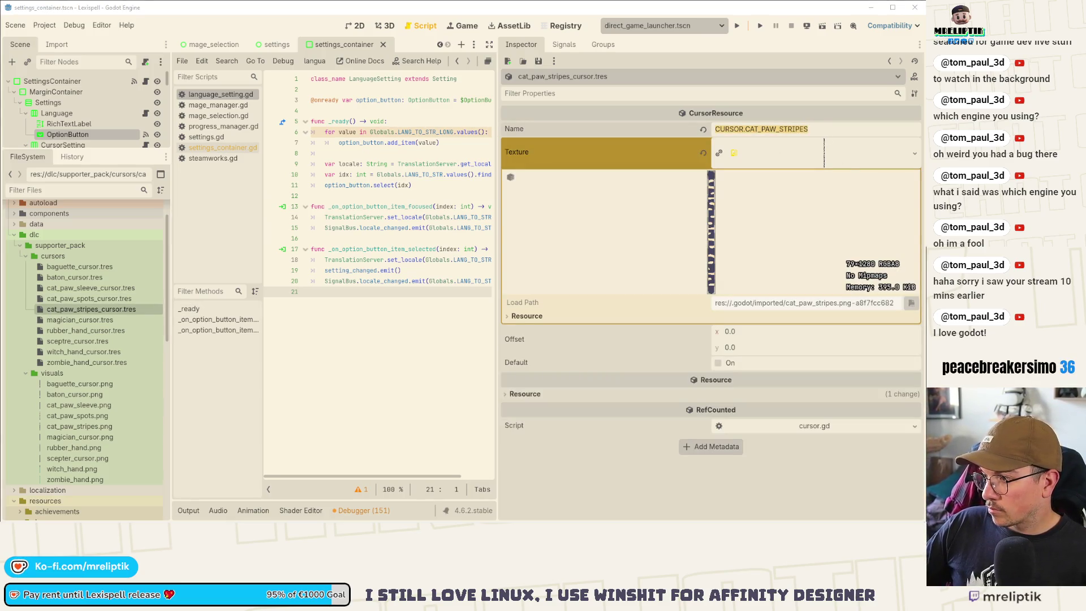
- Check the magician, rubber hand, sceptre, witch hand and zombie hand cursor name keys
left_click(51, 320)
left_click(809, 132)
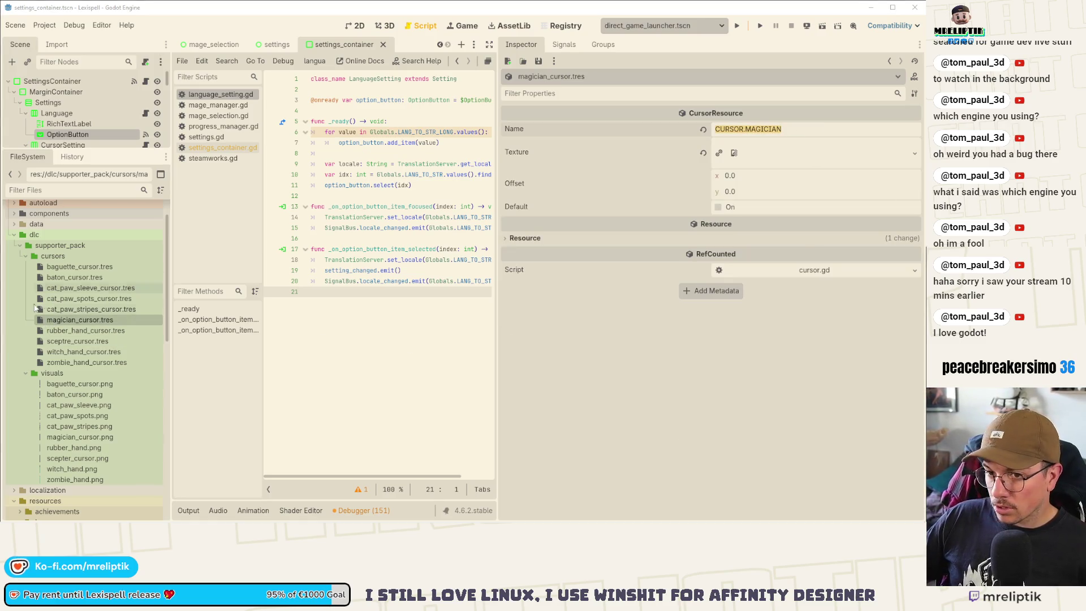
left_click(85, 331)
left_click(806, 127)
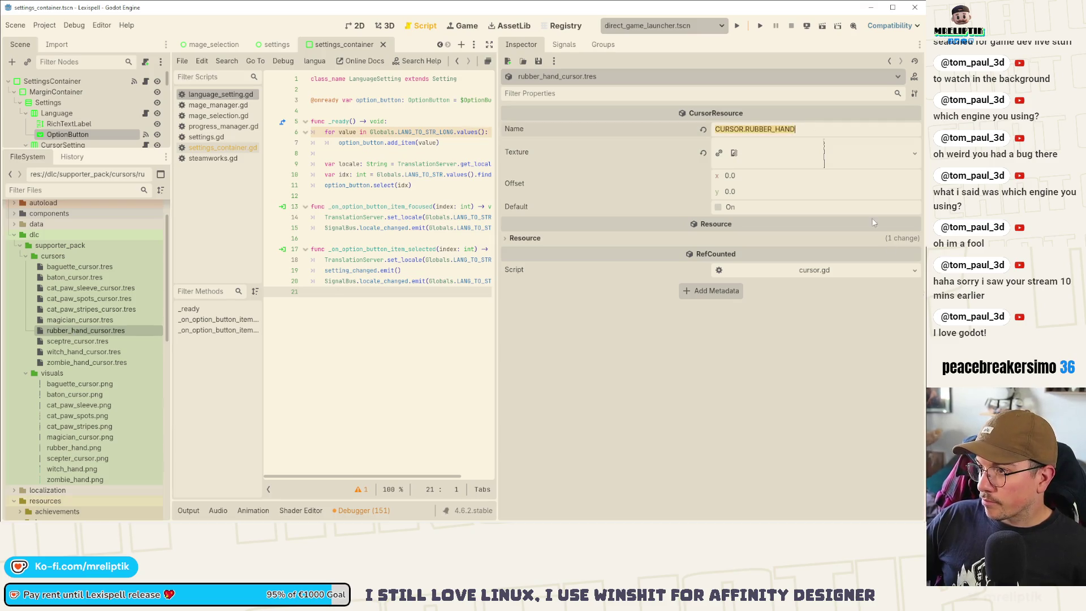
left_click(77, 341)
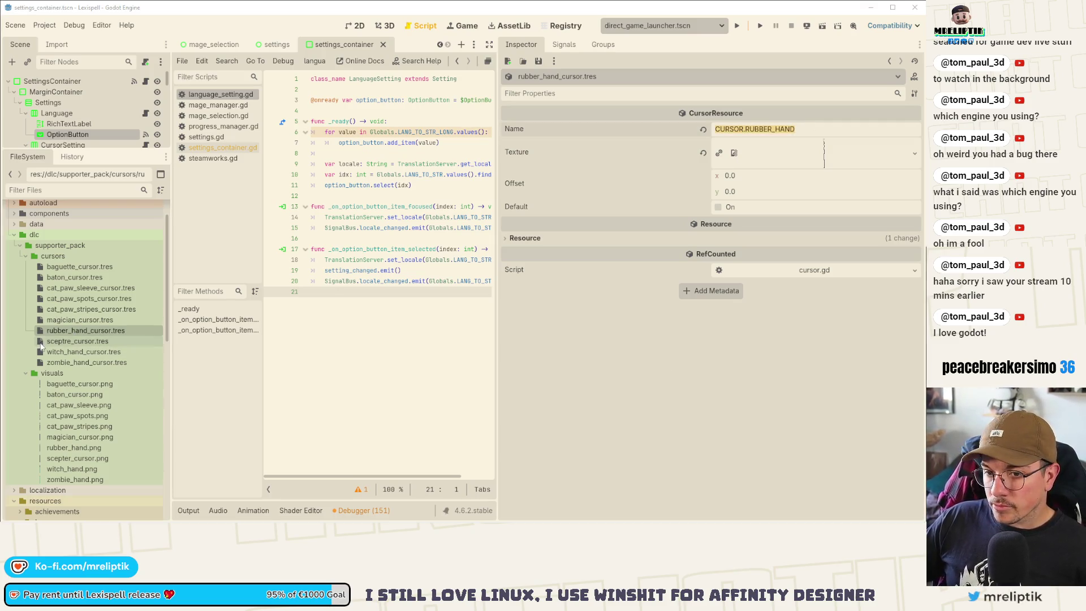
left_click(741, 129)
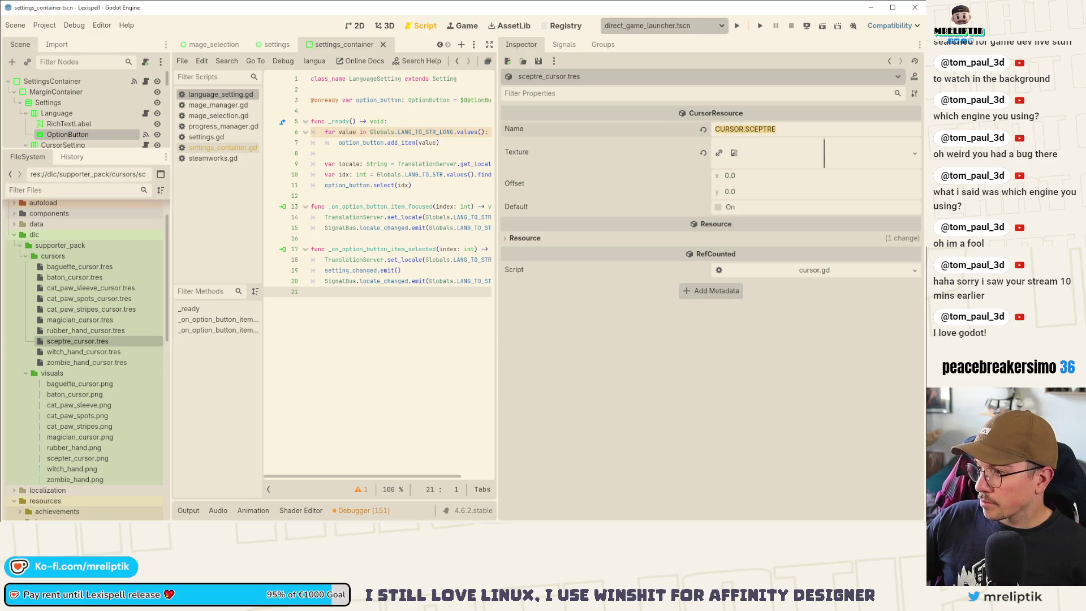
left_click(80, 350)
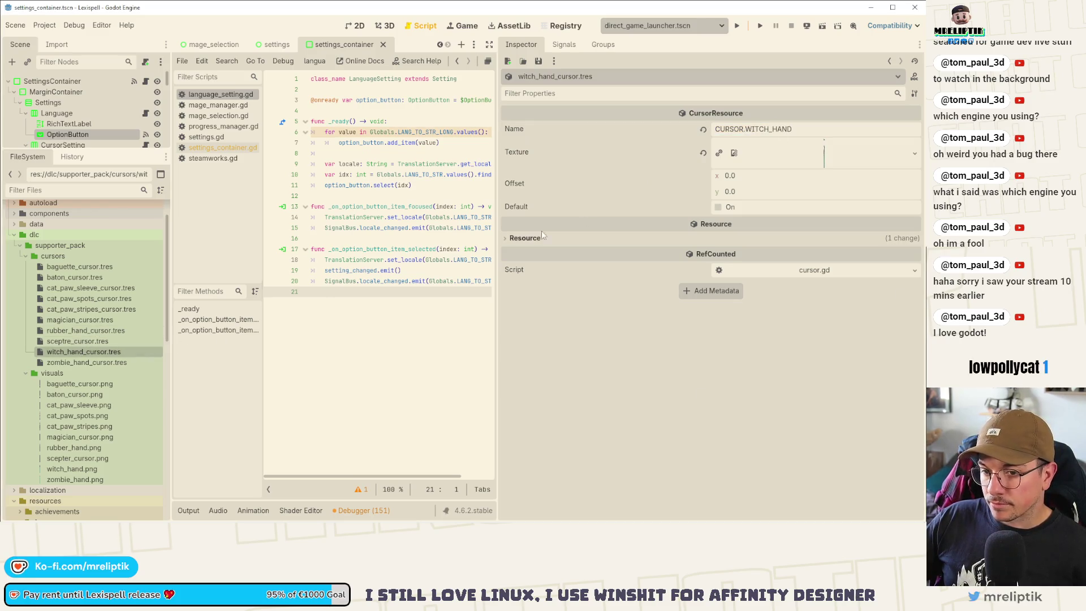
left_click(817, 137)
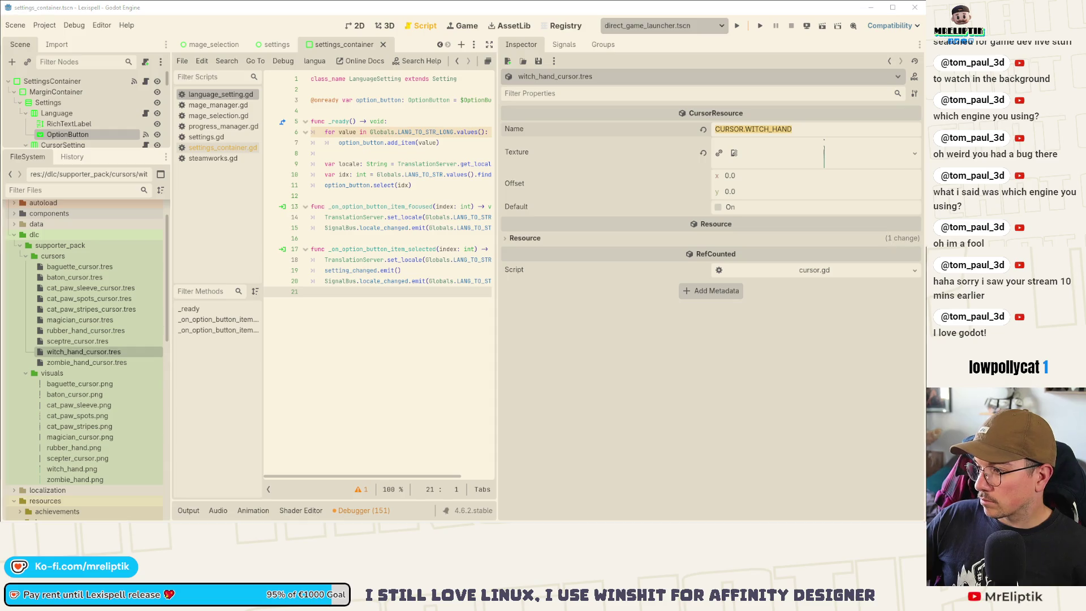
left_click(85, 362)
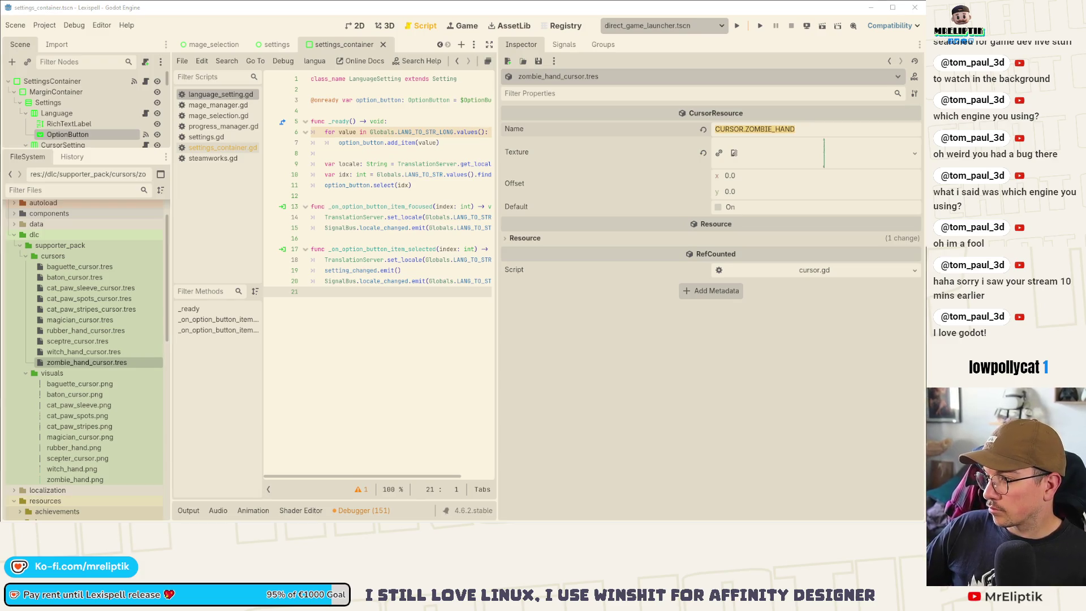
key("alt+Tab")
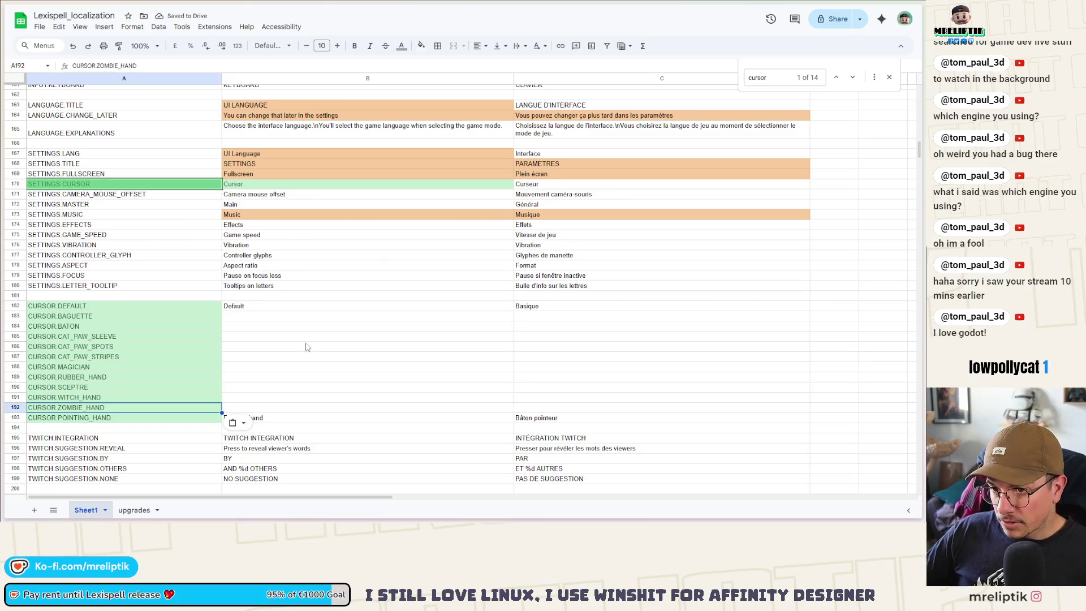
- Label rows 183–184 Baguette/Baguette and Baton/Bâton in the English and French columns
left_click(275, 407)
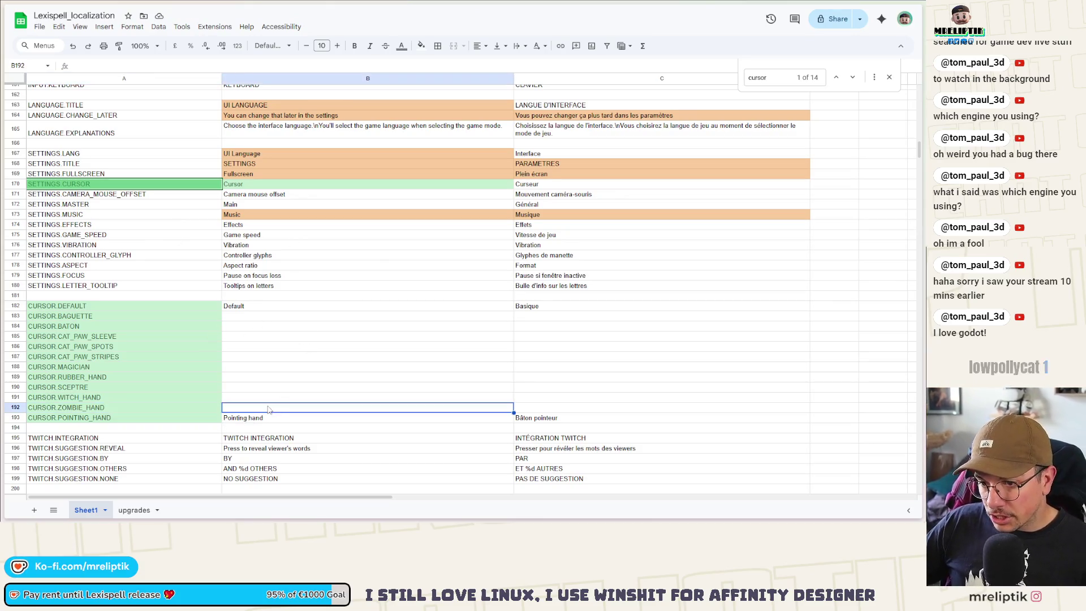
left_click(247, 319)
type("Baguette")
key("Tab")
type("Bague")
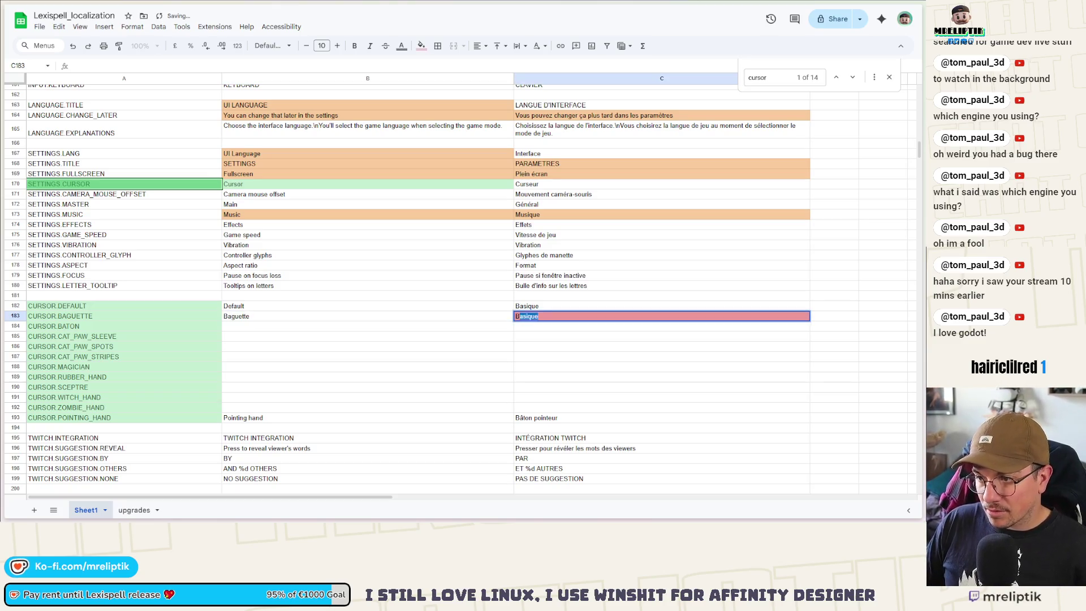
left_click(259, 327)
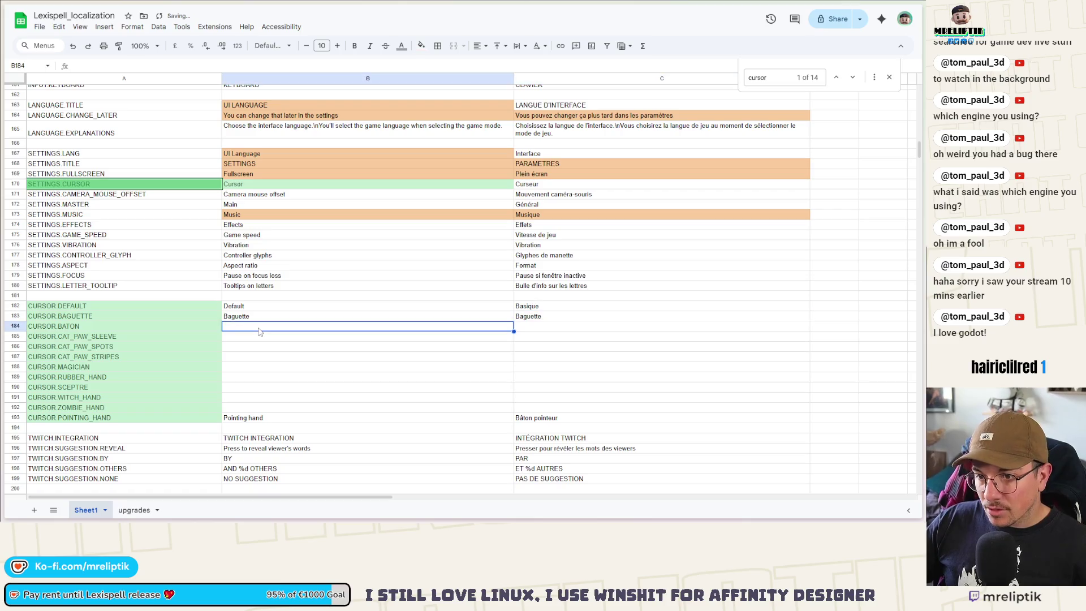
type("Baton")
key("Tab")
type("Bâton")
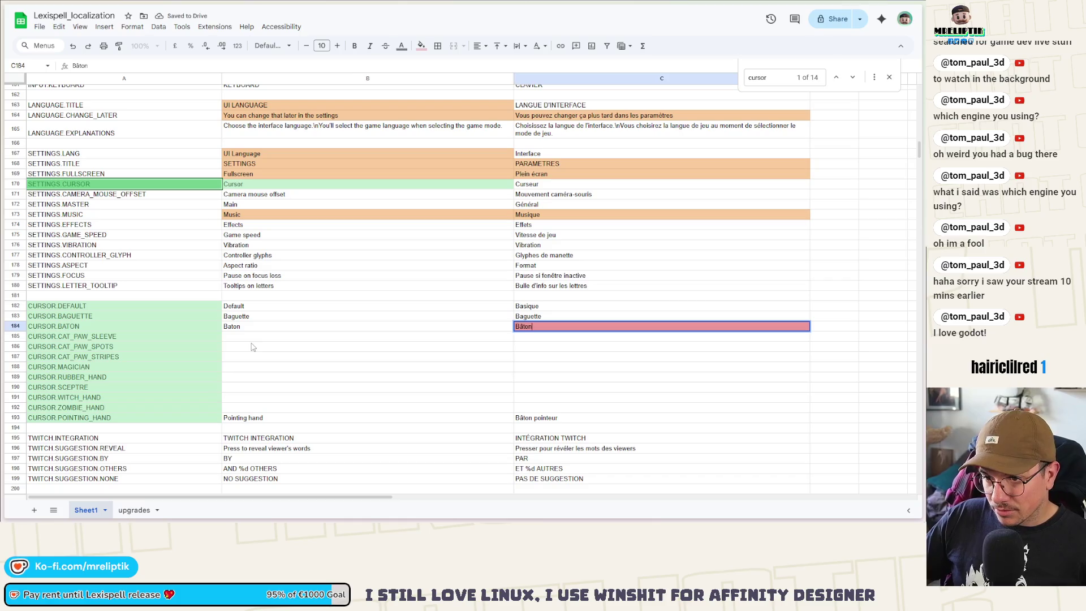
left_click(253, 343)
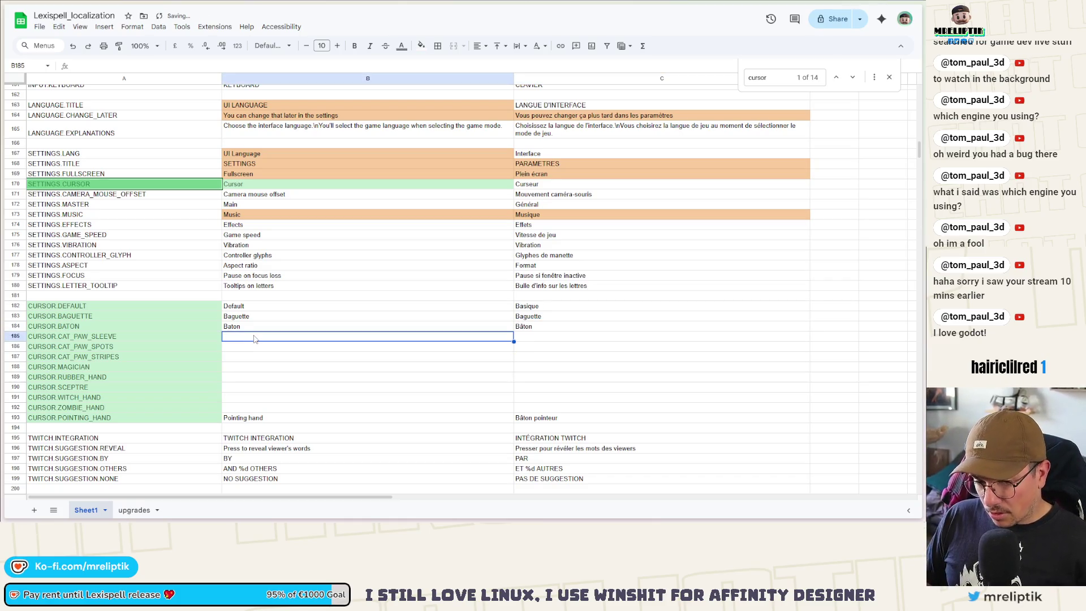
- Enter English names Cat paw sleeve, Cat paw spots, Cat paw stripes and Magician
type("Cat paw sleeve")
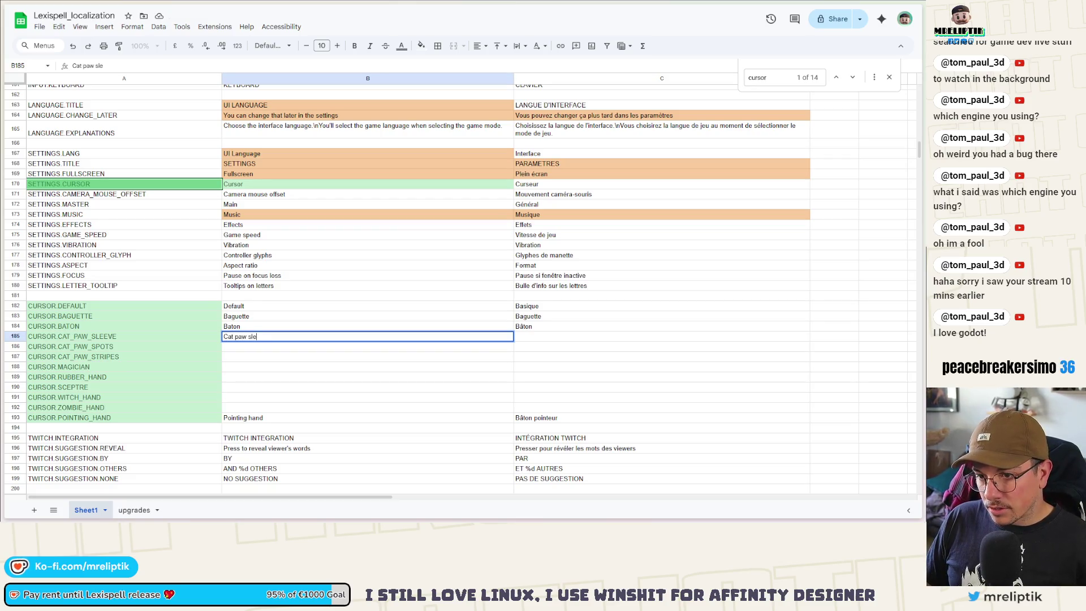
key("Return")
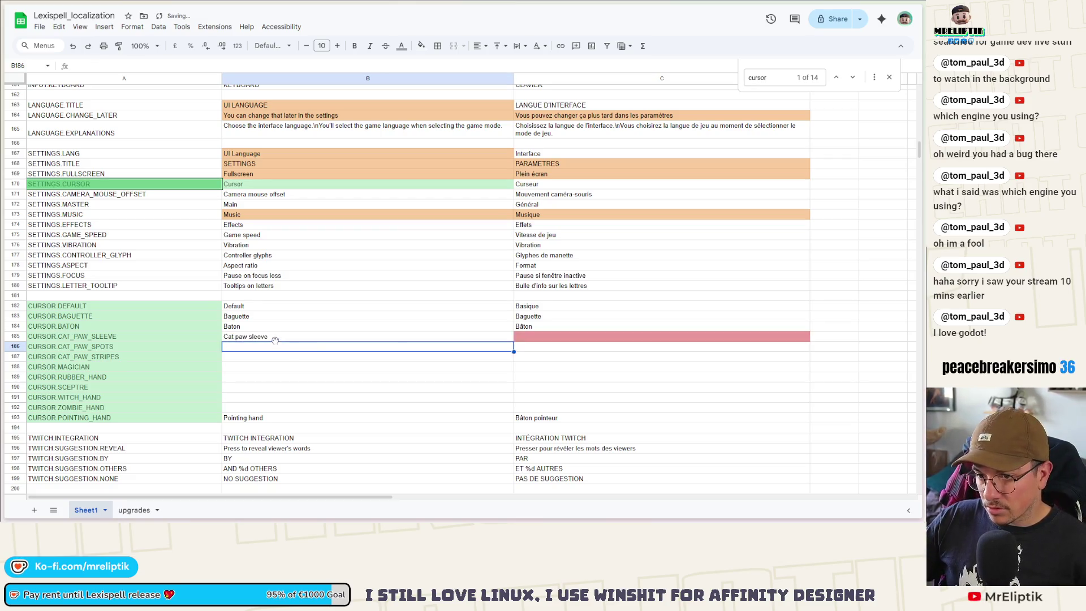
type("C")
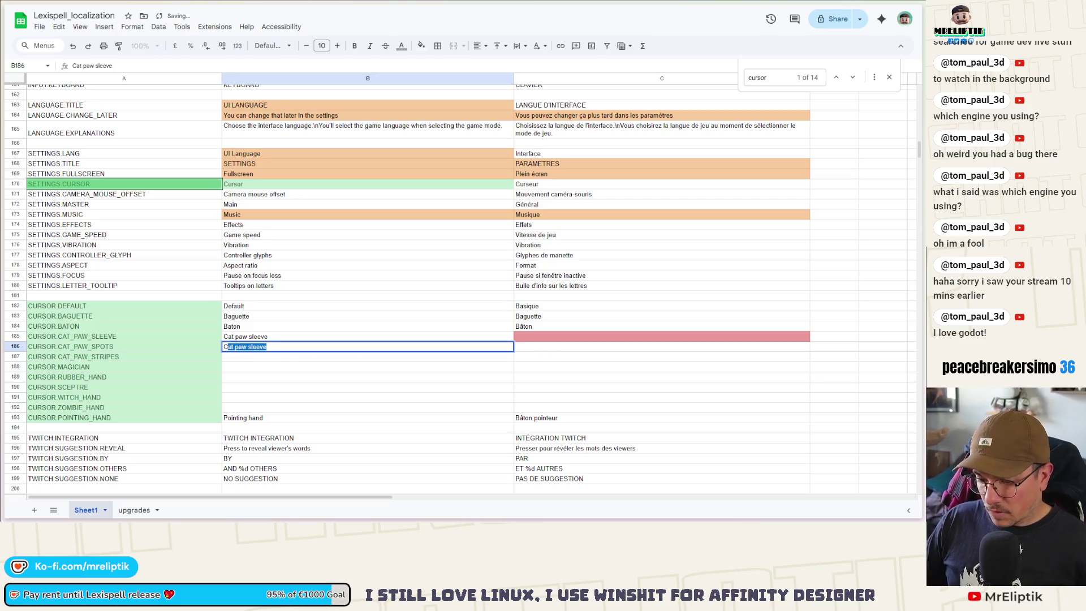
type("at paw spots")
key("Return")
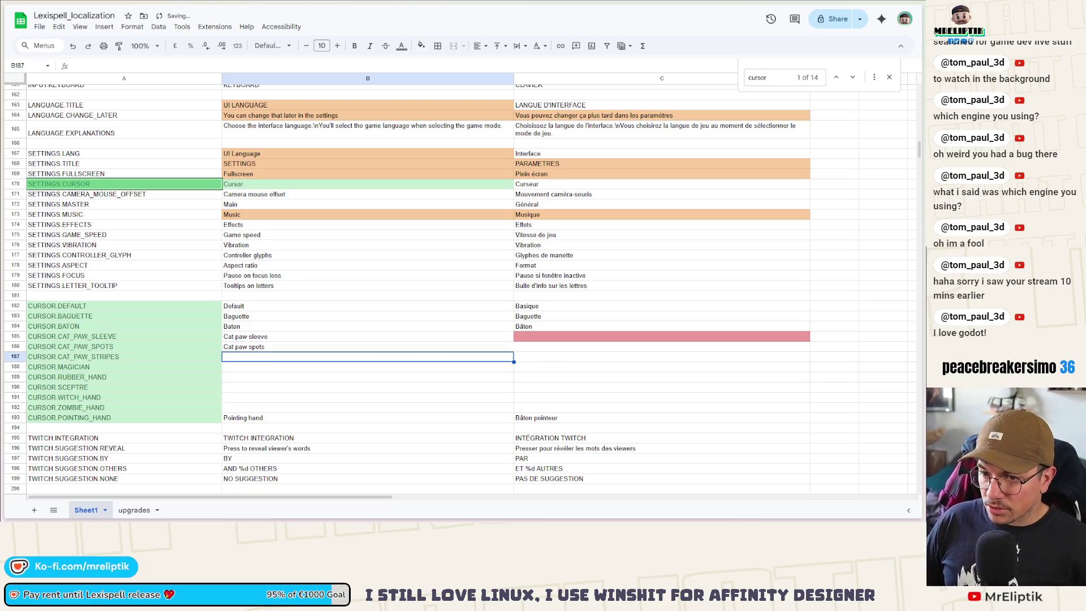
type("Cat paw stripes")
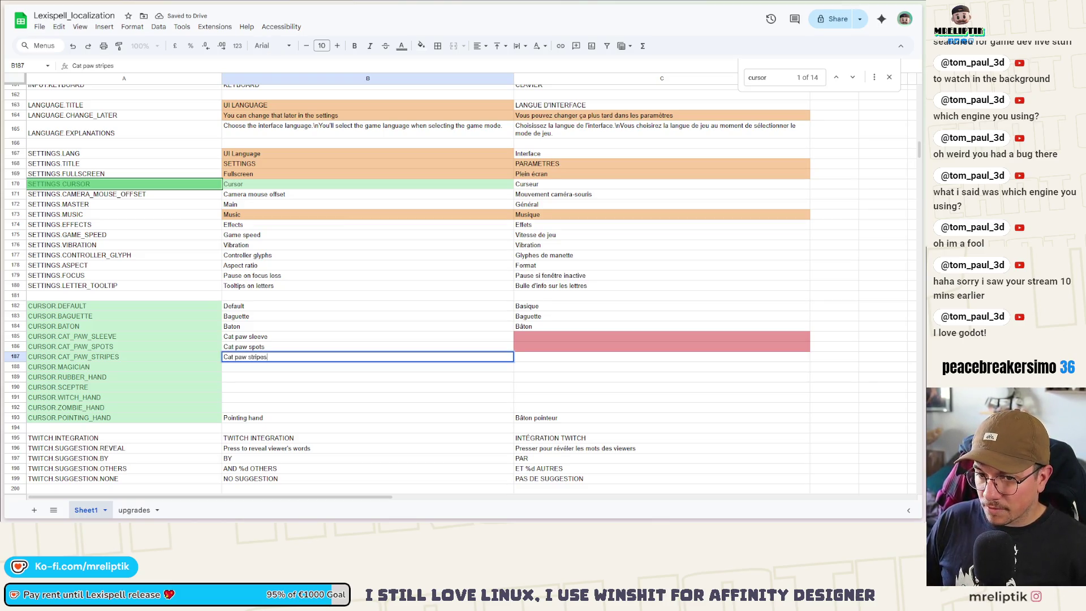
key("Return")
type("Magician")
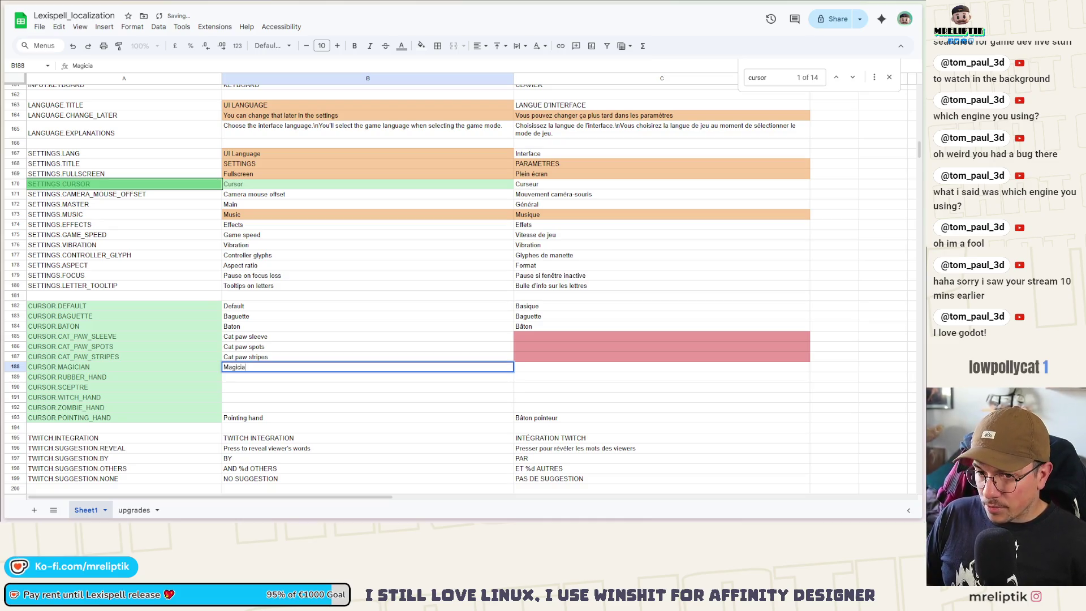
key("Return")
- Enter English names Rubber hand, Sceptre, Witch and Zombie in the following rows
type("Ru")
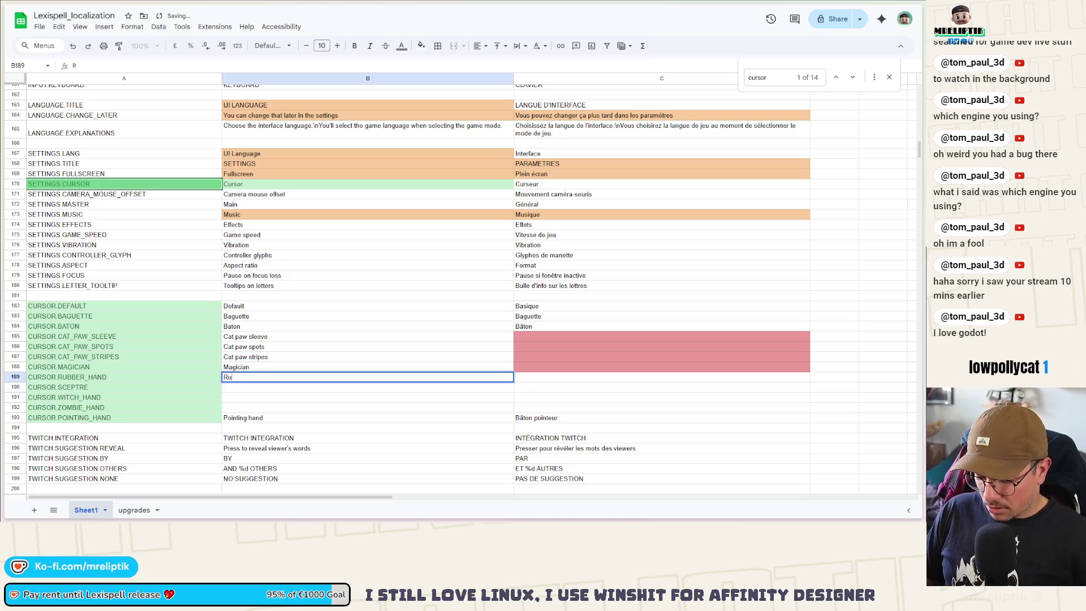
type("bber hand")
key("Return")
type("Sceptre")
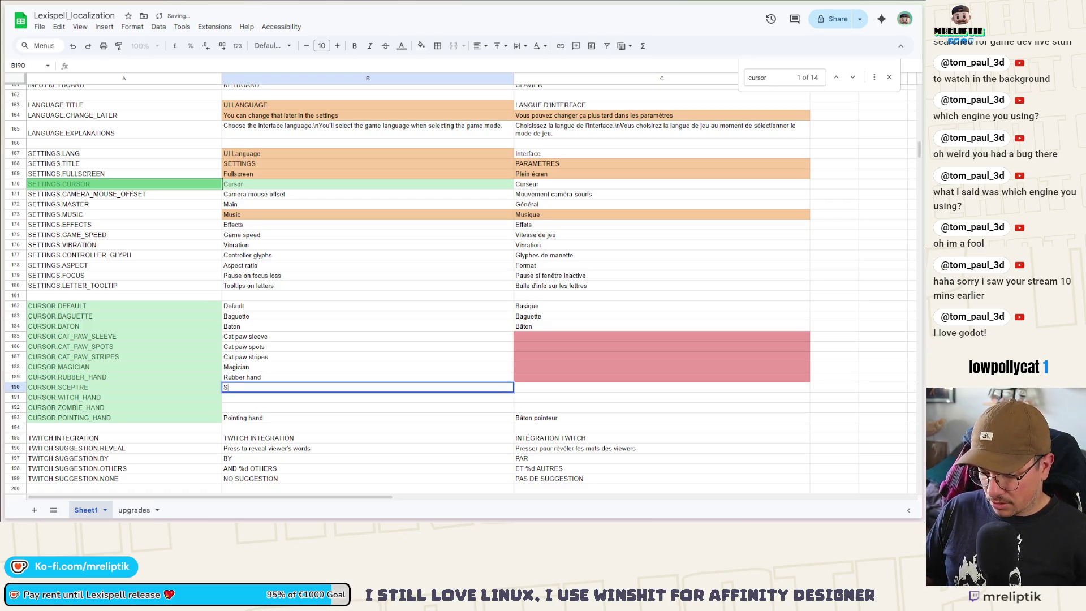
key("Return")
type("Witch")
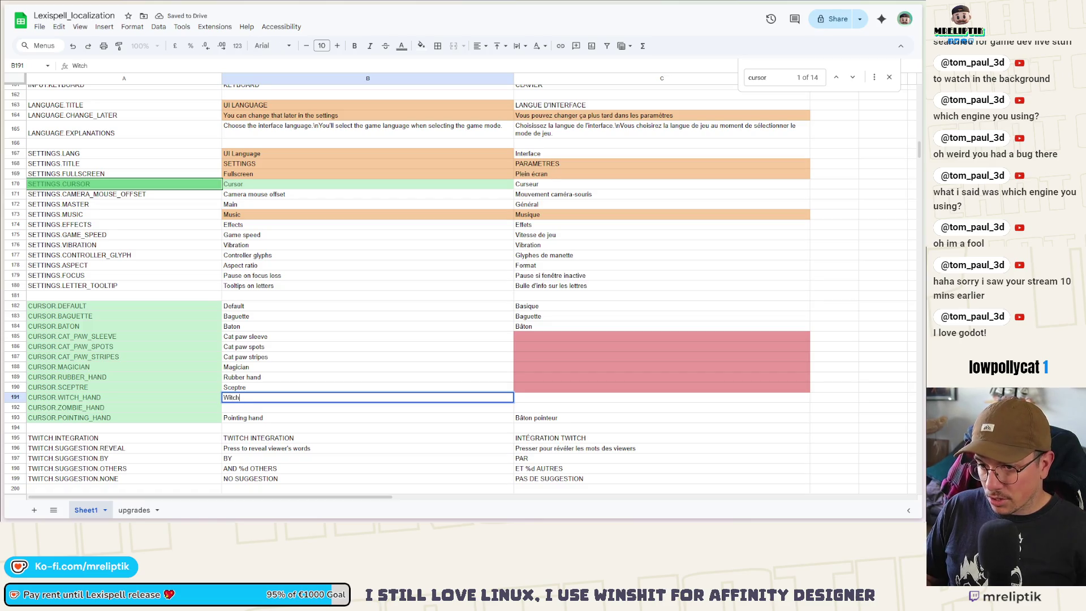
key("Return")
type("Zombie")
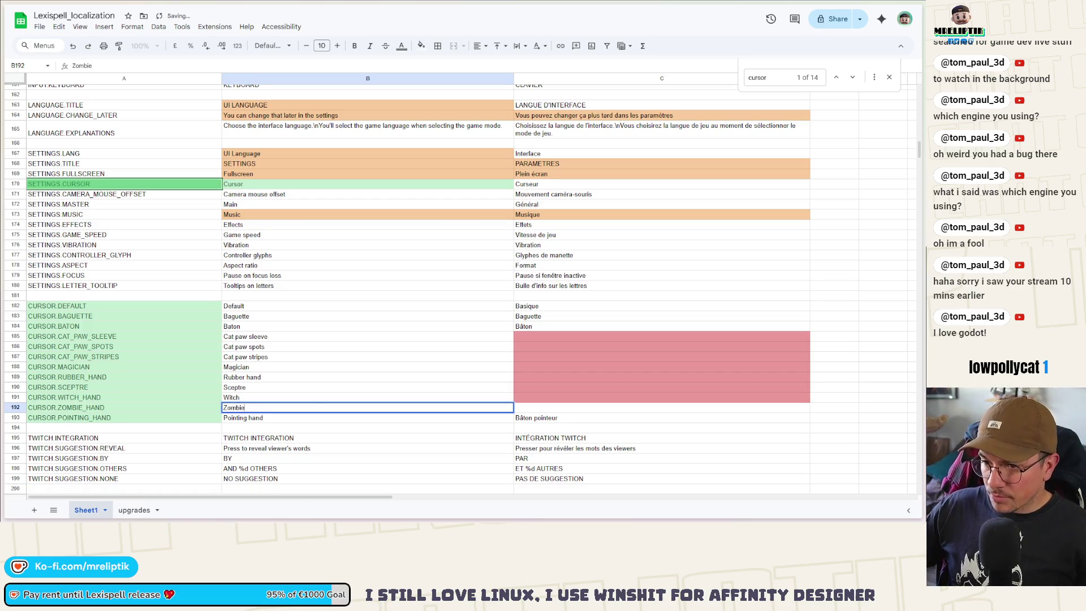
left_click(534, 408)
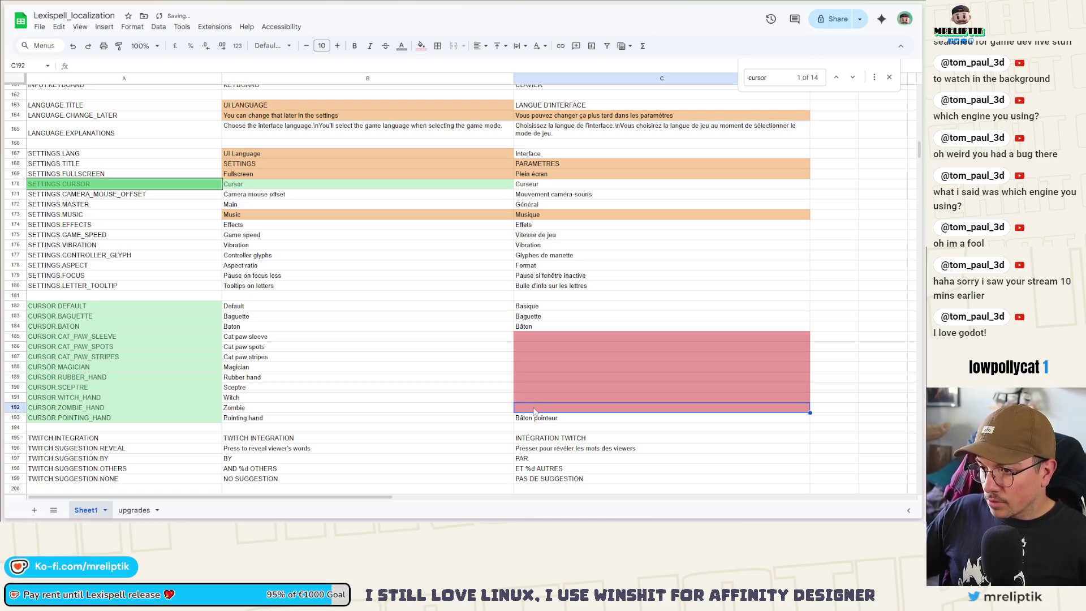
- Enter French names Zombie, Sorcière and Sceptre, correcting the misspelled Scèptre
type("Zombie")
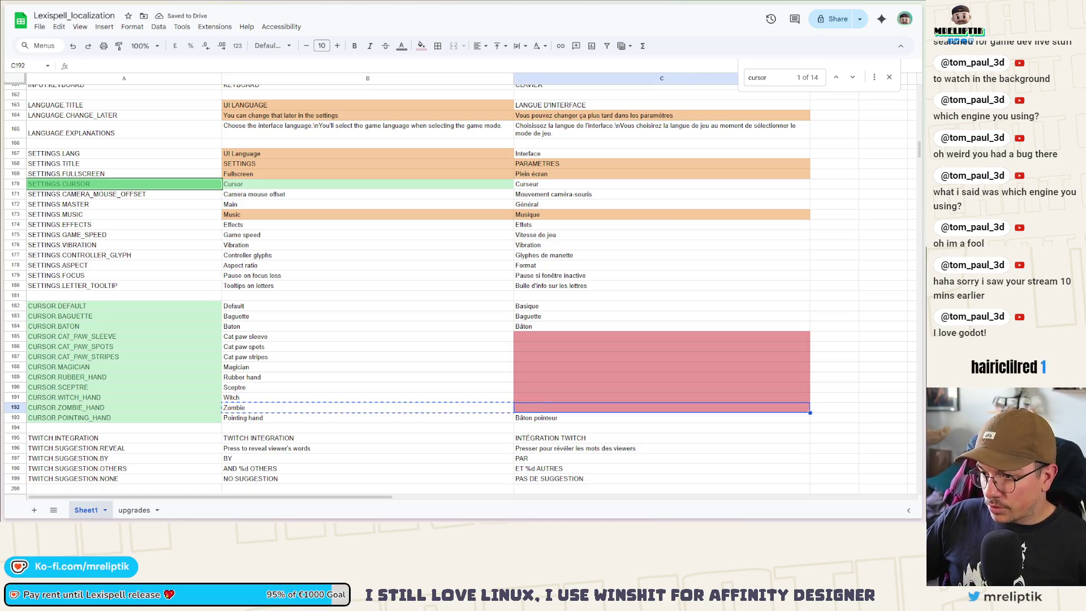
left_click(538, 401)
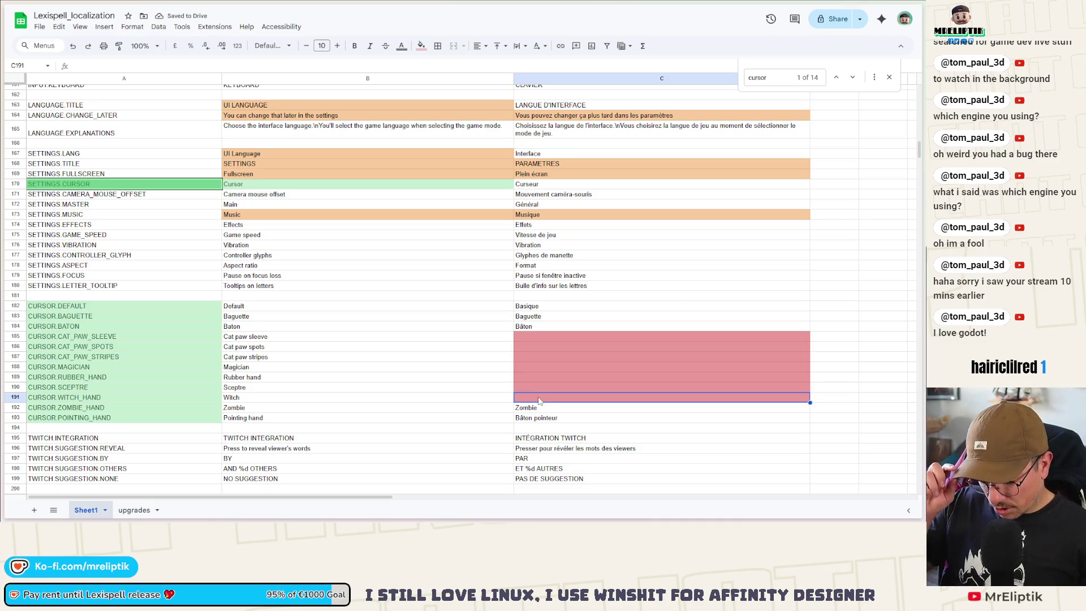
type("Sorcière")
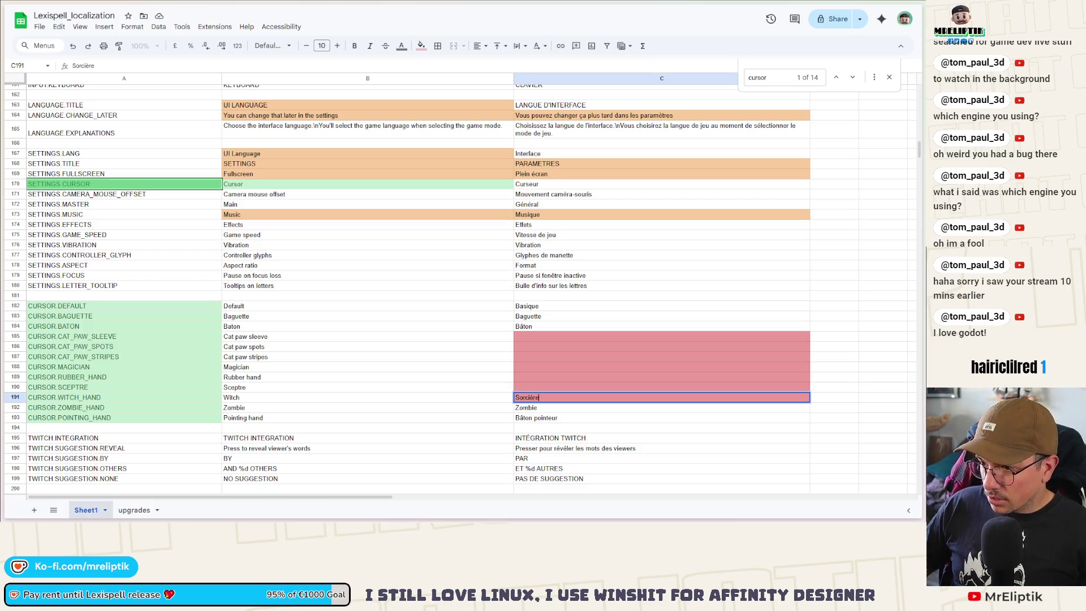
key("Up")
type("Sc")
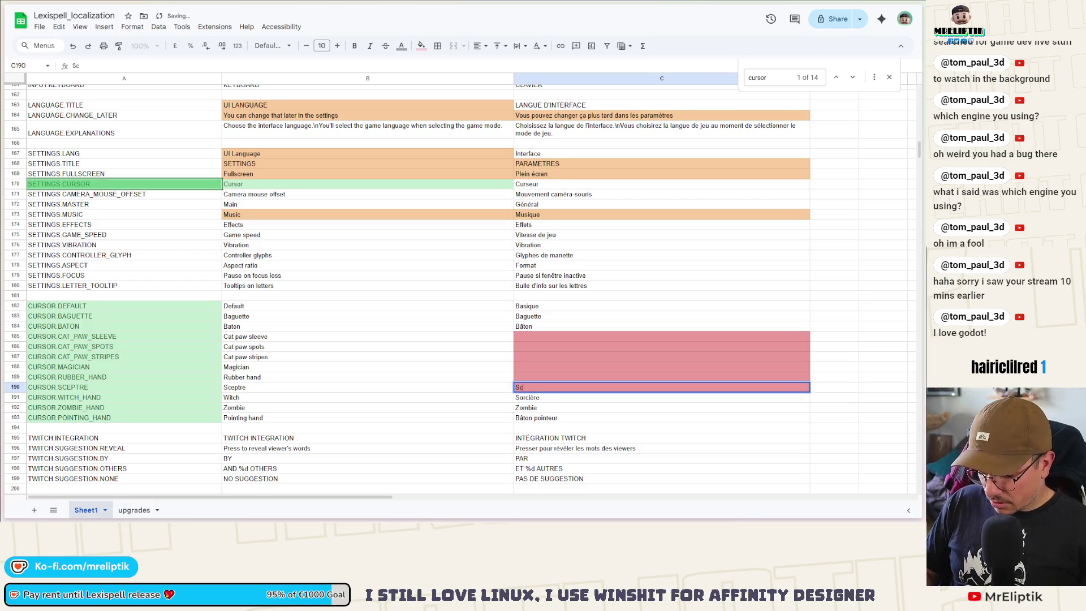
type("èptre")
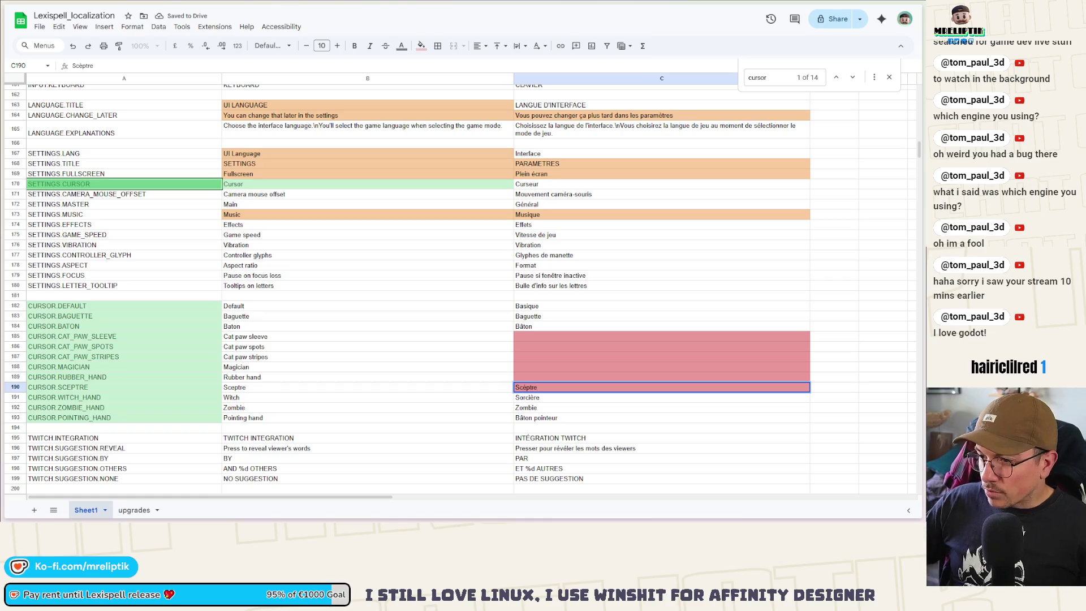
key("Left")
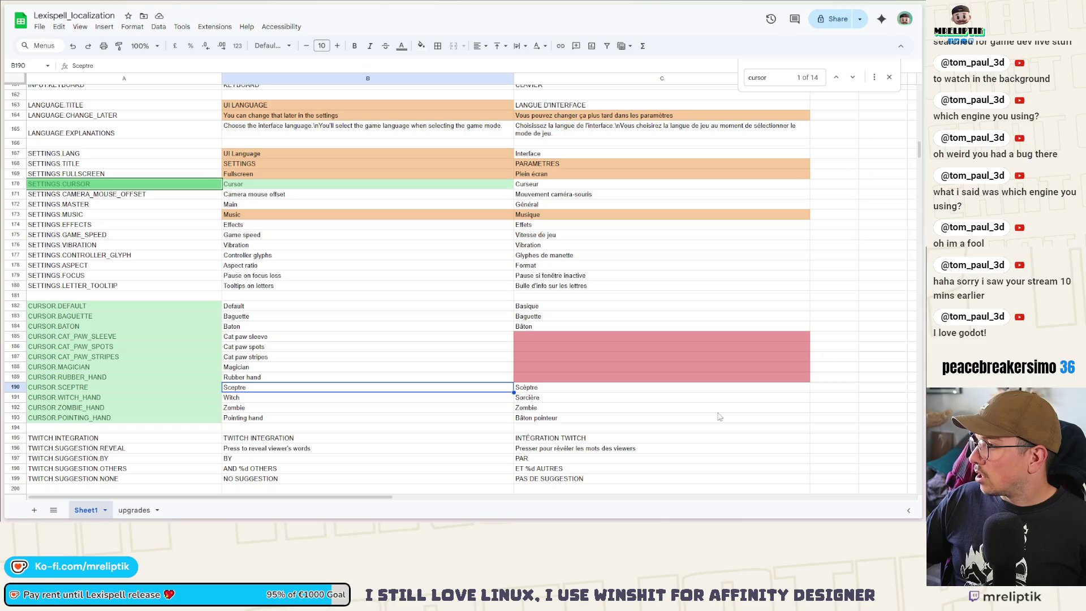
left_click(527, 389)
type("Sceptre")
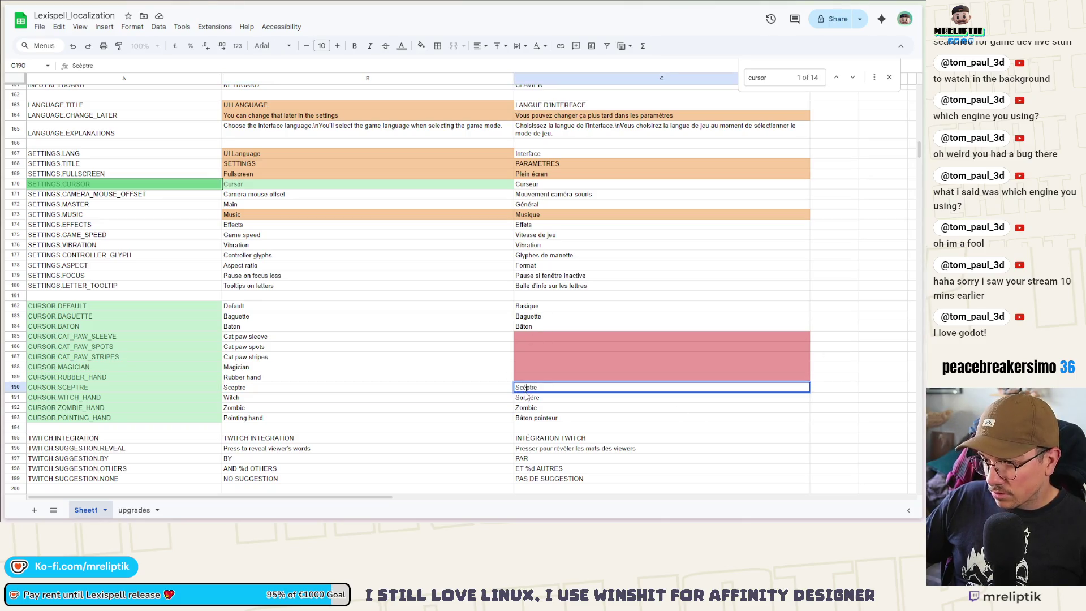
key("Return")
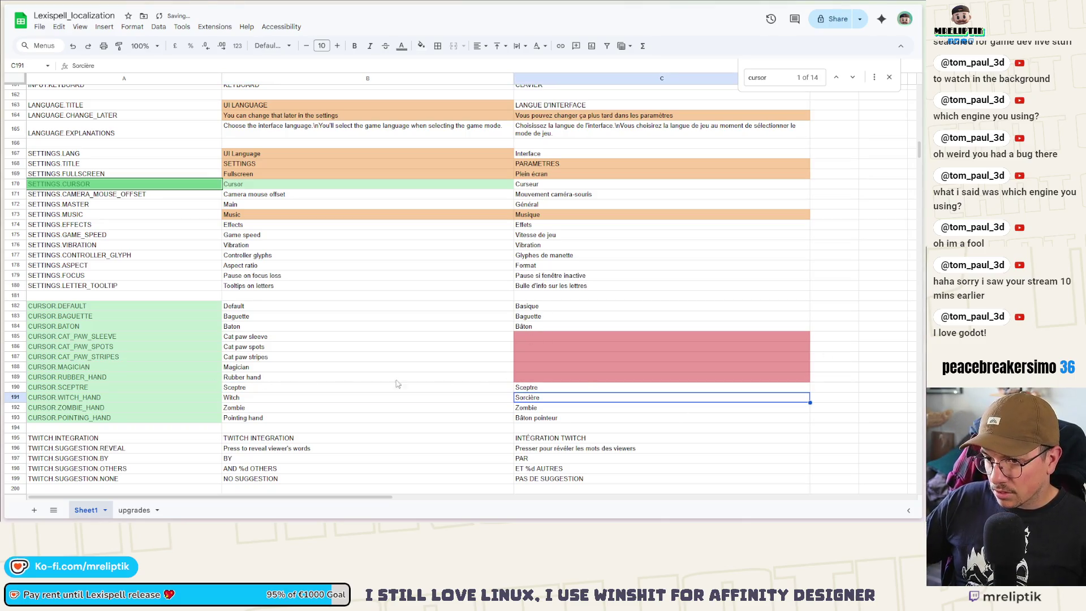
- Translate the rubber hand as Main en caoutchouc and the magician as Magicien
left_click(562, 378)
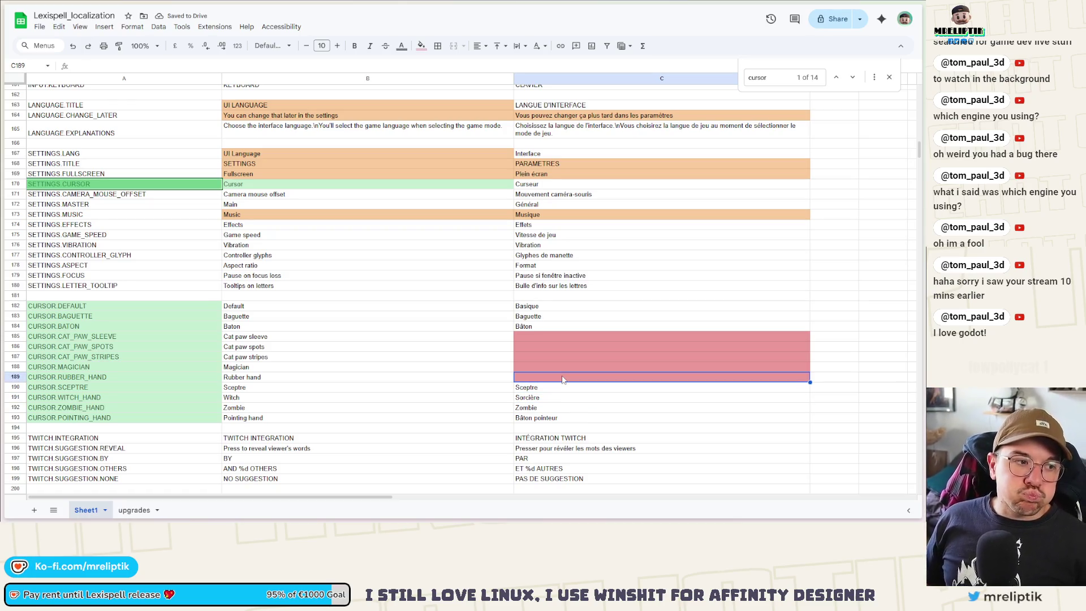
double_click(254, 378)
double_click(253, 377)
type("hand")
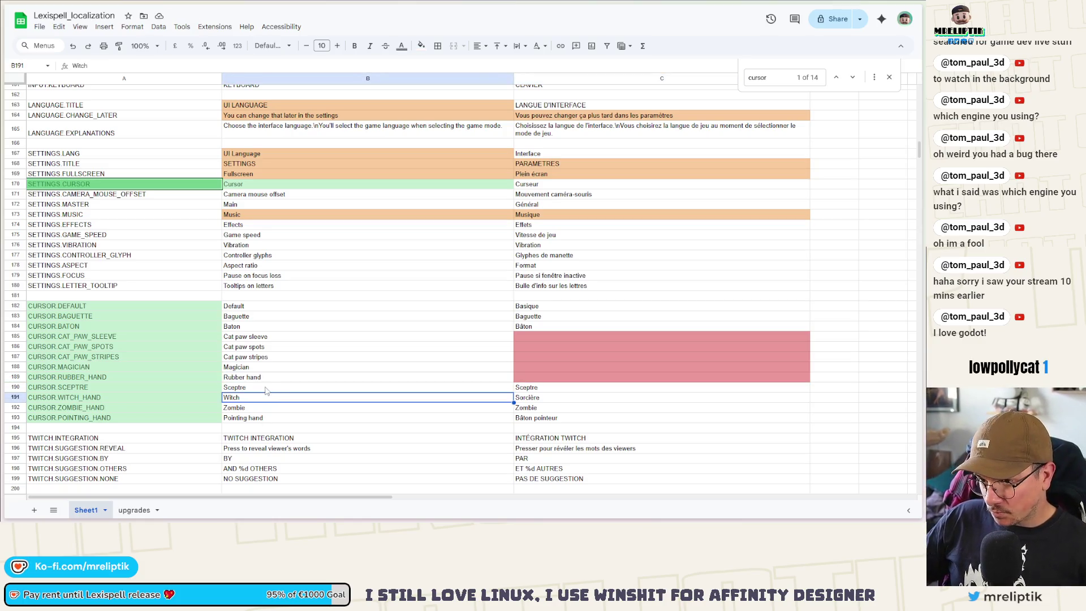
double_click(256, 377)
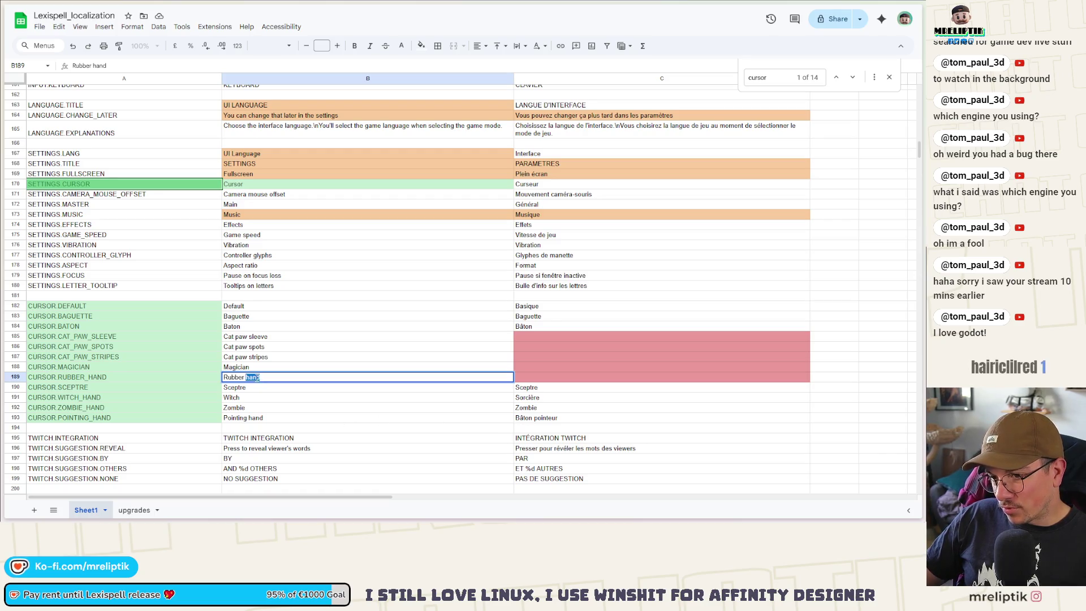
left_click(517, 379)
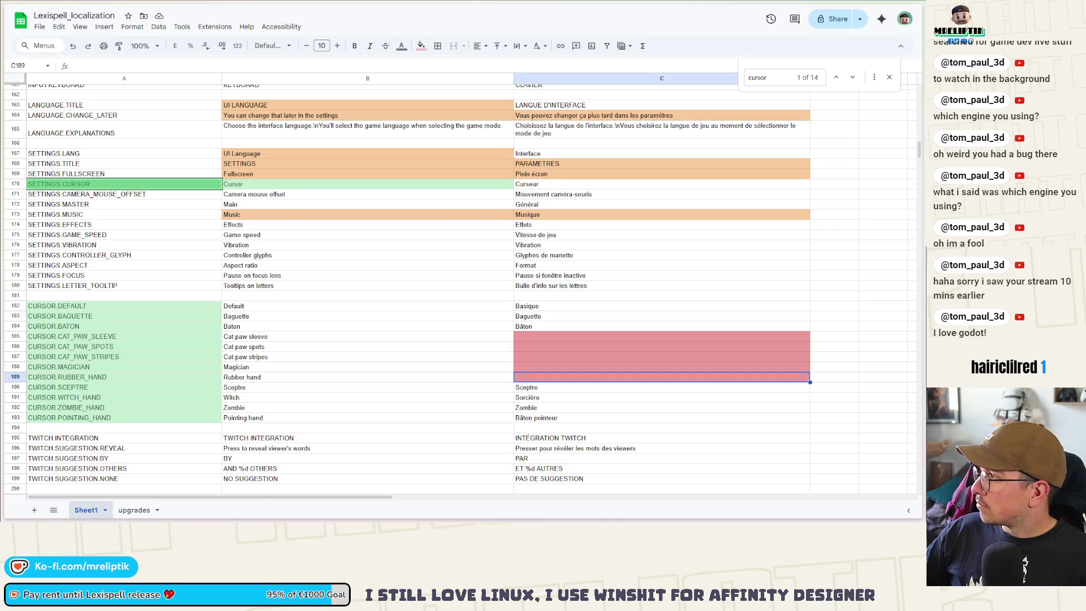
double_click(539, 377)
type("n caoutchouc")
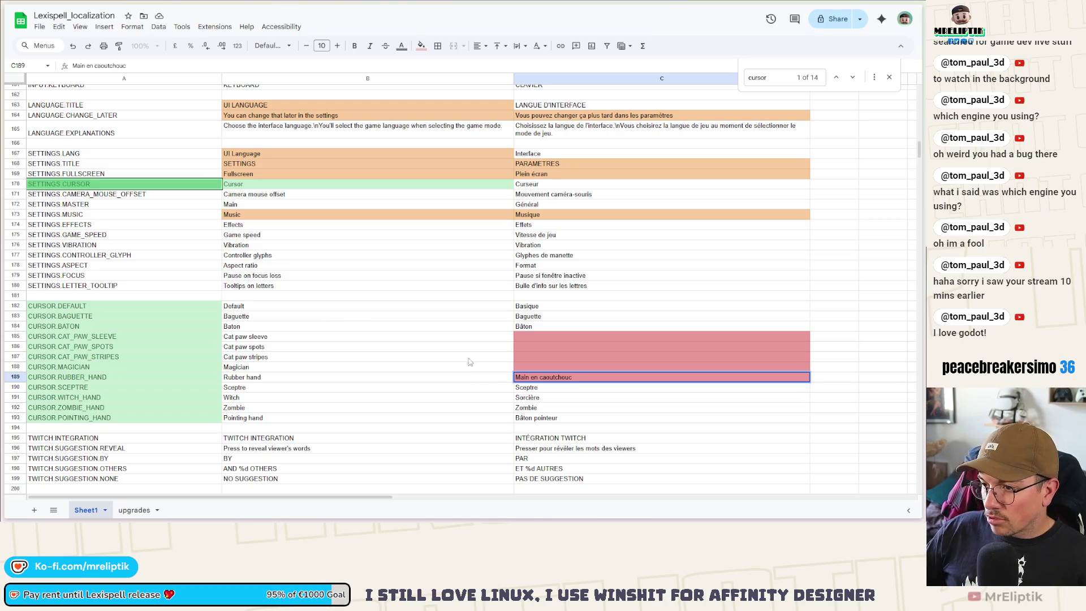
left_click(474, 390)
left_click(529, 368)
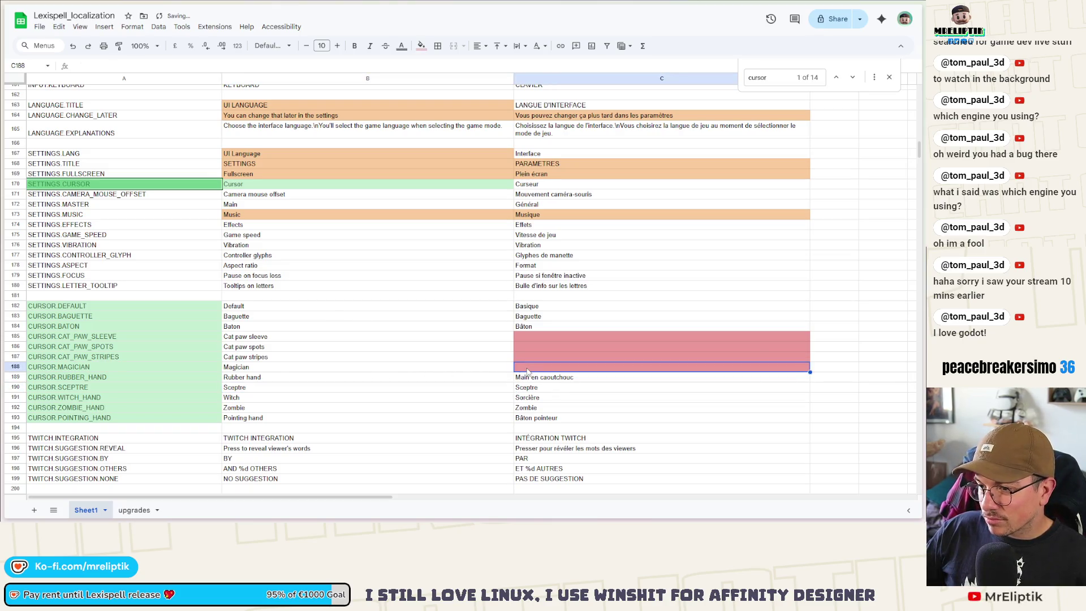
type("Magicien")
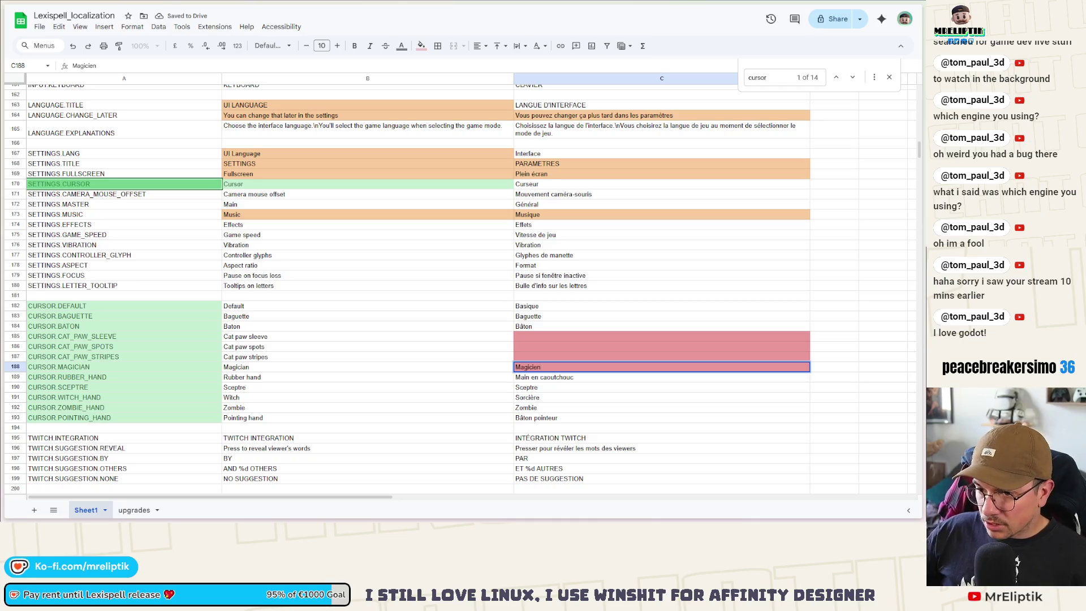
left_click(533, 357)
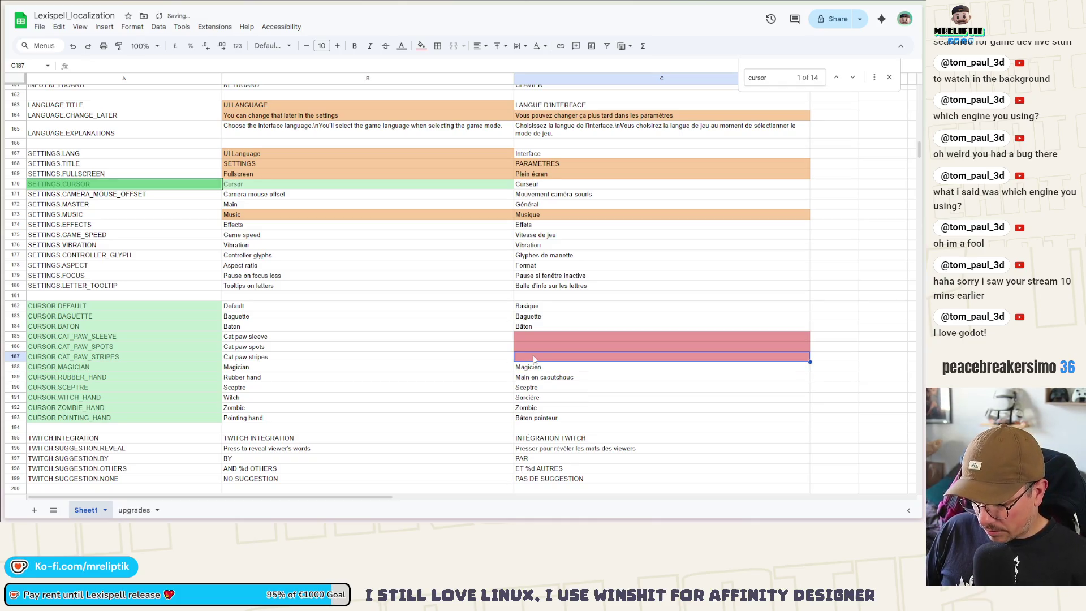
- Fill all three cat paw rows with Pattoune de chat, making C185 Pattoune de chat à manche
type("Pattoune de chat")
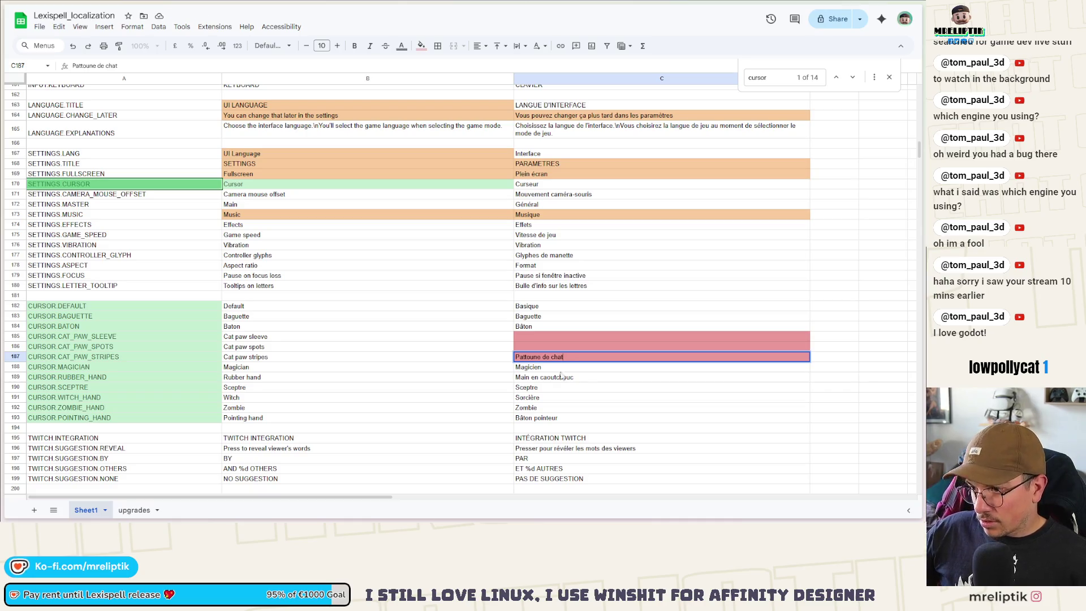
key("Up")
key("Down")
key("ctrl+c")
key("Up")
key("ctrl+v")
key("Up")
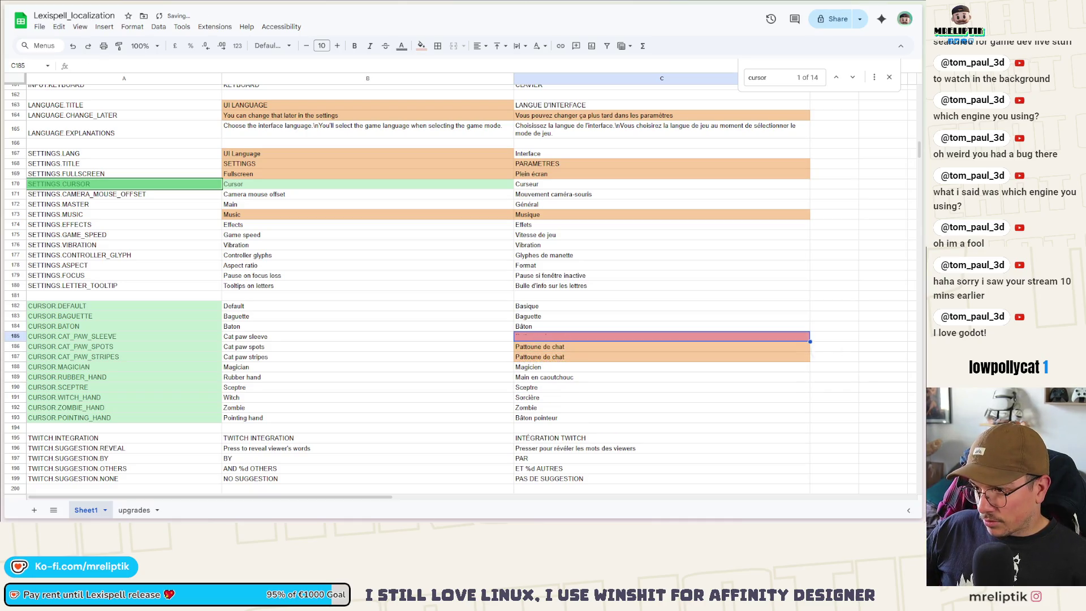
key("ctrl+v")
left_click(529, 373)
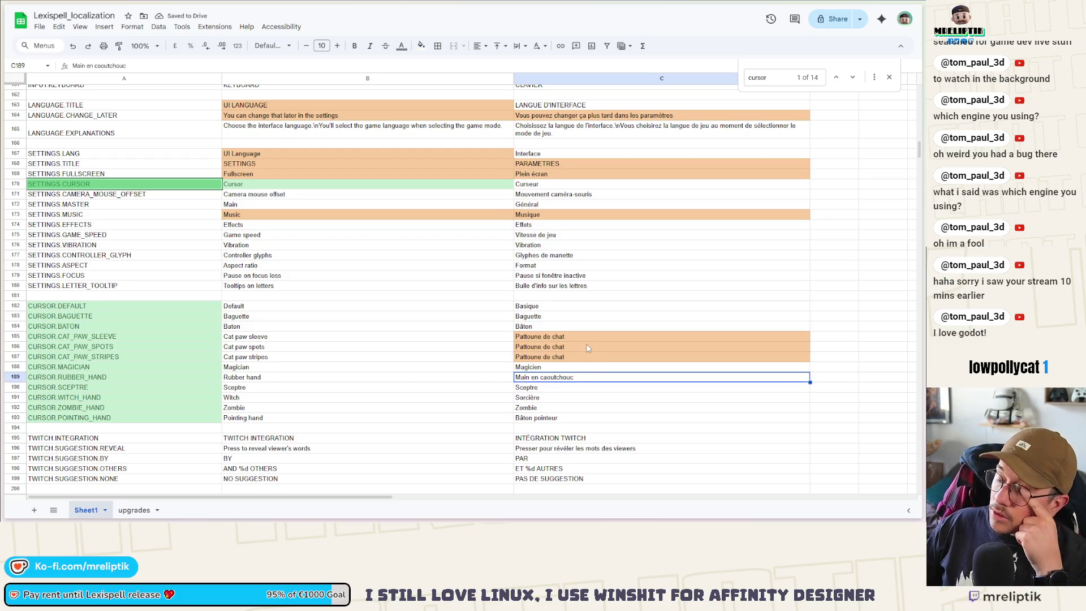
left_click(580, 338)
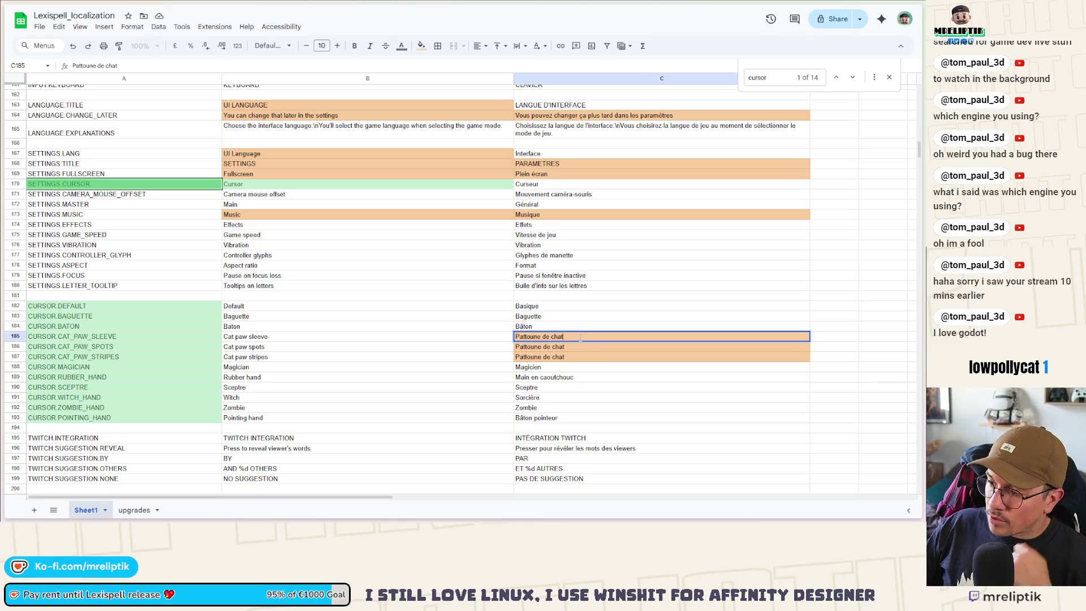
type(" à manche")
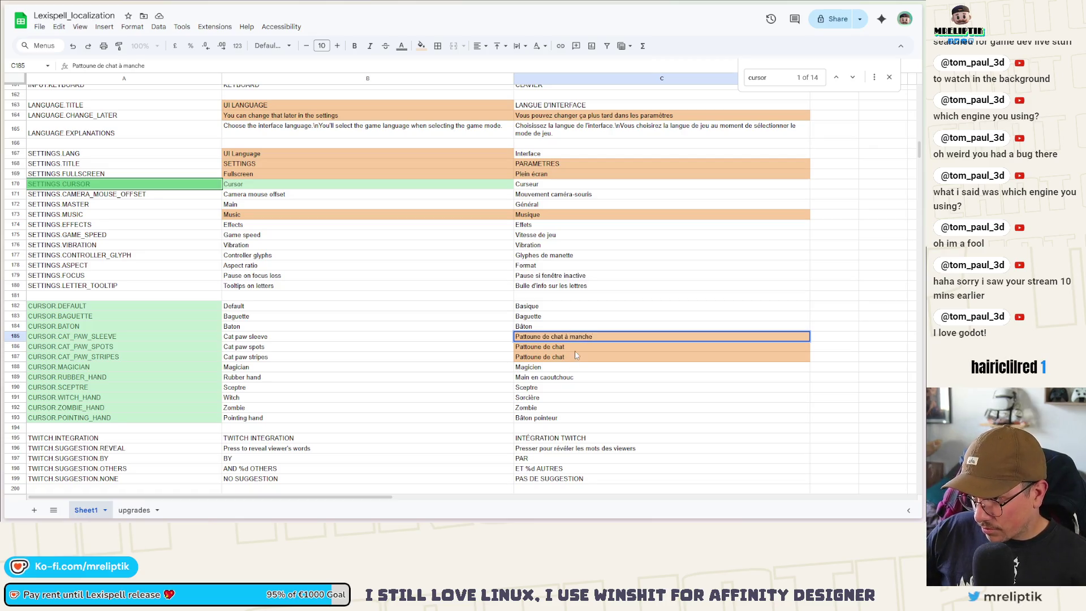
left_click(576, 349)
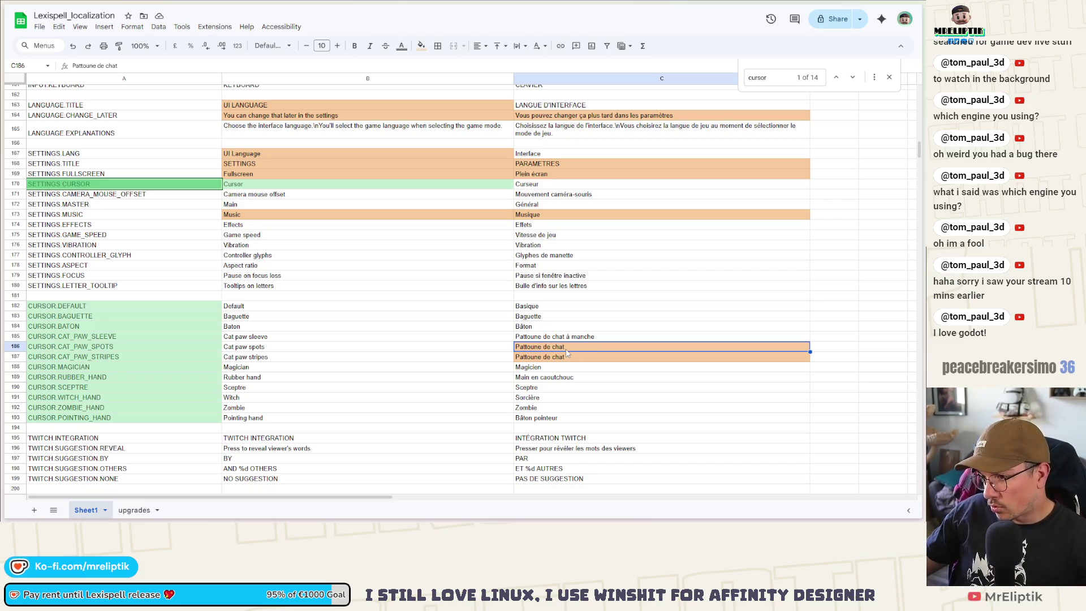
- Shorten C185 to Pattoune à manche and change C186 to Pattoune à tâches
double_click(559, 337)
key("BackSpace")
key("BackSpace")
key("BackSpace")
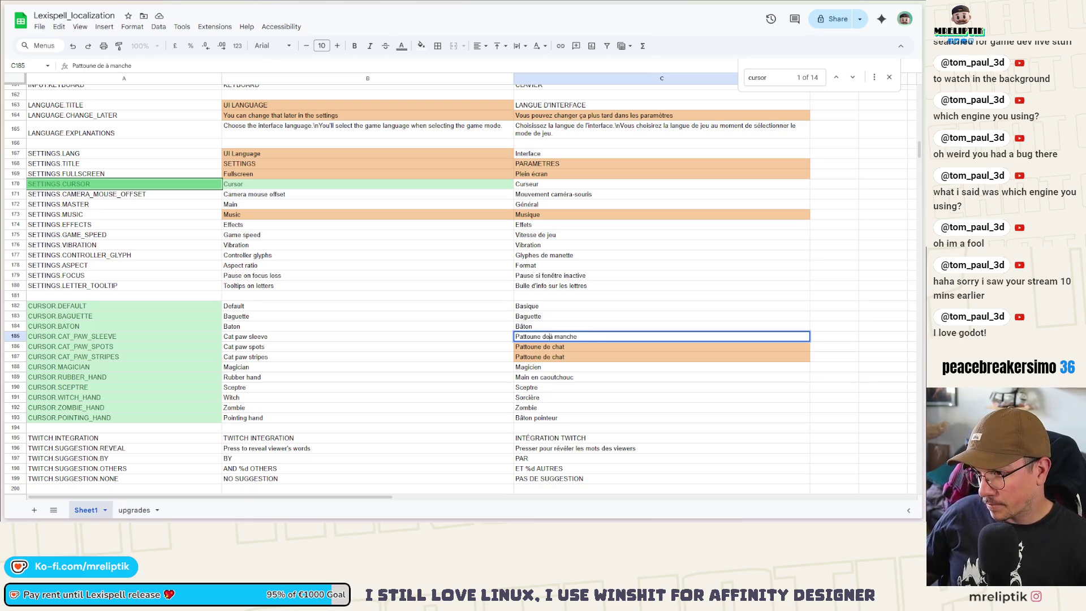
double_click(583, 347)
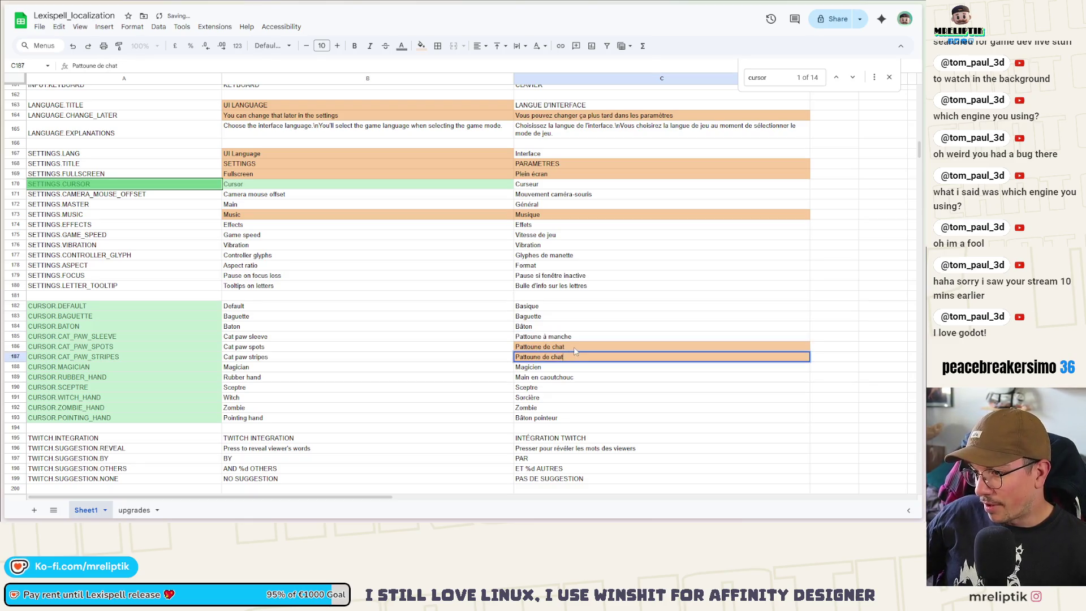
left_click_drag(564, 347, 542, 347)
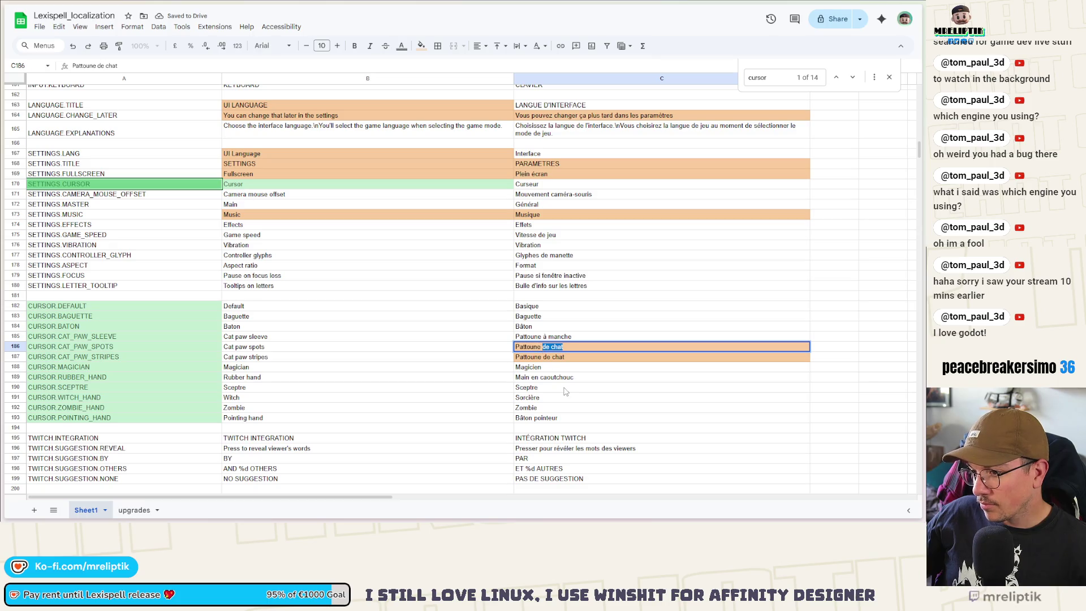
type("ç")
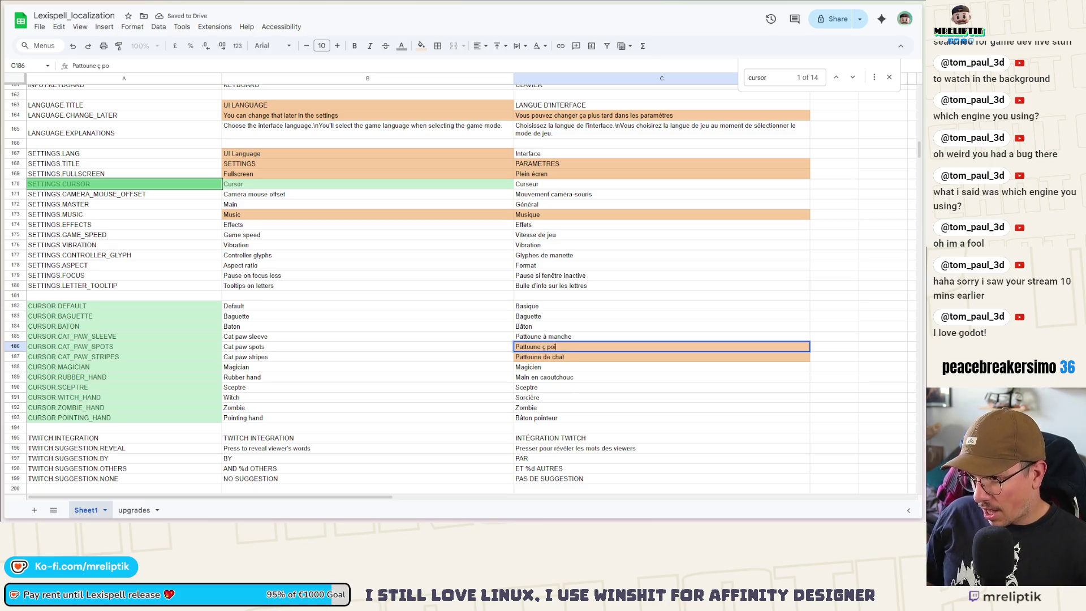
key("BackSpace")
key("BackSpace")
key("BackSpace")
type("à tâches")
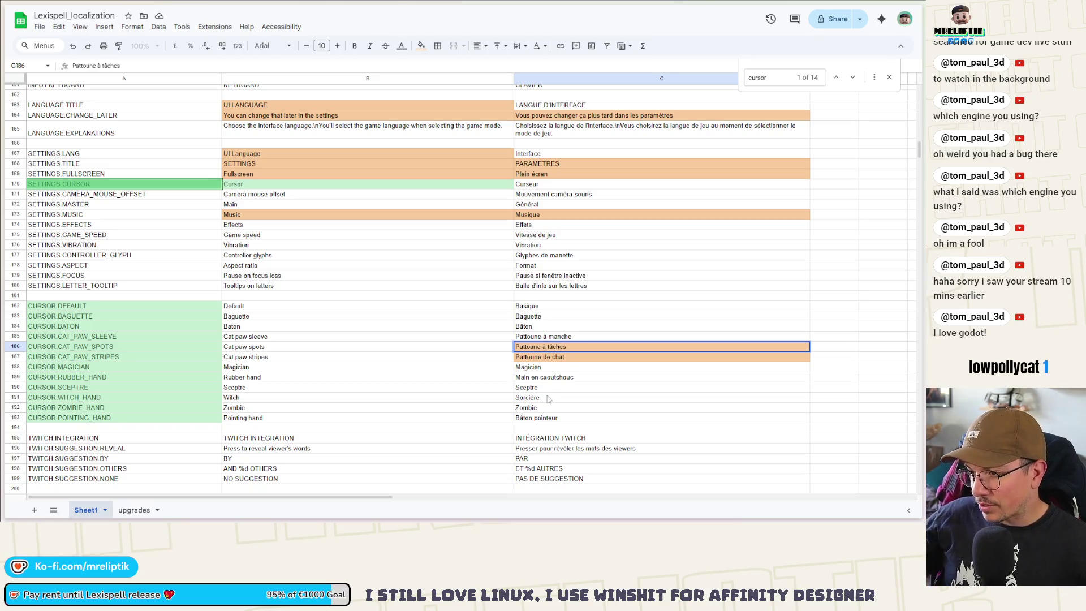
key("Return")
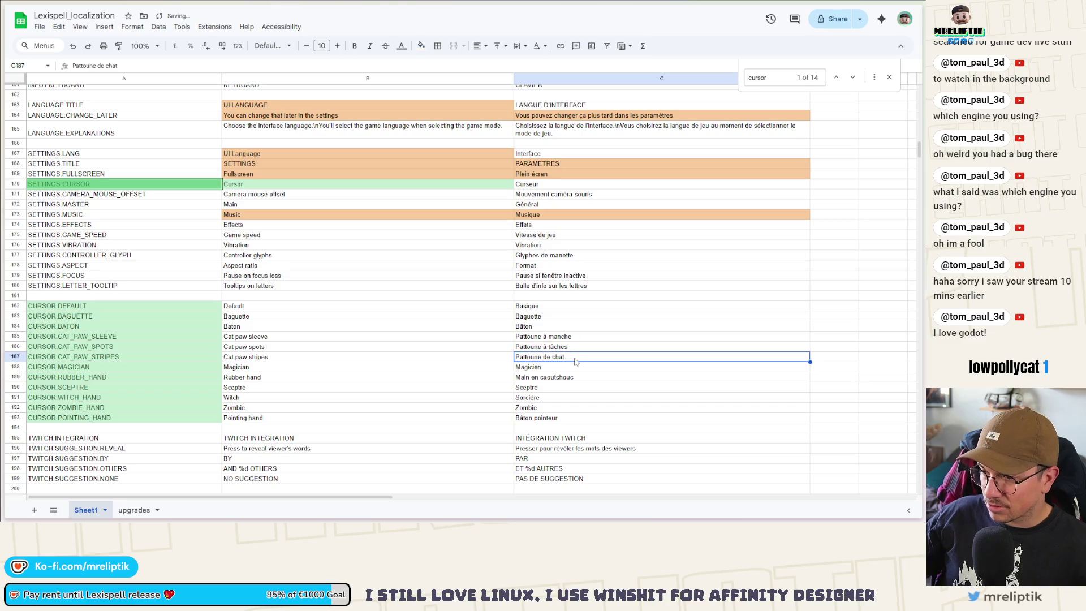
- Correct the C186 translation to Pattoune tâchetée
left_click(562, 347)
double_click(558, 347)
key("BackSpace")
key("BackSpace")
key("BackSpace")
type("tée")
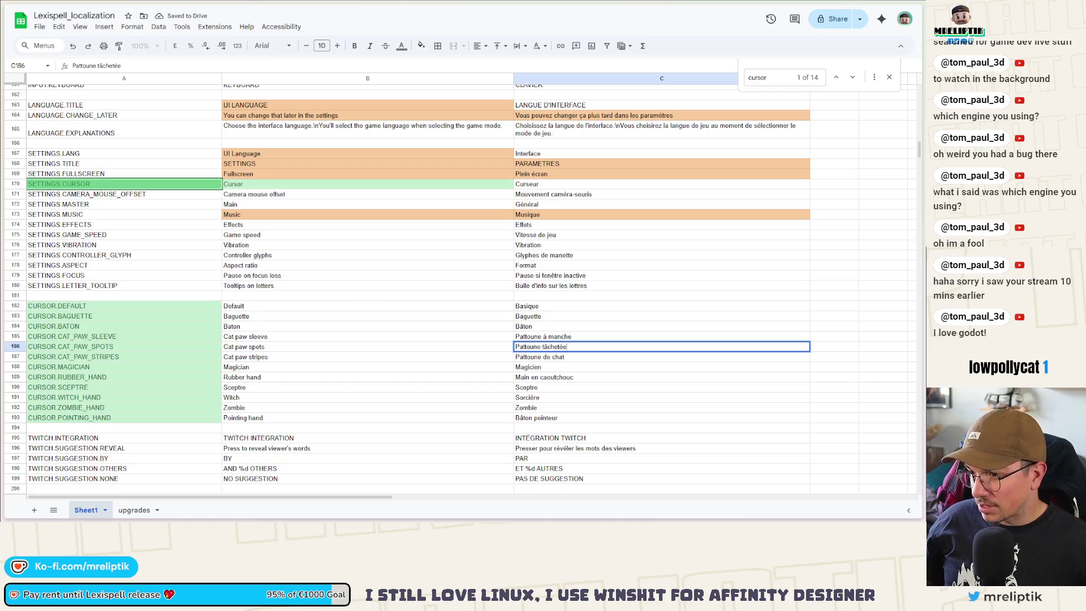
key("BackSpace")
type("s")
key("BackSpace")
key("Return")
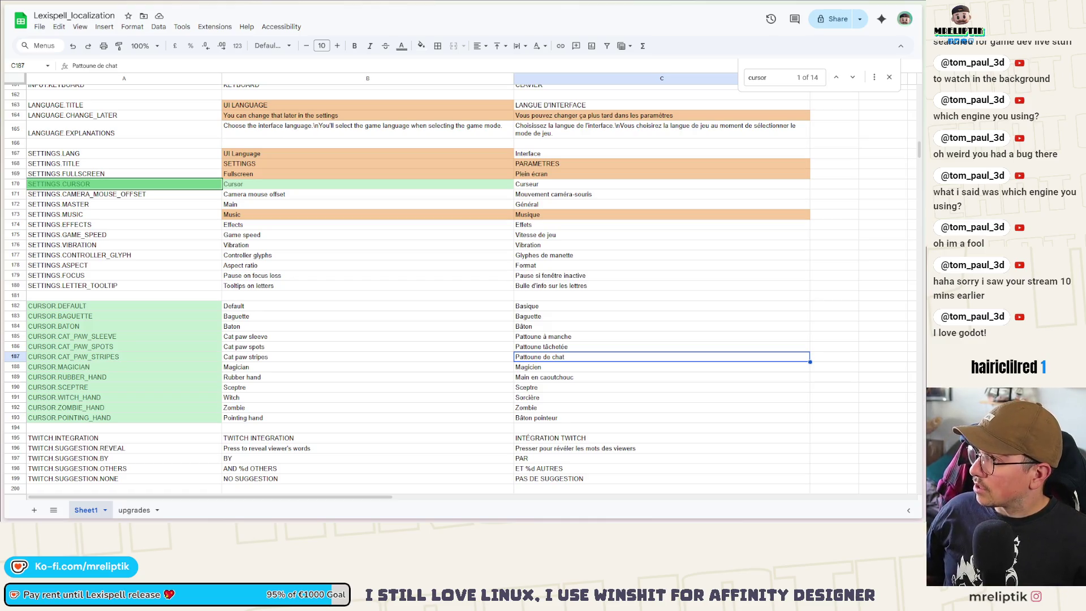
- Replace 'de chat' in C187 with 'rayée' so it reads Pattoune rayée
double_click(574, 356)
key("ctrl+shift+Left")
key("ctrl+shift+Left")
type("rayé")
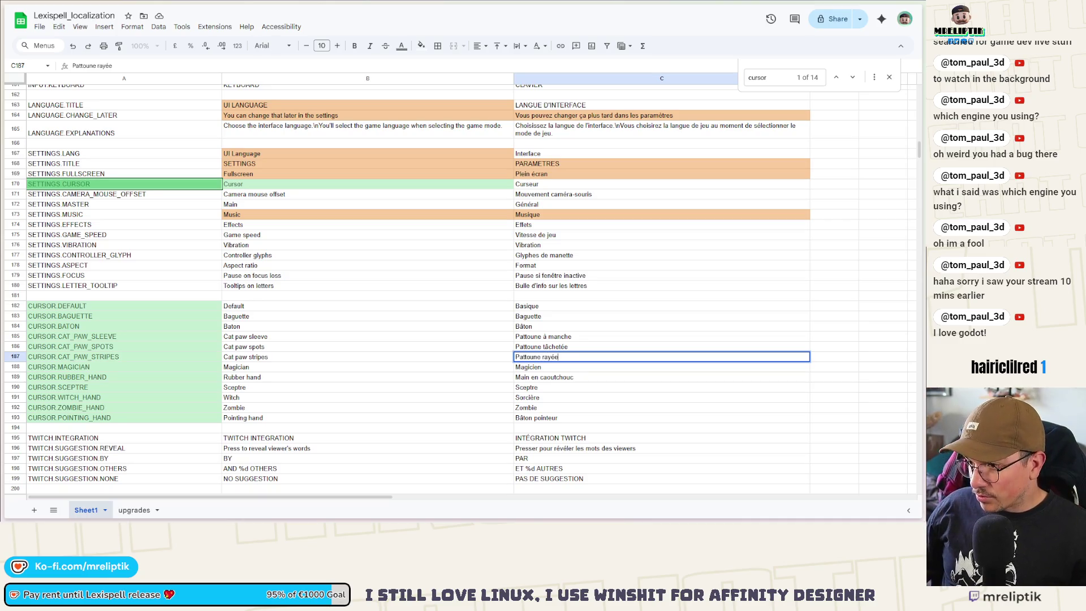
double_click(557, 337)
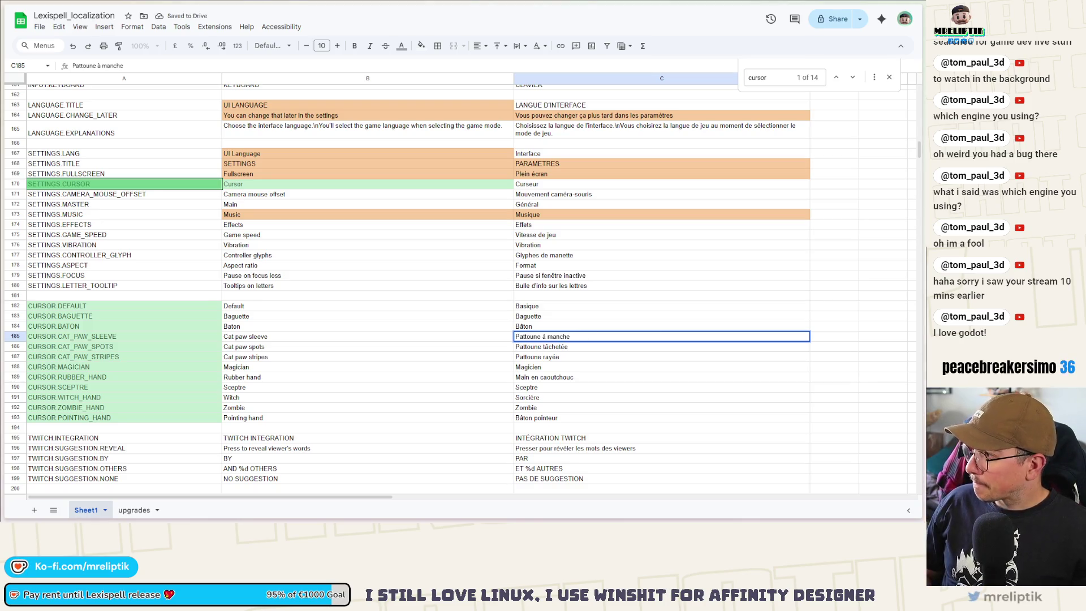
double_click(588, 337)
key("Return")
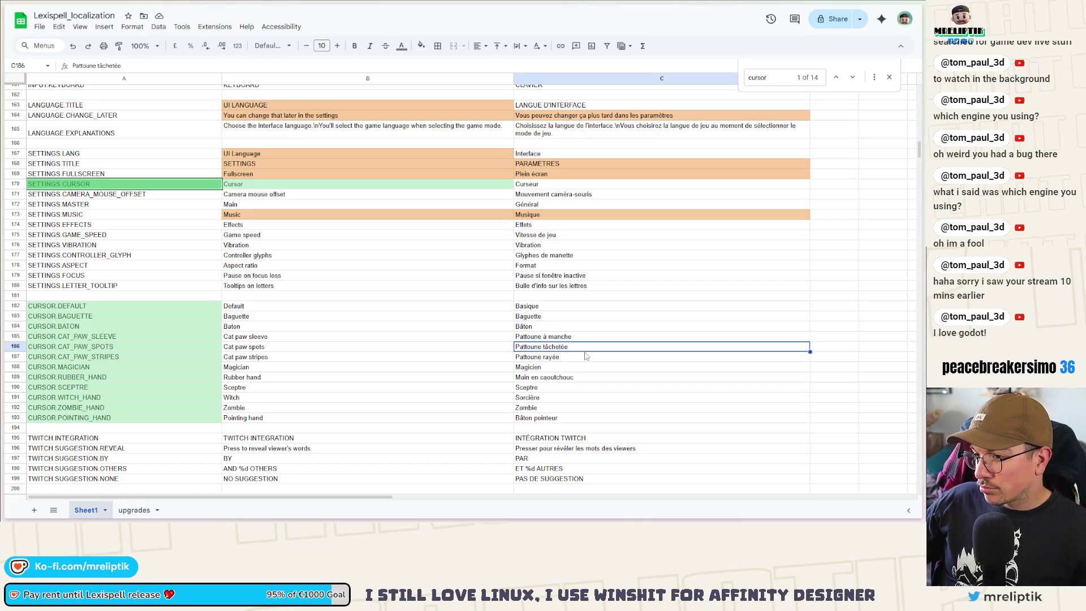
left_click(585, 357)
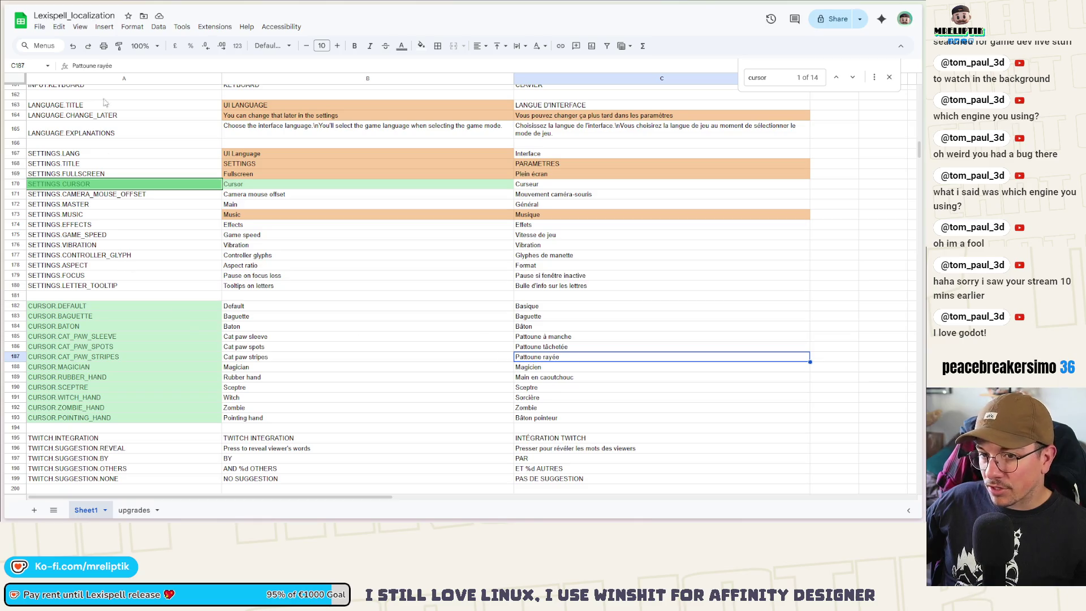
left_click(38, 27)
- Download the Lexispell_localization sheet as a CSV file
mouse_move(107, 158)
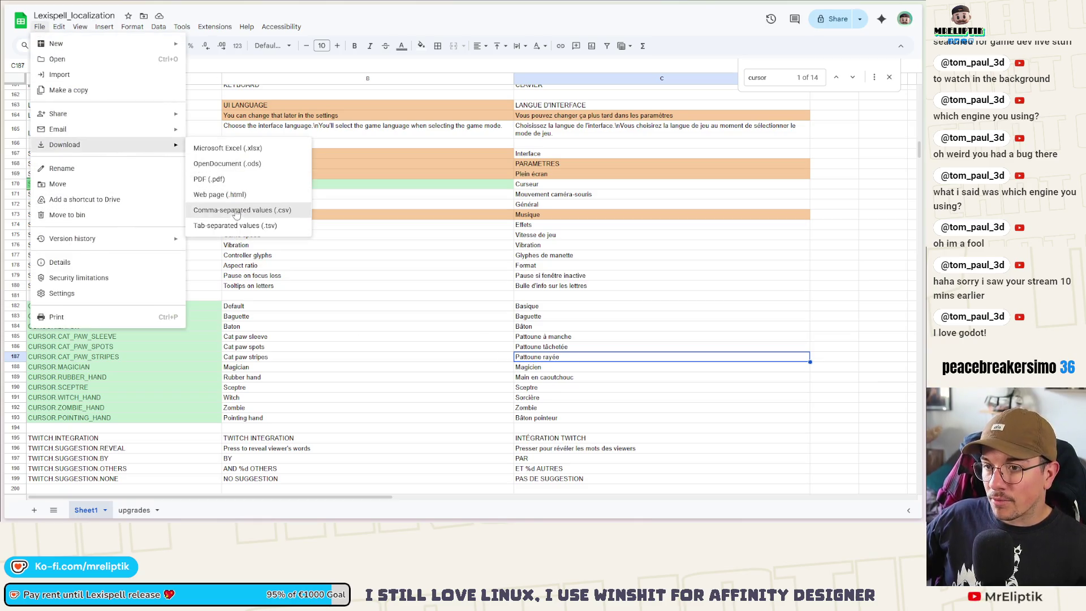
left_click(236, 213)
key("alt+Tab")
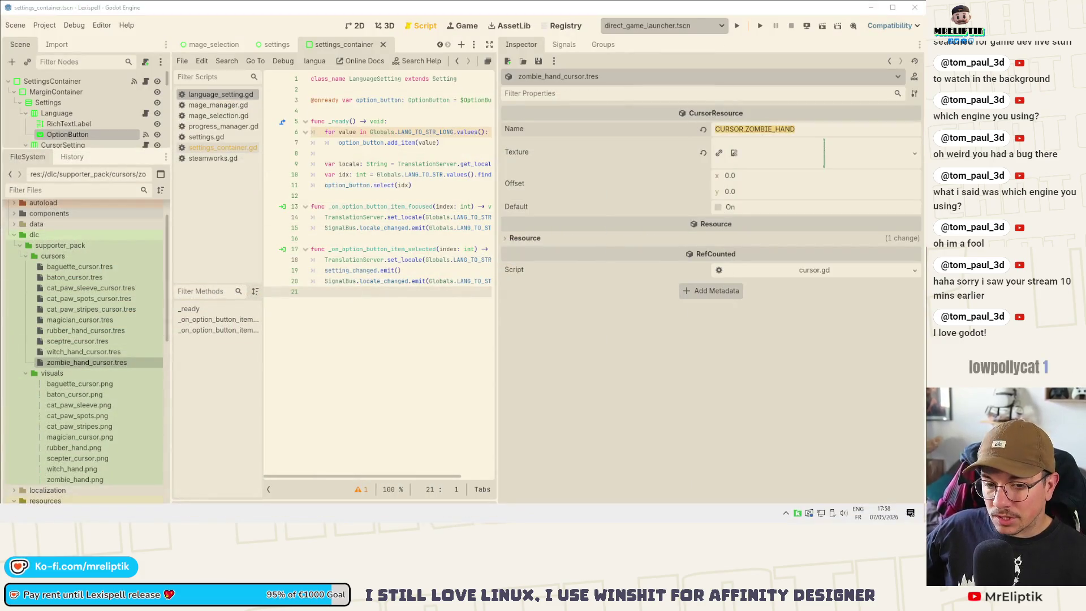
- Move Lexispell_localization - Sheet1.csv from Downloads into the localization folder, replacing the older copy
key("alt+Tab")
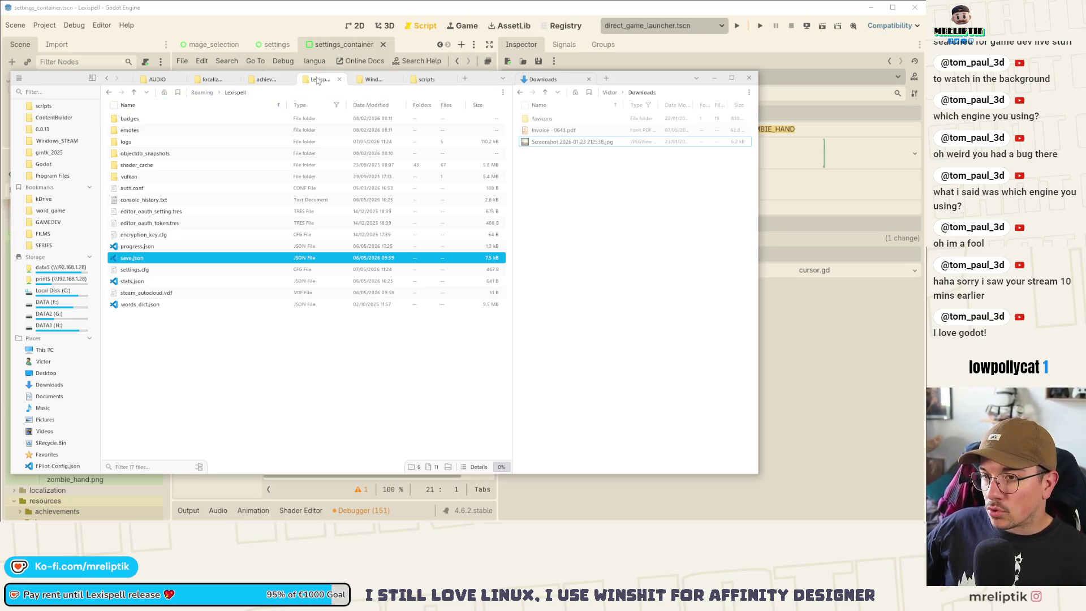
left_click(374, 79)
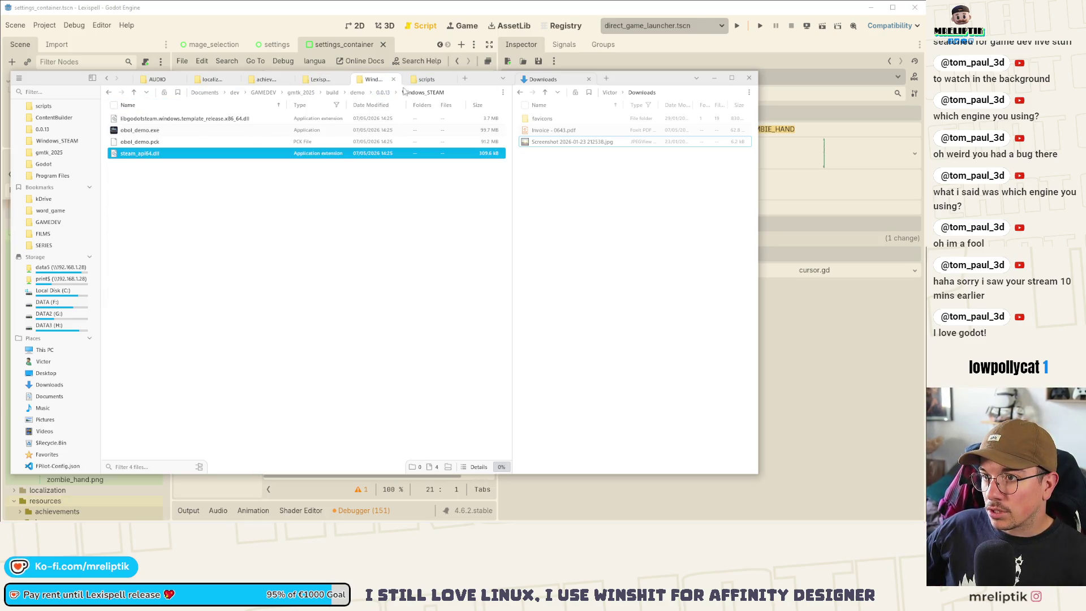
left_click(212, 79)
left_click(394, 79)
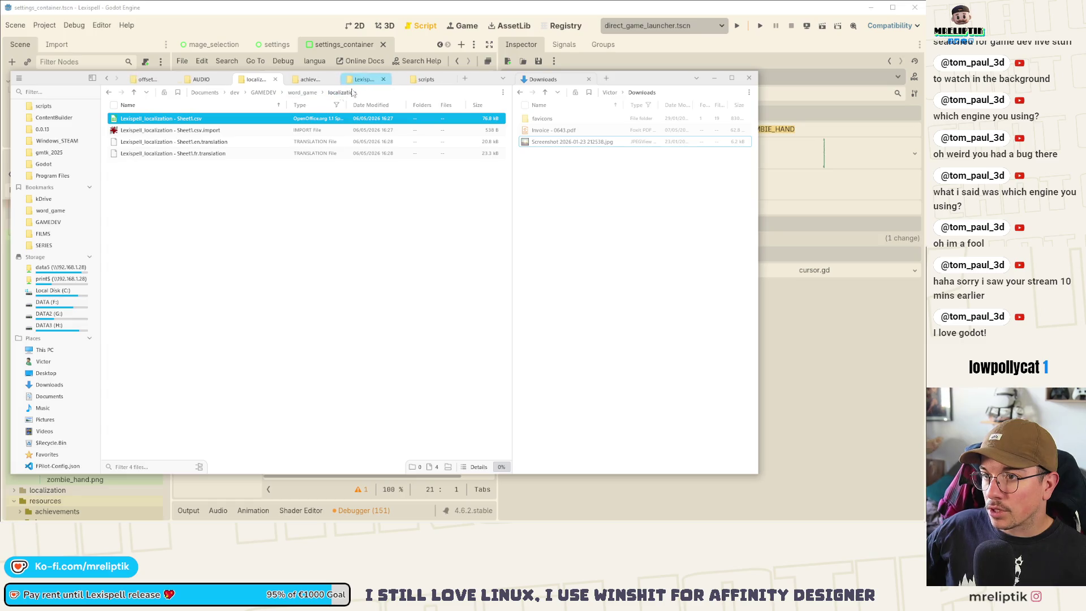
right_click(575, 207)
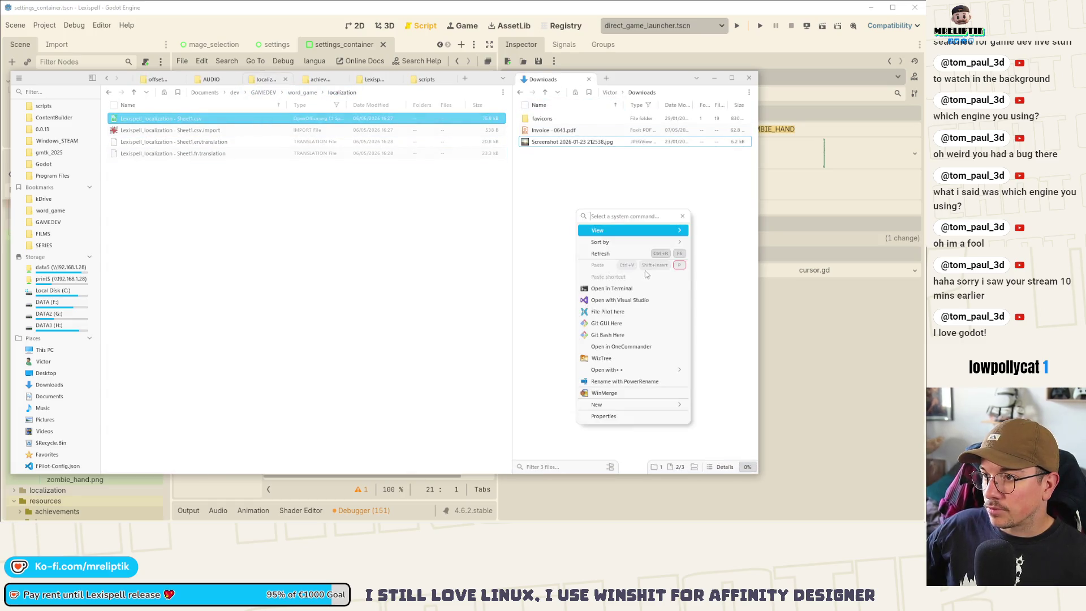
left_click(606, 265)
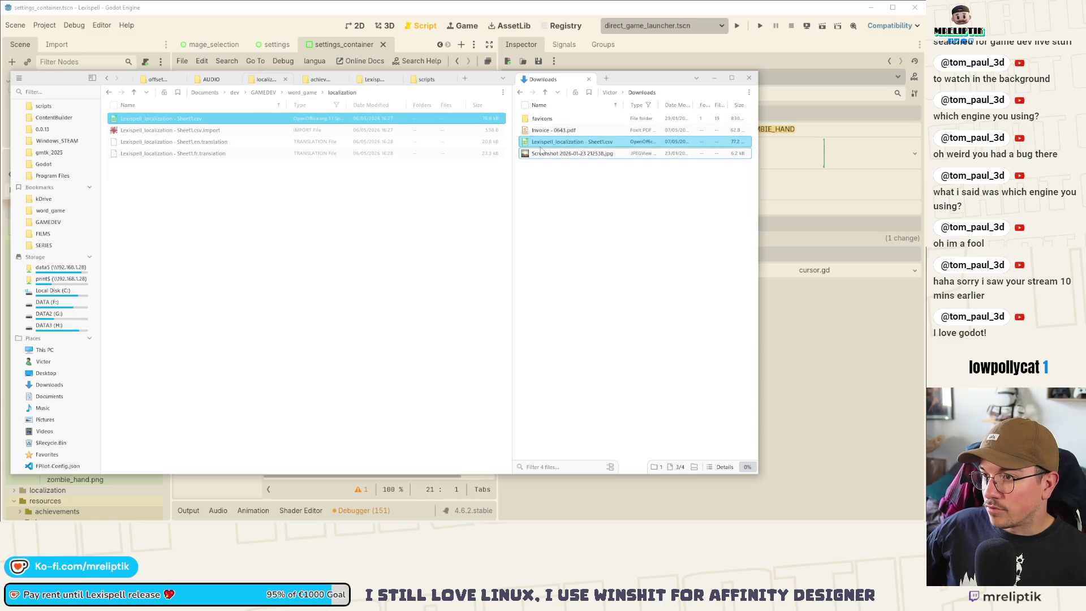
left_click_drag(554, 146, 261, 263)
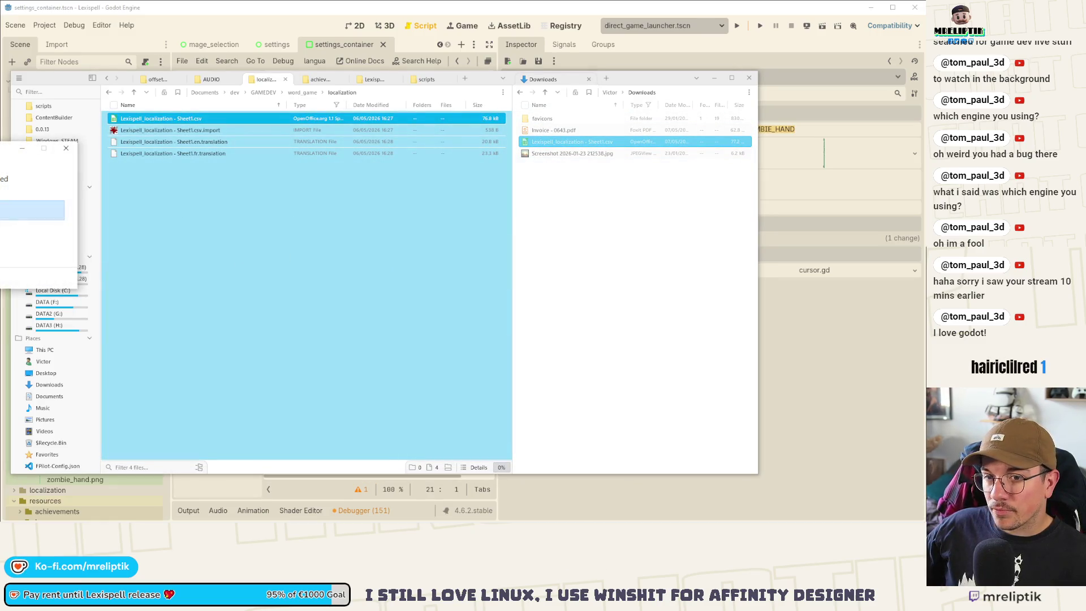
left_click(32, 209)
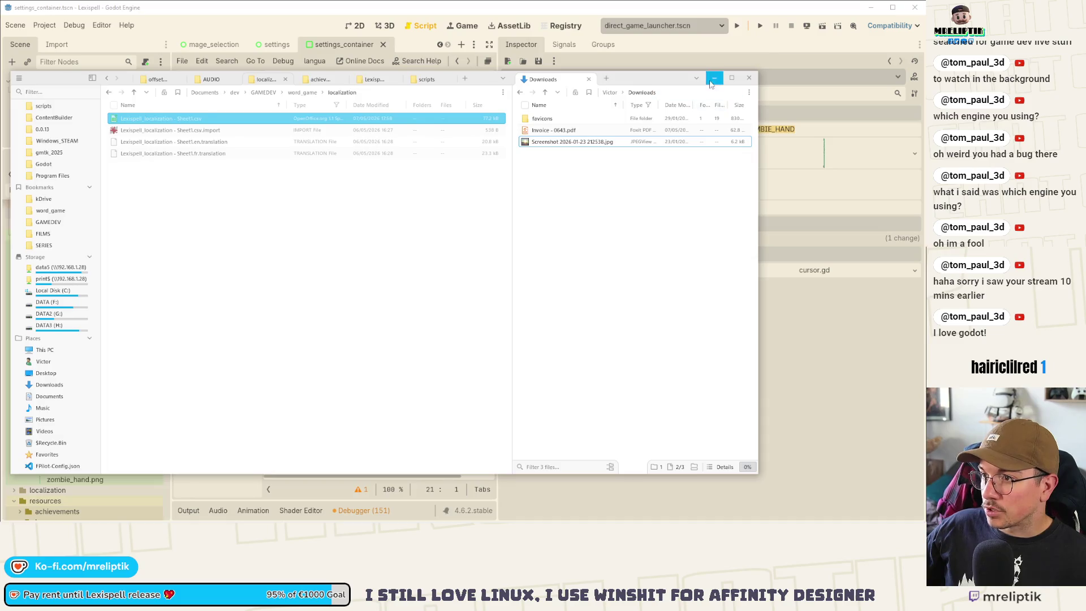
left_click(711, 83)
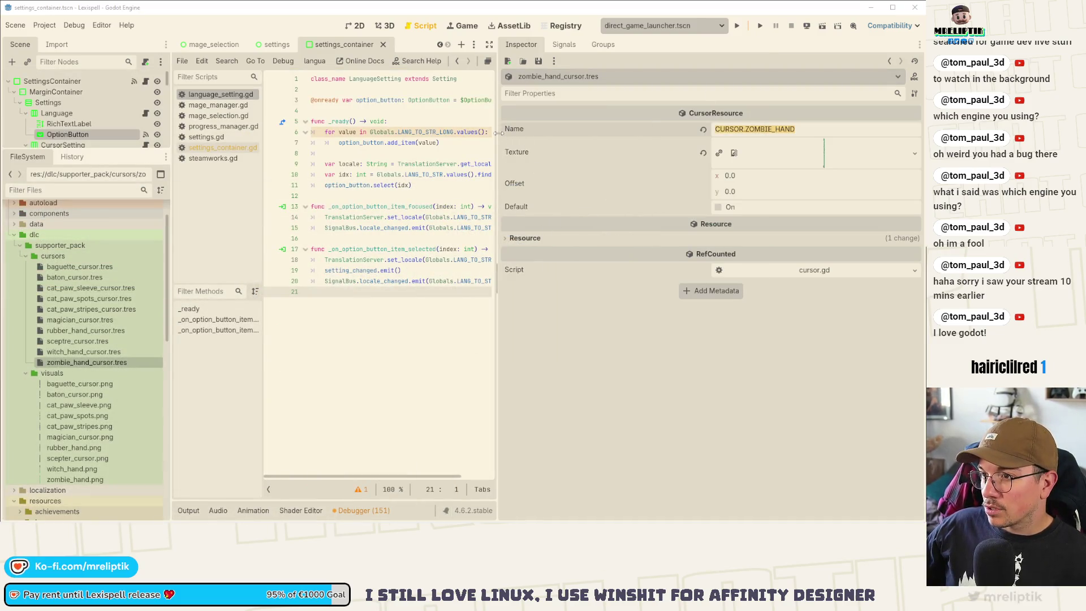
- Open cursor_special.tscn in the 2D view and select the Cursor sprite node
left_click_drag(498, 131, 614, 131)
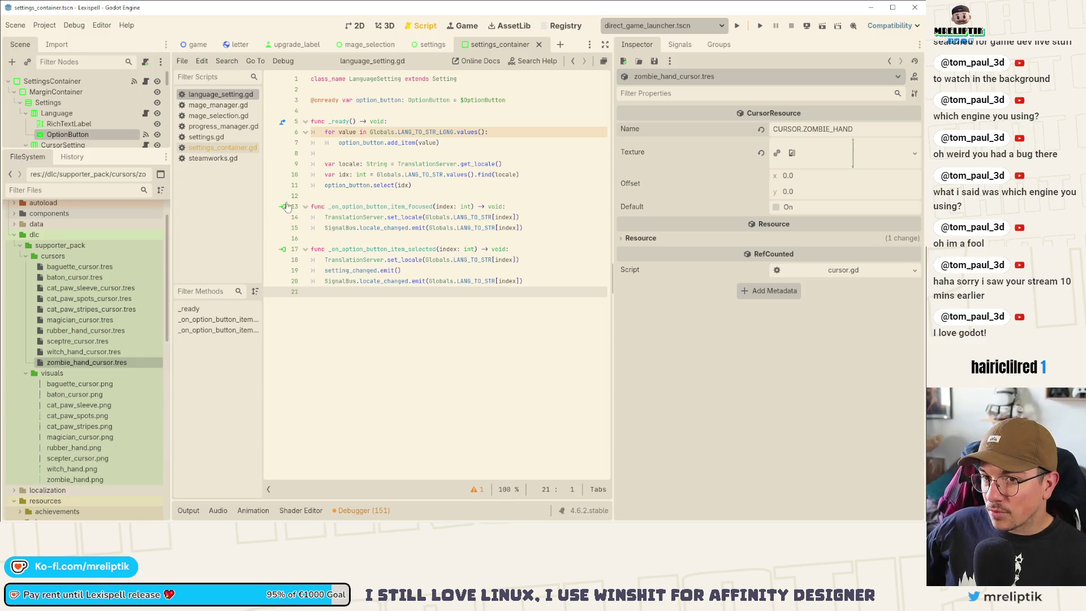
left_click_drag(108, 149, 108, 258)
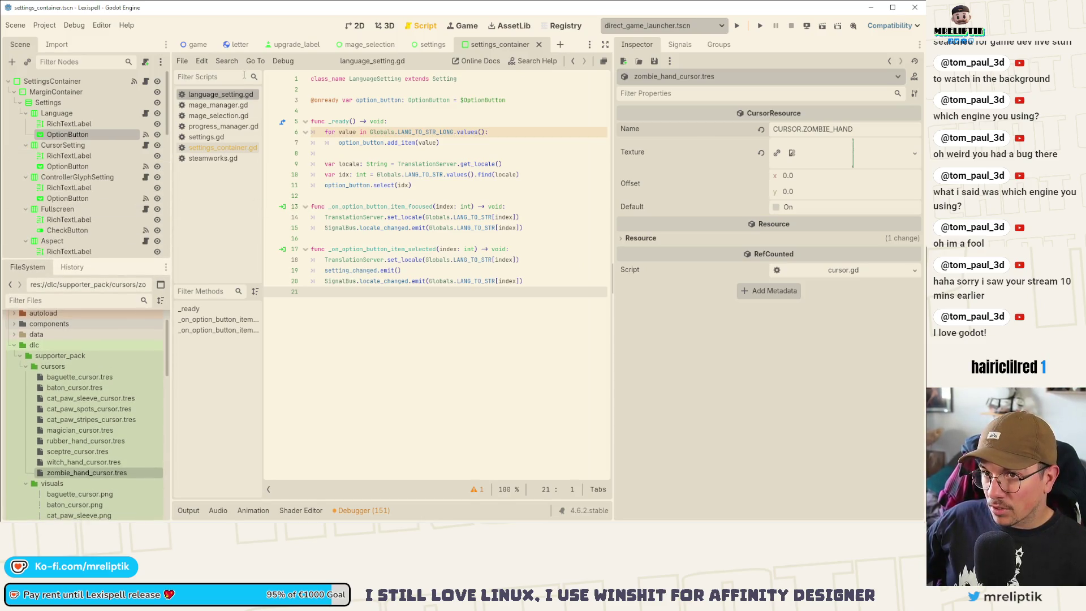
left_click(376, 186)
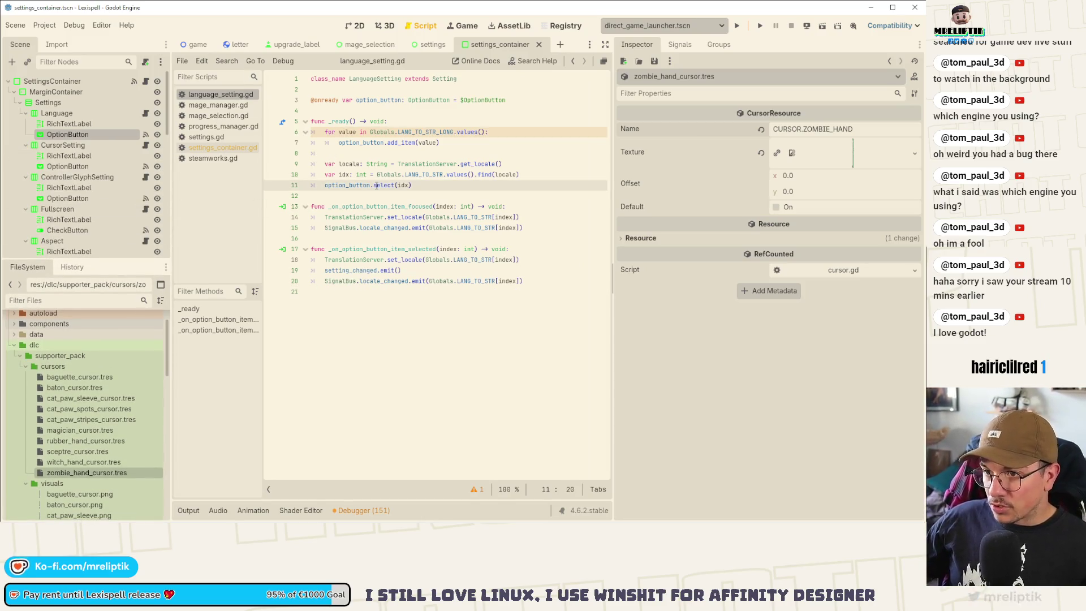
key("ctrl+shift+o")
type("cursor")
key("Return")
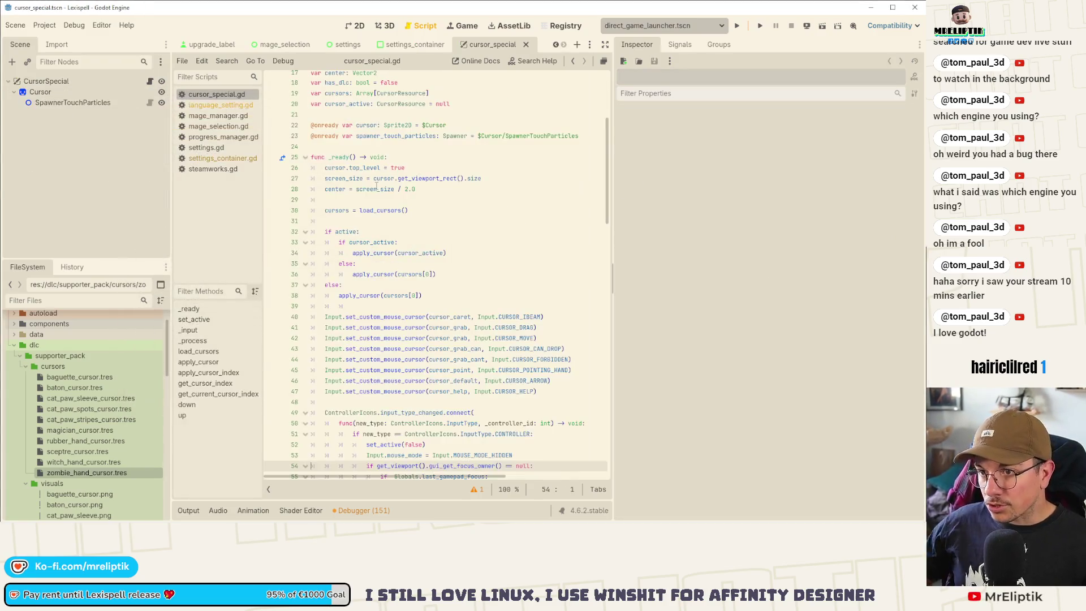
left_click(356, 26)
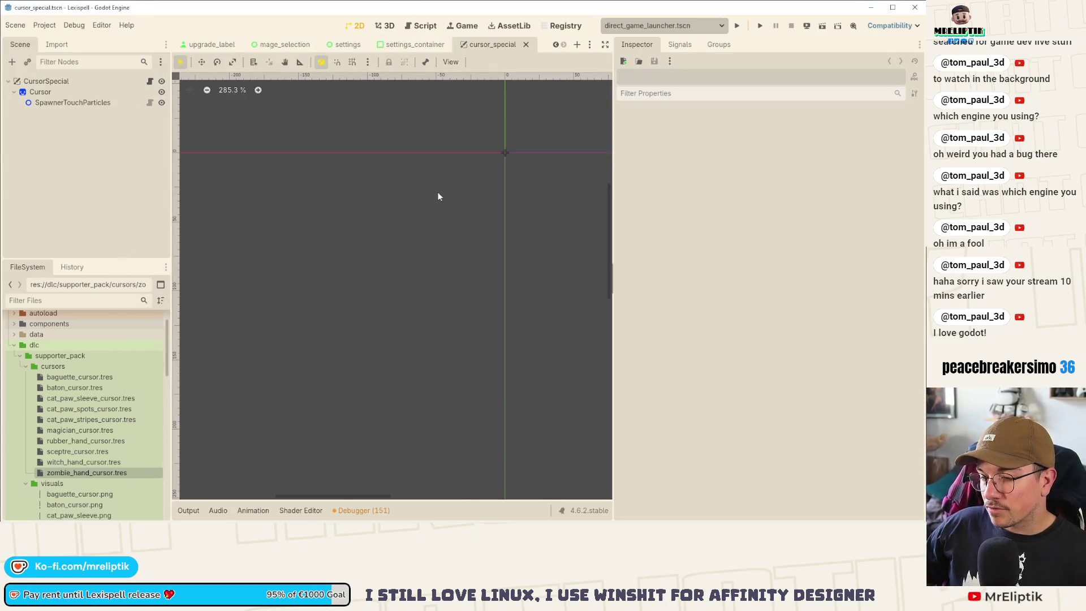
left_click(79, 103)
left_click(62, 92)
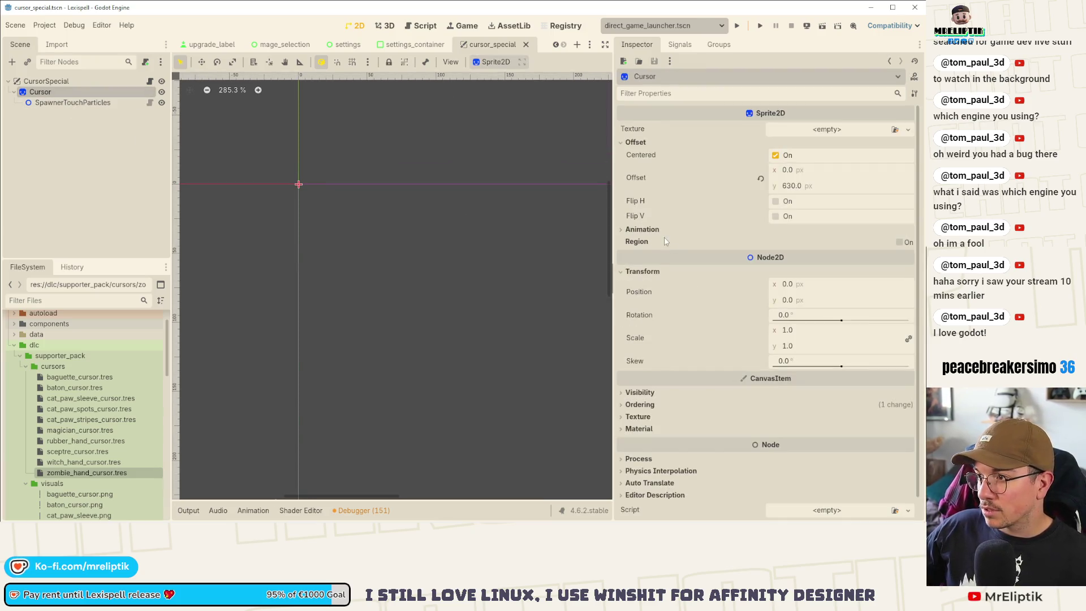
- Briefly preview baguette_cursor.png on the Cursor sprite, then undo it and save
mouse_move(80, 493)
left_mouse_down()
mouse_move(611, 288)
mouse_move(836, 135)
left_mouse_up()
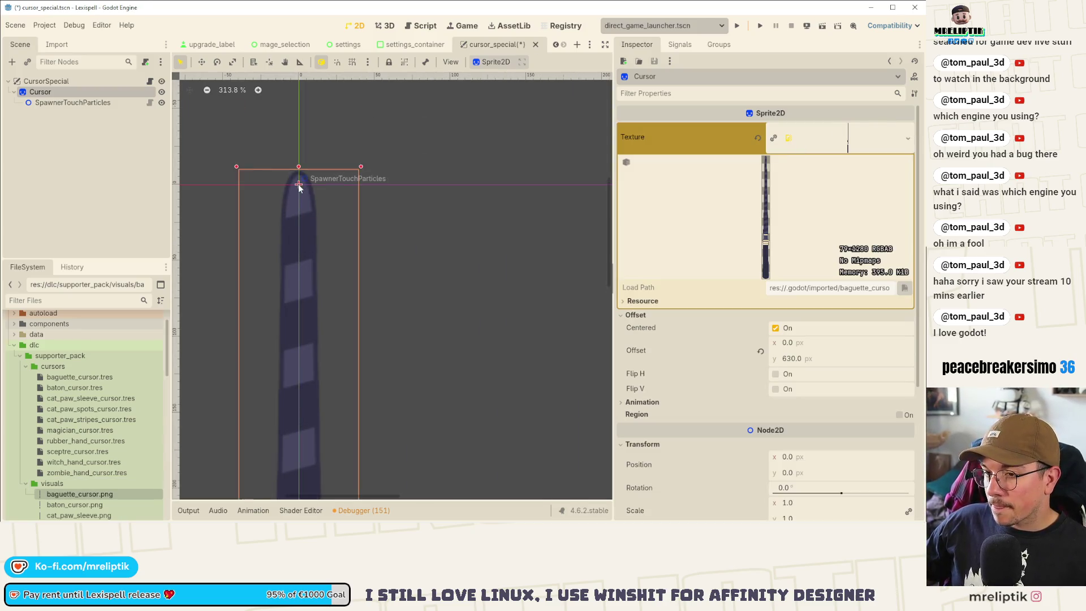
scroll(298, 187, "up", 5)
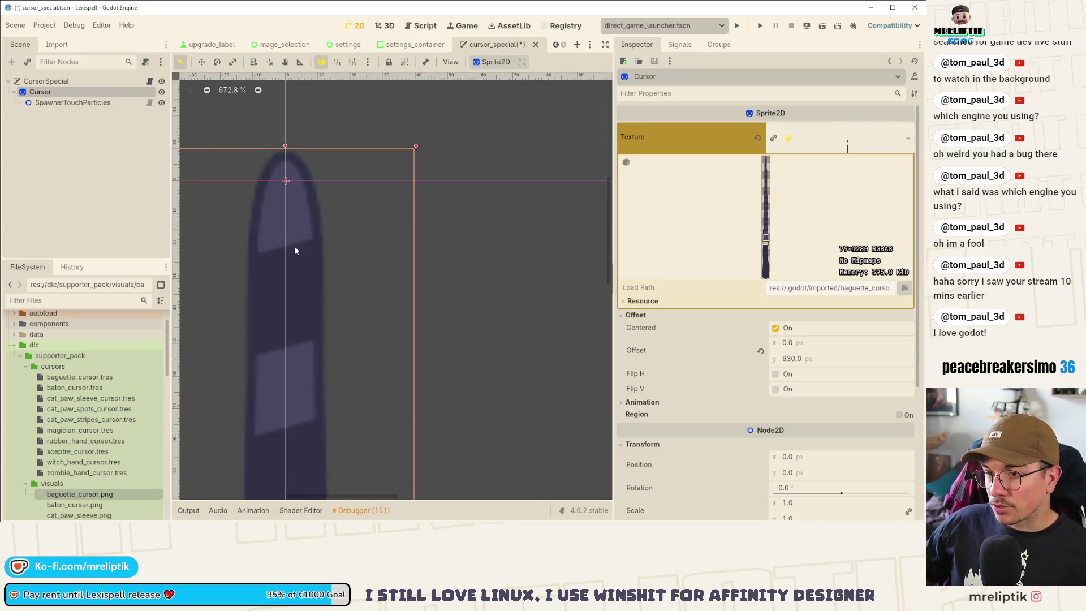
left_click_drag(295, 247, 326, 248)
key("ctrl+z")
key("ctrl+s")
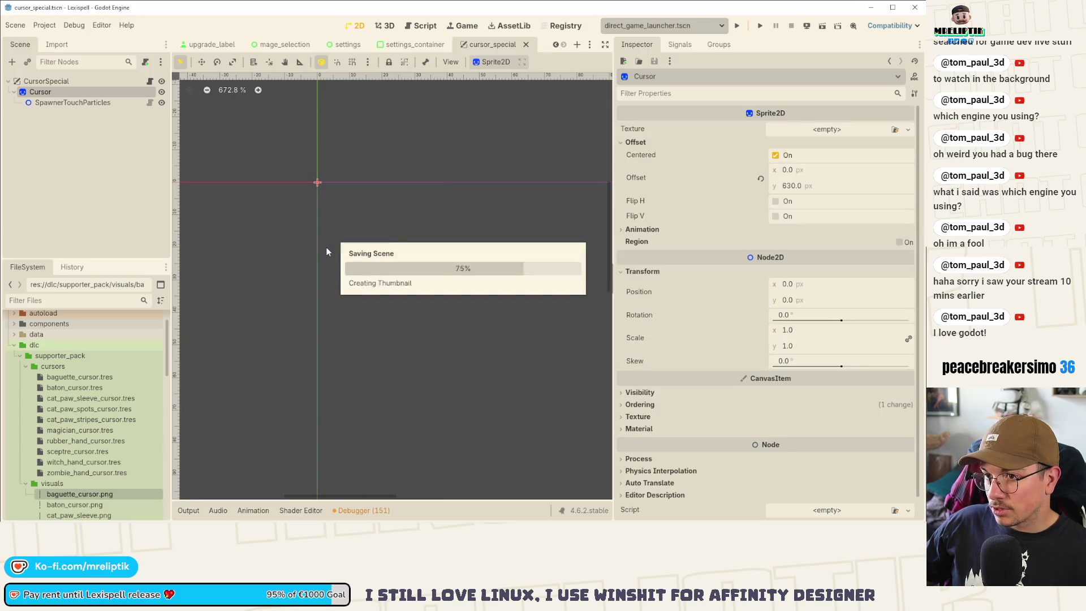
- Set baguette_cursor.tres vertical offset to 630 and save
left_click(85, 377)
left_click(830, 191)
type("6")
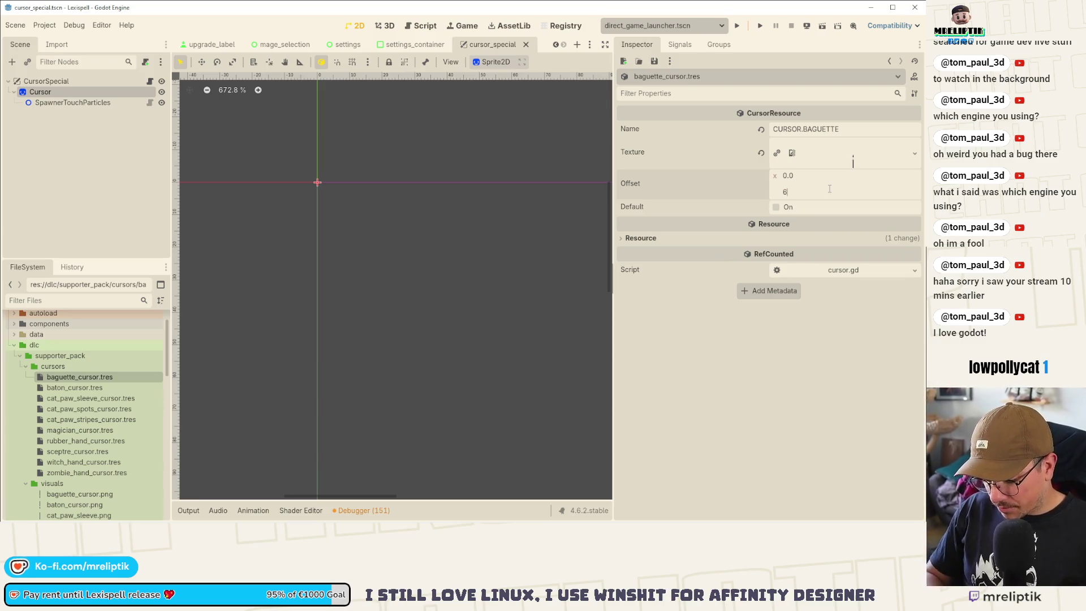
type("30")
key("Return")
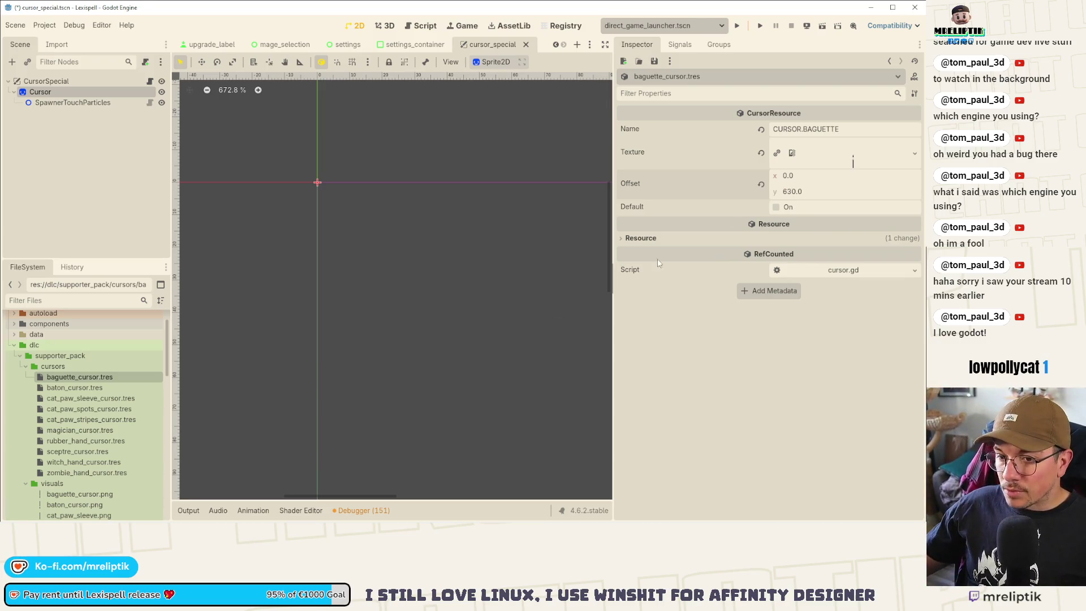
key("ctrl+s")
- Apply the baton cursor image as the Cursor sprite's texture and save
left_click(79, 388)
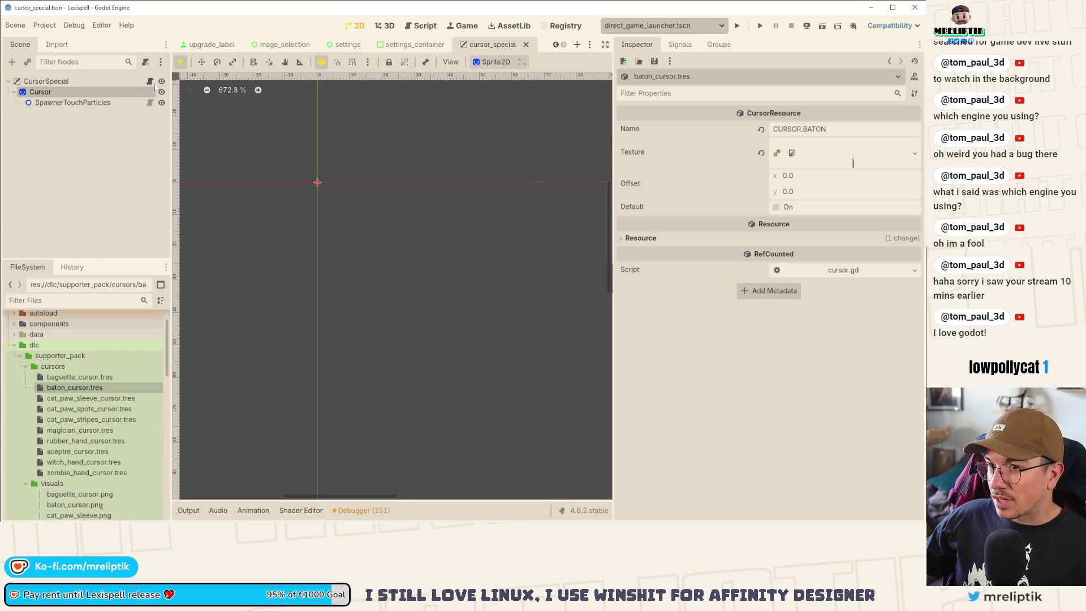
left_click(40, 92)
mouse_move(75, 388)
left_mouse_down()
mouse_move(858, 133)
mouse_move(837, 159)
mouse_move(826, 132)
left_mouse_up()
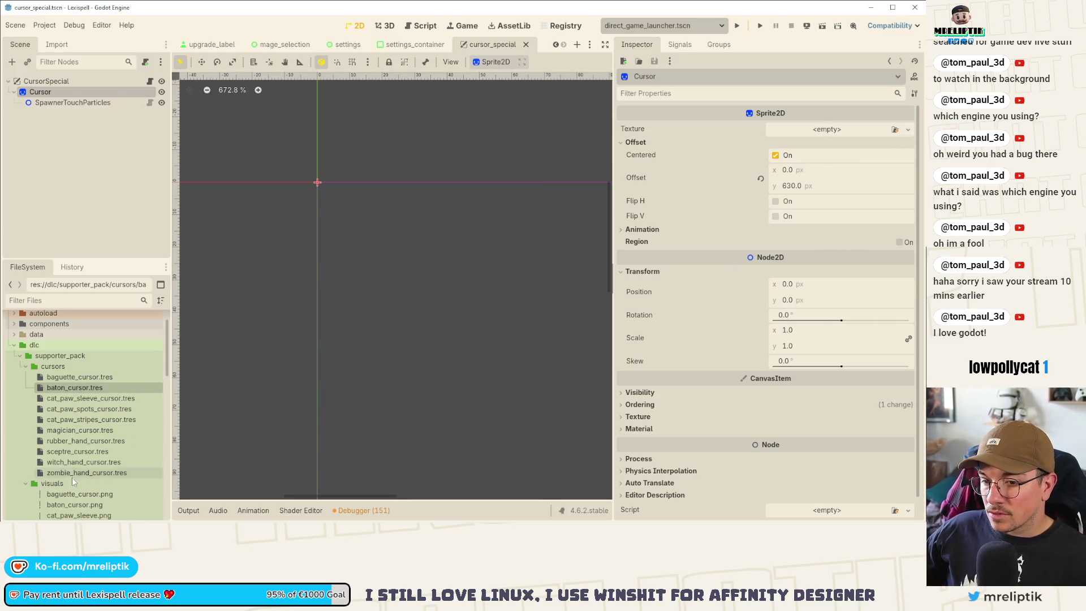
mouse_move(75, 505)
left_mouse_down()
mouse_move(849, 134)
mouse_move(826, 134)
left_mouse_up()
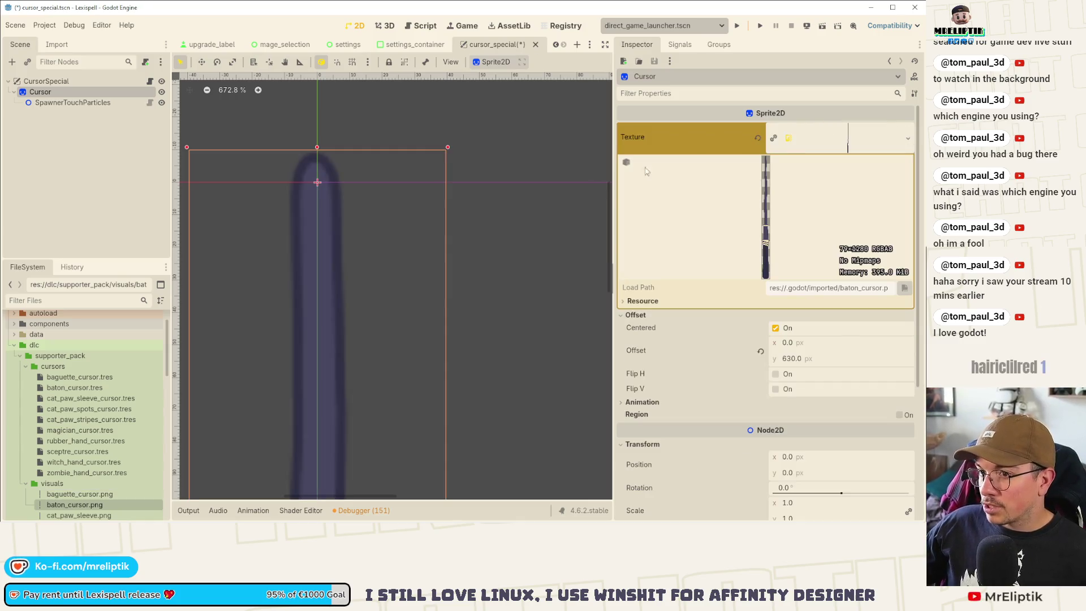
scroll(337, 189, "down", 2)
key("ctrl+s")
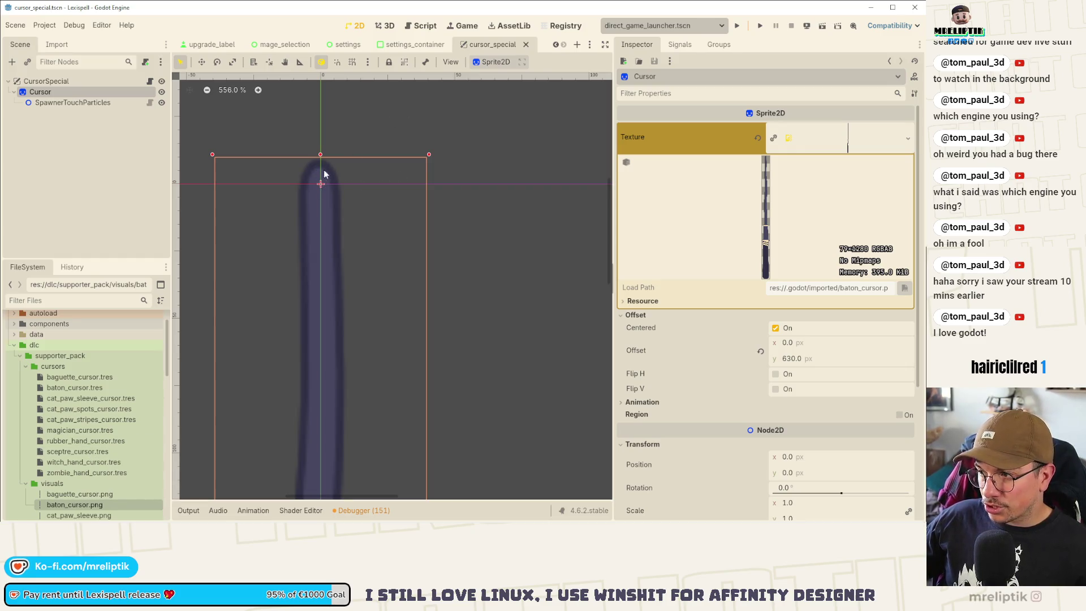
- Try sprite vertical offsets of 635 and about 633, reverting to 630 and saving
left_click_drag(789, 358, 801, 358)
key("ctrl+z")
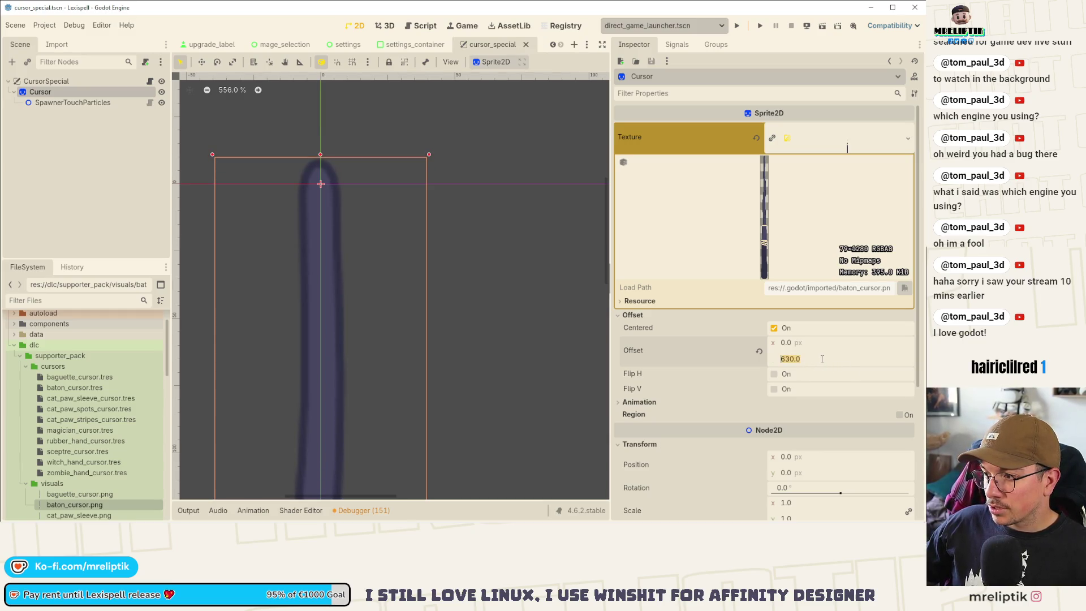
type("635")
key("Return")
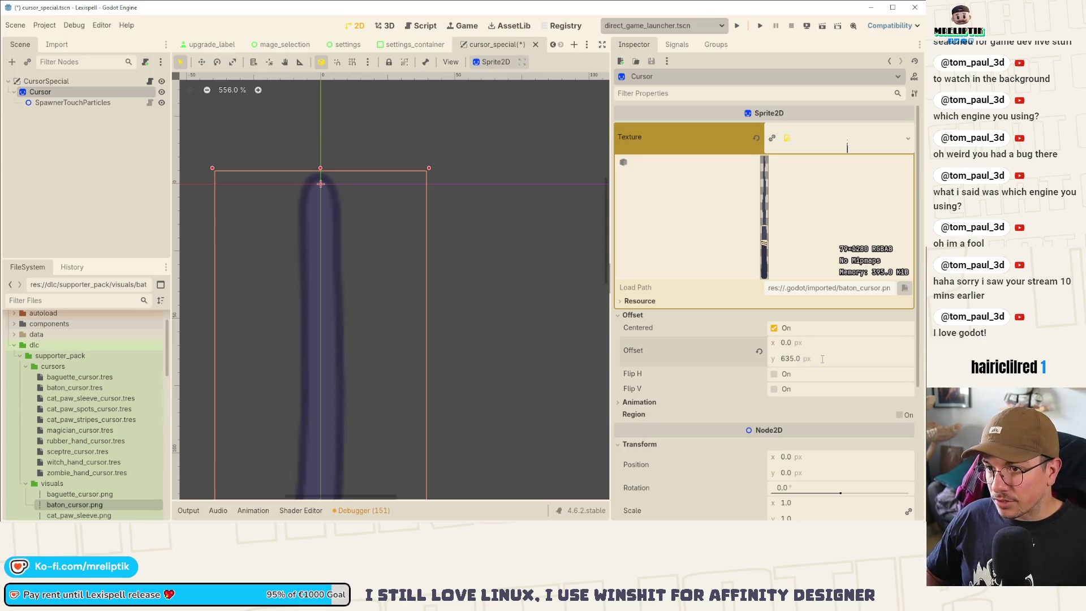
key("ctrl+s")
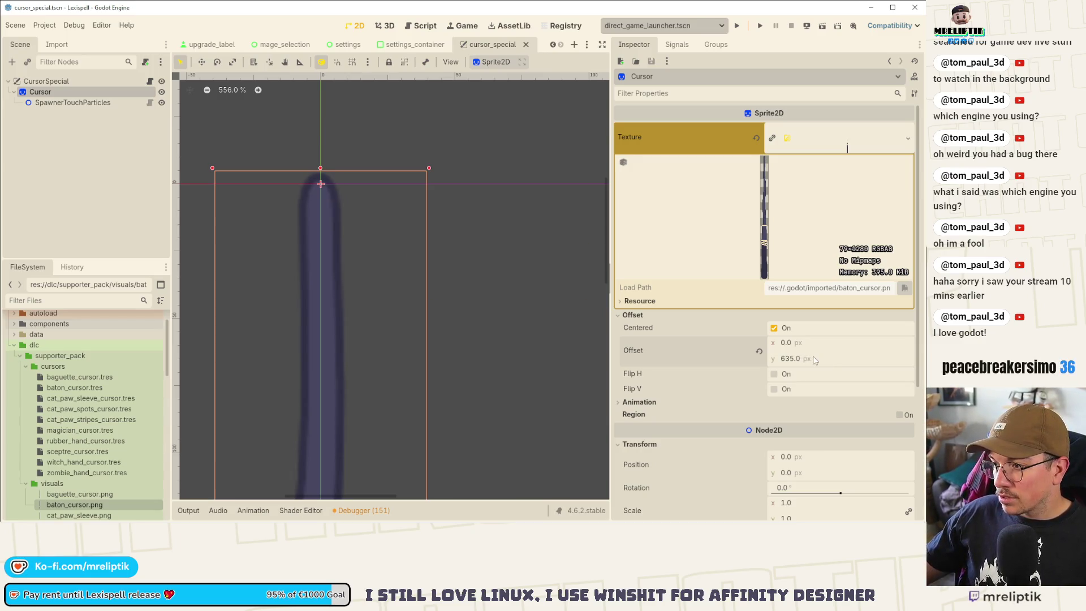
key("ctrl+z")
left_click_drag(789, 358, 794, 358)
key("ctrl+z")
key("ctrl+s")
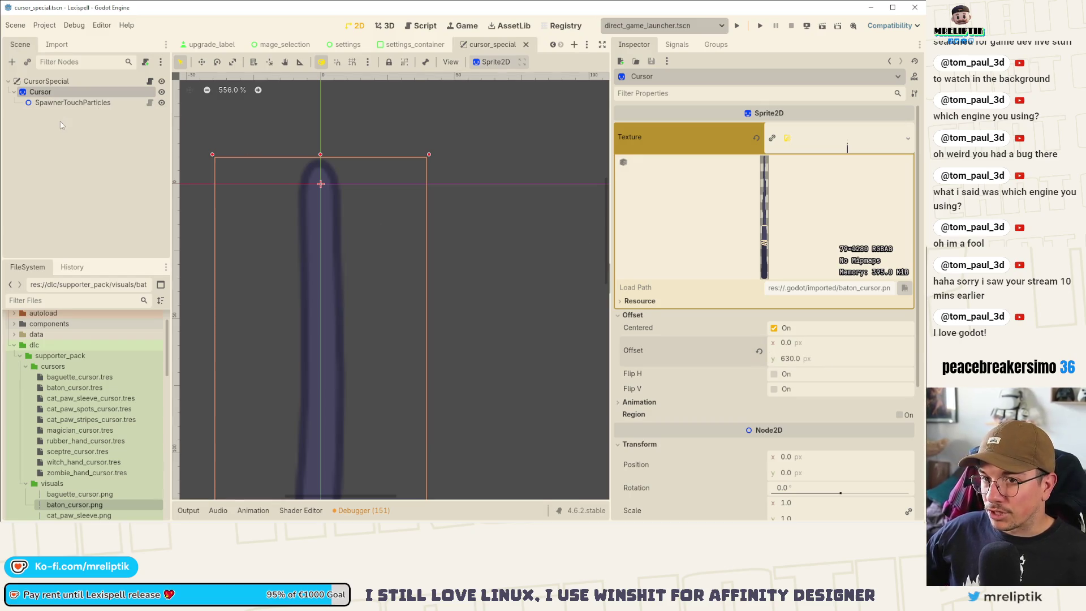
- Set baton_cursor.tres vertical offset to 633 and save
left_click(75, 388)
left_click(822, 191)
type("33")
key("Return")
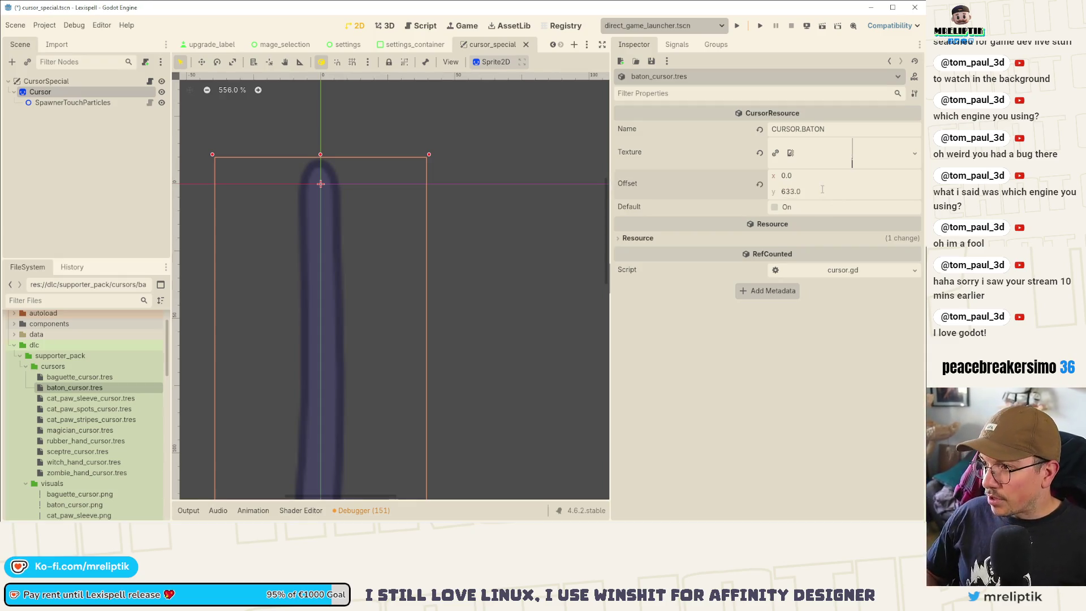
left_click(79, 376)
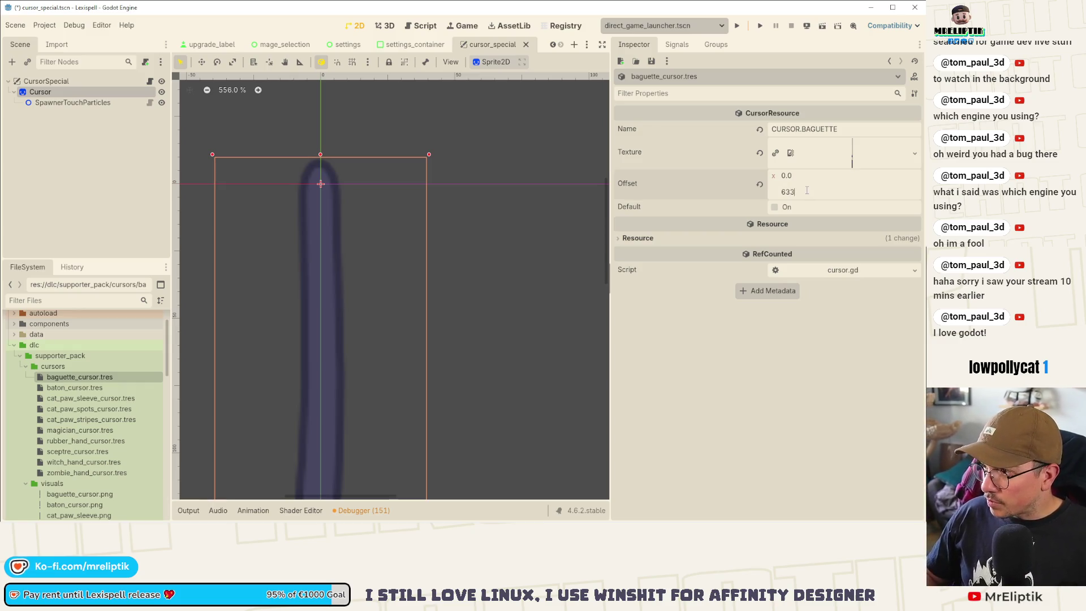
key("ctrl+s")
- Copy the cat paw sleeve texture onto the Cursor sprite and shift it right about 11 px
left_click(65, 398)
key("ctrl+s")
left_click(914, 153)
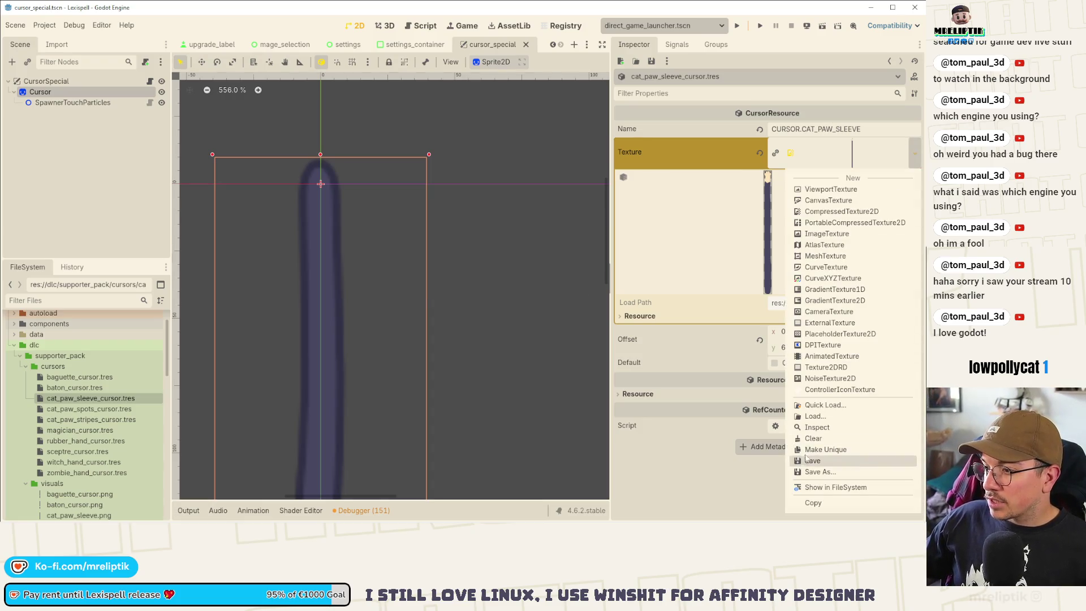
left_click(813, 503)
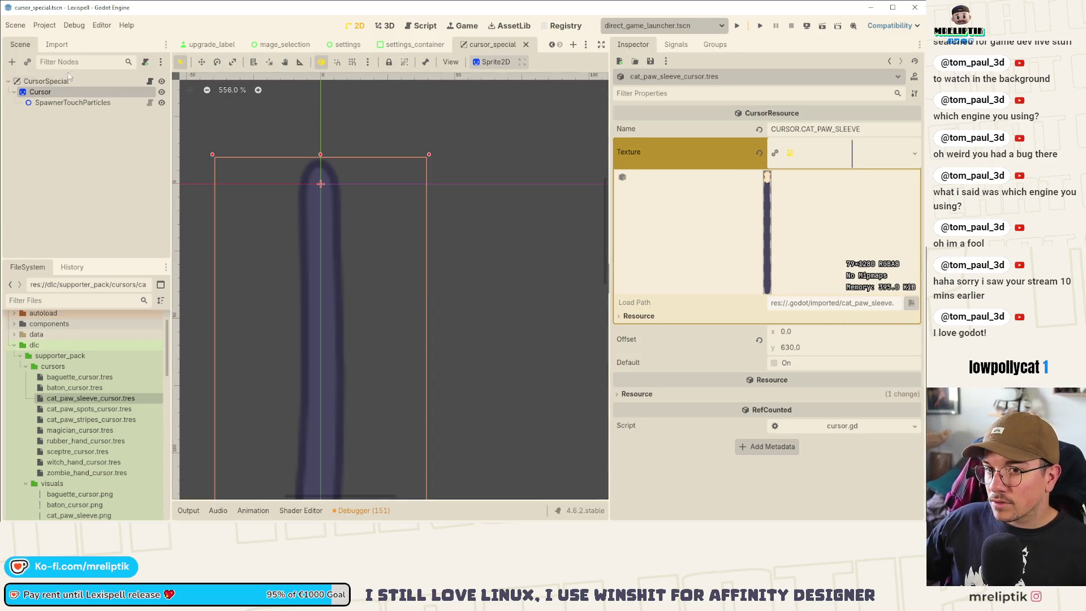
left_click(55, 87)
left_click(908, 138)
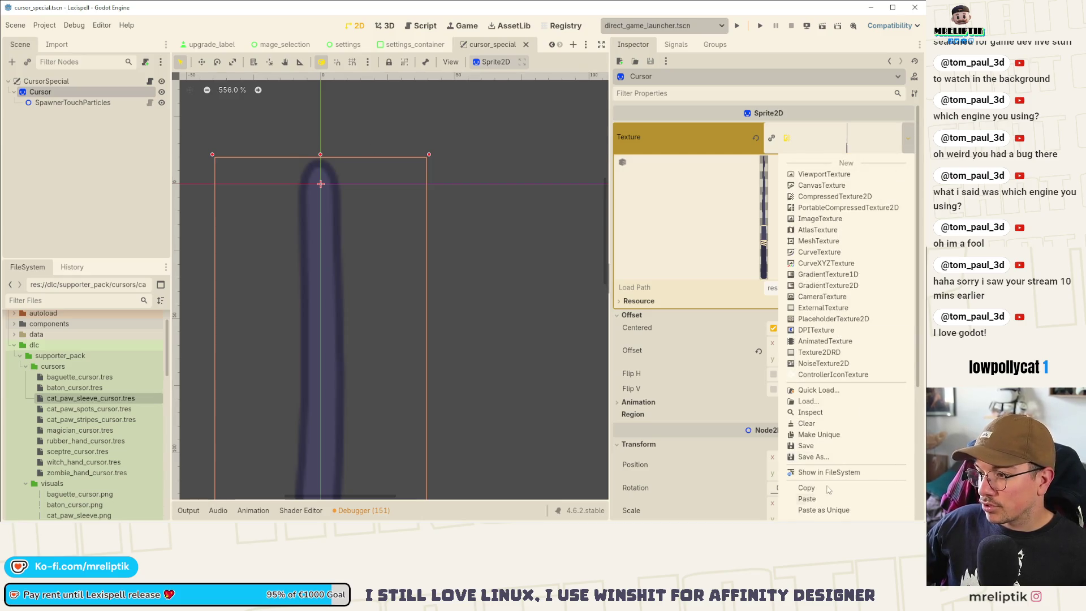
left_click(808, 498)
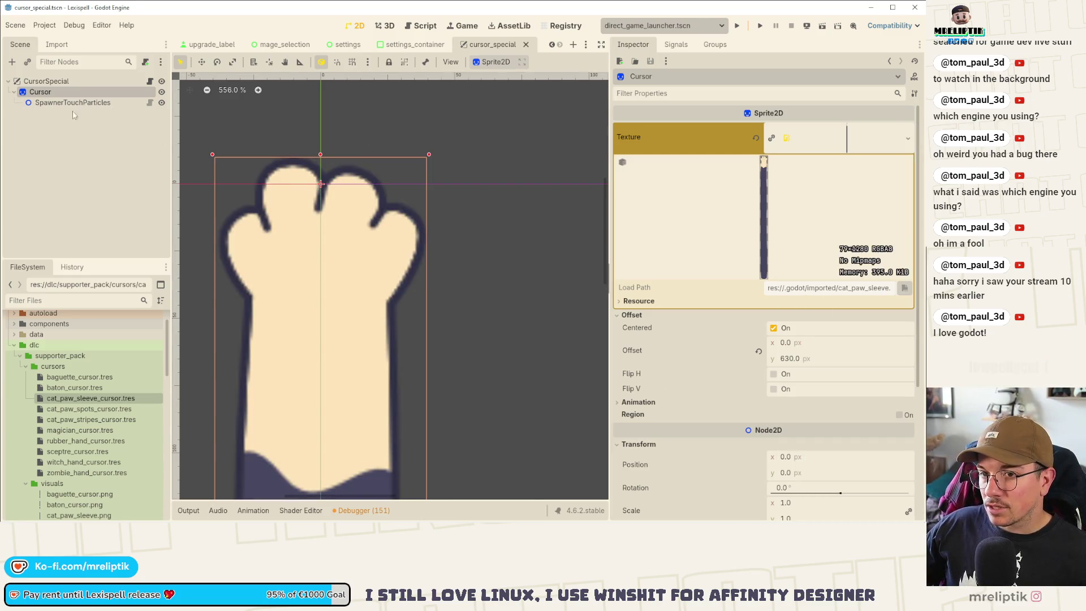
mouse_move(792, 343)
left_mouse_down()
mouse_move(817, 343)
mouse_move(799, 359)
left_mouse_up()
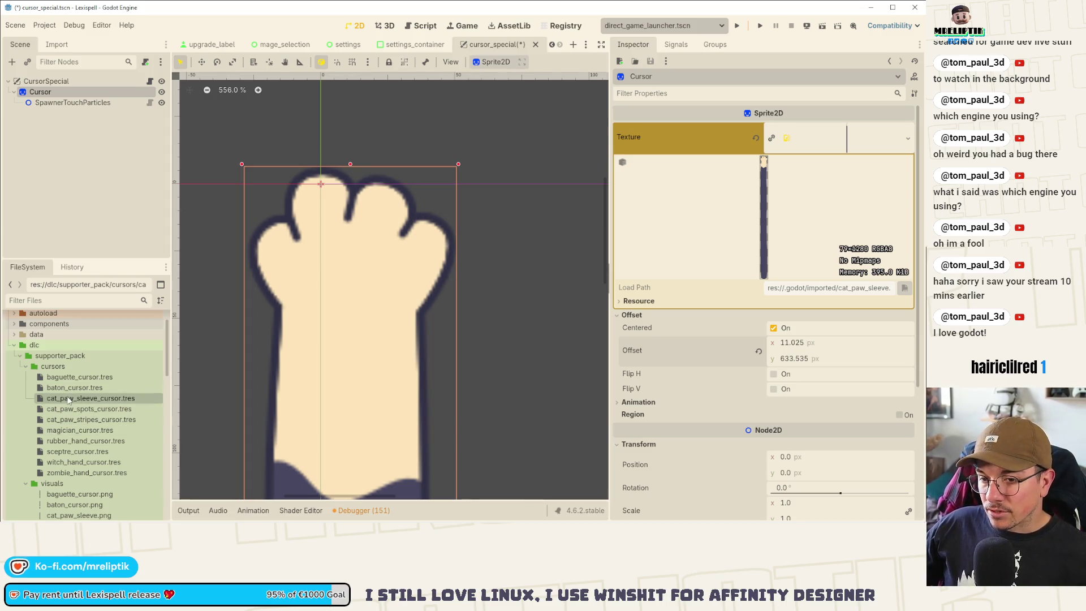
- Set cat_paw_sleeve_cursor.tres offset to 11, 633 and save
double_click(101, 397)
type("11")
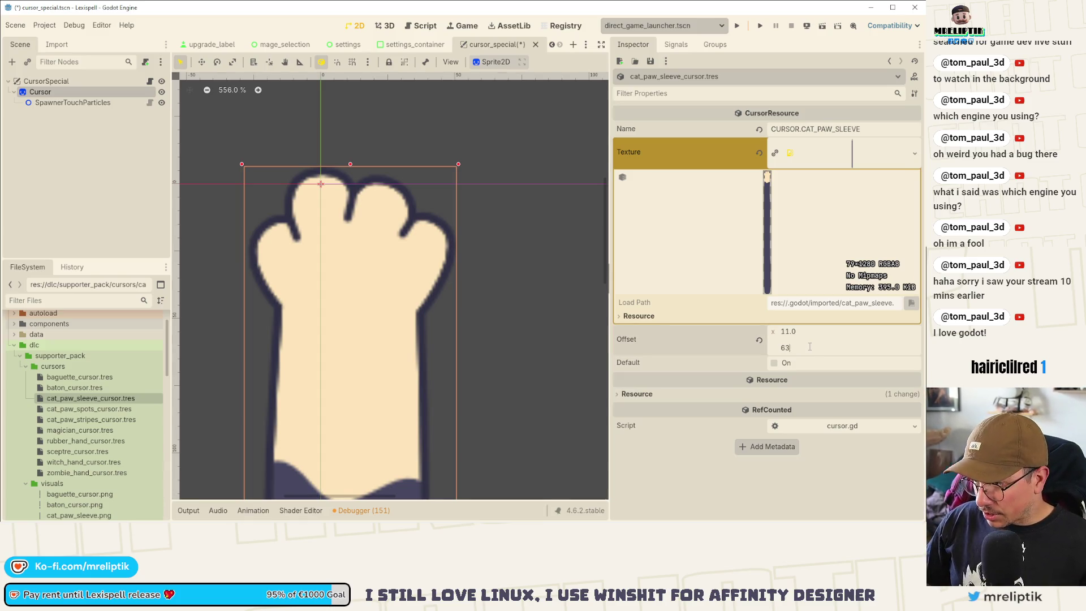
type("3")
key("ctrl+s")
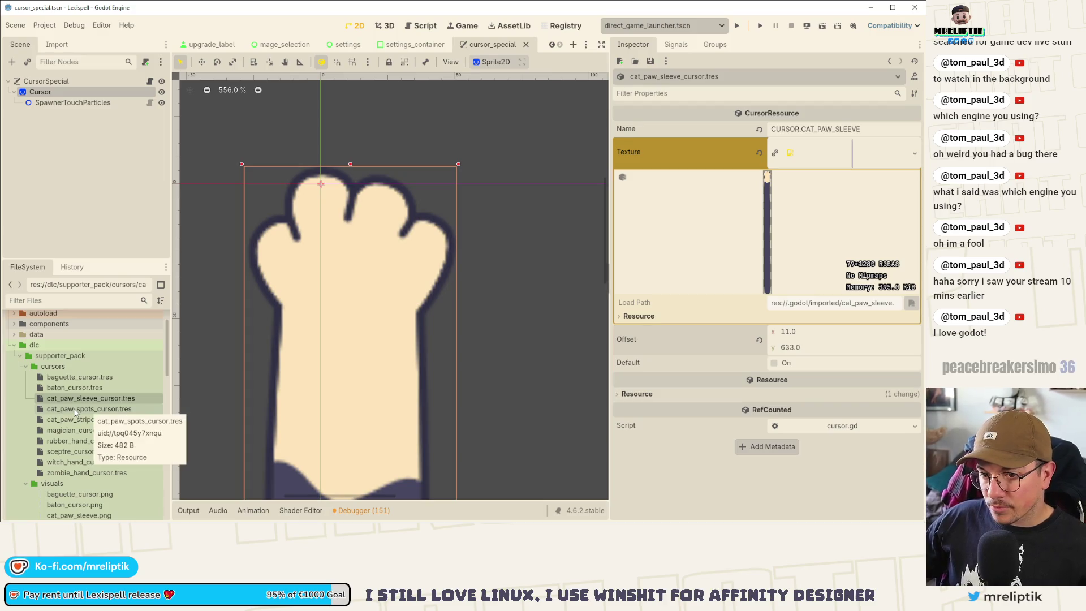
left_click(60, 92)
left_click(907, 138)
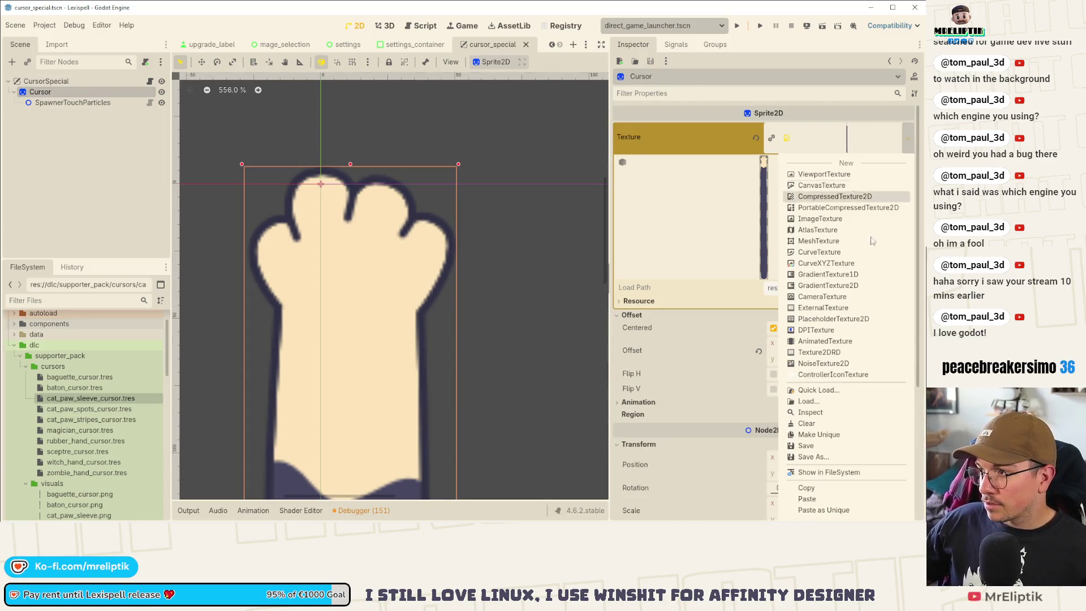
- Quick-load cat_paw_spots.png onto the Cursor sprite and shift it right about 18 px
left_click(833, 391)
type("spot")
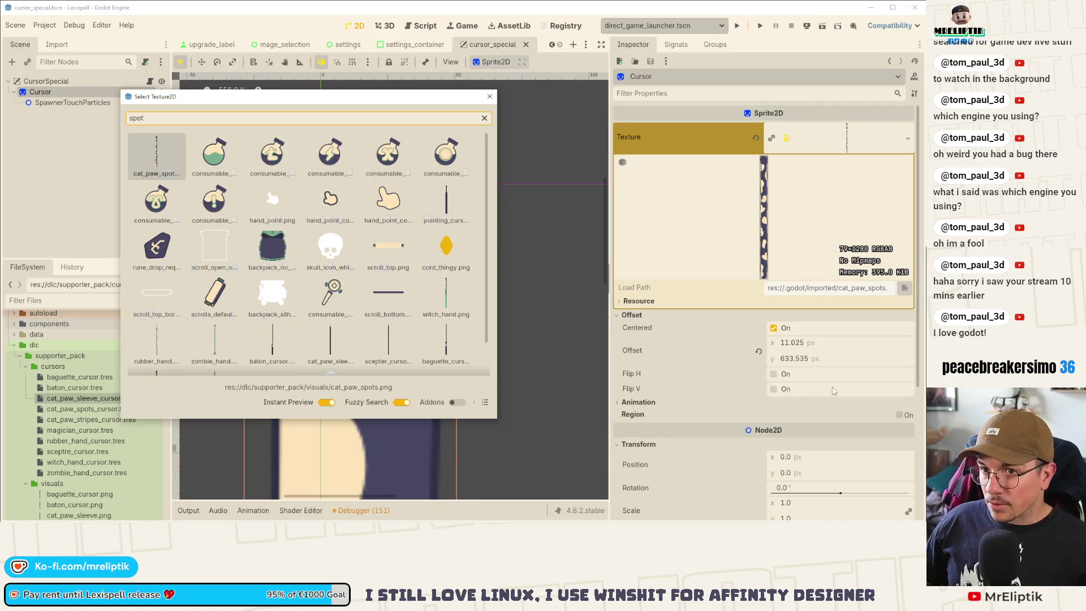
key("Return")
left_click_drag(755, 349, 780, 349)
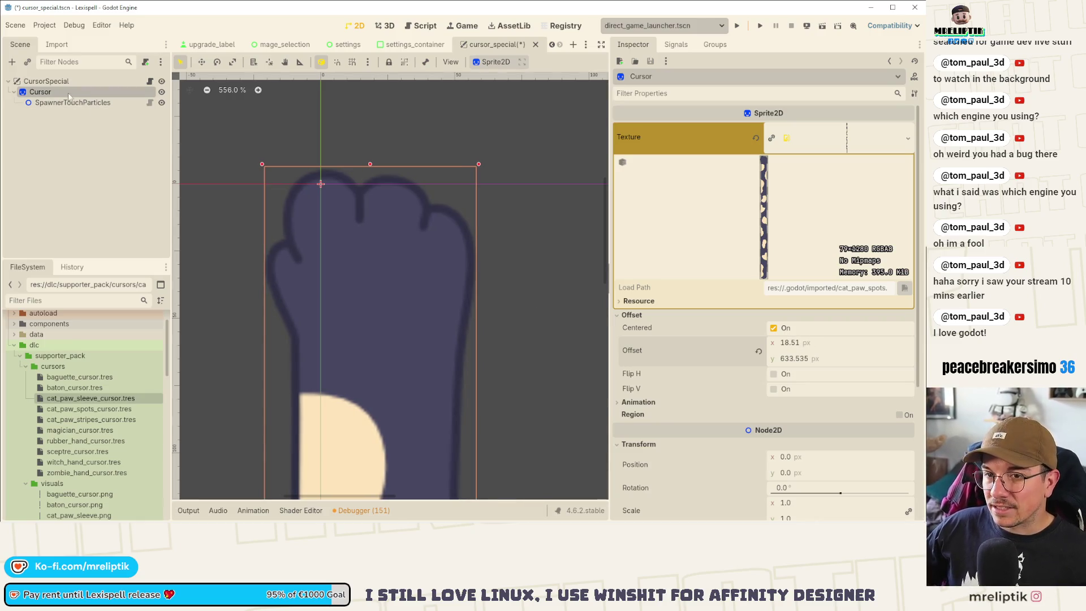
- Give cat_paw_spots_cursor.tres an offset of 18, 633 and save
left_click(88, 409)
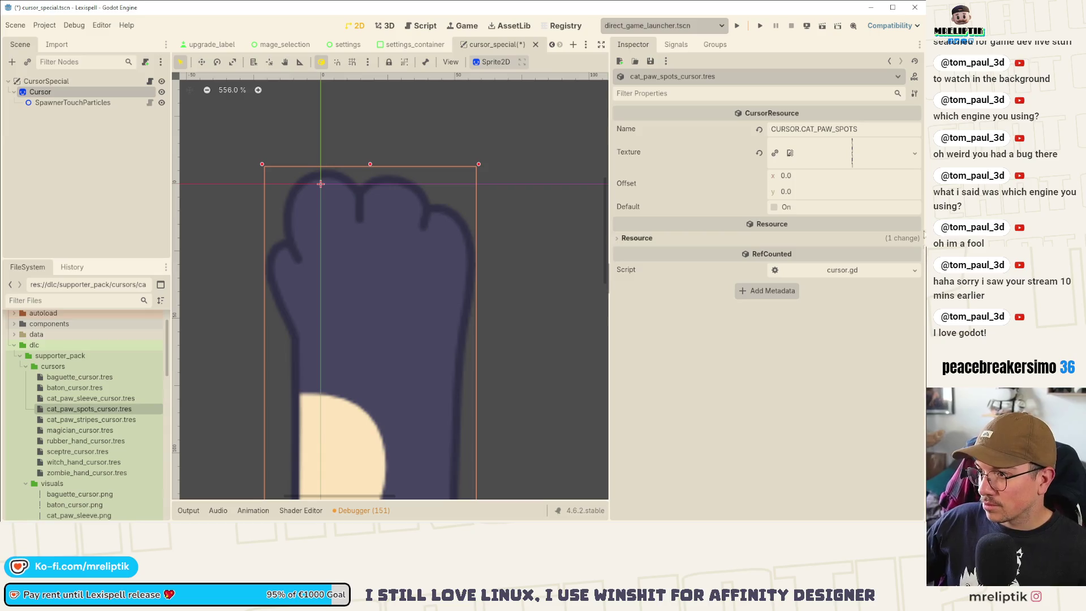
left_click(833, 175)
key("Tab")
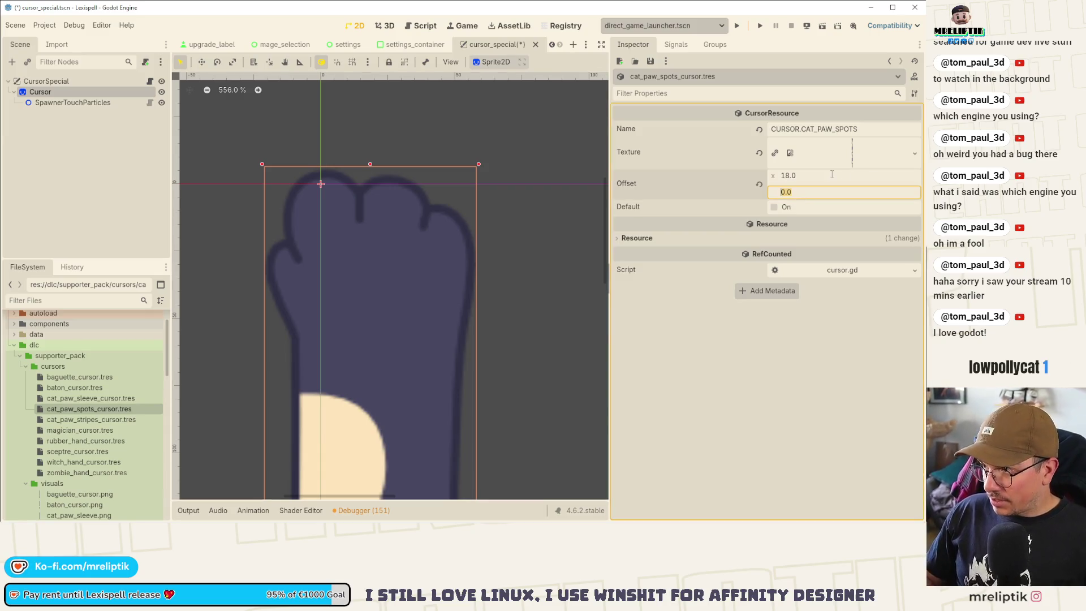
type("630")
key("ctrl+s")
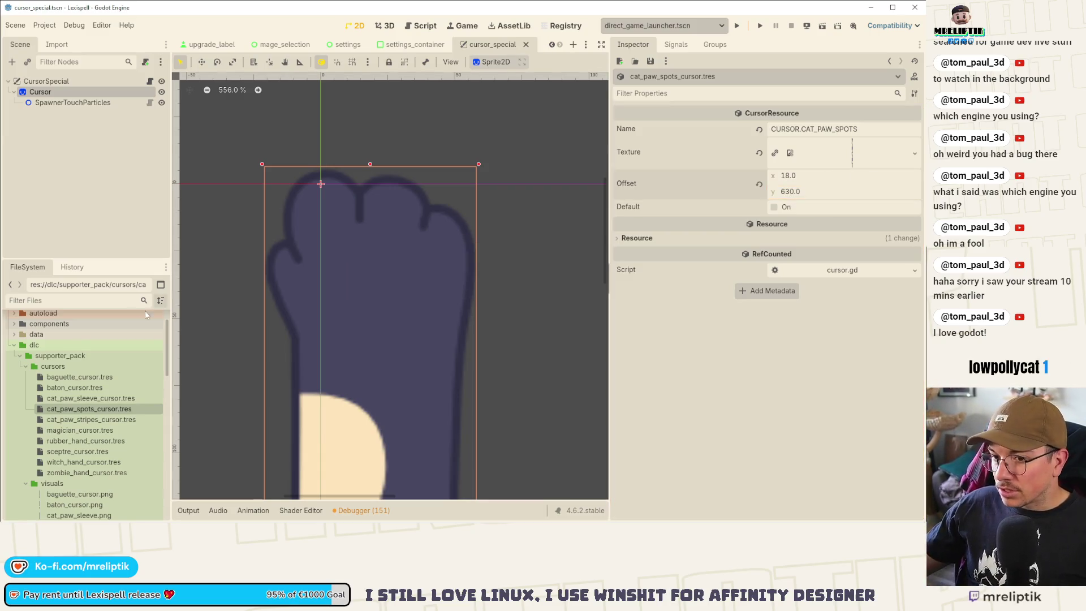
left_click(70, 398)
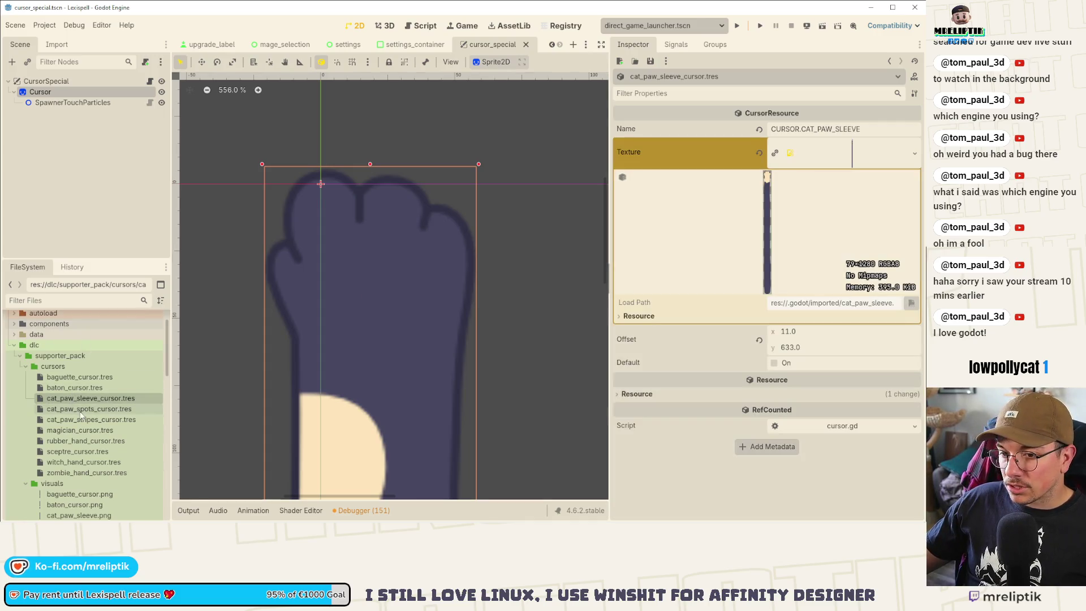
left_click(70, 409)
left_click(802, 191)
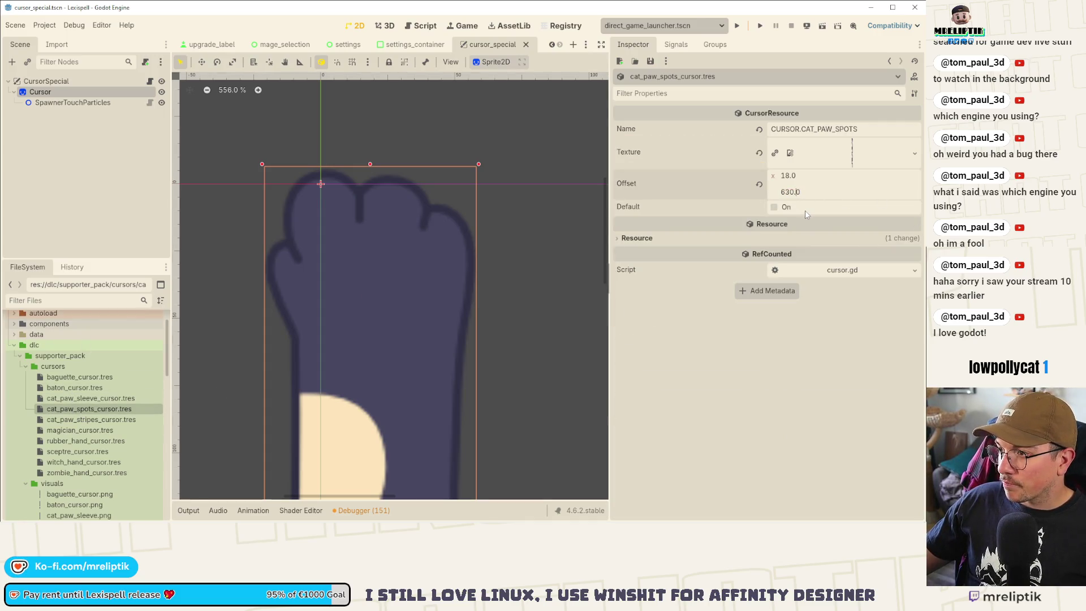
type("3")
key("Return")
key("ctrl+s")
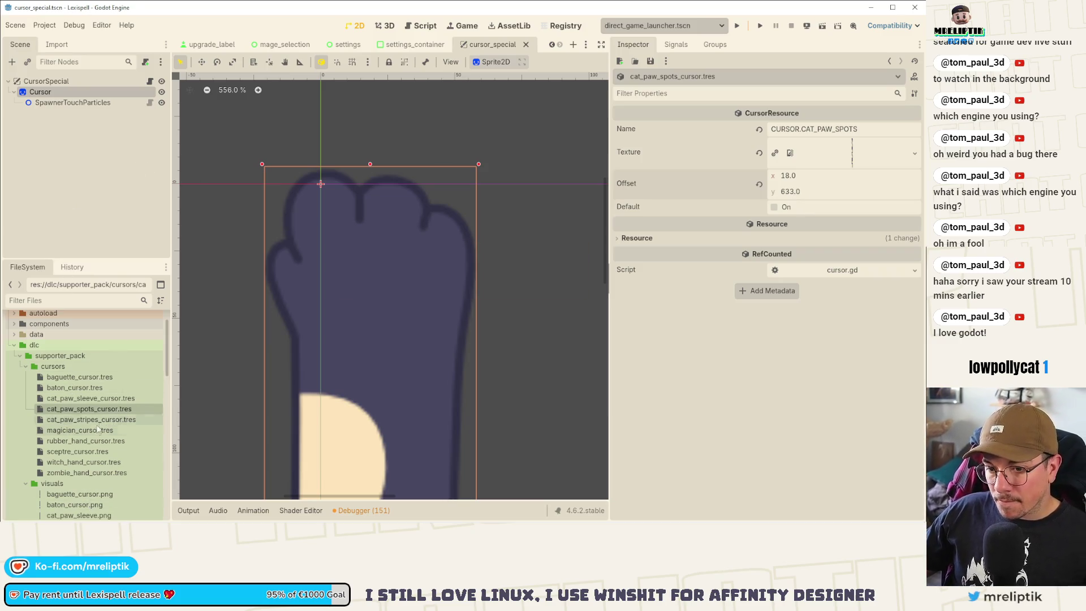
scroll(65, 430, "down", 1)
left_click(47, 92)
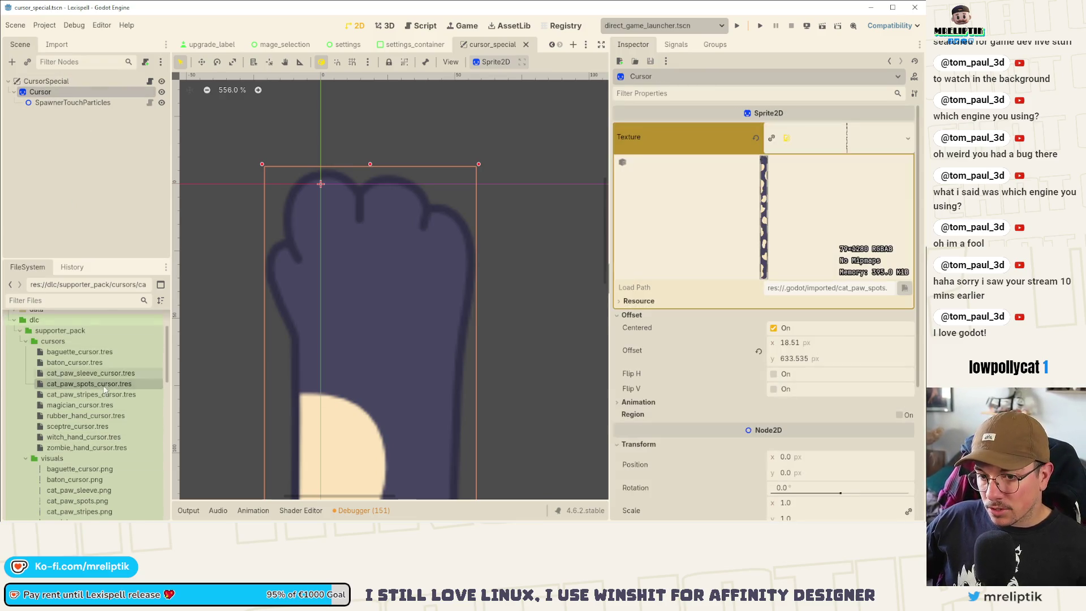
- Preview the magician cursor image on the sprite with horizontal offset 0 and save
scroll(85, 408, "down", 3)
left_click(82, 473)
left_click_drag(106, 473, 848, 140)
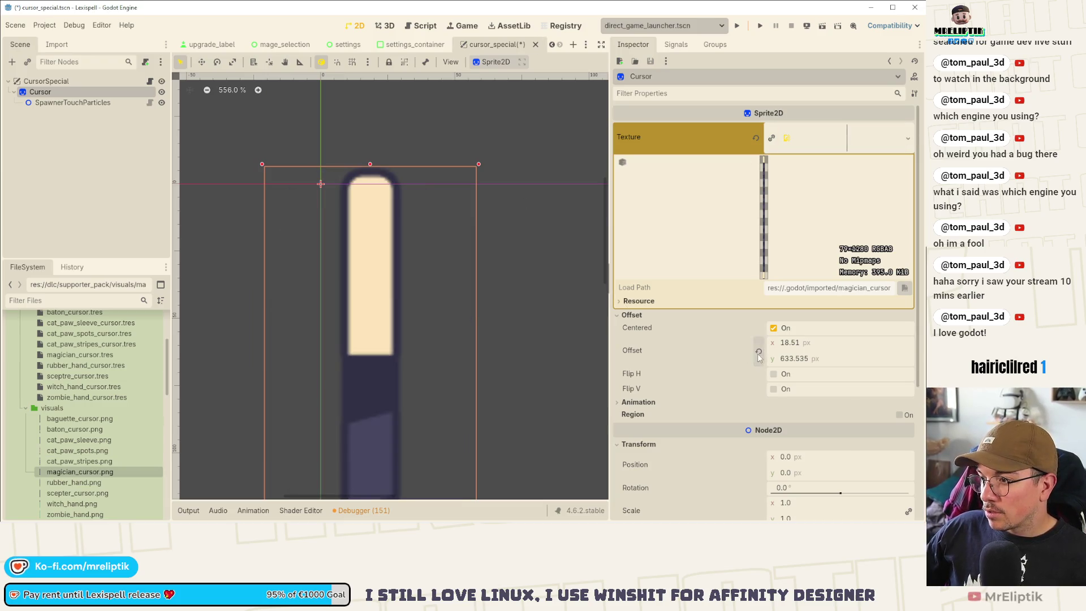
left_click(821, 344)
type("0")
key("Return")
key("ctrl+s")
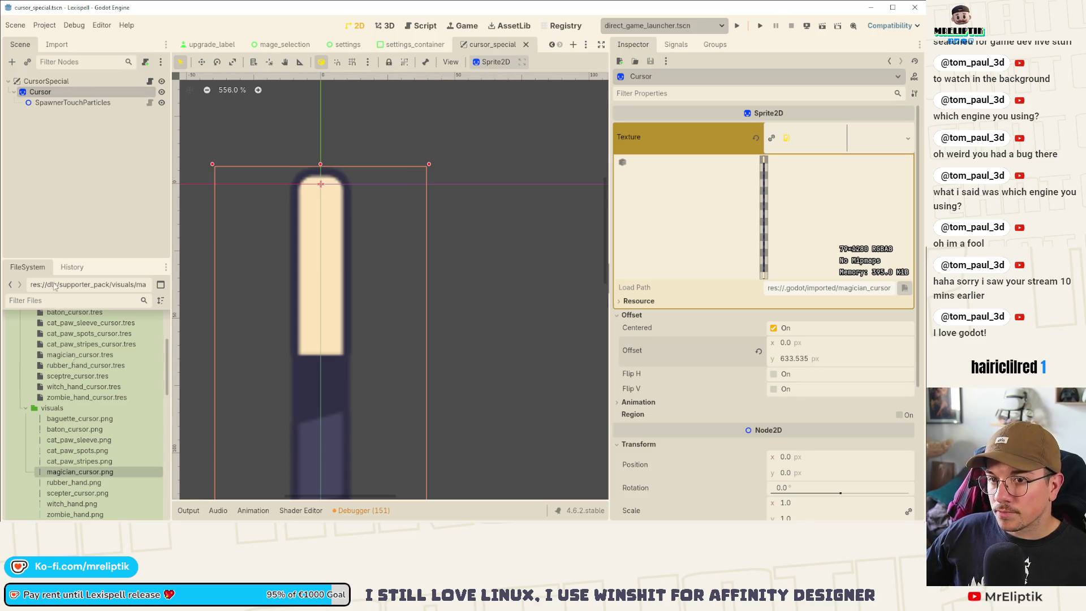
- Set magician_cursor.tres vertical offset to 633.0 and save
scroll(101, 439, "up", 3)
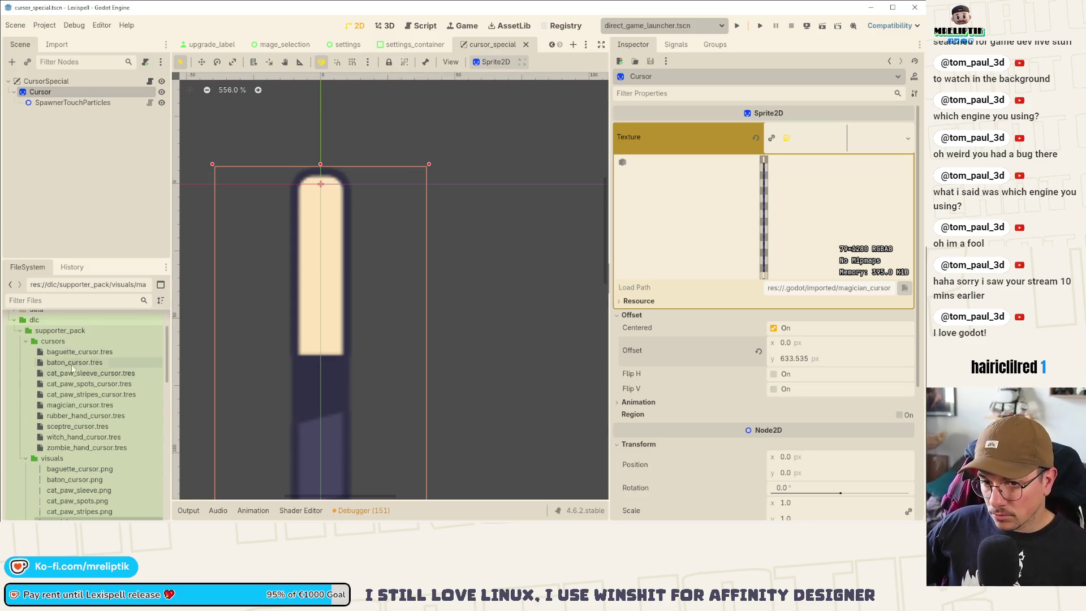
left_click(80, 405)
left_click(809, 184)
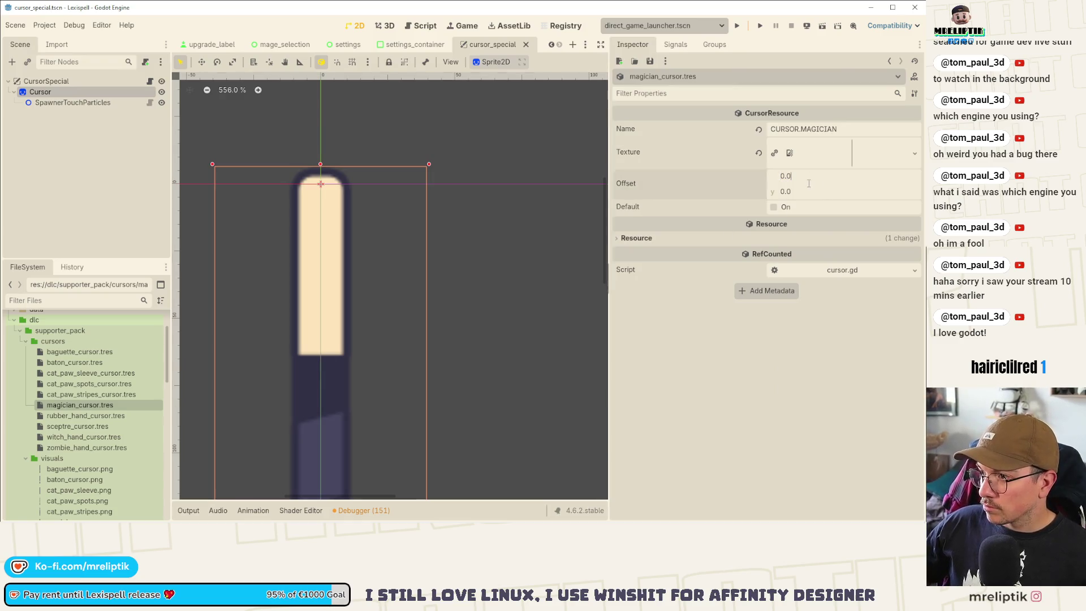
key("Return")
key("ctrl+s")
- Apply rubber_hand.png to the Cursor sprite and shift it right to align the fingertip
scroll(84, 430, "down", 3)
left_click(68, 457)
left_click(42, 93)
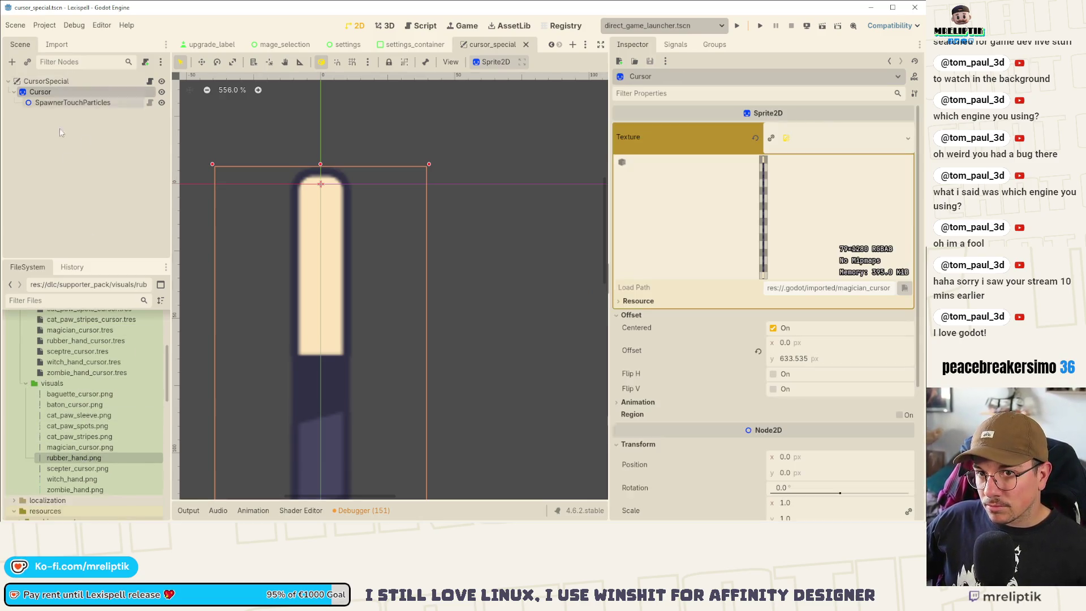
left_click_drag(90, 459, 833, 137)
key("ctrl+s")
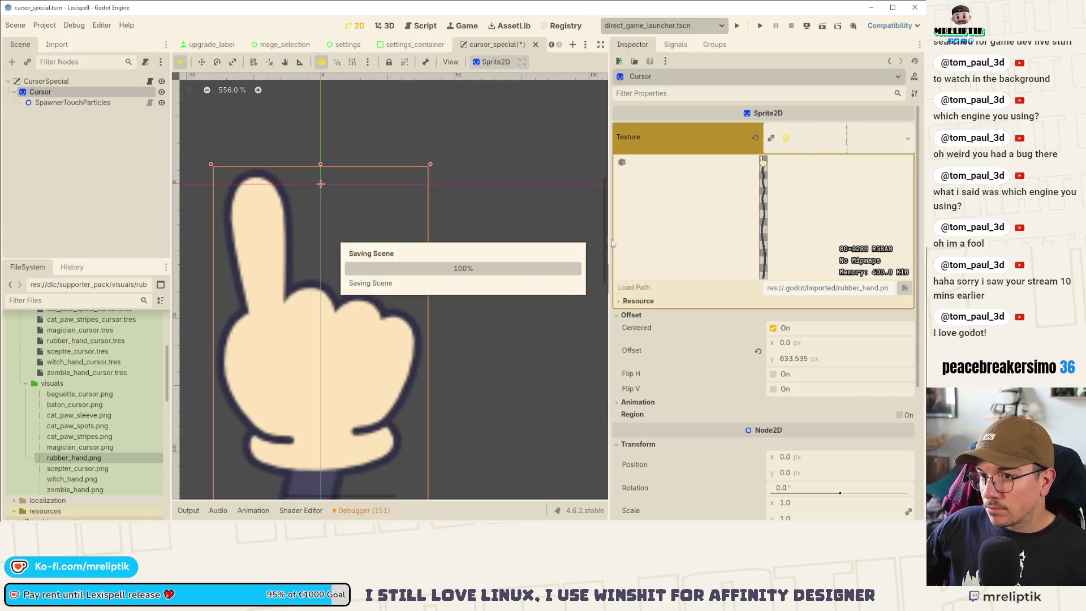
left_click_drag(790, 343, 853, 343)
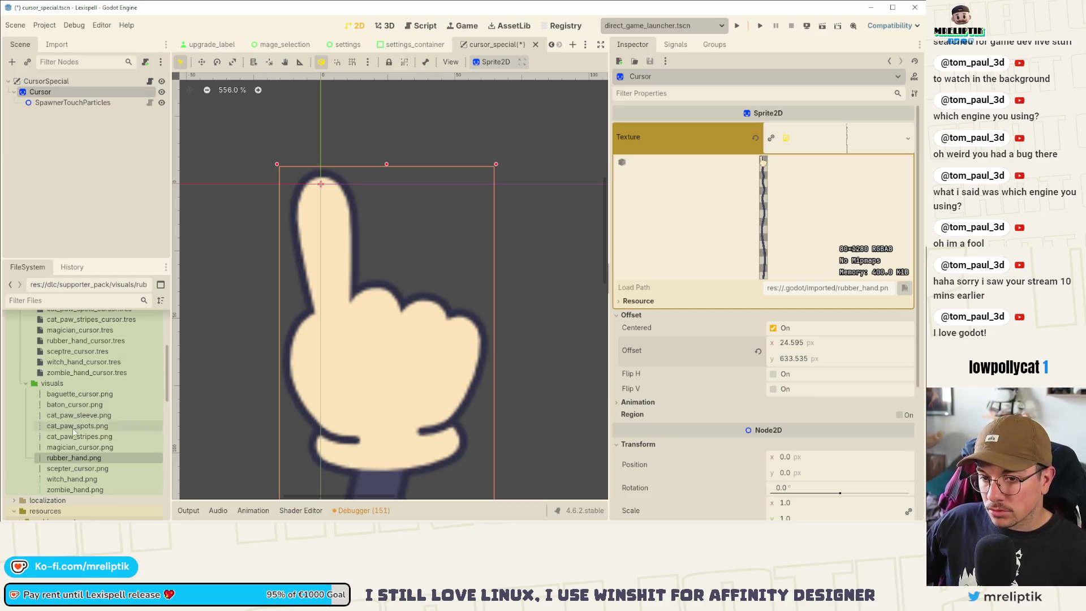
- Give rubber_hand_cursor.tres an offset of 24.0, 633.0 and save
scroll(79, 373, "up", 4)
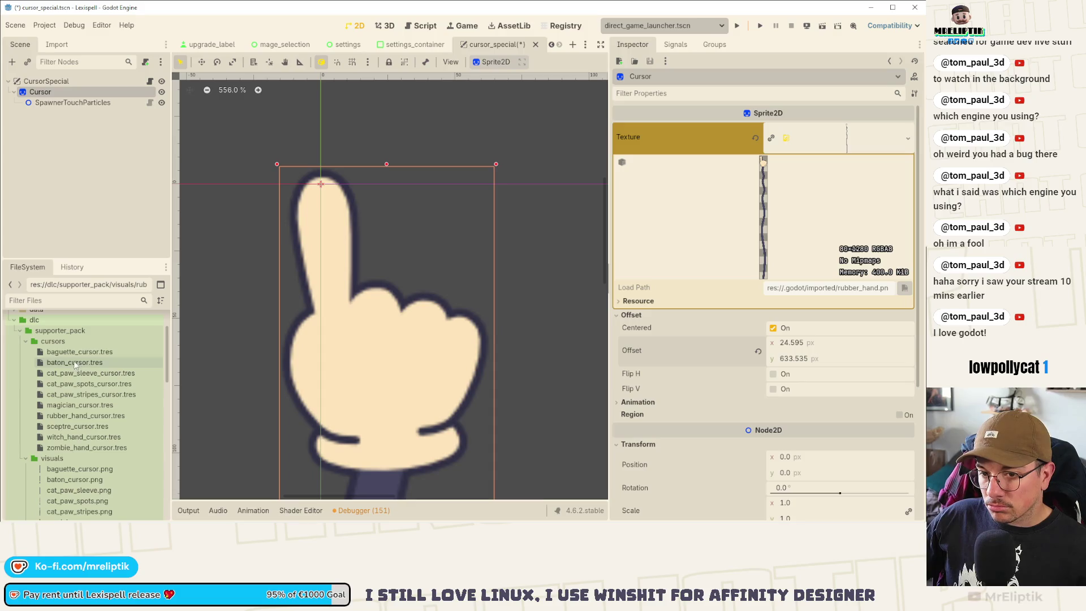
left_click(85, 416)
left_click(803, 181)
key("Tab")
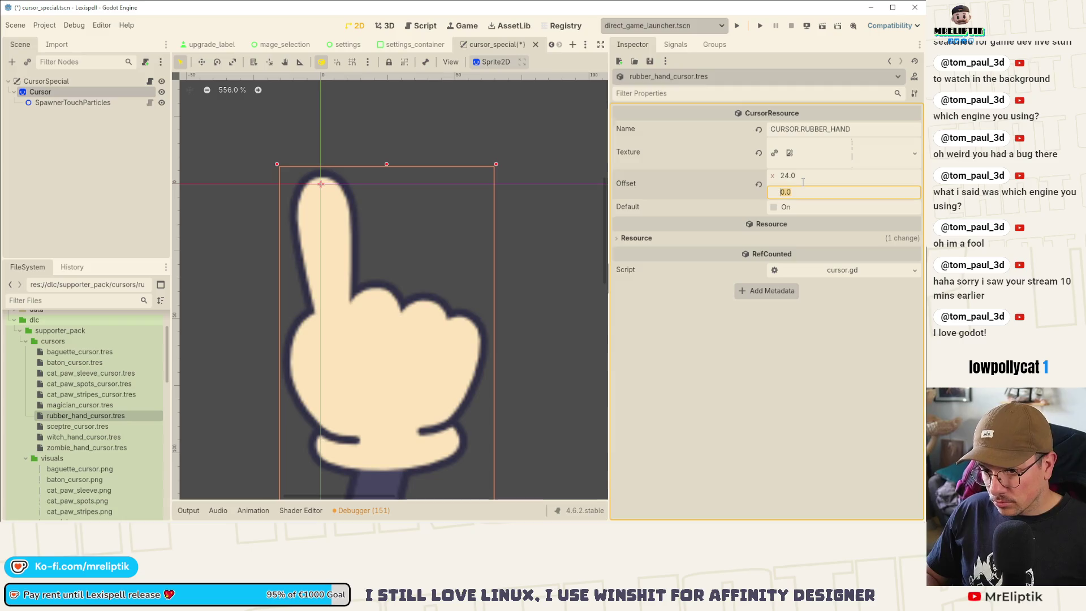
type("633")
key("Return")
key("ctrl+s")
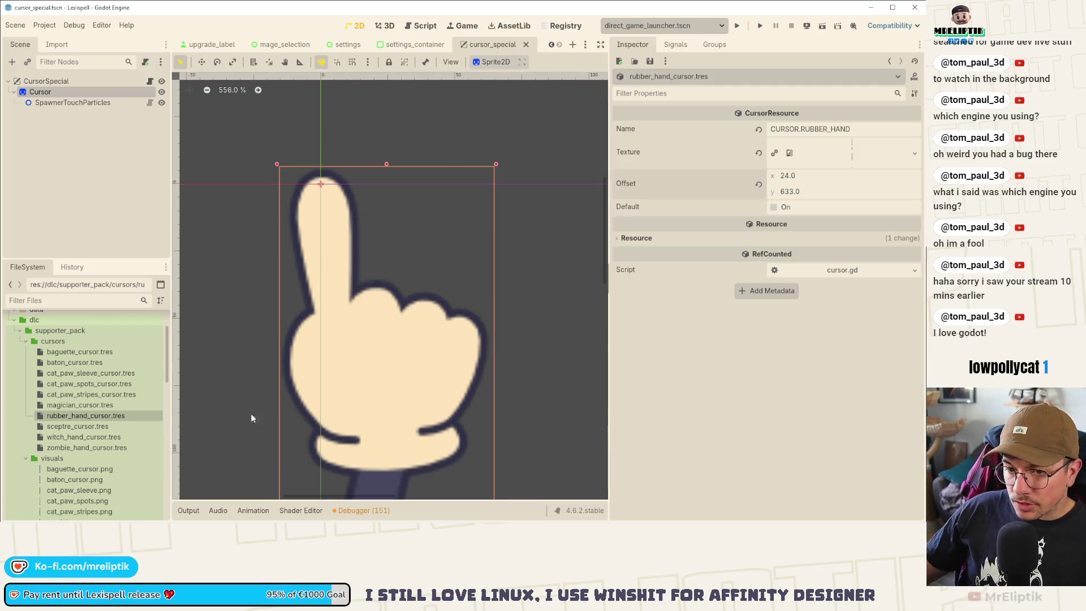
left_click(67, 94)
scroll(83, 441, "down", 3)
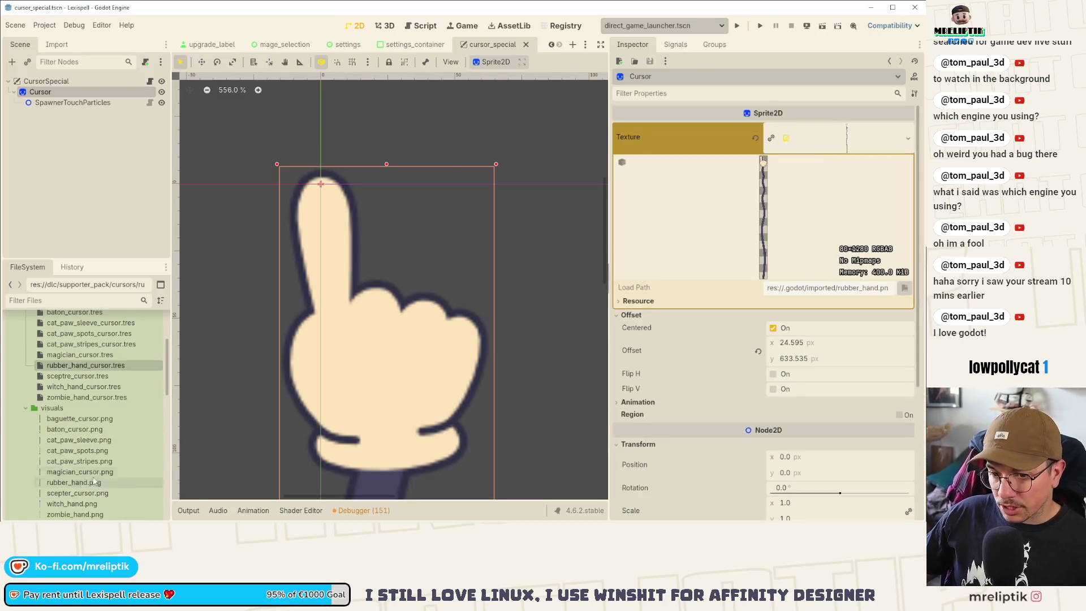
- Apply scepter_cursor.png to the Cursor sprite with horizontal offset 0.0 and save
left_click_drag(83, 492, 850, 140)
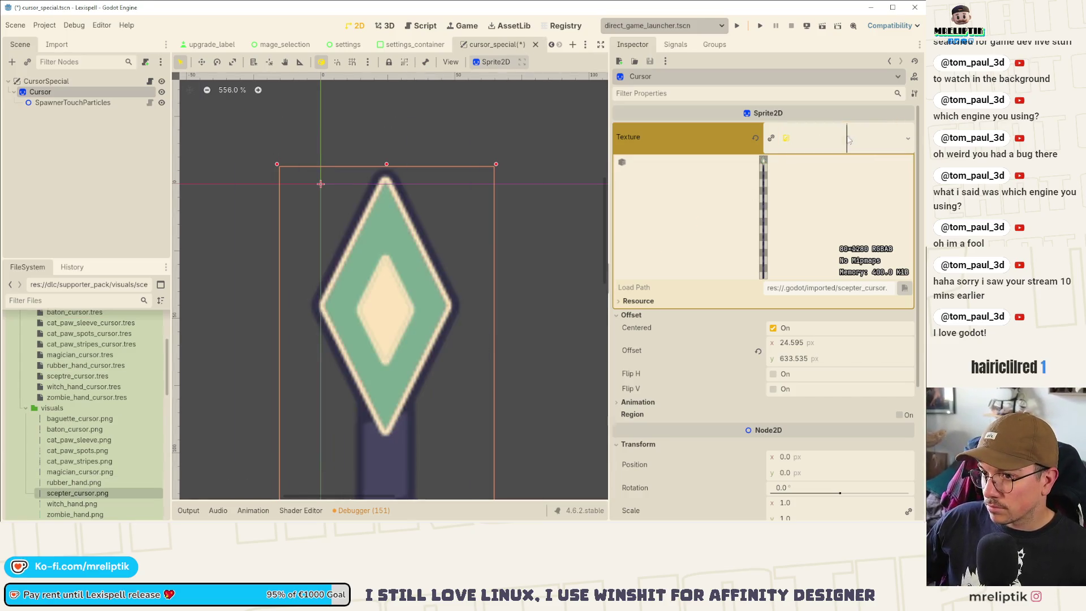
key("ctrl+s")
left_click(812, 346)
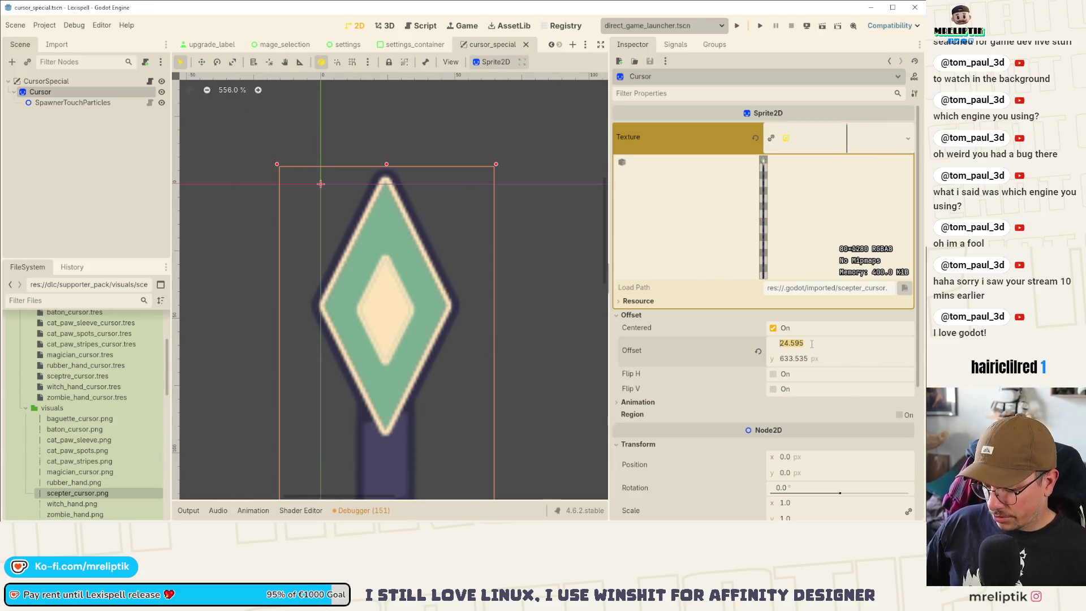
type("0")
key("Return")
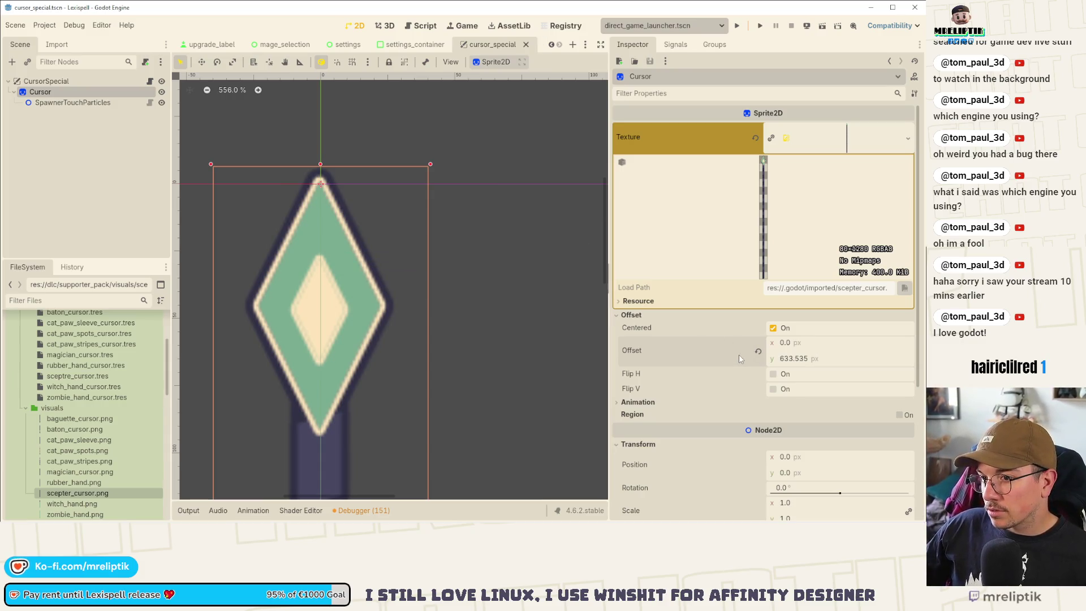
left_click_drag(805, 345, 811, 346)
key("ctrl+z")
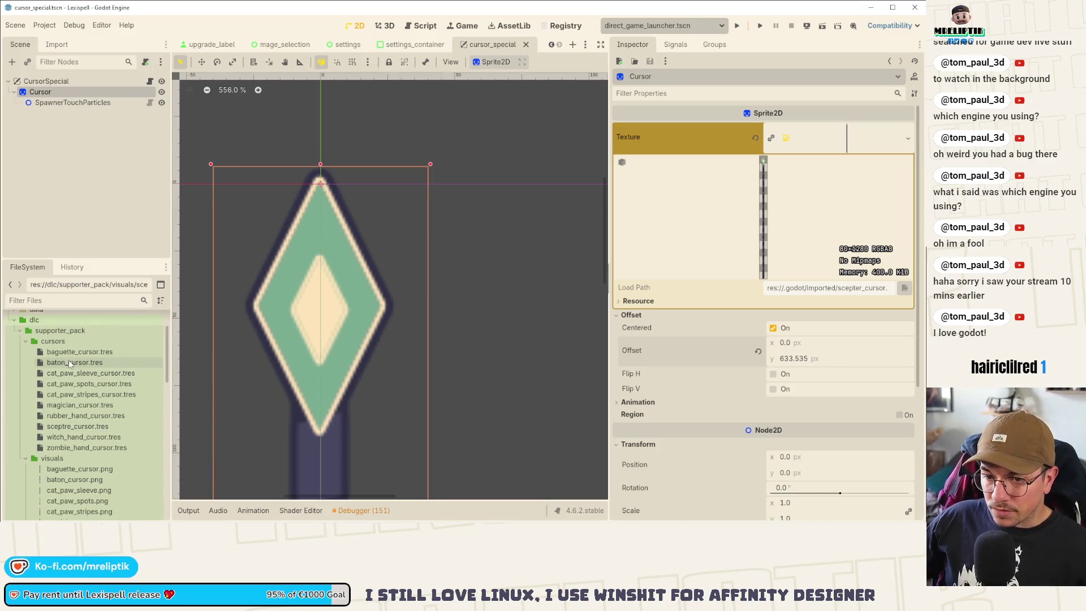
- Set sceptre_cursor.tres offset to 0.0, 633.0, then put the witch hand image on the sprite
left_click(75, 427)
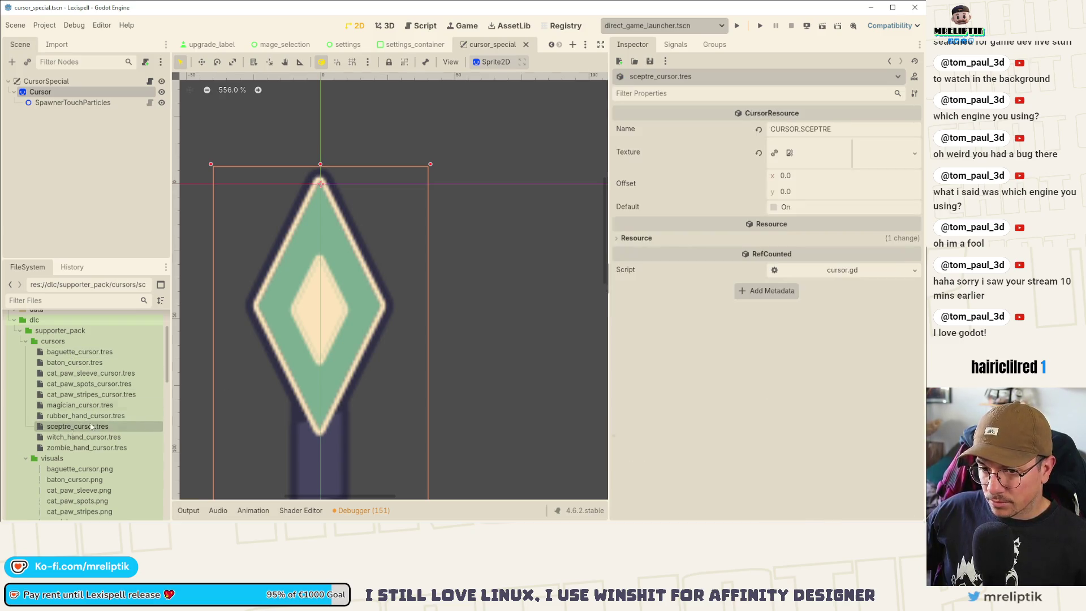
left_click(832, 175)
type("33")
key("Return")
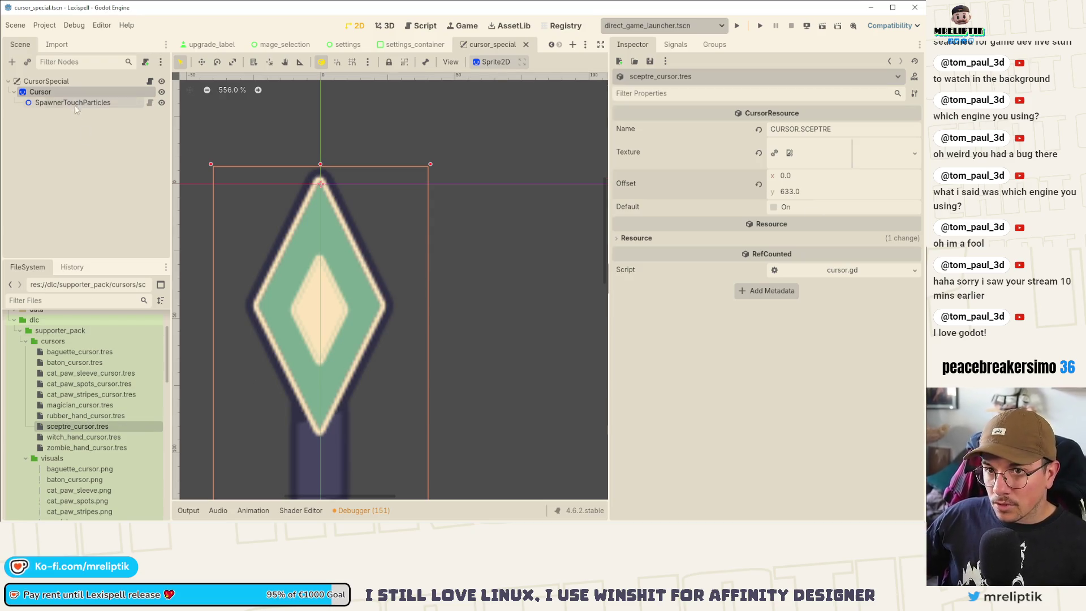
left_click(63, 92)
scroll(78, 476, "down", 3)
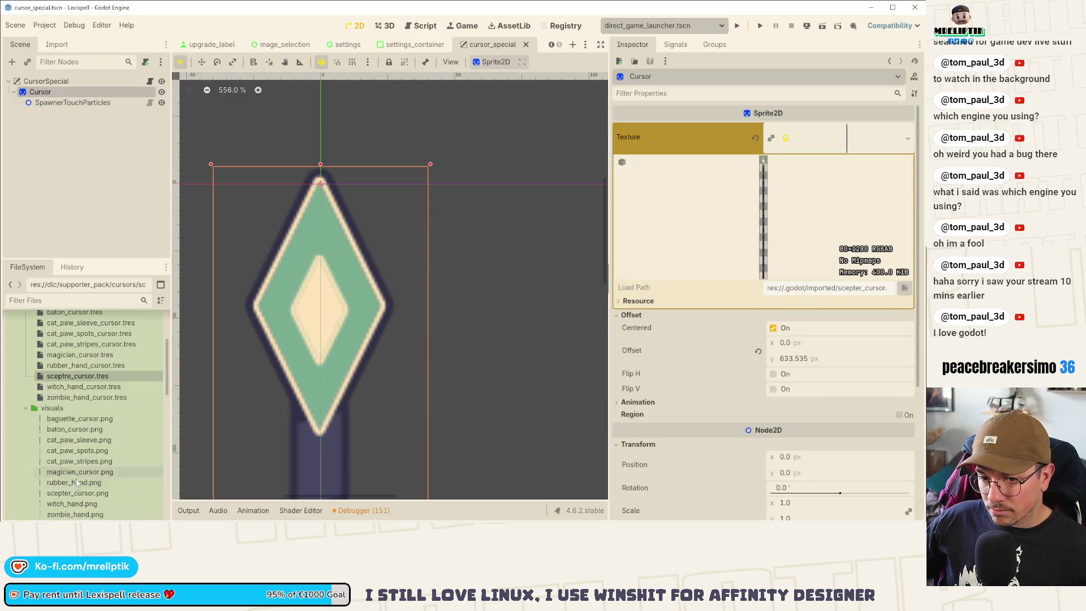
mouse_move(75, 504)
left_mouse_down()
mouse_move(282, 452)
mouse_move(882, 158)
mouse_move(853, 140)
left_mouse_up()
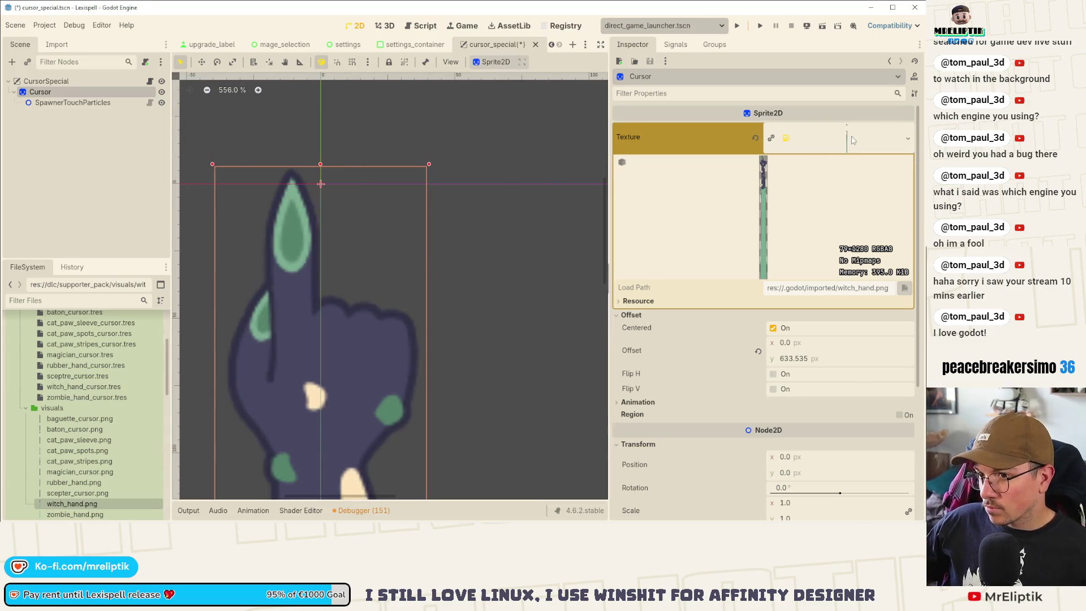
- Align the witch hand sprite by setting its horizontal offset to 11.0
left_click_drag(790, 346, 811, 346)
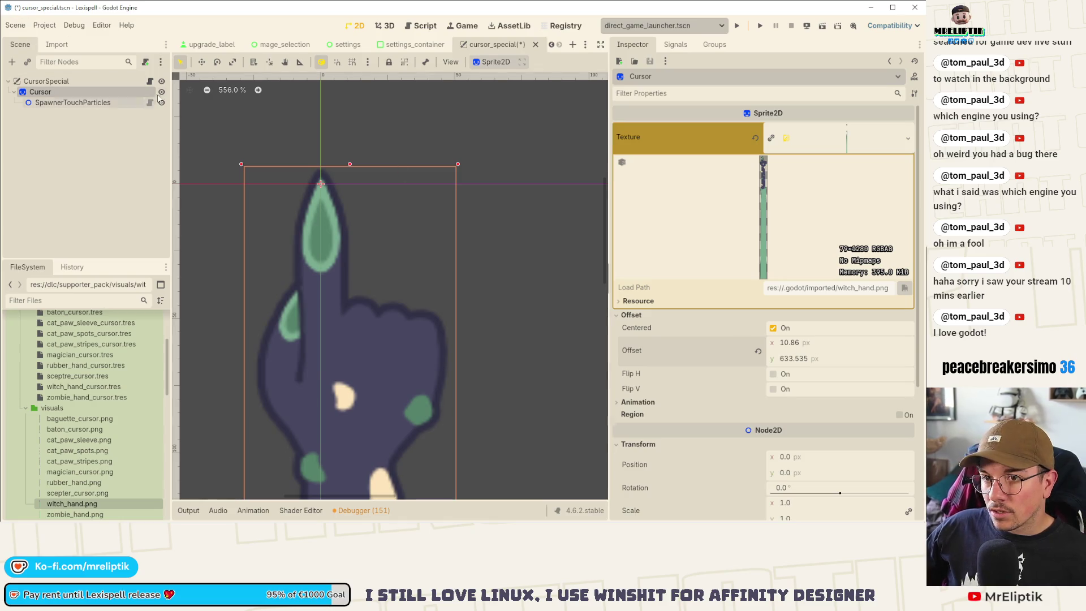
left_click(837, 345)
type("10")
key("Return")
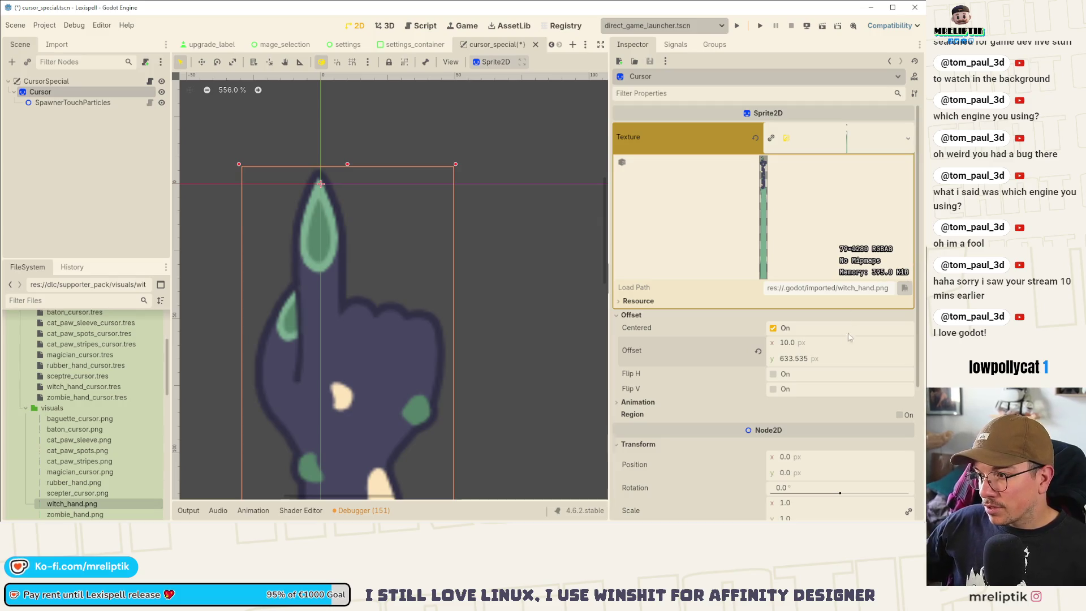
key("Return")
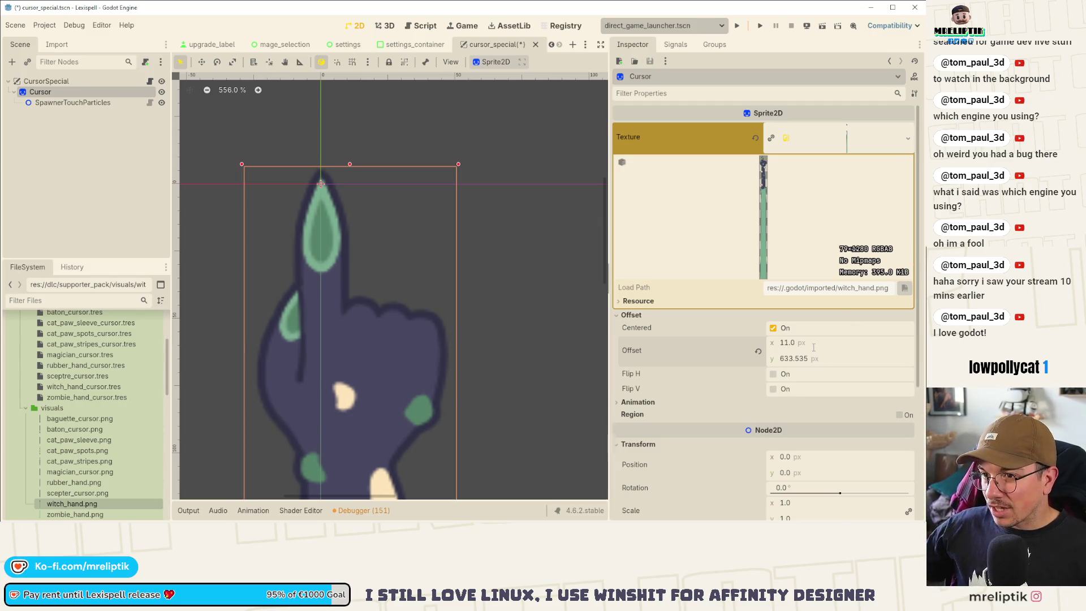
- Give witch_hand_cursor.tres an offset of 11.0, 633.0 and save
scroll(96, 401, "up", 1)
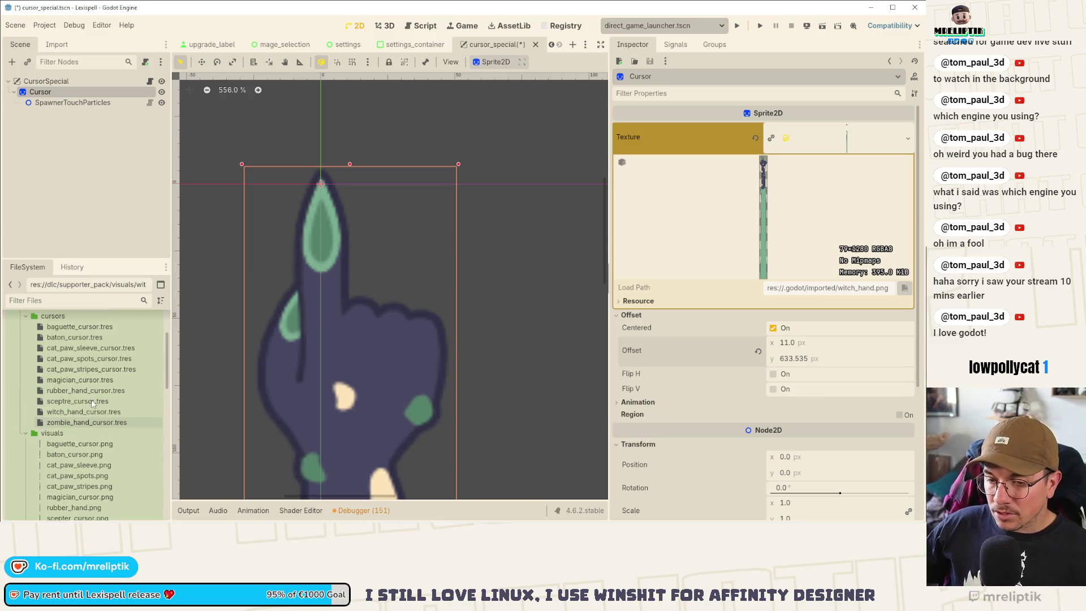
left_click(65, 411)
left_click(822, 176)
type("11")
key("Tab")
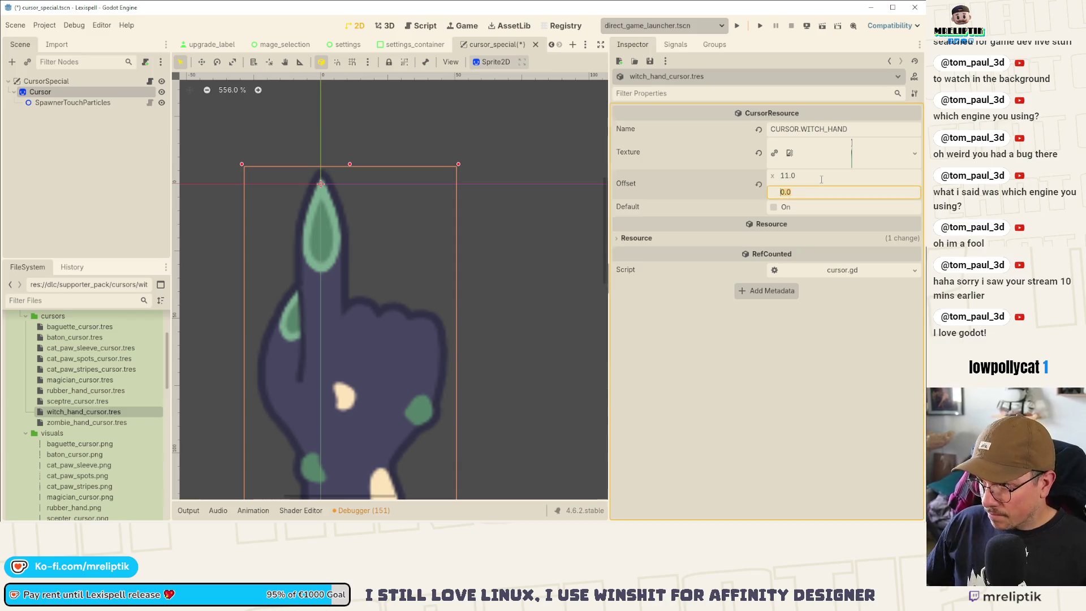
key("Return")
key("ctrl+s")
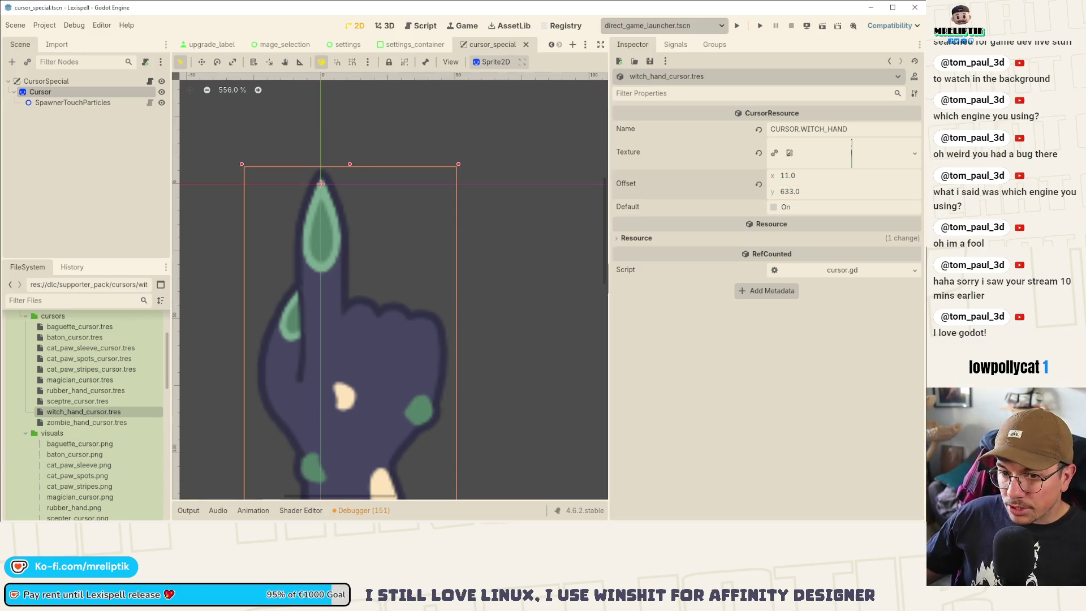
scroll(75, 469, "down", 2)
left_click(71, 91)
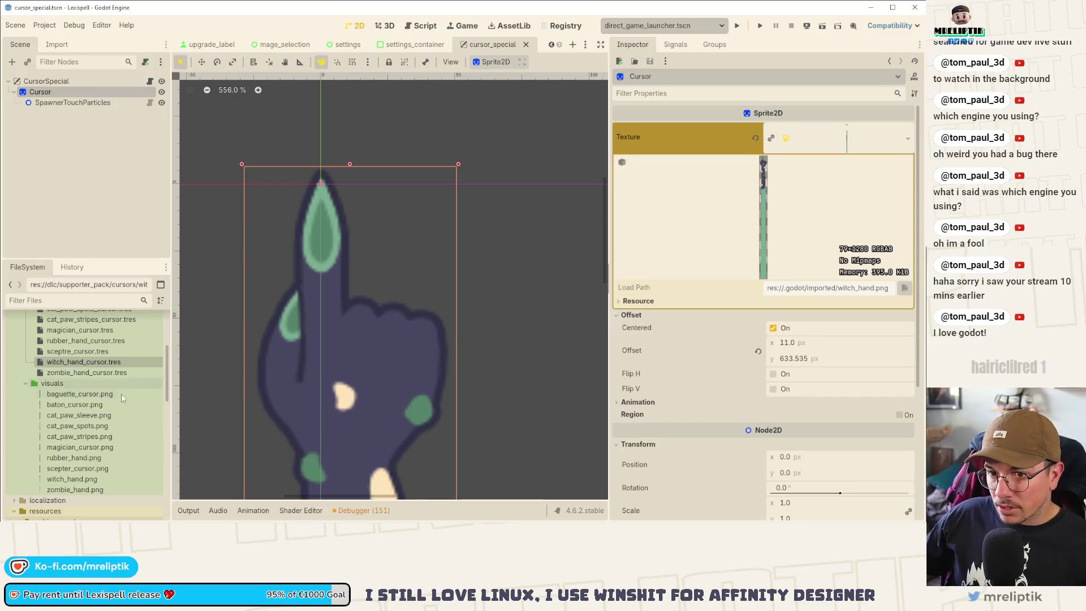
left_click(96, 491)
- Apply zombie_hand.png to the Cursor sprite, nudge it right, and save
left_click_drag(97, 496, 814, 212)
key("ctrl+s")
left_click_drag(802, 346, 810, 346)
key("ctrl+s")
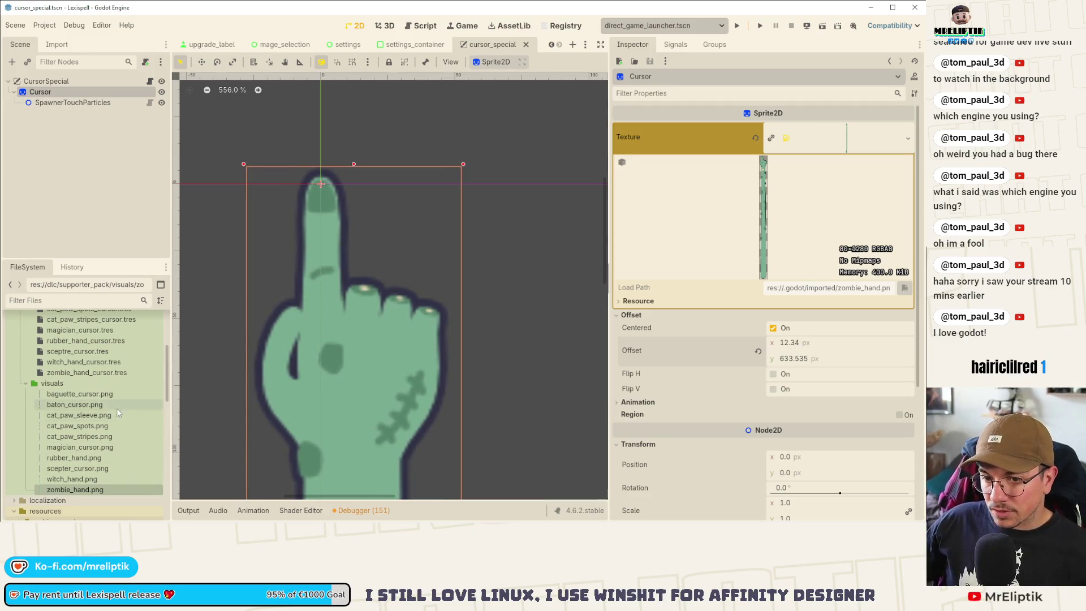
- Set zombie_hand_cursor.tres offset to 12.0, 633.0 and save
left_click(87, 372)
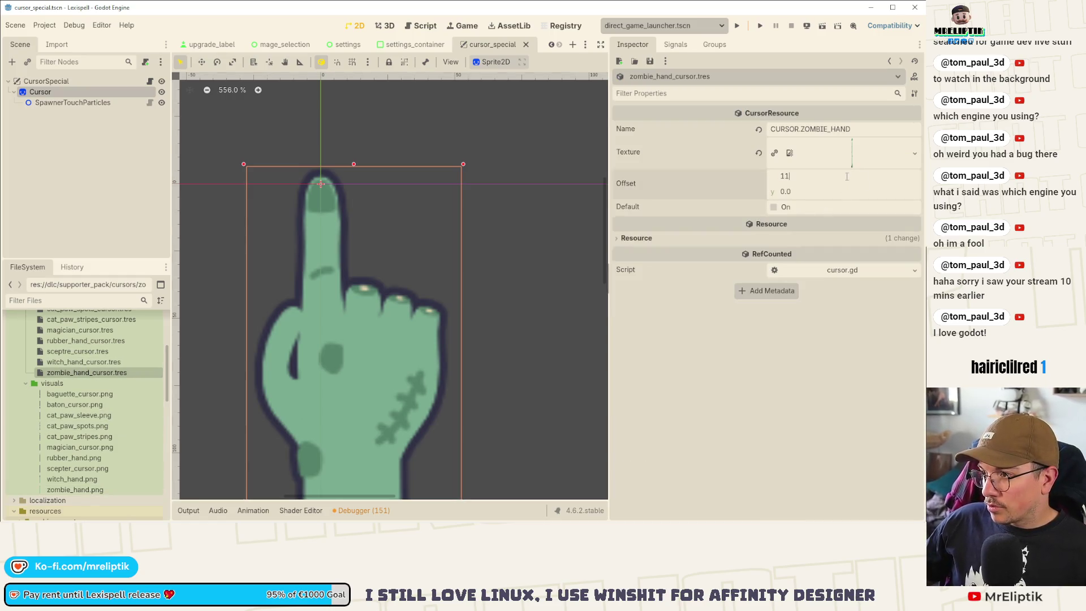
key("Tab")
type("633")
key("Return")
key("ctrl+s")
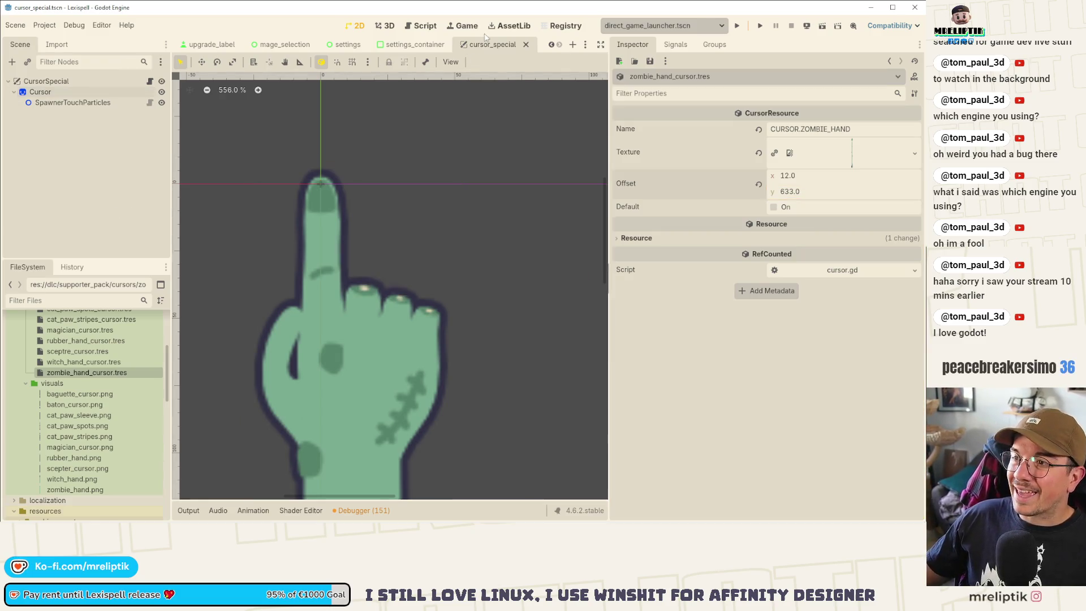
- Open the cursor_special.gd script beside a resized inspector
left_click(150, 81)
mouse_move(609, 134)
left_mouse_down()
mouse_move(801, 130)
mouse_move(748, 127)
left_mouse_up()
key("ctrl+s")
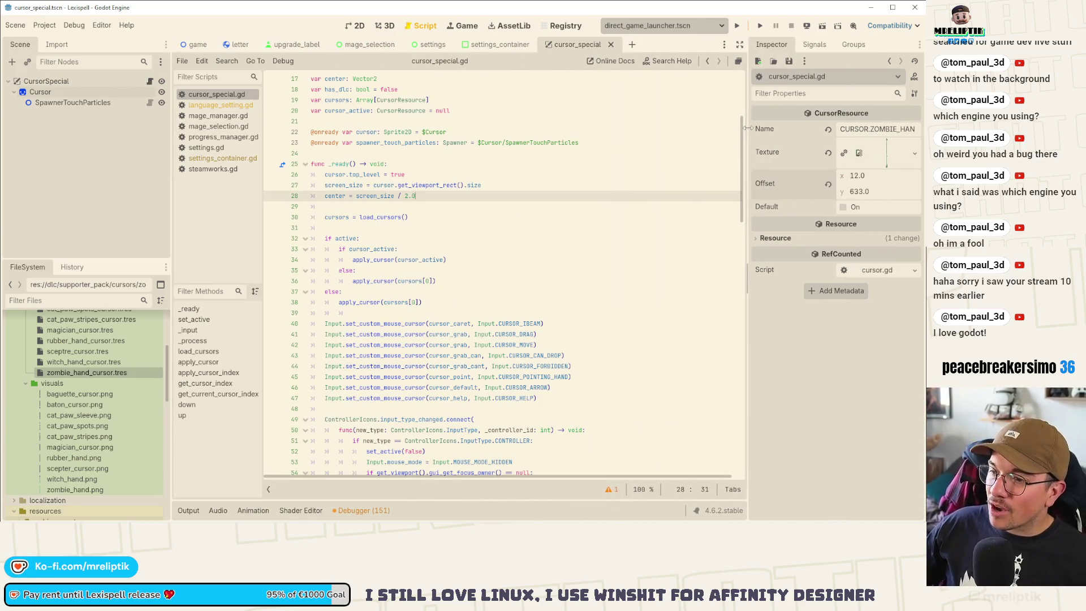
- Move the pointing_cursor load line up among the base-game loads and save the script
scroll(457, 250, "up", 5)
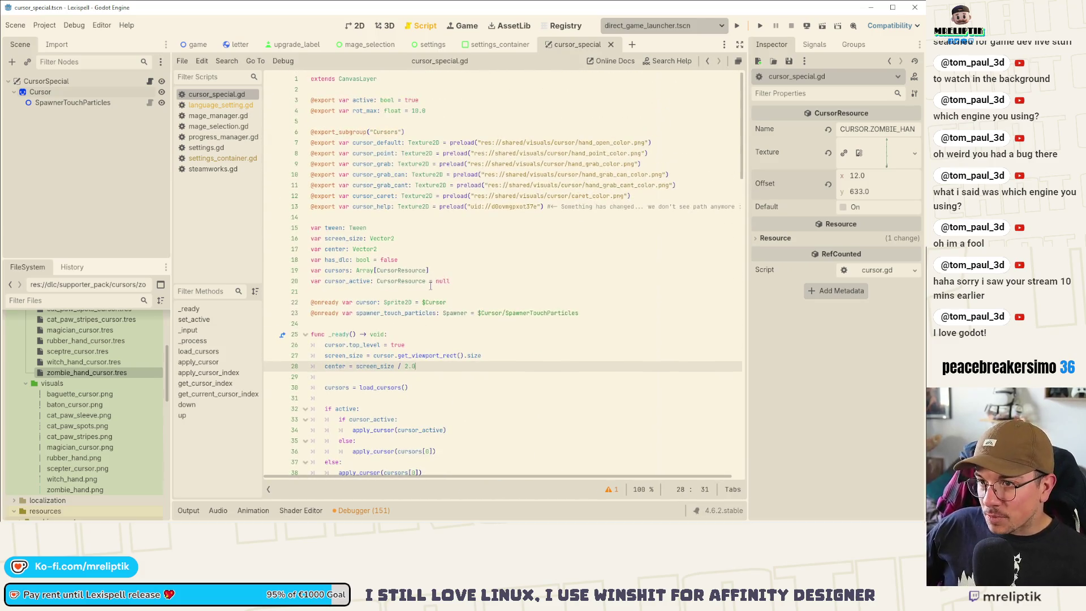
scroll(435, 185, "down", 20)
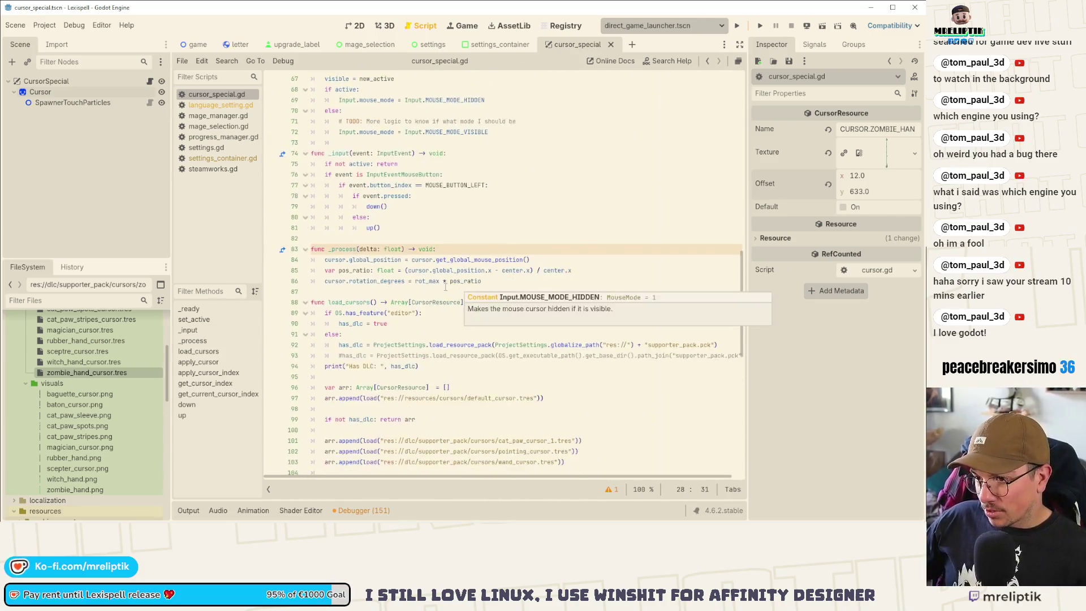
scroll(407, 368, "down", 2)
left_click(580, 301)
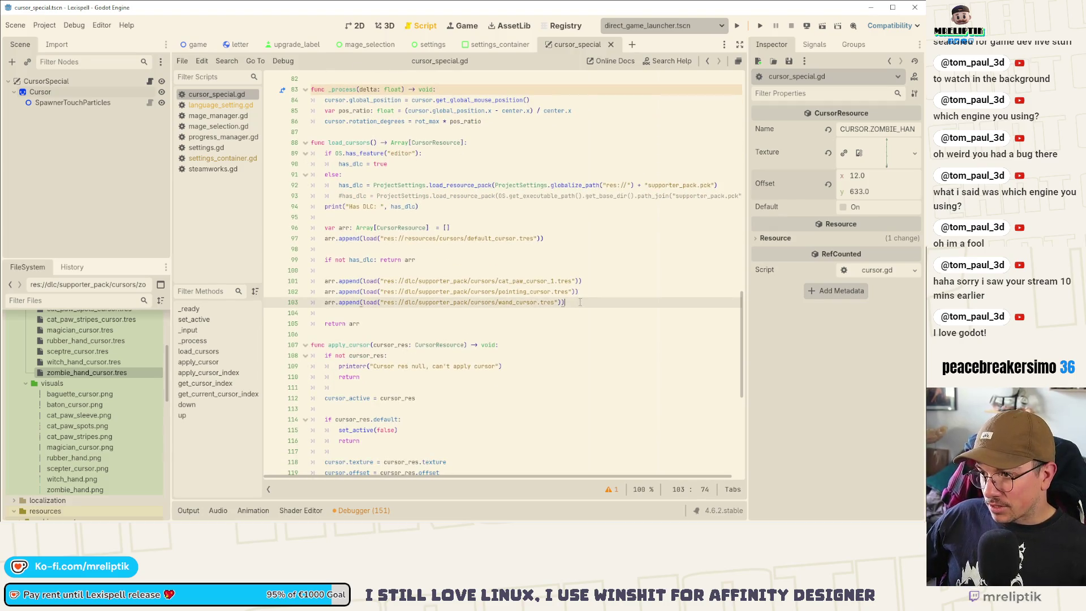
key("Return")
key("Return")
key("Up")
key("Return")
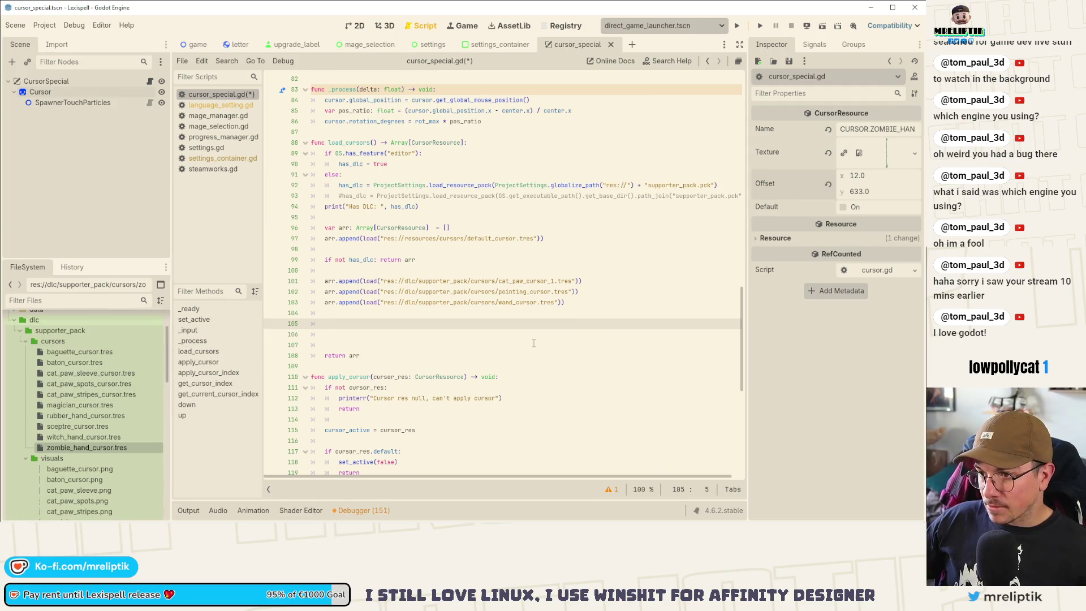
left_click(356, 281)
scroll(414, 313, "up", 1)
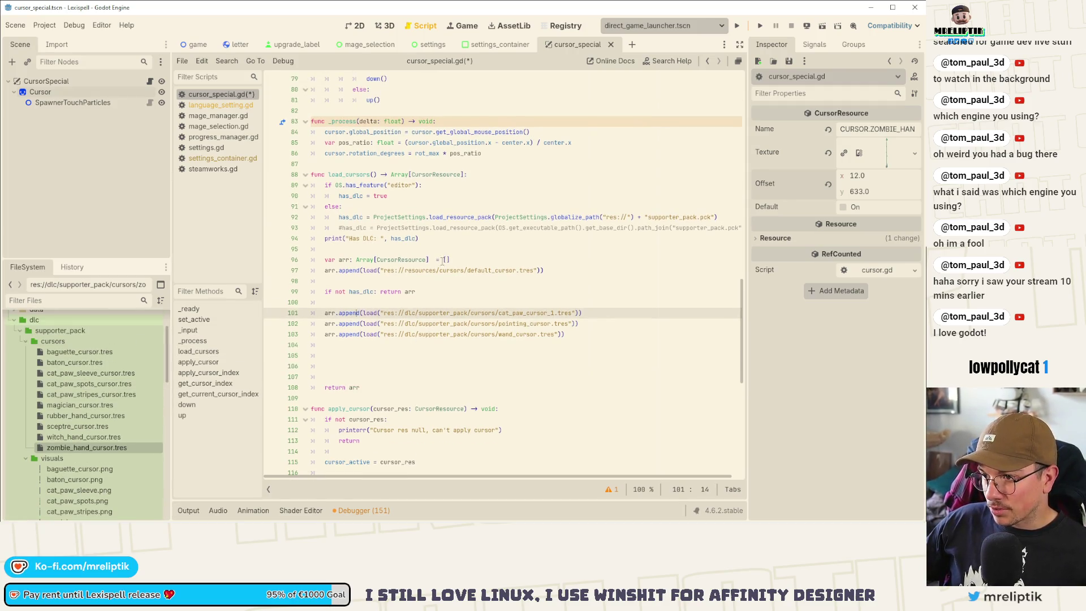
left_click(356, 272)
left_click(547, 324)
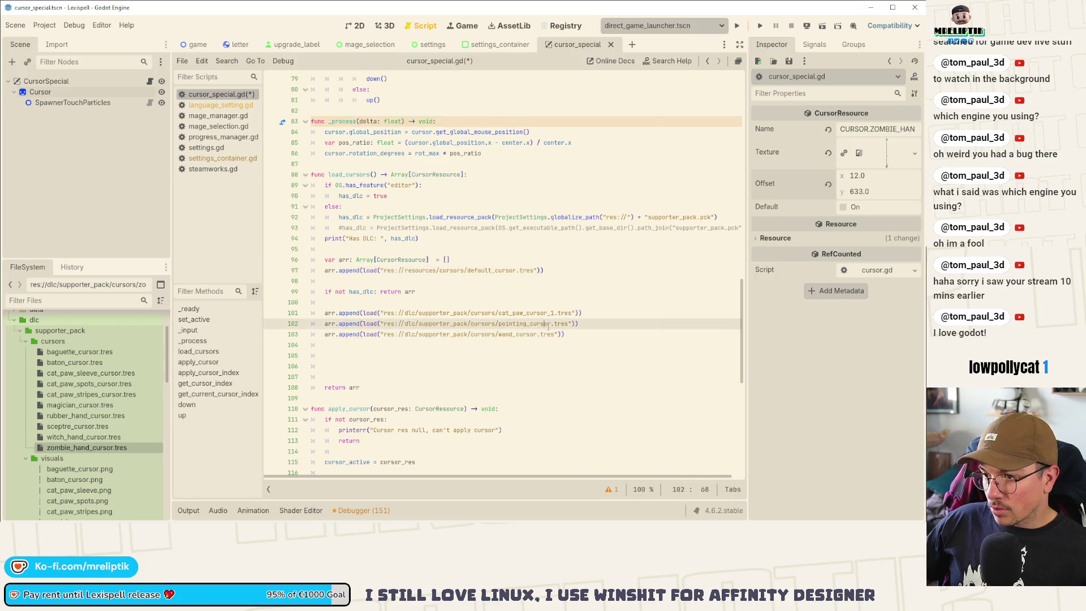
key("alt+Up")
key("alt+Up")
key("alt+Up")
key("ctrl+s")
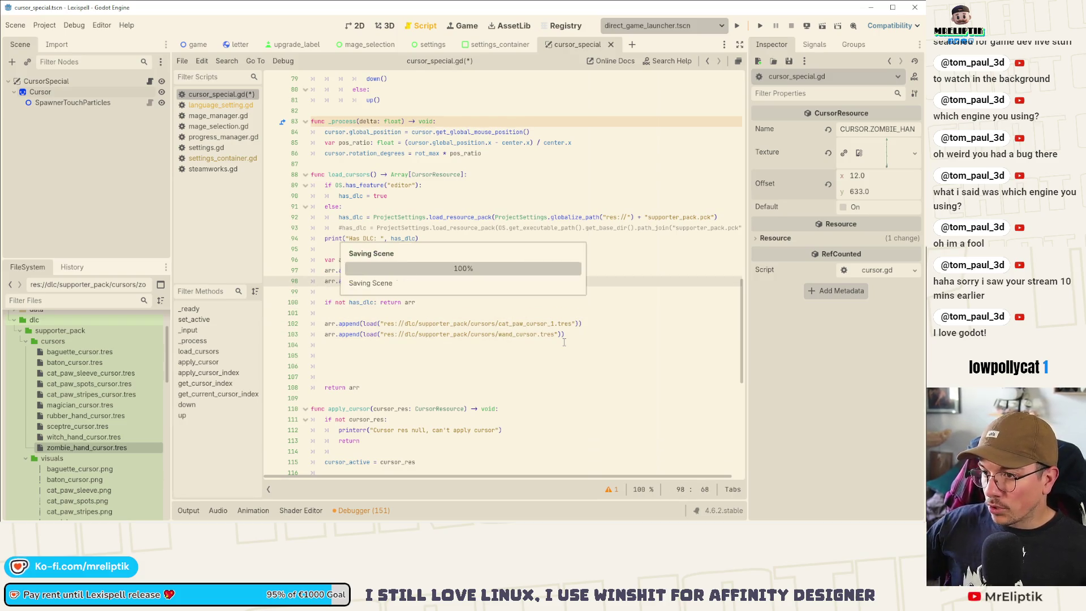
- Change the pointing cursor's path from the supporter_pack folder to res://resources/cursors
double_click(452, 271)
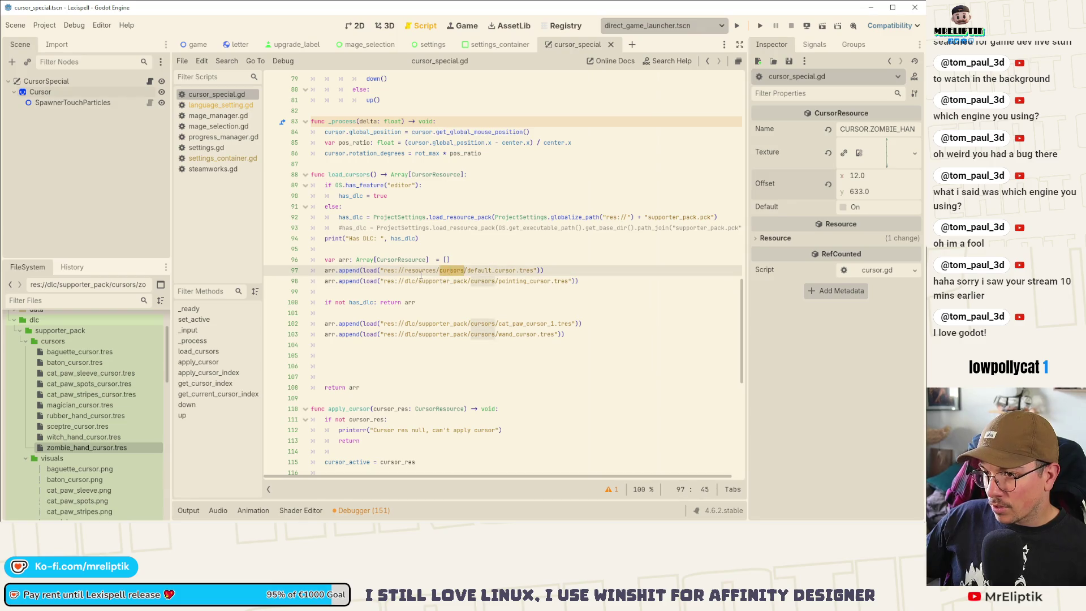
double_click(443, 281)
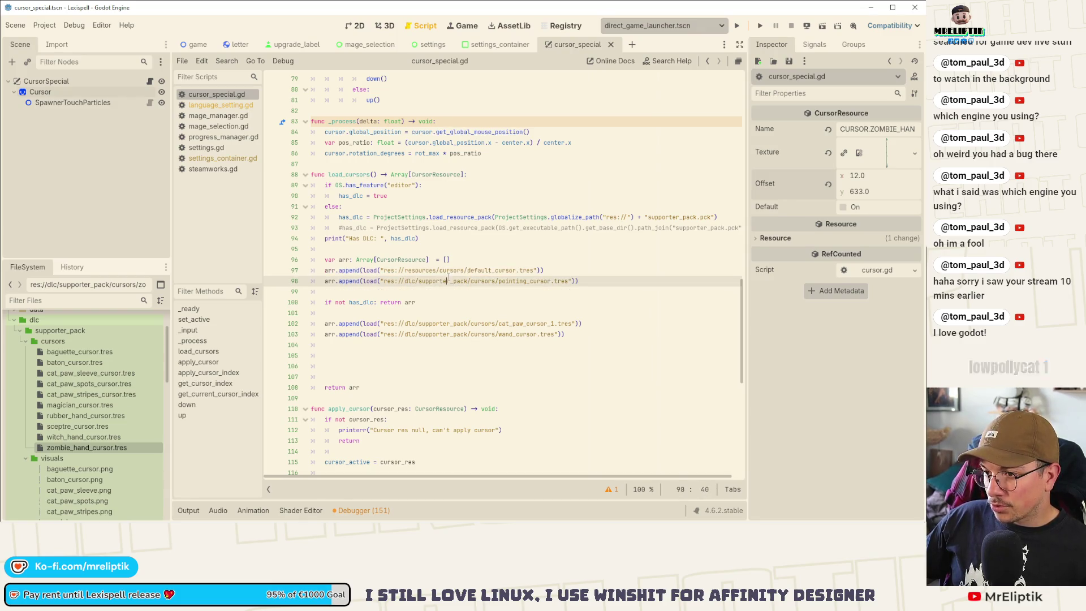
double_click(427, 272)
key("ctrl+c")
double_click(409, 282)
key("ctrl+v")
left_click(454, 271)
double_click(454, 271)
key("ctrl+c")
double_click(464, 282)
key("ctrl+v")
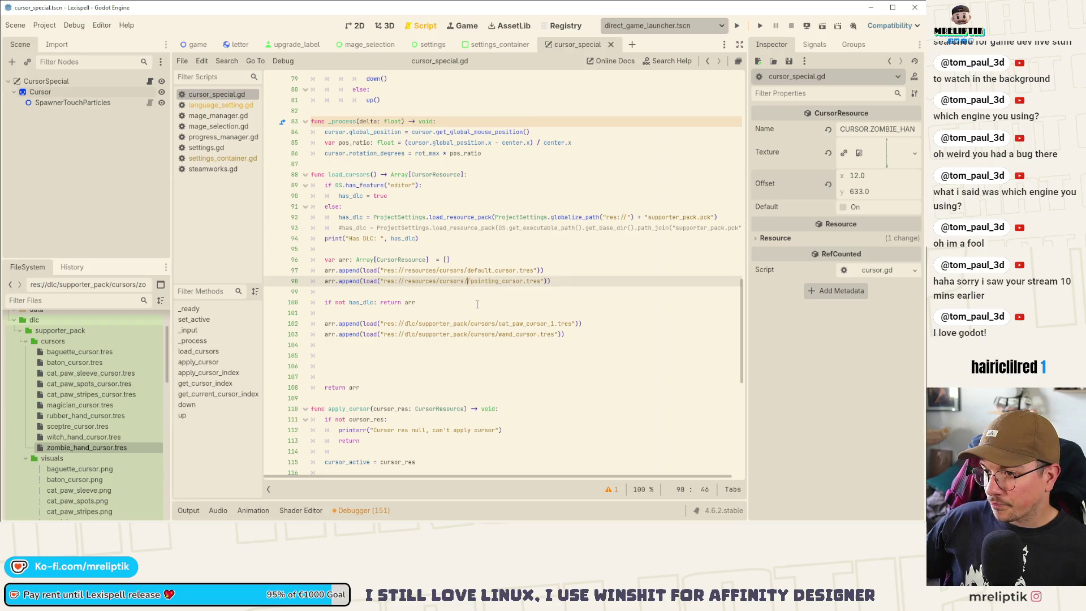
key("Delete")
key("Delete")
key("Delete")
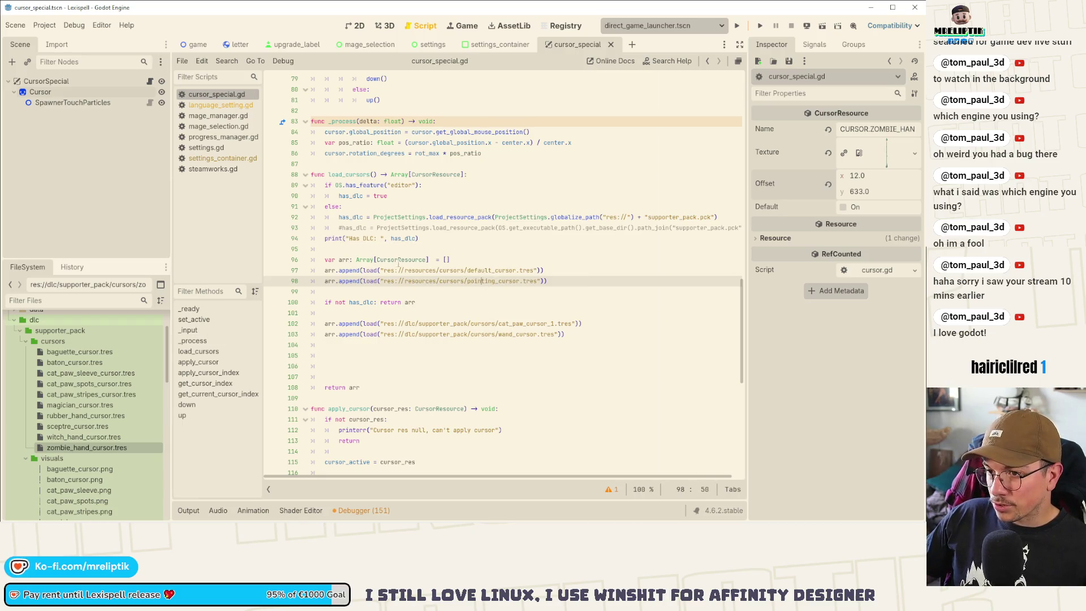
- Add comment lines above the base-game and DLC loads and remove the extra blank lines
left_click(484, 259)
key("Return")
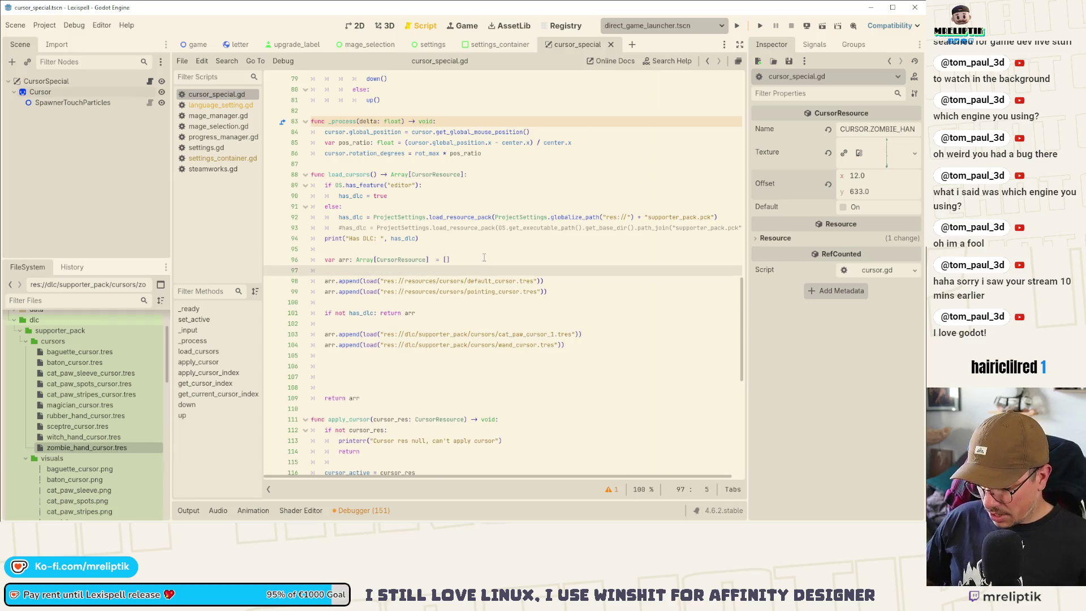
type("#Availabi")
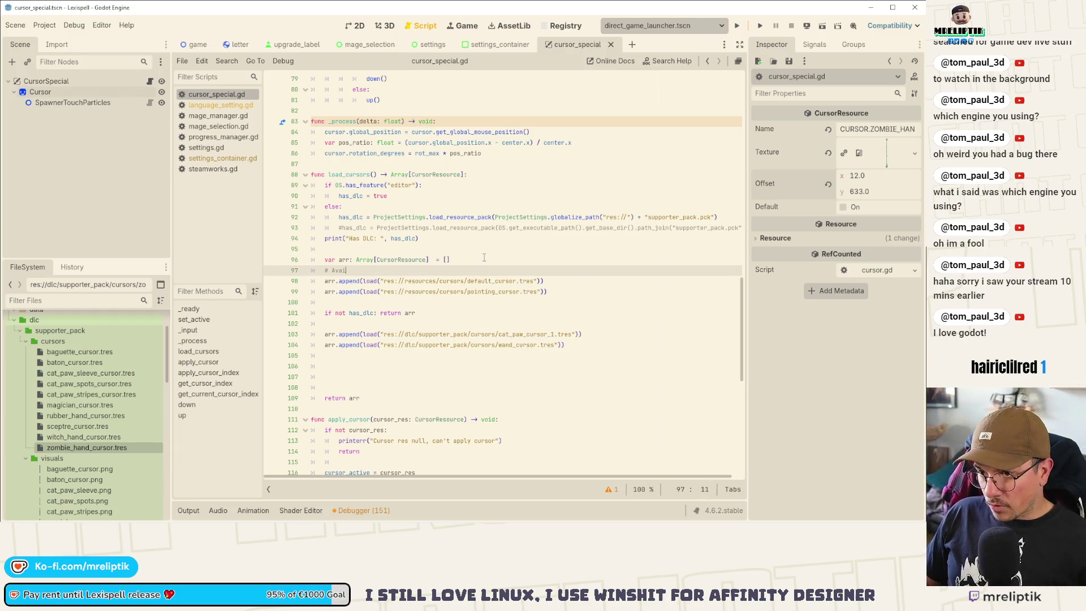
key("BackSpace")
key("BackSpace")
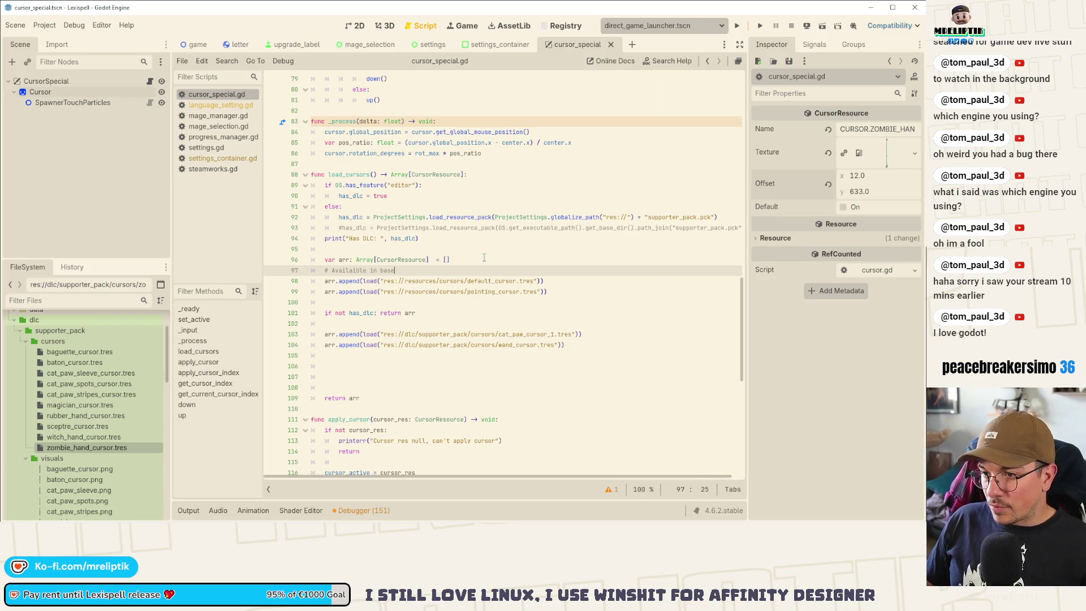
key("Escape")
key("Down")
key("Down")
key("Down")
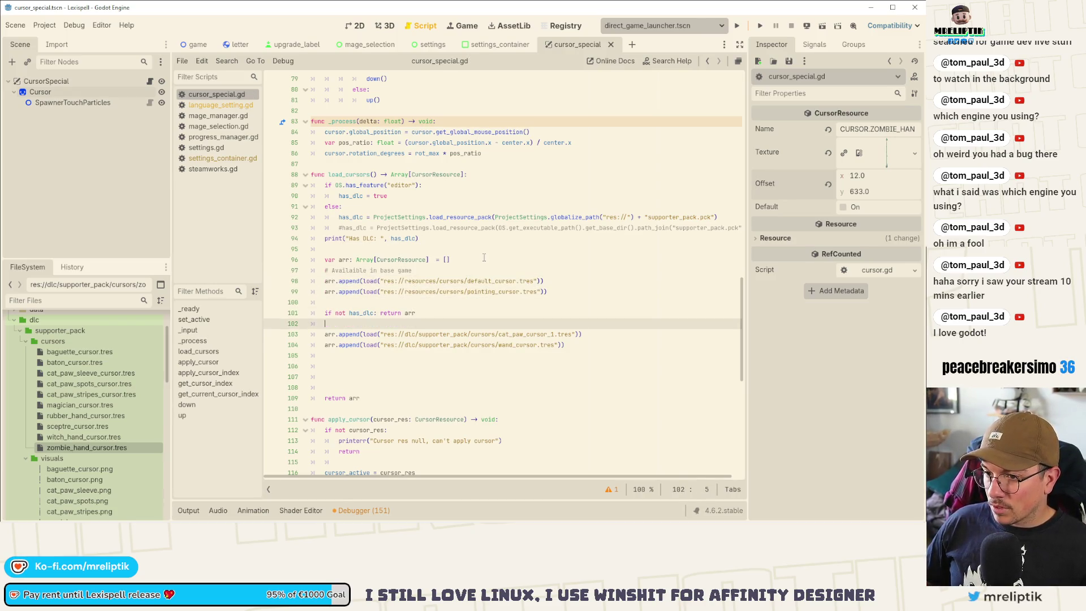
type("ly")
key("Escape")
key("Down")
key("Down")
key("Down")
key("ctrl+shift+k")
key("ctrl+shift+k")
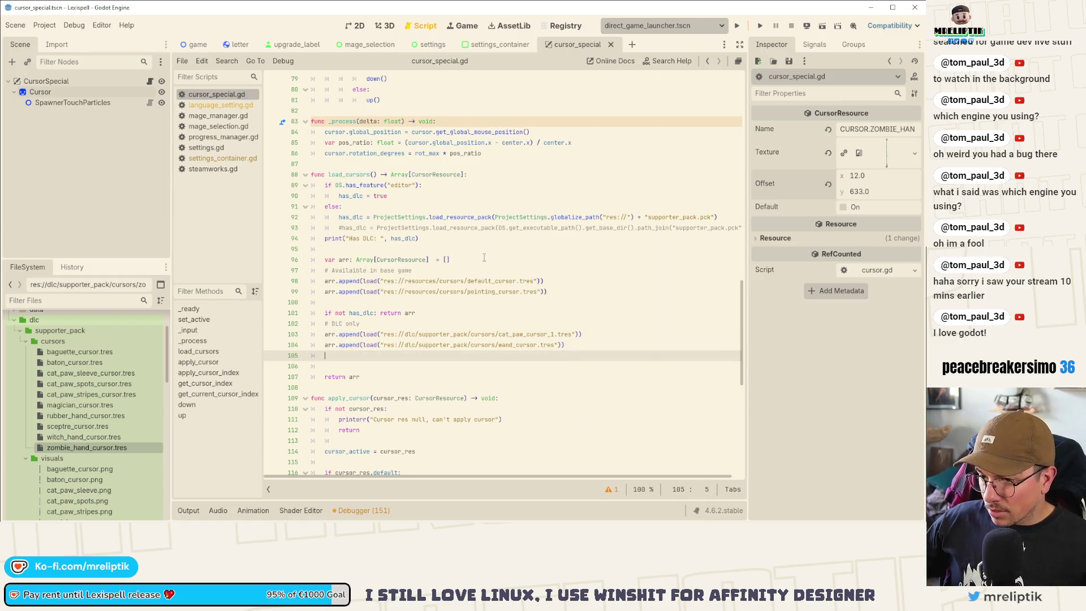
- Delete the cat_paw cursor line and drop in the supporter-pack cursor files as preload constants
left_click(420, 335)
key("ctrl+shift+k")
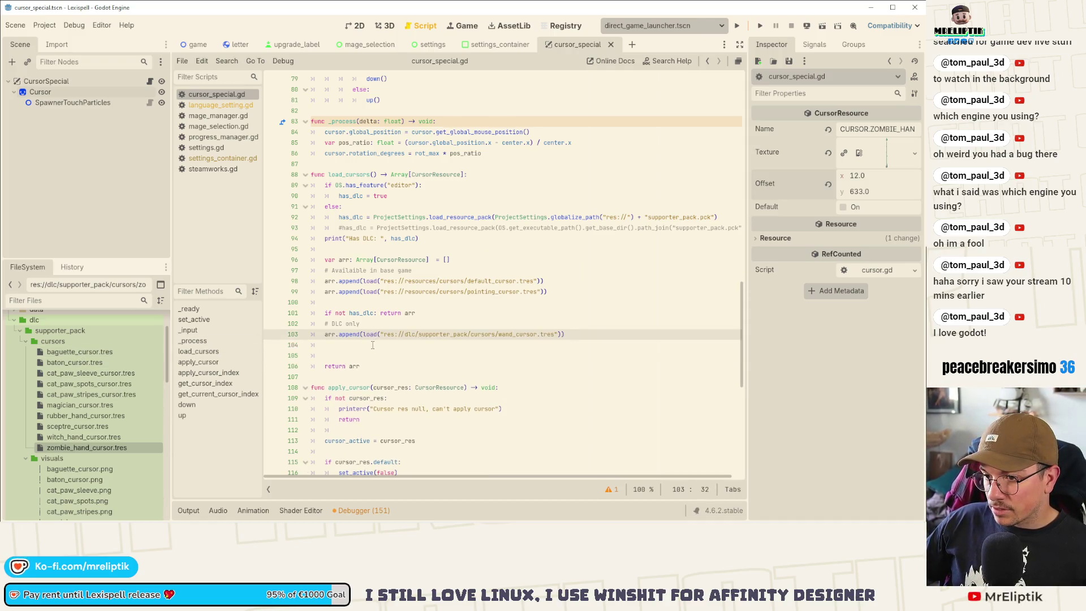
left_click(356, 345)
left_click(93, 352)
left_click(84, 447, "shift")
mouse_move(87, 357)
left_mouse_down()
mouse_move(335, 389)
mouse_move(325, 365)
mouse_move(340, 346)
left_mouse_up()
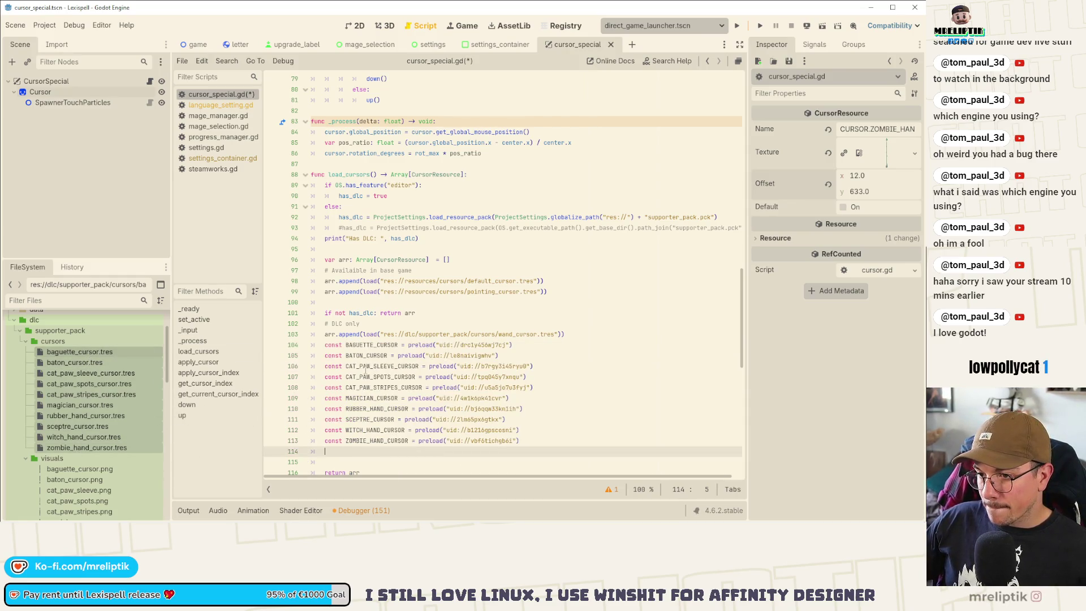
key("ctrl+z")
mouse_move(126, 347)
left_mouse_down()
mouse_move(399, 362)
mouse_move(397, 349)
left_mouse_up()
key("ctrl+z")
mouse_move(145, 346)
left_mouse_down()
mouse_move(396, 357)
mouse_move(394, 347)
left_mouse_up()
key("ctrl+z")
left_click_drag(108, 352, 418, 350)
- Put a caret at preload on each of the new cursor constant lines
left_click(418, 347)
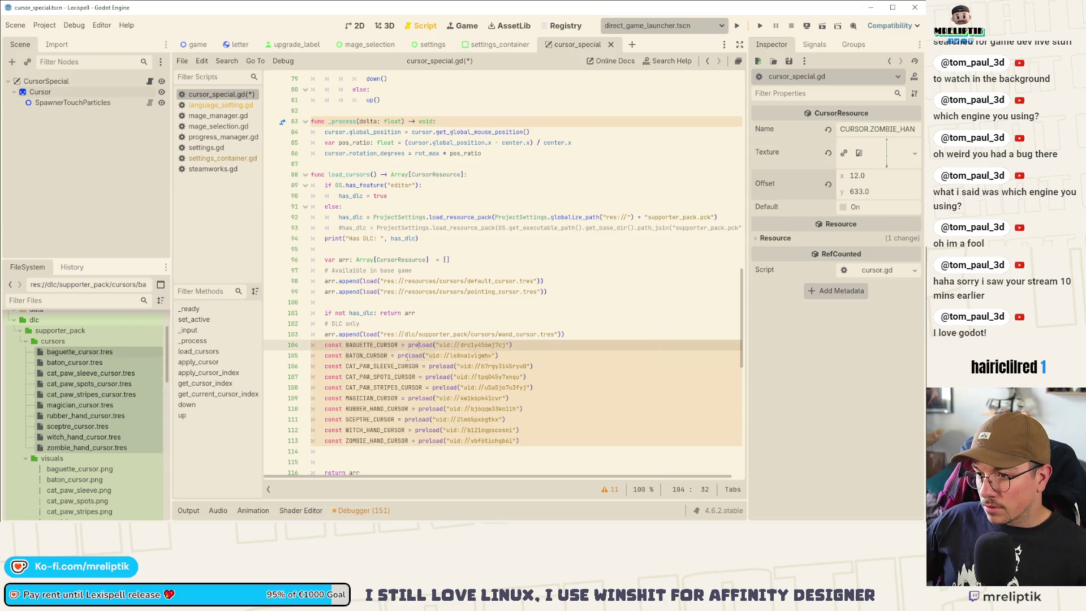
left_click(398, 355, "alt")
left_click(405, 355)
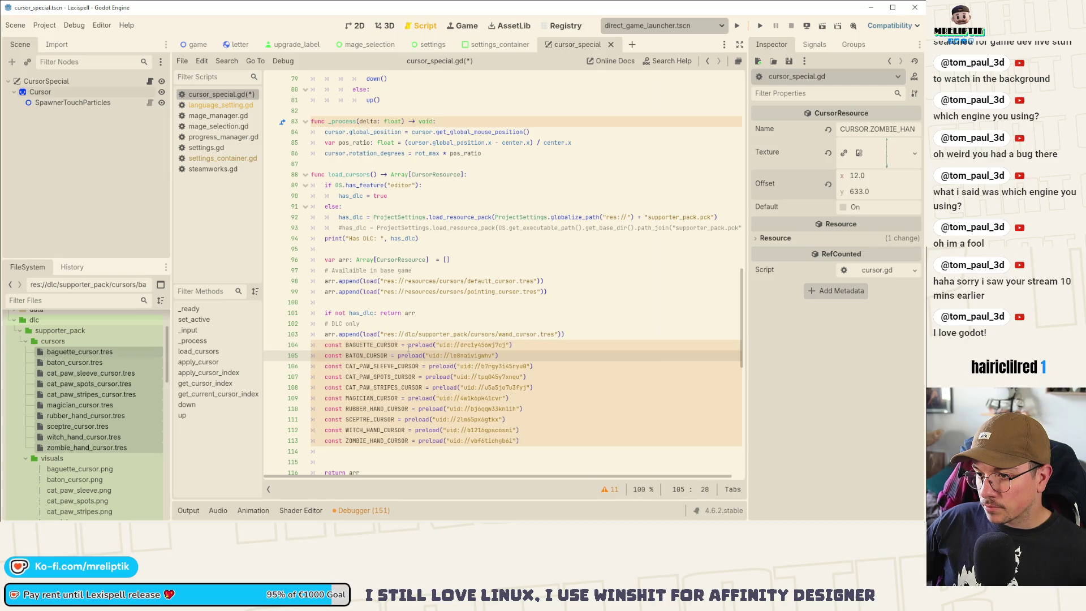
left_click(418, 345)
left_click(415, 355, "alt")
left_click(440, 366, "alt")
left_click(435, 377, "alt")
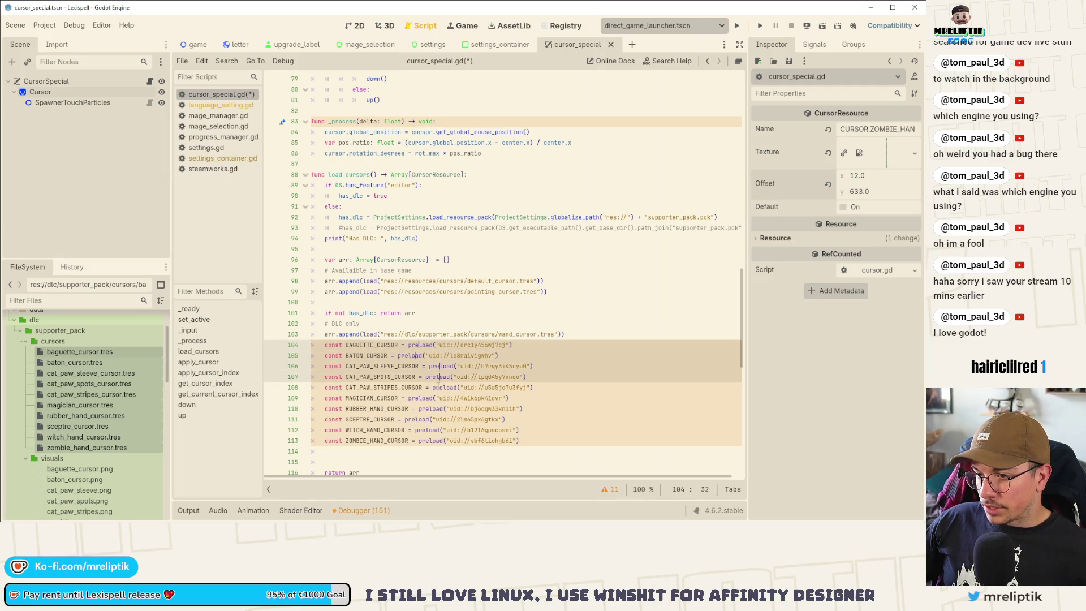
left_click(433, 387, "alt")
left_click(424, 398, "alt")
left_click(427, 408, "alt")
left_click(419, 419, "alt")
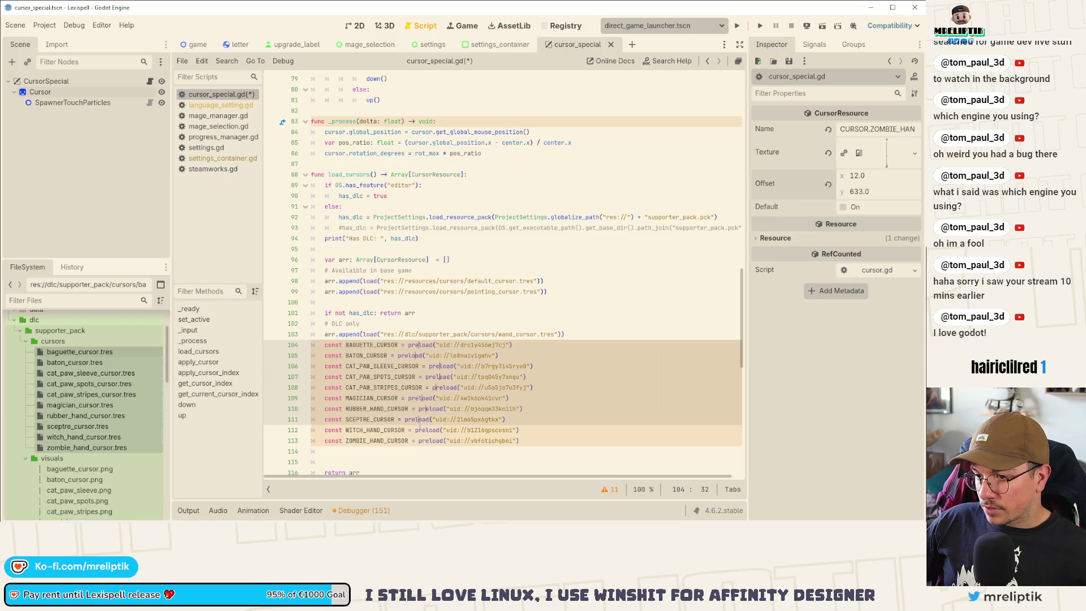
left_click(421, 430, "alt")
left_click(422, 440, "alt")
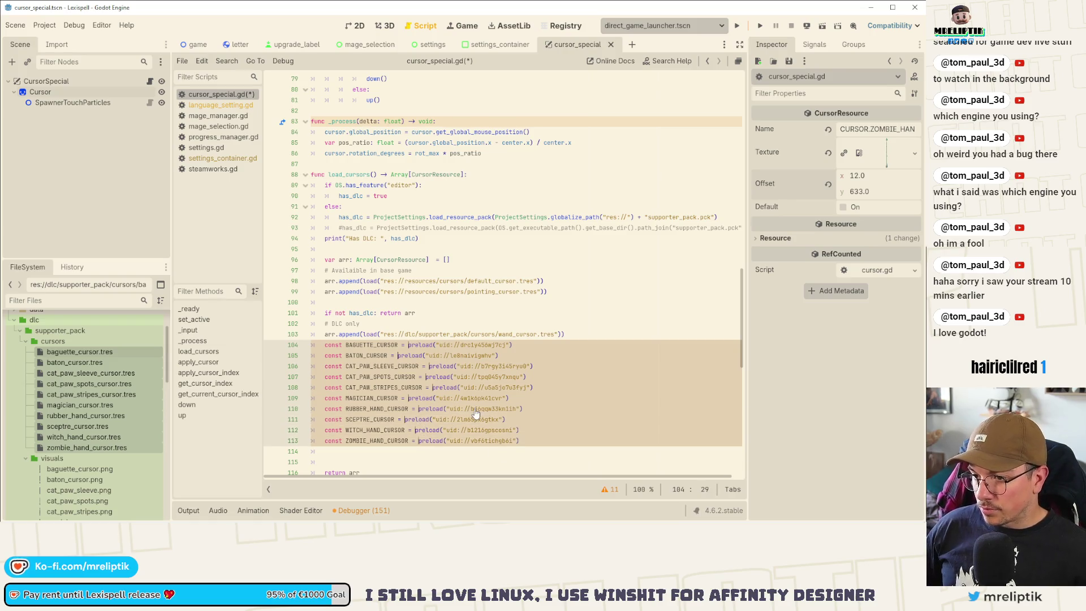
- Turn every constant into an arr.append(load(...)) call and save the script
key("BackSpace")
key("BackSpace")
key("BackSpace")
key("shift+Home")
key("BackSpace")
type("arr.appe")
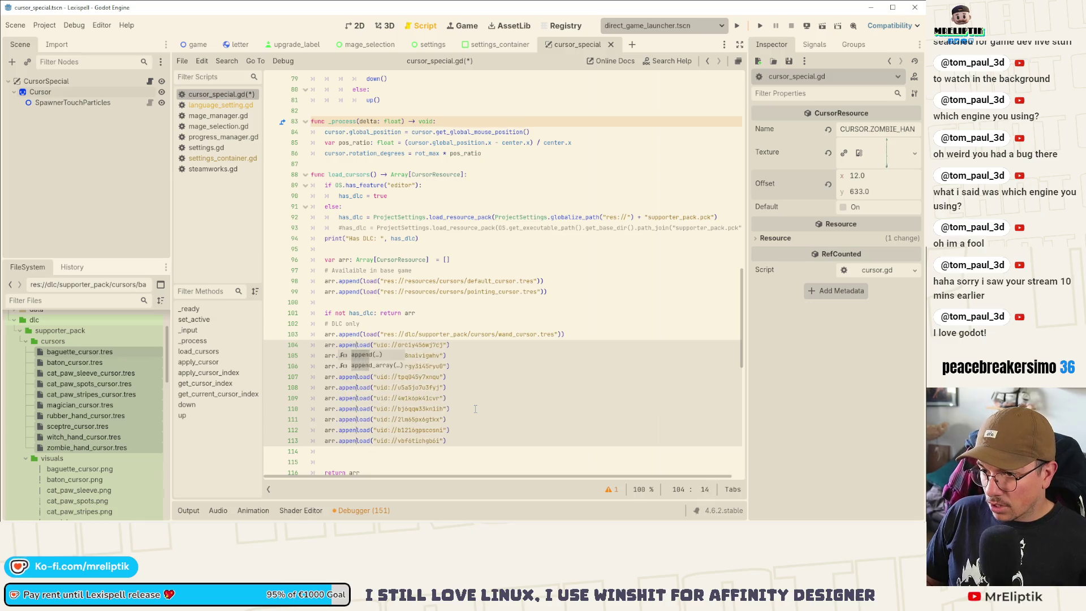
key("Return")
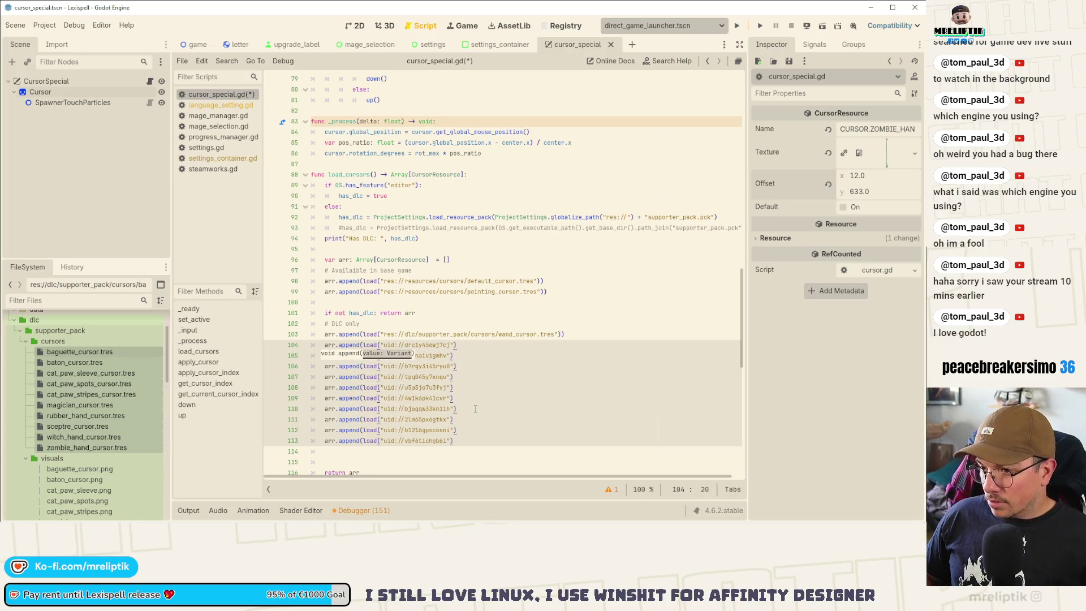
key("End")
key("Left")
key("Left")
type(")")
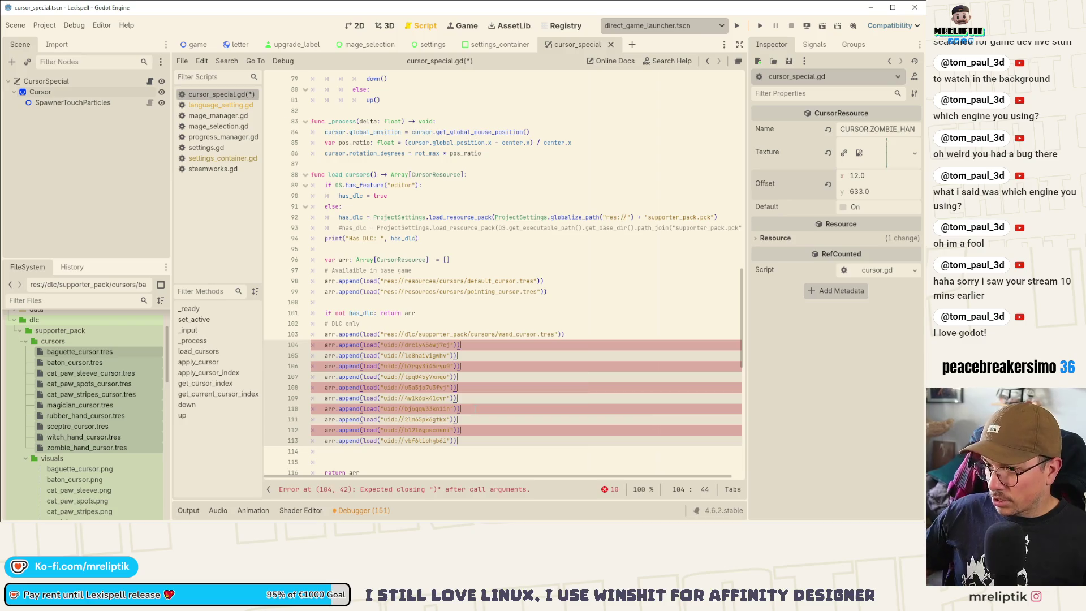
key("Escape")
key("ctrl+s")
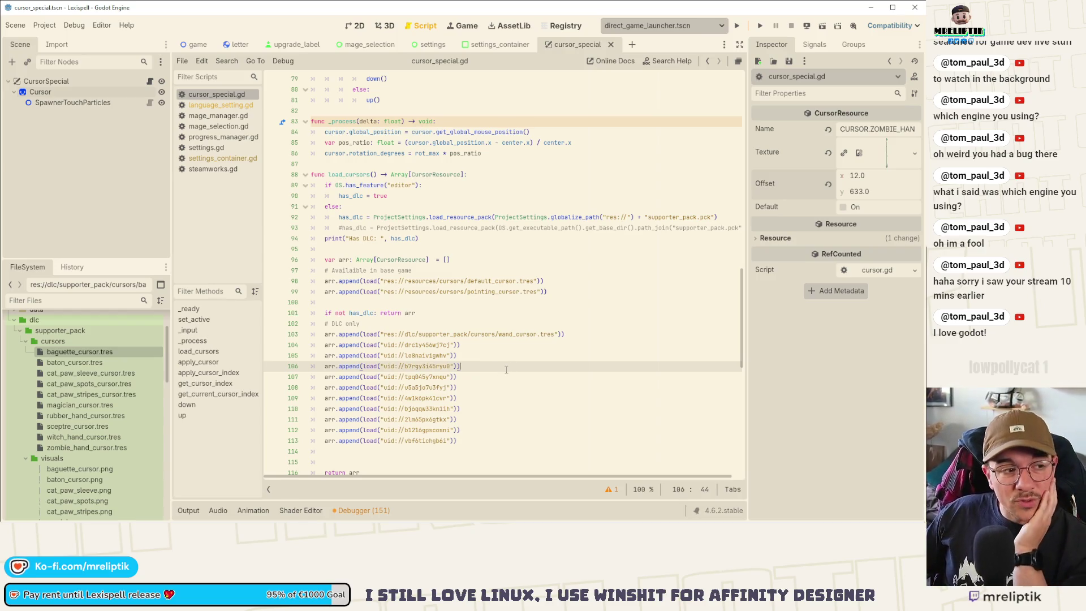
left_click(457, 345)
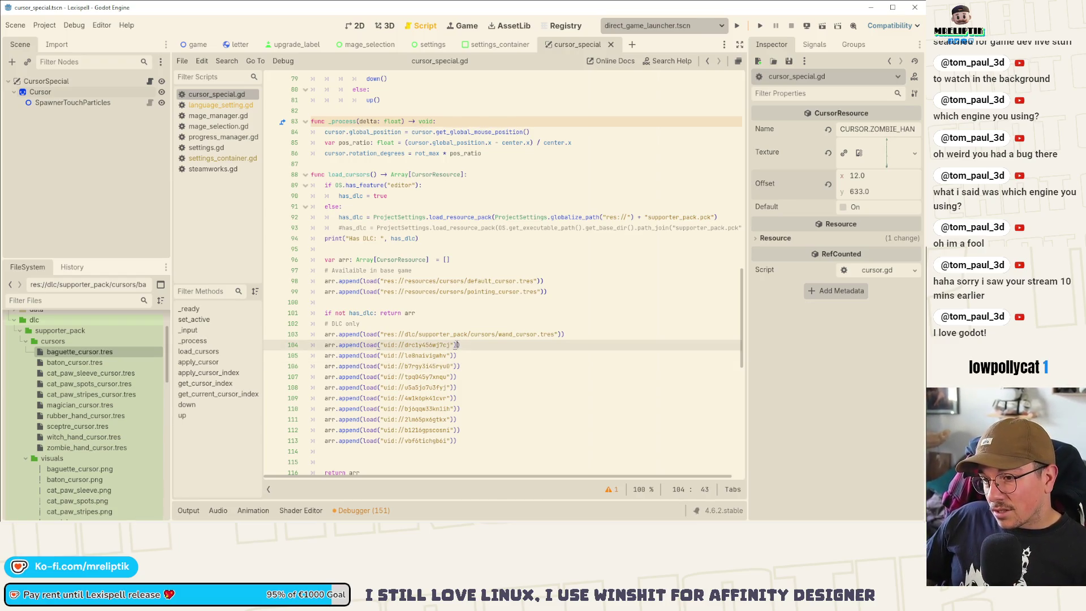
- Strip the uid:// strings from the new load calls, insert the baguette_cursor.tres path, and save
left_click_drag(458, 344, 381, 345)
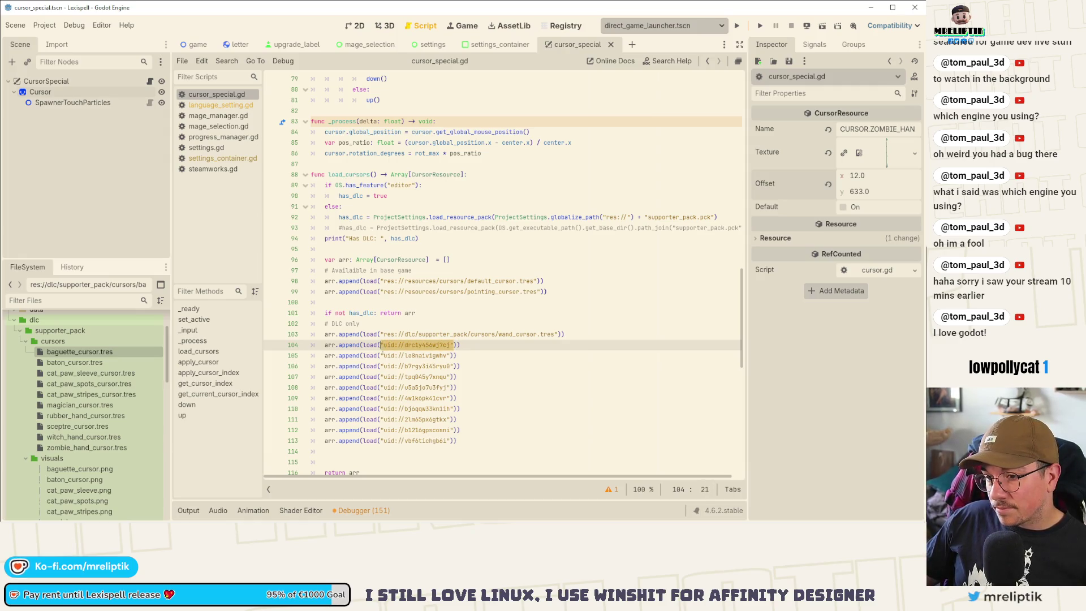
key("BackSpace")
left_click_drag(79, 351, 381, 346)
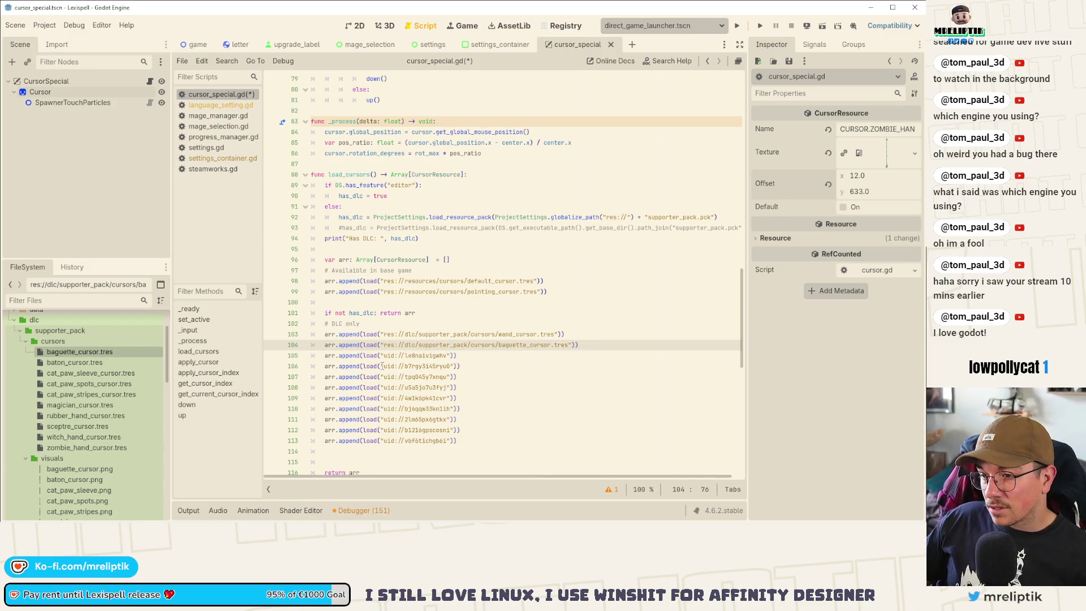
mouse_move(379, 355)
left_mouse_down()
mouse_move(454, 356)
mouse_move(453, 451)
left_mouse_up()
key("BackSpace")
left_click(454, 366)
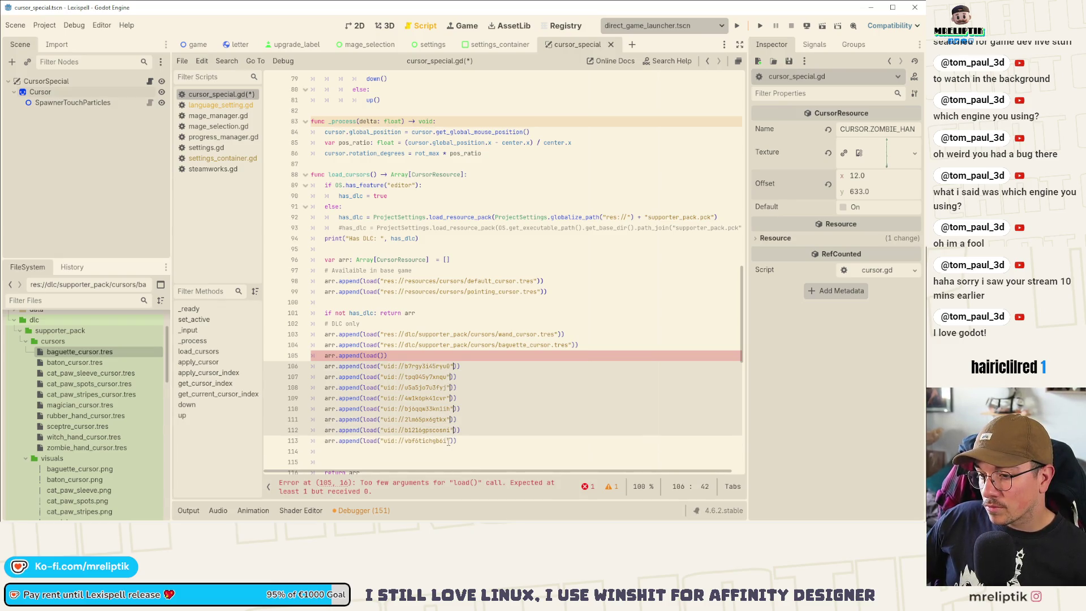
key("ctrl+shift+Left")
key("ctrl+shift+Left")
key("ctrl+shift+Left")
key("BackSpace")
key("ctrl+s")
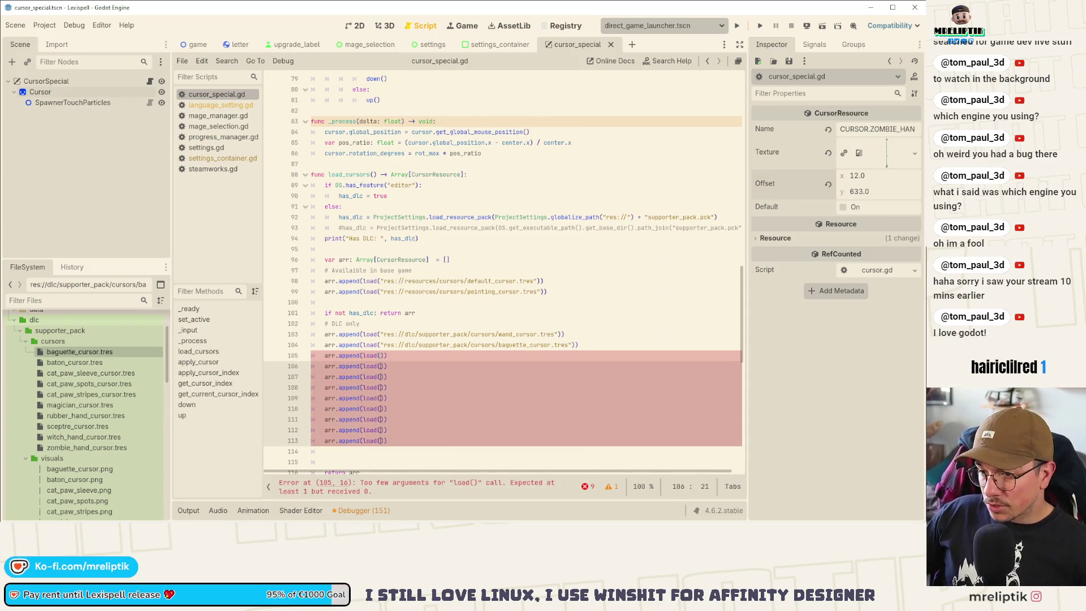
- Try inserting all selected cursor paths at once, then delete the wand cursor line
left_click(380, 355)
key("Down")
key("Down")
key("Down")
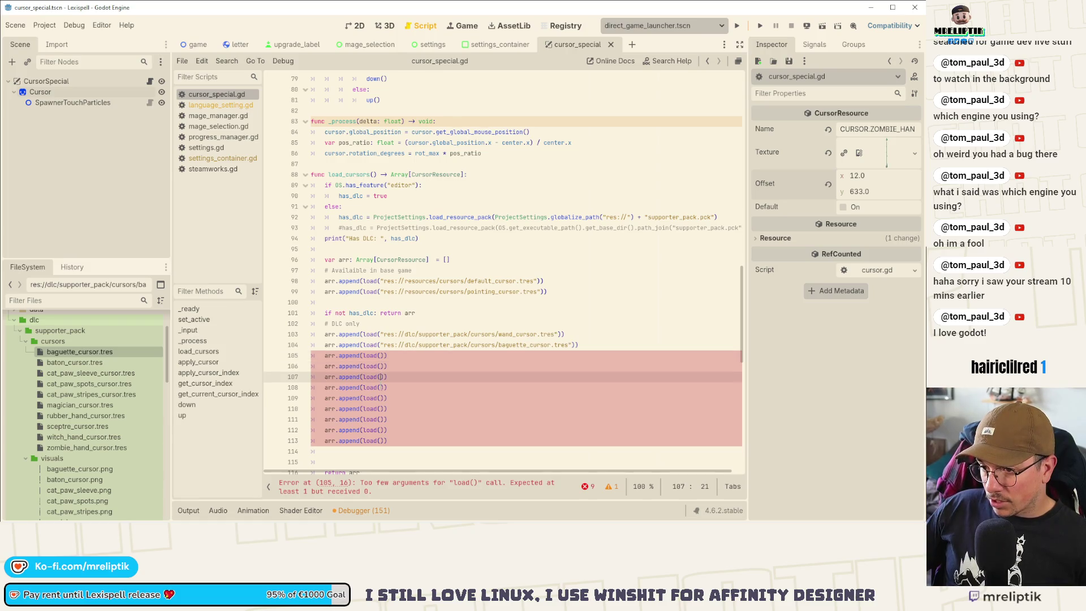
key("Down")
key("Down")
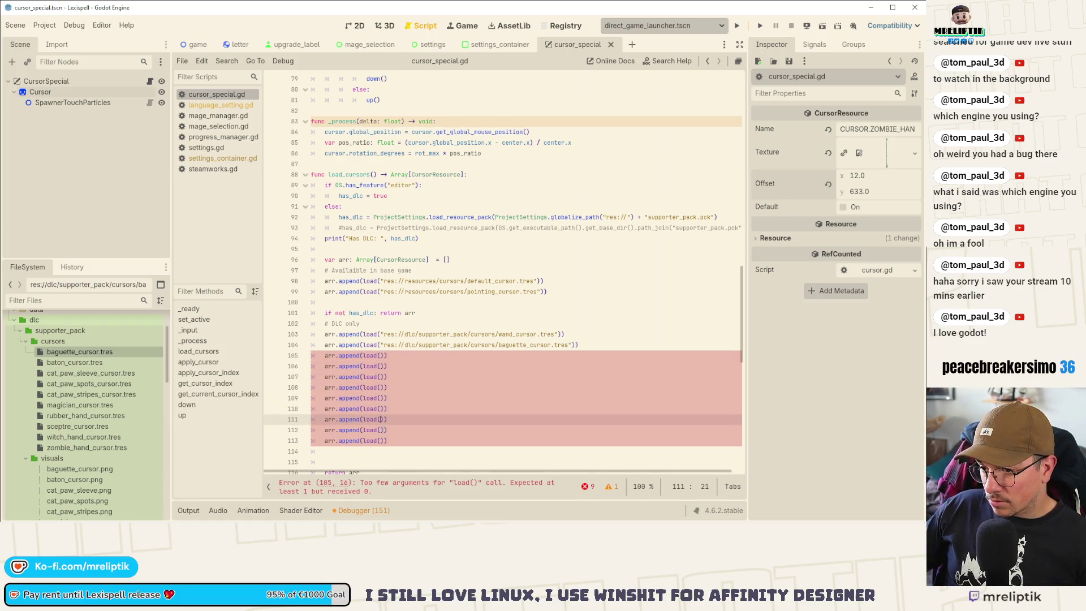
key("Down")
key("Down")
left_click(84, 362)
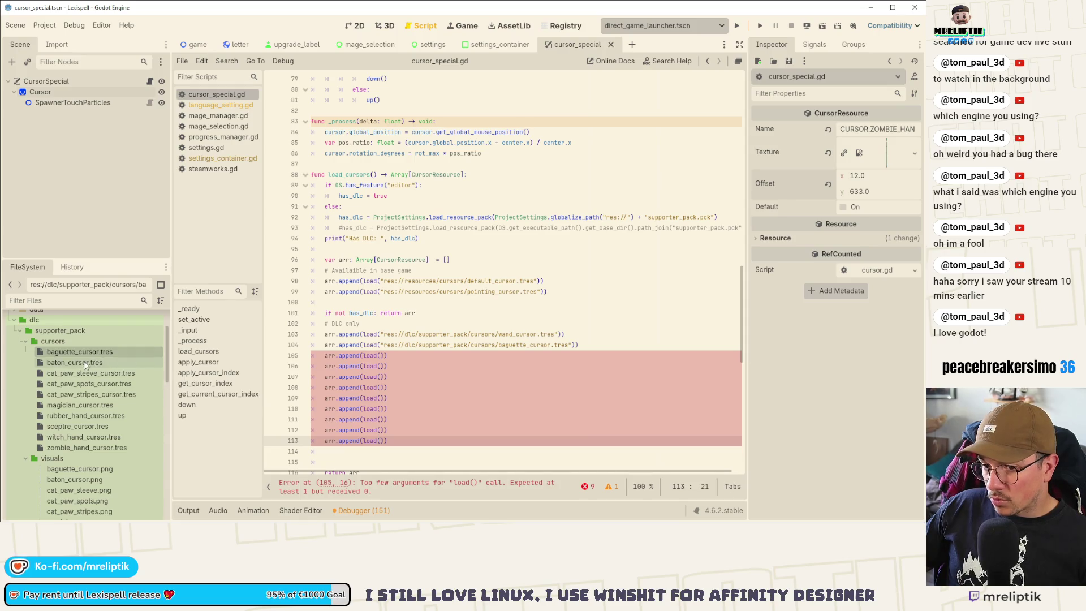
left_click(86, 448, "shift")
left_click_drag(75, 361, 380, 355)
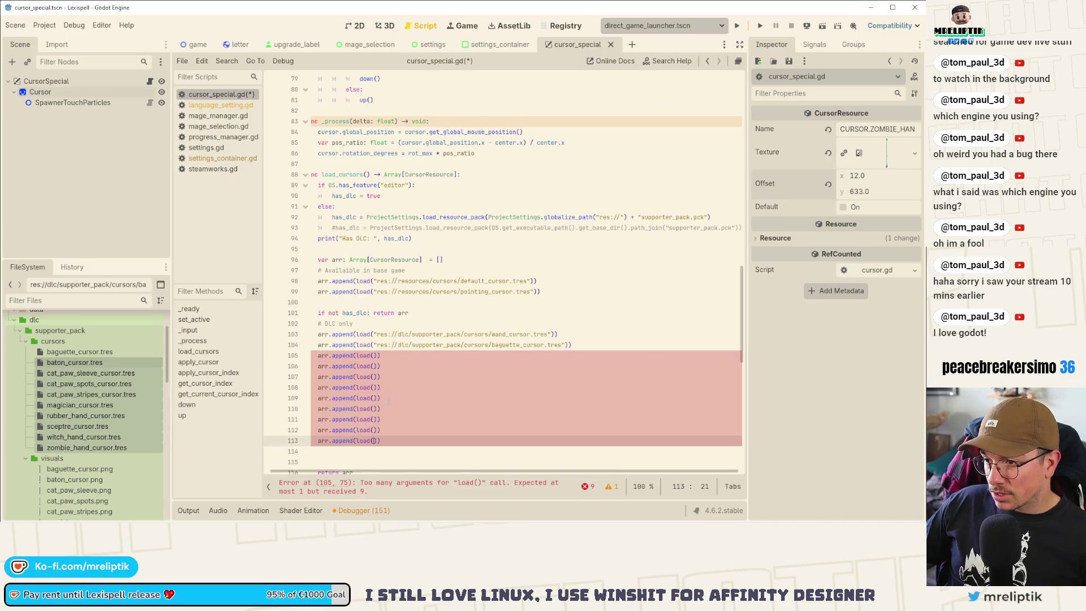
mouse_move(79, 362)
left_mouse_down()
mouse_move(374, 360)
mouse_move(378, 377)
left_mouse_up()
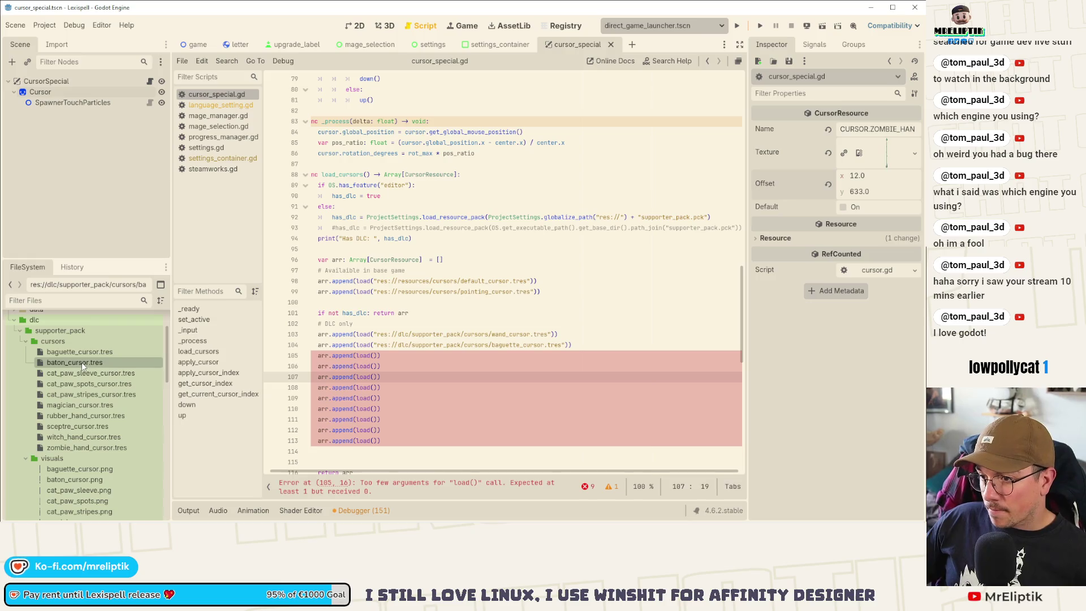
left_click(411, 334)
key("ctrl+shift+k")
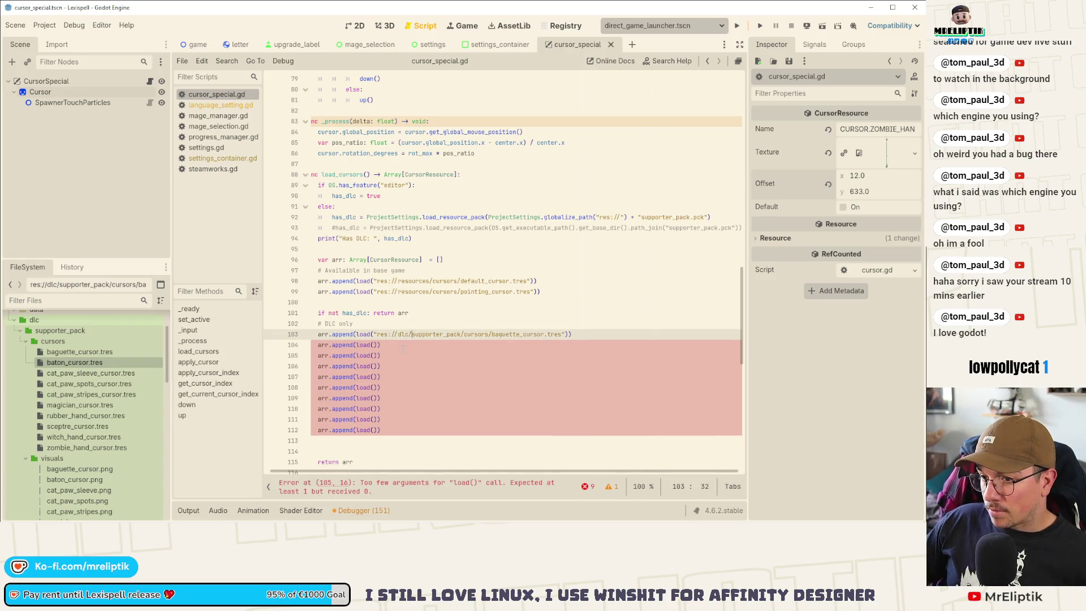
- Fill lines 104–108 with the baton, cat_paw_sleeve, cat_paw_spots, cat_paw_stripes and magician cursor paths
mouse_move(91, 361)
left_mouse_down()
mouse_move(395, 352)
mouse_move(381, 347)
left_mouse_up()
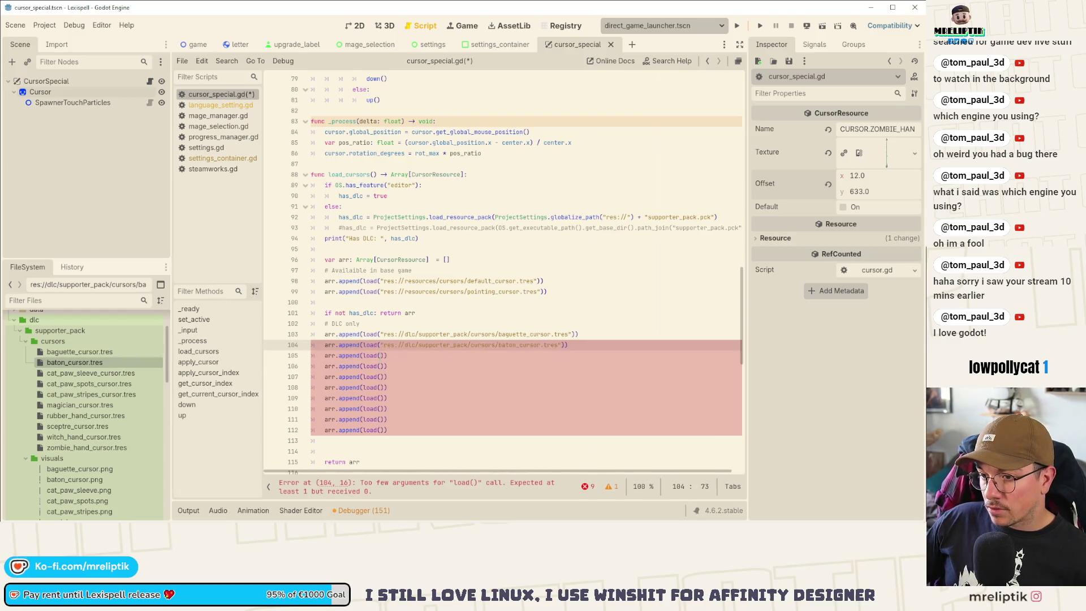
mouse_move(111, 376)
left_mouse_down()
mouse_move(390, 367)
mouse_move(379, 354)
left_mouse_up()
left_click_drag(91, 384, 381, 366)
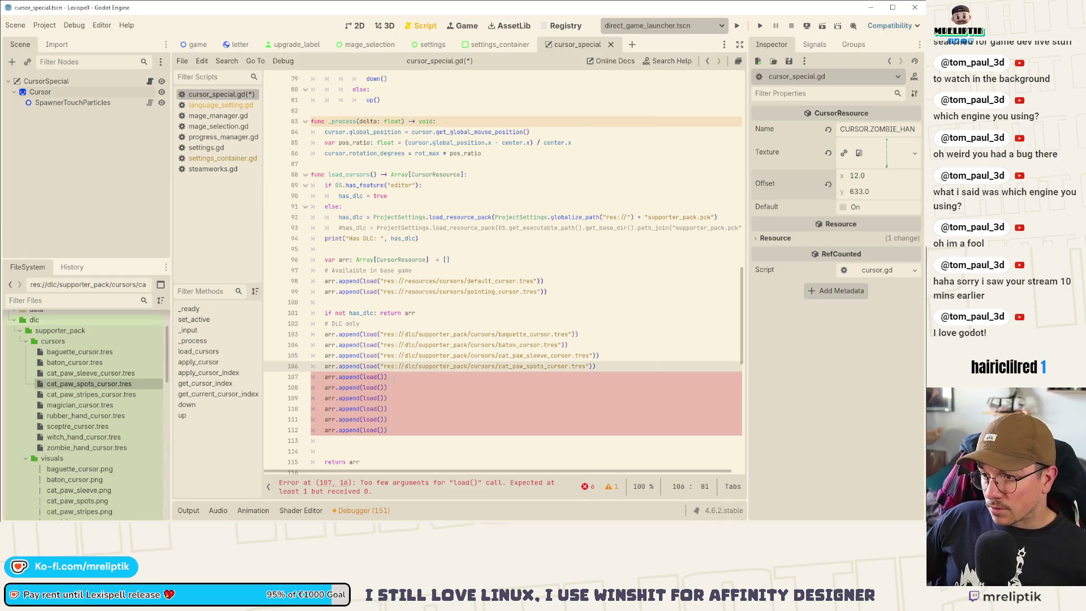
left_click(381, 377)
mouse_move(95, 394)
left_mouse_down()
mouse_move(378, 388)
mouse_move(381, 377)
left_mouse_up()
mouse_move(63, 405)
left_mouse_down()
mouse_move(334, 405)
mouse_move(380, 389)
left_mouse_up()
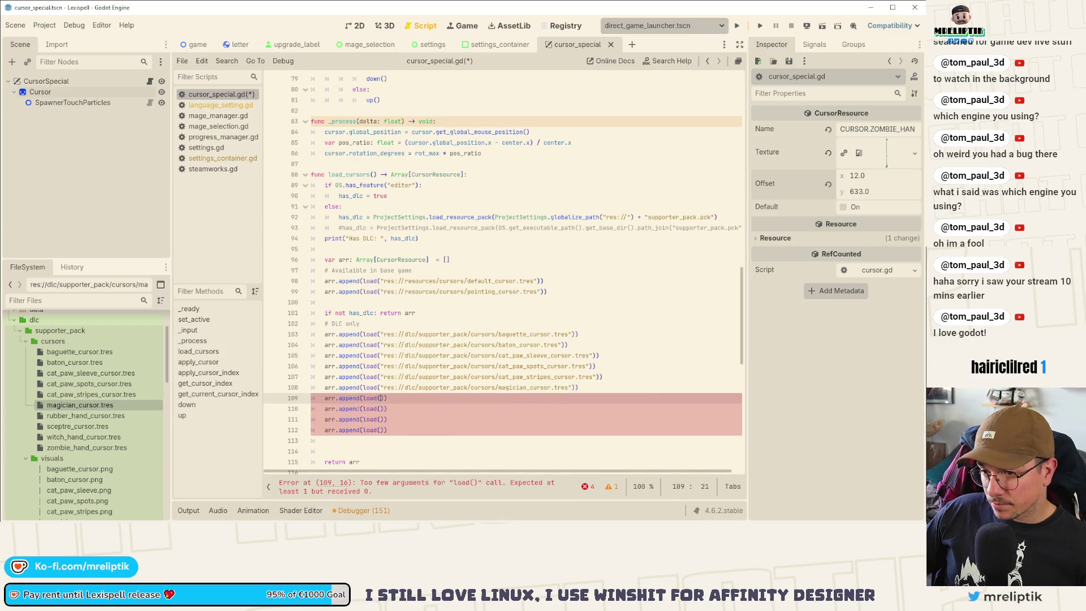
- Add the rubber_hand, sceptre, witch_hand and zombie_hand cursor paths, remove the trailing blank line, and save
left_click(97, 417)
left_click_drag(99, 419, 380, 398)
left_click_drag(66, 426, 380, 412)
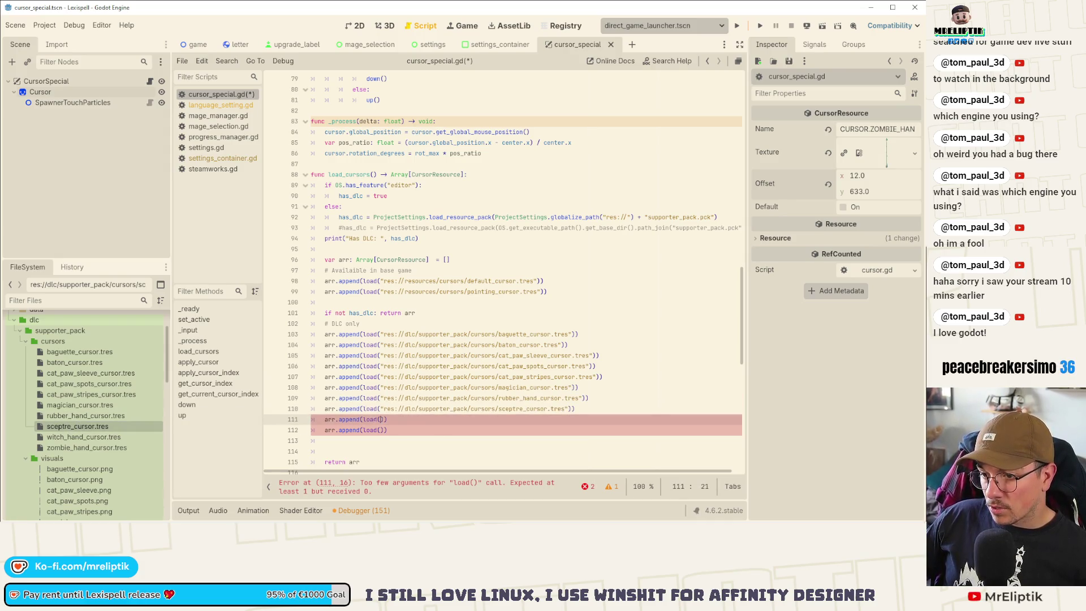
mouse_move(73, 435)
left_mouse_down()
mouse_move(373, 429)
mouse_move(381, 419)
left_mouse_up()
left_click(379, 430)
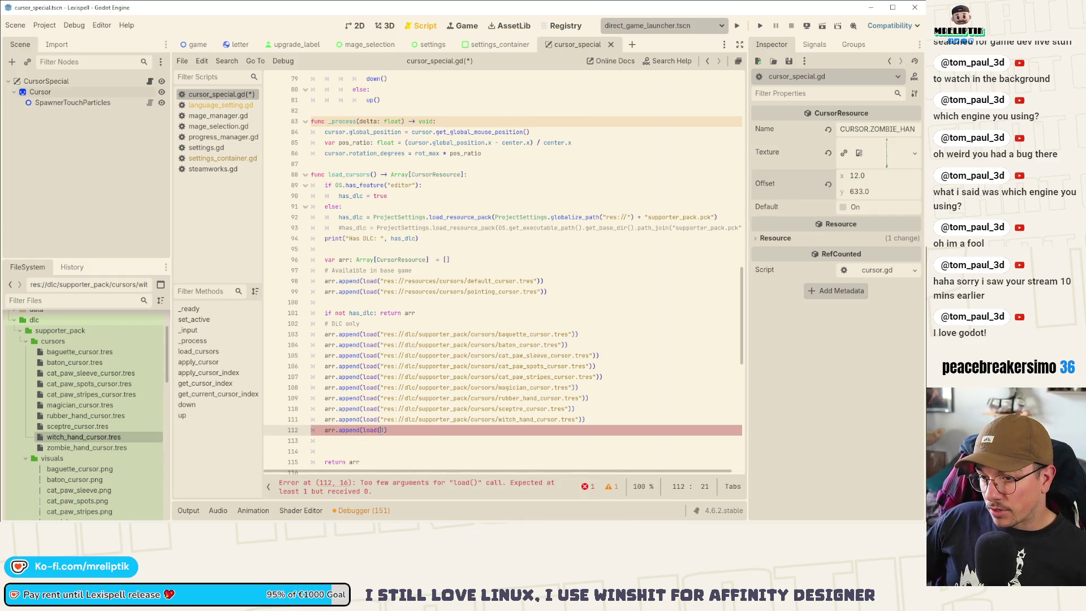
mouse_move(87, 447)
left_mouse_down()
mouse_move(370, 444)
mouse_move(383, 434)
left_mouse_up()
key("Down")
key("BackSpace")
scroll(409, 362, "down", 1)
key("ctrl+s")
scroll(409, 362, "up", 3)
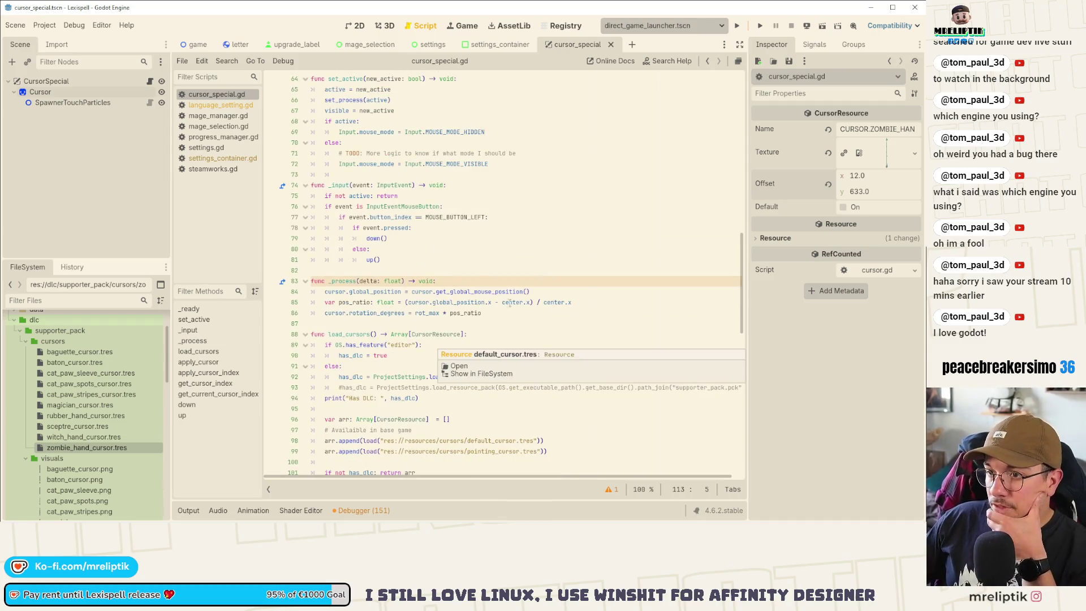
scroll(492, 310, "down", 2)
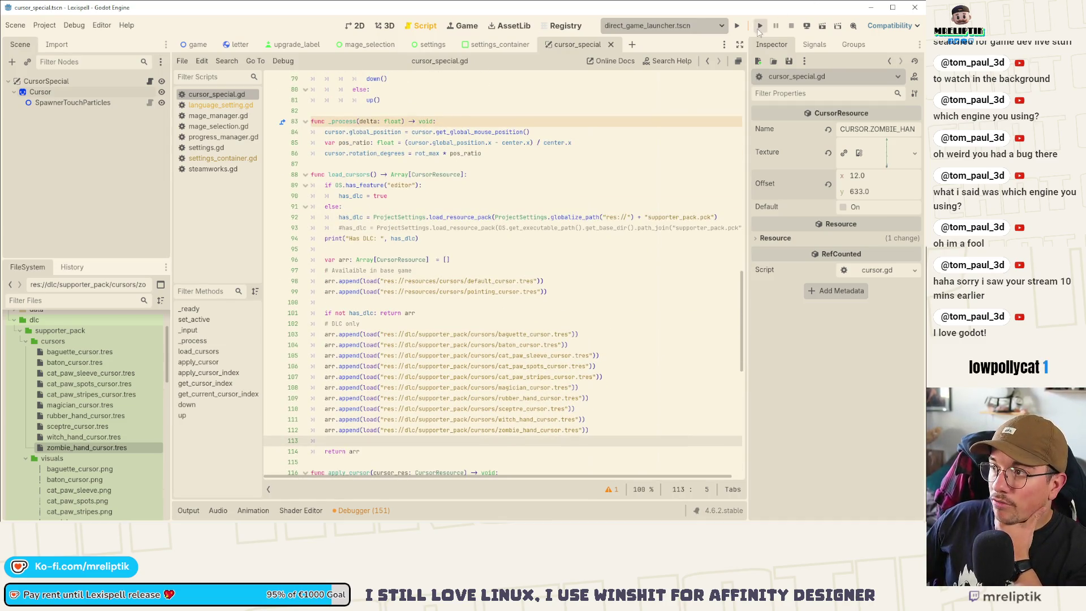
- Run the current scene, continue past the inputs screen, and open the game's Settings
left_click(760, 26)
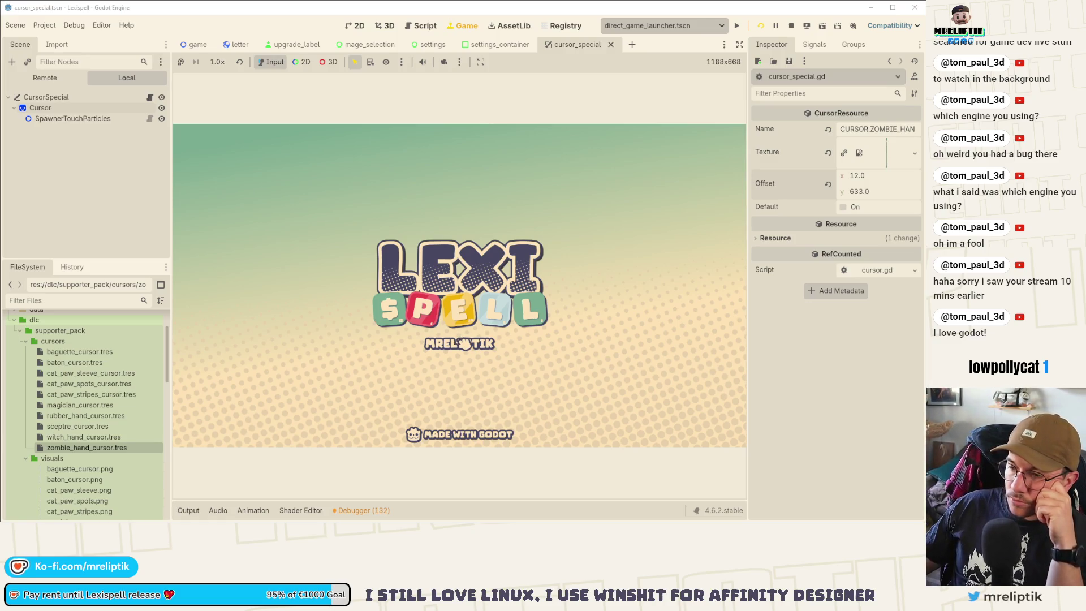
left_click(696, 421)
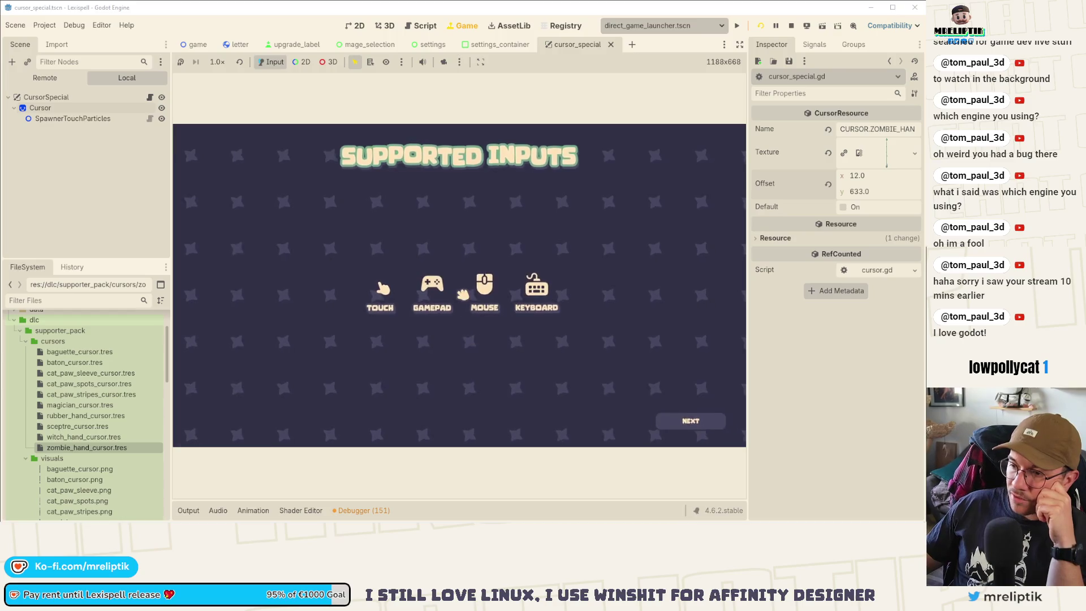
key("ctrl+shift+F11")
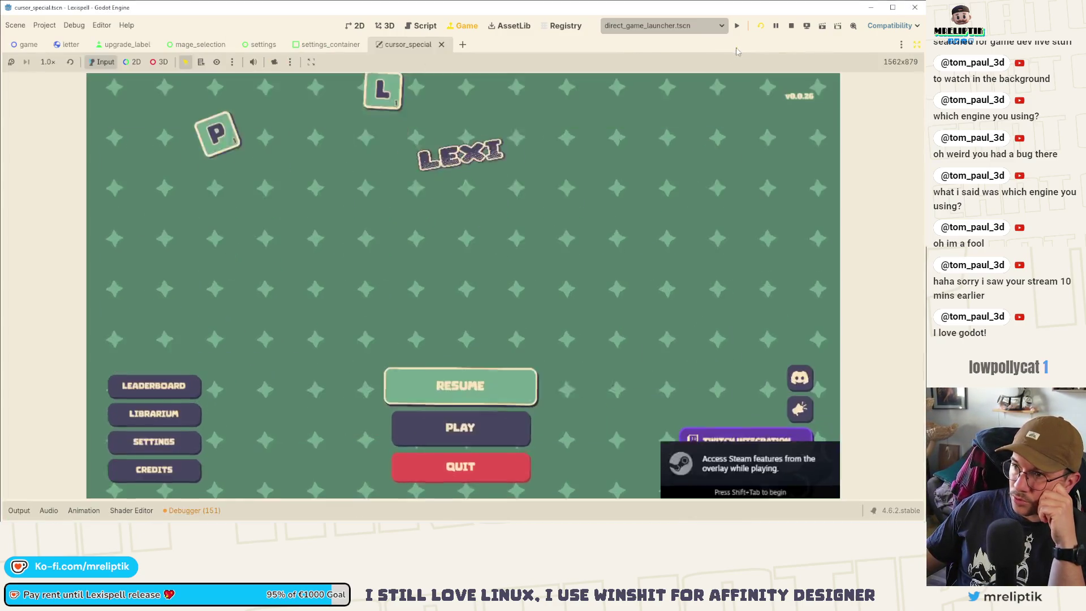
left_click(156, 439)
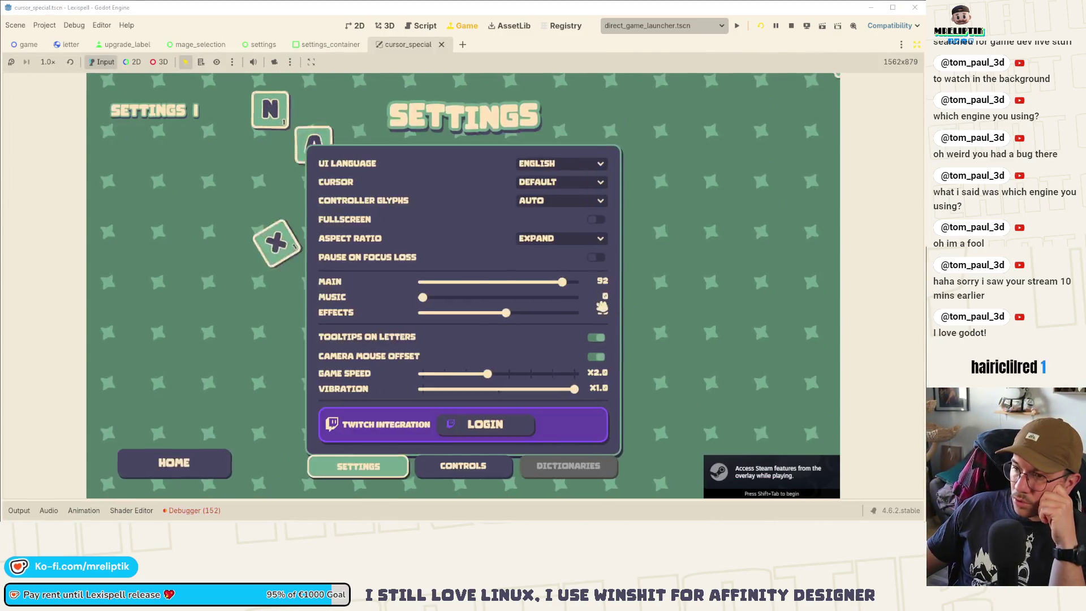
- Switch the Cursor dropdown through Pointing hand and Baguette, ending on Baton
left_click(565, 183)
left_click(553, 210)
left_click(572, 184)
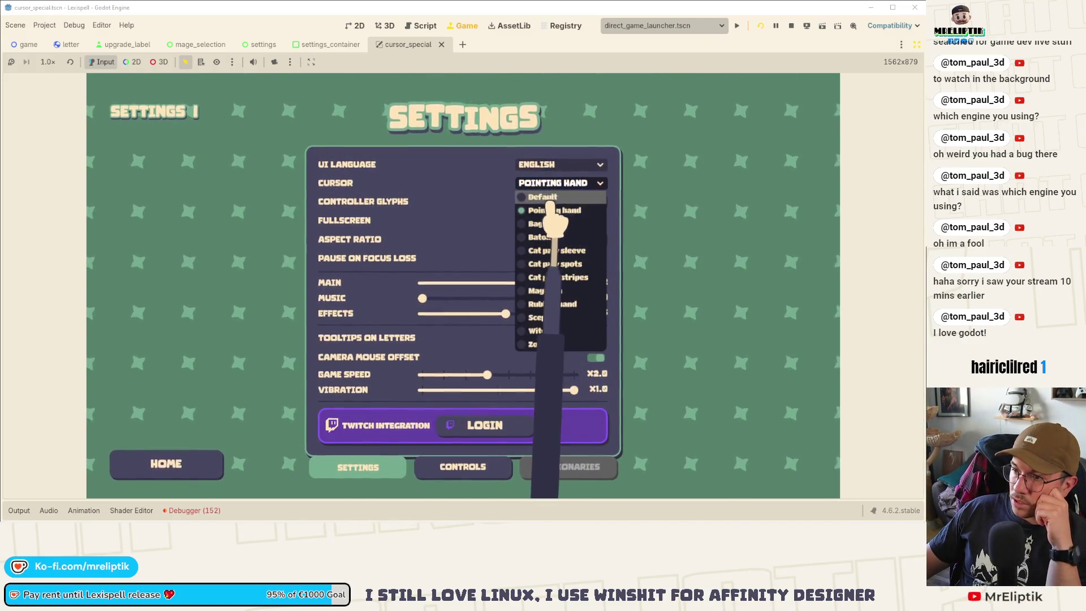
left_click(544, 224)
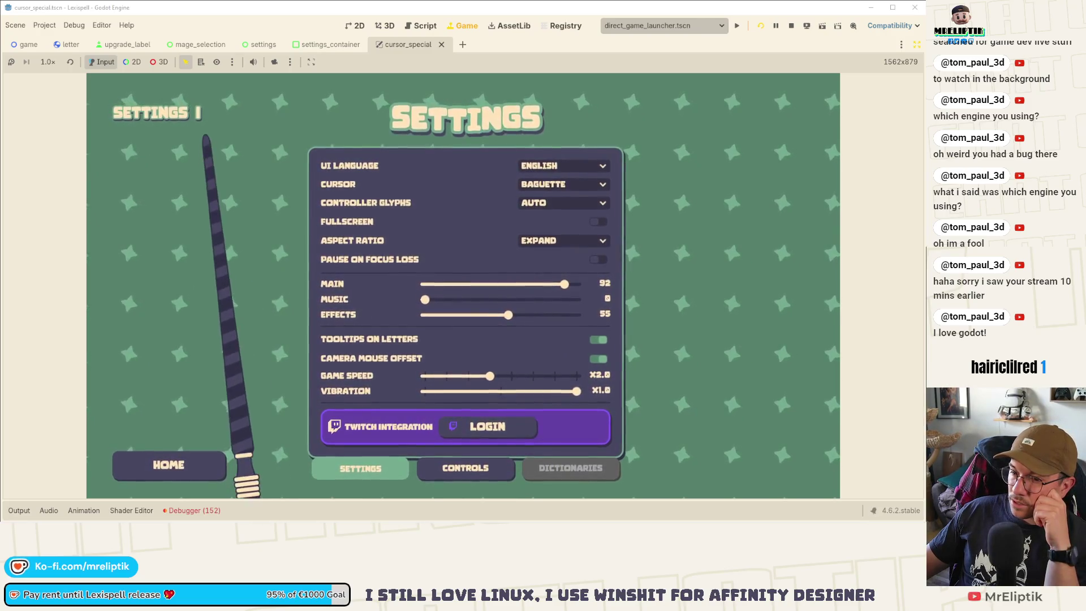
left_click(561, 186)
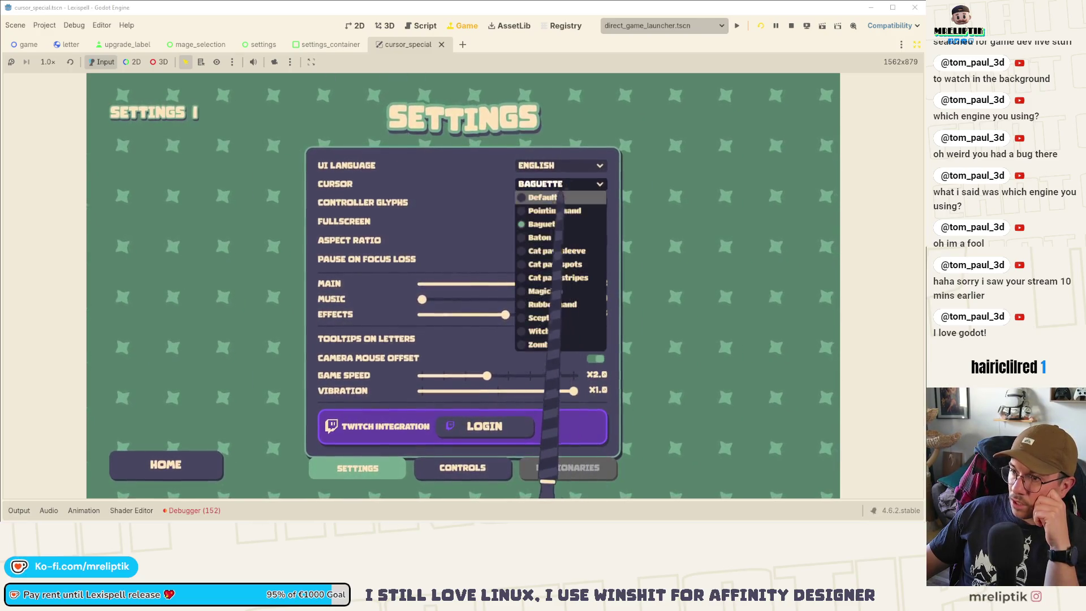
left_click(551, 238)
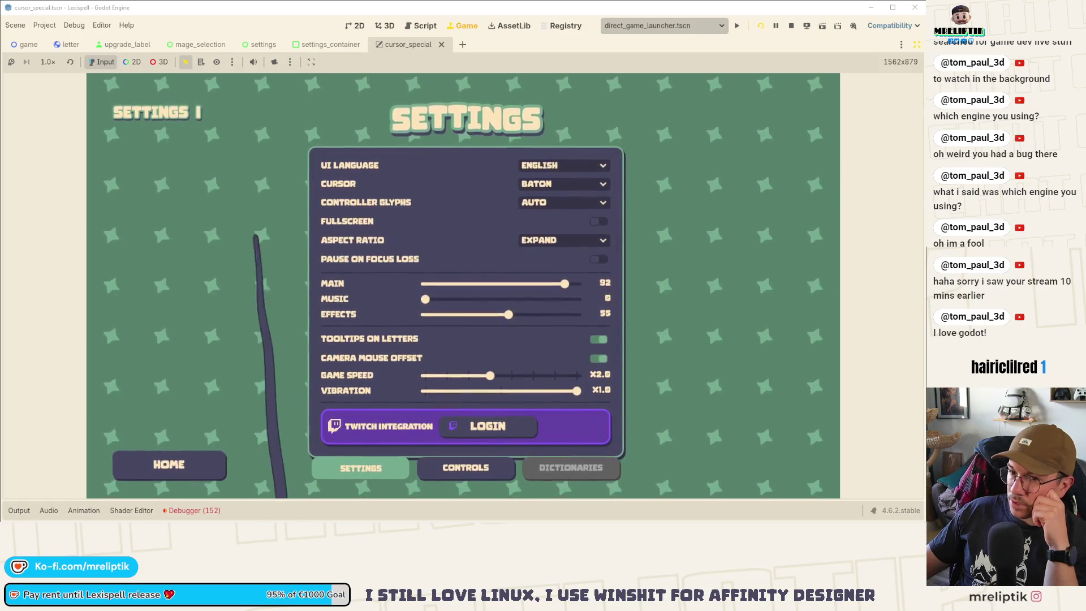